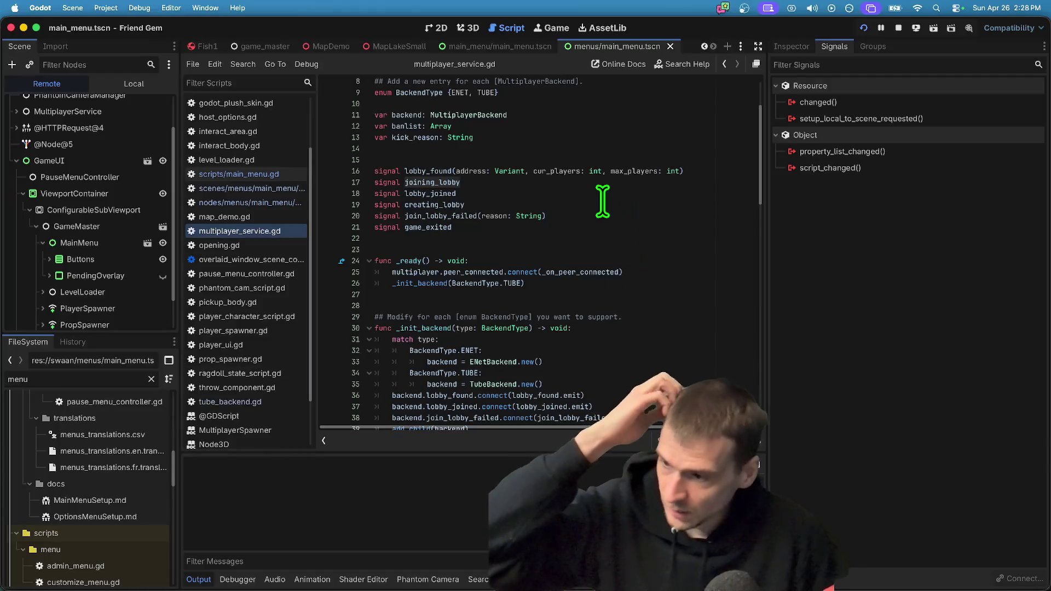
# Step: Find where joining_lobby is emitted in multiplayer_service.gd and select _on_peer_connected
pyautogui.hotkey('ctrl', 'd')
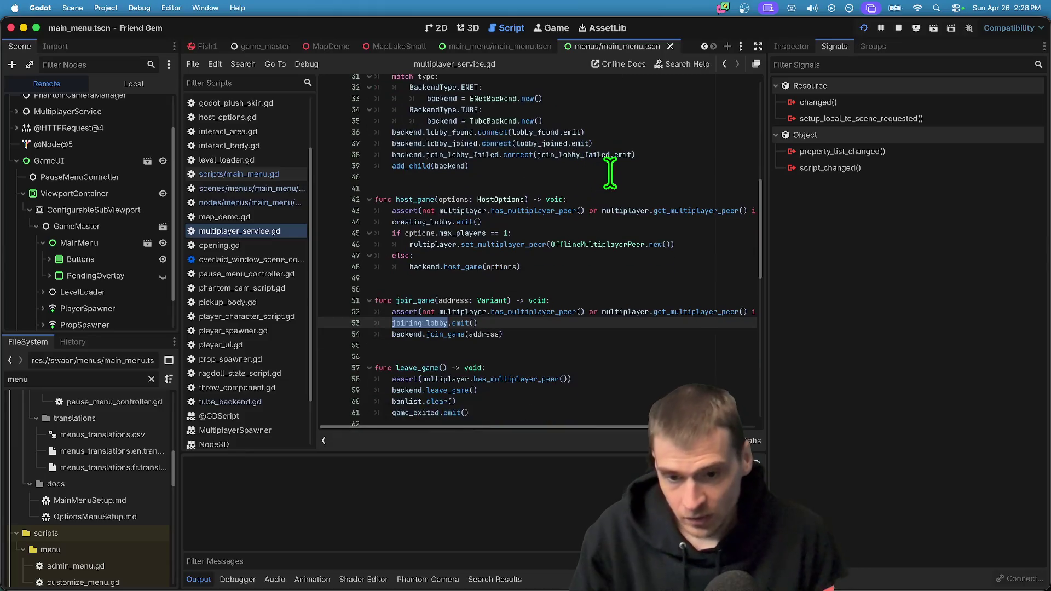
pyautogui.scroll(-5, 611, 174)
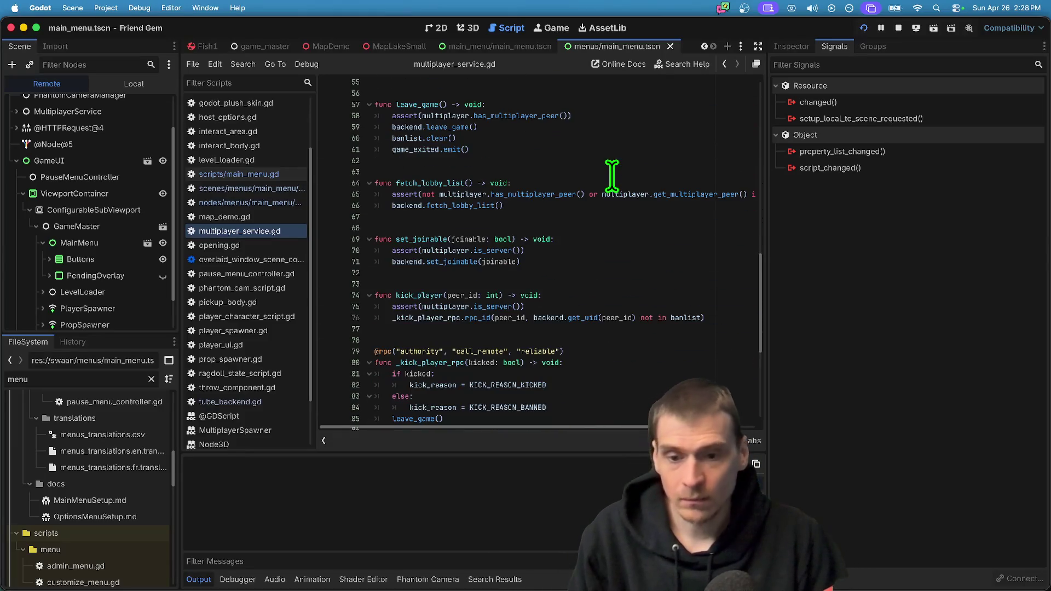
pyautogui.scroll(-1, 612, 176)
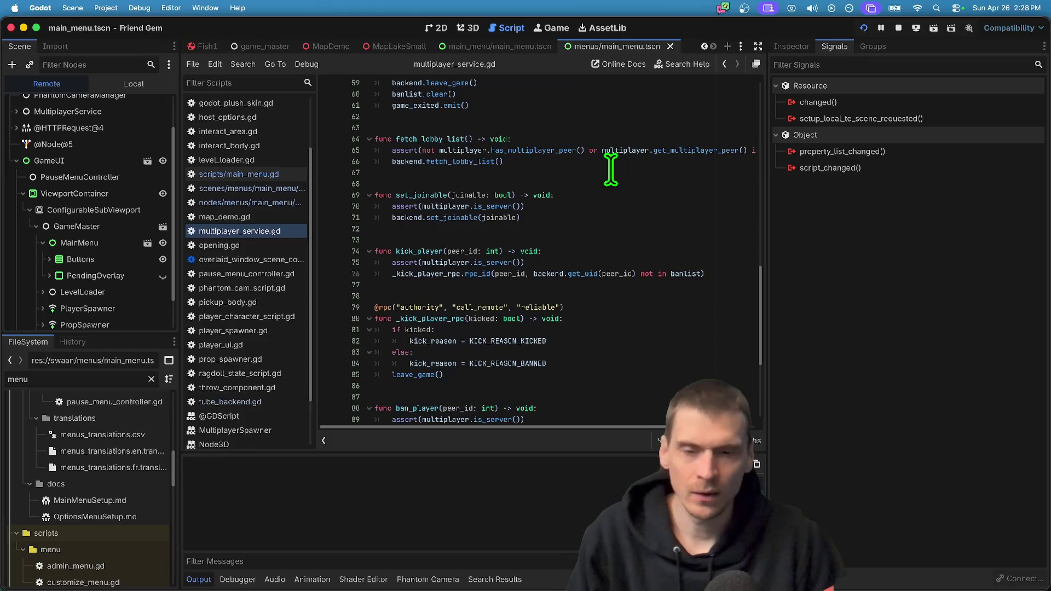
pyautogui.scroll(-4, 556, 188)
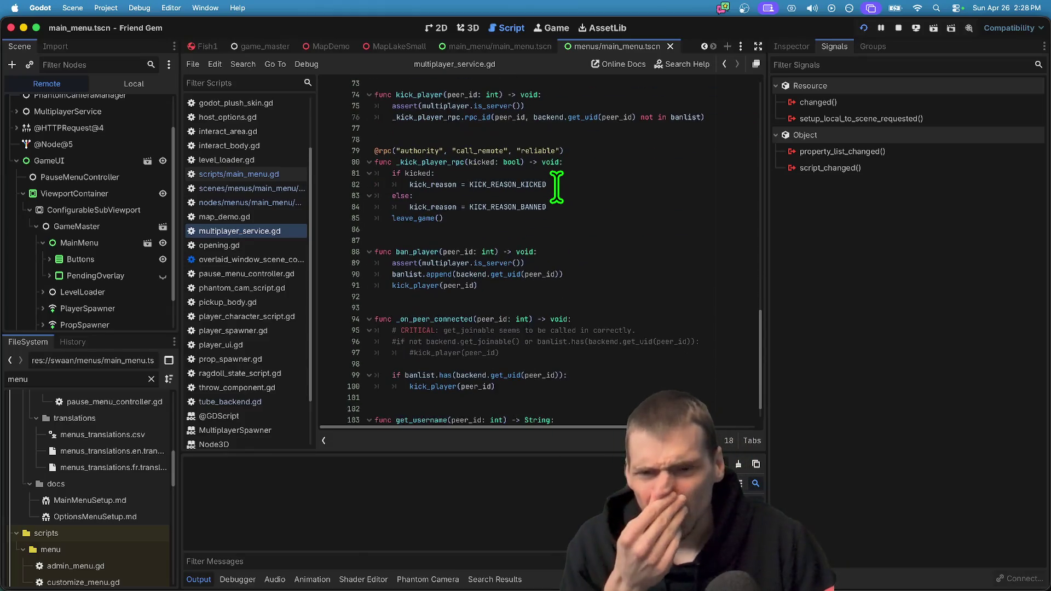
pyautogui.doubleClick(464, 310)
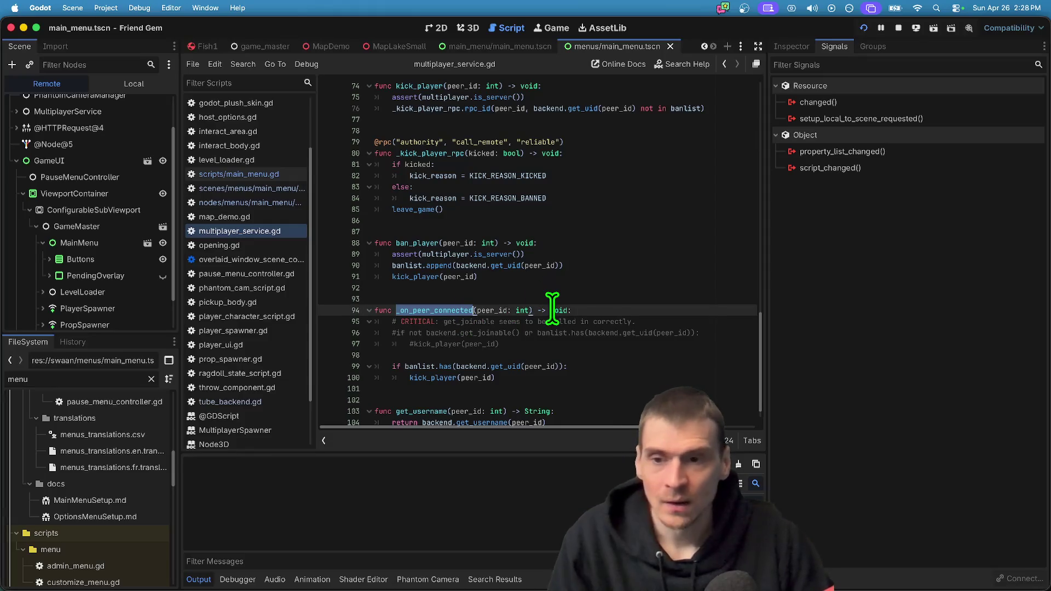
# Step: Search all project files for 'connected_to_ser'
pyautogui.press('super+shift+f')
pyautogui.write('connected_to_ser')
pyautogui.press('Return')
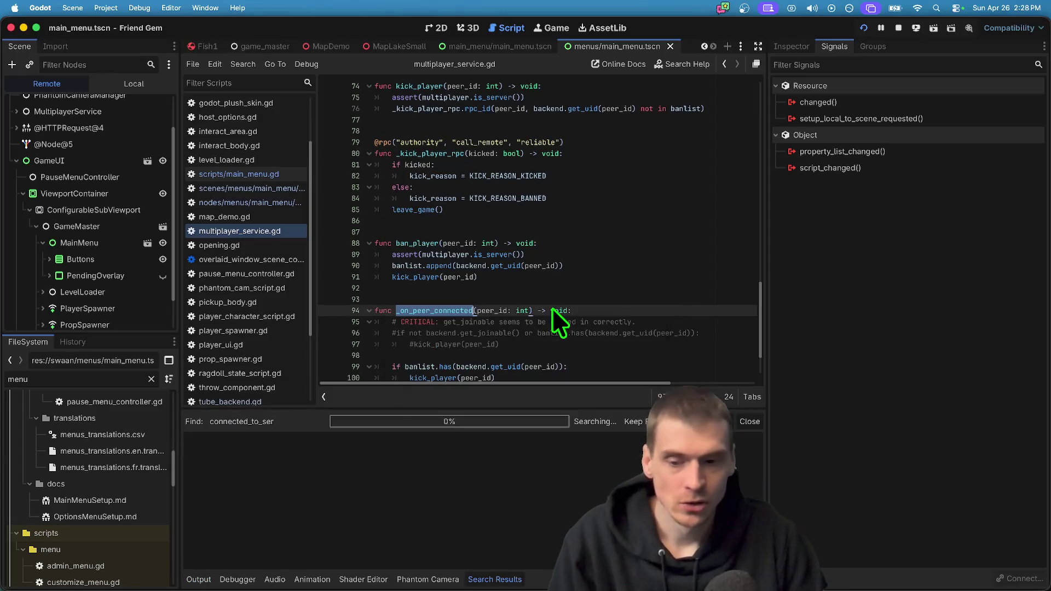
# Step: Open the game_master.gd match and inspect start_game and its lobby_joined connection
pyautogui.click(485, 461)
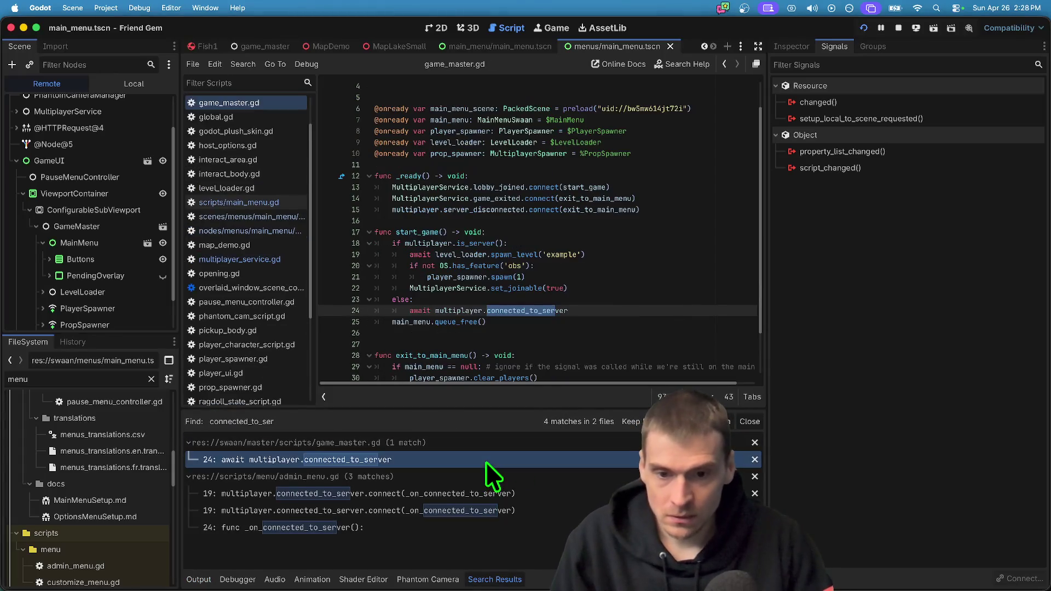
pyautogui.doubleClick(433, 231)
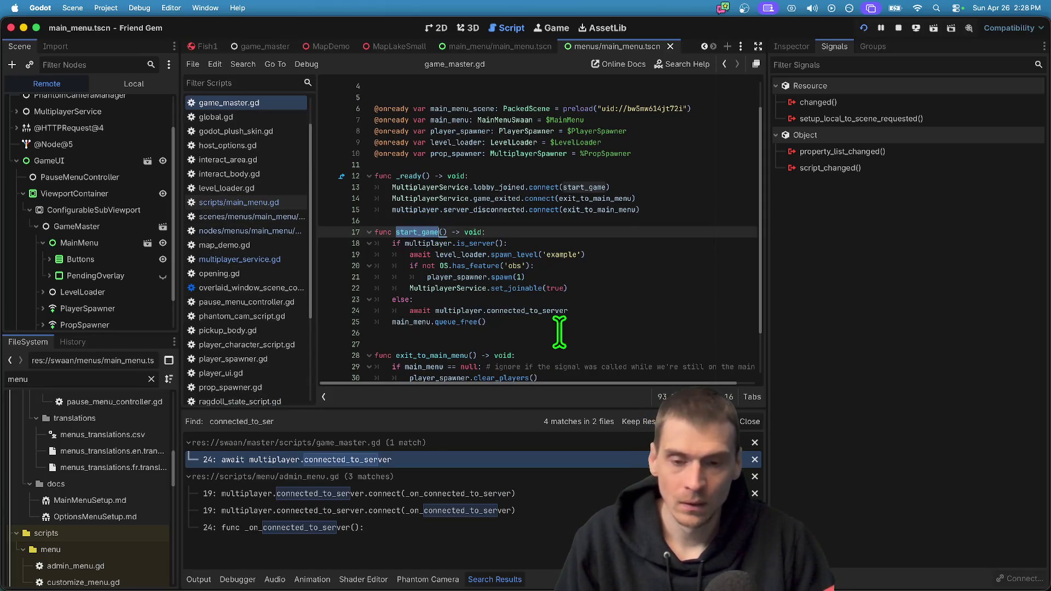
pyautogui.click(511, 196)
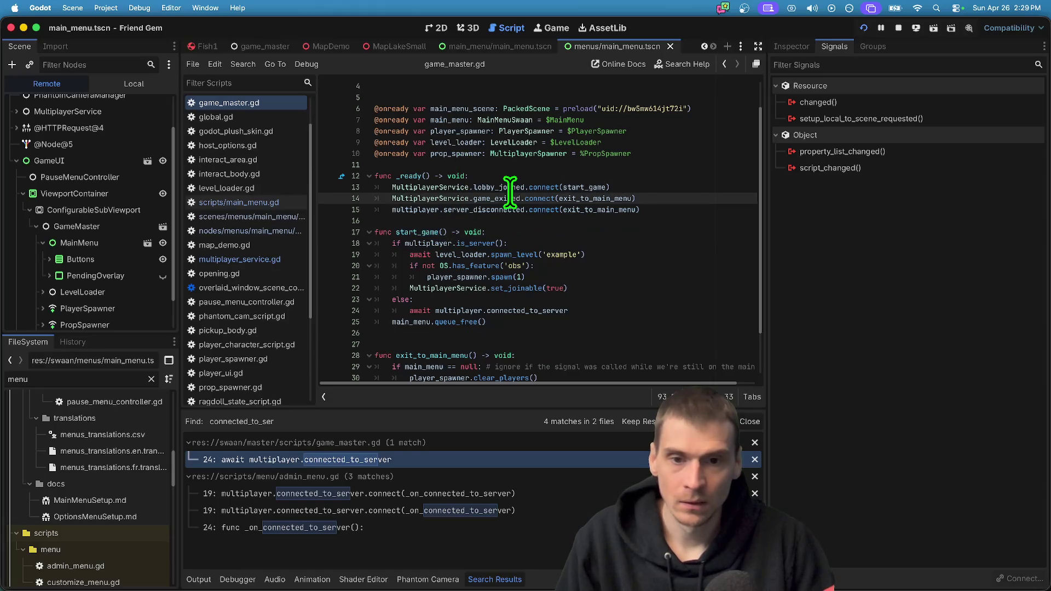
pyautogui.doubleClick(510, 186)
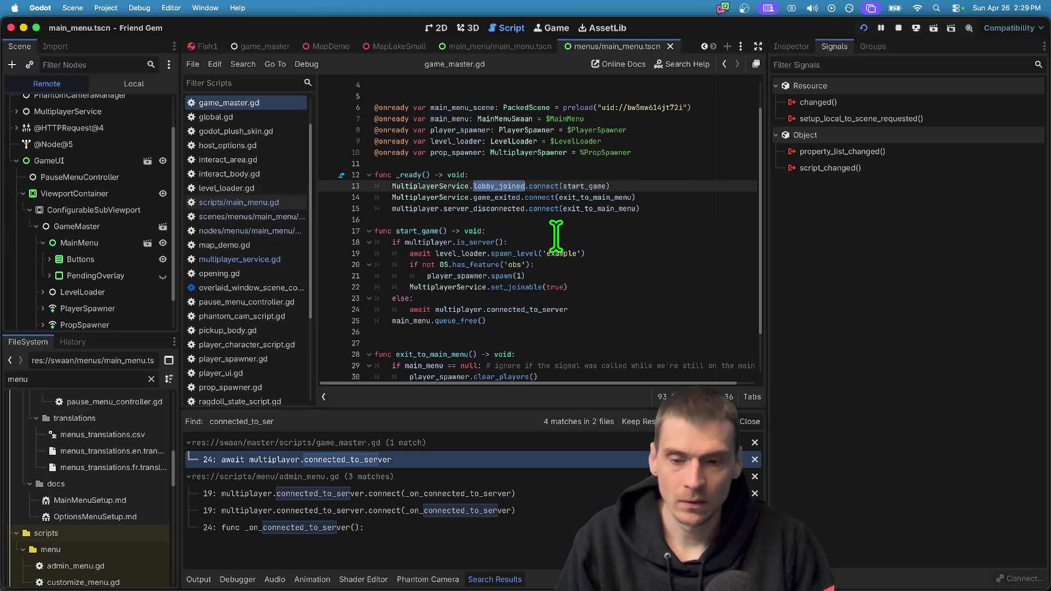
pyautogui.scroll(-2, 554, 167)
pyautogui.scroll(3, 557, 235)
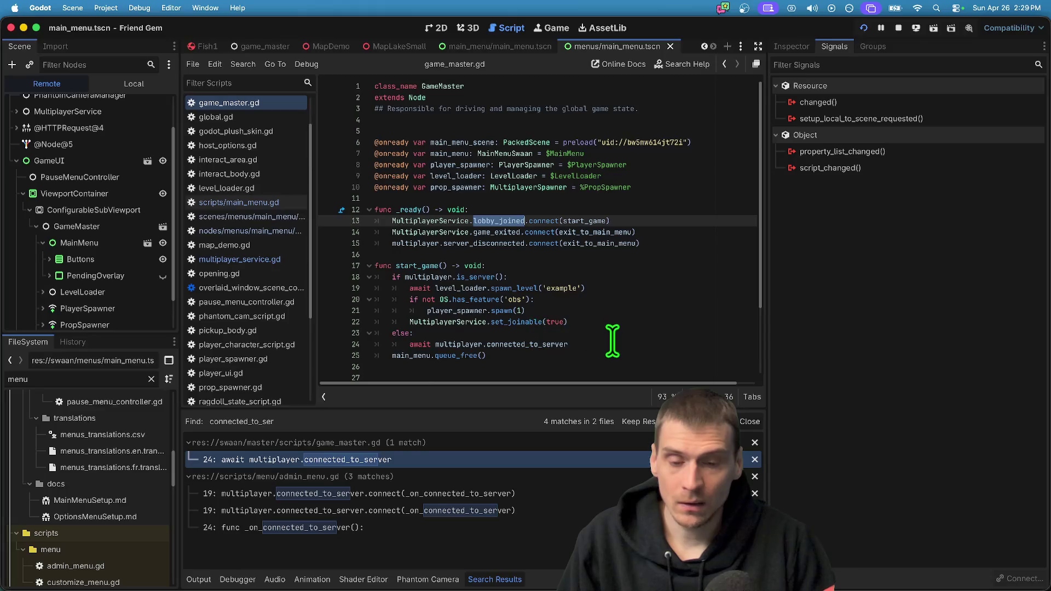
# Step: Inspect the connected_to_server await line, then search all project files for lobby_joined
pyautogui.tripleClick(639, 348)
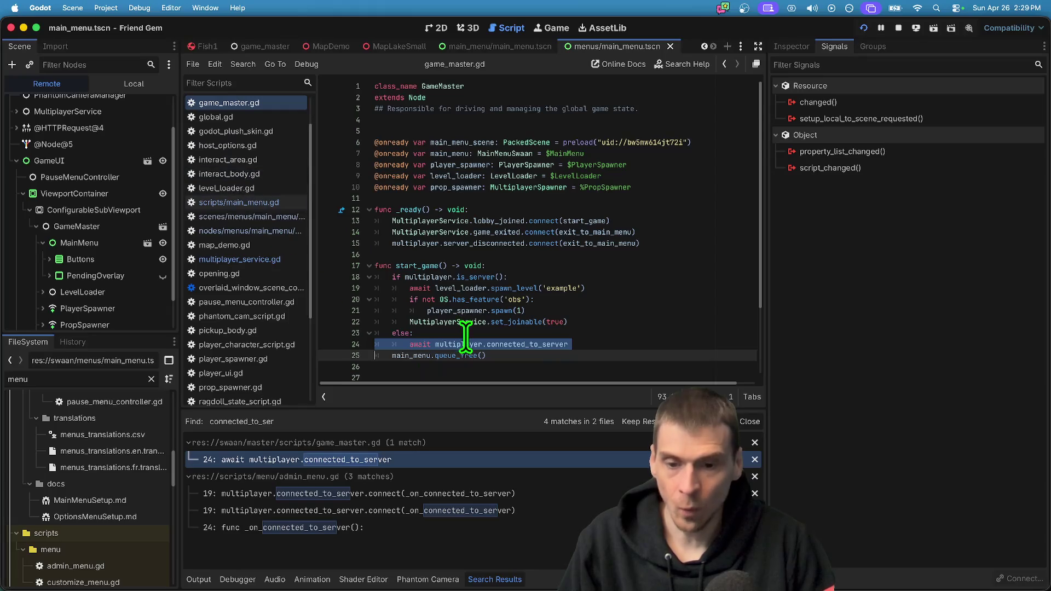
pyautogui.click(529, 333)
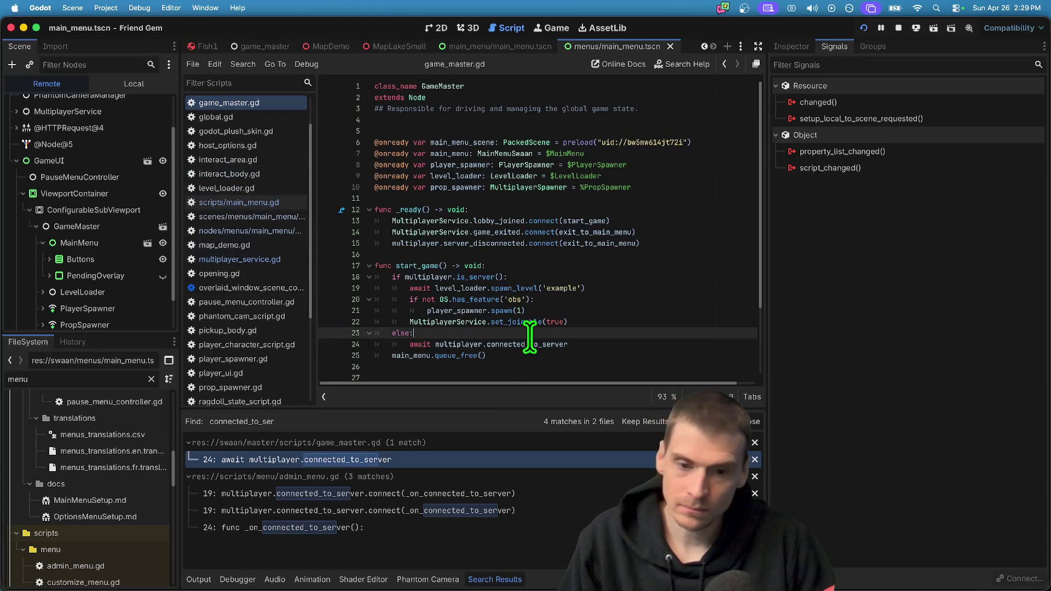
pyautogui.click(481, 222)
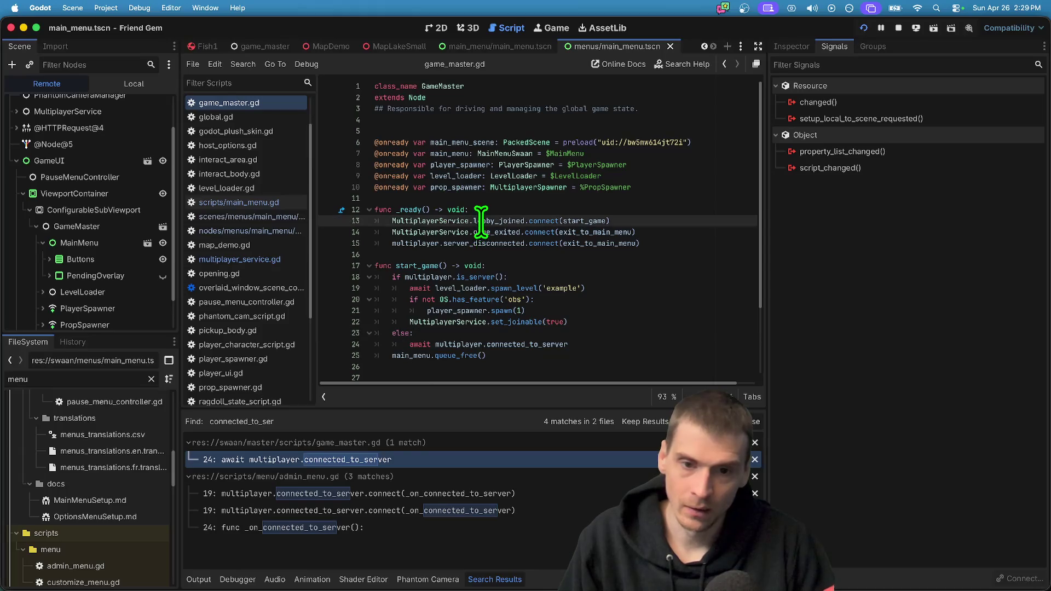
pyautogui.hotkey('ctrl', 'shift', 'f')
# Step: Browse the lobby_joined matches in enet_backend.gd (lines 55, 68) and tube_backend.gd (lines 29, 32)
pyautogui.click(528, 284)
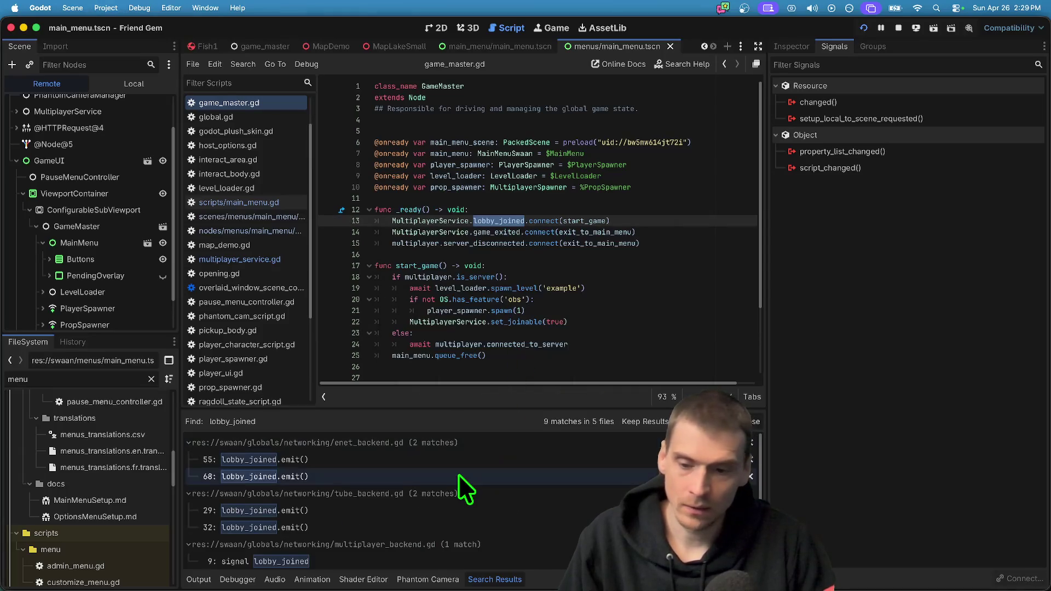
pyautogui.click(458, 474)
pyautogui.click(464, 460)
pyautogui.click(440, 510)
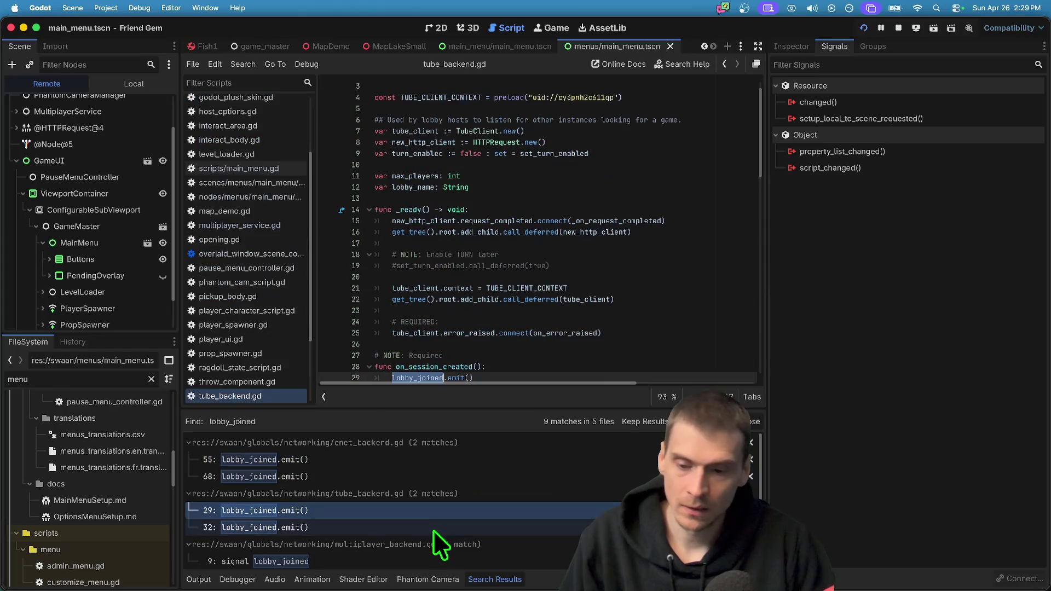
pyautogui.click(434, 528)
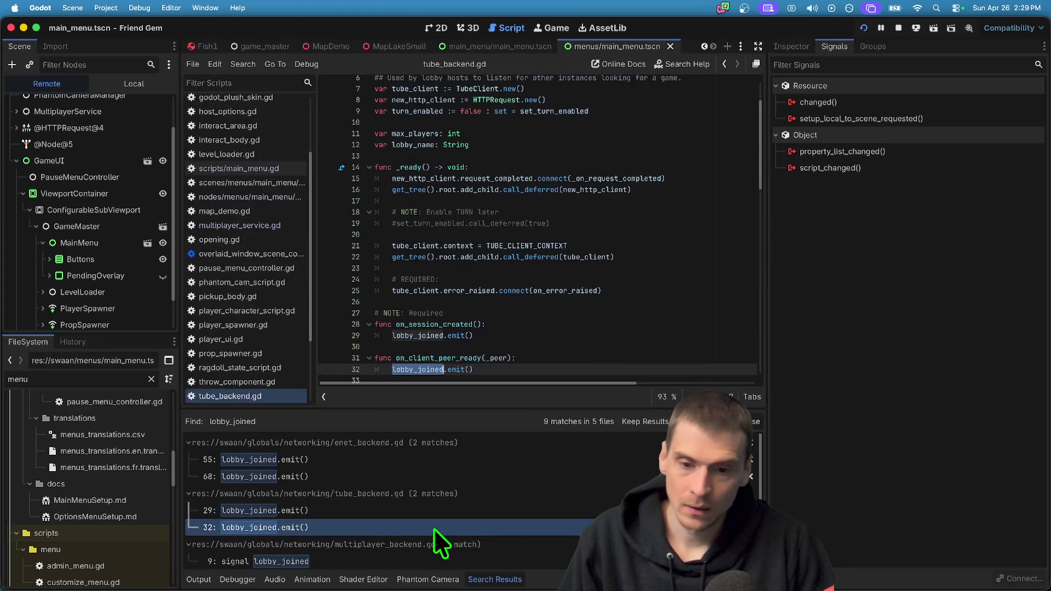
pyautogui.scroll(-3, 433, 528)
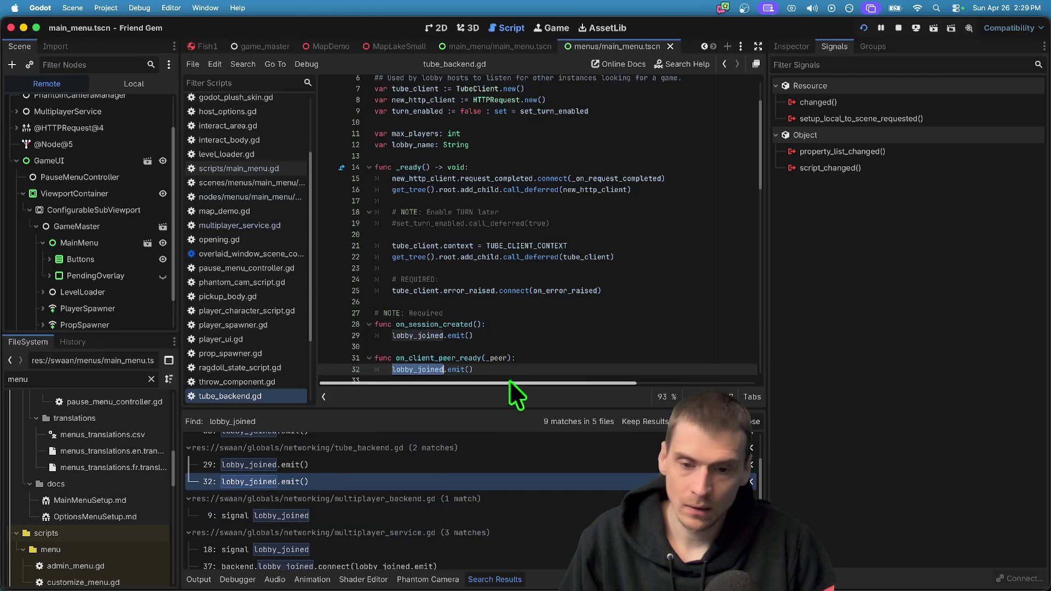
pyautogui.scroll(-2, 508, 383)
pyautogui.scroll(-4, 462, 281)
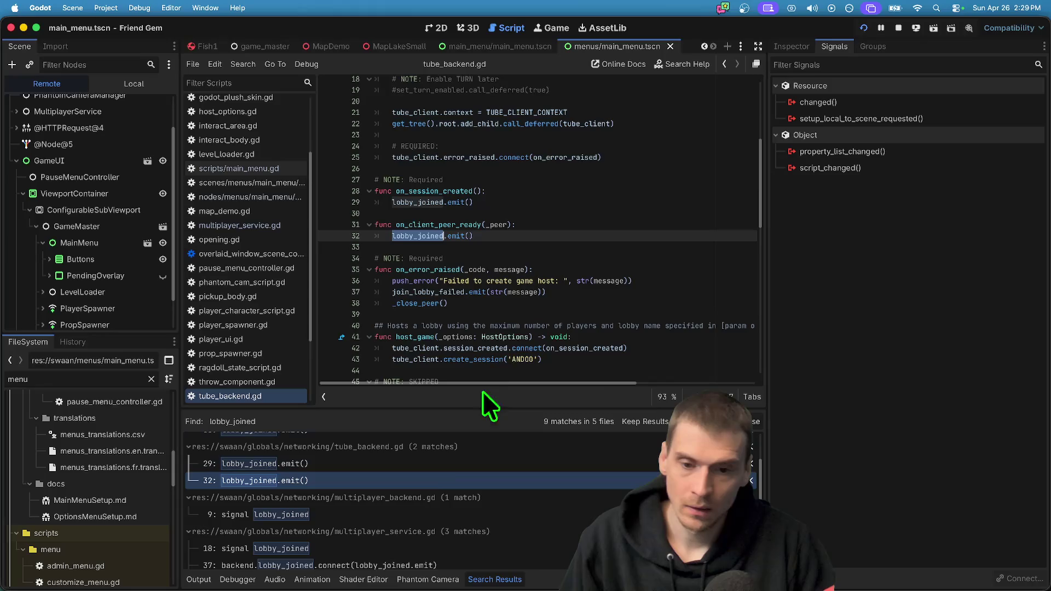
pyautogui.scroll(-1, 512, 356)
# Step: Check lobby_joined in multiplayer_backend.gd and multiplayer_service.gd line 37, then view main_menu.gd
pyautogui.click(441, 511)
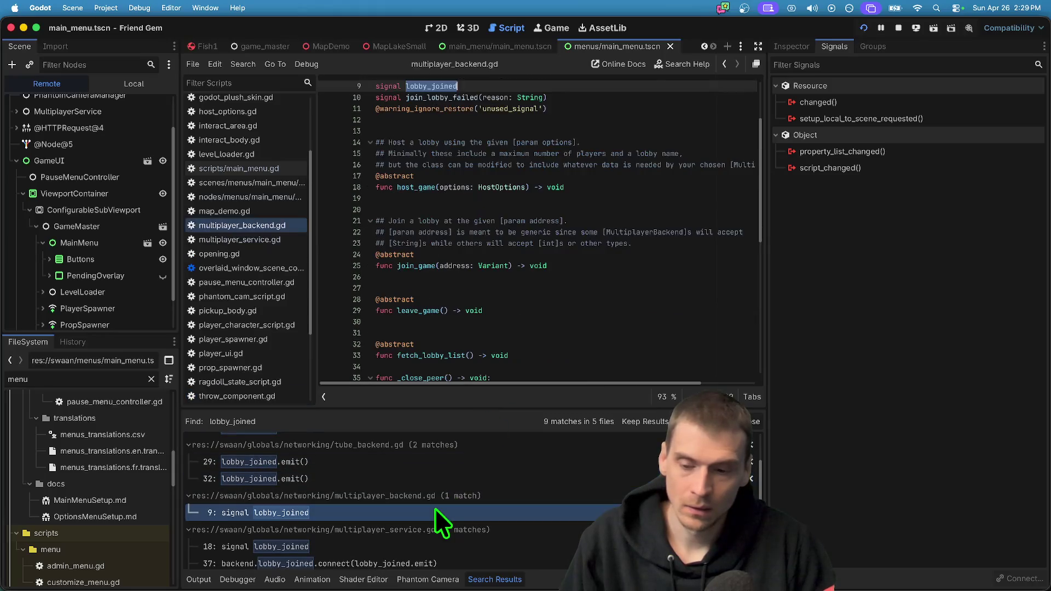
pyautogui.click(428, 542)
pyautogui.click(423, 558)
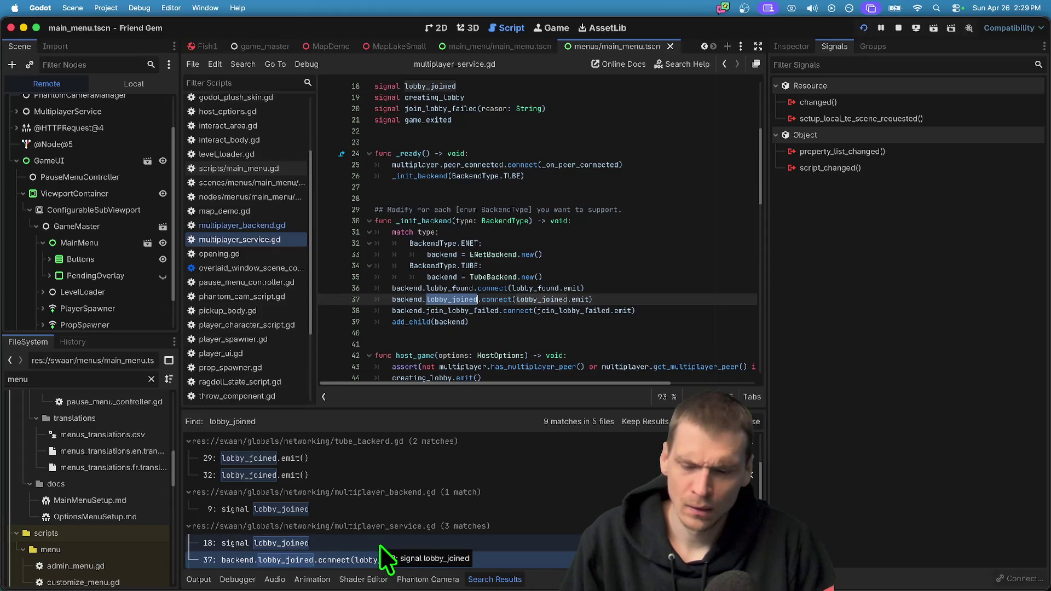
pyautogui.press('Up')
pyautogui.press('Up')
pyautogui.press('Up')
pyautogui.press('Down')
pyautogui.press('Down')
pyautogui.press('Down')
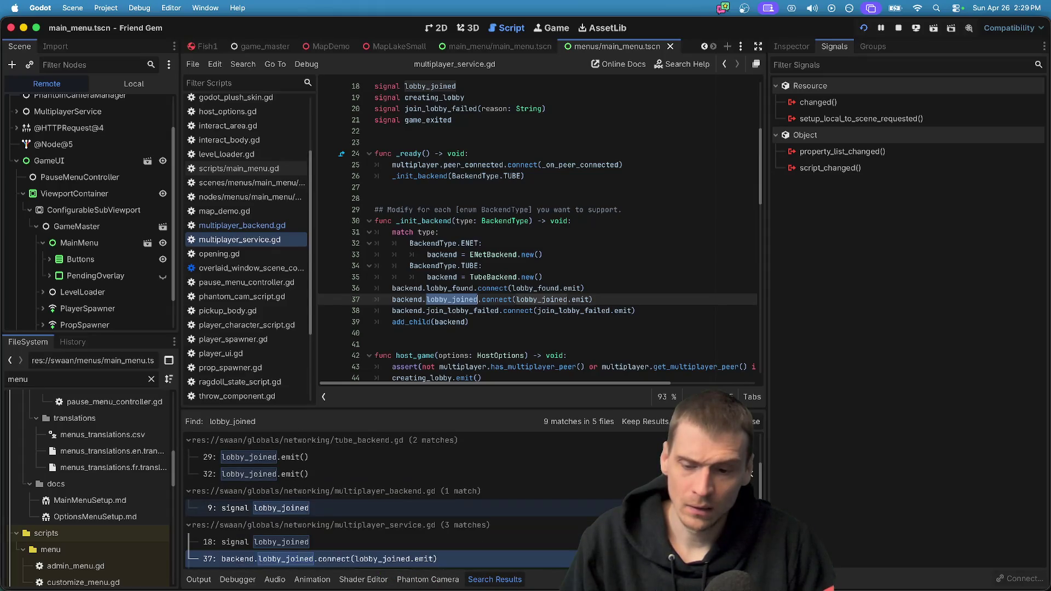
pyautogui.scroll(-1, 411, 520)
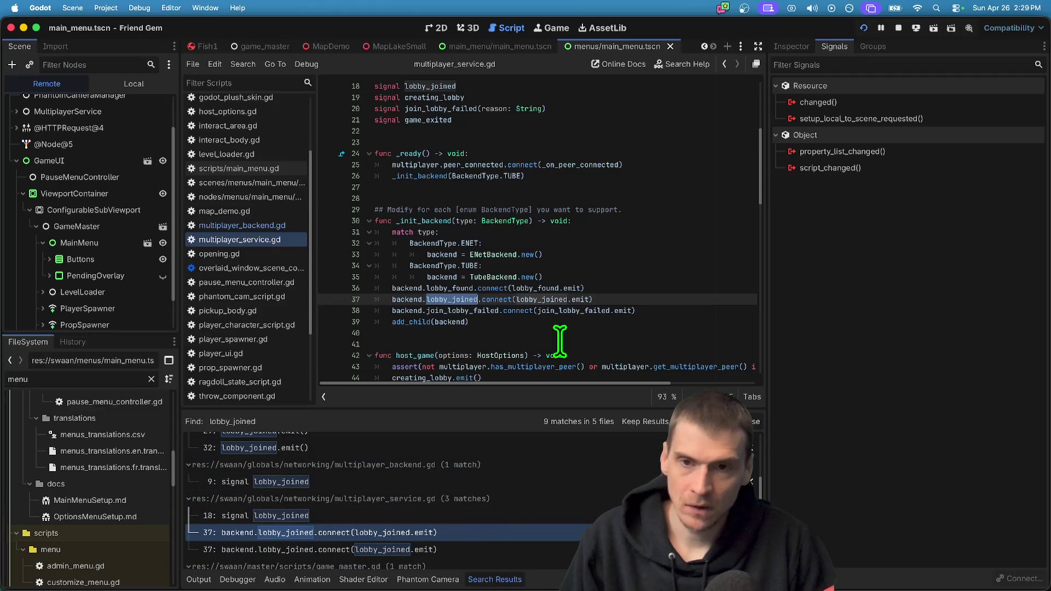
pyautogui.scroll(3, 212, 165)
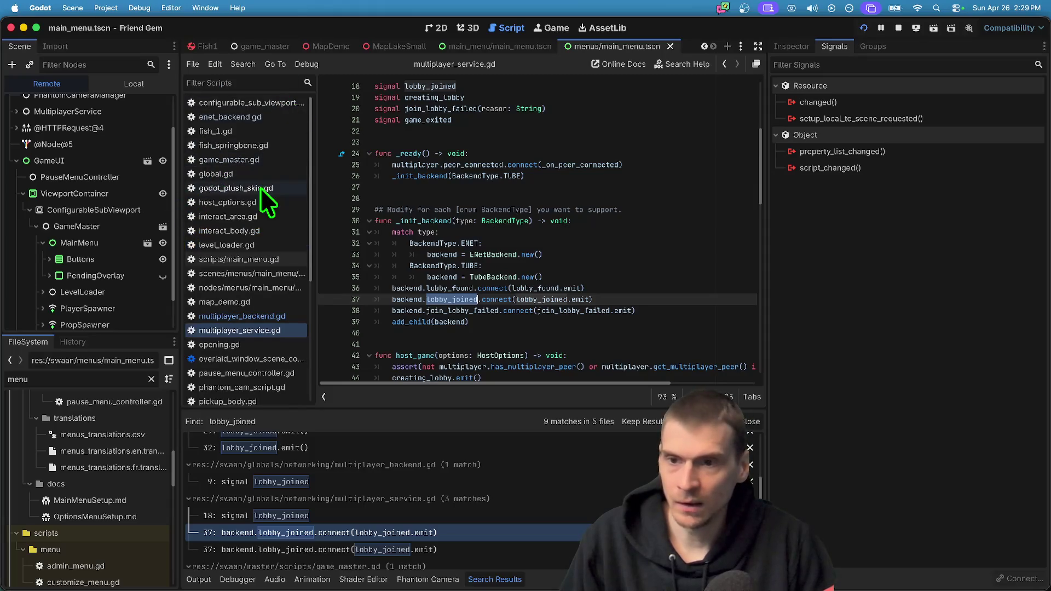
pyautogui.scroll(-7, 232, 168)
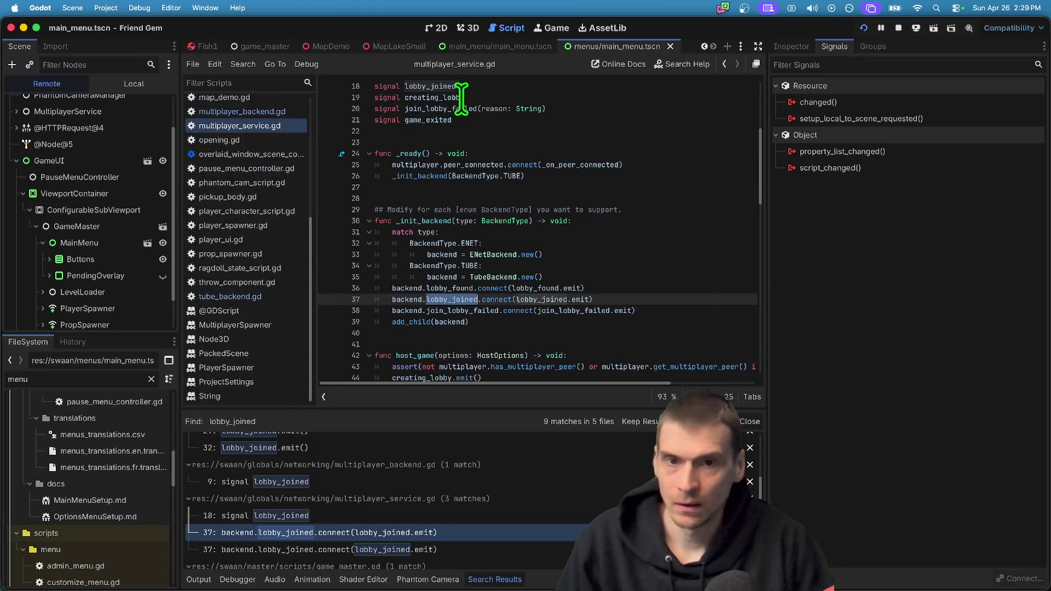
pyautogui.click(472, 48)
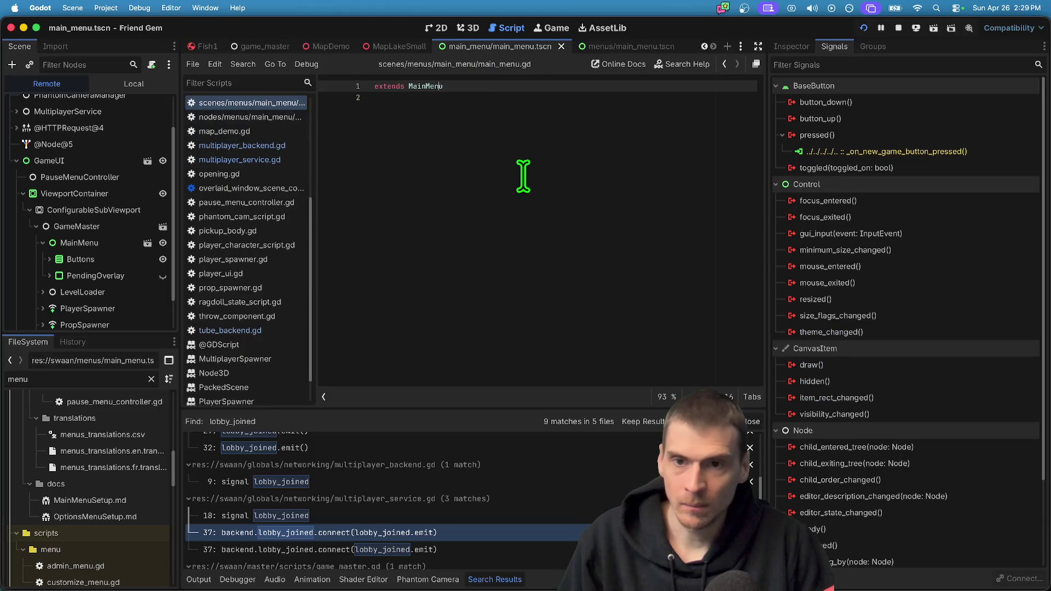
# Step: Add 'await get_tree().create_timer(1.0).timeout' under the client else branch, then save and run
pyautogui.keyDown('ctrl'); pyautogui.click(416, 88); pyautogui.keyUp('ctrl')
pyautogui.click(660, 251)
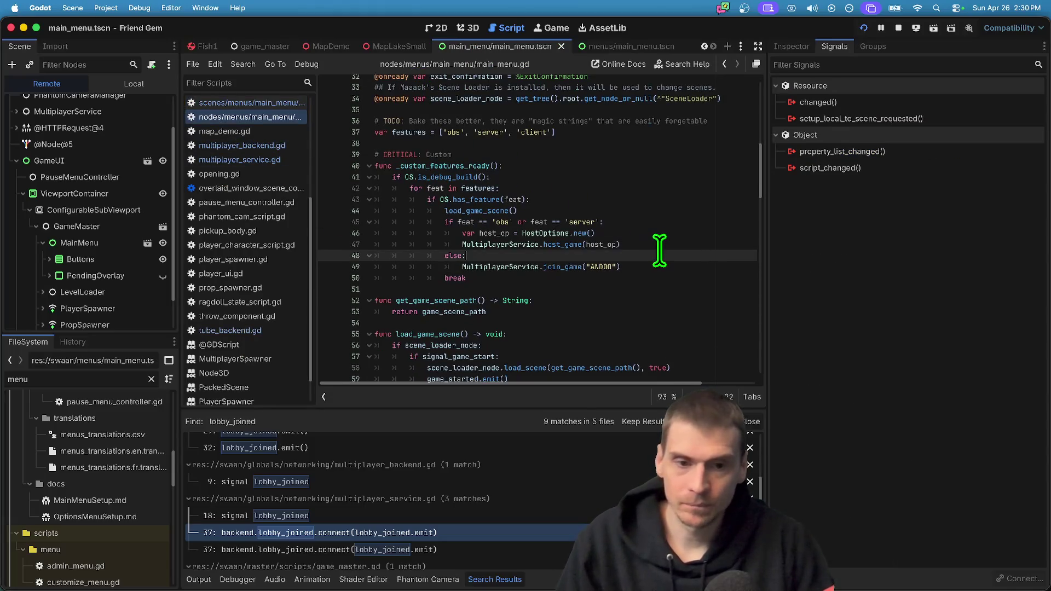
pyautogui.press('Return')
pyautogui.write('await')
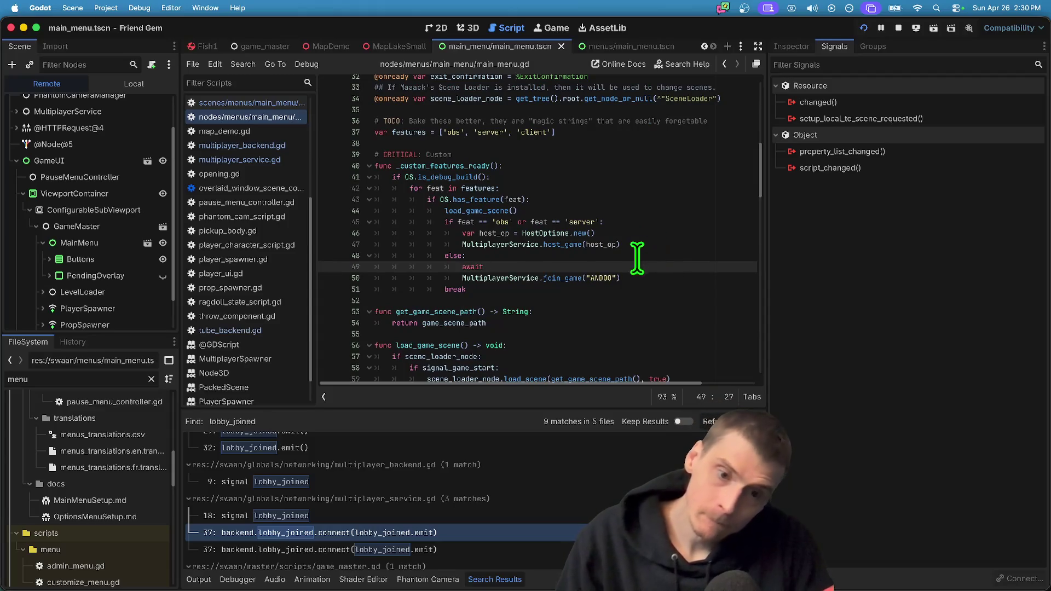
pyautogui.keyDown('super'); pyautogui.click(571, 288); pyautogui.keyUp('super')
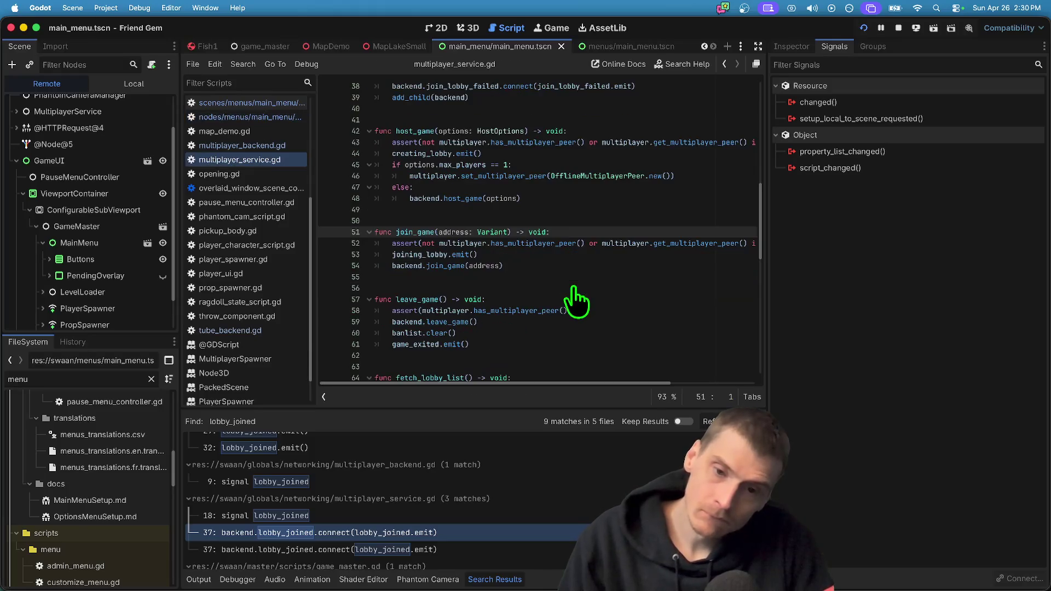
pyautogui.moveTo(391, 254); pyautogui.dragTo(512, 257)
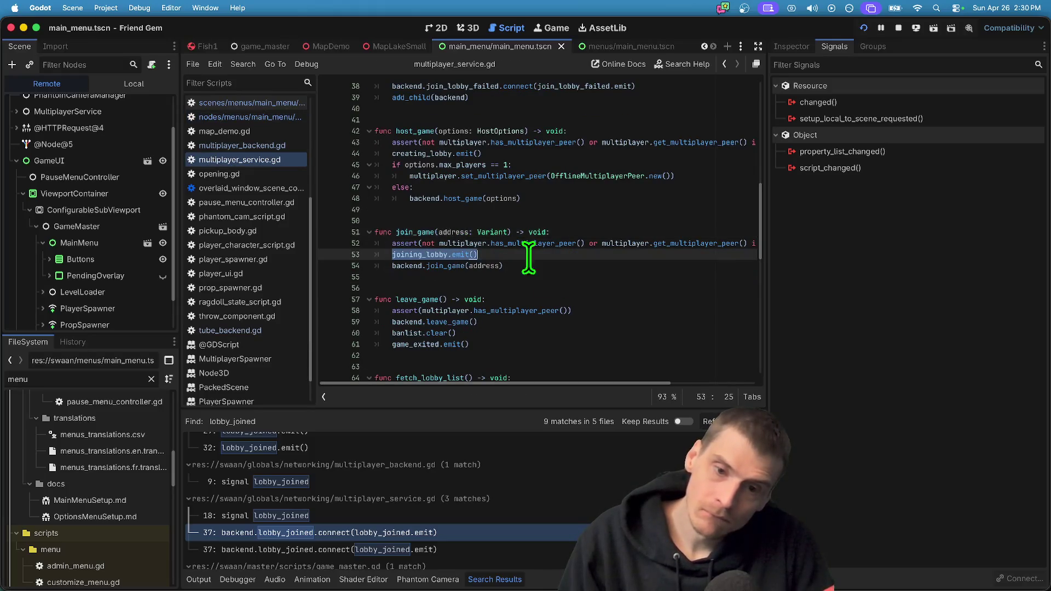
pyautogui.hotkey('alt', 'Left')
pyautogui.hotkey('alt', 'Left')
pyautogui.hotkey('alt', 'Left')
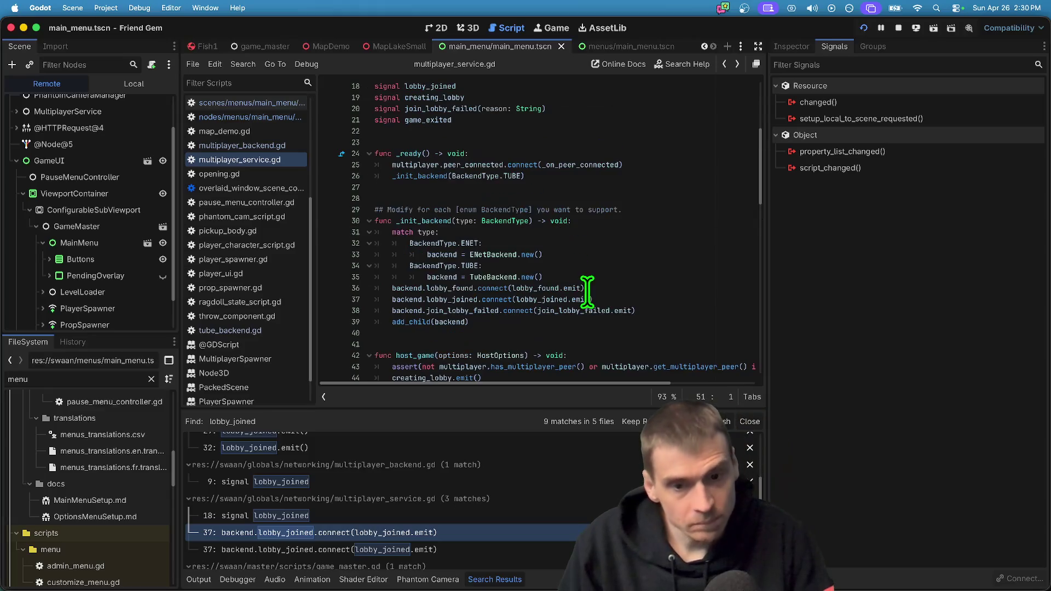
pyautogui.write('et_tree().')
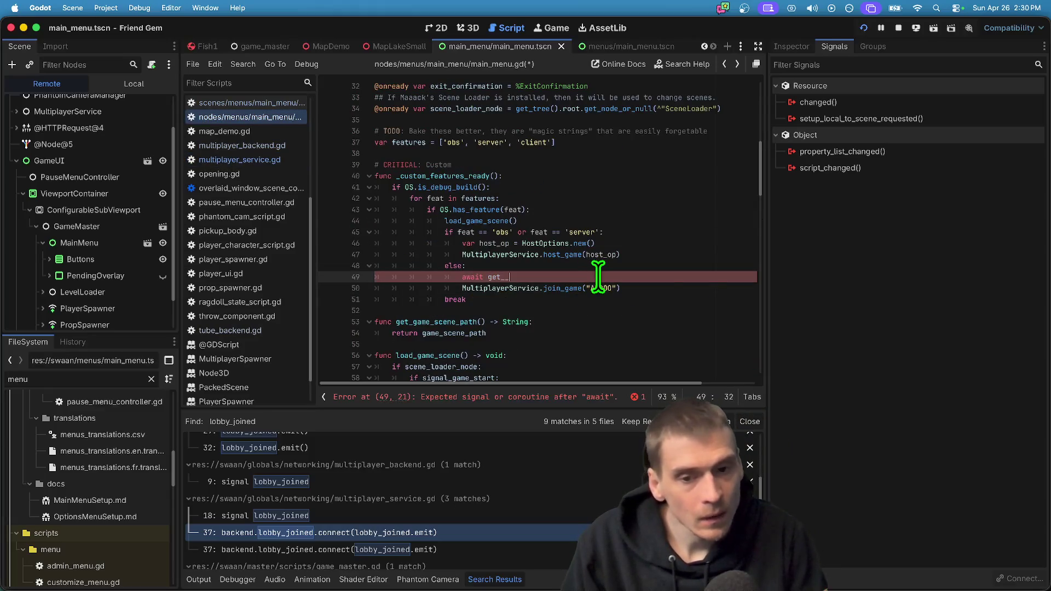
pyautogui.write('create_timer(1')
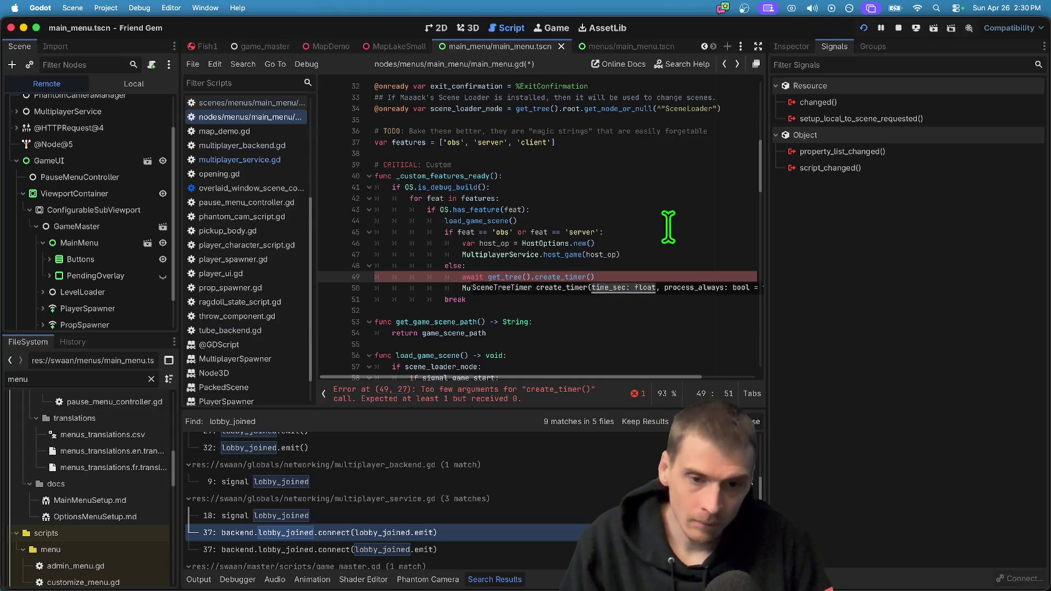
pyautogui.write('.0).timeout')
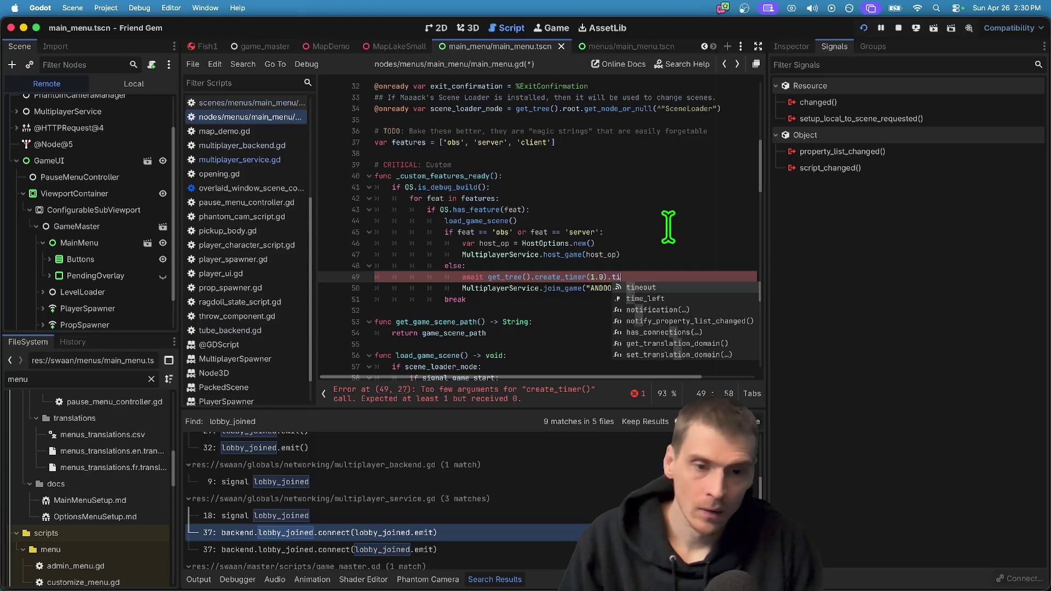
pyautogui.press('super+b')
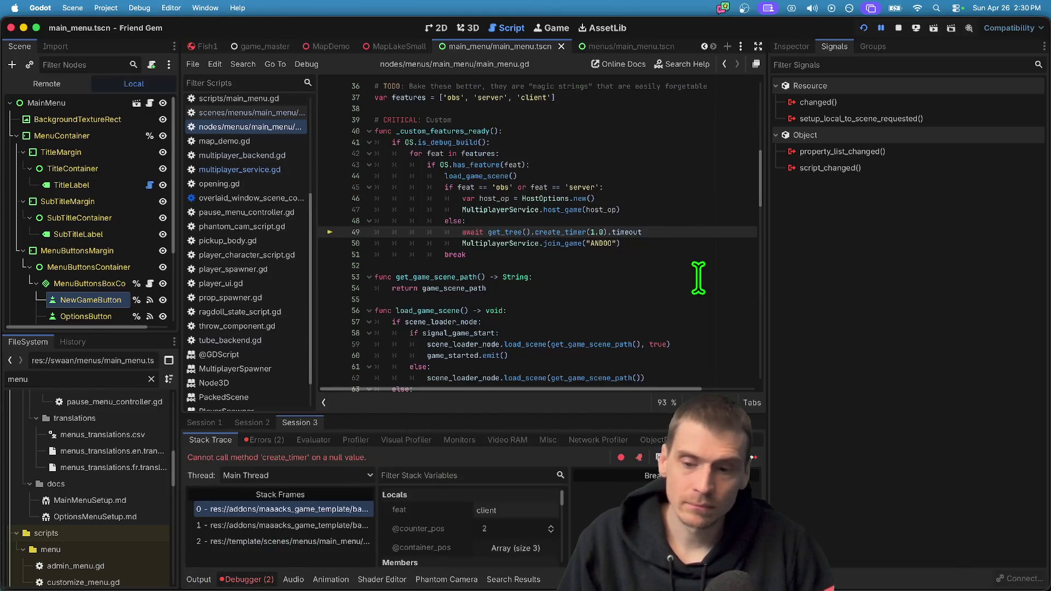
# Step: Clean up the create_timer(1.0).timeout expression on the await line
pyautogui.doubleClick(561, 232)
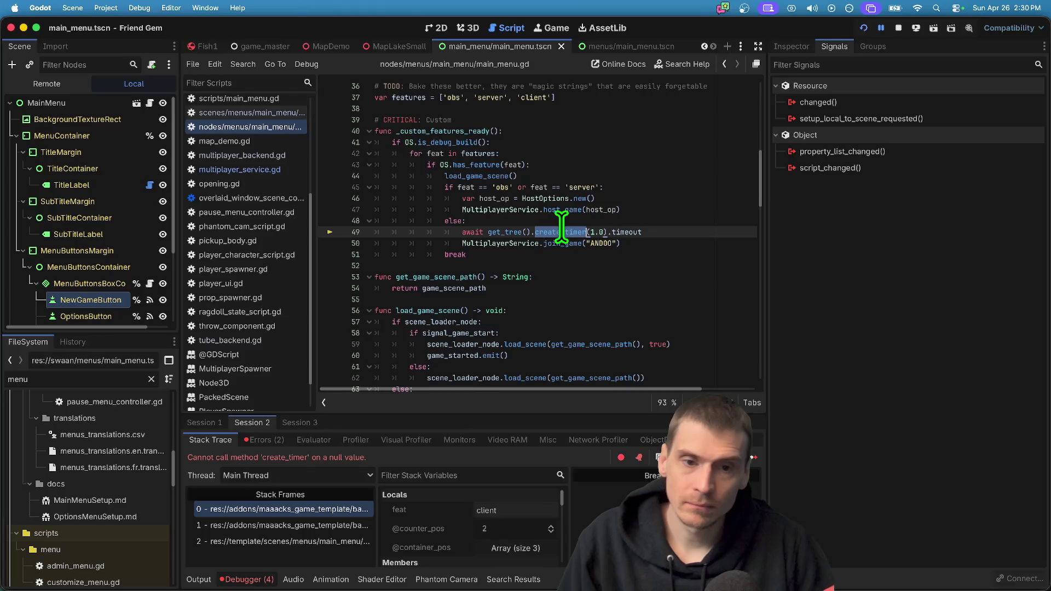
pyautogui.click(610, 232)
pyautogui.press('Right')
pyautogui.write('c')
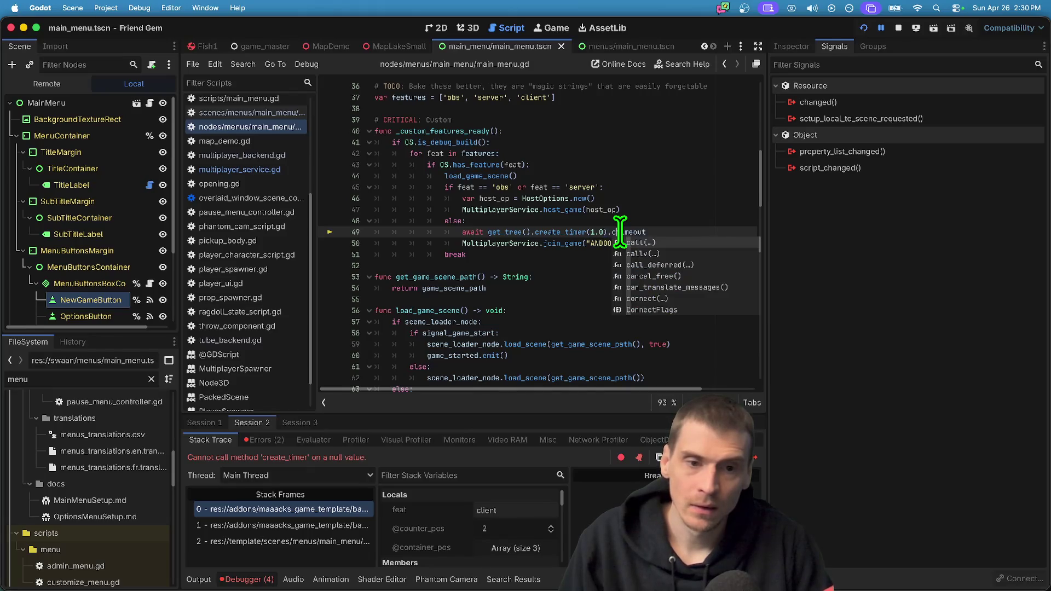
pyautogui.press('BackSpace')
pyautogui.press('BackSpace')
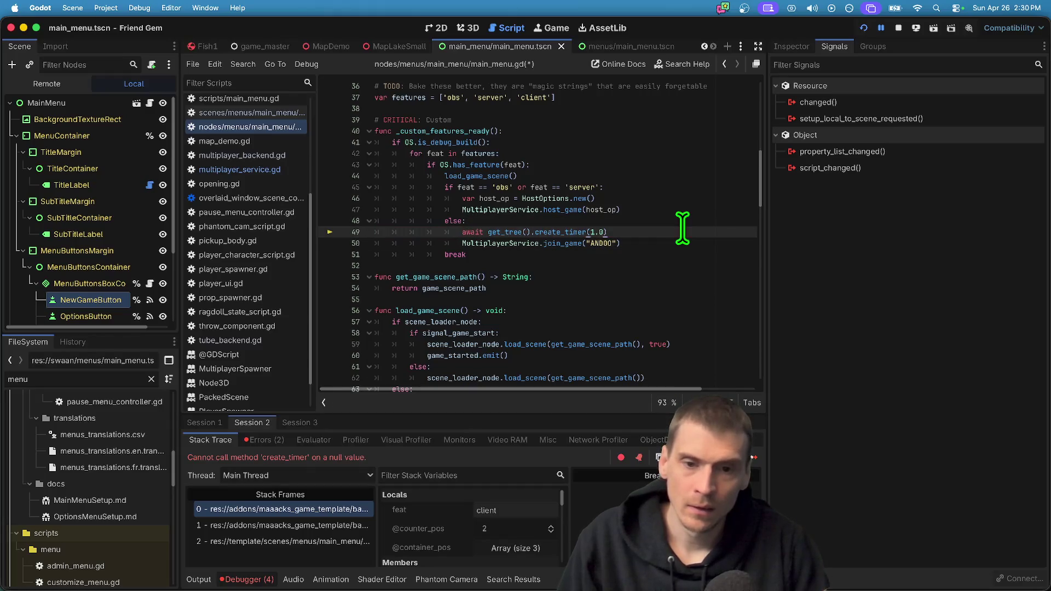
pyautogui.write('.')
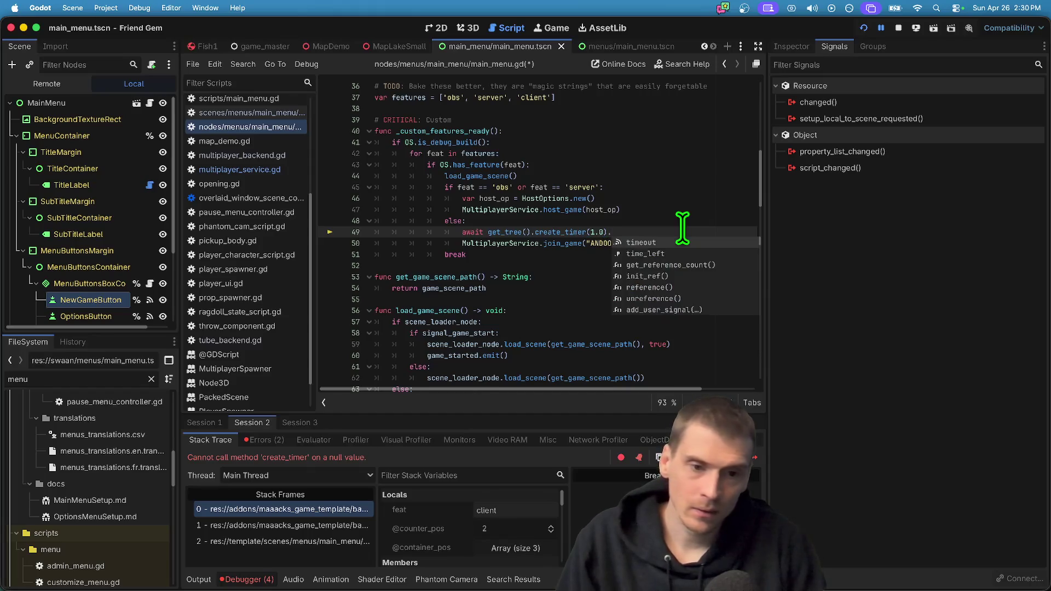
pyautogui.press('Return')
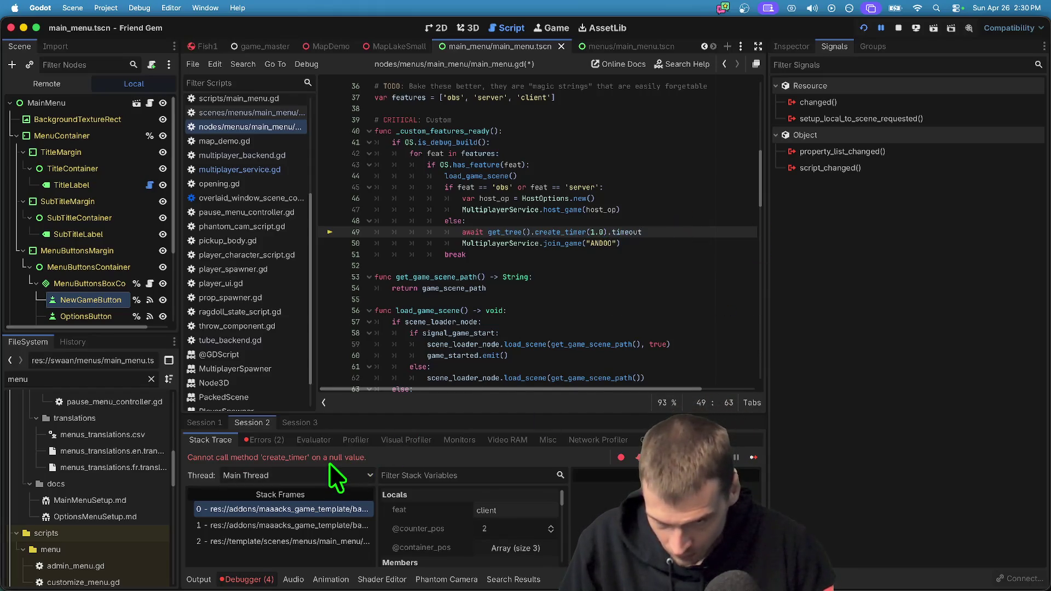
# Step: Look up the SceneTree create_timer documentation and return to the script
pyautogui.press('Up')
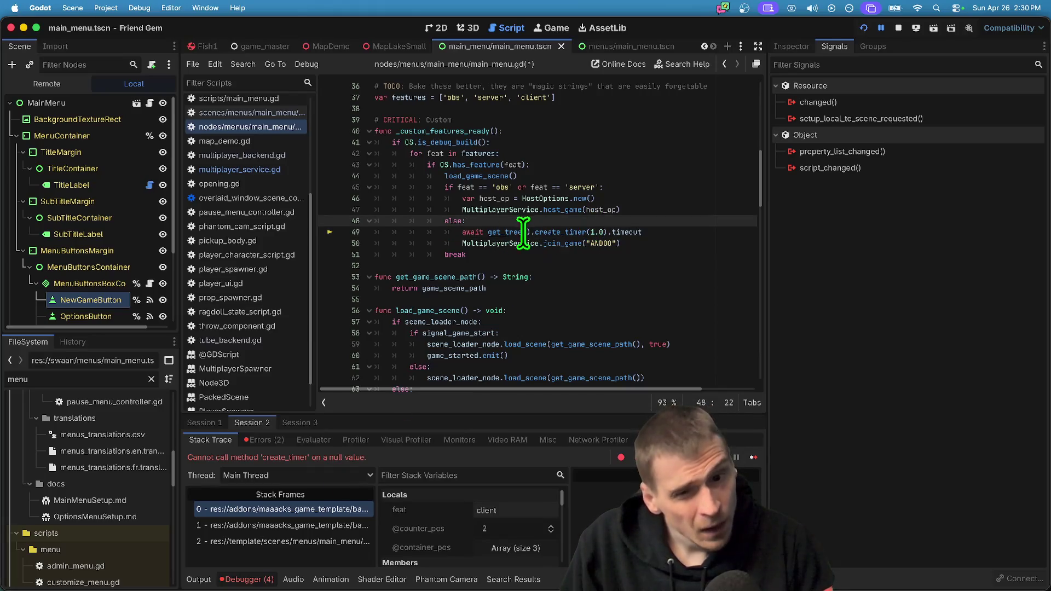
pyautogui.keyDown('super'); pyautogui.click(583, 232); pyautogui.keyUp('super')
pyautogui.hotkey('alt', 'Left')
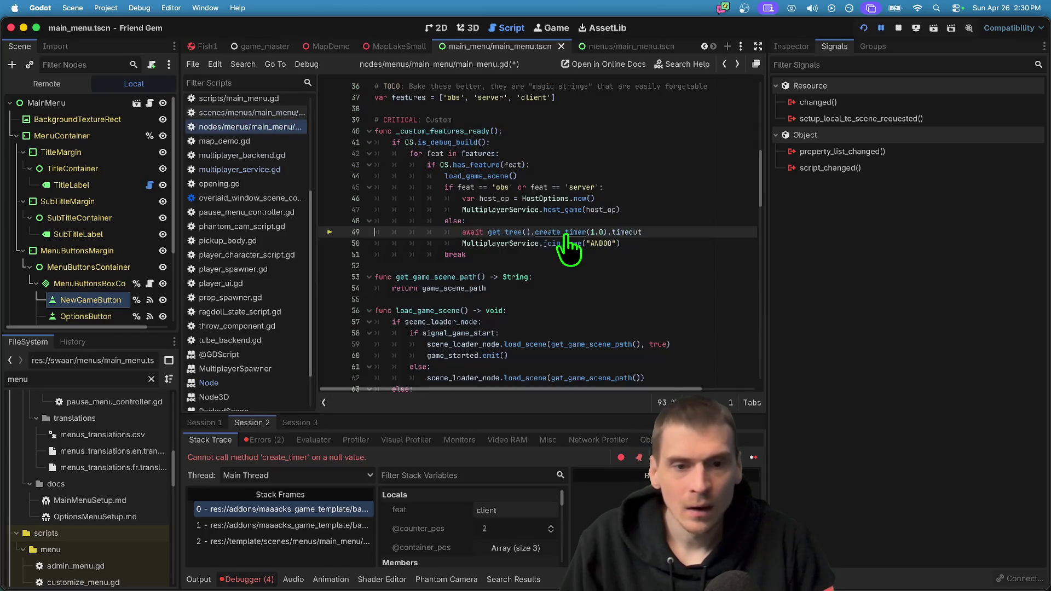
pyautogui.keyDown('super'); pyautogui.click(564, 233); pyautogui.keyUp('super')
pyautogui.hotkey('alt', 'Left')
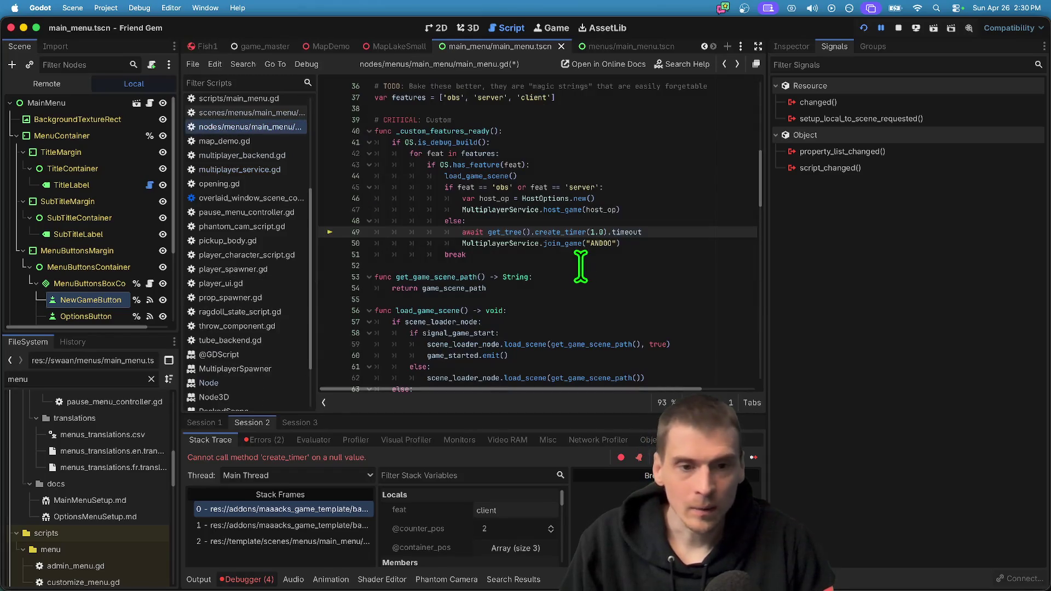
pyautogui.click(735, 286)
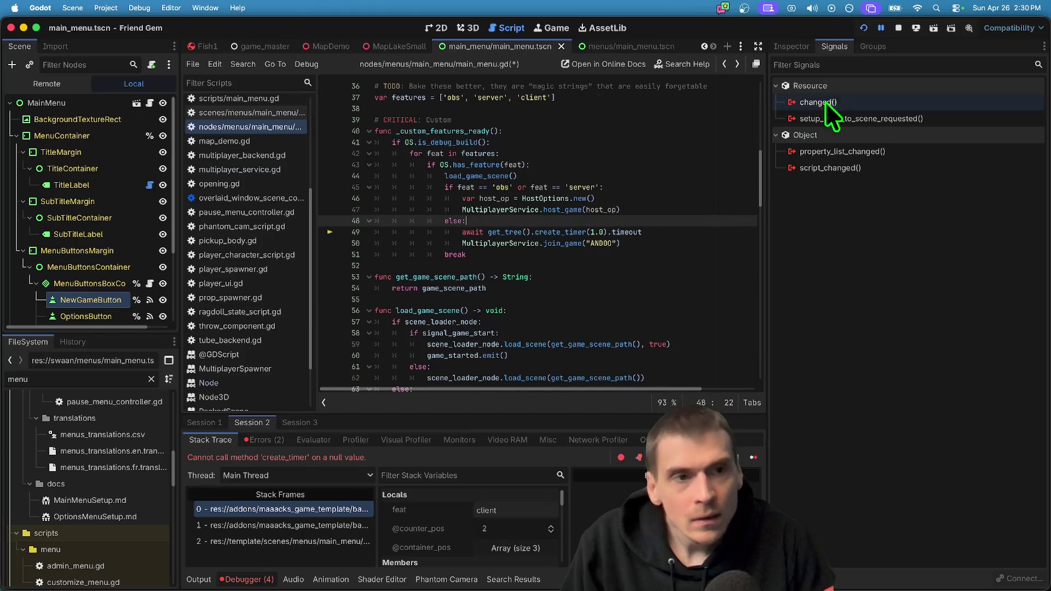
# Step: Stop the paused debug session, save the script and run the project again
pyautogui.click(898, 28)
pyautogui.click(634, 240)
pyautogui.press('super+s')
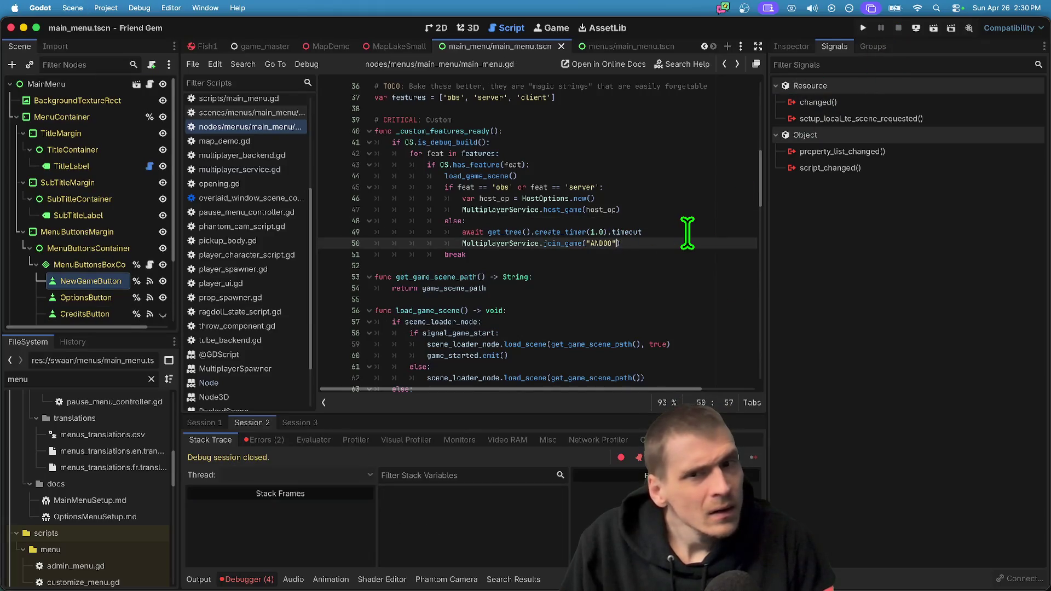
pyautogui.press('super+b')
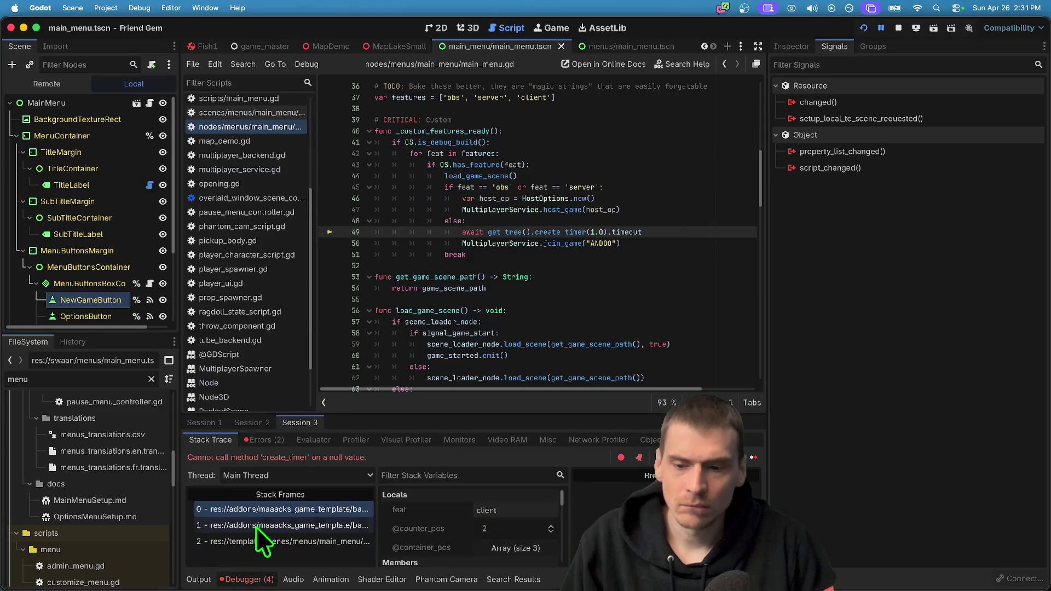
# Step: Delete the await timer line, make join_game("ANDOO") use call_deferred, then save and run
pyautogui.scroll(-1, 504, 525)
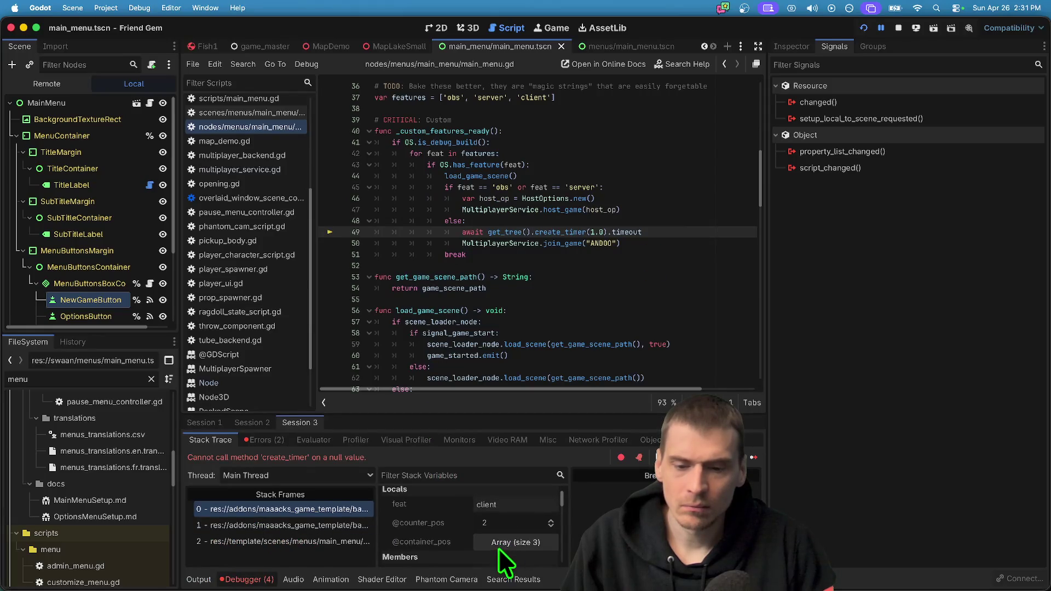
pyautogui.click(679, 218)
pyautogui.tripleClick(672, 232)
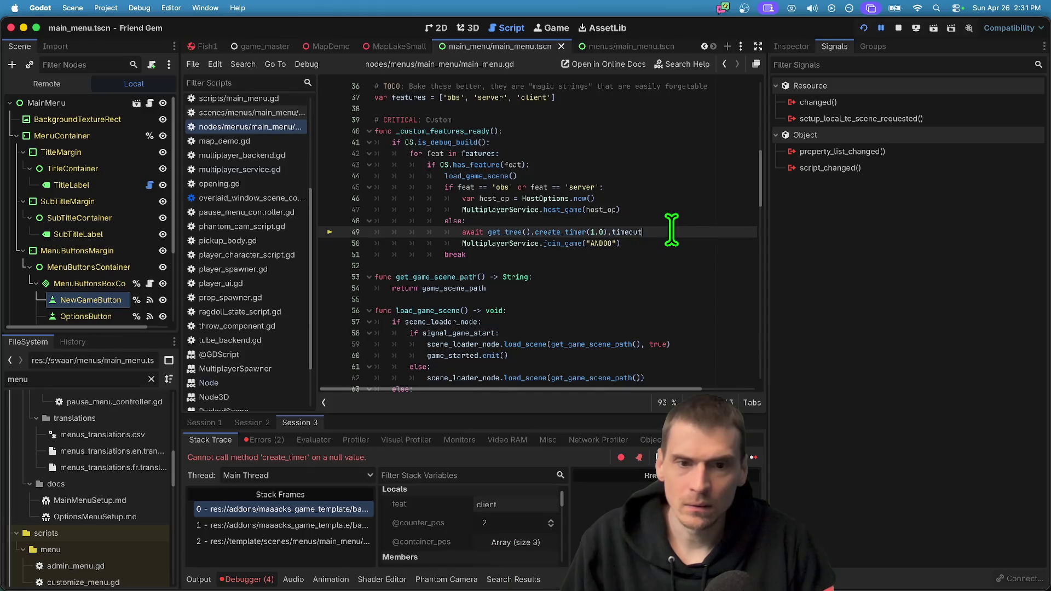
pyautogui.press('BackSpace')
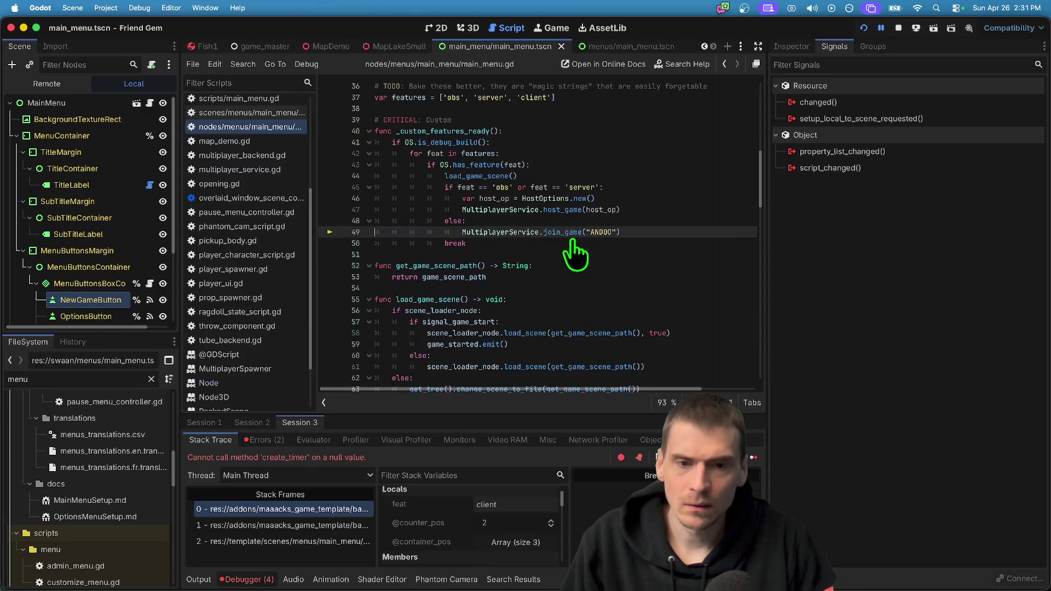
pyautogui.click(583, 232)
pyautogui.write('.ca')
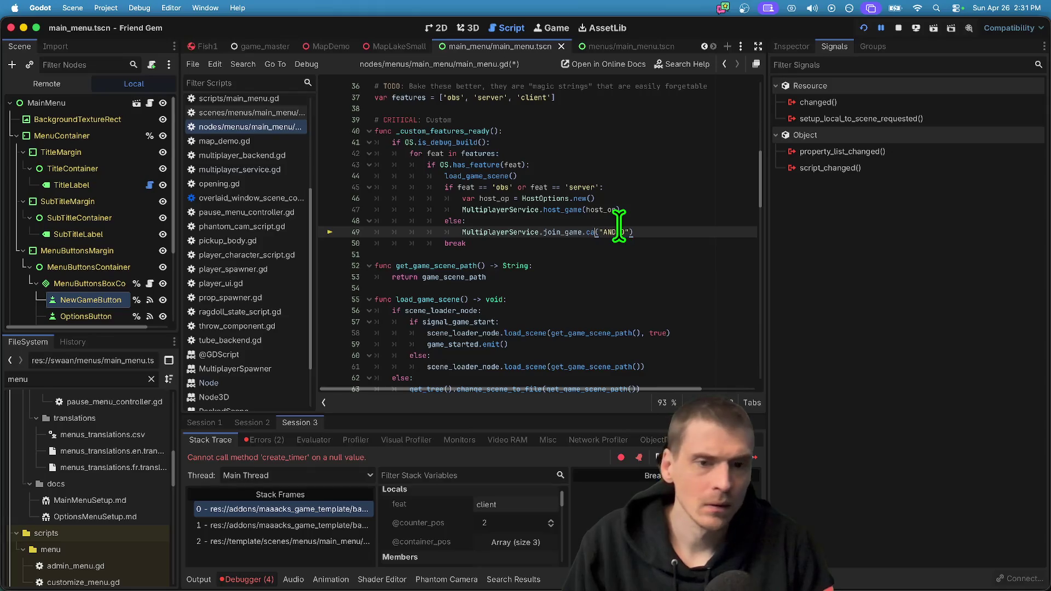
pyautogui.write('ll_d')
pyautogui.press('Return')
pyautogui.press('super+s')
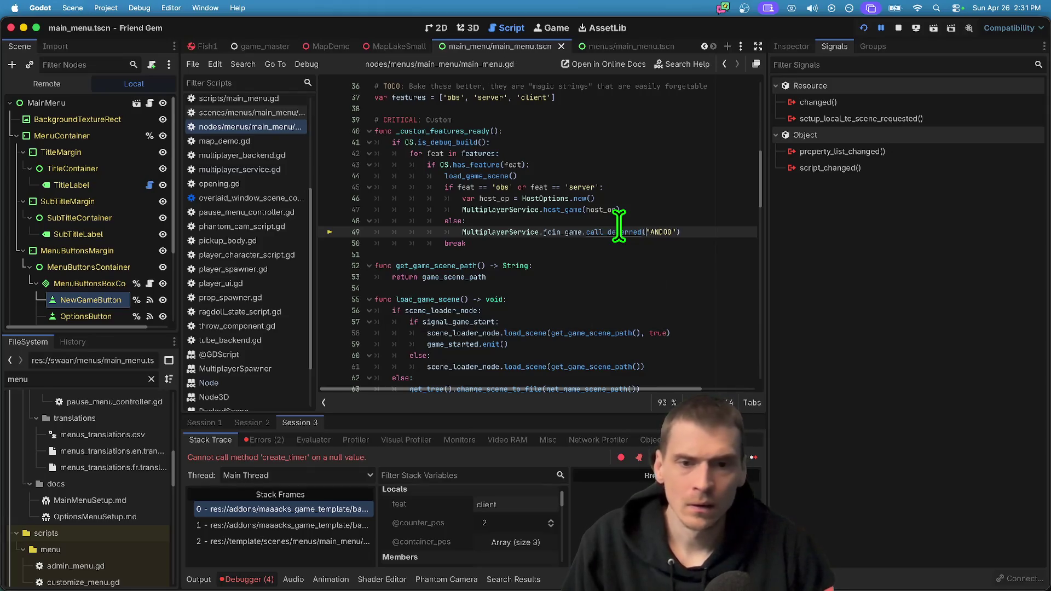
pyautogui.press('super+b')
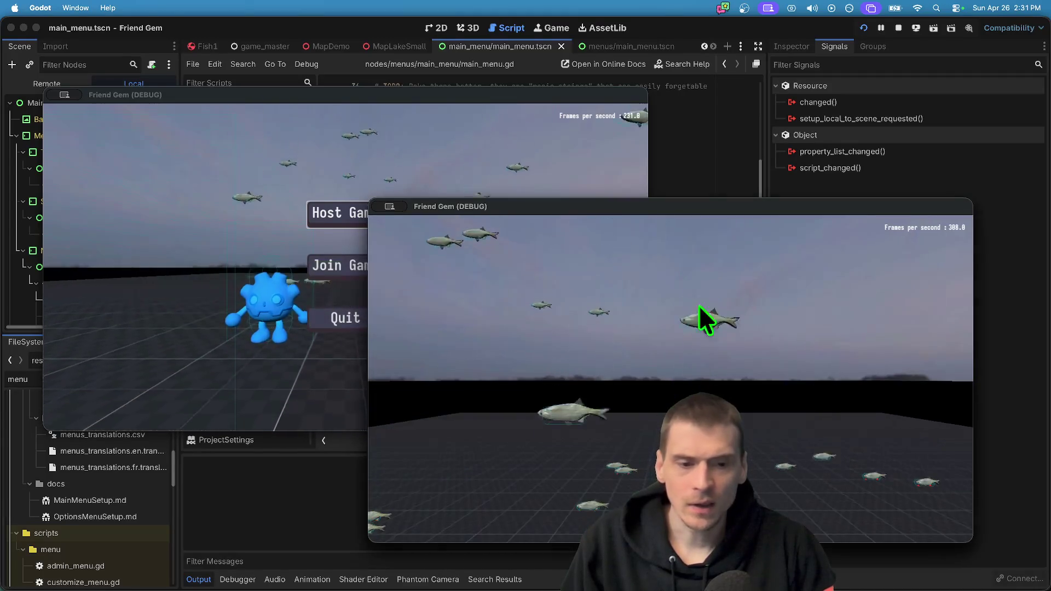
# Step: Revert to the plain join_game("ANDOO") call and open a new line beneath it
pyautogui.press('super+z')
pyautogui.press('super+z')
pyautogui.press('super+shift+z')
pyautogui.press('Down')
pyautogui.press('End')
pyautogui.press('Return')
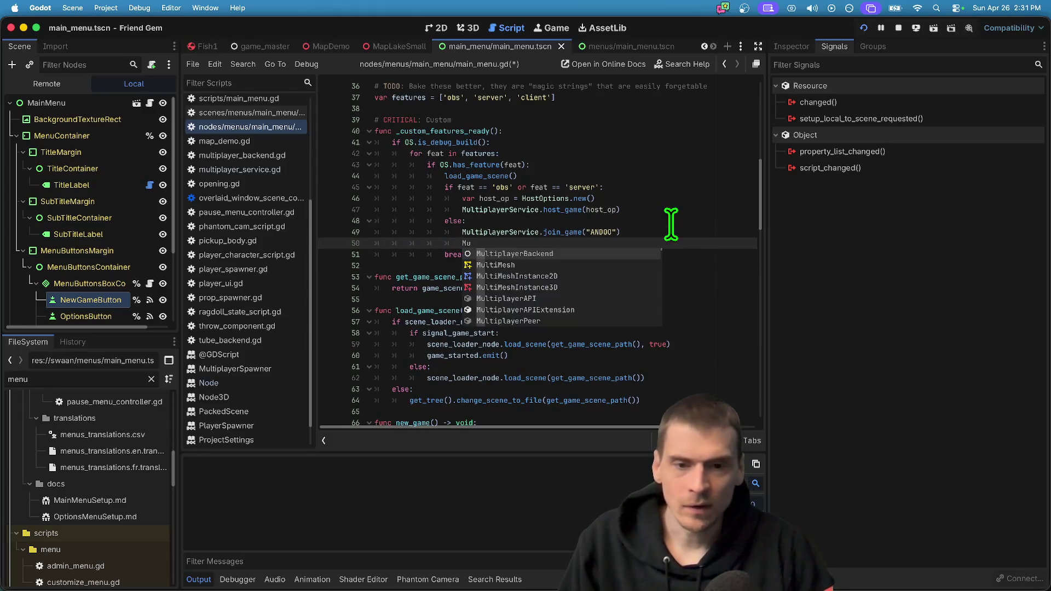
# Step: Write MultiplayerService.backend.lobby_joined.emit() on the new line
pyautogui.press('Return')
pyautogui.write('.back')
pyautogui.hotkey('alt', 'BackSpace')
pyautogui.hotkey('alt', 'BackSpace')
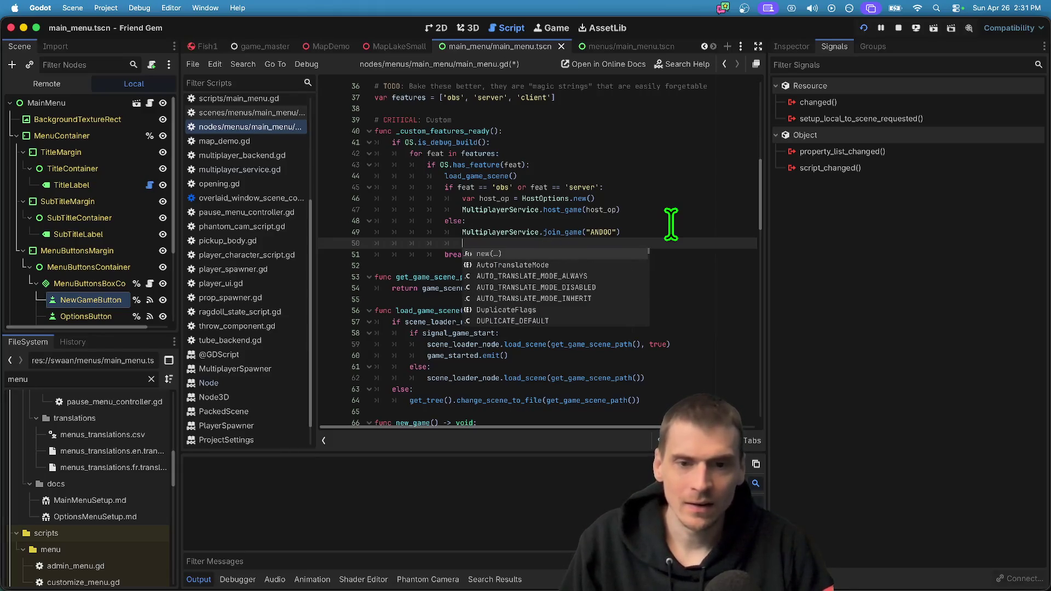
pyautogui.write('Mu')
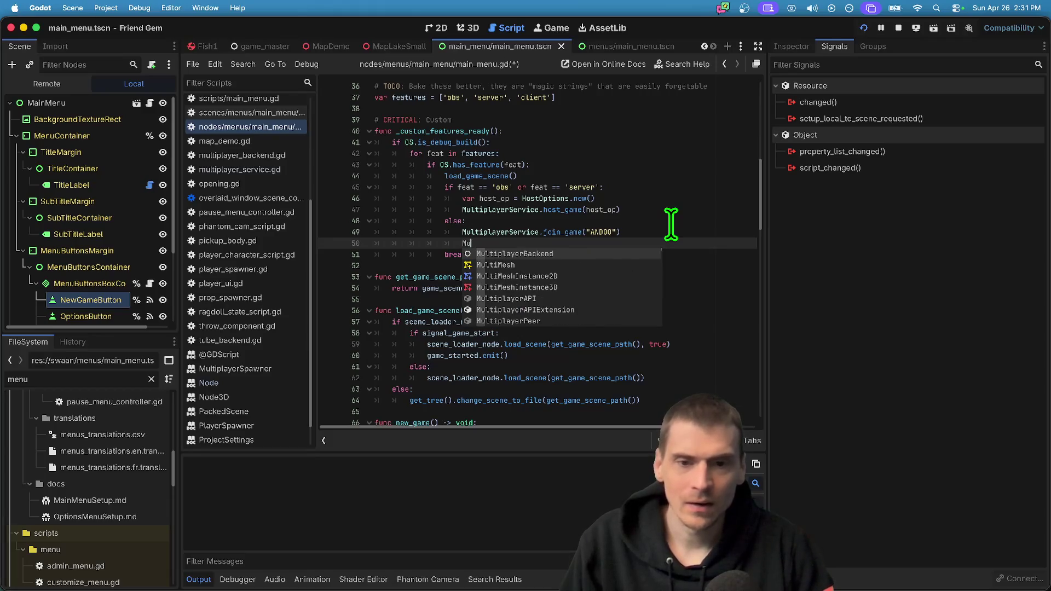
pyautogui.write('t')
pyautogui.press('BackSpace')
pyautogui.write('ltiplayer.')
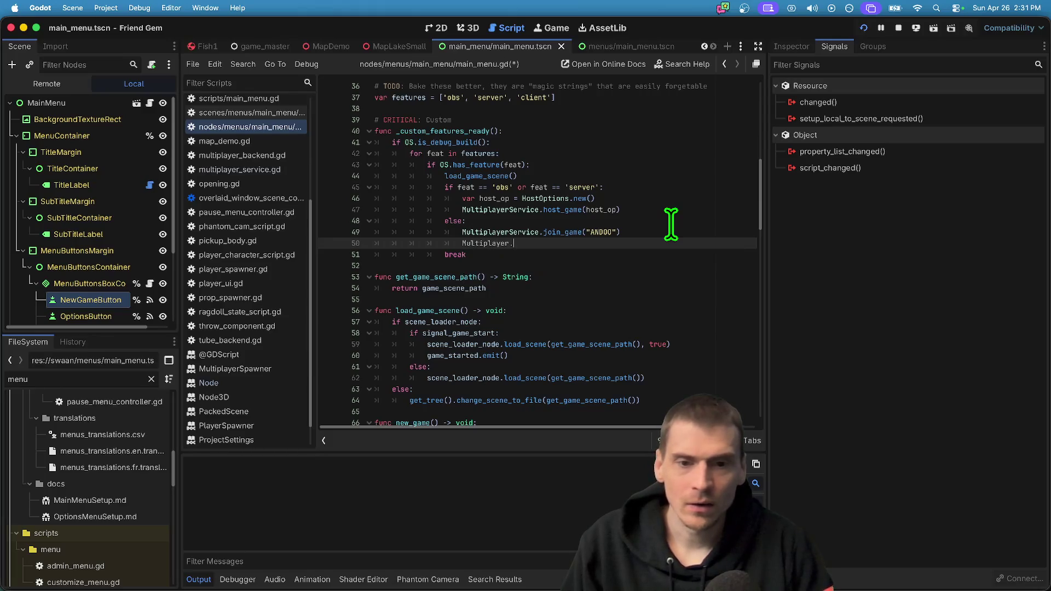
pyautogui.press('Return')
pyautogui.write('.b')
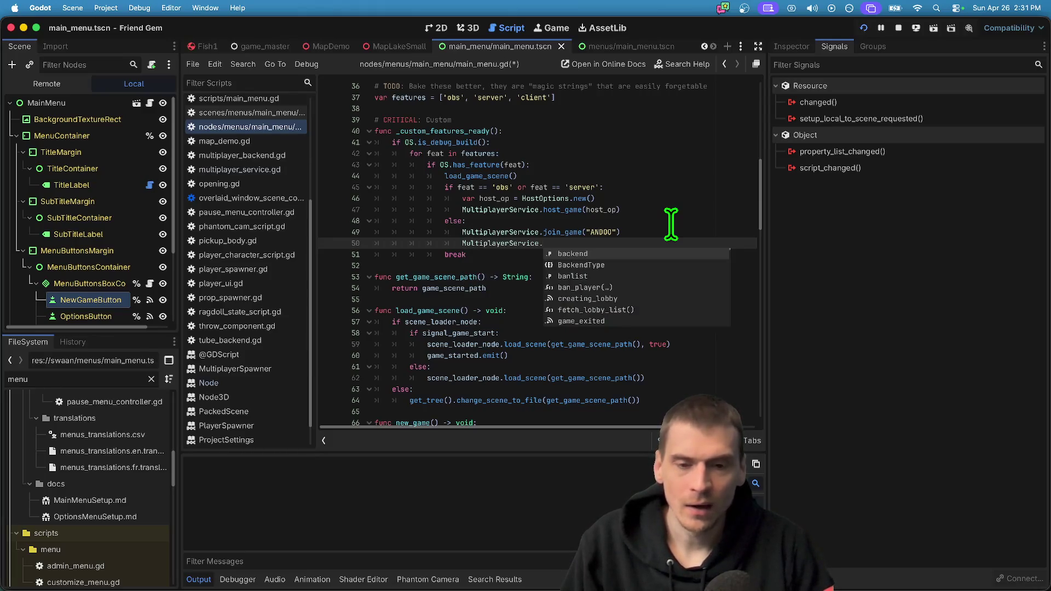
pyautogui.press('Return')
pyautogui.write('.emi')
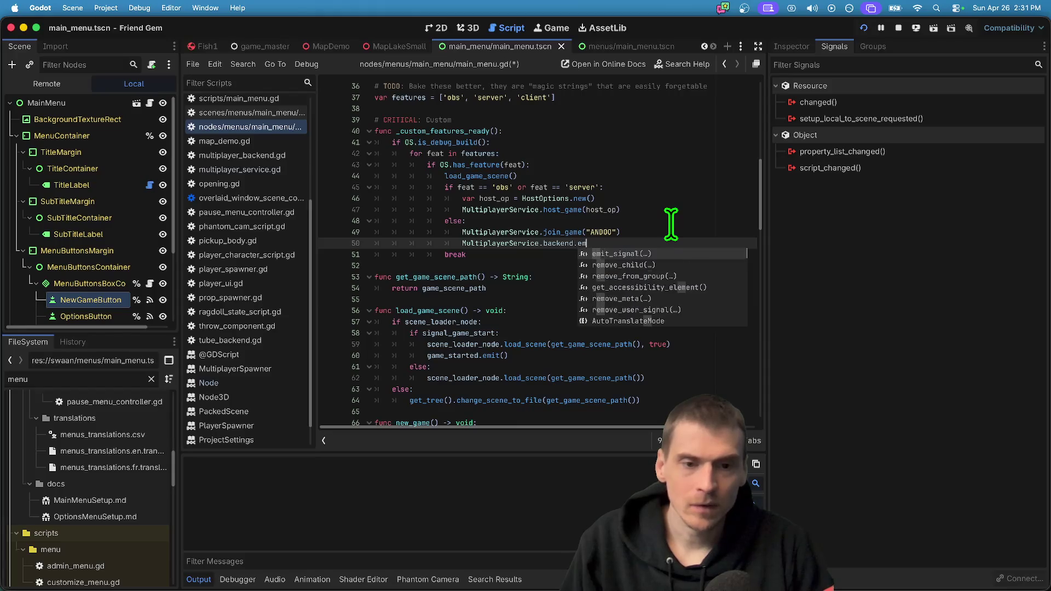
pyautogui.press('BackSpace')
pyautogui.press('BackSpace')
pyautogui.press('BackSpace')
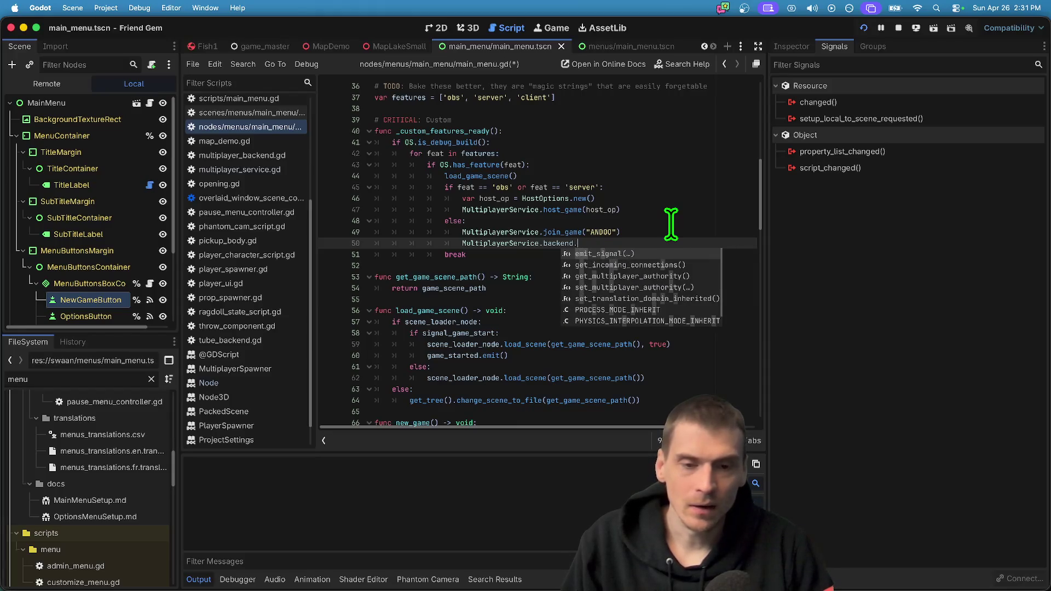
pyautogui.write('joi')
pyautogui.press('Down')
pyautogui.press('Down')
pyautogui.press('Down')
pyautogui.press('Return')
pyautogui.write('.emi')
pyautogui.press('Return')
# Step: Save the script, run the game and host from the main menu
pyautogui.press('super+s')
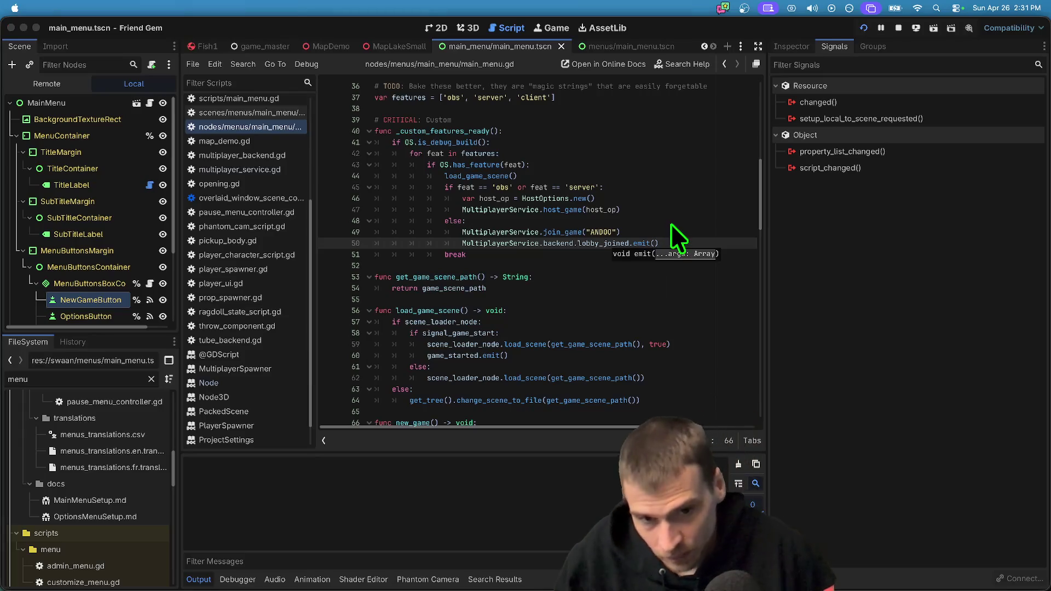
pyautogui.press('super+b')
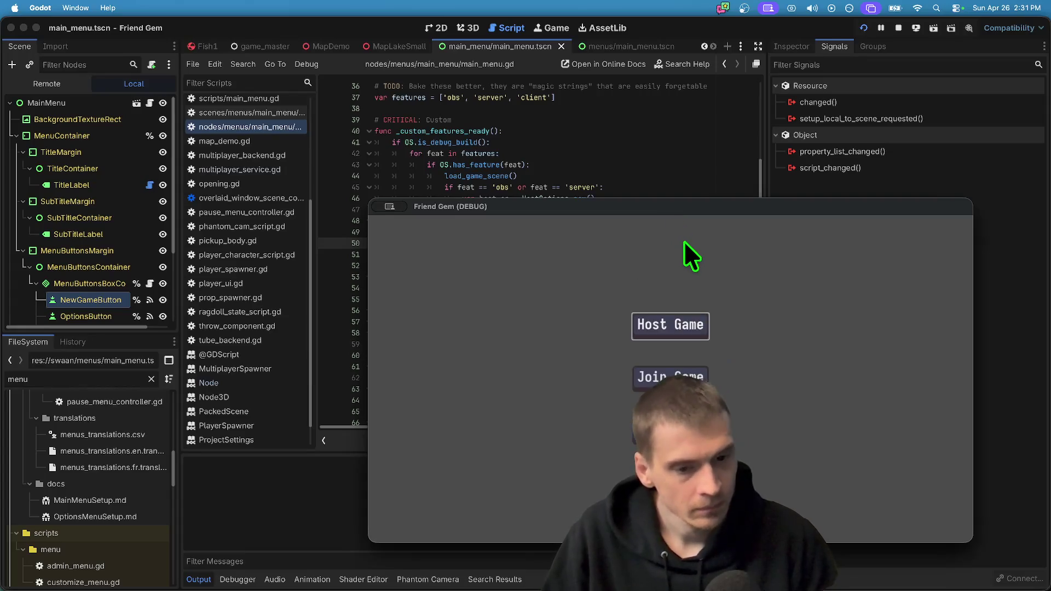
pyautogui.click(671, 326)
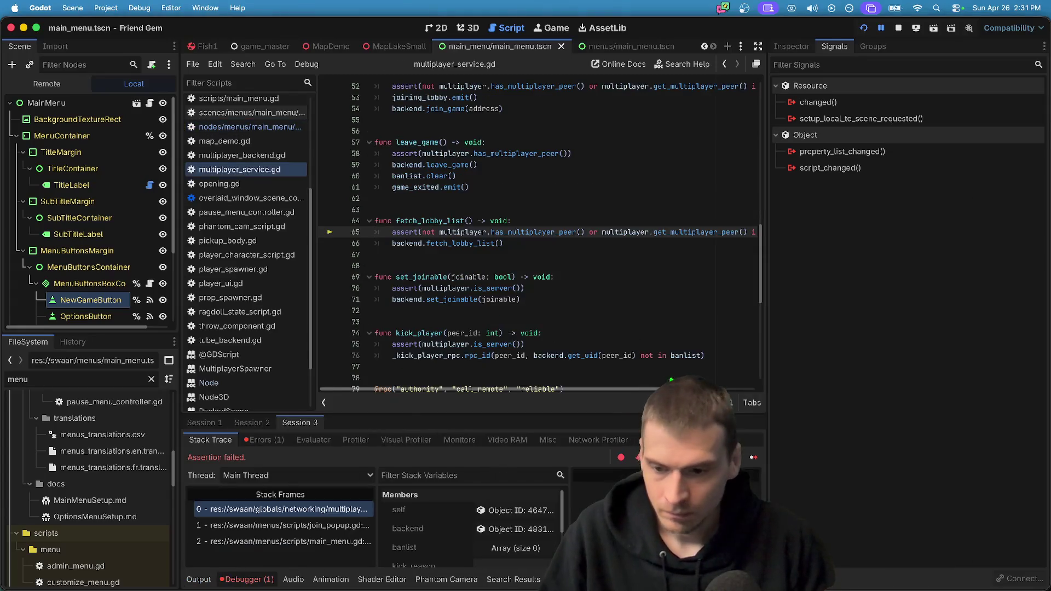
# Step: Comment out the assert in fetch_lobby_list, stop the game, and relaunch it
pyautogui.press('super+k')
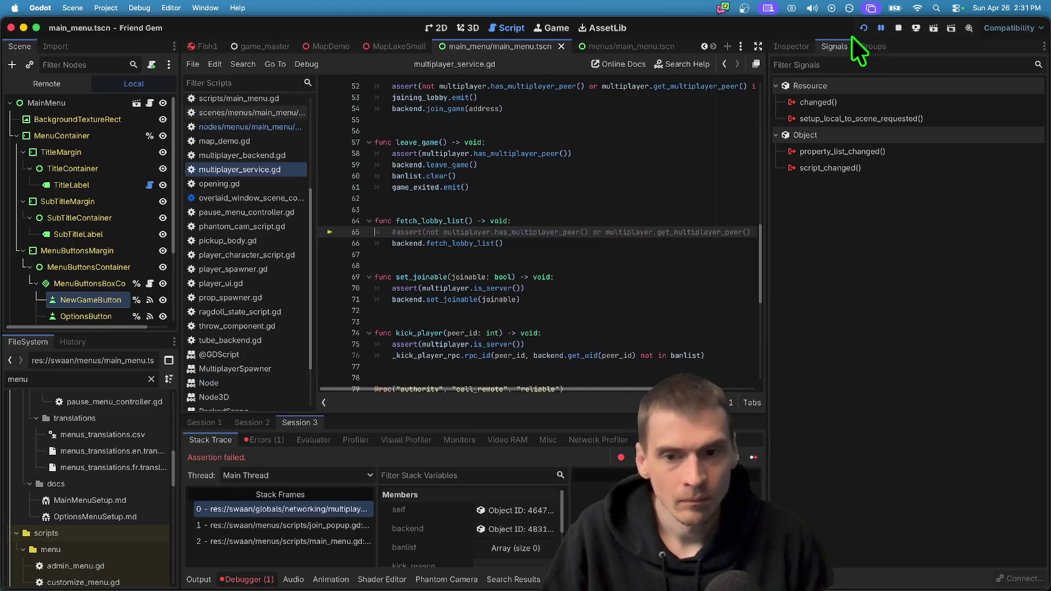
pyautogui.click(898, 28)
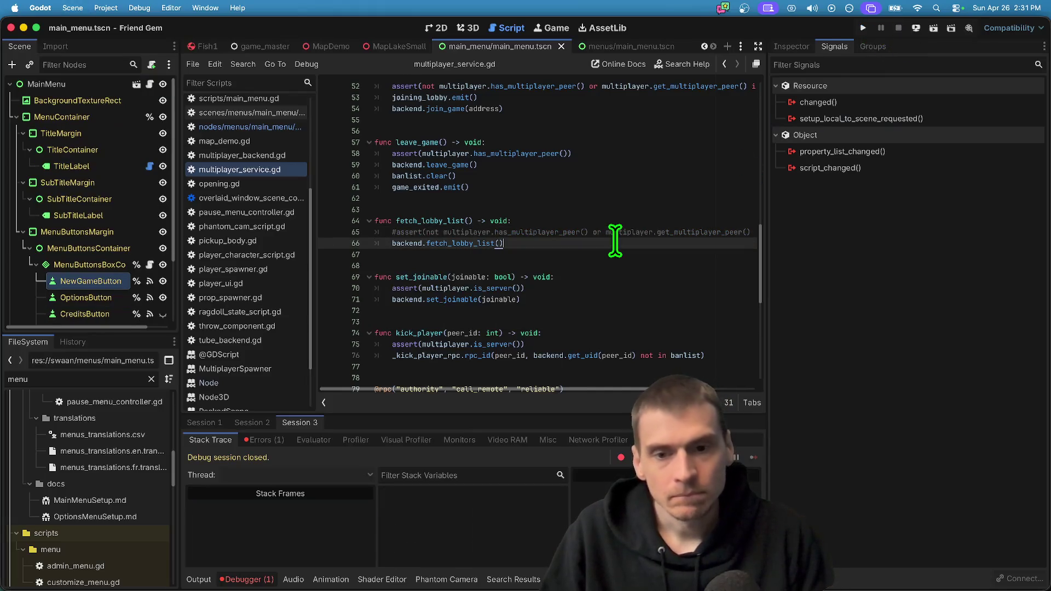
pyautogui.press('super+b')
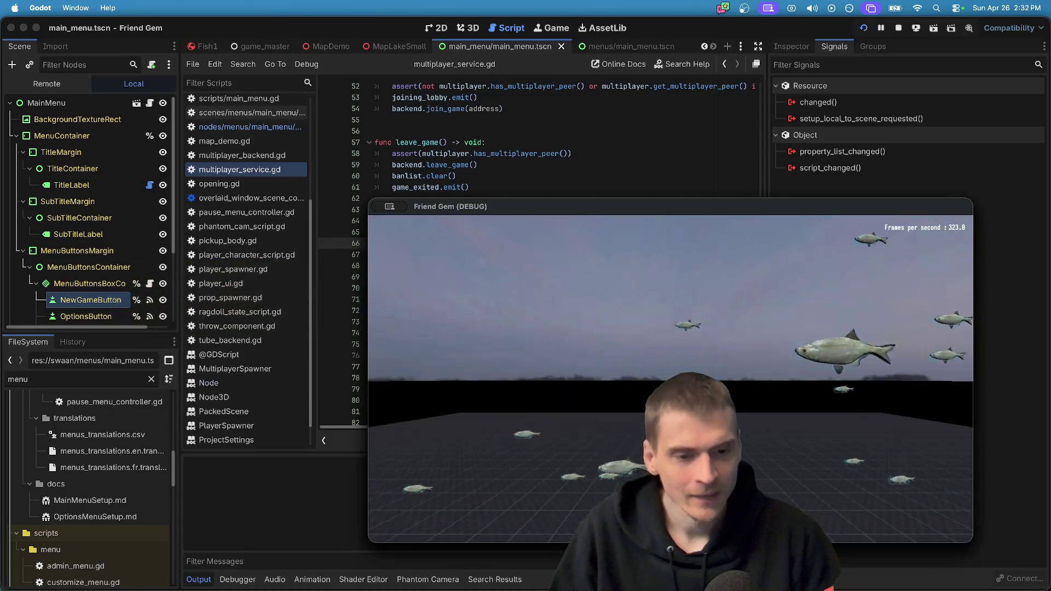
pyautogui.press('super+Tab')
pyautogui.press('super+Tab')
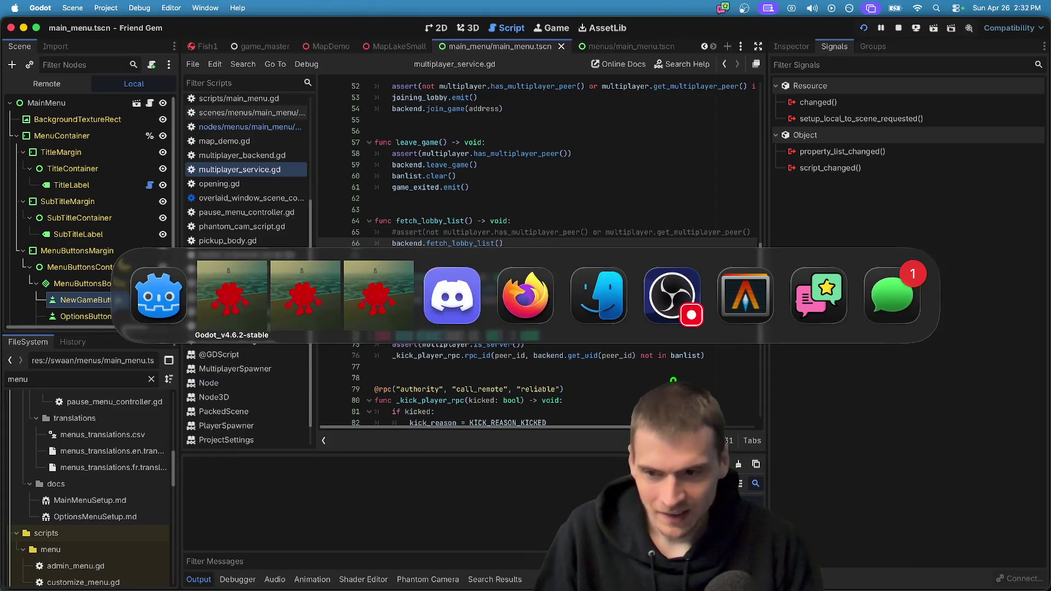
# Step: In main_menu.gd, delete and then restore the lobby_joined emit line after join_game
pyautogui.hotkey('alt', 'Left')
pyautogui.hotkey('alt', 'Left')
pyautogui.hotkey('alt', 'Left')
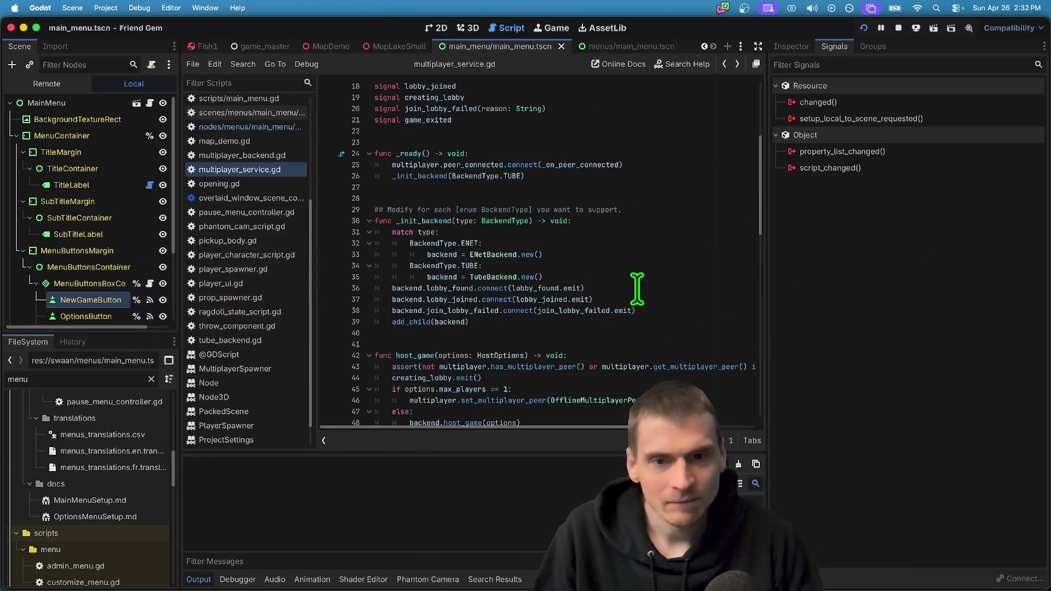
pyautogui.click(635, 229)
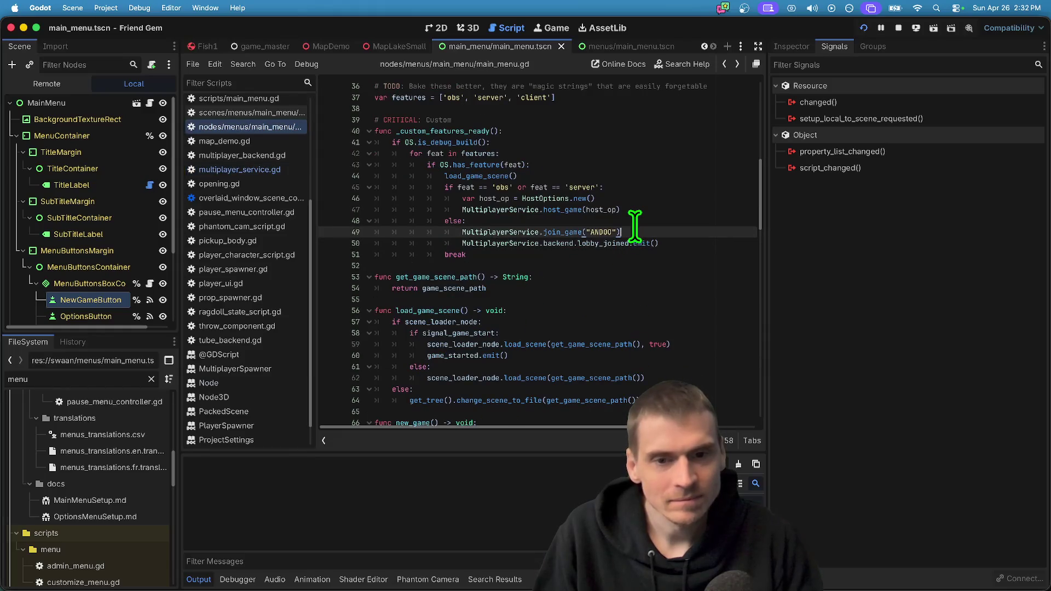
pyautogui.moveTo(665, 243)
pyautogui.mouseDown()
pyautogui.moveTo(199, 234)
pyautogui.moveTo(283, 217)
pyautogui.moveTo(494, 241)
pyautogui.moveTo(401, 241)
pyautogui.moveTo(575, 243)
pyautogui.mouseUp()
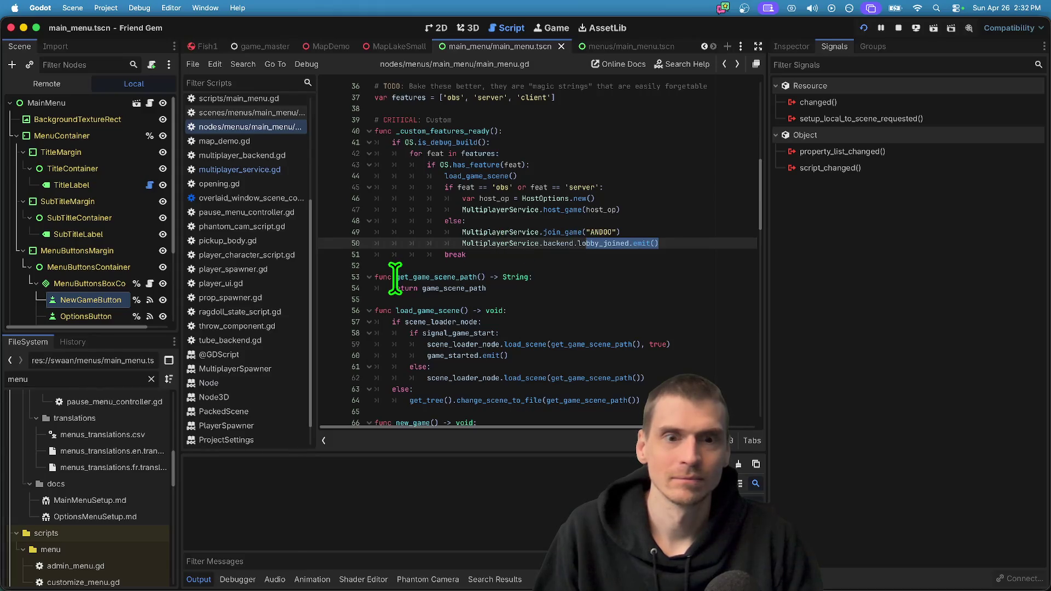
pyautogui.press('BackSpace')
pyautogui.press('super+shift+k')
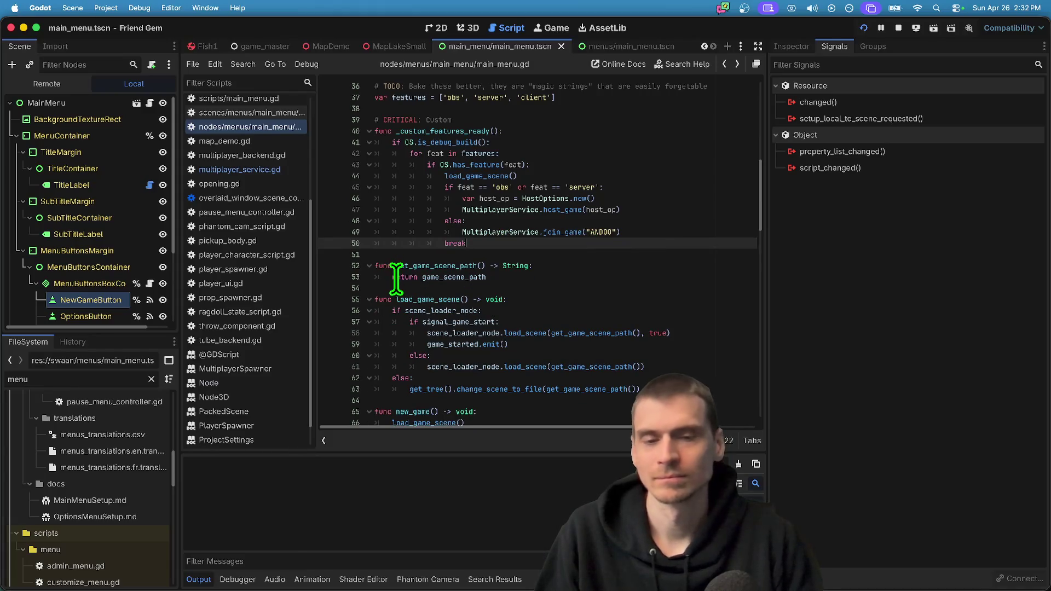
pyautogui.keyDown('super'); pyautogui.click(565, 232); pyautogui.keyUp('super')
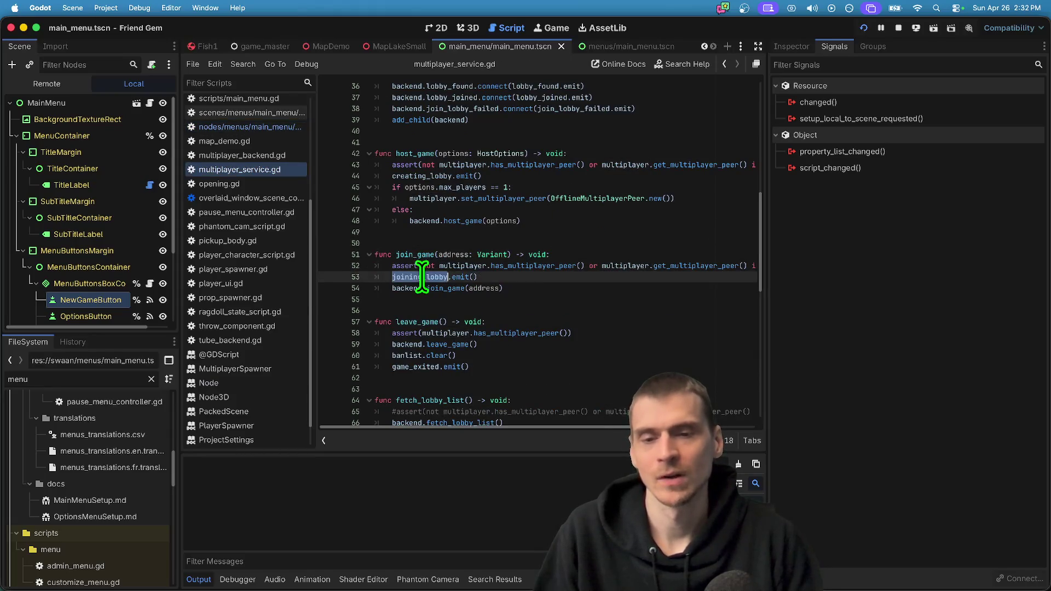
pyautogui.scroll(6, 550, 257)
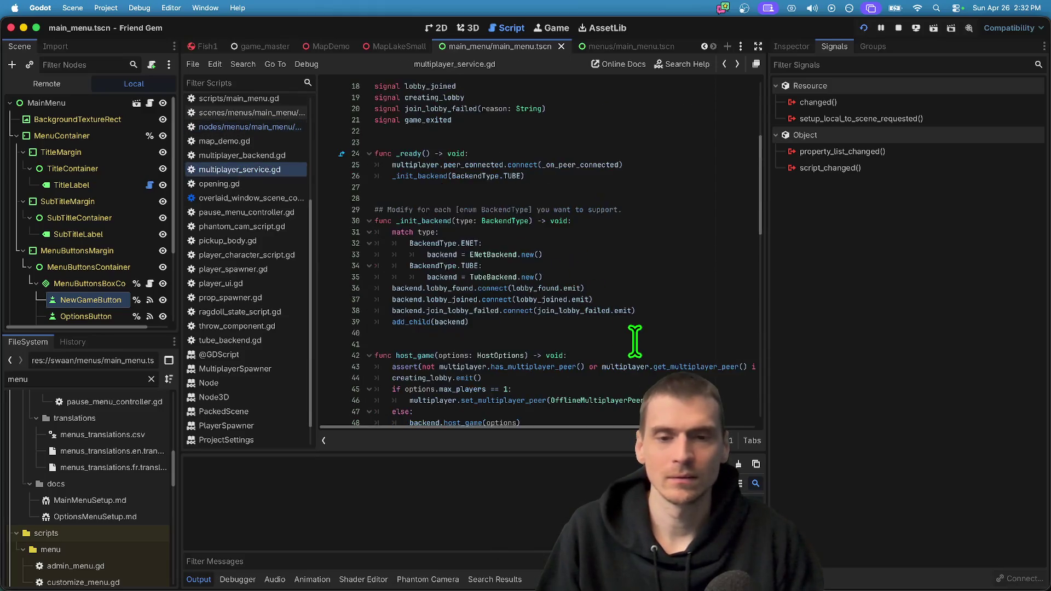
pyautogui.press('super+alt+Left')
pyautogui.press('Return')
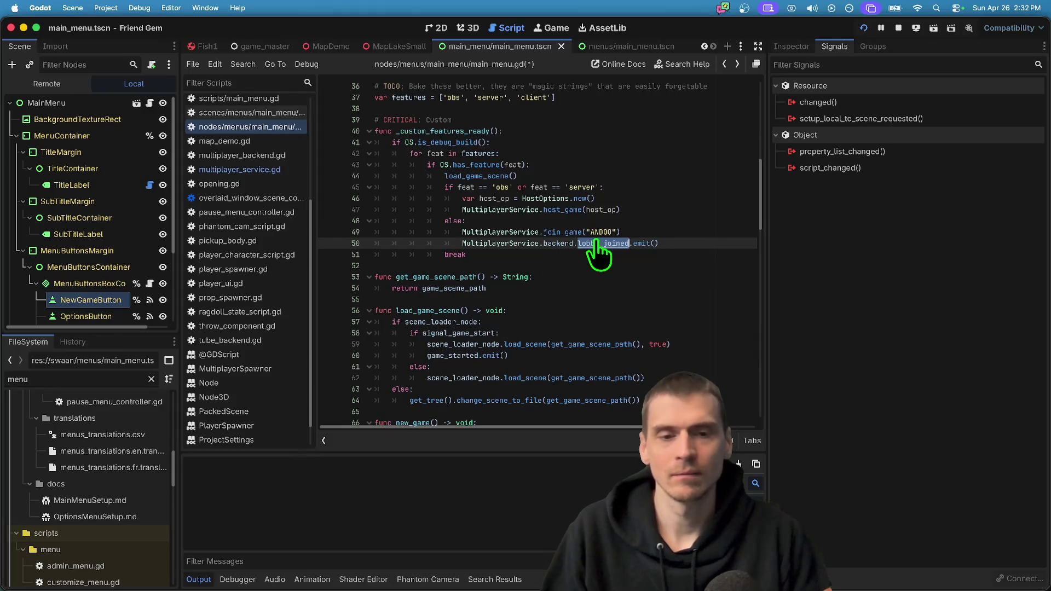
# Step: Look up the lobby_joined signal in multiplayer_service.gd and review its uses
pyautogui.keyDown('super'); pyautogui.click(595, 243); pyautogui.keyUp('super')
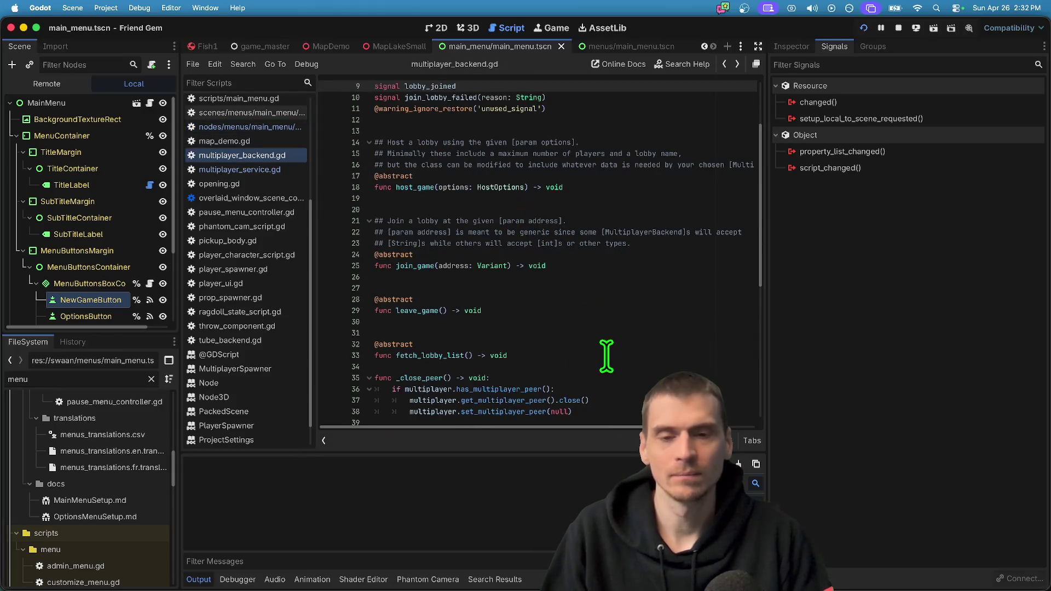
pyautogui.click(279, 170)
pyautogui.scroll(3, 624, 137)
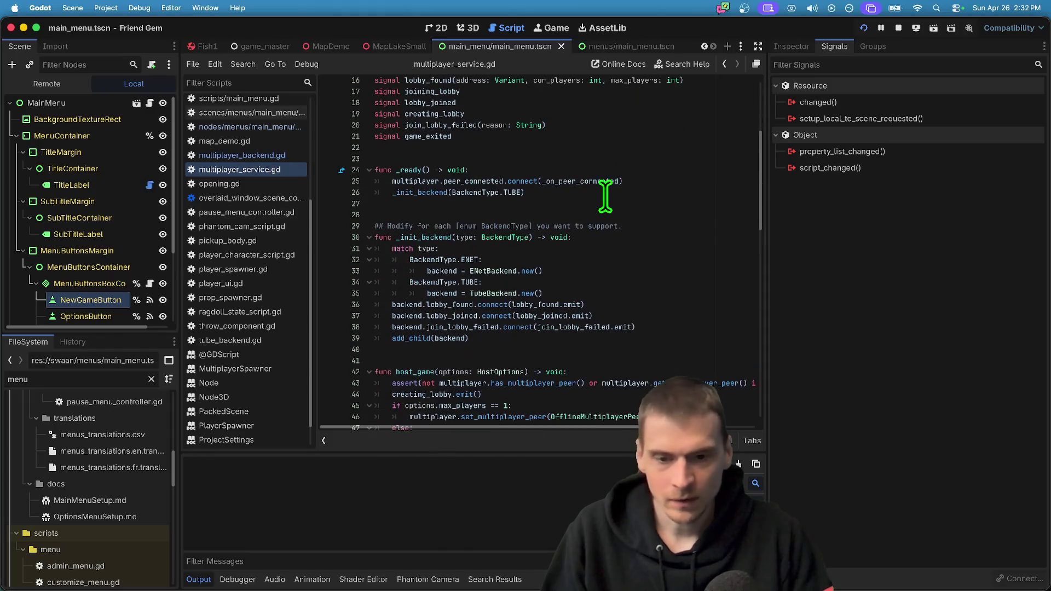
pyautogui.doubleClick(474, 316)
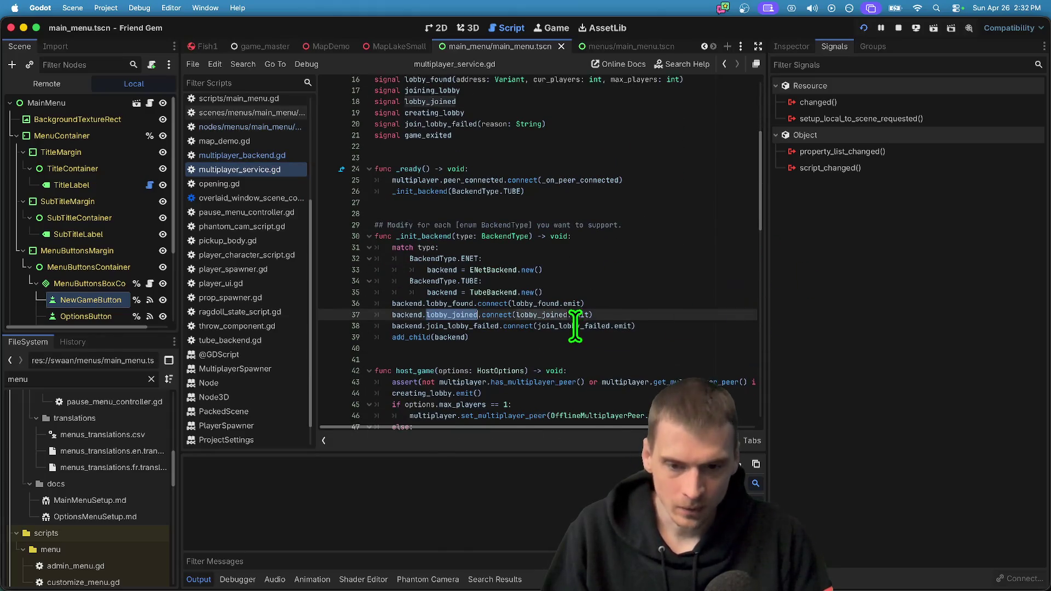
pyautogui.scroll(-1, 575, 327)
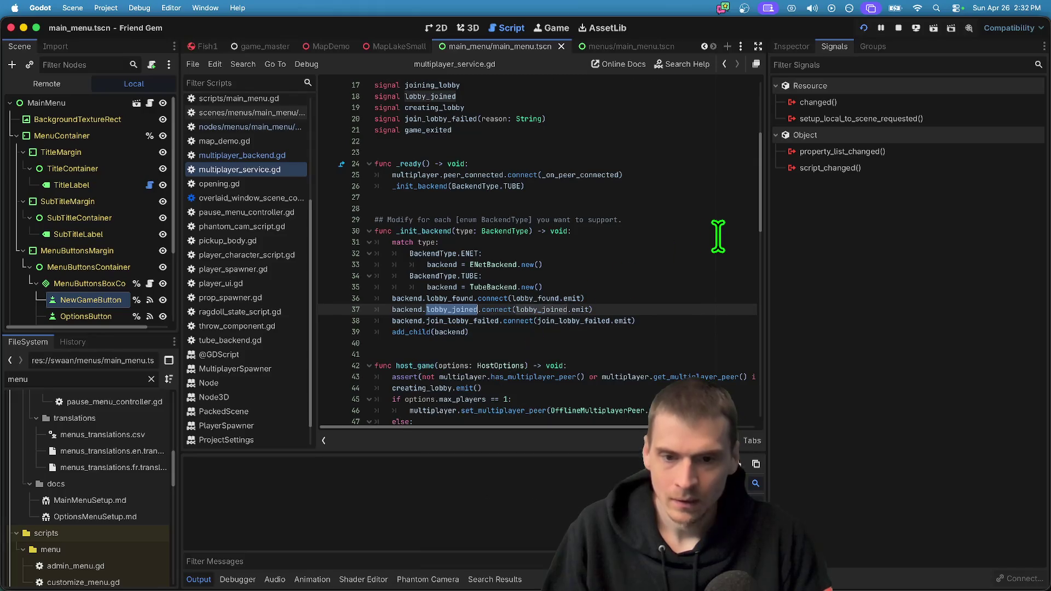
pyautogui.scroll(-3, 694, 252)
pyautogui.scroll(-3, 694, 252)
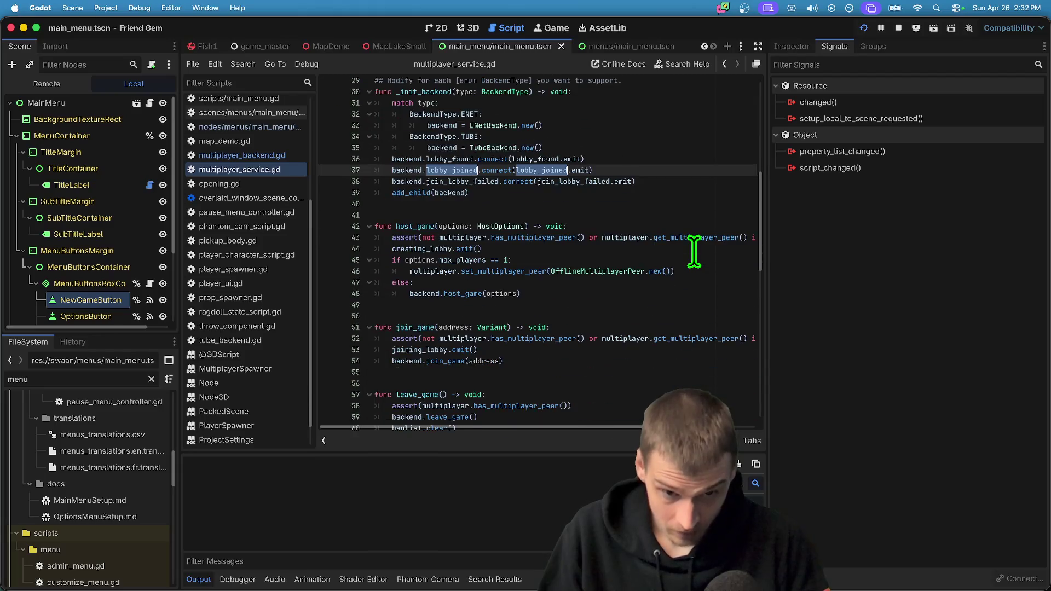
pyautogui.scroll(9, 694, 252)
pyautogui.scroll(-5, 694, 251)
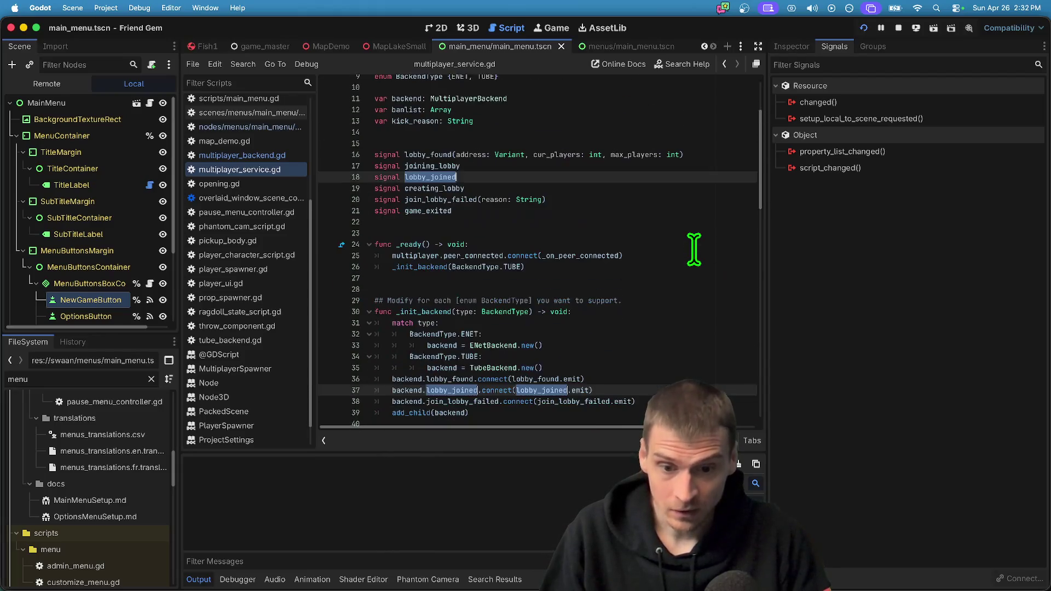
# Step: Search for start_game, first in the current script, then across all project files
pyautogui.press('super+f')
pyautogui.write('start_g')
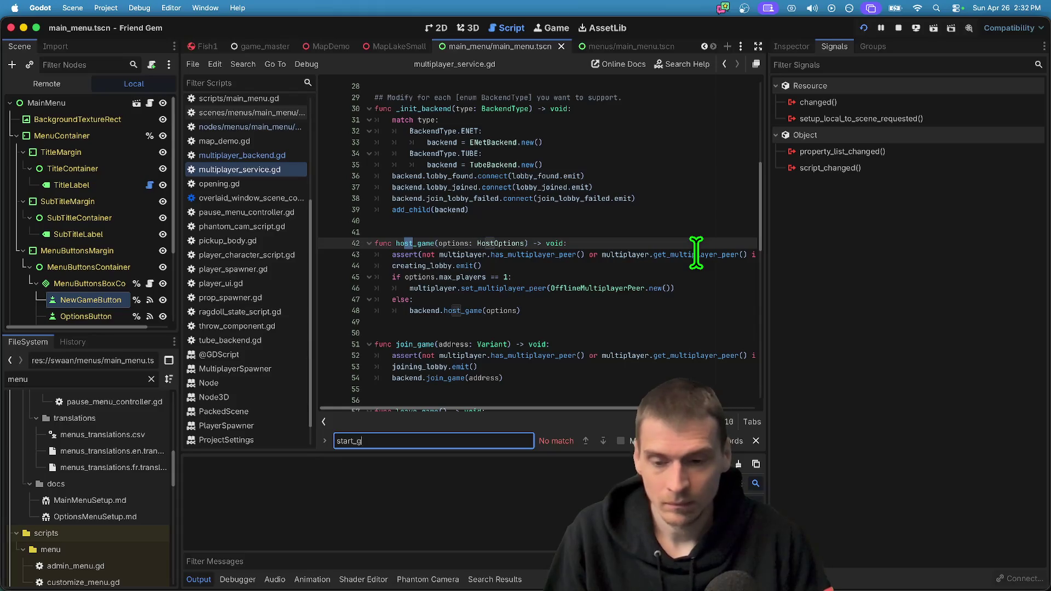
pyautogui.press('Escape')
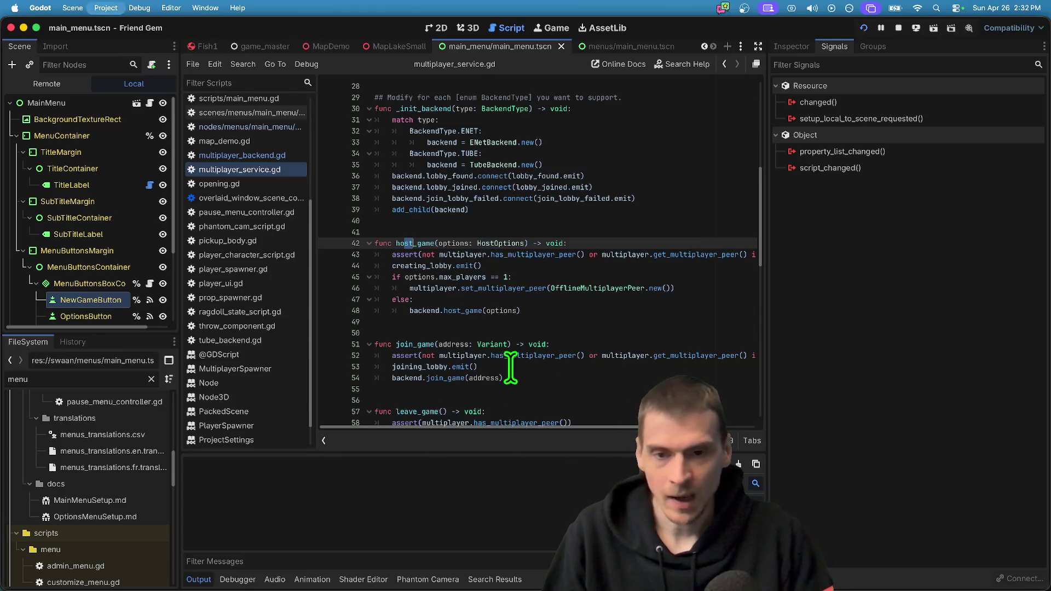
pyautogui.press('super+shift+f')
# Step: Find start_game's definition in game_master.gd and inspect the lobby_joined signal definition
pyautogui.write('art_g')
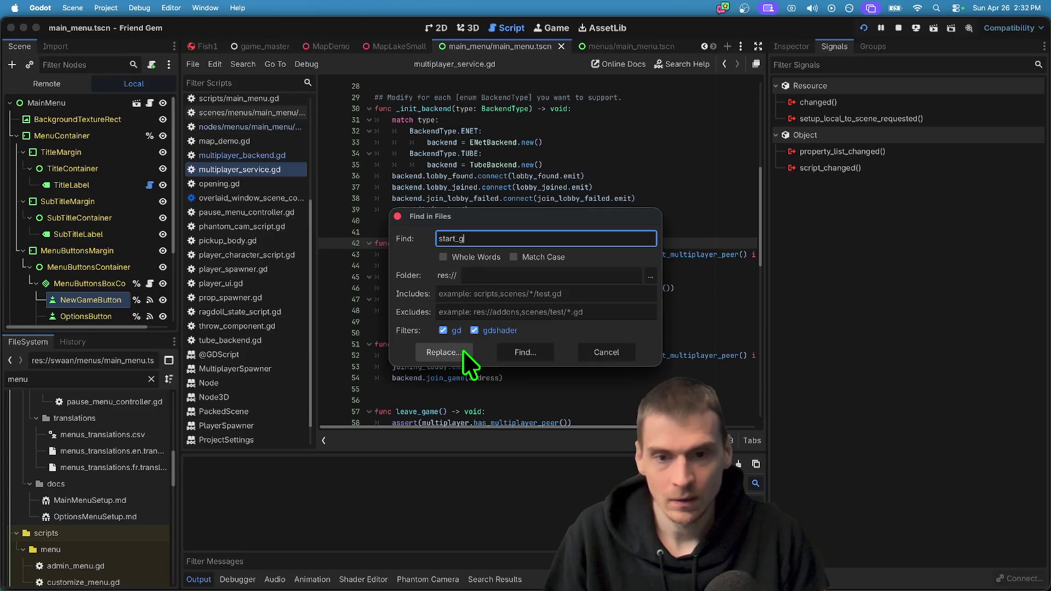
pyautogui.write('ame')
pyautogui.press('Return')
pyautogui.click(435, 474)
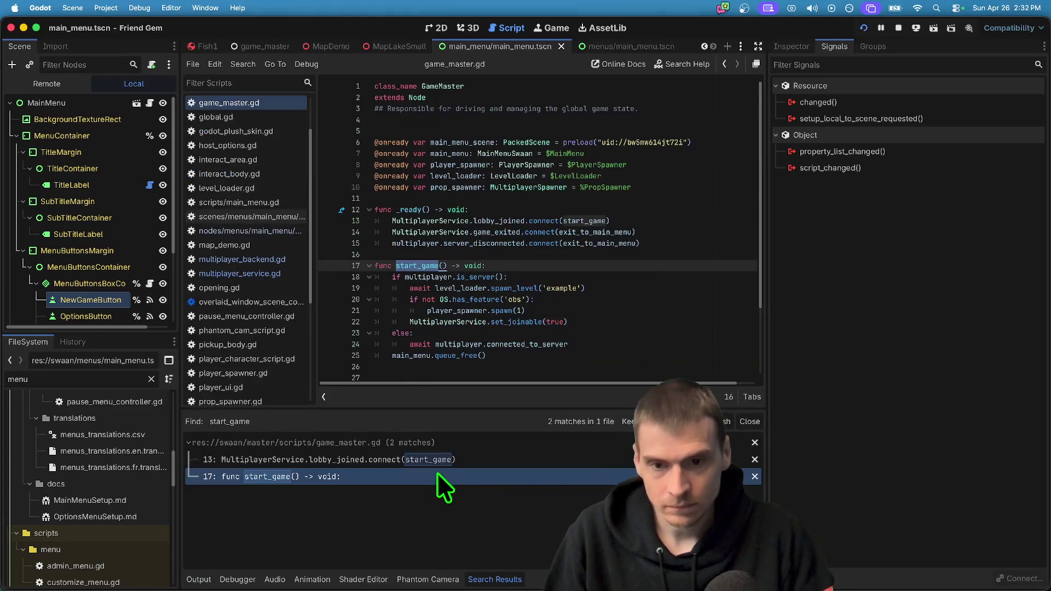
pyautogui.doubleClick(412, 356)
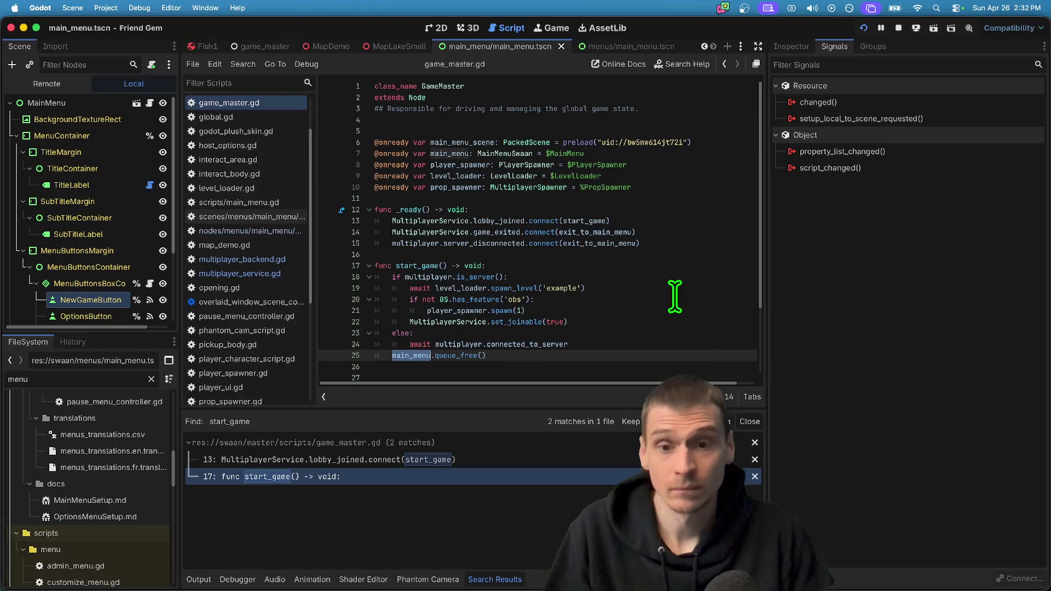
pyautogui.doubleClick(486, 221)
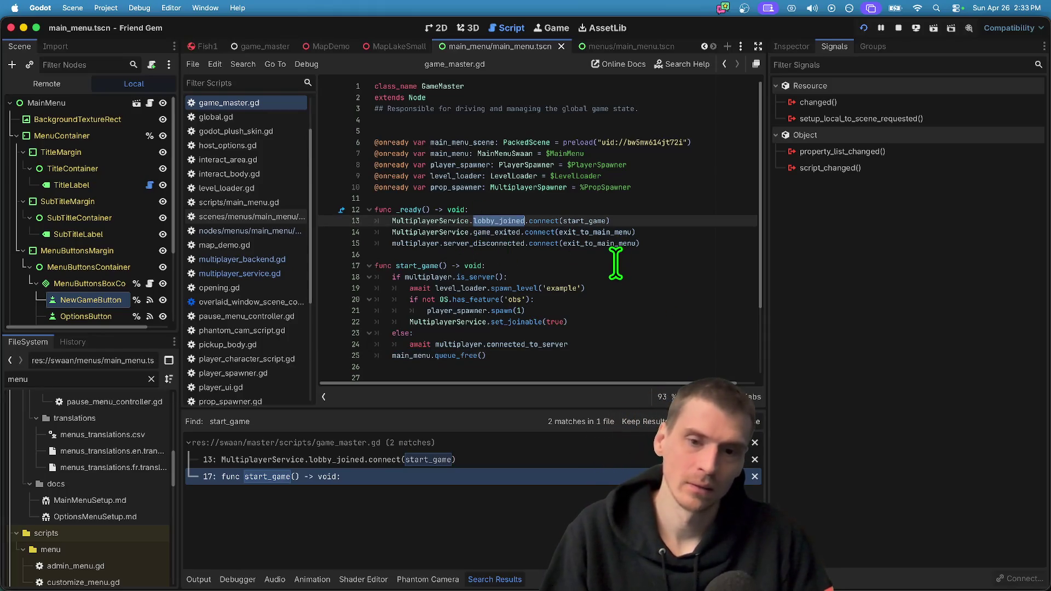
pyautogui.scroll(-3, 616, 263)
pyautogui.keyDown('ctrl'); pyautogui.click(615, 263); pyautogui.keyUp('ctrl')
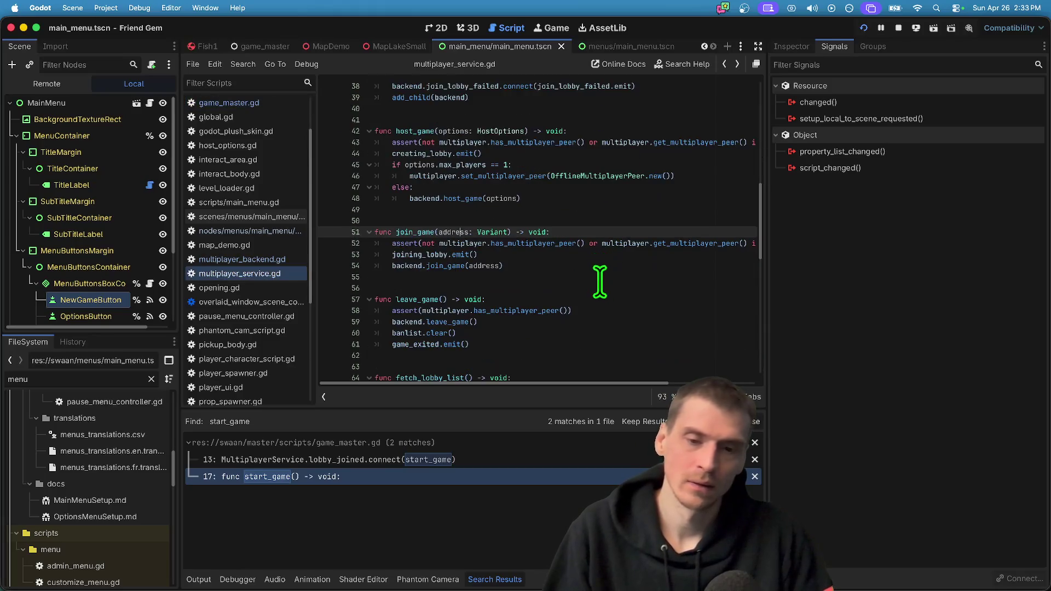
pyautogui.keyDown('ctrl'); pyautogui.click(596, 283); pyautogui.keyUp('ctrl')
pyautogui.hotkey('alt', 'Left')
pyautogui.hotkey('alt', 'Left')
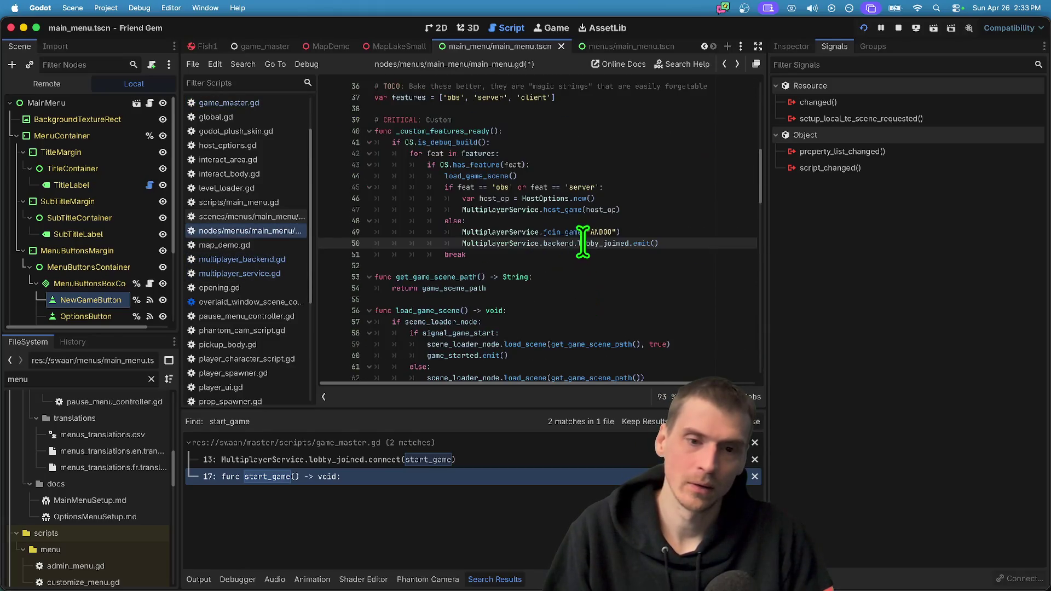
# Step: Change line 50 to emit MultiplayerService.lobby_joined directly, then save and run
pyautogui.moveTo(582, 243); pyautogui.dragTo(547, 243)
pyautogui.press('BackSpace')
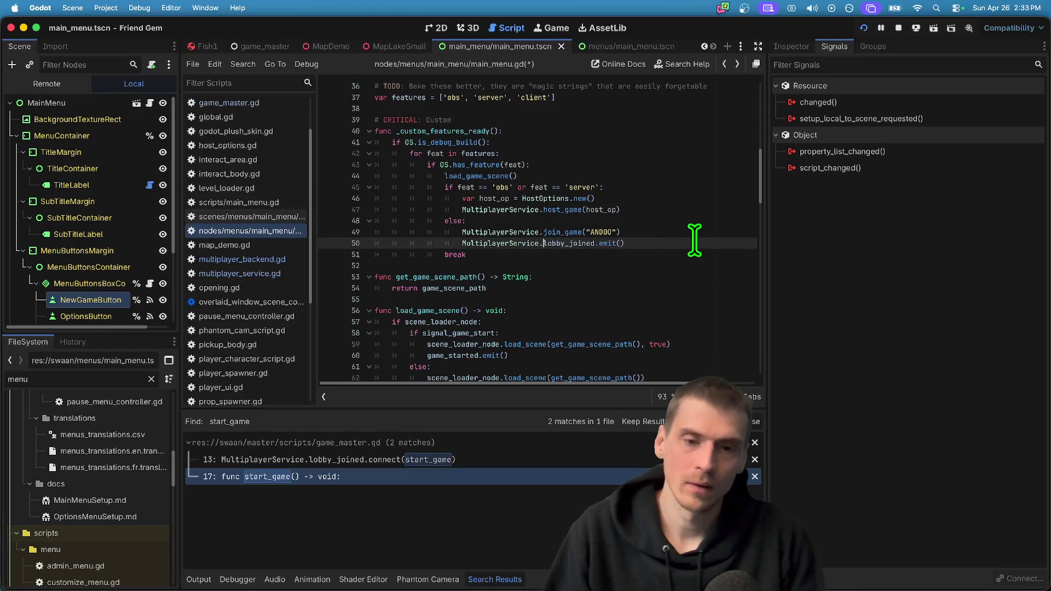
pyautogui.click(624, 243)
pyautogui.hotkey('ctrl', 's')
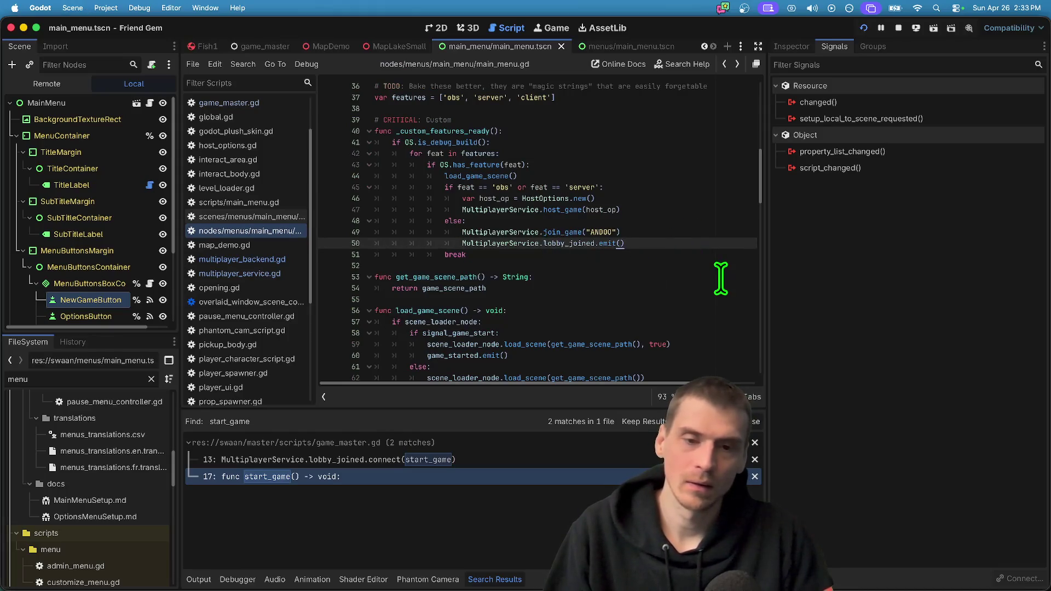
pyautogui.press('super+b')
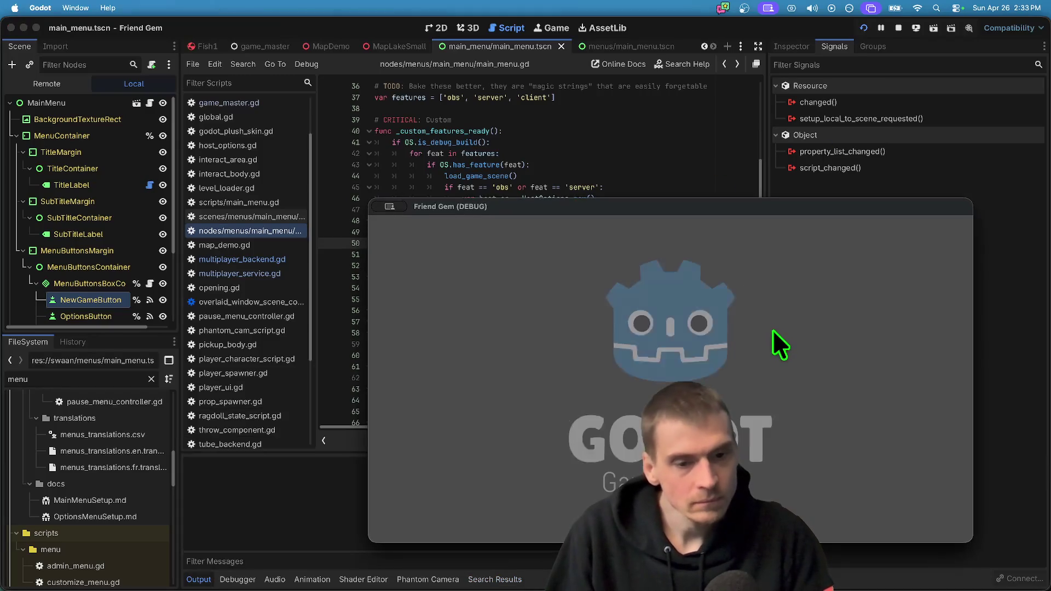
# Step: Open and close the game's Host Game panel, check the in-game menu, and return to the editor
pyautogui.click(689, 322)
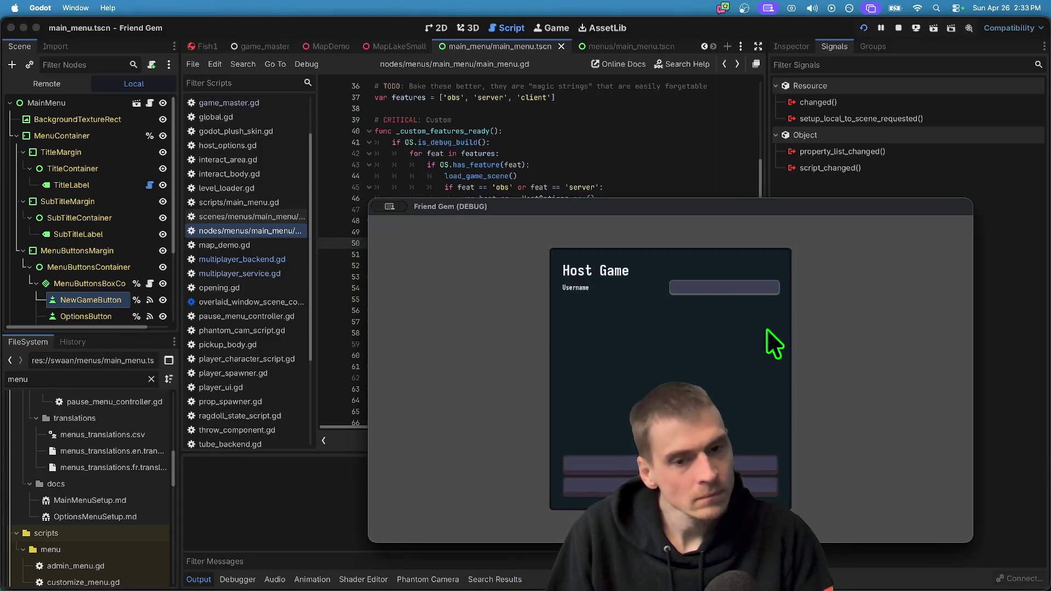
pyautogui.press('Escape')
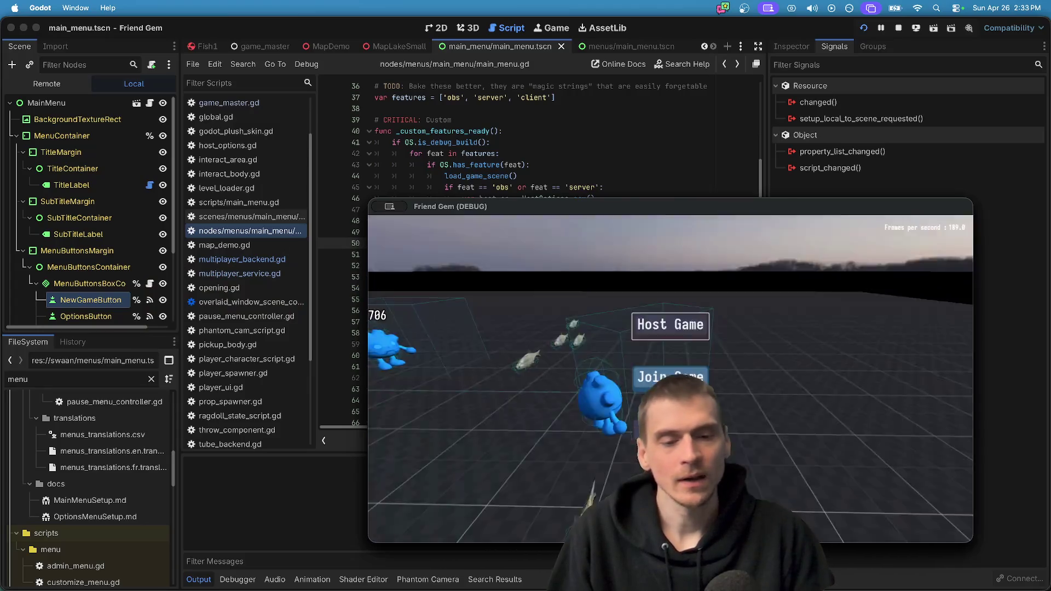
pyautogui.press('super+Tab')
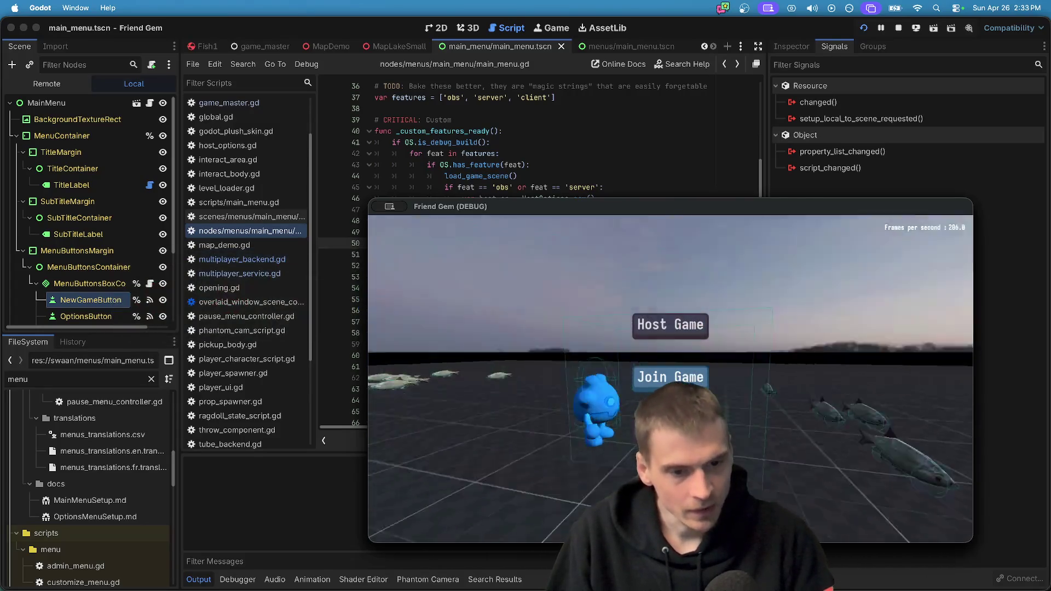
pyautogui.press('Escape')
pyautogui.press('super+Tab')
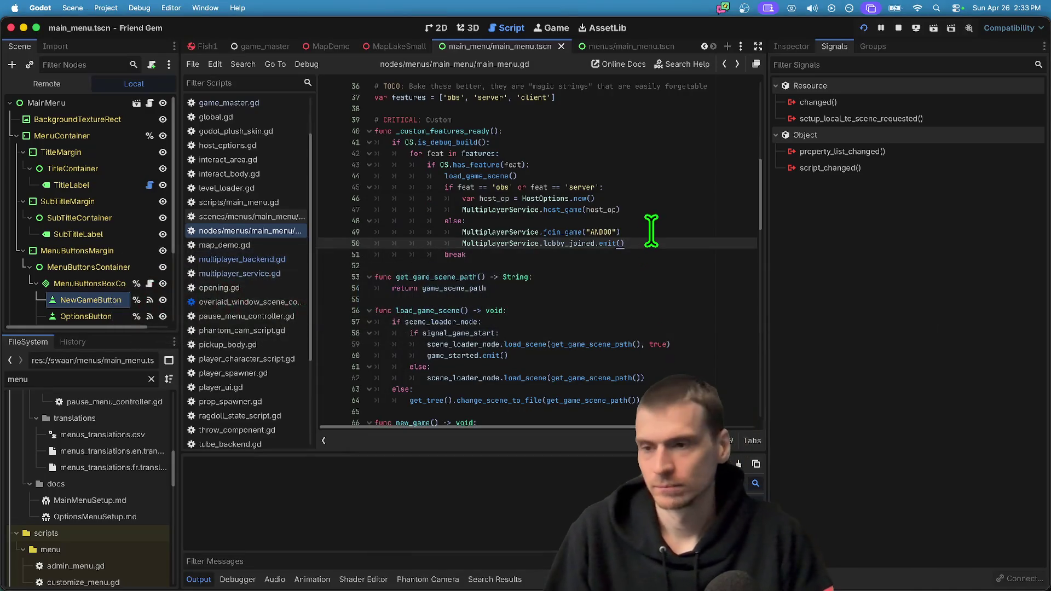
# Step: Open multiplayer_service.gd and insert a new line above the assert in fetch_lobby_list
pyautogui.click(277, 271)
pyautogui.press('super+z')
pyautogui.scroll(-3, 709, 263)
pyautogui.press('Down')
pyautogui.press('Down')
pyautogui.press('Down')
pyautogui.scroll(3, 670, 309)
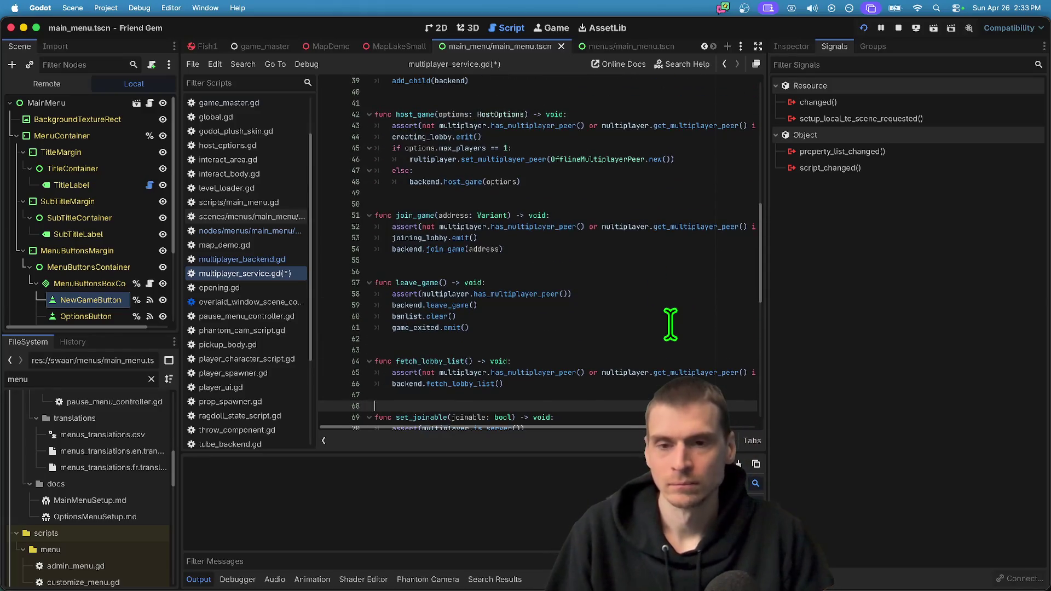
pyautogui.click(653, 350)
pyautogui.click(647, 373)
pyautogui.press('super+shift+Return')
# Step: Write 'if multiplayer.has_multiplayer_peer():' on the new line, copying the peer check from line 66
pyautogui.write('if')
pyautogui.scroll(-1, 618, 374)
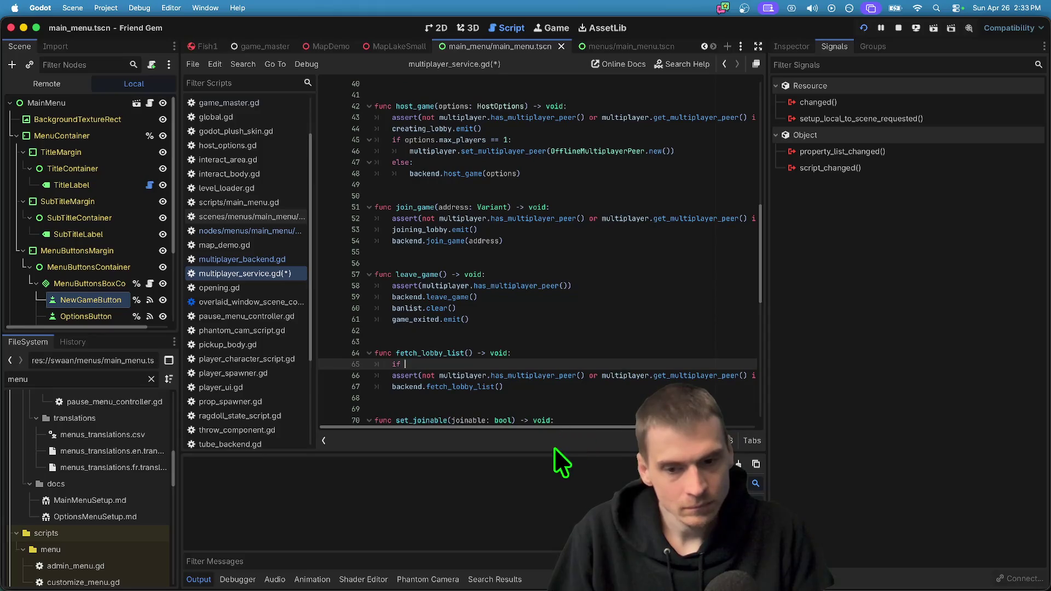
pyautogui.moveTo(601, 376)
pyautogui.mouseDown()
pyautogui.moveTo(809, 383)
pyautogui.moveTo(635, 375)
pyautogui.moveTo(644, 374)
pyautogui.mouseUp()
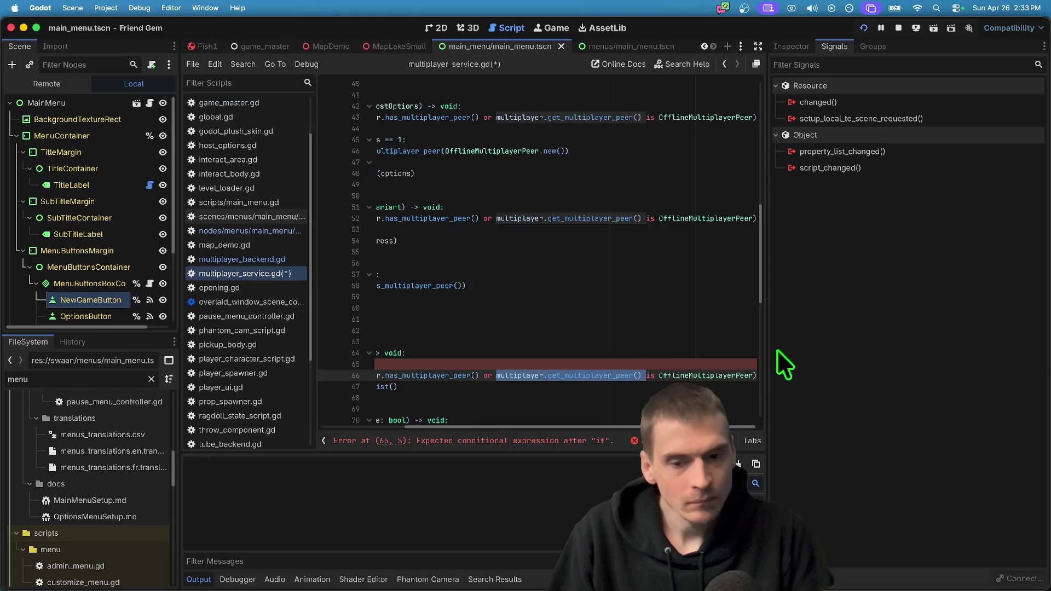
pyautogui.click(383, 398)
pyautogui.moveTo(433, 376)
pyautogui.mouseDown()
pyautogui.moveTo(579, 375)
pyautogui.moveTo(439, 376)
pyautogui.mouseUp()
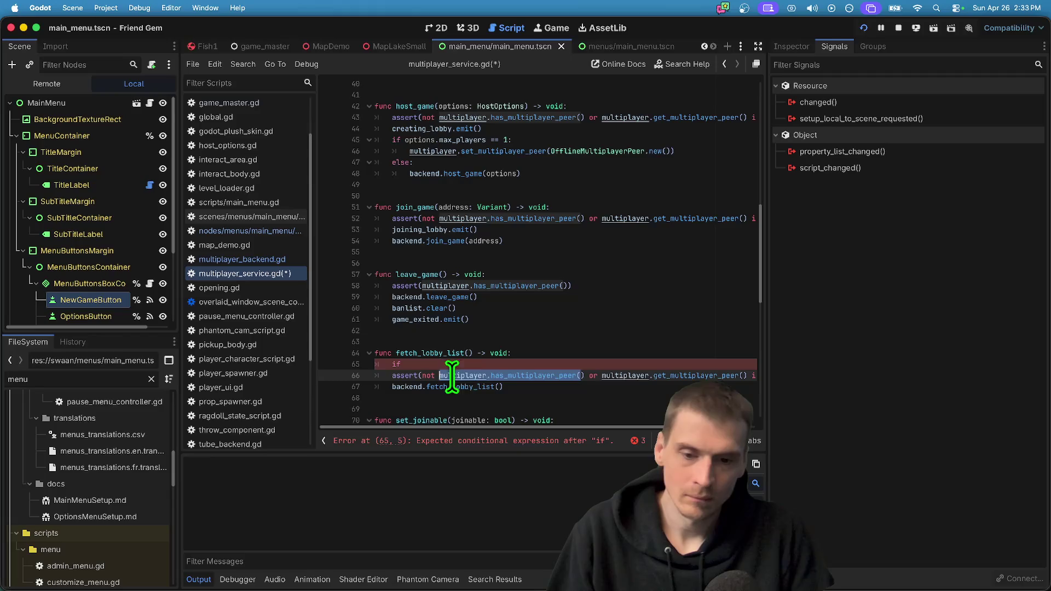
pyautogui.press('super+c')
pyautogui.click(485, 364)
pyautogui.press('super+v')
pyautogui.write('):')
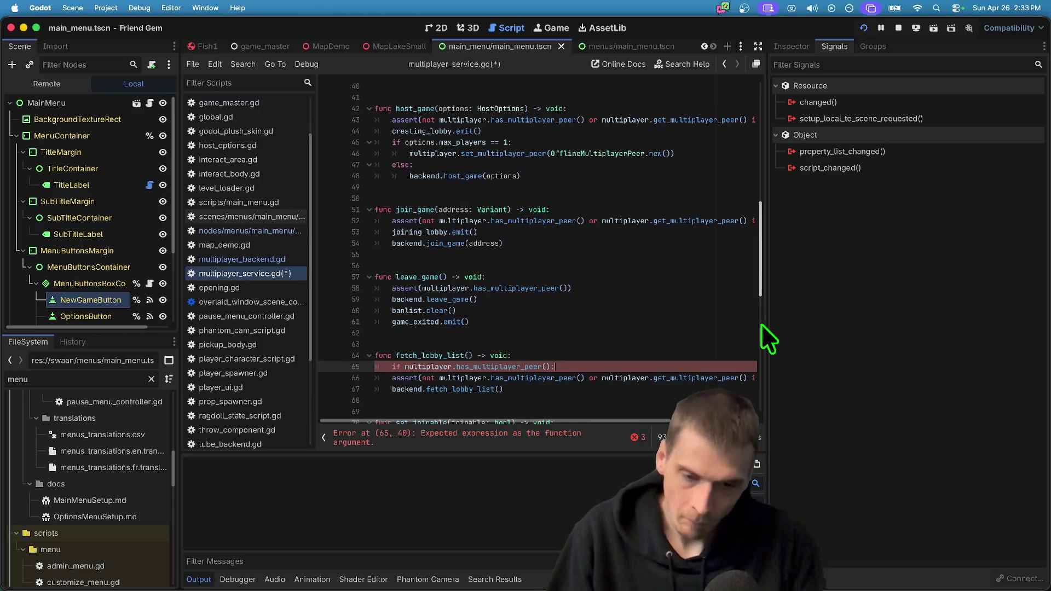
pyautogui.press('Return')
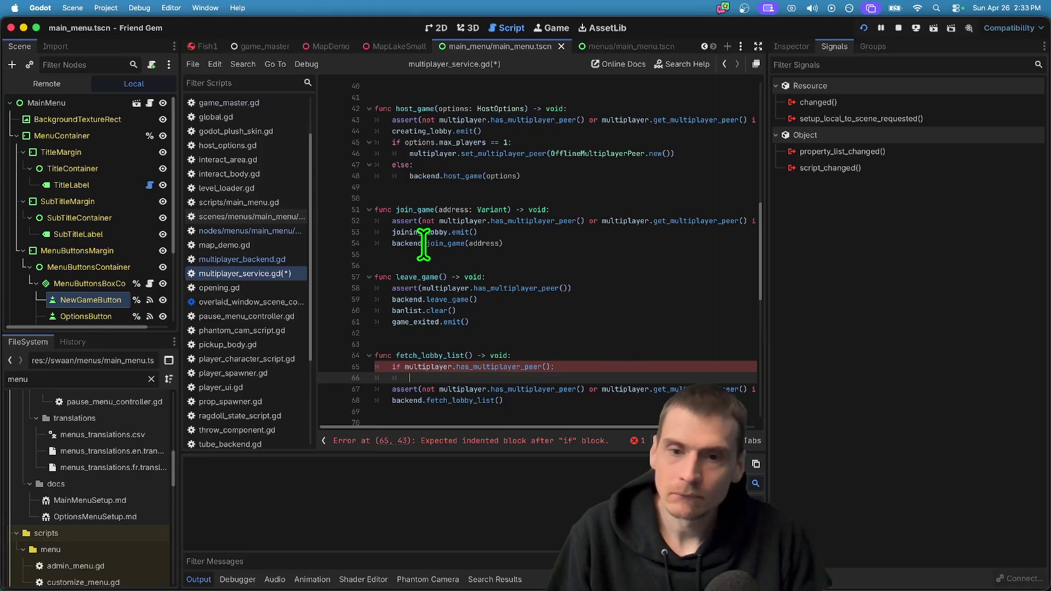
# Step: Fill the if body with 'lobby_joined.emit()' and 'return', then run the project
pyautogui.scroll(5, 532, 274)
pyautogui.scroll(-2, 562, 318)
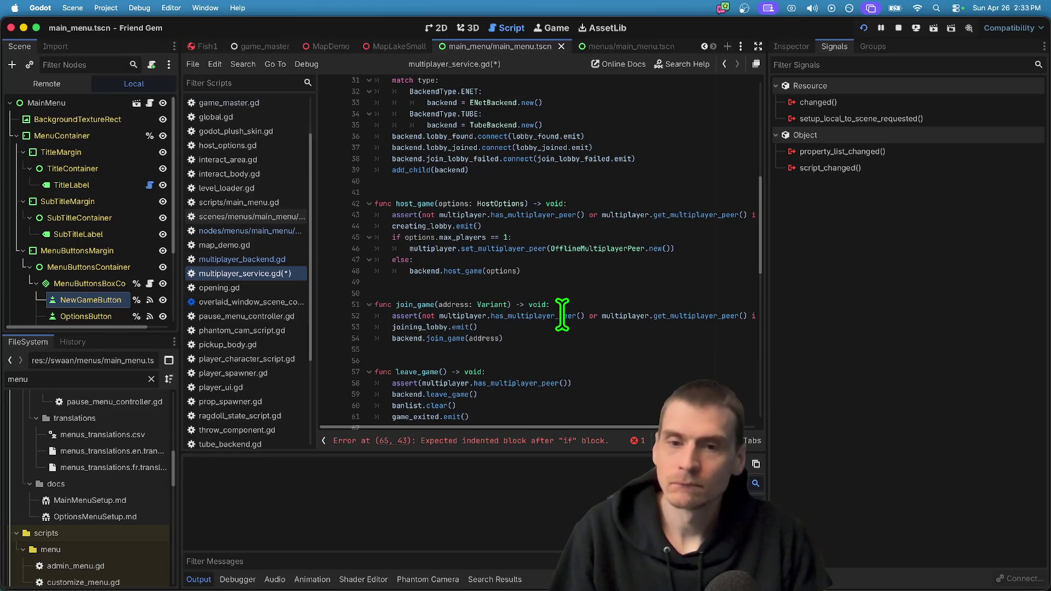
pyautogui.scroll(-3, 562, 320)
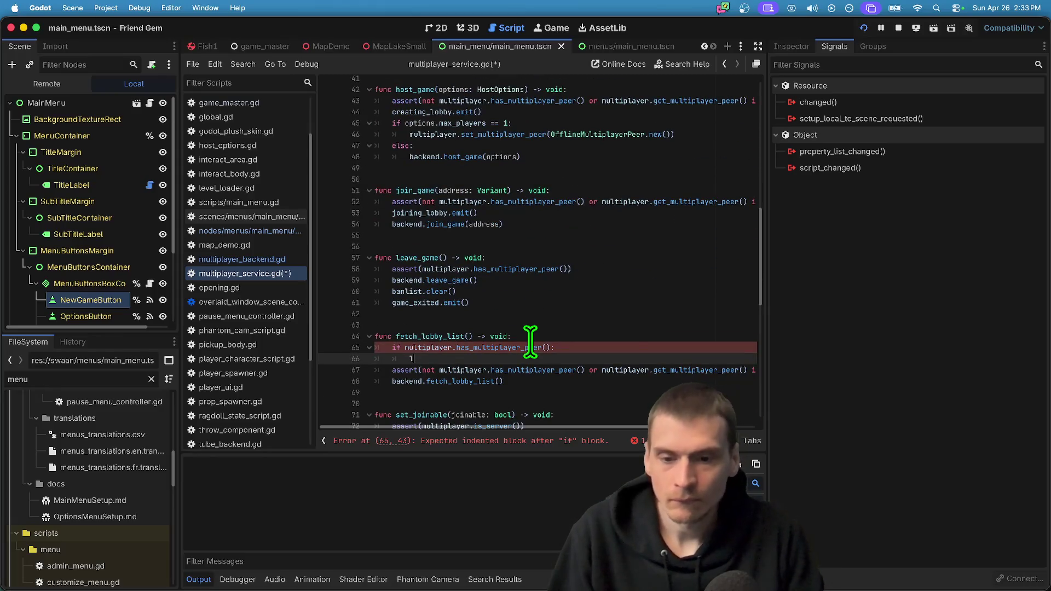
pyautogui.write('lo')
pyautogui.press('Down')
pyautogui.press('Return')
pyautogui.write('.emi')
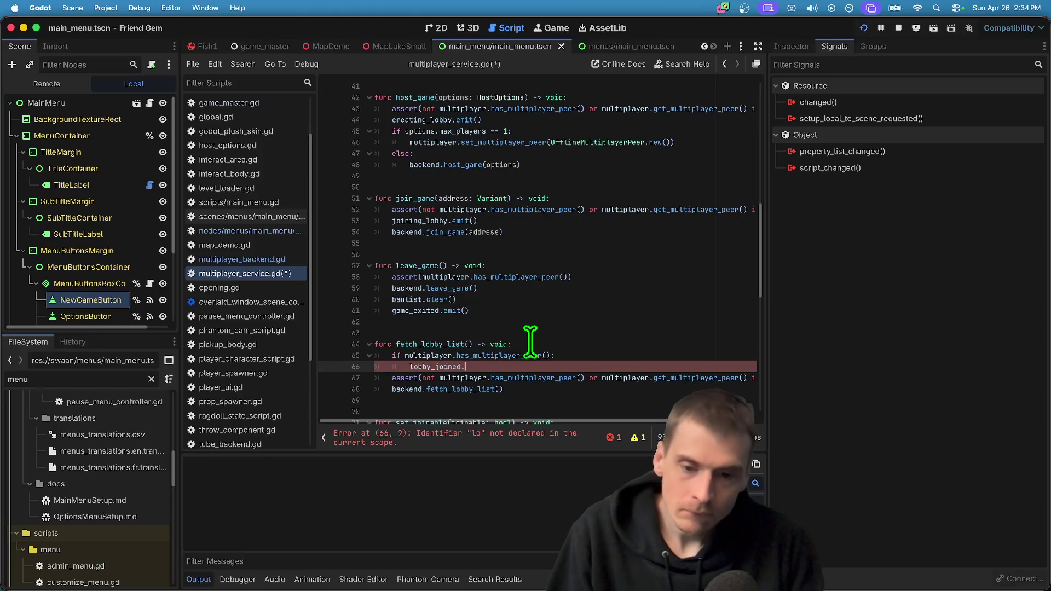
pyautogui.write('t(')
pyautogui.press('Return')
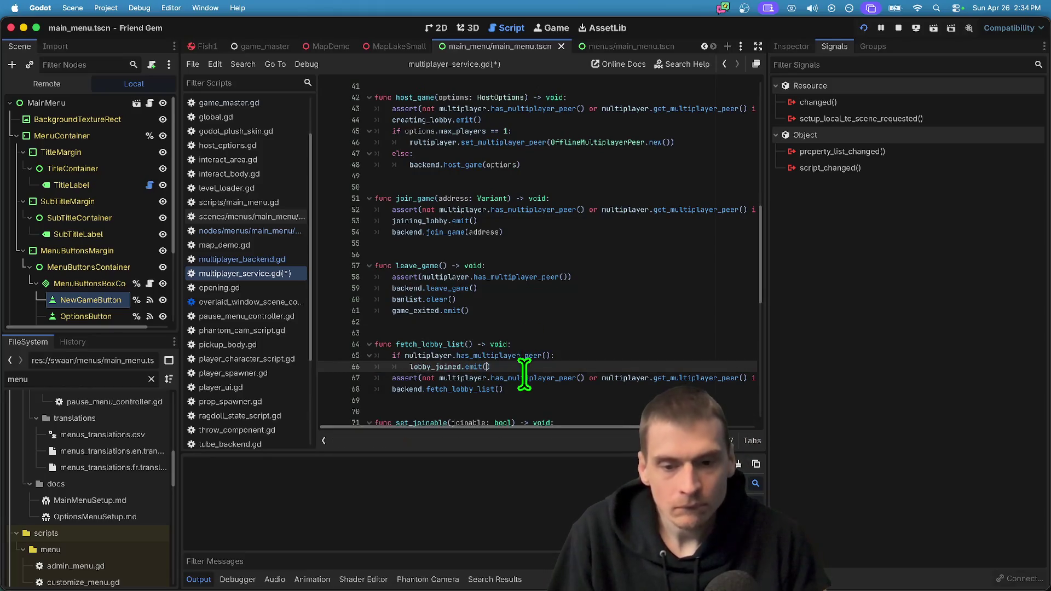
pyautogui.press('Return')
pyautogui.write('return')
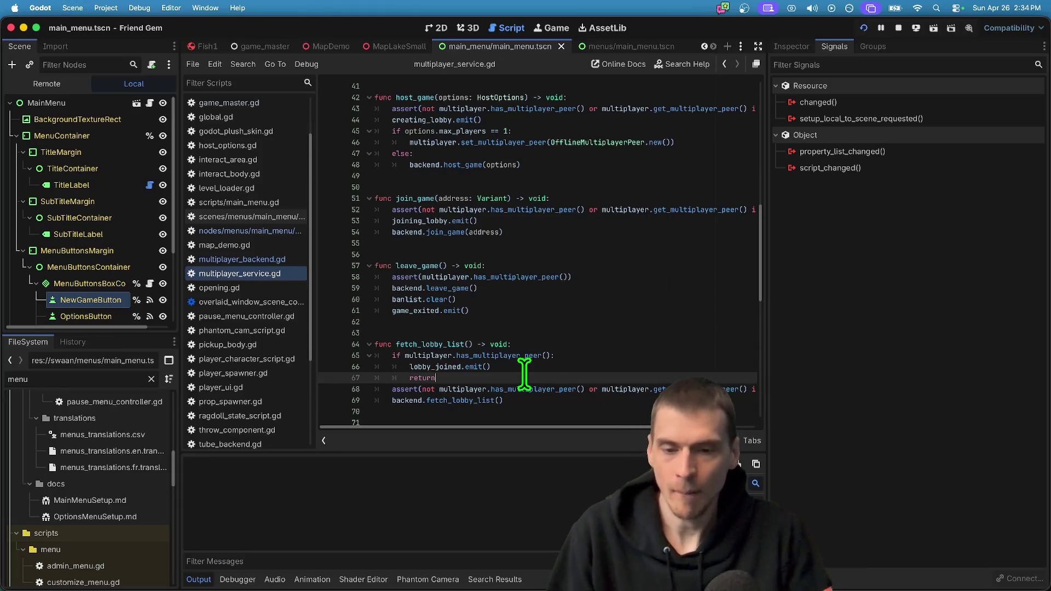
pyautogui.press('super+b')
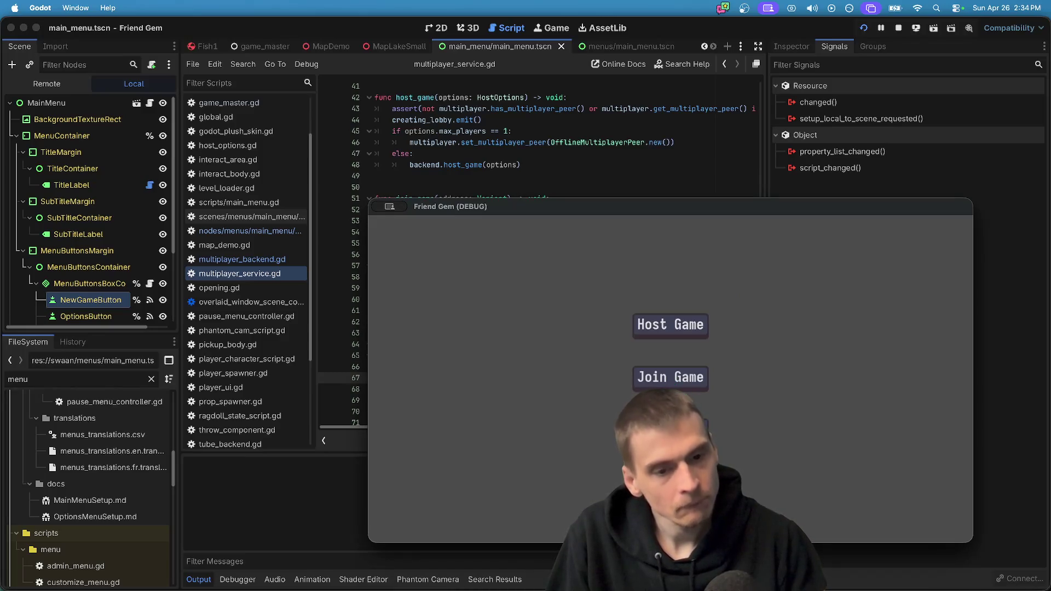
# Step: Host a game, then trace where lobby_joined is connected and select backend.lobby_joined on line 37
pyautogui.click(670, 324)
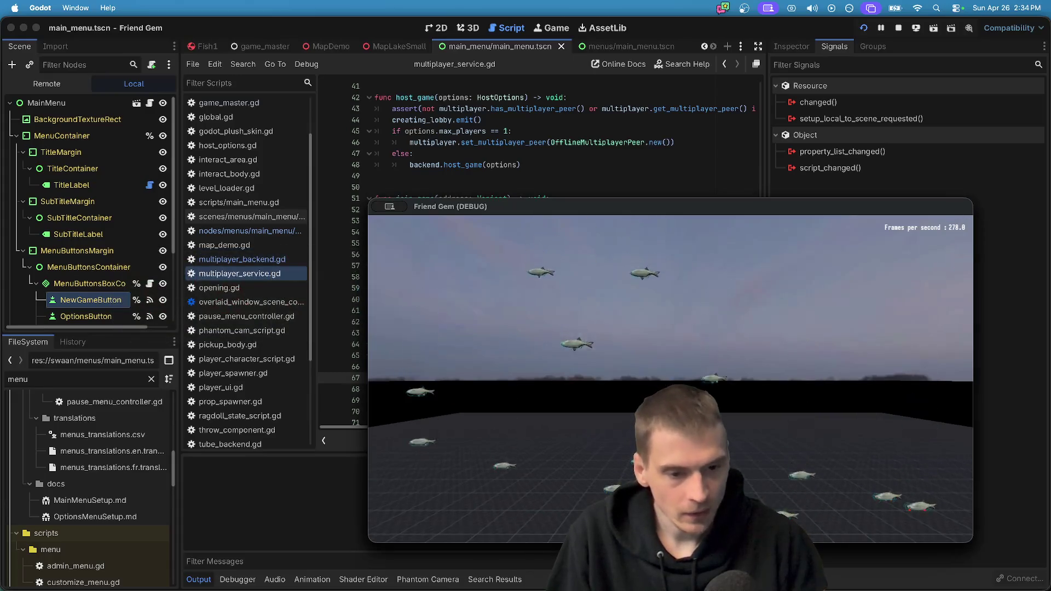
pyautogui.press('super+Tab')
pyautogui.press('super+Tab')
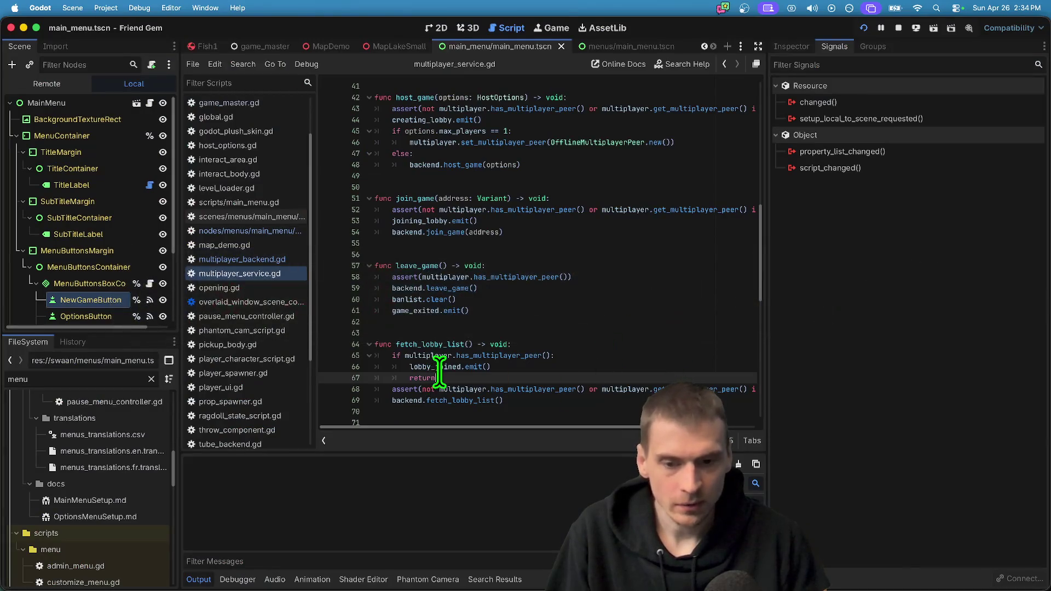
pyautogui.click(443, 357)
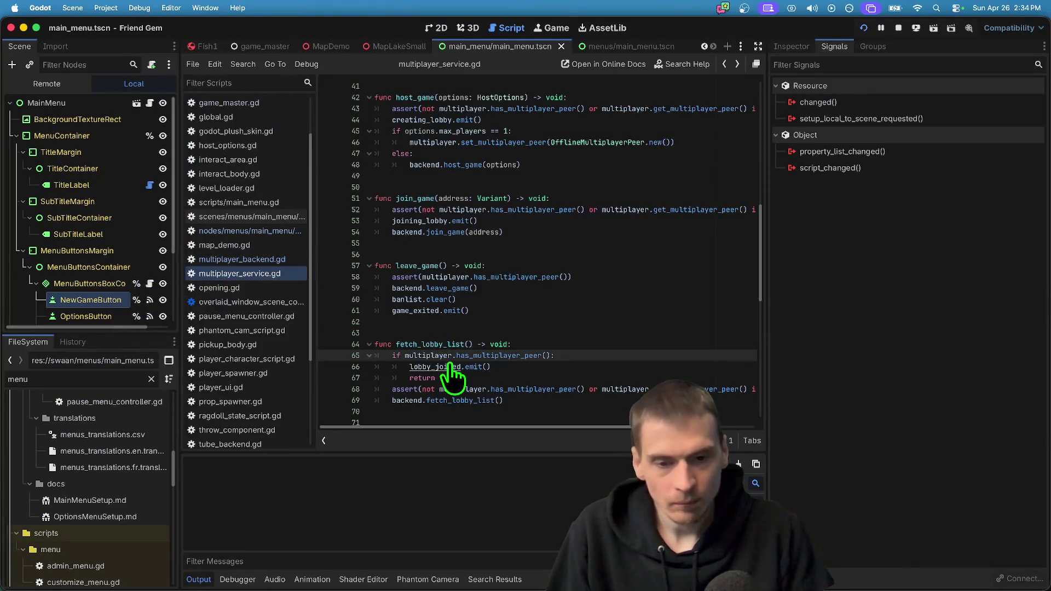
pyautogui.keyDown('super'); pyautogui.click(450, 366); pyautogui.keyUp('super')
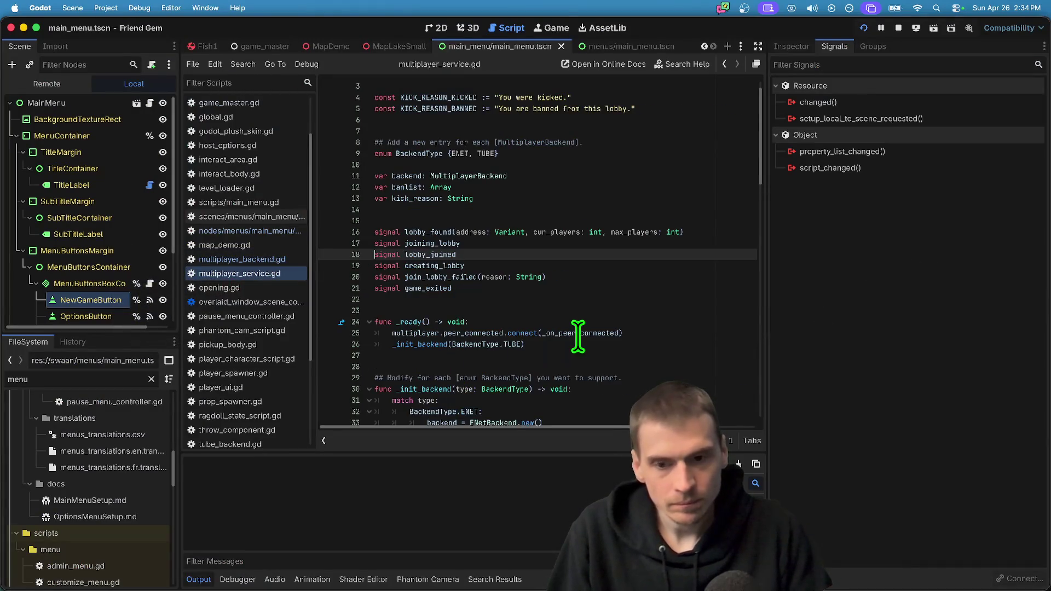
pyautogui.doubleClick(449, 254)
pyautogui.press('super+d')
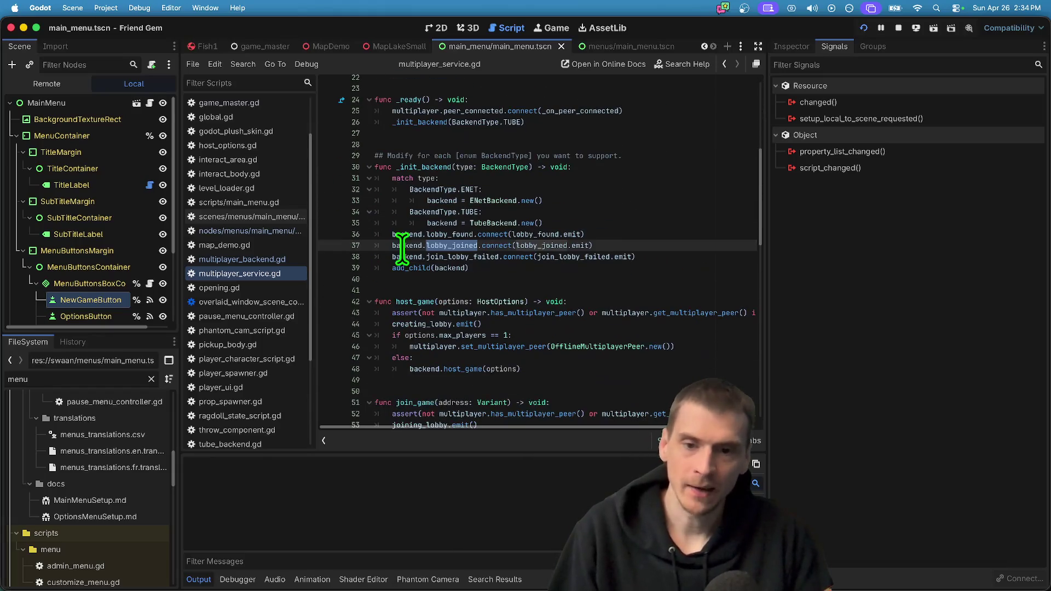
pyautogui.moveTo(402, 249)
pyautogui.moveTo(390, 245); pyautogui.dragTo(441, 246)
# Step: Change line 66 to backend.lobby_joined.emit() and rerun the project
pyautogui.hotkey('alt', 'Left')
pyautogui.hotkey('alt', 'Left')
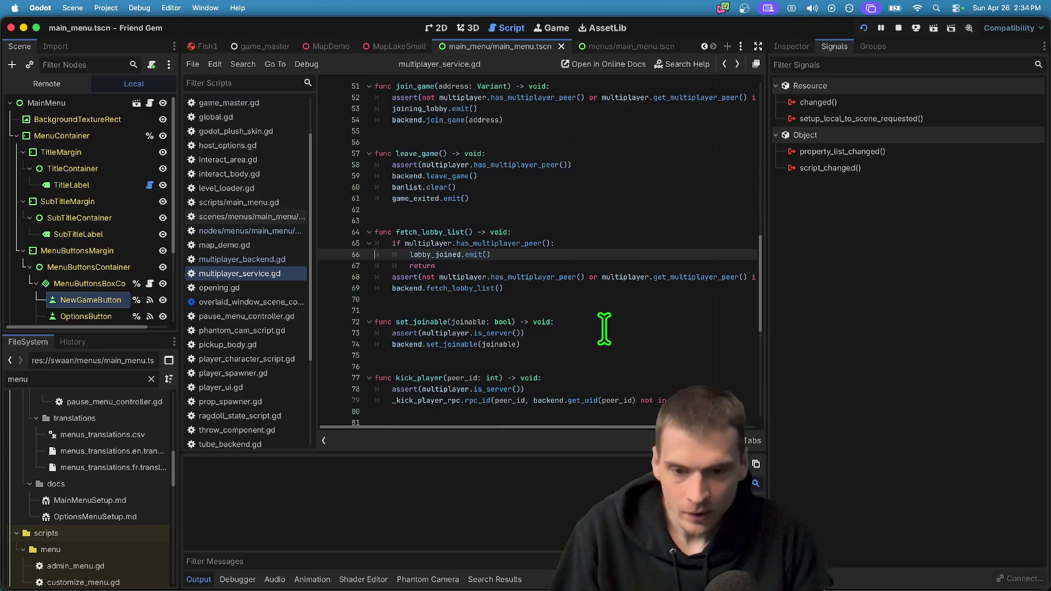
pyautogui.hotkey('shift', 'End')
pyautogui.hotkey('ctrl', 'v')
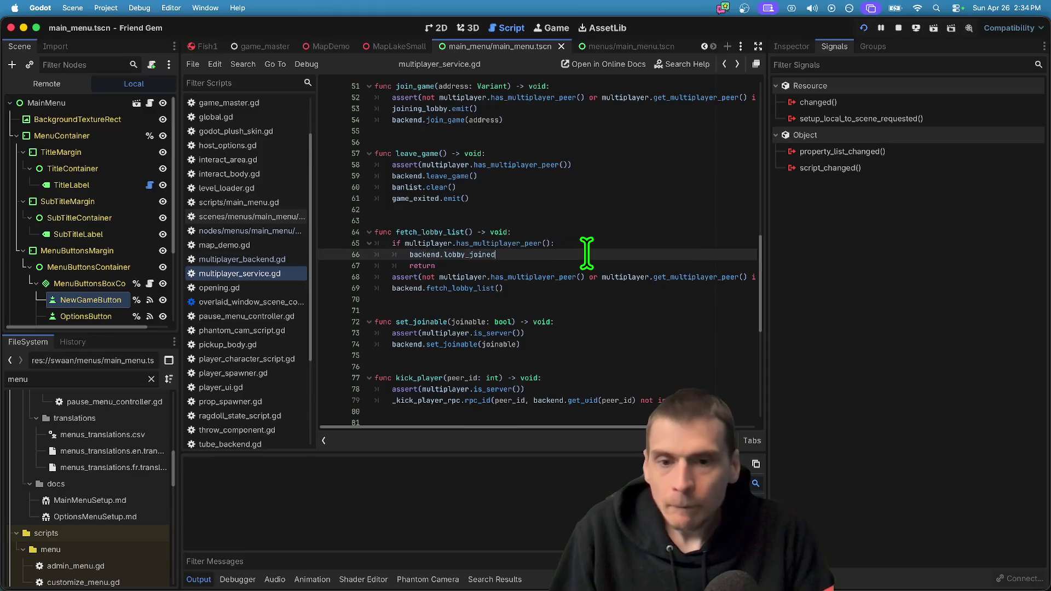
pyautogui.write('em')
pyautogui.press('Return')
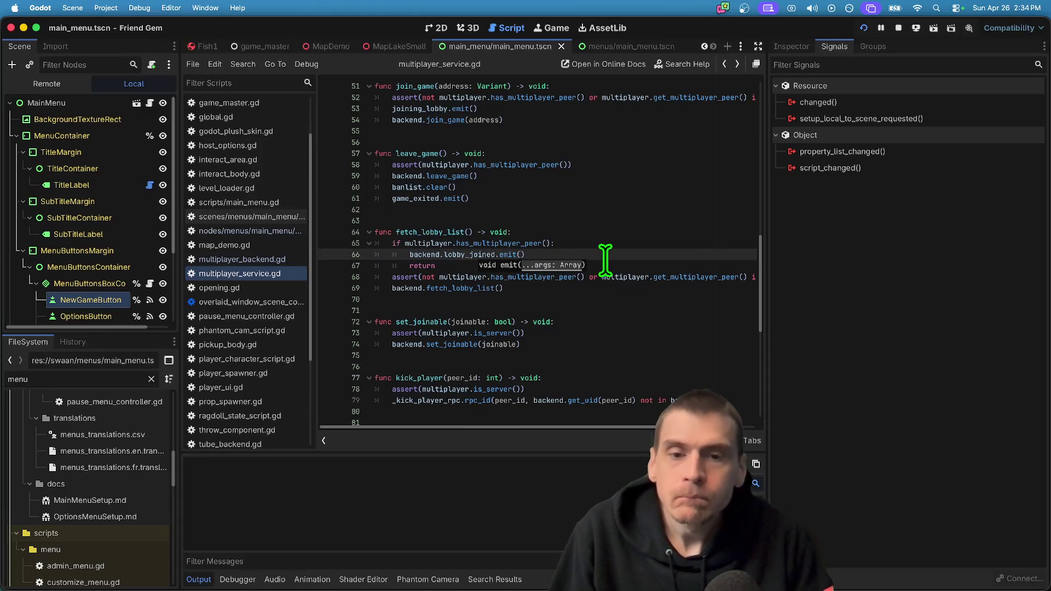
pyautogui.press('Escape')
pyautogui.press('super+b')
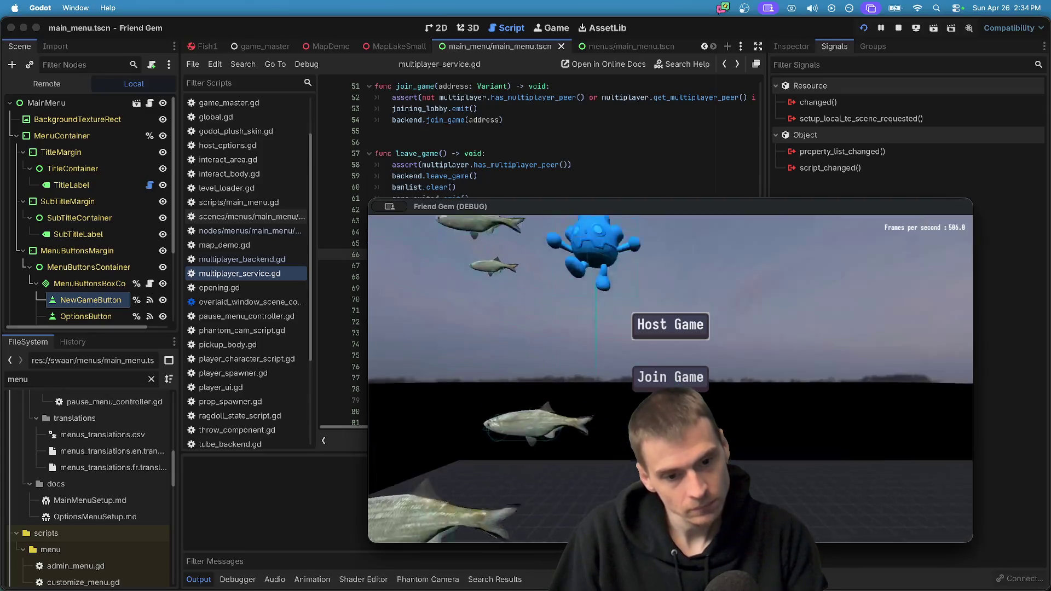
# Step: Compare the running game with the editor's backend.lobby_joined.emit() line
pyautogui.press('super+Tab')
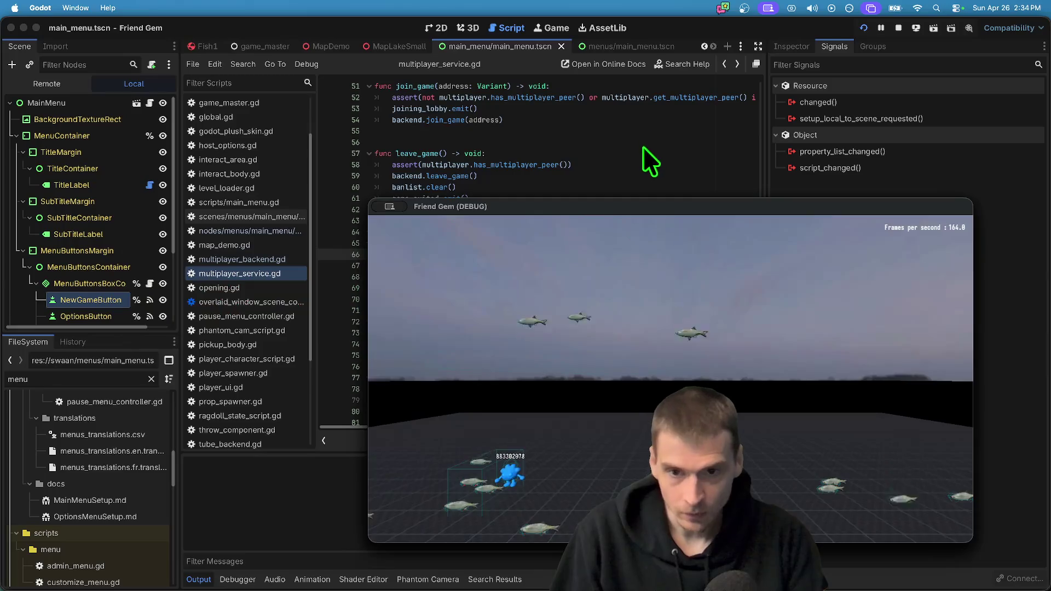
pyautogui.click(642, 152)
pyautogui.tripleClick(627, 255)
pyautogui.press('super+c')
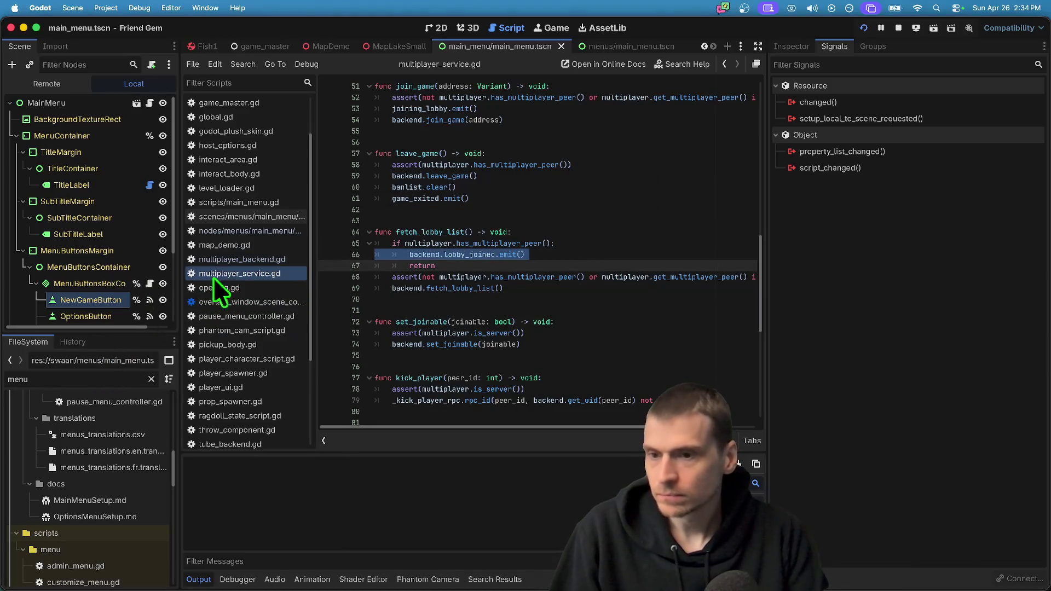
pyautogui.press('super+Tab')
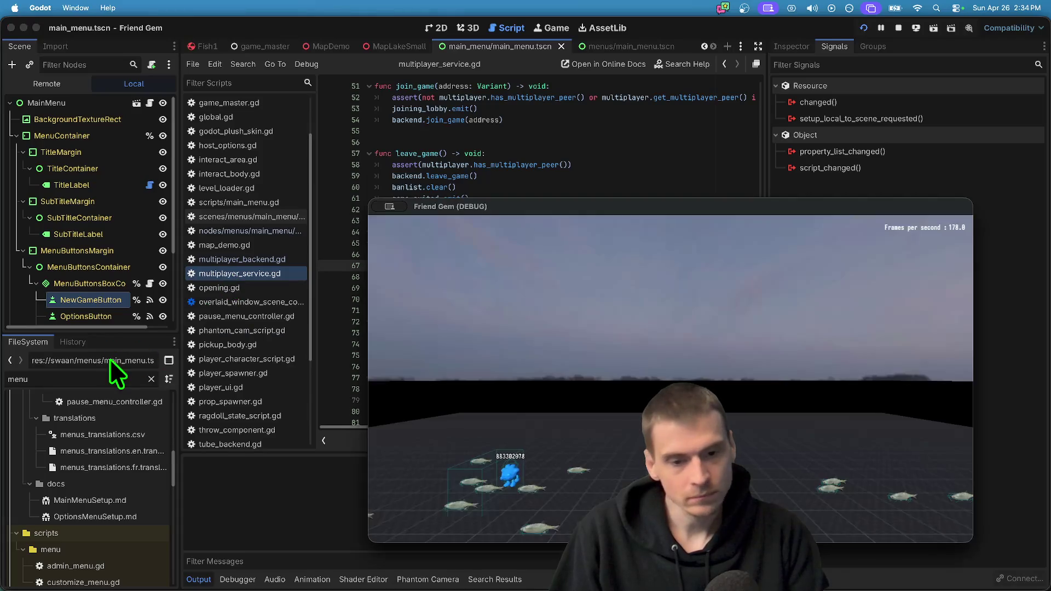
# Step: Filter files for 'player', open PlayerCharacterScene.tscn, and locate line 118 in its script
pyautogui.press('super+Tab')
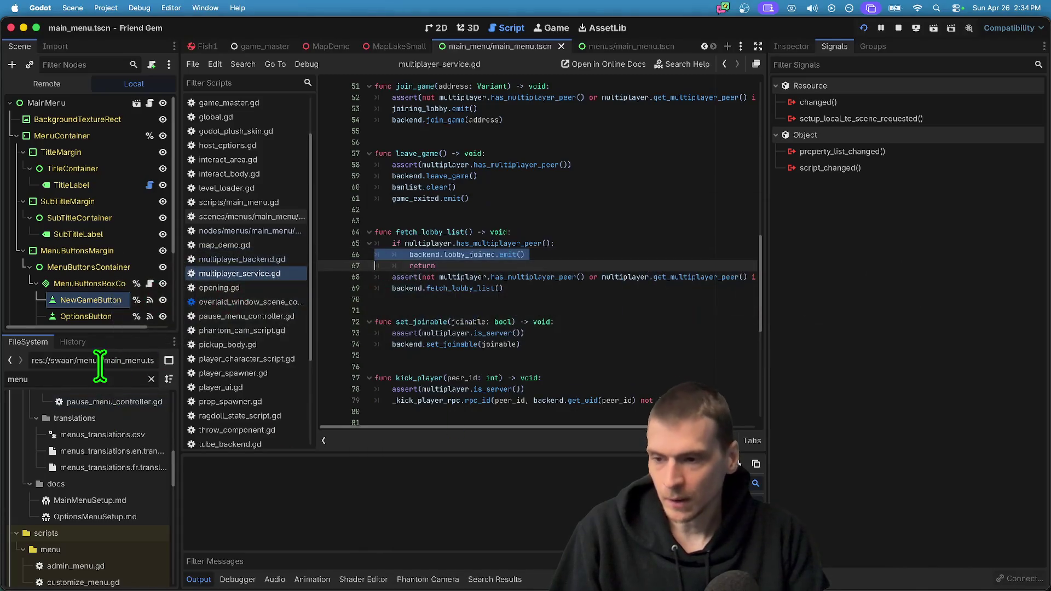
pyautogui.press('super+a')
pyautogui.write('player')
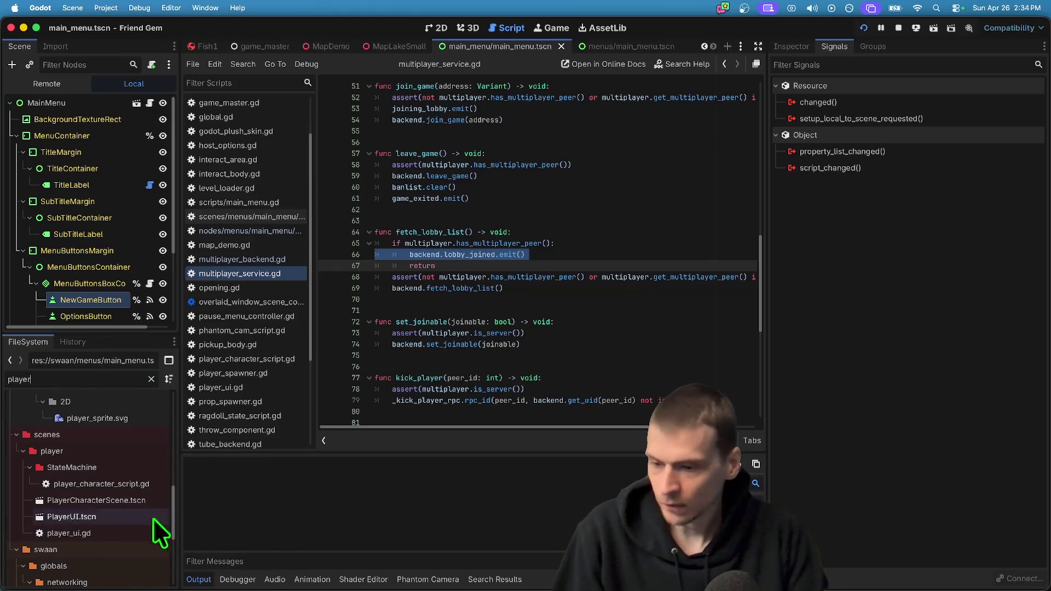
pyautogui.scroll(5, 100, 480)
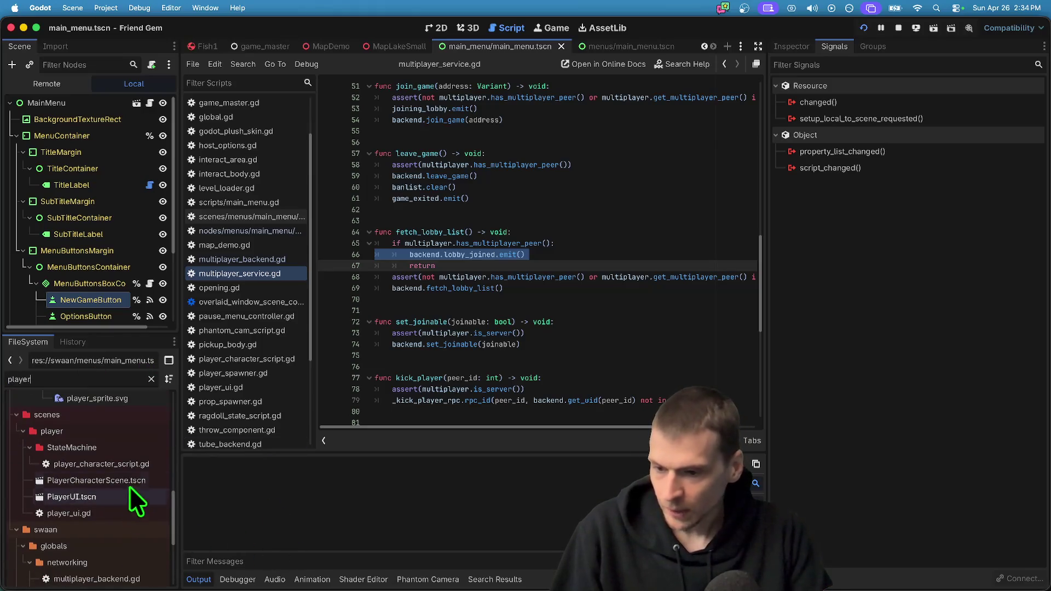
pyautogui.doubleClick(132, 480)
pyautogui.press('super+f')
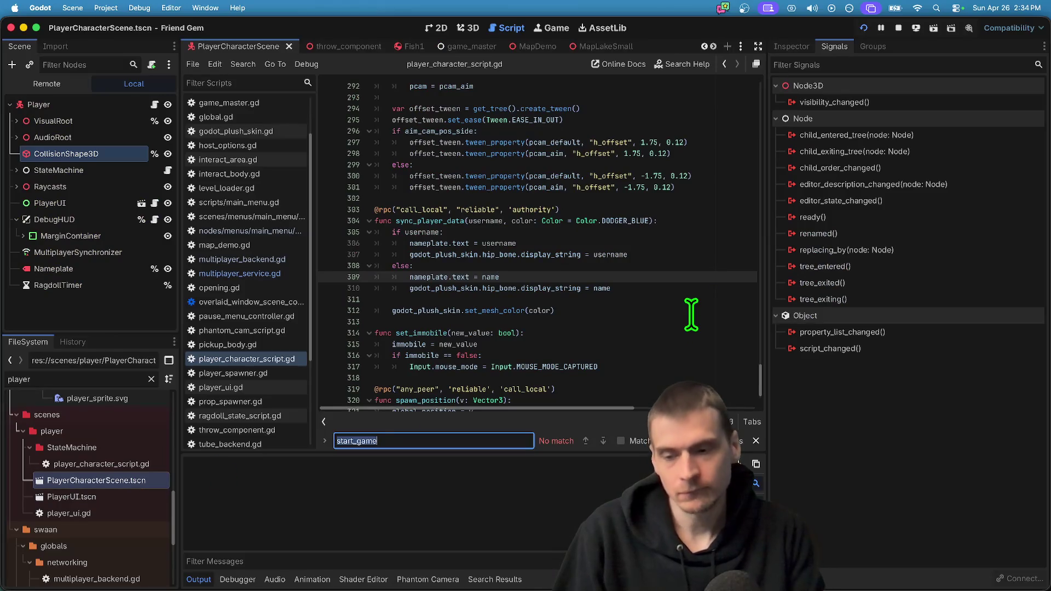
pyautogui.write('var')
pyautogui.press('Escape')
pyautogui.scroll(-12, 637, 364)
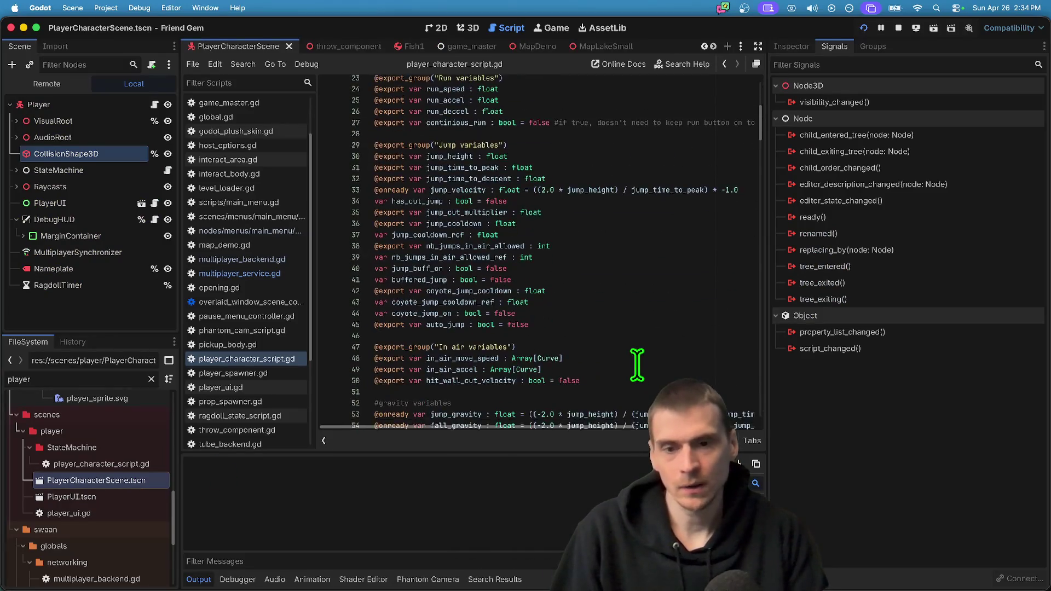
pyautogui.scroll(-20, 637, 364)
pyautogui.click(591, 272)
# Step: Paste a lobby_joined emit line into _ready and remove the leftover backend reference
pyautogui.press('super+Left')
pyautogui.press('Return')
pyautogui.press('super+v')
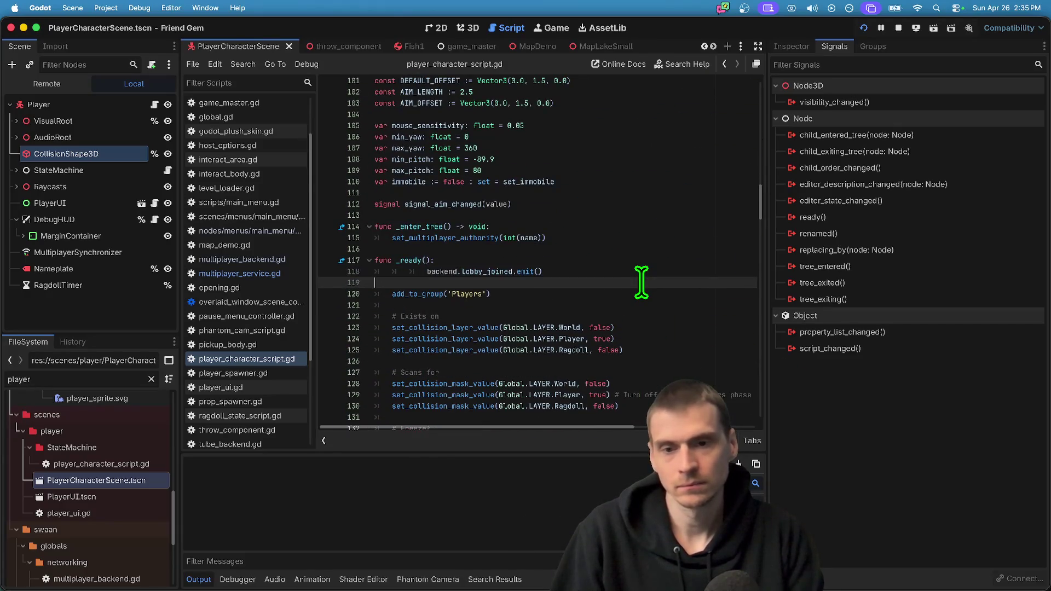
pyautogui.hotkey('shift', 'Tab')
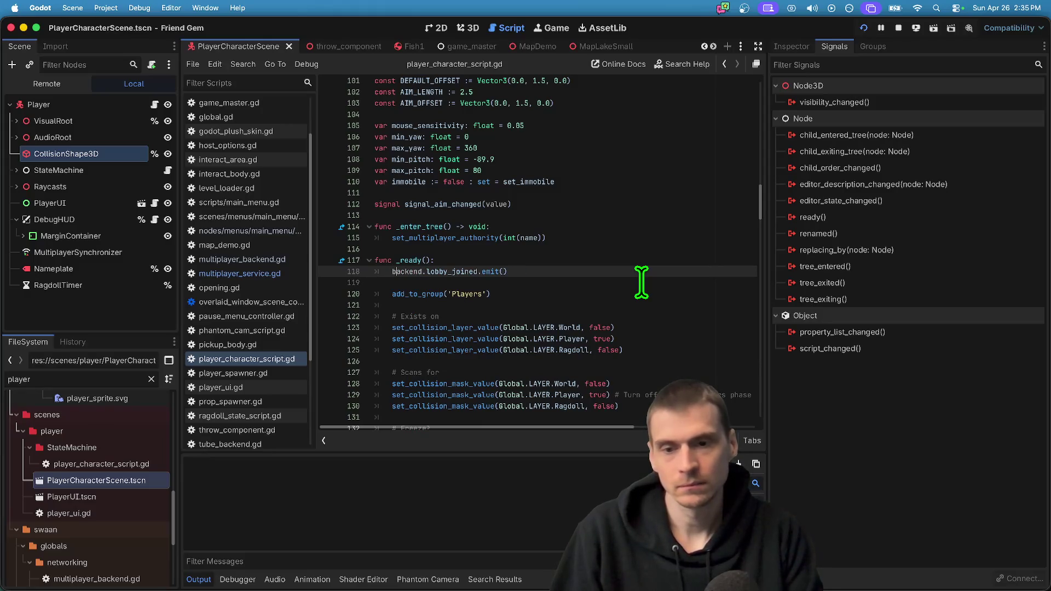
pyautogui.write('lt')
pyautogui.press('Return')
pyautogui.write('.')
pyautogui.press('Escape')
pyautogui.doubleClick(493, 277)
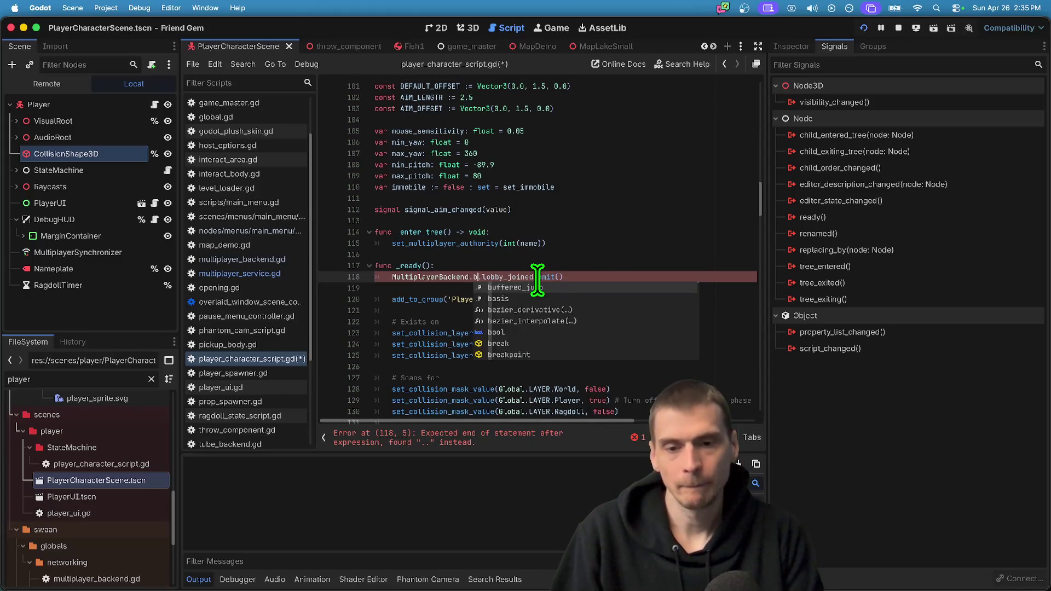
pyautogui.press('BackSpace')
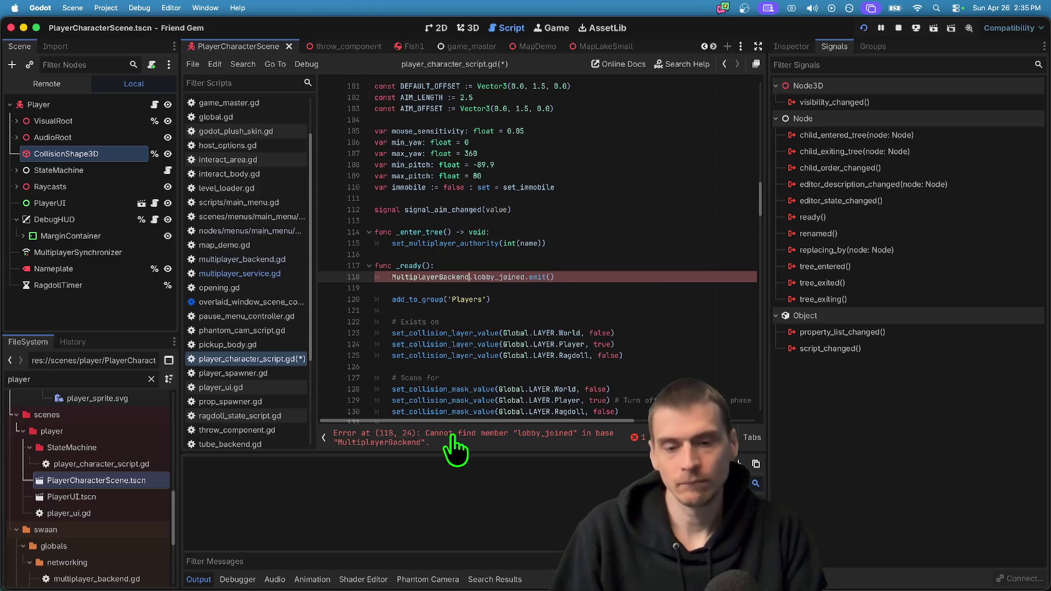
# Step: Make the call MultiplayerService.lobby_joined.emit() and save player_character_script.gd
pyautogui.scroll(-1, 470, 367)
pyautogui.moveTo(503, 246); pyautogui.dragTo(670, 240)
pyautogui.press('Left')
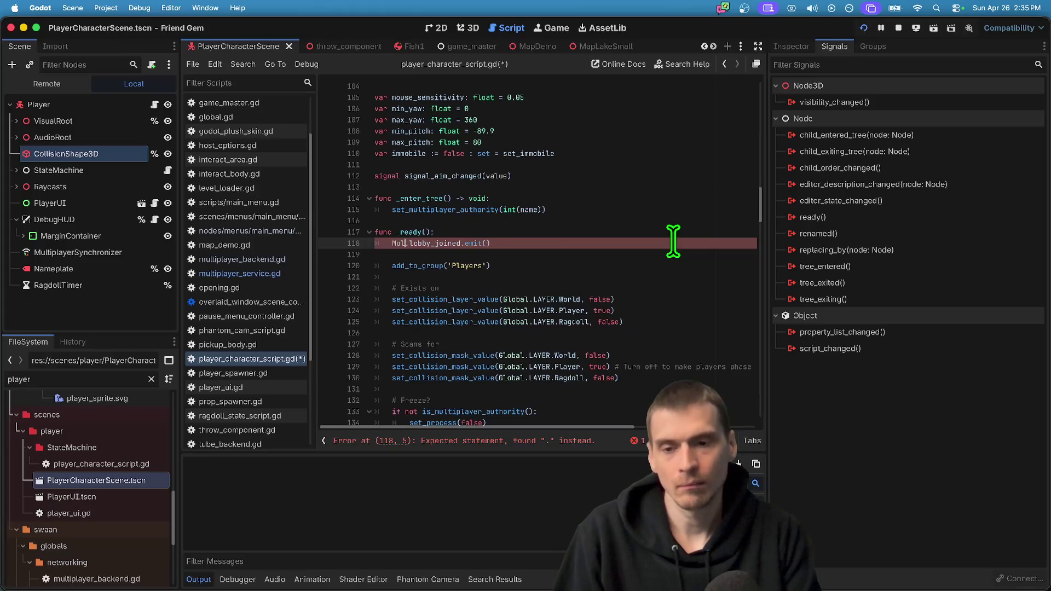
pyautogui.write('erSe')
pyautogui.press('Return')
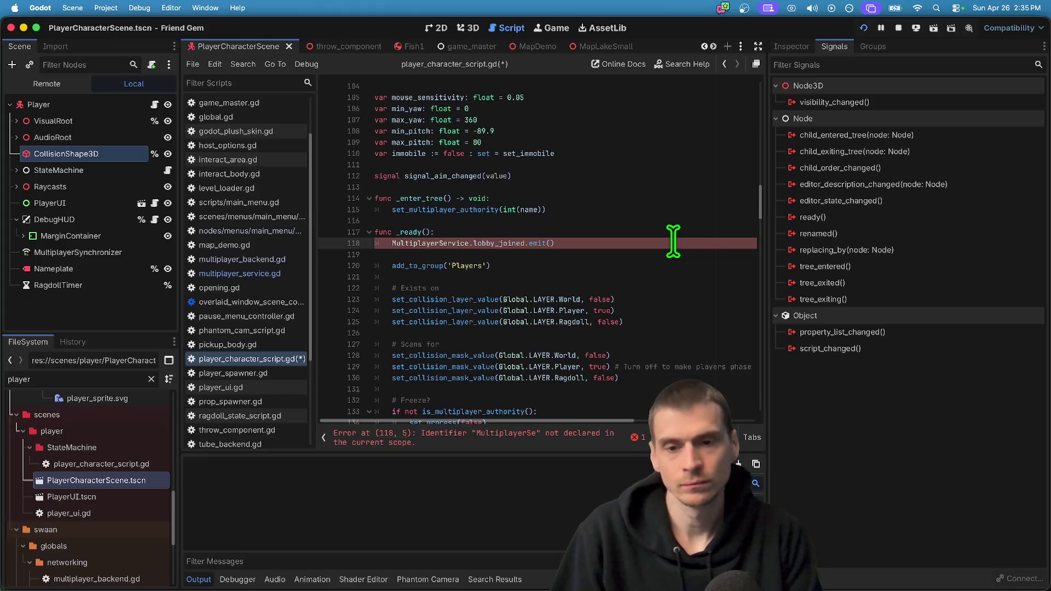
pyautogui.press('Down')
pyautogui.press('super+s')
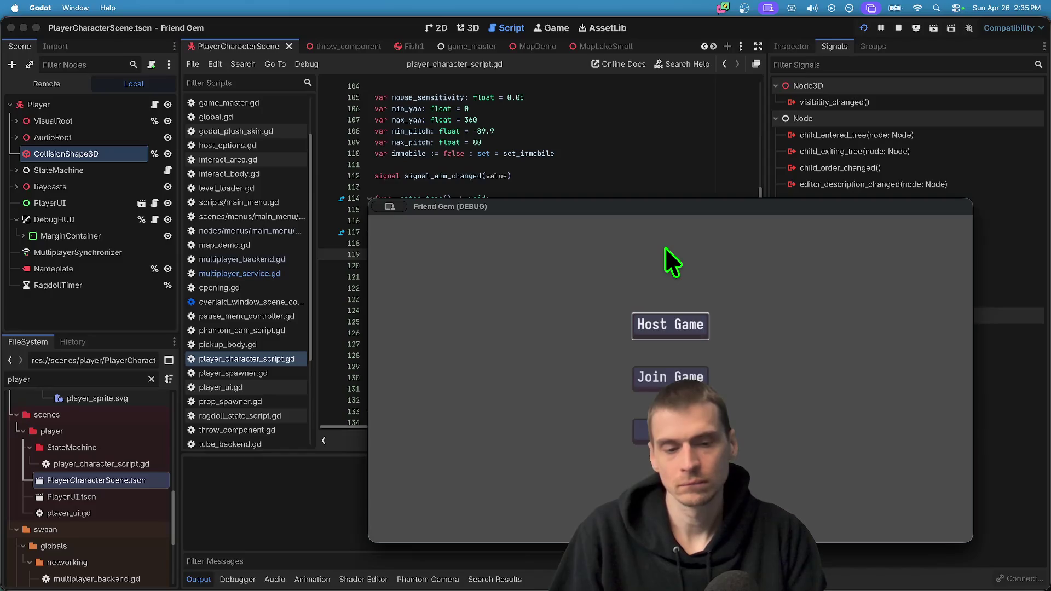
# Step: Host a game from the running main menu, then stop the game
pyautogui.click(670, 326)
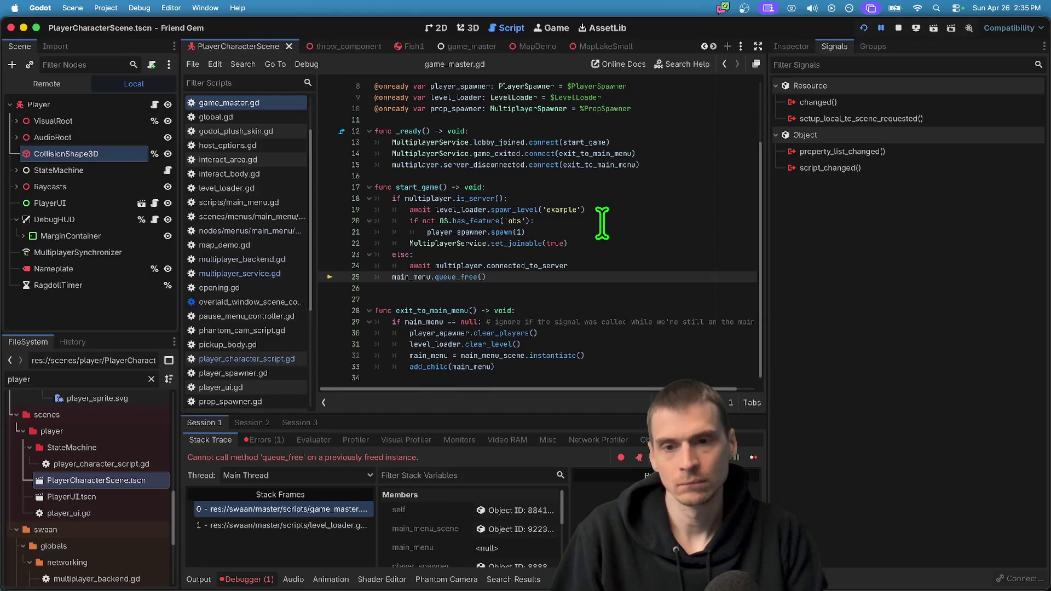
pyautogui.click(897, 27)
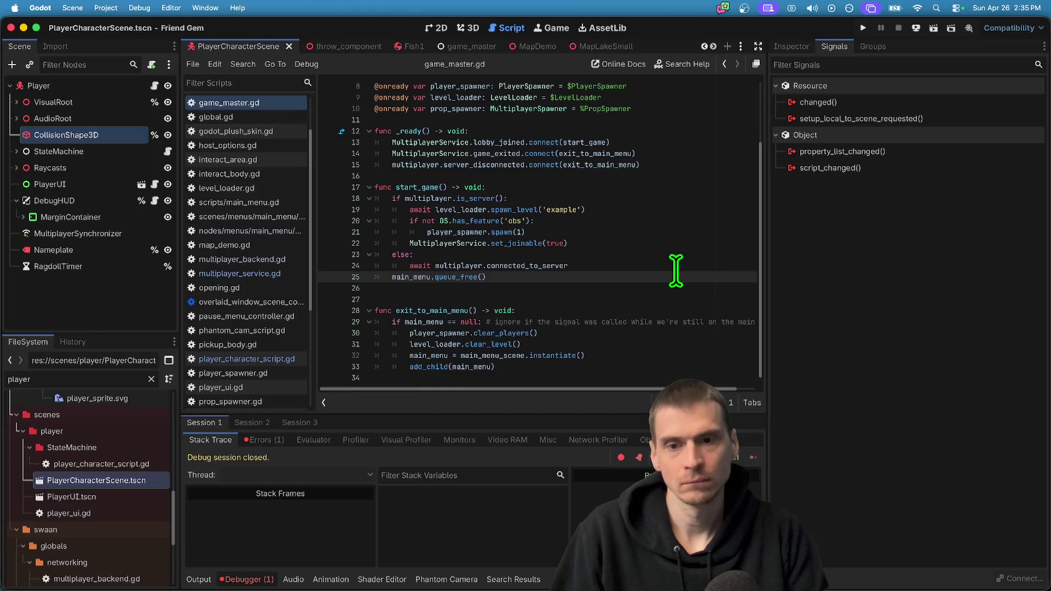
pyautogui.scroll(1, 676, 270)
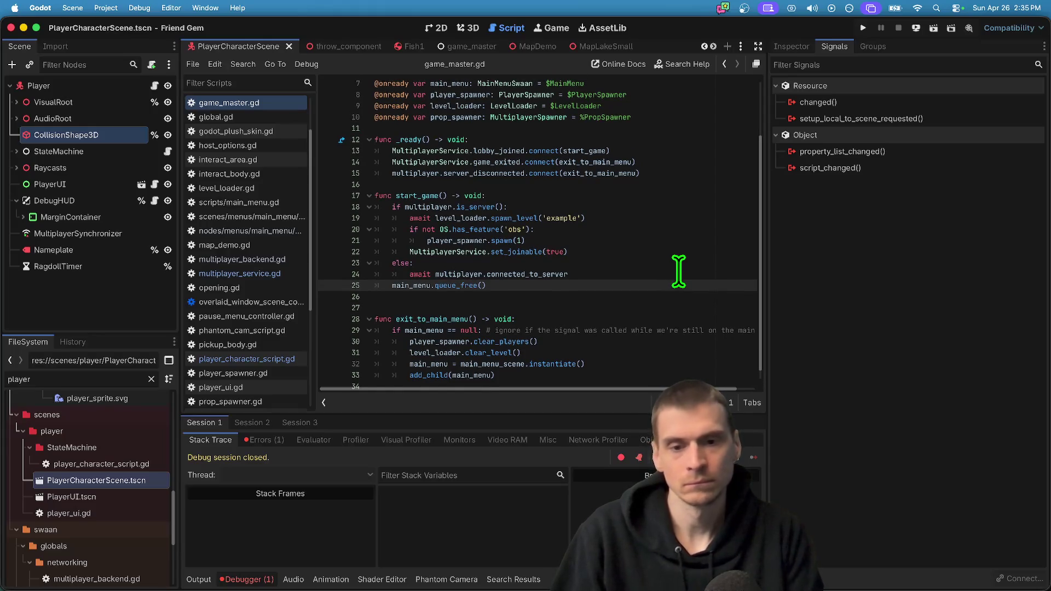
pyautogui.press('Return')
pyautogui.press('BackSpace')
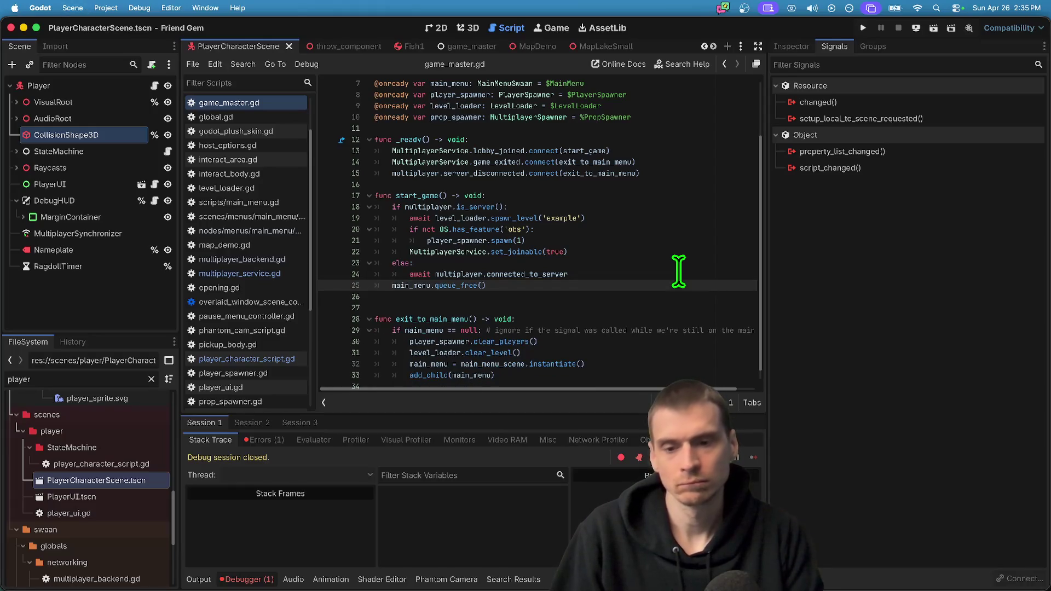
pyautogui.press('Down')
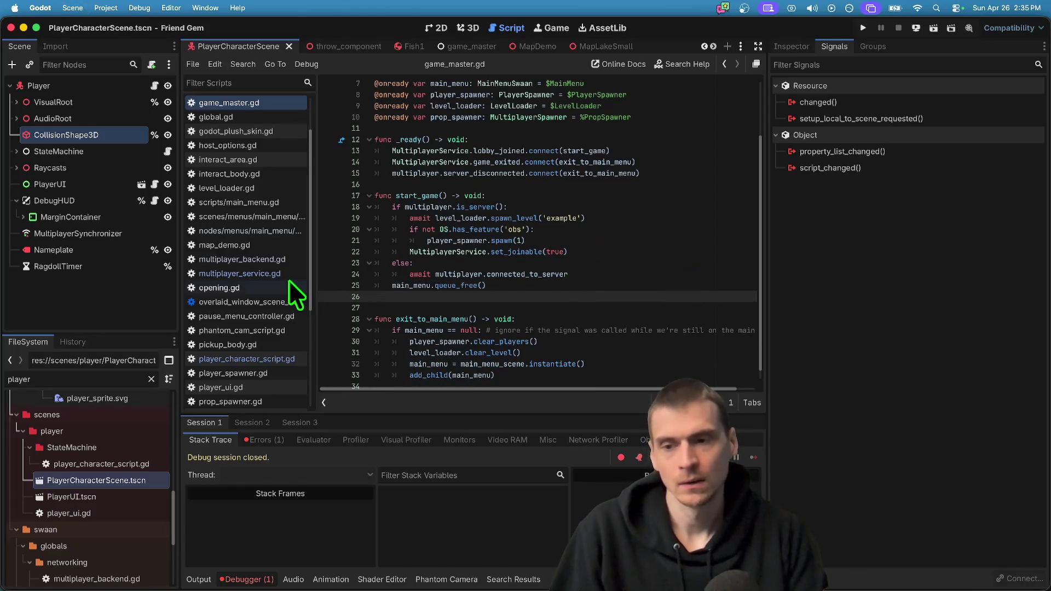
# Step: Delete the has_multiplayer_peer emit-and-return block from fetch_lobby_list in multiplayer_service.gd
pyautogui.click(288, 278)
pyautogui.click(586, 288)
pyautogui.press('Up')
pyautogui.press('Up')
pyautogui.press('Up')
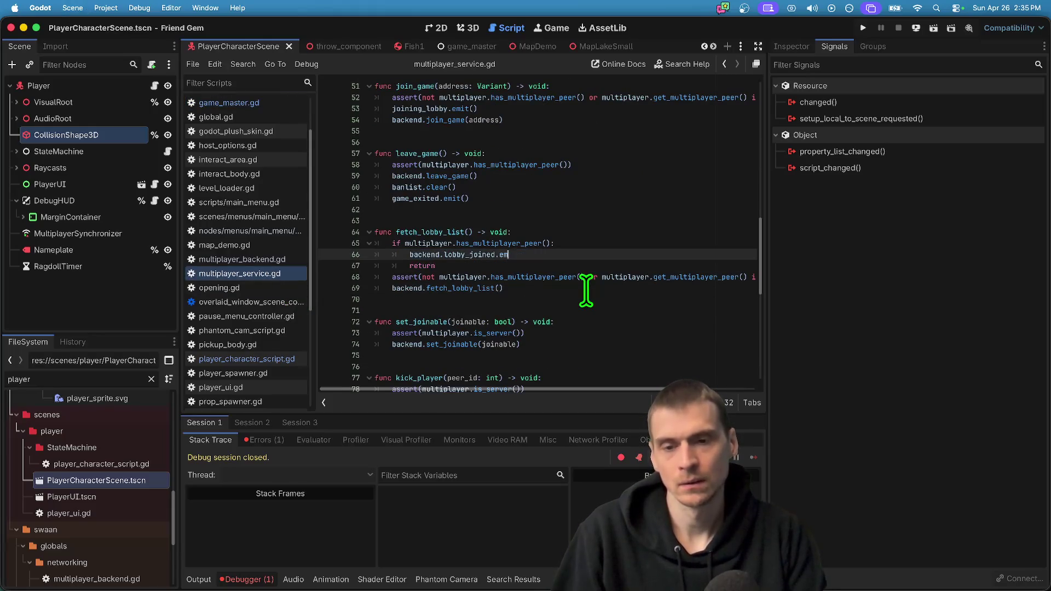
pyautogui.press('super+shift+k')
pyautogui.press('super+shift+k')
pyautogui.press('super+shift+k')
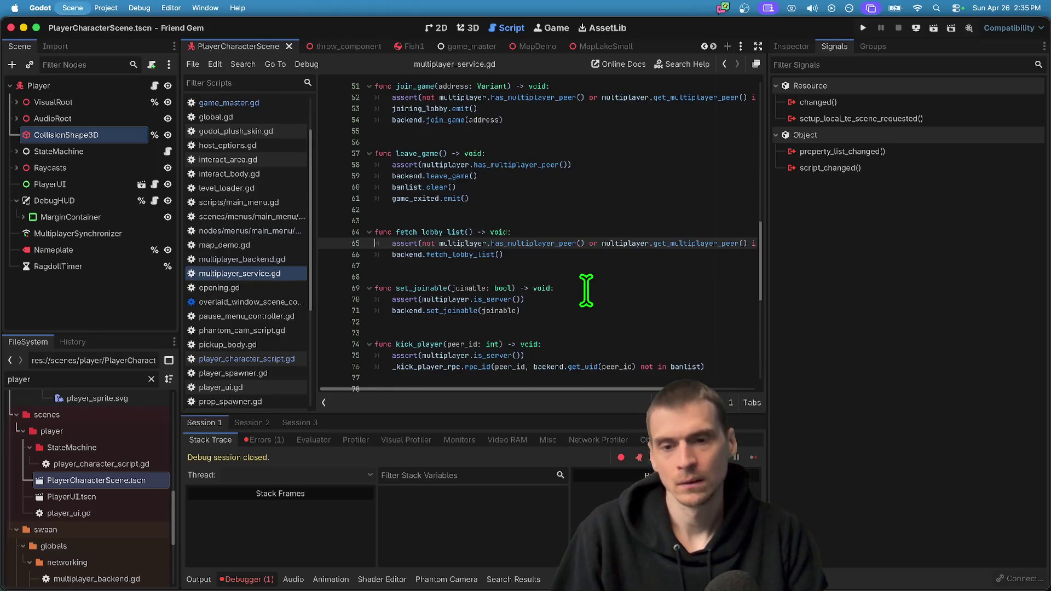
pyautogui.click(289, 362)
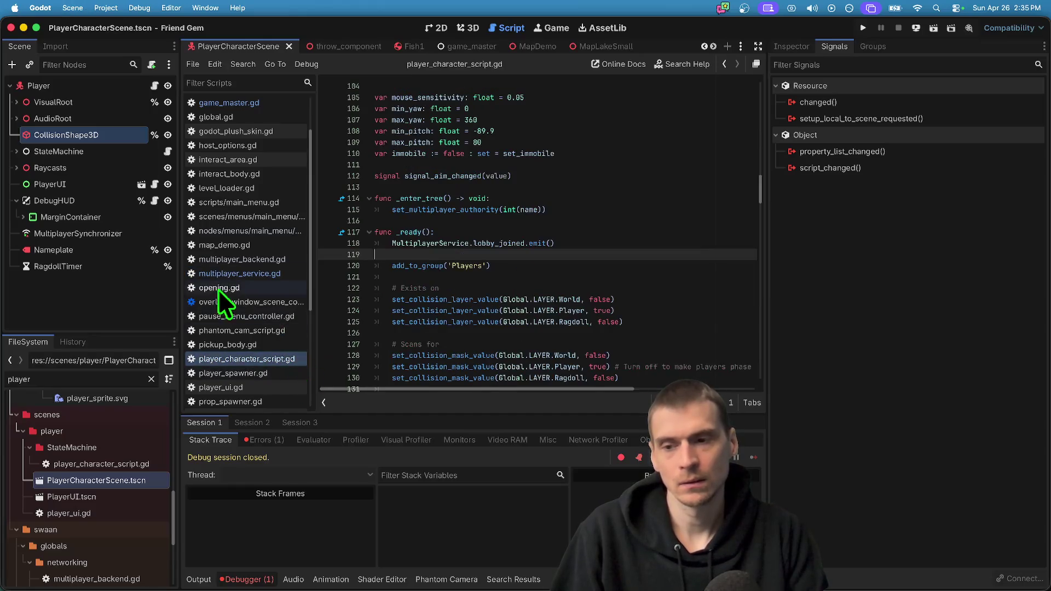
# Step: In game_master.gd, insert a blank line above main_menu.queue_free()
pyautogui.click(224, 274)
pyautogui.click(229, 103)
pyautogui.write('spawn')
pyautogui.press('Down')
pyautogui.press('Down')
pyautogui.press('Down')
pyautogui.press('Home')
pyautogui.press('Return')
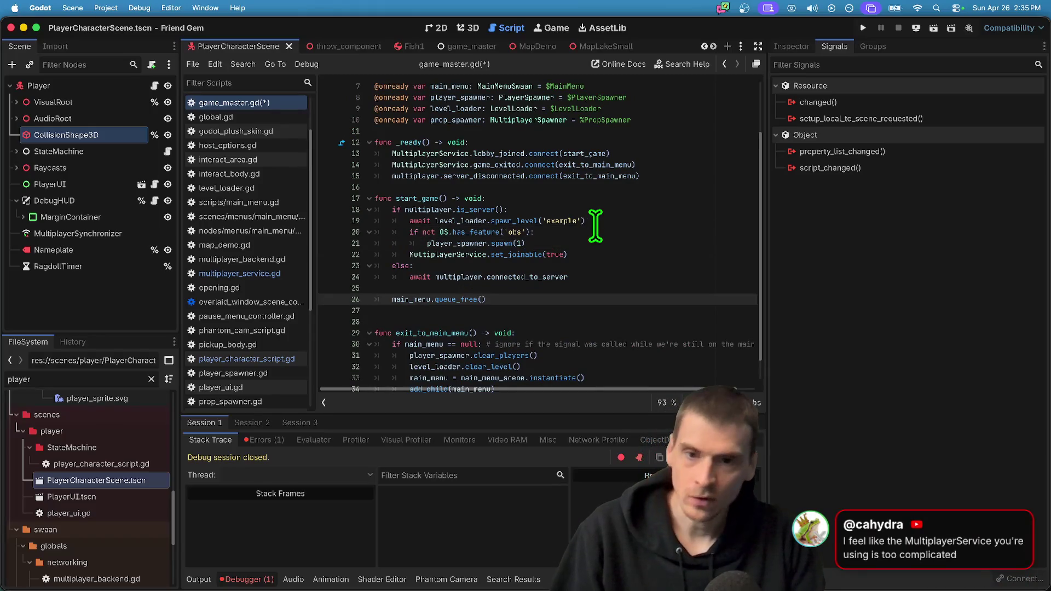
# Step: Delete the lobby_joined emit line from _ready in player_character_script.gd and save all
pyautogui.keyDown('super'); pyautogui.click(435, 165); pyautogui.keyUp('super')
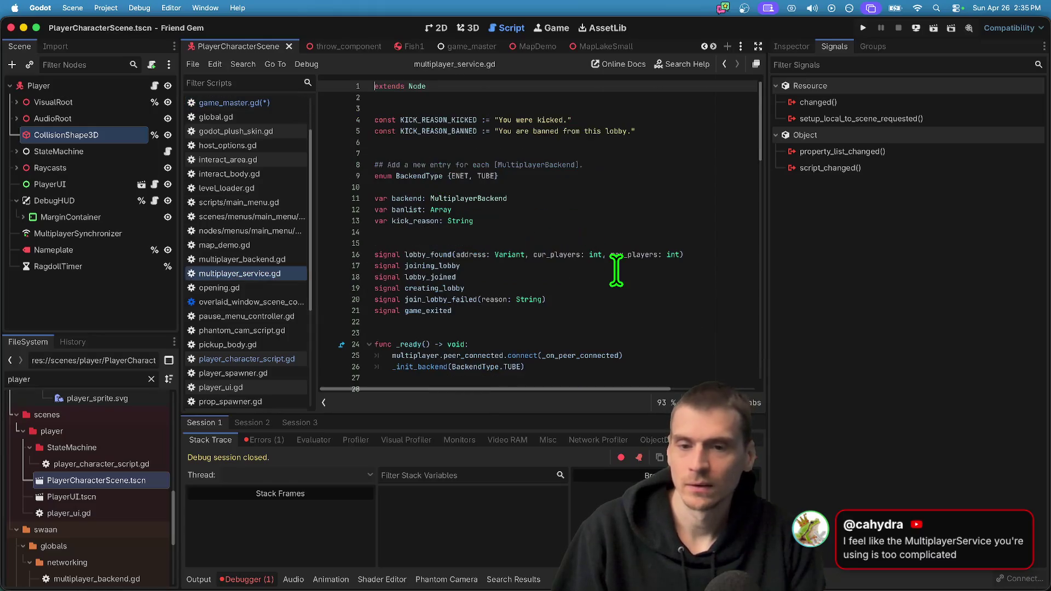
pyautogui.click(269, 359)
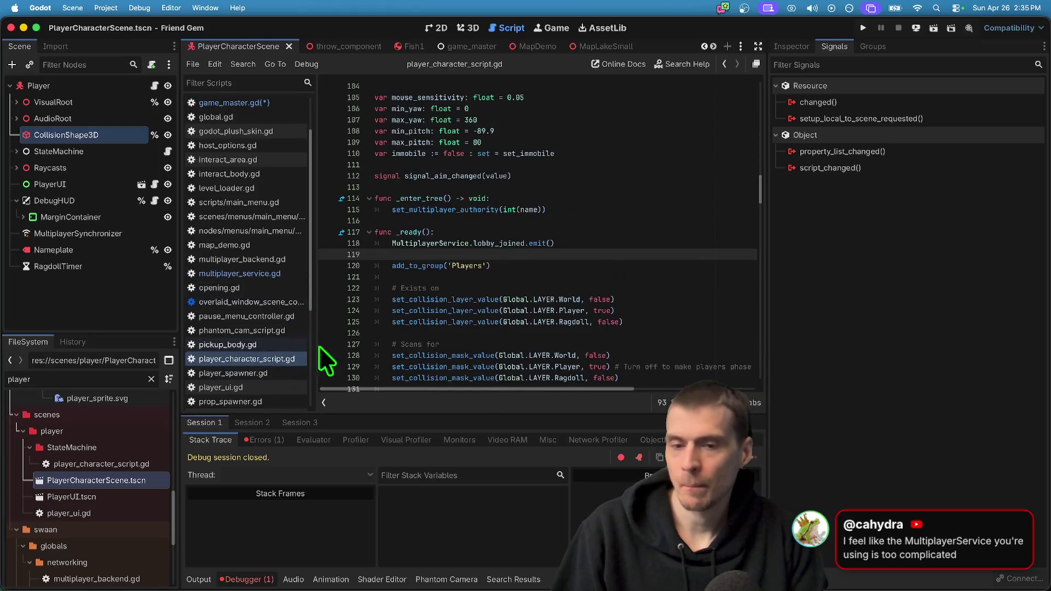
pyautogui.scroll(-1, 640, 265)
pyautogui.tripleClick(640, 235)
pyautogui.press('BackSpace')
pyautogui.press('Delete')
pyautogui.press('super+s')
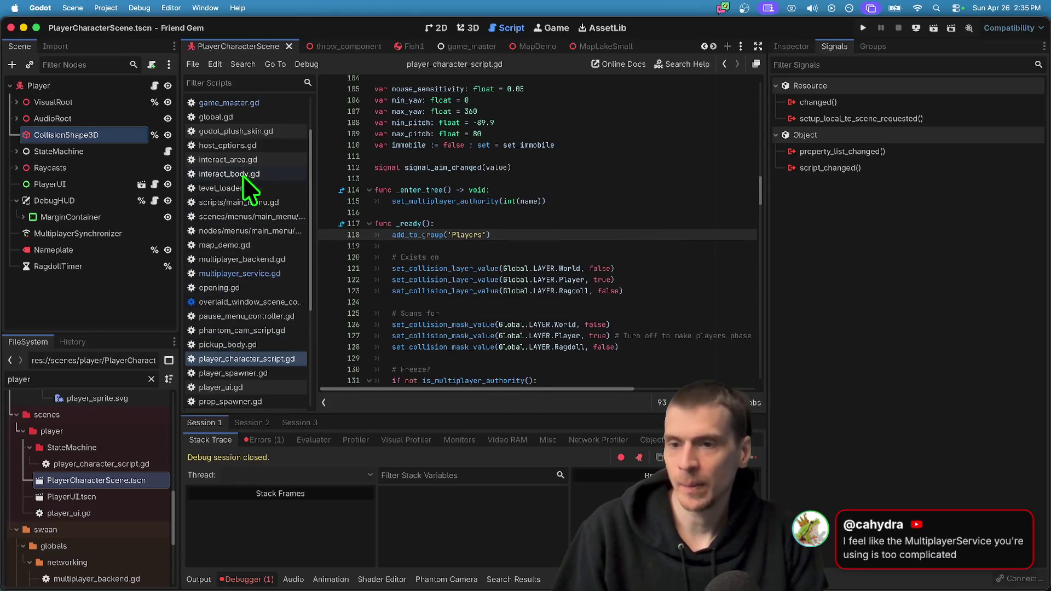
# Step: Restore the blank line in game_master.gd and close three unneeded scripts
pyautogui.click(248, 103)
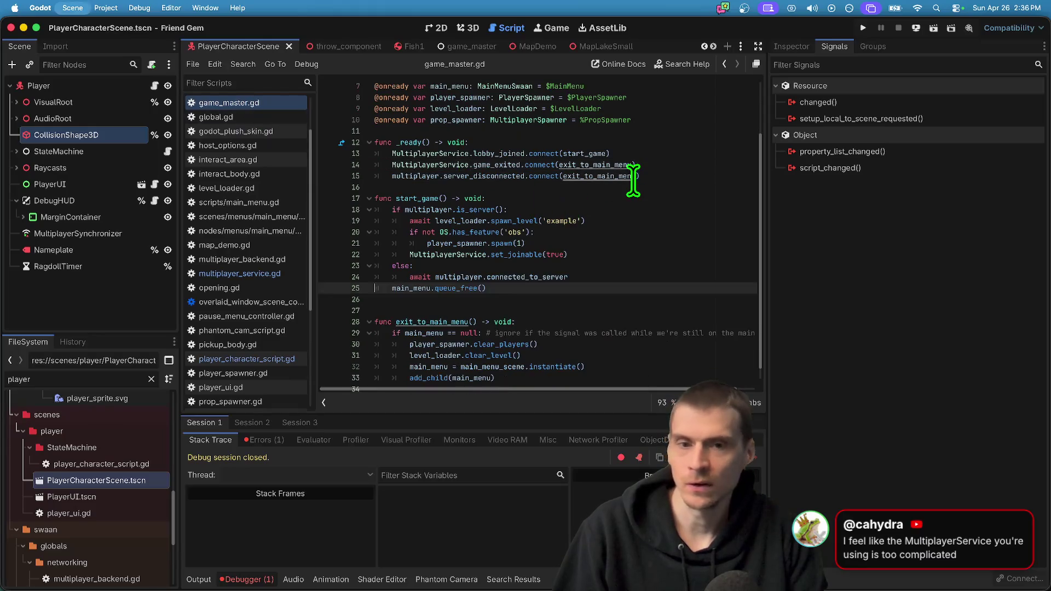
pyautogui.press('super+z')
pyautogui.press('super+z')
pyautogui.press('super+z')
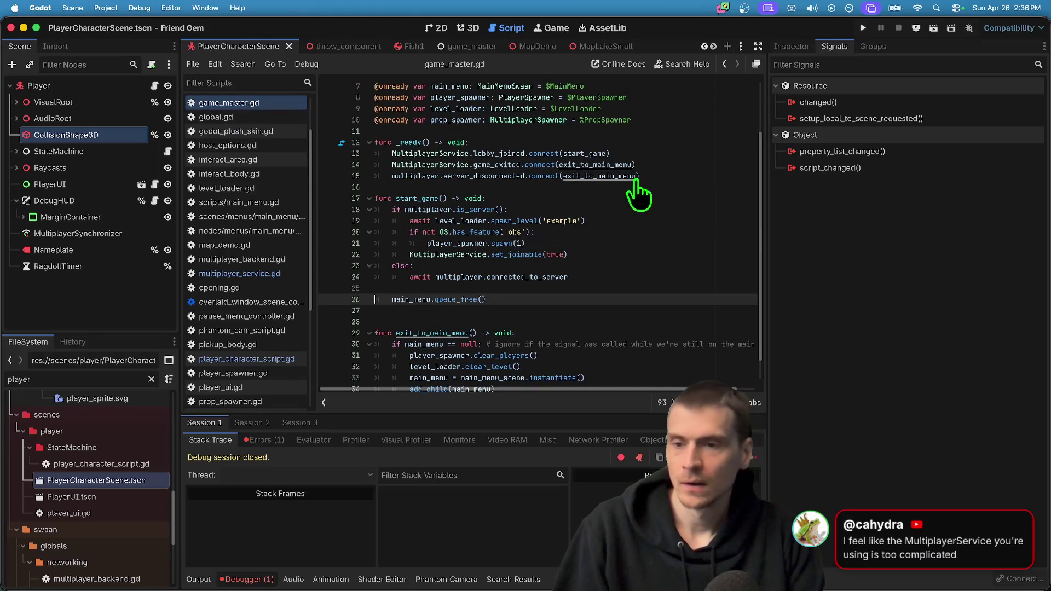
pyautogui.scroll(2, 244, 279)
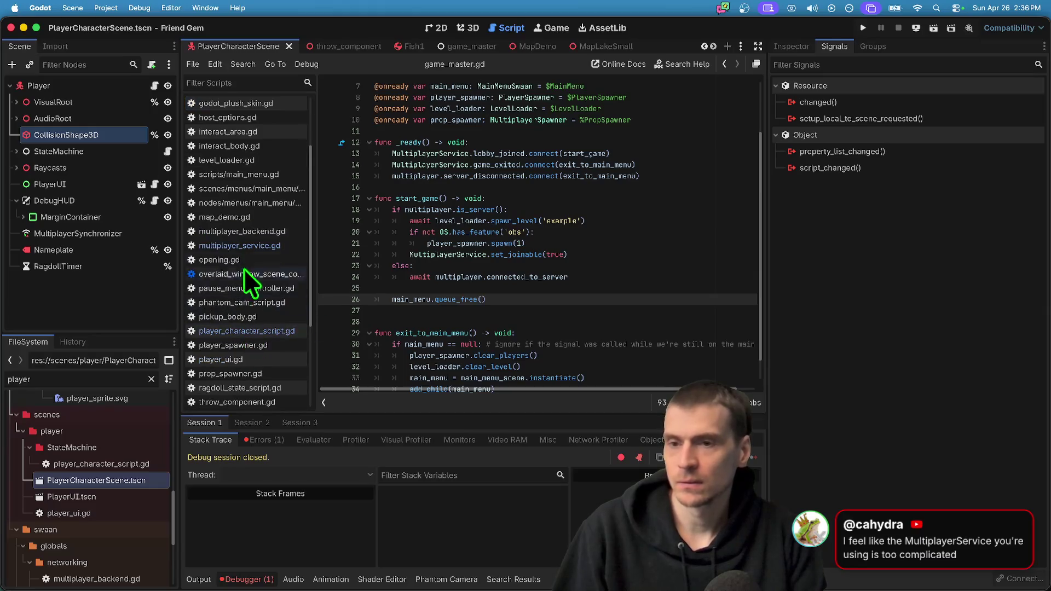
pyautogui.middleClick(235, 346)
pyautogui.middleClick(236, 346)
pyautogui.middleClick(235, 349)
pyautogui.middleClick(235, 348)
pyautogui.middleClick(235, 345)
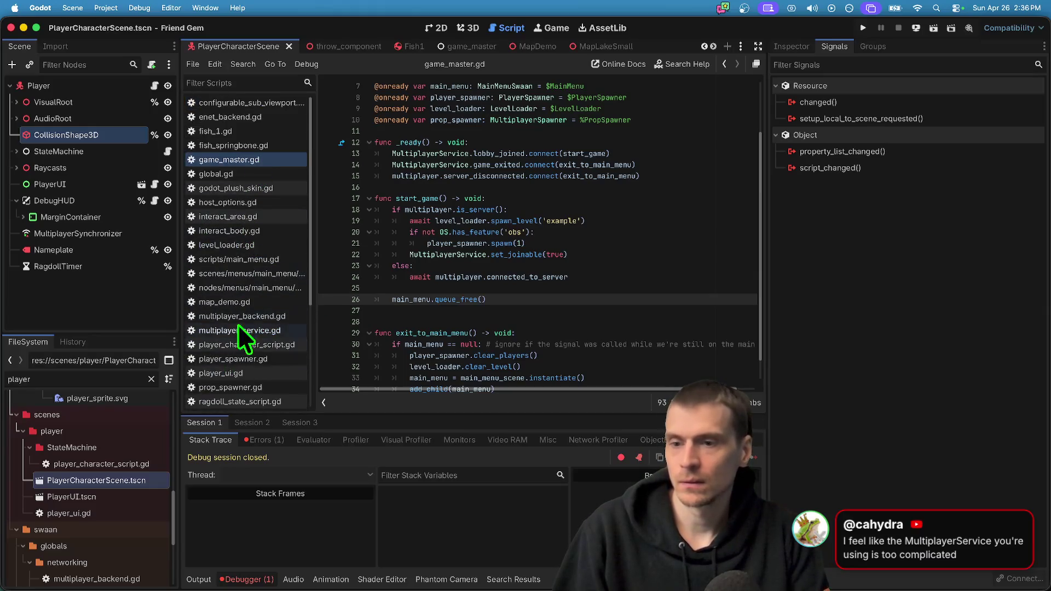
# Step: Remove blank line 48 in scripts/main_menu.gd and launch the game
pyautogui.click(268, 259)
pyautogui.scroll(-13, 638, 256)
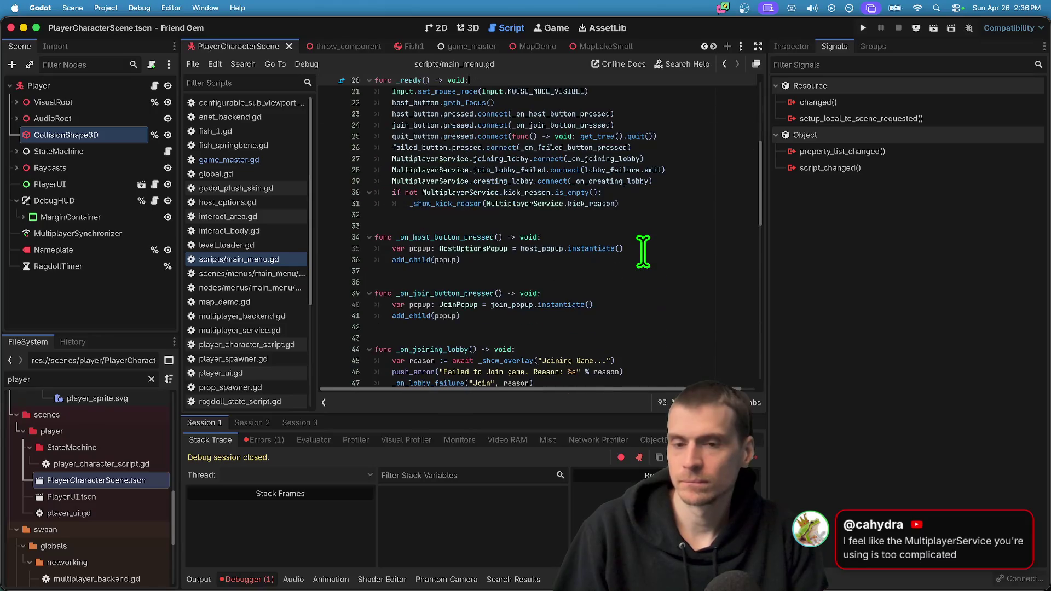
pyautogui.scroll(-3, 640, 252)
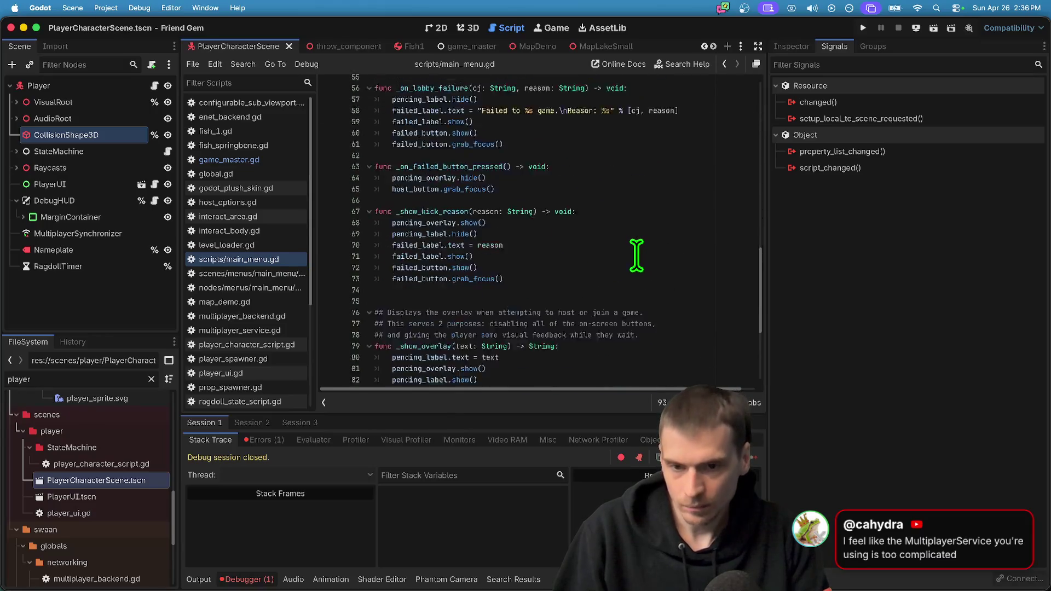
pyautogui.scroll(12, 629, 262)
pyautogui.scroll(-5, 625, 268)
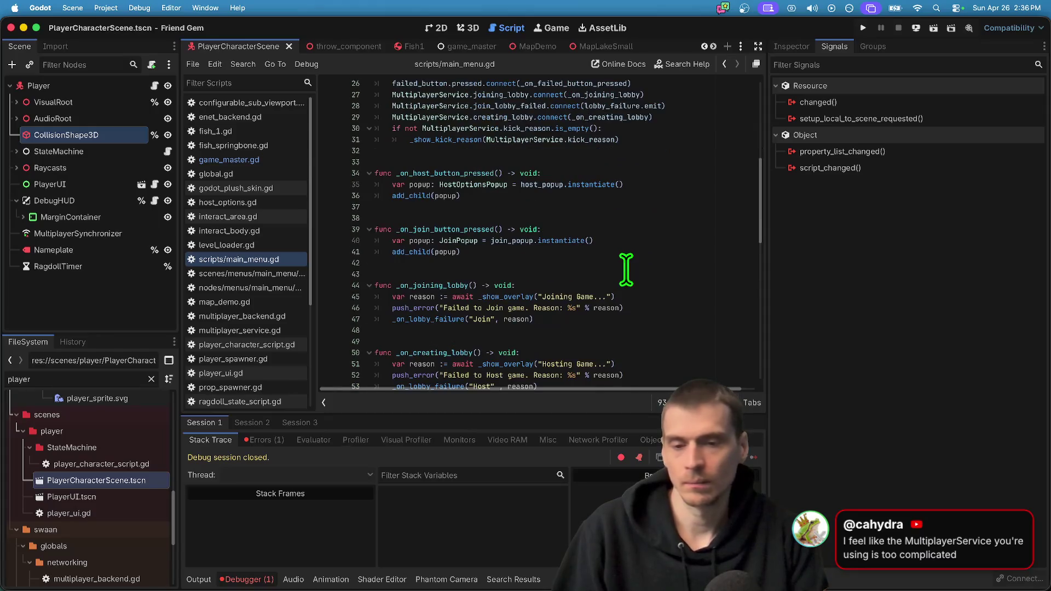
pyautogui.click(625, 274)
pyautogui.click(640, 329)
pyautogui.press('Delete')
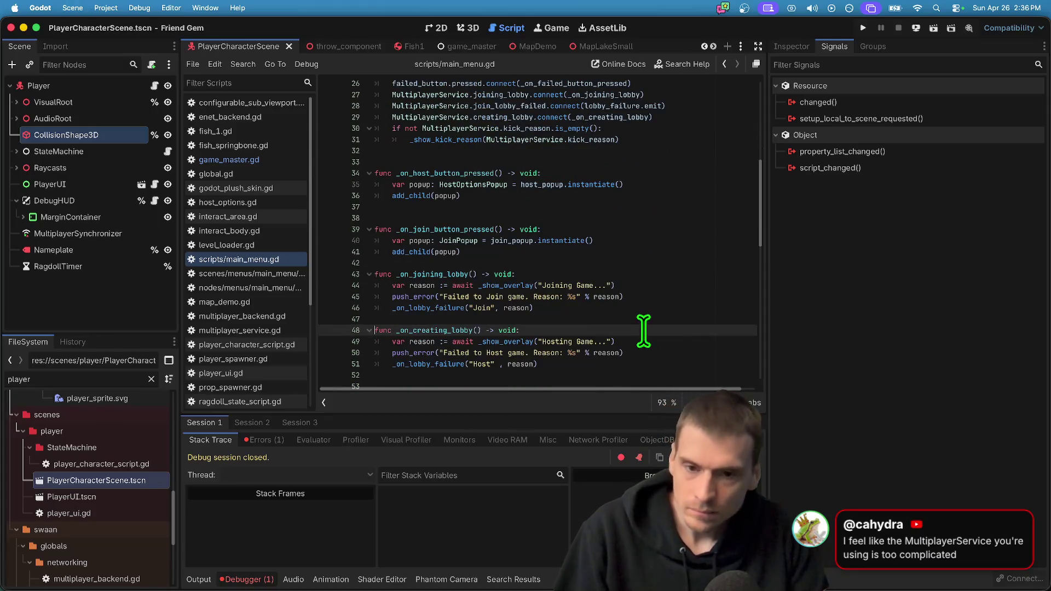
pyautogui.press('super+b')
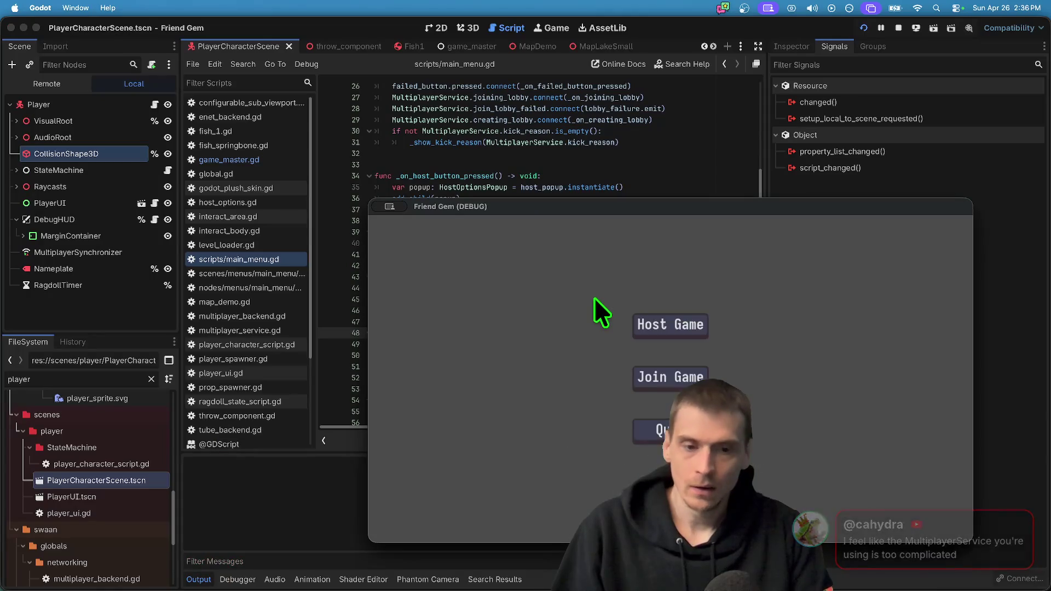
# Step: Host a game, stop it, and relaunch the project
pyautogui.click(599, 325)
pyautogui.click(608, 463)
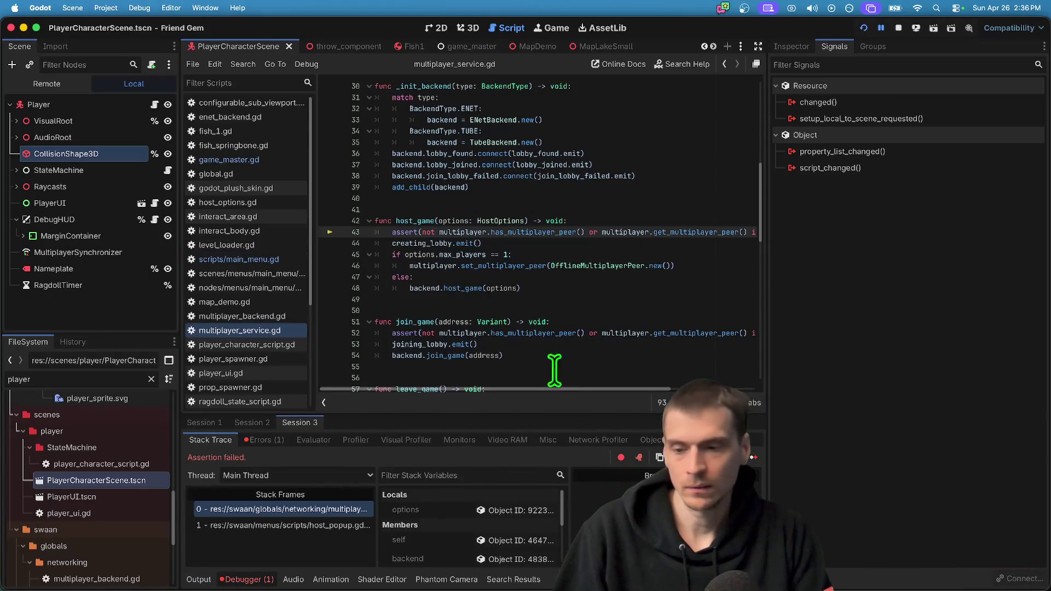
pyautogui.click(546, 311)
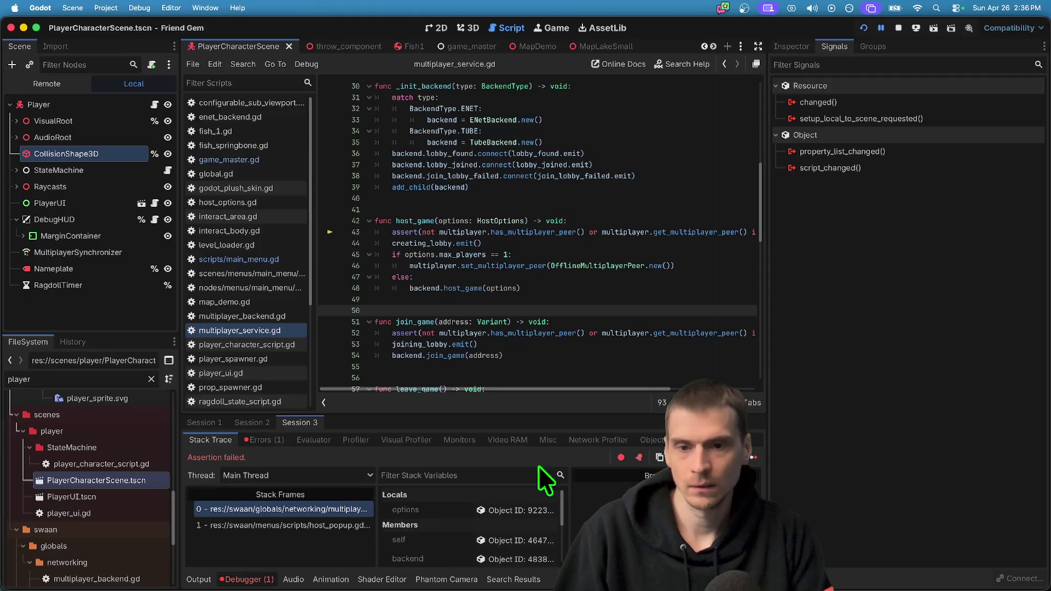
pyautogui.click(898, 28)
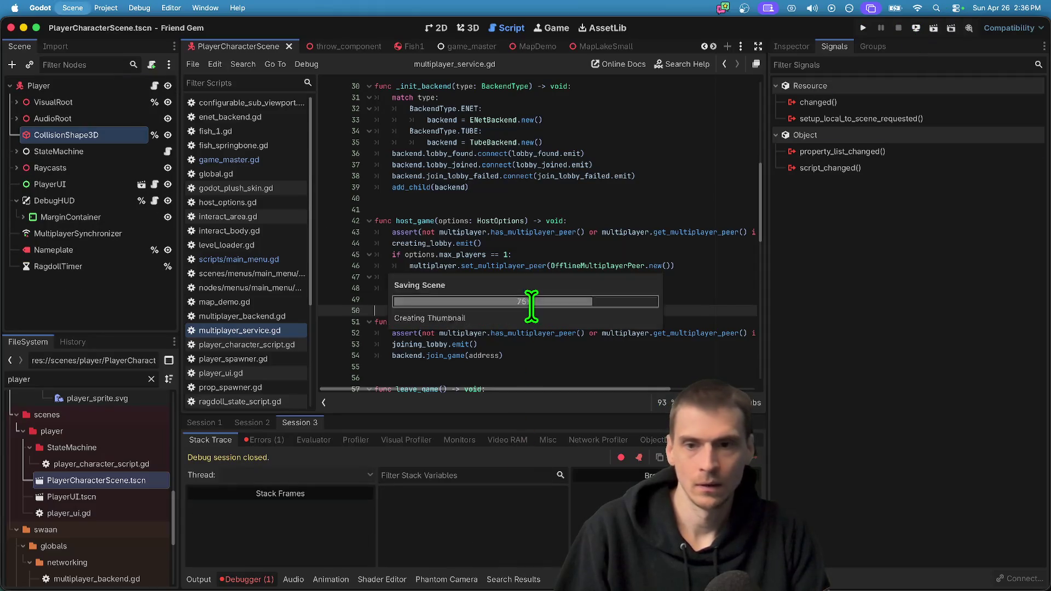
pyautogui.press('super+b')
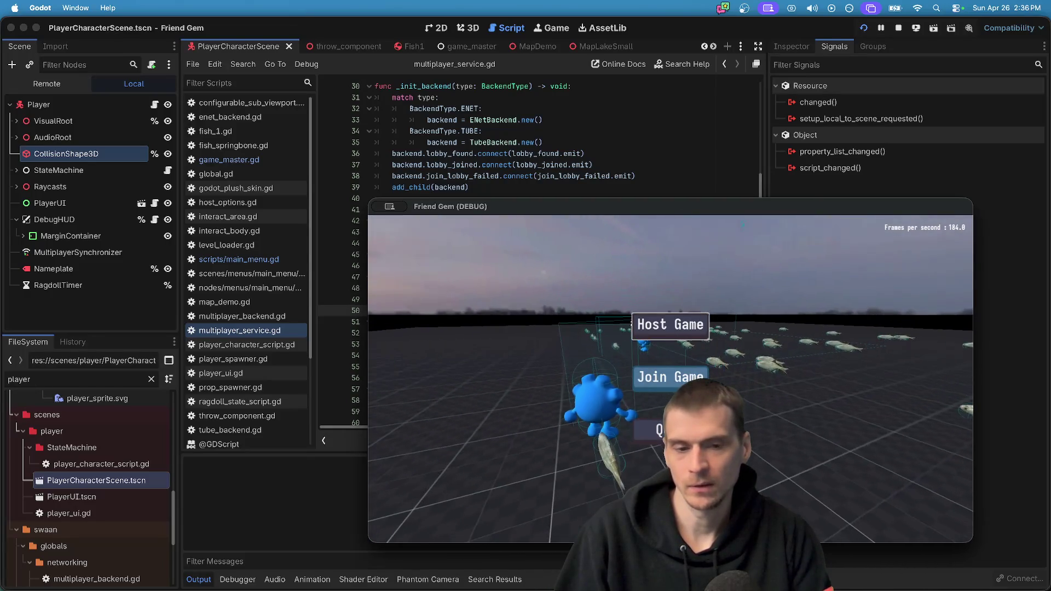
# Step: Start a session and move the game window to the upper left beside the editor
pyautogui.click(671, 377)
pyautogui.press('super+Tab')
pyautogui.moveTo(582, 205); pyautogui.dragTo(257, 91)
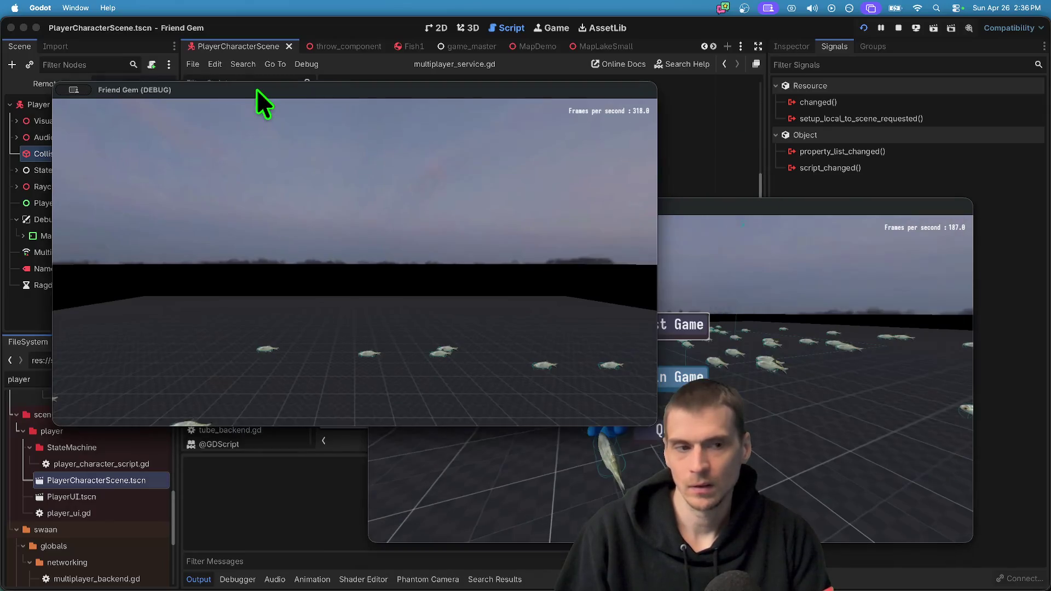
pyautogui.click(711, 109)
pyautogui.click(608, 202)
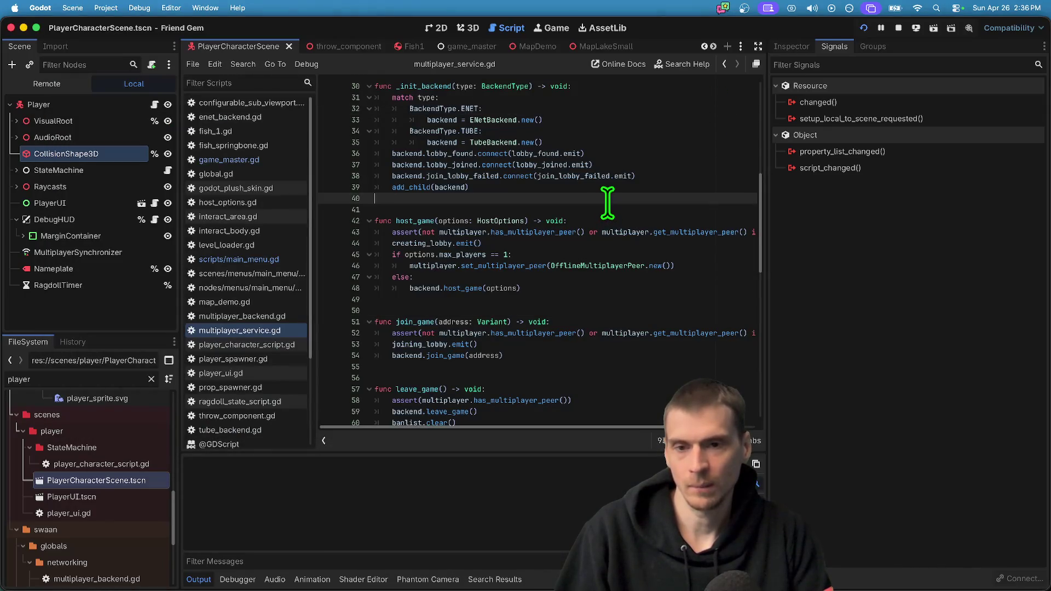
# Step: Try joining from the second instance, hit the fetch_lobby_list assertion, and stop debugging
pyautogui.moveTo(612, 226)
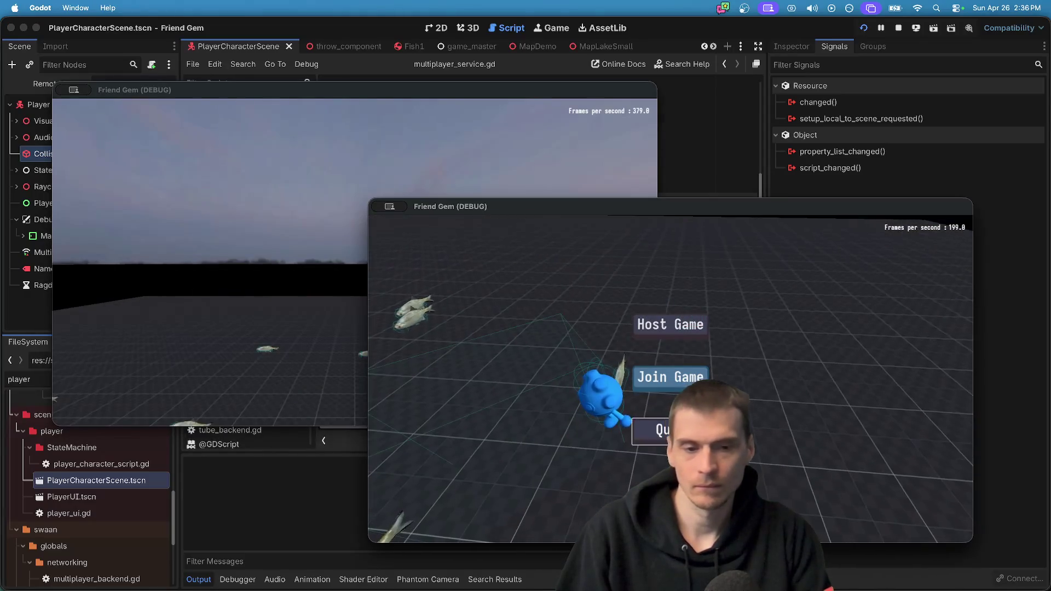
pyautogui.press('Escape')
pyautogui.press('Escape')
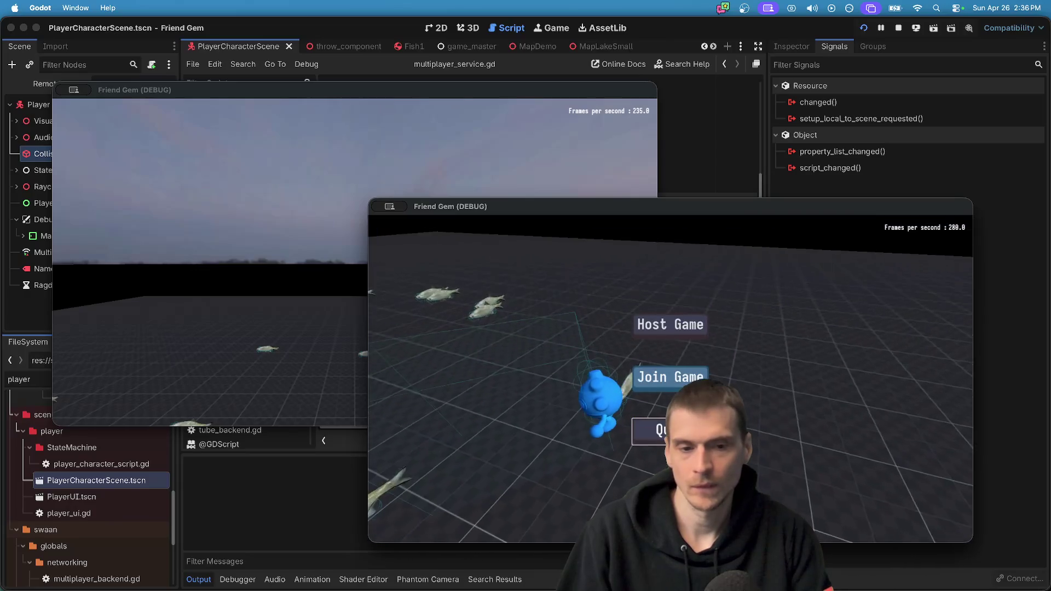
pyautogui.click(672, 377)
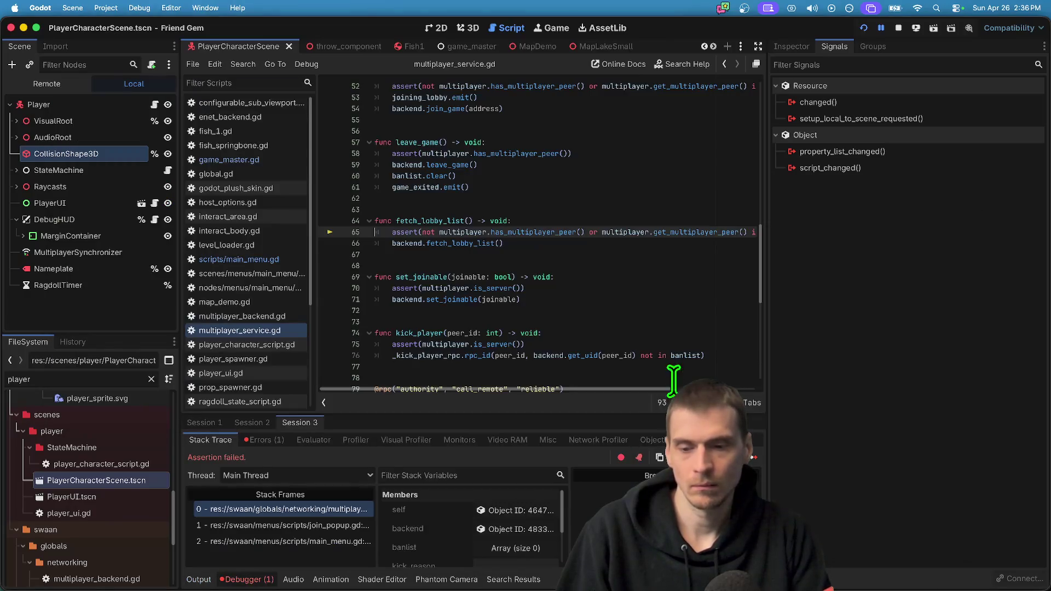
pyautogui.click(899, 27)
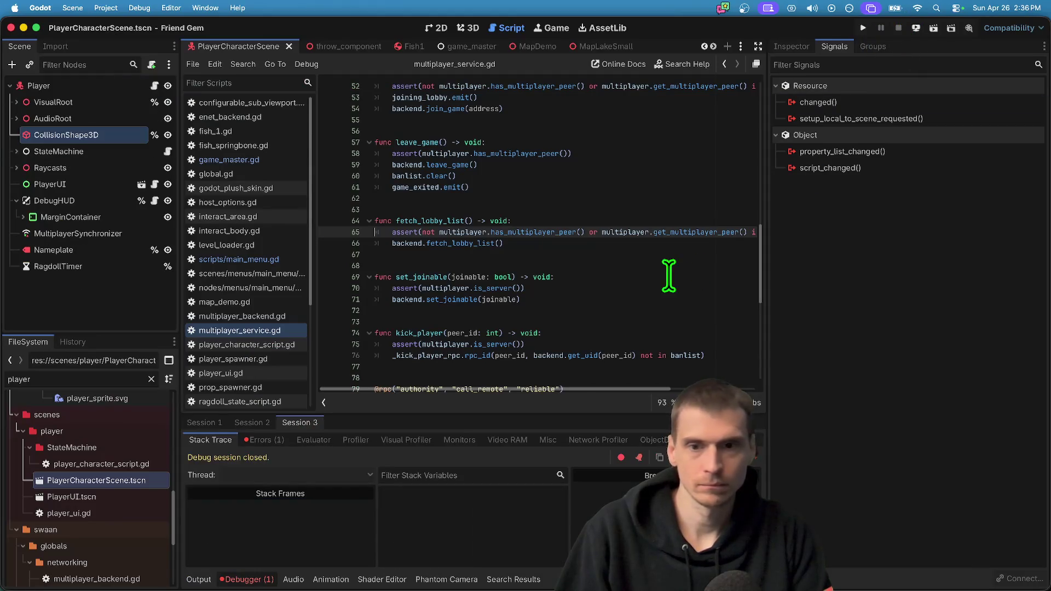
pyautogui.middleClick(218, 318)
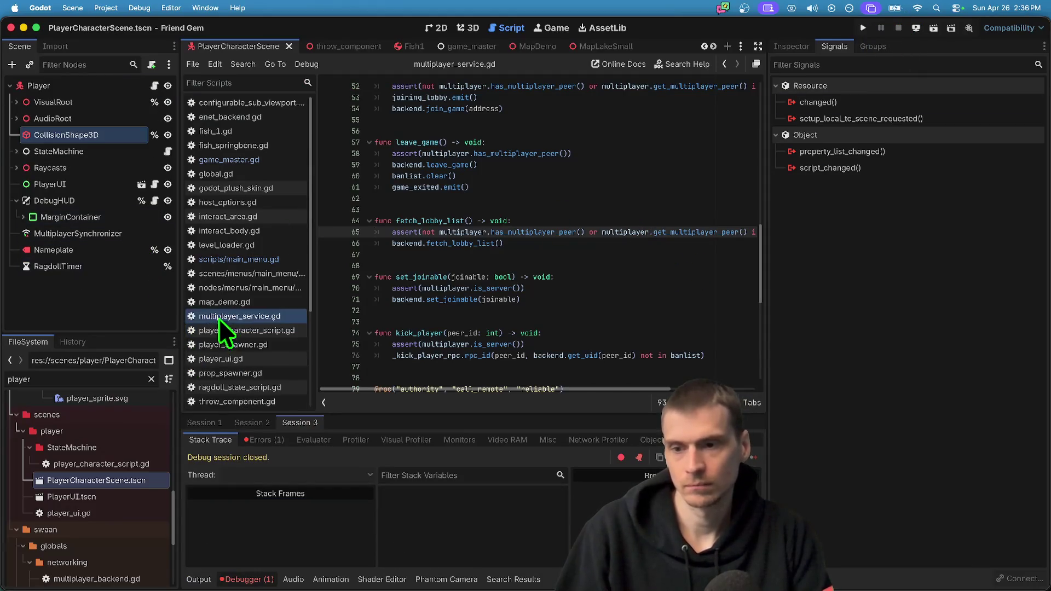
# Step: Close most open scripts in the script list, keeping game_master.gd and four others
pyautogui.middleClick(219, 321)
pyautogui.middleClick(219, 320)
pyautogui.middleClick(219, 322)
pyautogui.middleClick(219, 322)
pyautogui.middleClick(219, 323)
pyautogui.middleClick(219, 323)
pyautogui.middleClick(219, 323)
pyautogui.middleClick(221, 323)
pyautogui.middleClick(221, 323)
pyautogui.middleClick(221, 323)
pyautogui.middleClick(221, 323)
pyautogui.middleClick(223, 322)
pyautogui.middleClick(232, 312)
pyautogui.middleClick(237, 305)
pyautogui.middleClick(239, 304)
pyautogui.middleClick(255, 286)
pyautogui.middleClick(259, 275)
pyautogui.middleClick(264, 257)
pyautogui.middleClick(264, 246)
pyautogui.middleClick(265, 233)
pyautogui.middleClick(273, 201)
pyautogui.middleClick(274, 190)
pyautogui.middleClick(273, 175)
pyautogui.scroll(-1, 665, 275)
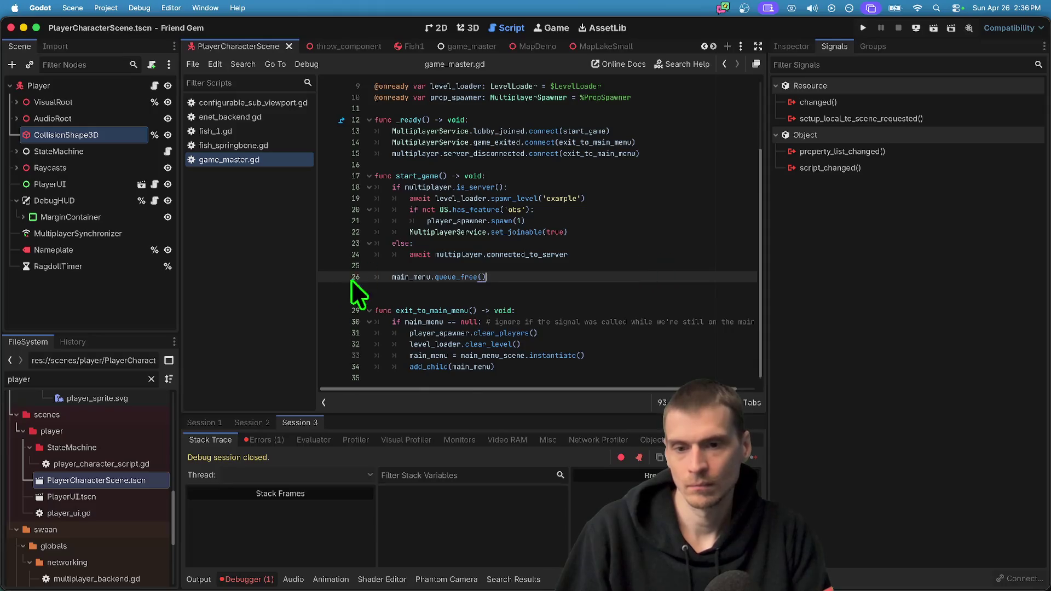
# Step: Select lines 13–14 of game_master.gd, then run the project
pyautogui.click(639, 288)
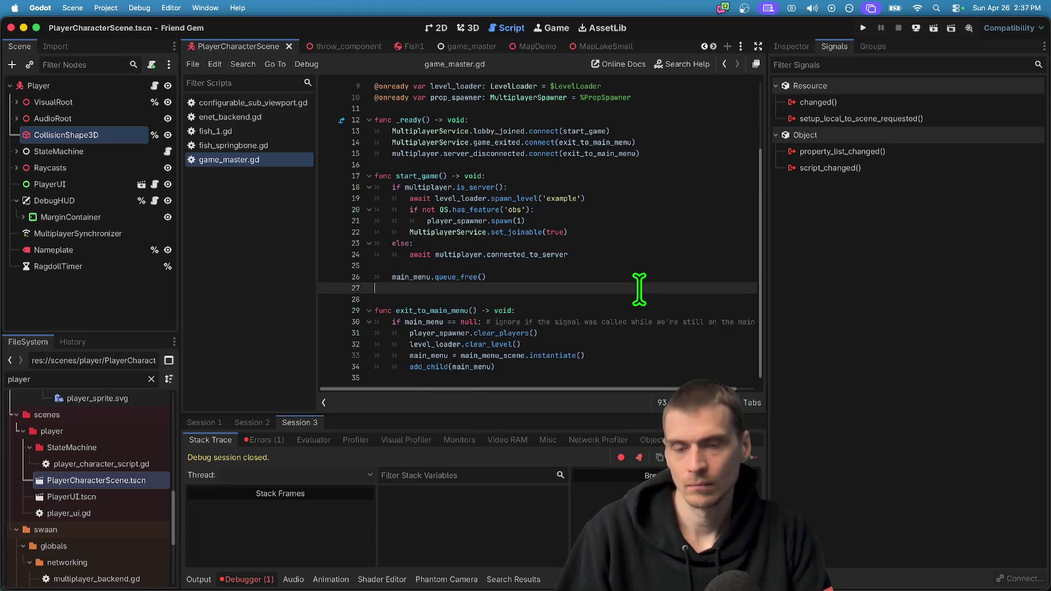
pyautogui.moveTo(639, 154); pyautogui.dragTo(375, 144)
pyautogui.scroll(3, 699, 227)
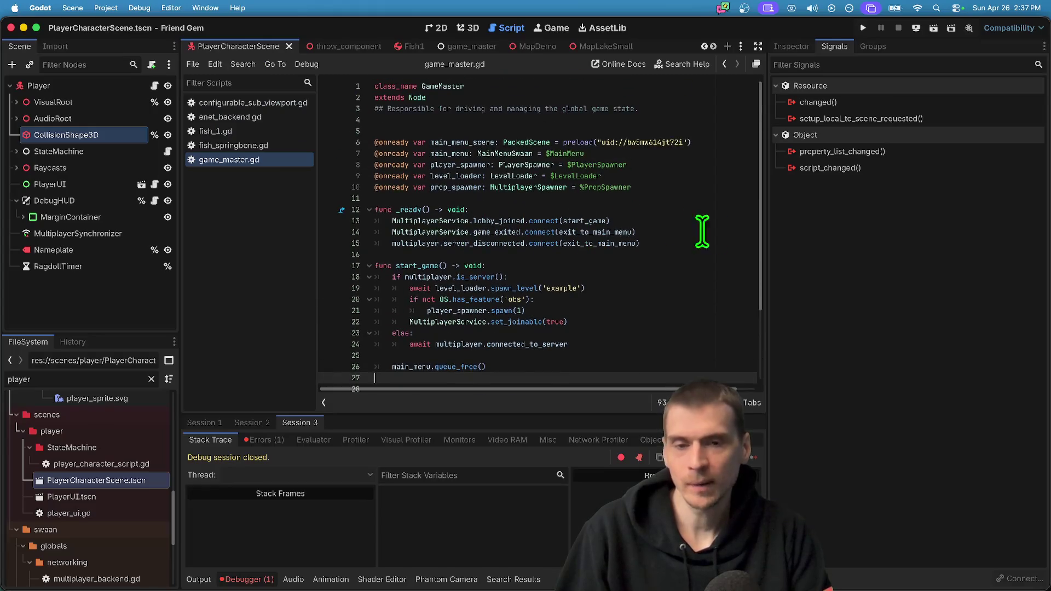
pyautogui.click(664, 268)
pyautogui.moveTo(742, 232); pyautogui.dragTo(282, 218)
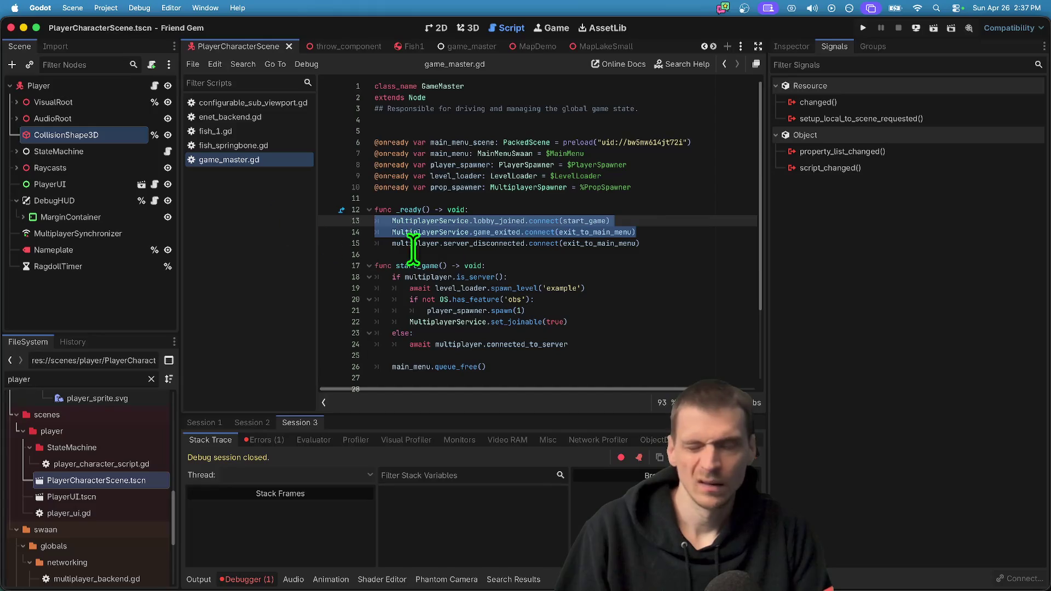
pyautogui.click(666, 253)
pyautogui.press('super+b')
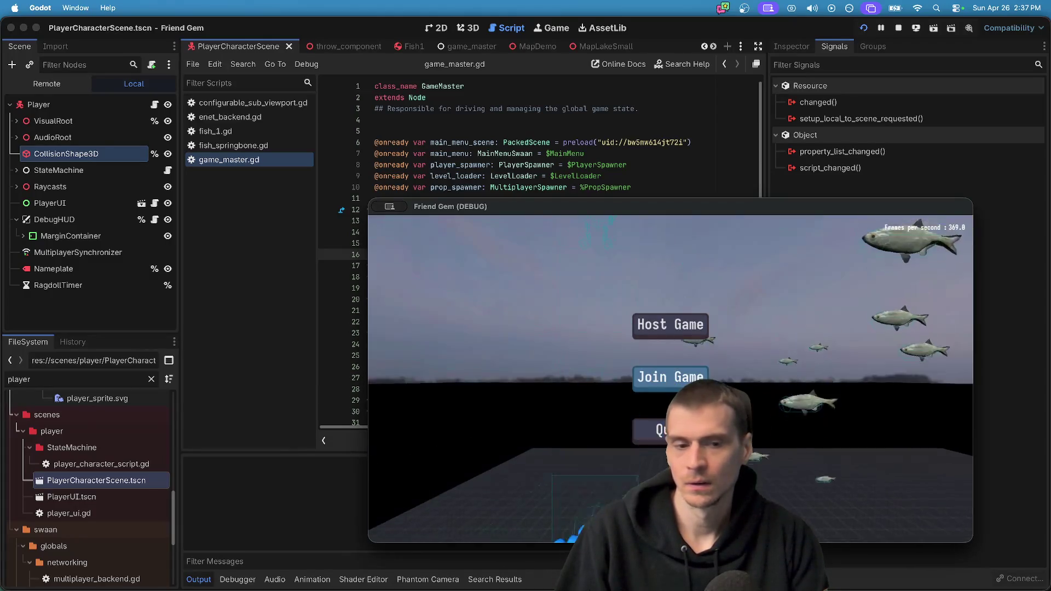
# Step: Expand GameUI down to MainMenu in the running game's Remote tree and inspect MainMenu
pyautogui.click(670, 377)
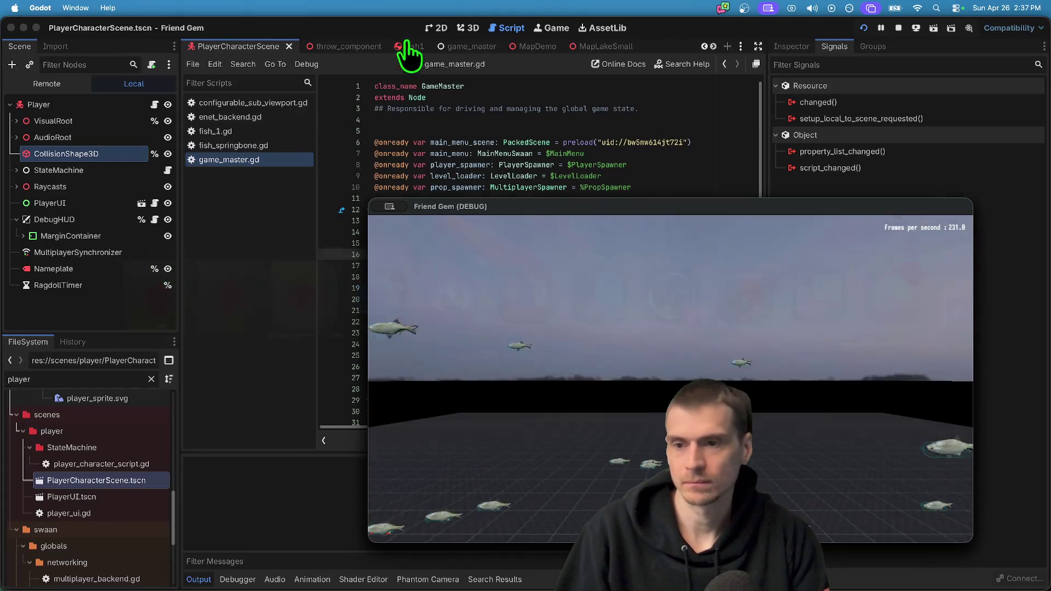
pyautogui.click(57, 82)
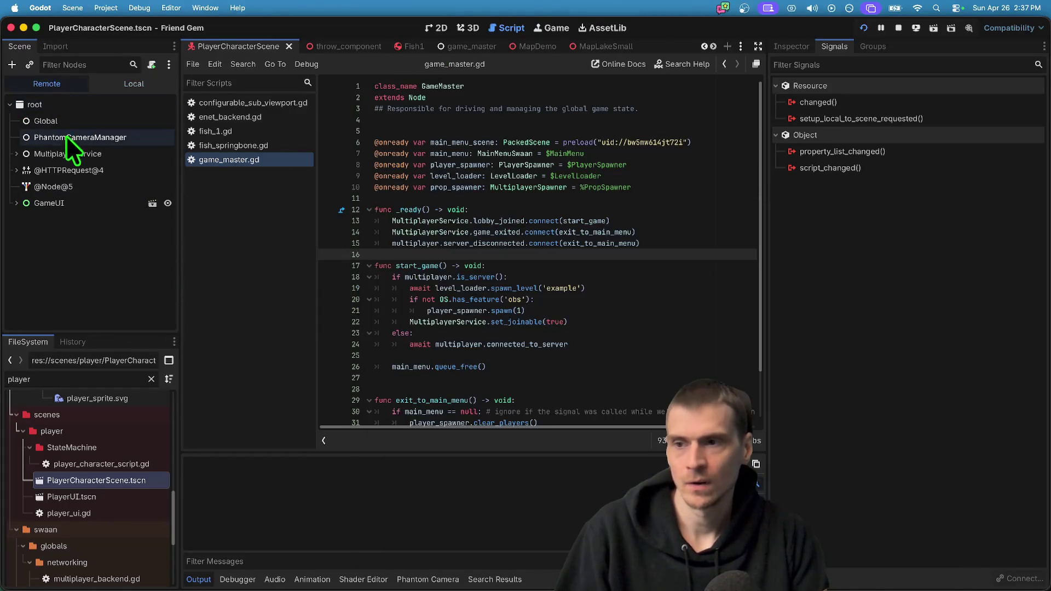
pyautogui.click(21, 202)
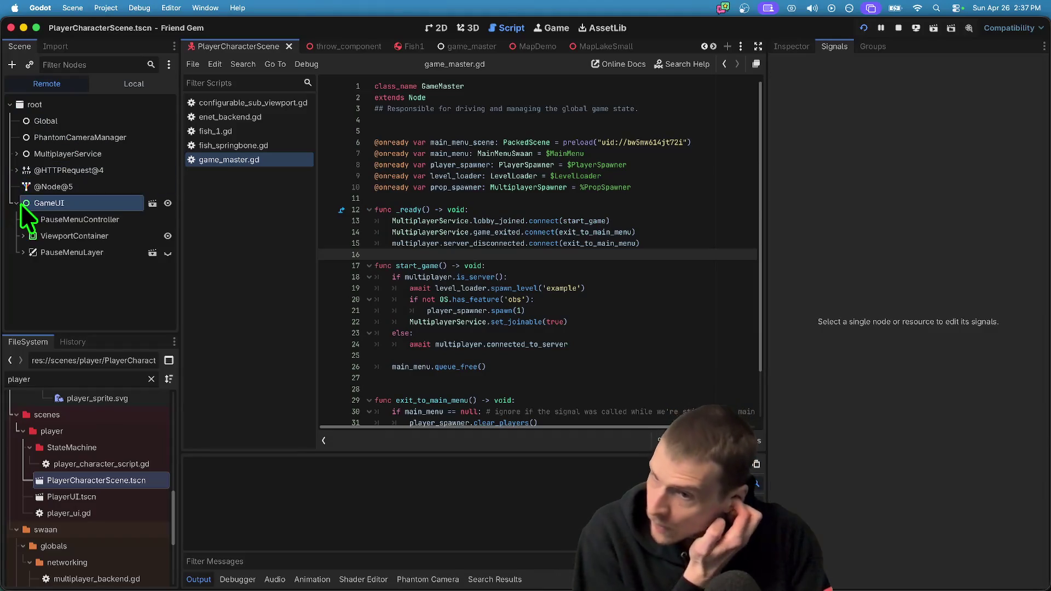
pyautogui.click(23, 236)
pyautogui.click(37, 254)
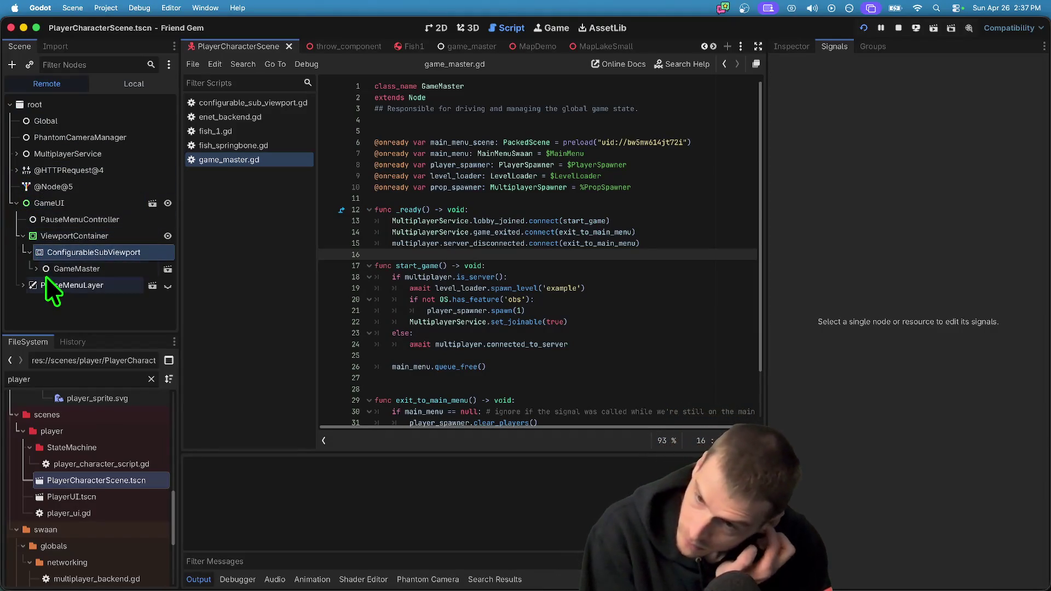
pyautogui.click(36, 269)
pyautogui.click(77, 241)
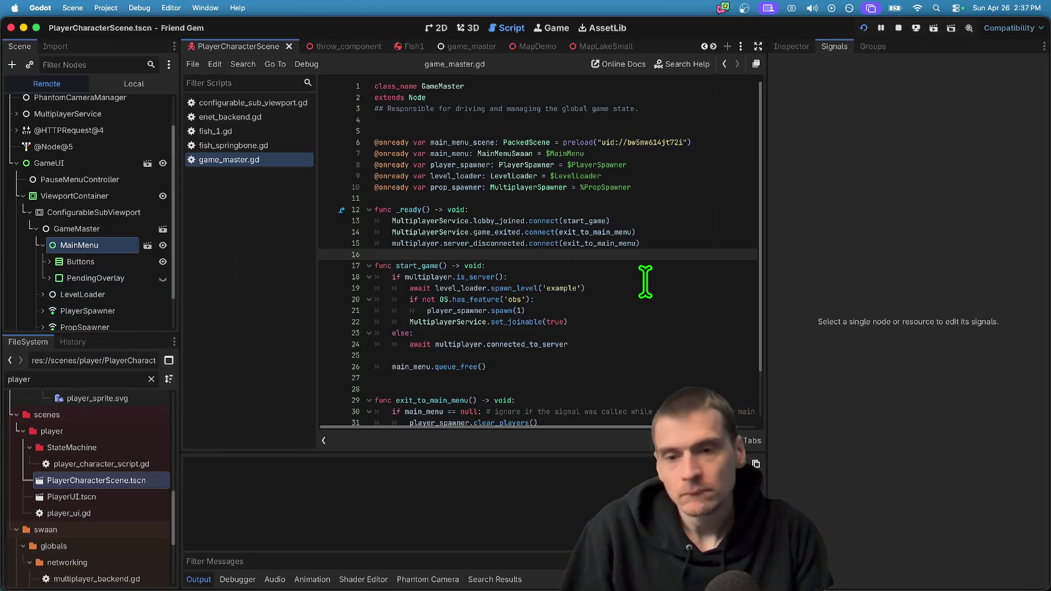
# Step: Search game_master.gd for start_game to compare its definition and its other use
pyautogui.doubleClick(419, 265)
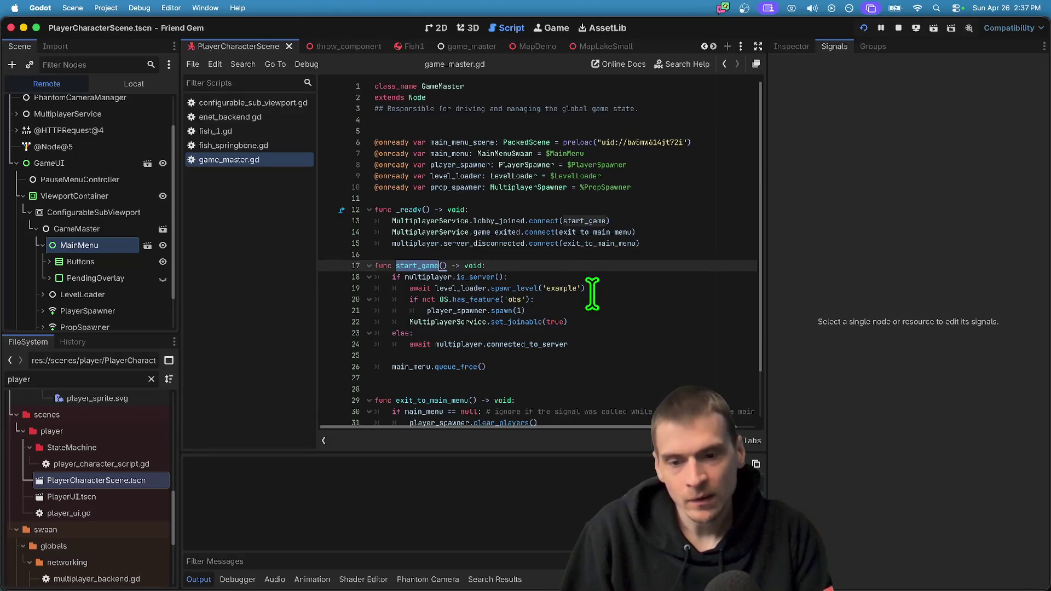
pyautogui.press('super+f')
pyautogui.press('Return')
pyautogui.scroll(-1, 596, 290)
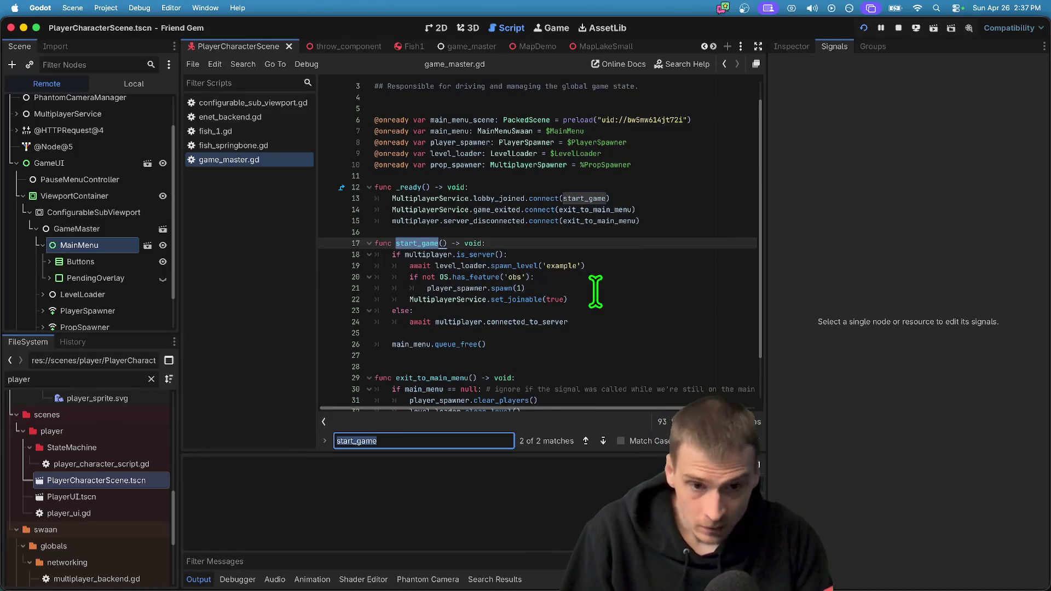
pyautogui.scroll(1, 596, 290)
pyautogui.press('Return')
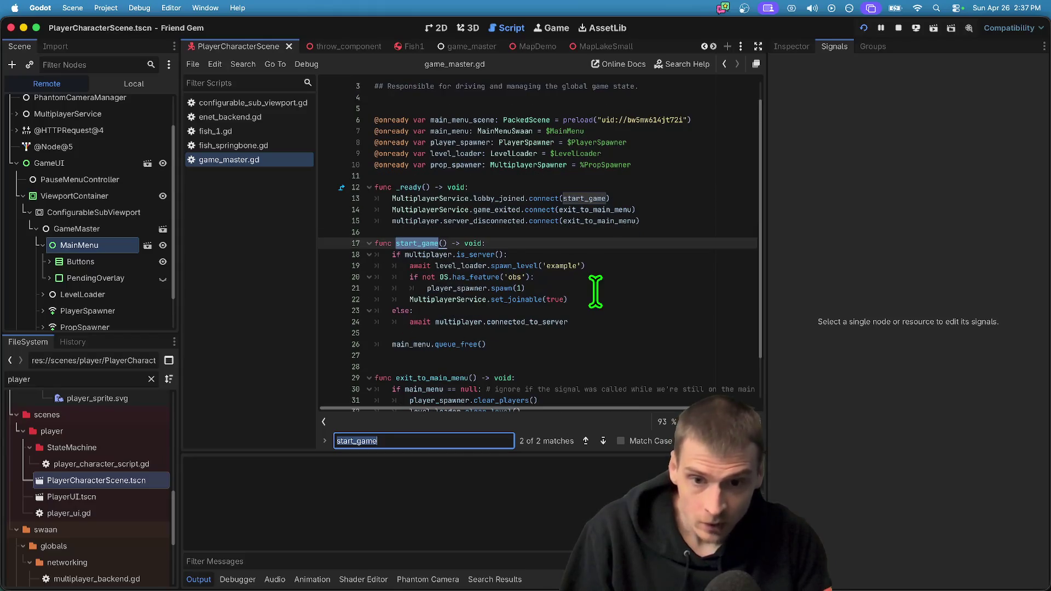
pyautogui.press('Escape')
# Step: Connect line 13 to MultiplayerService.backend.lobby_joined and save the script
pyautogui.click(470, 198)
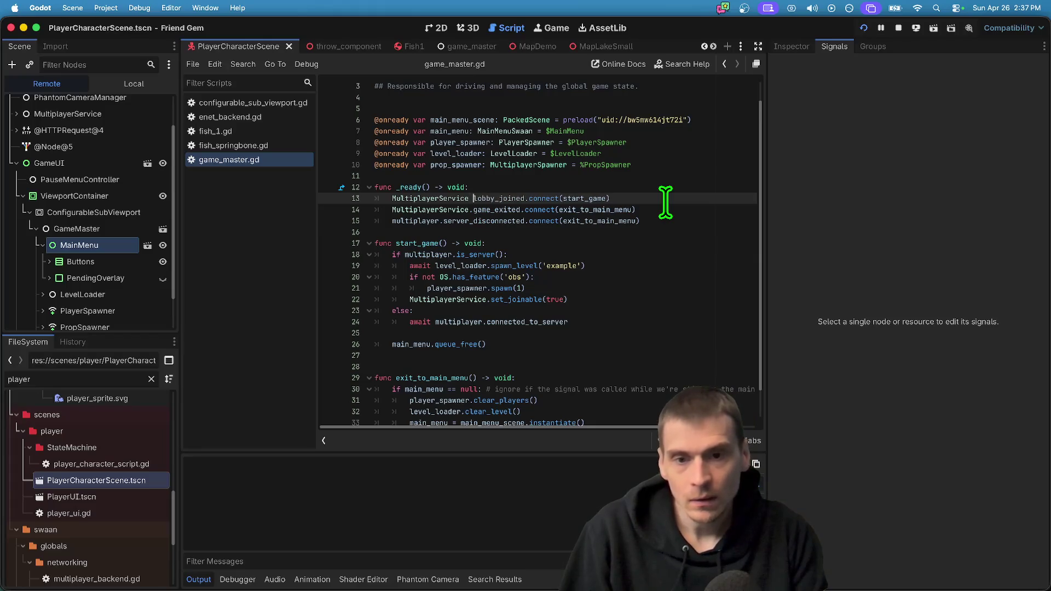
pyautogui.write('b')
pyautogui.write('kend.')
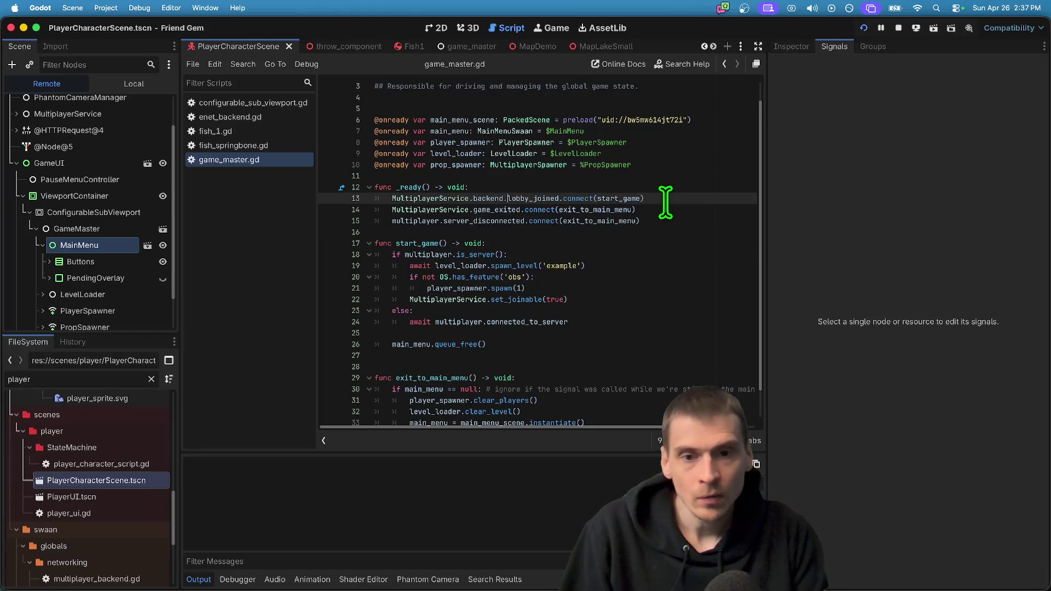
pyautogui.click(679, 218)
pyautogui.press('super+s')
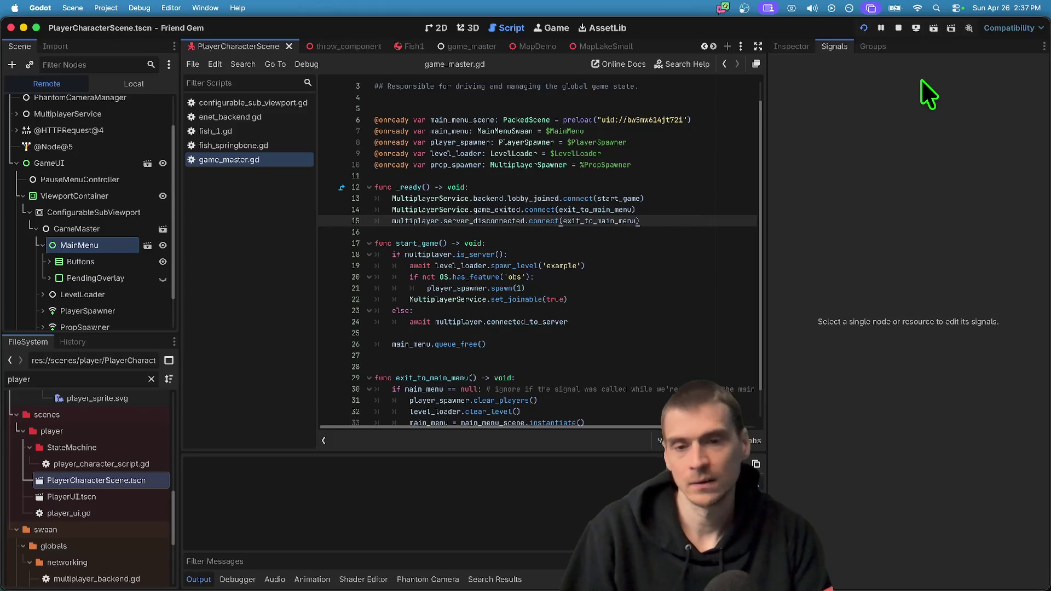
# Step: Restart the running game and return to the Godot editor
pyautogui.press('super+b')
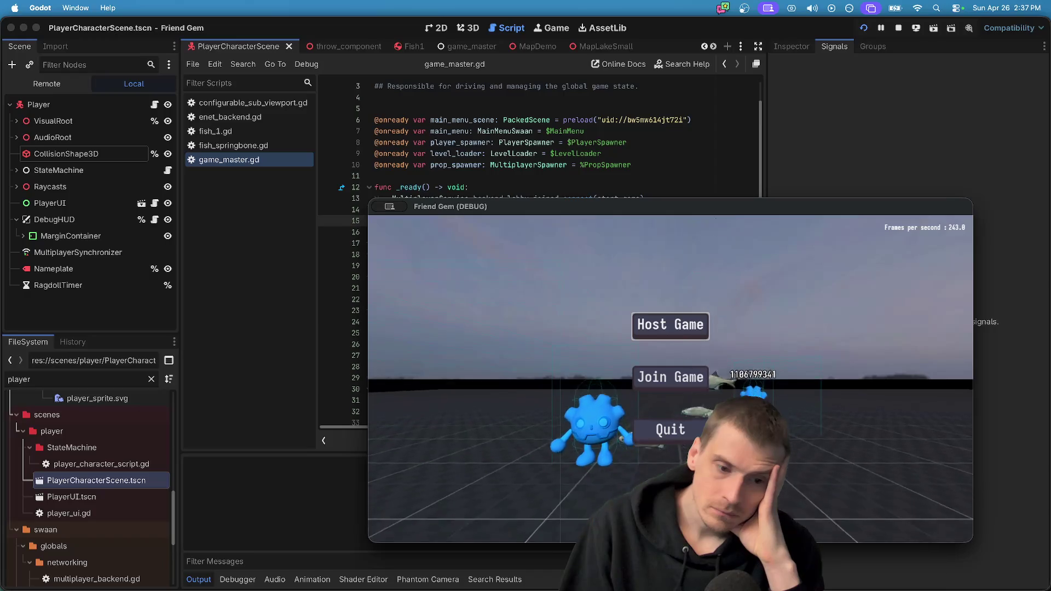
pyautogui.press('super+Tab')
pyautogui.press('super+Tab')
pyautogui.press('super+Tab')
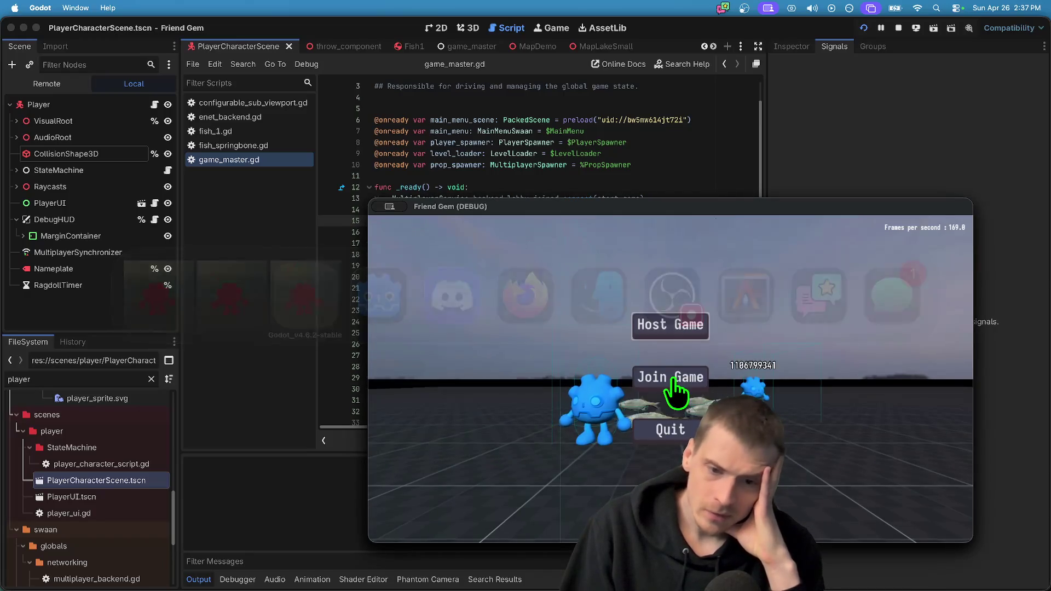
pyautogui.press('super+Tab')
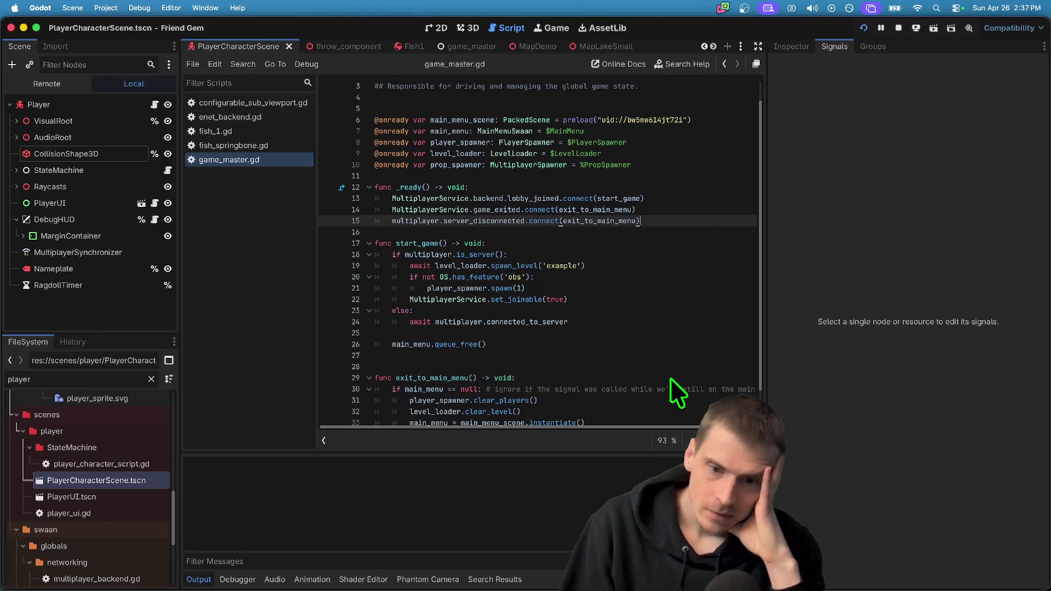
# Step: Revert line 13 to lobby_joined, make main_menu.queue_free() start_game's first line, save
pyautogui.press('super+z')
pyautogui.press('super+z')
pyautogui.press('super+z')
pyautogui.press('super+z')
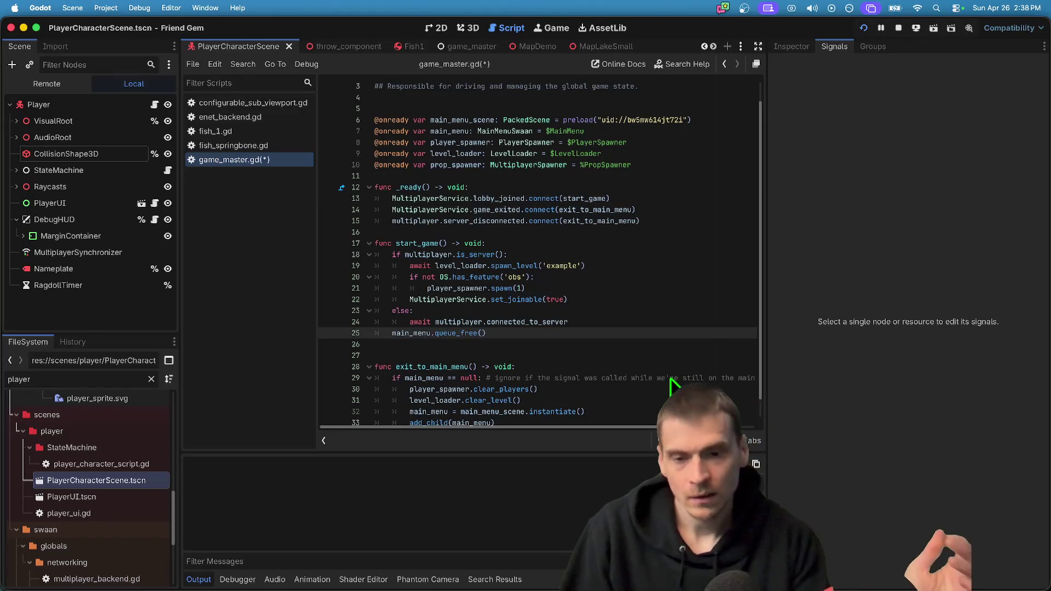
pyautogui.press('super+z')
pyautogui.press('super+z')
pyautogui.press('super+z')
pyautogui.press('super+z')
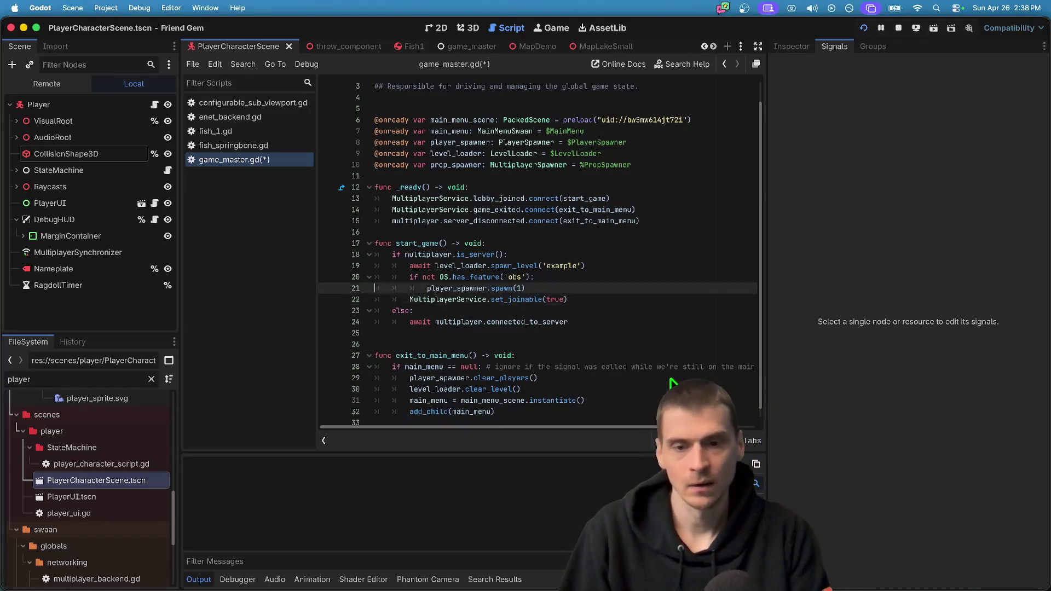
pyautogui.press('super+z')
pyautogui.press('super+s')
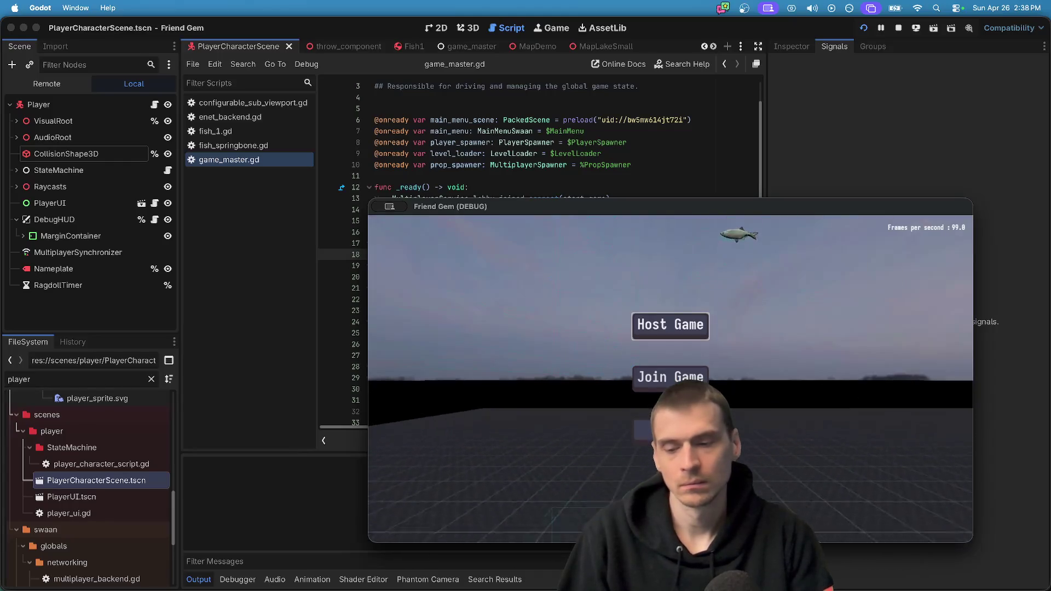
# Step: Add a temporary debug print to start_game, save, and run the game to test joining
pyautogui.click(648, 198)
pyautogui.press('Up')
pyautogui.press('Return')
pyautogui.write("print('")
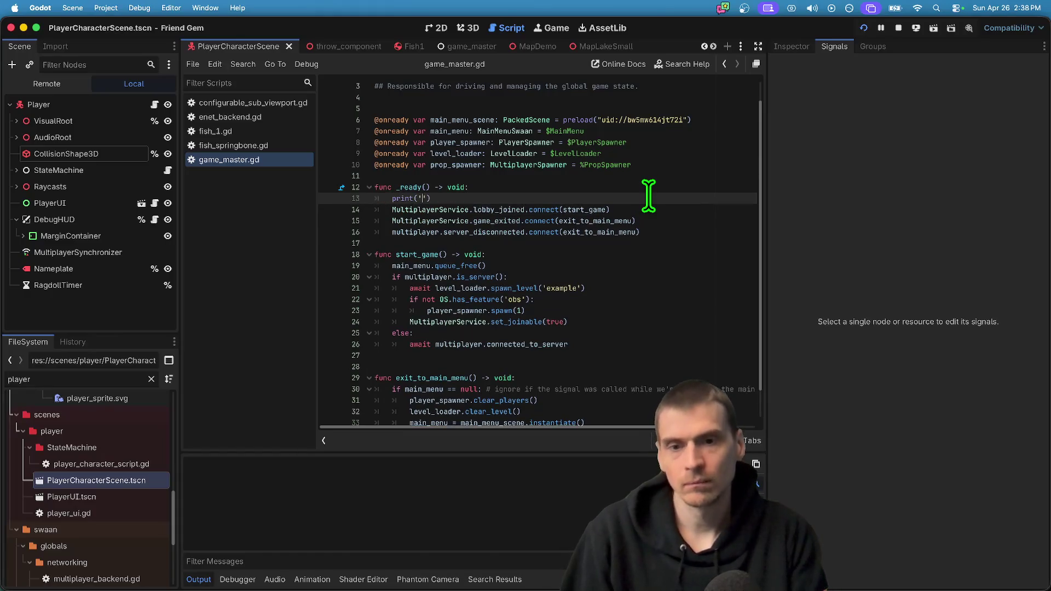
pyautogui.write('st')
pyautogui.hotkey('ctrl', 'shift', 'k')
pyautogui.press('Down')
pyautogui.press('Down')
pyautogui.press('Down')
pyautogui.press('Down')
pyautogui.press('Down')
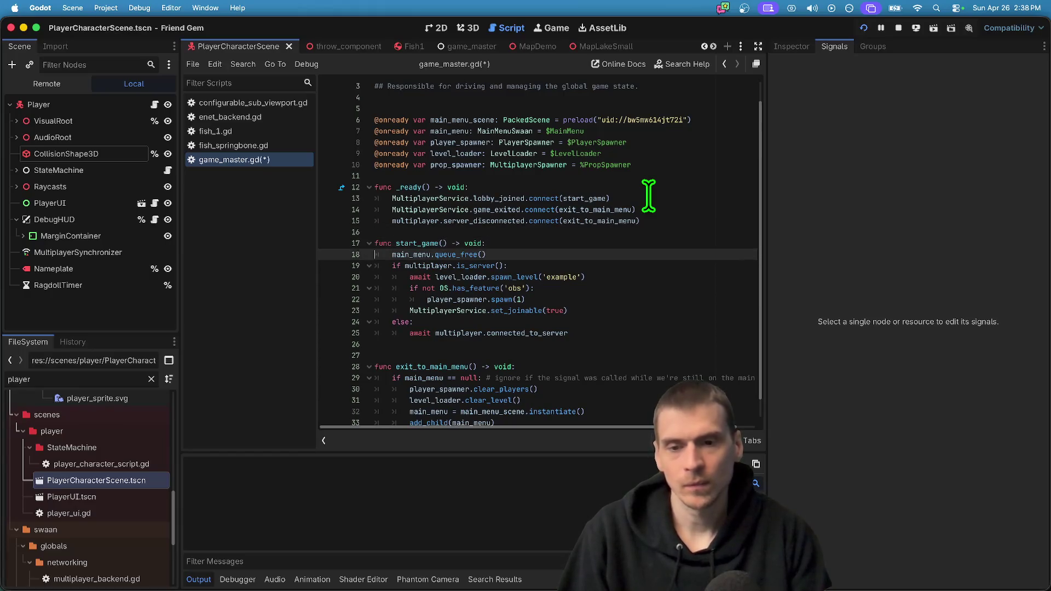
pyautogui.write("print('start')")
pyautogui.hotkey('ctrl', 's')
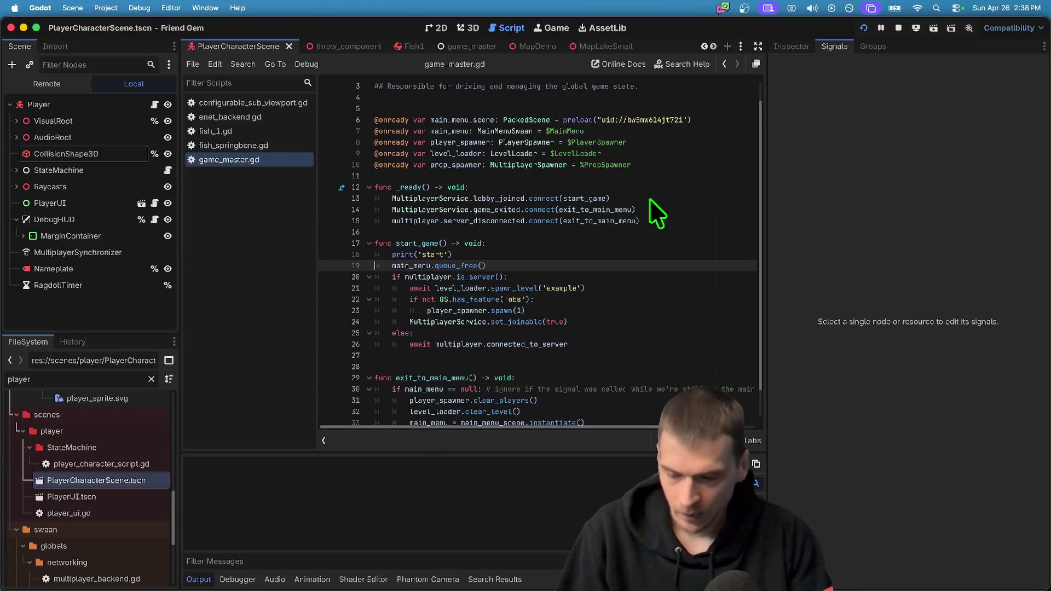
pyautogui.press('super+b')
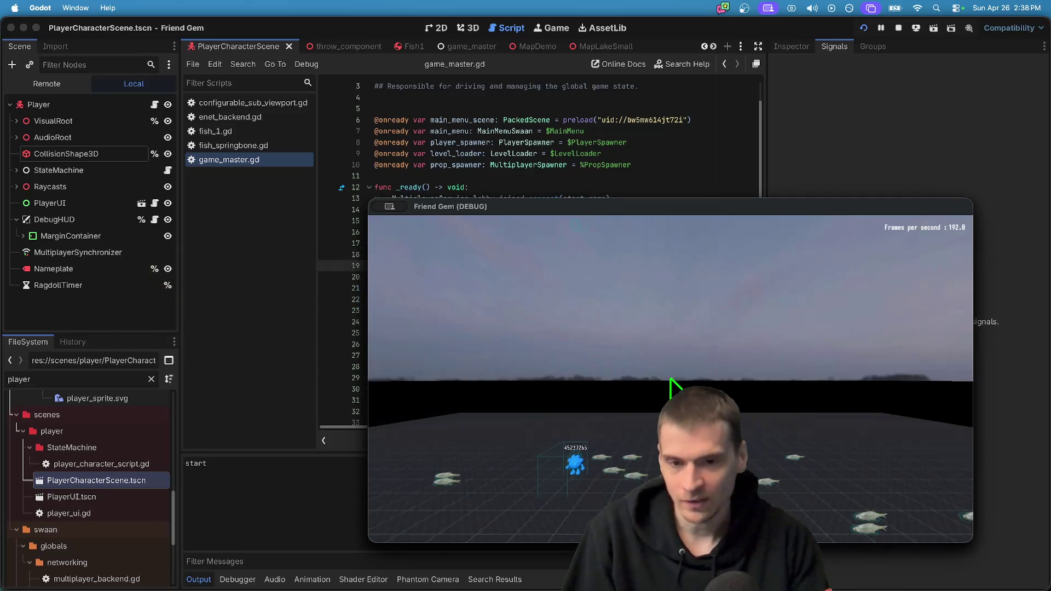
pyautogui.press('super+Tab')
# Step: Remove the debug print, move main_menu.queue_free() after the if/else block, and save
pyautogui.hotkey('shift', 'Up')
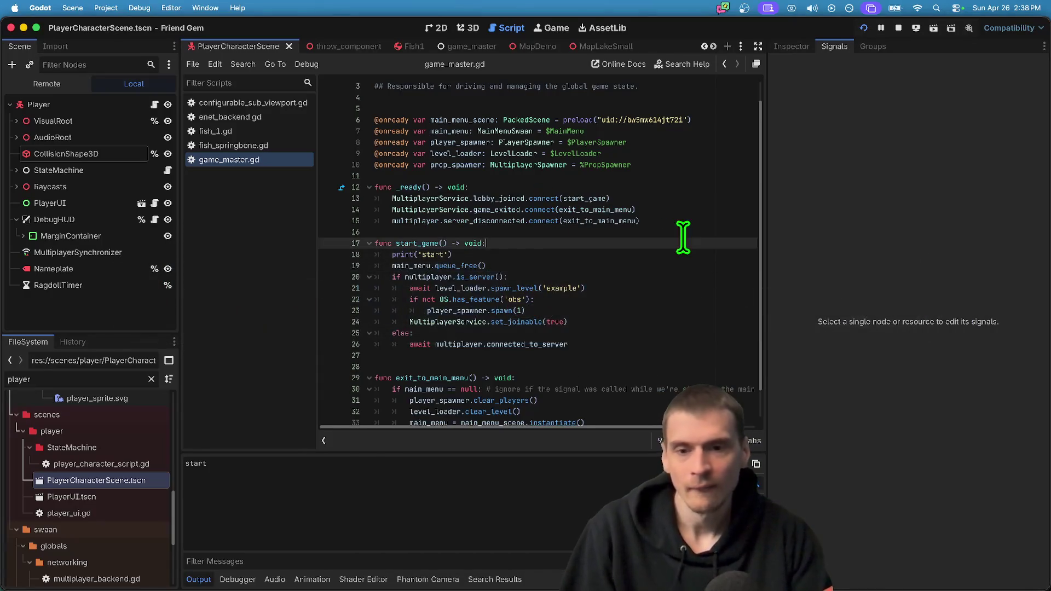
pyautogui.press('BackSpace')
pyautogui.press('super+z')
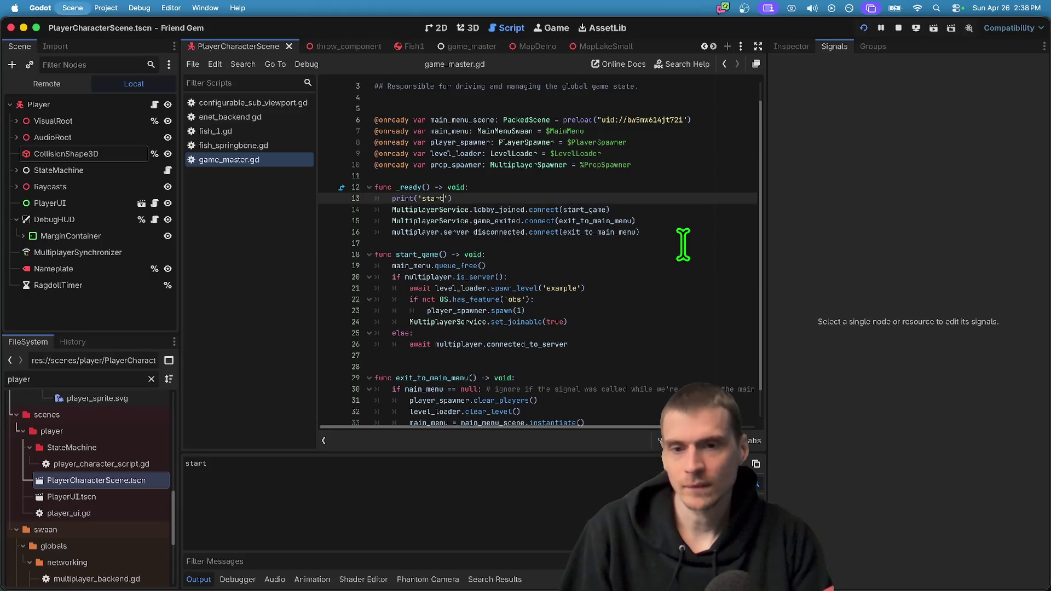
pyautogui.press('super+z')
pyautogui.press('super+z')
pyautogui.press('super+z')
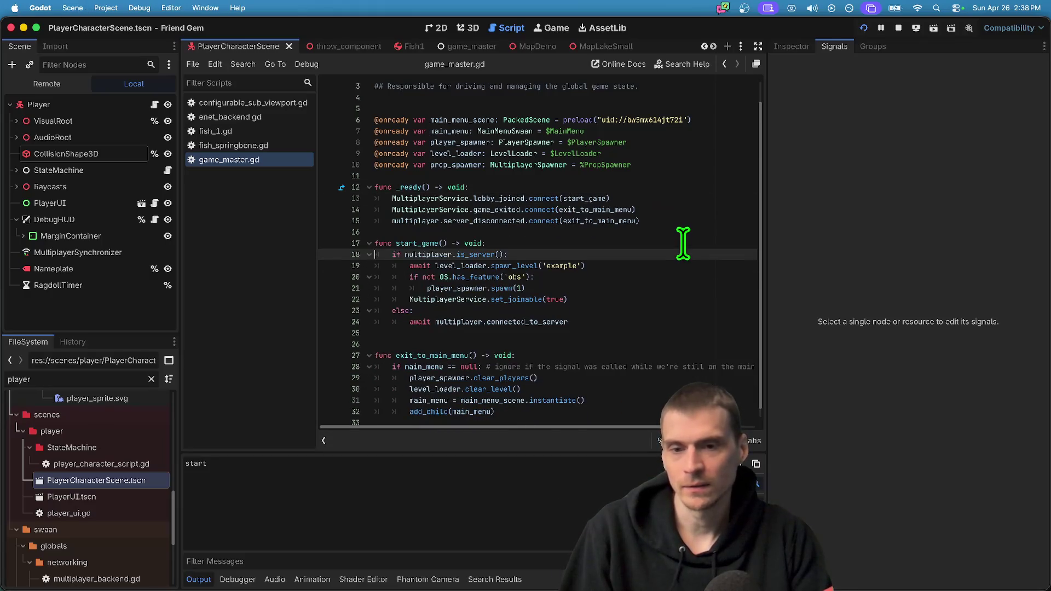
pyautogui.press('Down')
pyautogui.press('Down')
pyautogui.press('Down')
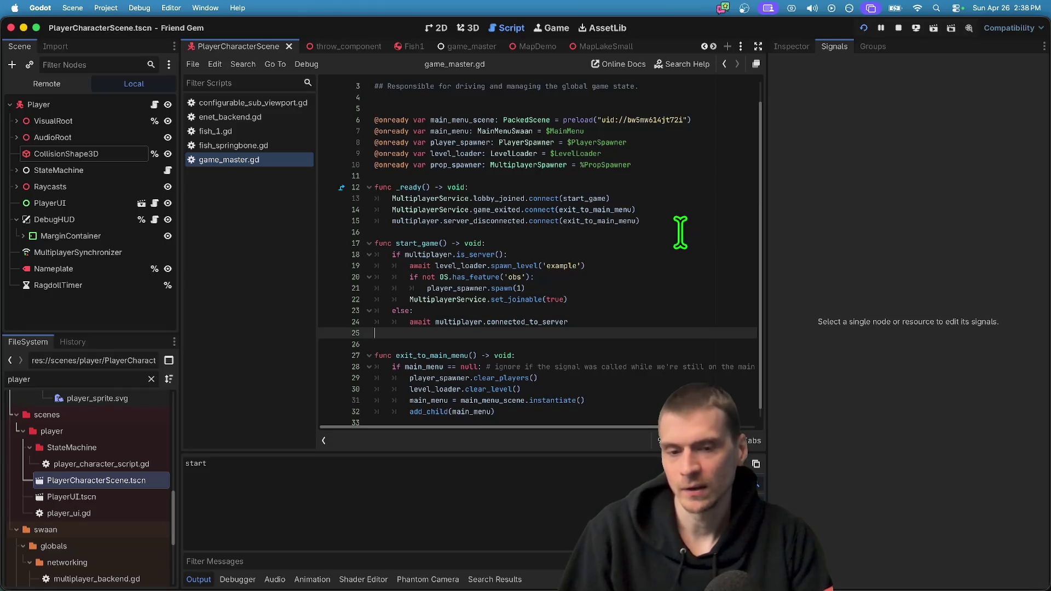
pyautogui.doubleClick(562, 322)
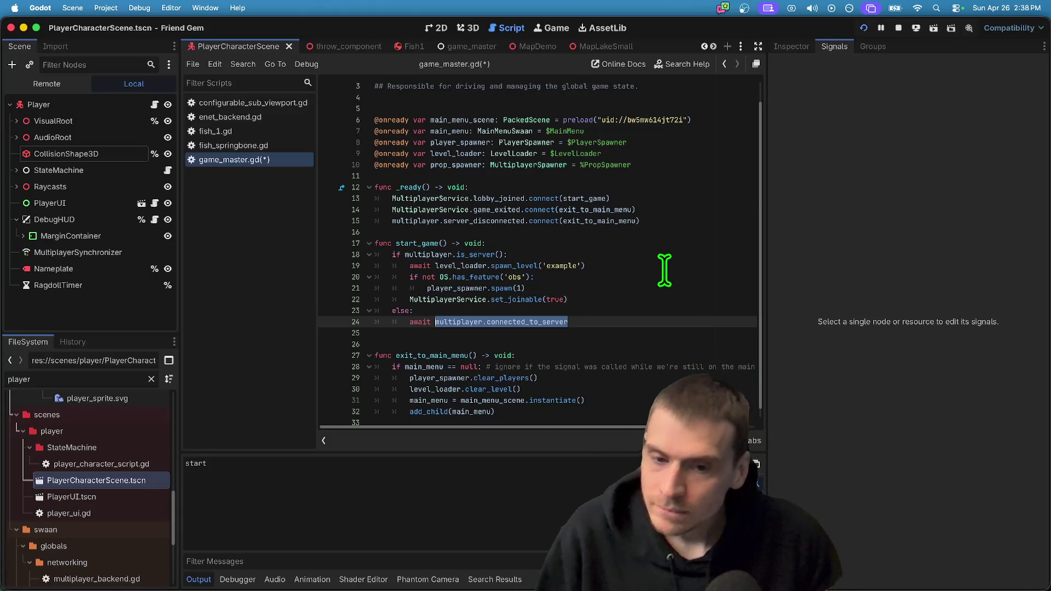
pyautogui.press('super+z')
pyautogui.press('super+z')
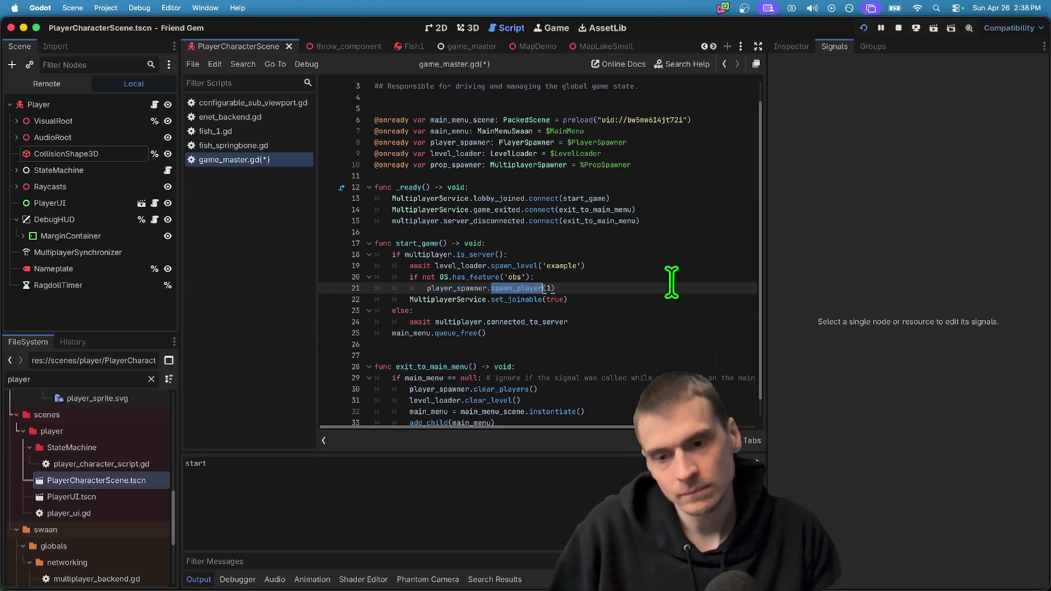
pyautogui.scroll(1, 671, 282)
pyautogui.press('super+s')
pyautogui.click(110, 385)
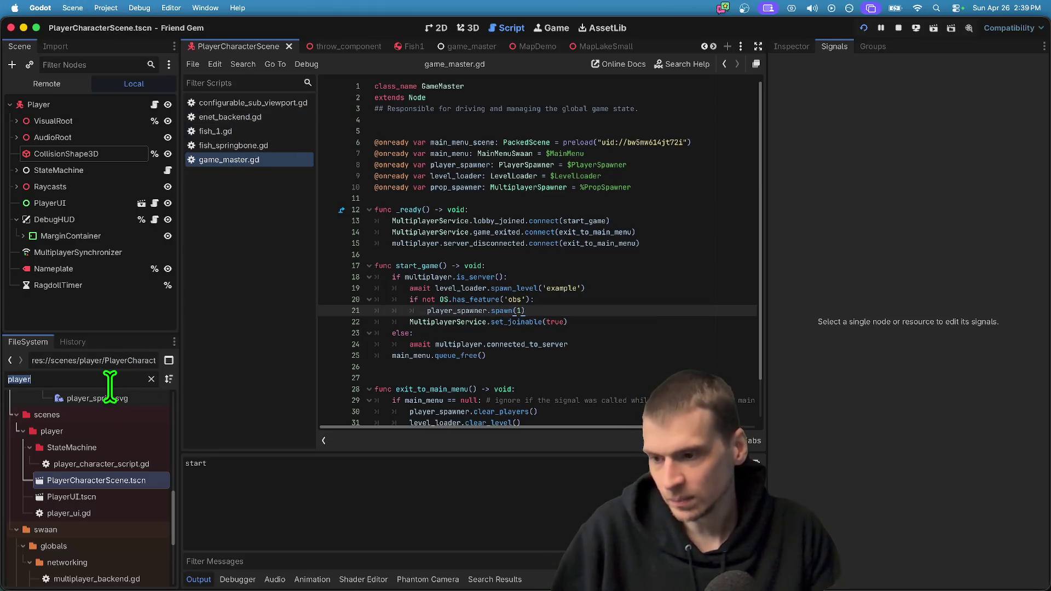
# Step: Filter the FileSystem dock by 'multi', then by 'menu'
pyautogui.write('multi')
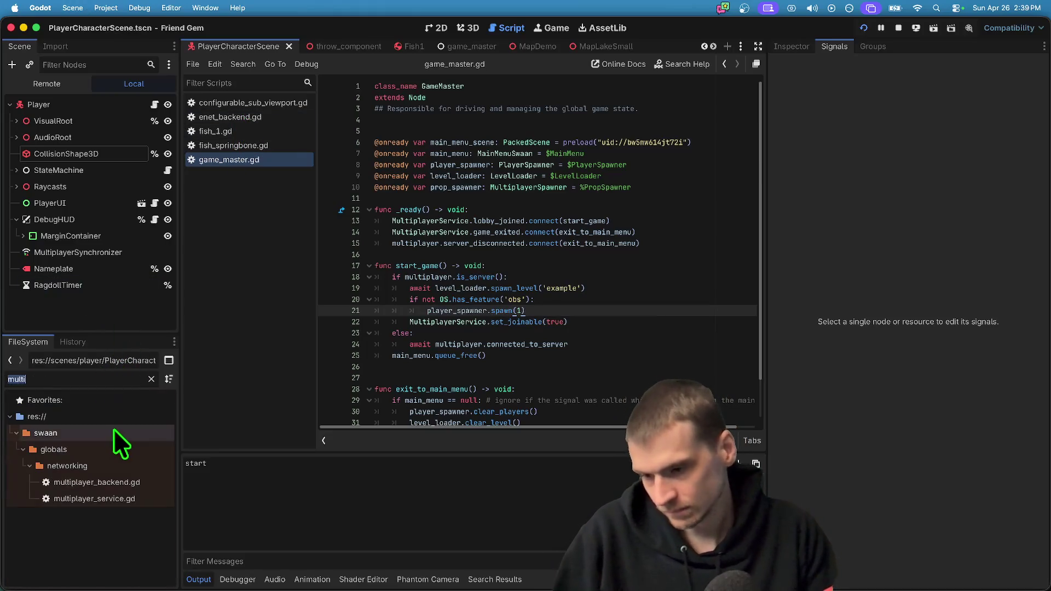
pyautogui.press('BackSpace')
pyautogui.write('menu')
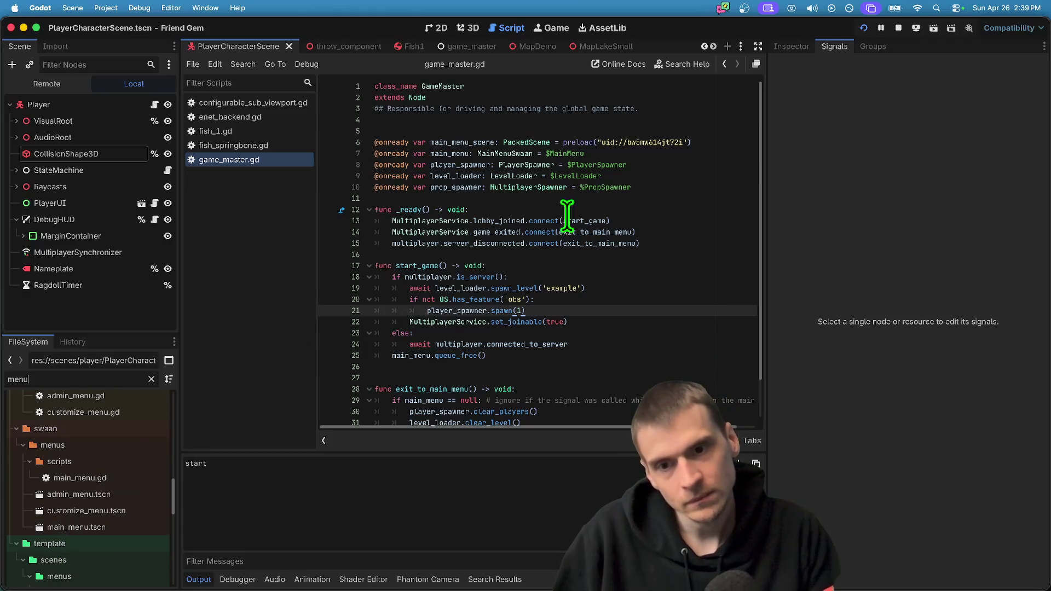
pyautogui.click(617, 196)
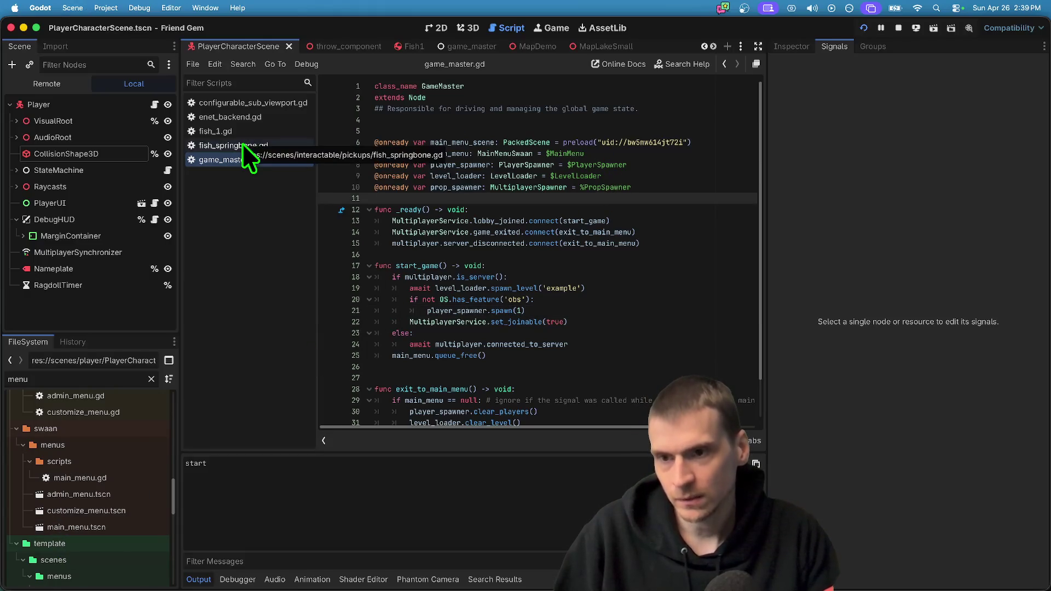
# Step: Search all project files for 'client' and then 'obs', and open the main_menu.gd match
pyautogui.press('super+shift+f')
pyautogui.write('client')
pyautogui.press('Return')
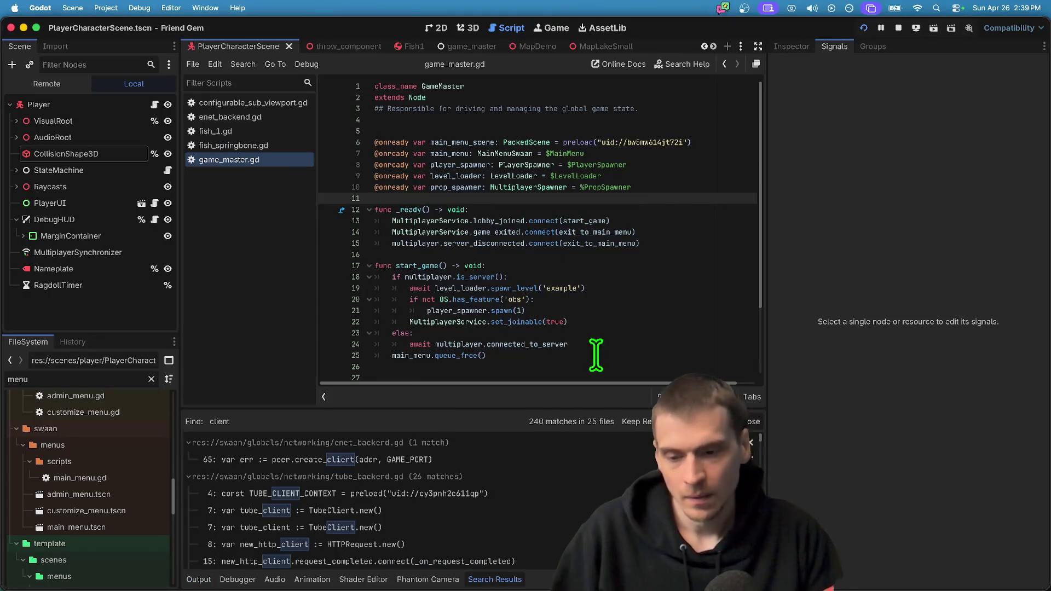
pyautogui.scroll(-5, 564, 449)
pyautogui.scroll(-10, 579, 485)
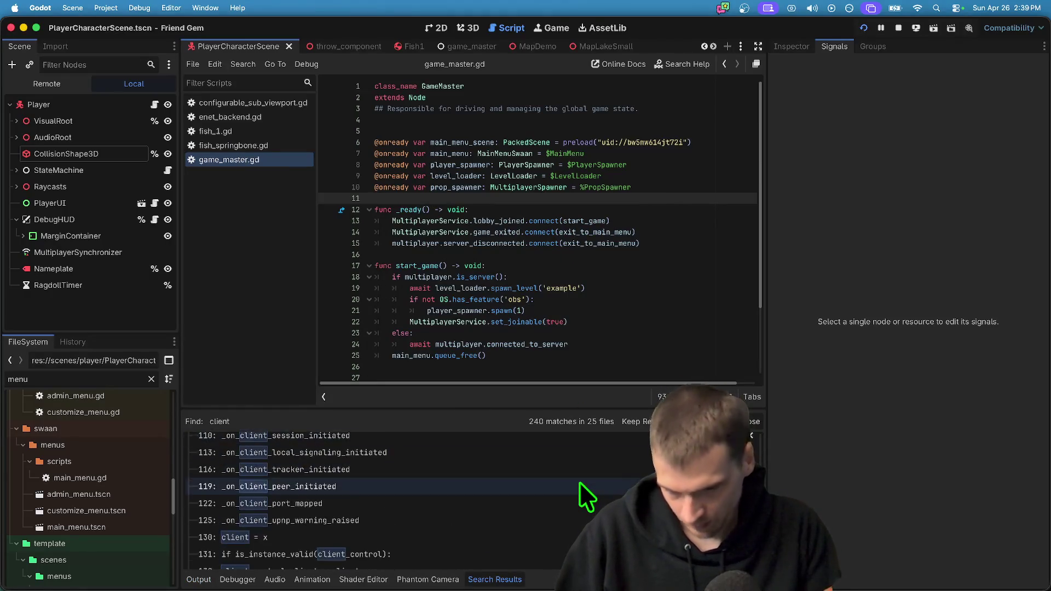
pyautogui.press('super+shift+f')
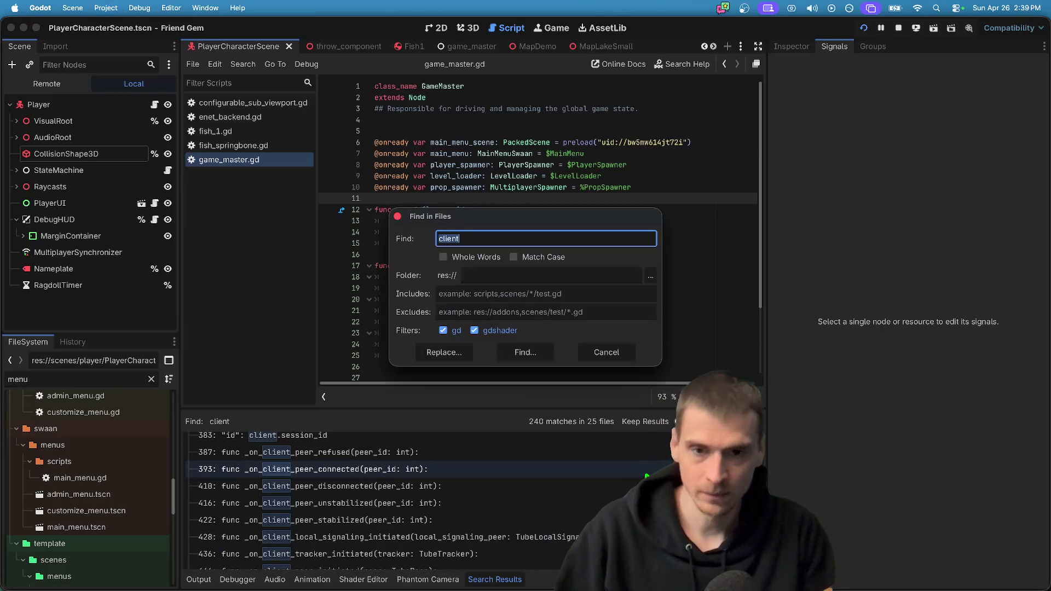
pyautogui.press('Return')
pyautogui.click(630, 492)
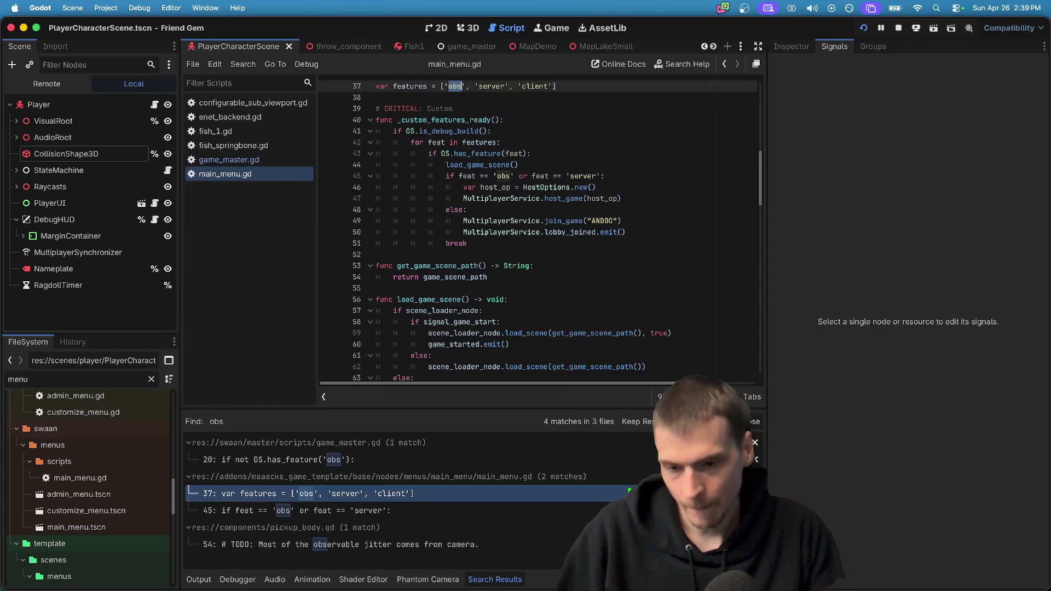
# Step: Select the lobby_joined emit line, then start a new await line below join_game("ANDOO")
pyautogui.click(657, 242)
pyautogui.click(661, 235)
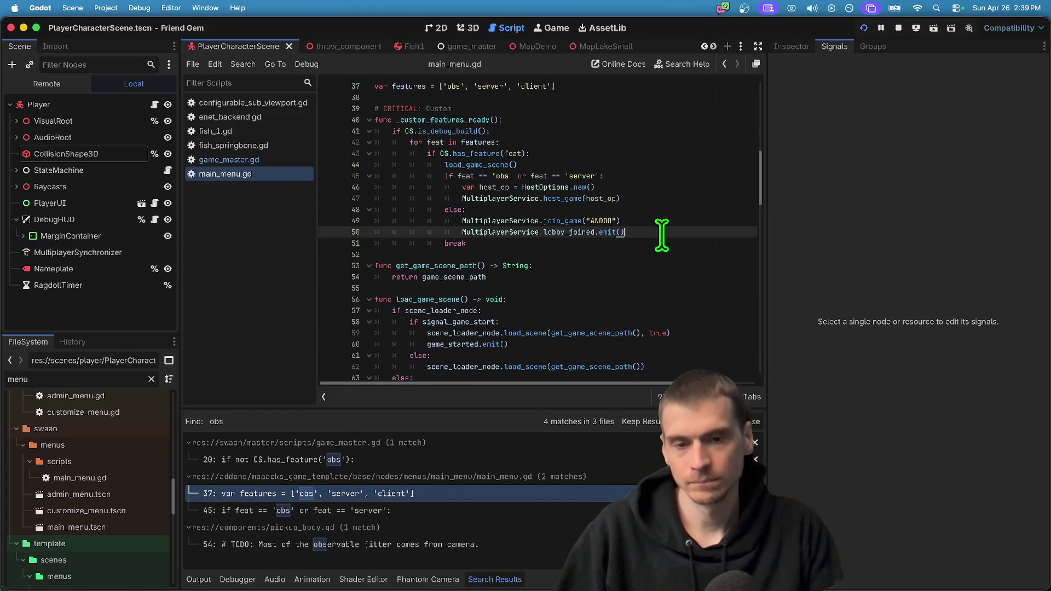
pyautogui.hotkey('shift', 'Right')
pyautogui.hotkey('shift', 'Up')
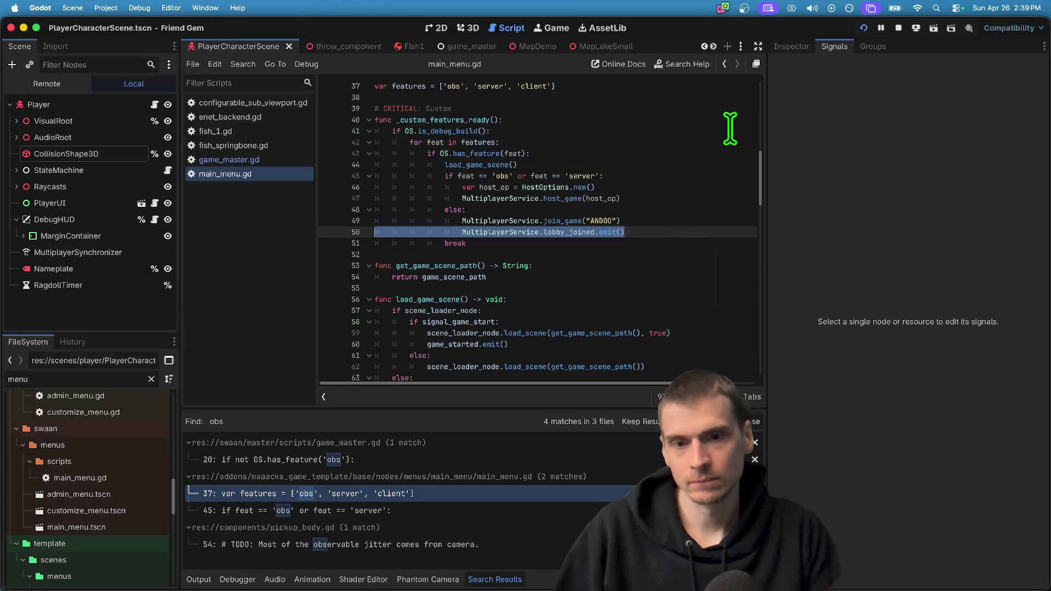
pyautogui.click(712, 217)
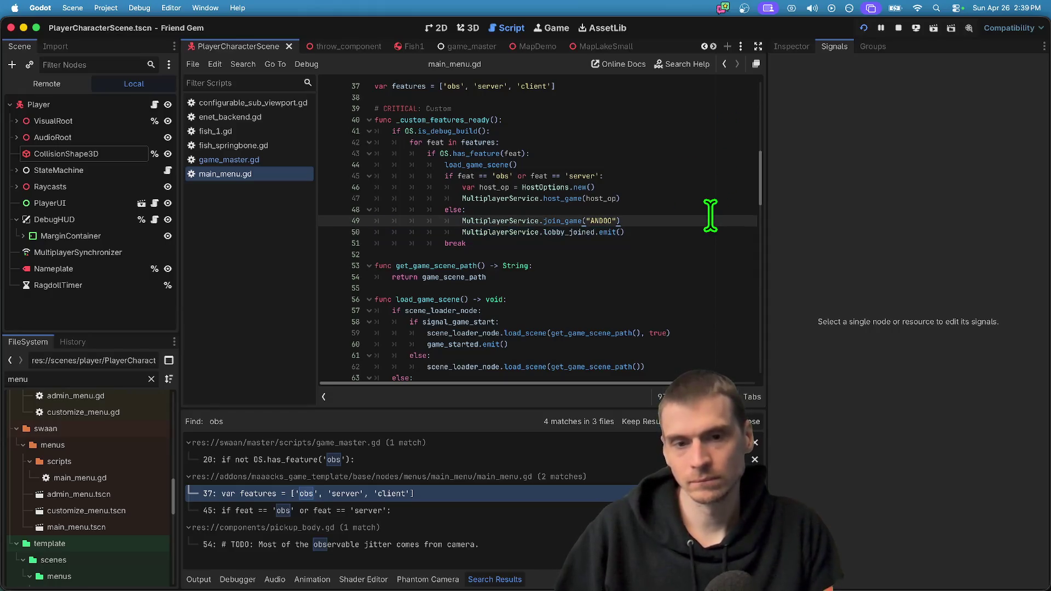
pyautogui.press('Return')
pyautogui.write('await get_tr')
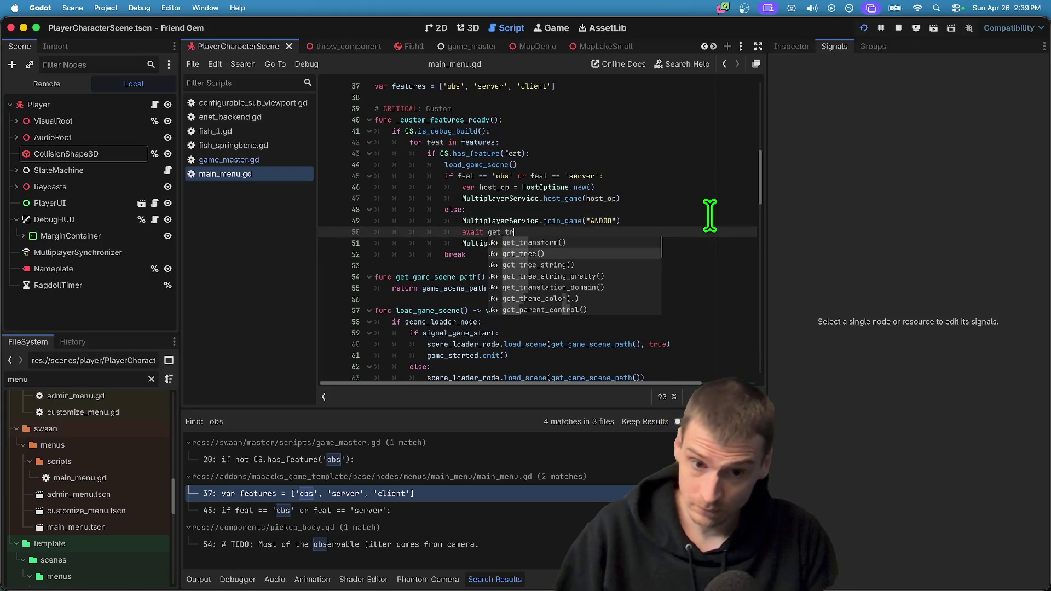
# Step: Complete the line as await get_tree().create_timer(2.0).timeout and run the game
pyautogui.press('Return')
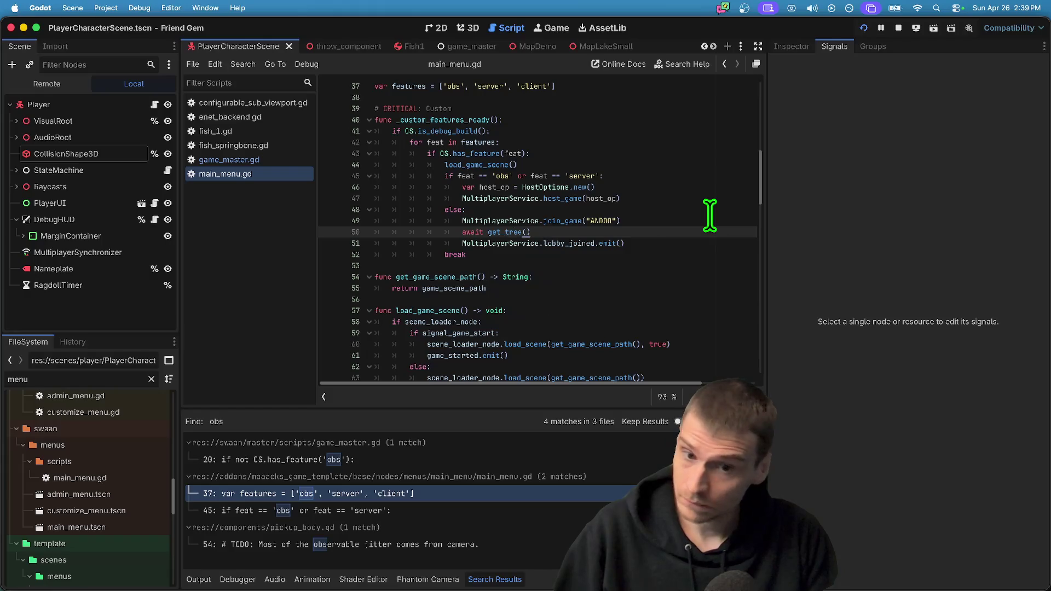
pyautogui.write('creat')
pyautogui.press('Return')
pyautogui.press('BackSpace')
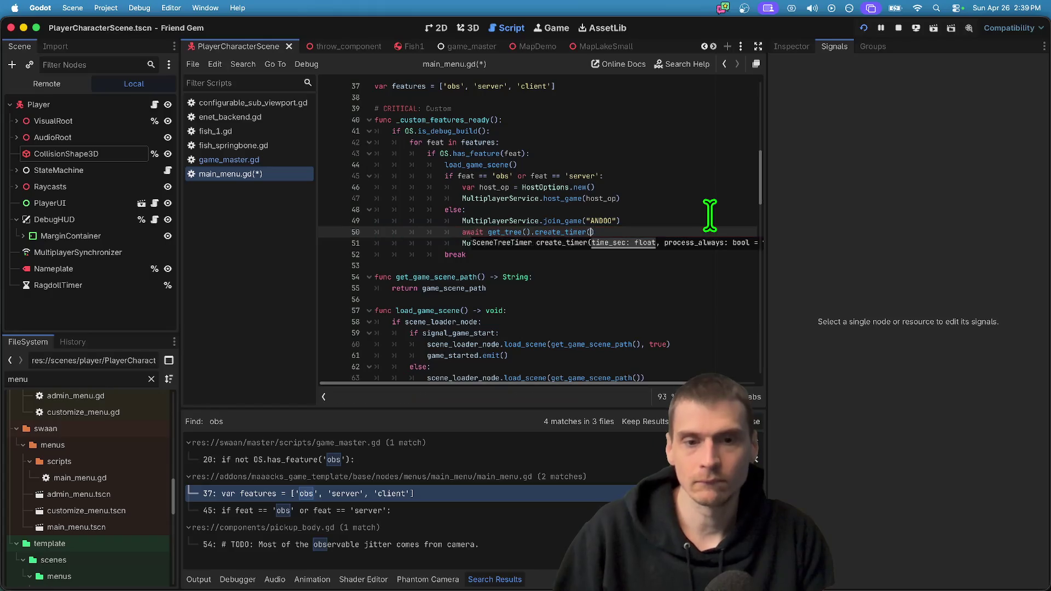
pyautogui.press('Return')
pyautogui.press('super+b')
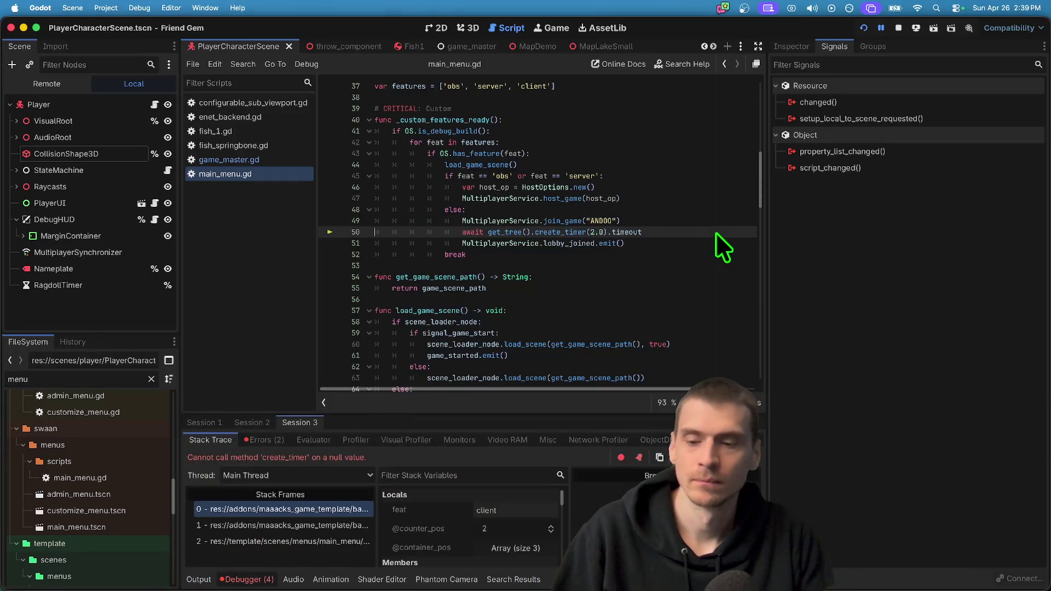
# Step: Keep the timer line and cut the MultiplayerService.lobby_joined.emit() call from line 51
pyautogui.click(693, 221)
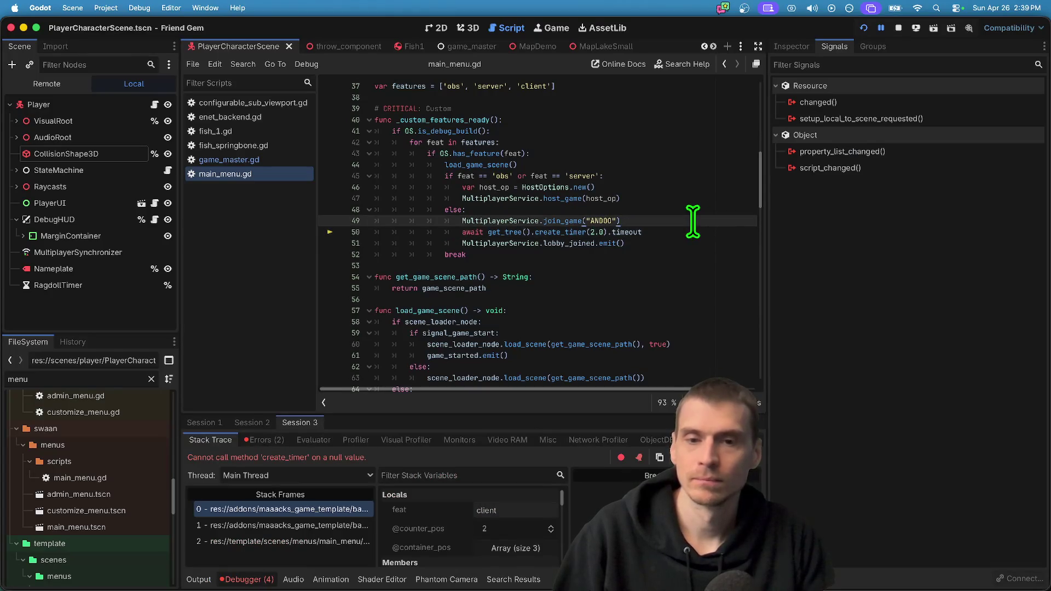
pyautogui.press('Down')
pyautogui.press('super+shift+k')
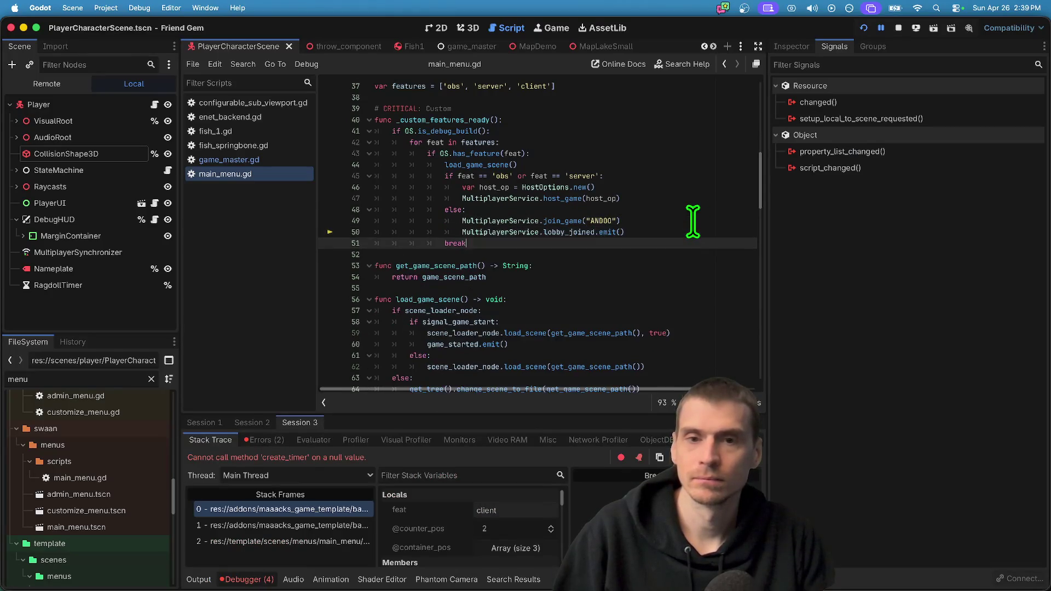
pyautogui.press('Down')
pyautogui.press('Down')
pyautogui.press('super+z')
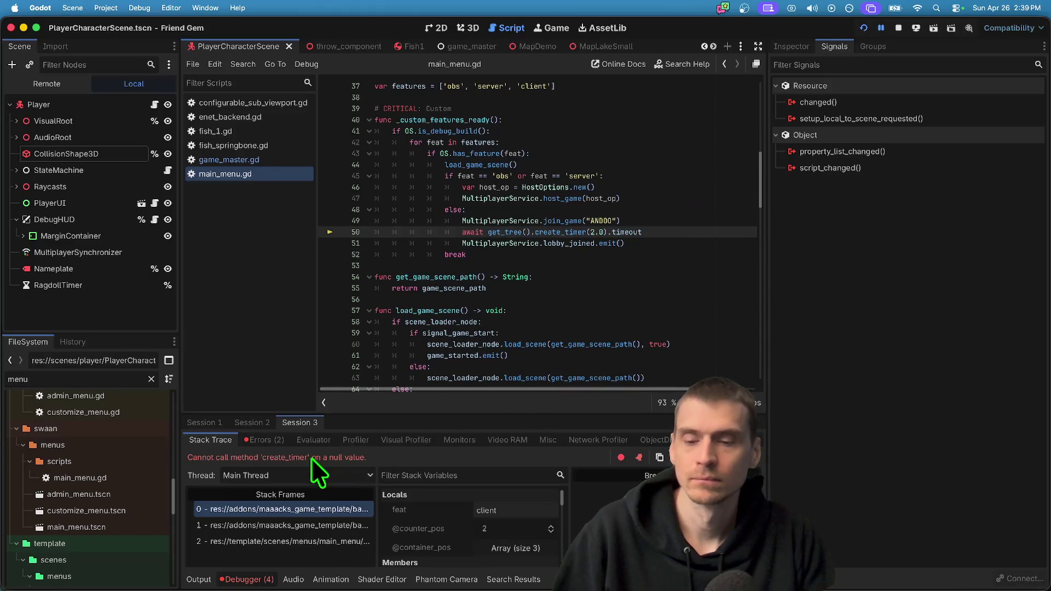
pyautogui.moveTo(488, 232); pyautogui.dragTo(703, 232)
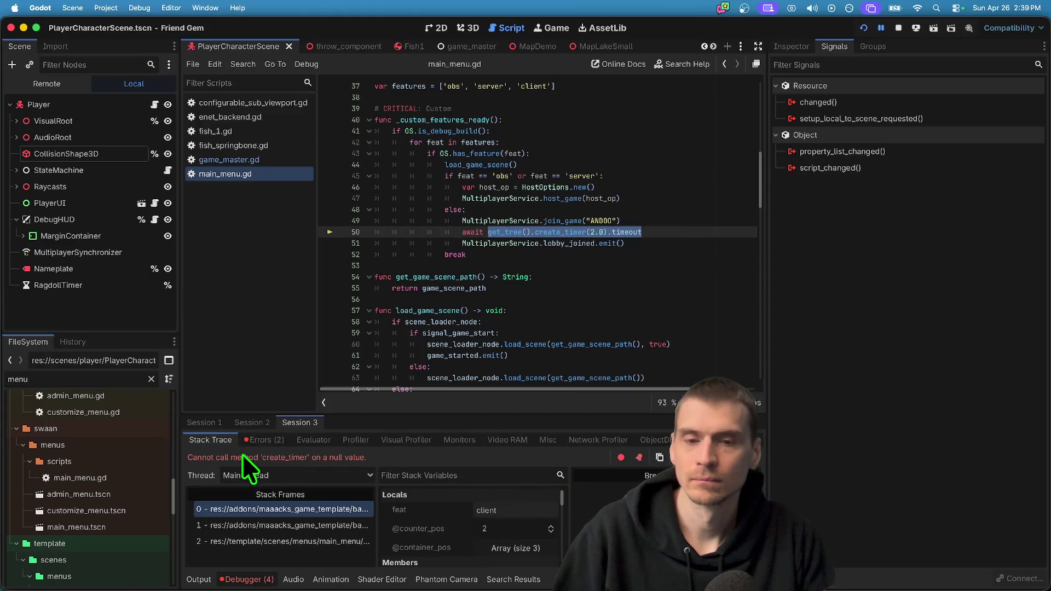
pyautogui.tripleClick(697, 232)
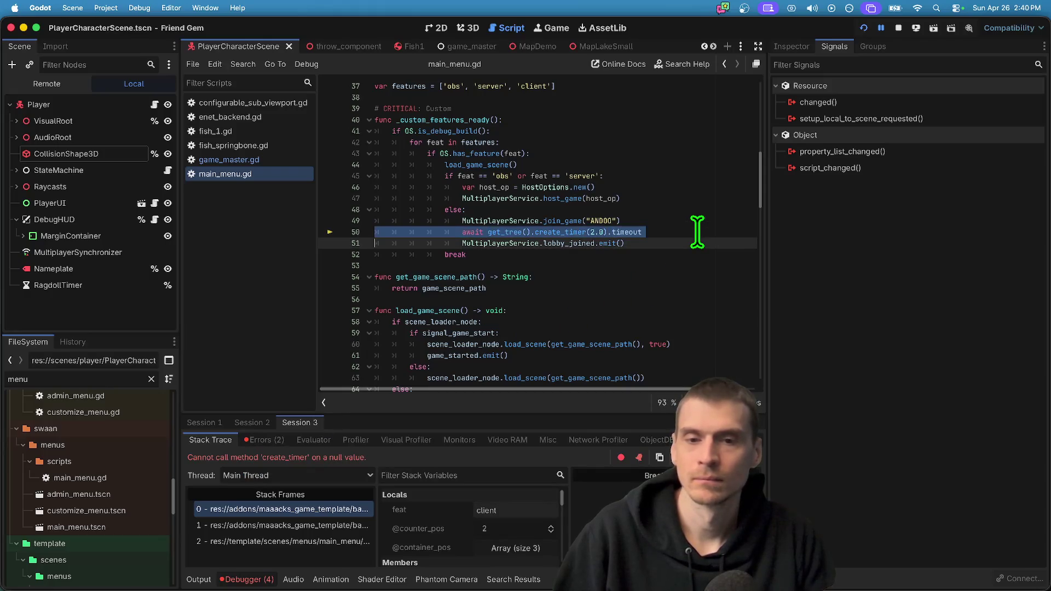
pyautogui.moveTo(686, 242); pyautogui.dragTo(465, 243)
pyautogui.hotkey('ctrl', 'c')
pyautogui.press('BackSpace')
# Step: Connect the timer's timeout to MultiplayerService.lobby_joined.emit(), drop the blank line, and rerun
pyautogui.click(671, 232)
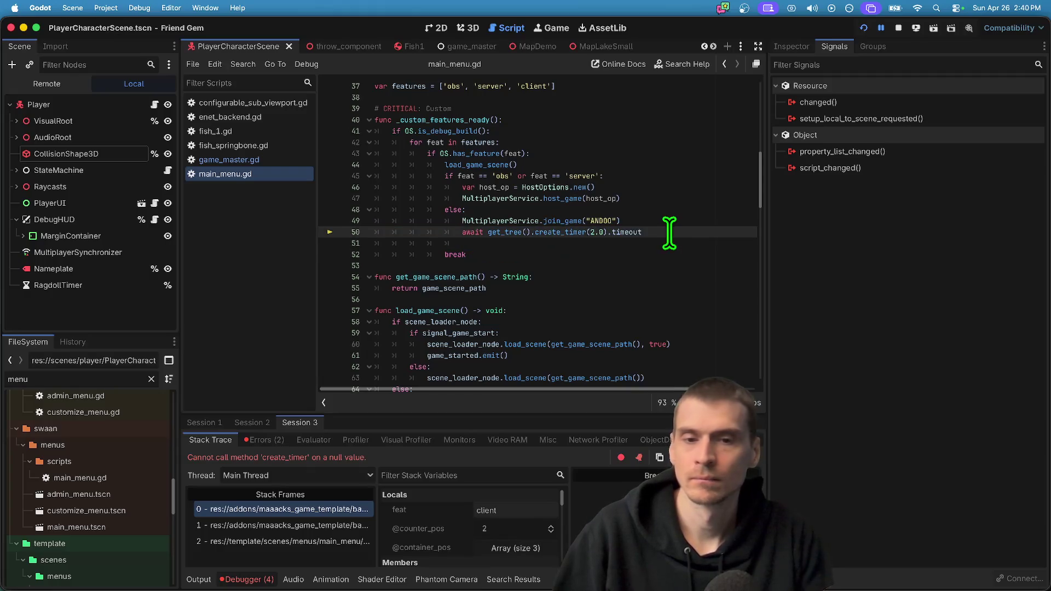
pyautogui.write('.connect(')
pyautogui.hotkey('ctrl', 'v')
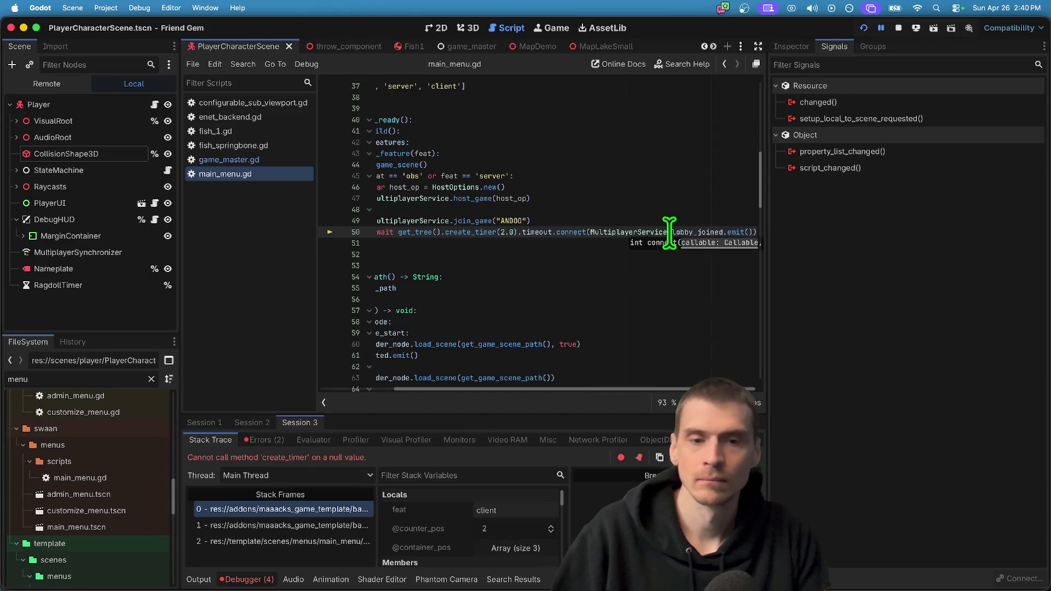
pyautogui.press('Down')
pyautogui.press('super+shift+k')
pyautogui.press('super+b')
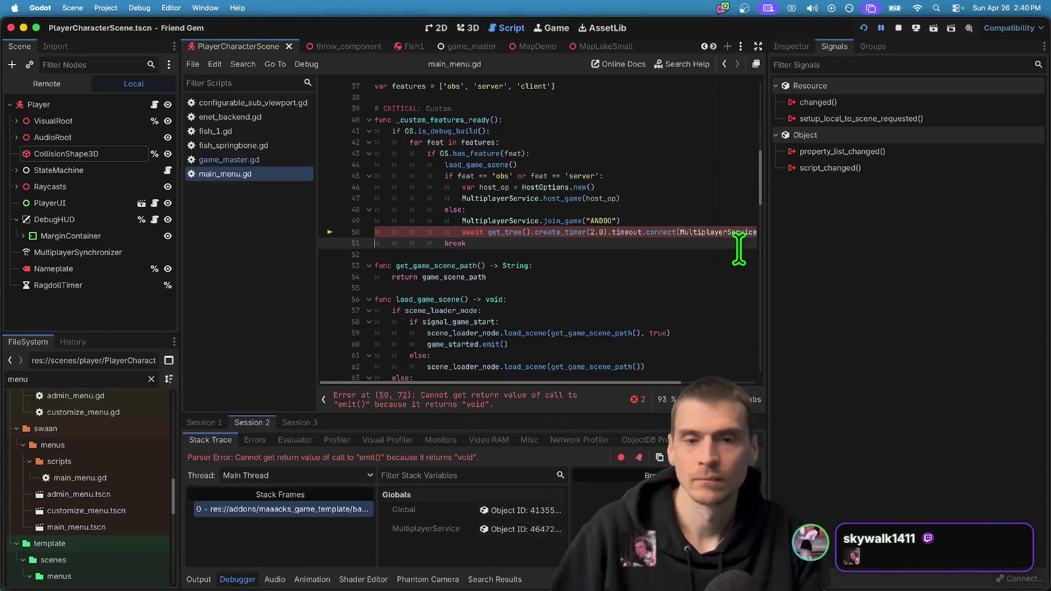
# Step: Remove 'await' from the timer line on line 50, fix the resulting error, and rerun
pyautogui.hscroll(5, 733, 241)
pyautogui.hscroll(-5, 657, 235)
pyautogui.doubleClick(462, 232)
pyautogui.press('BackSpace')
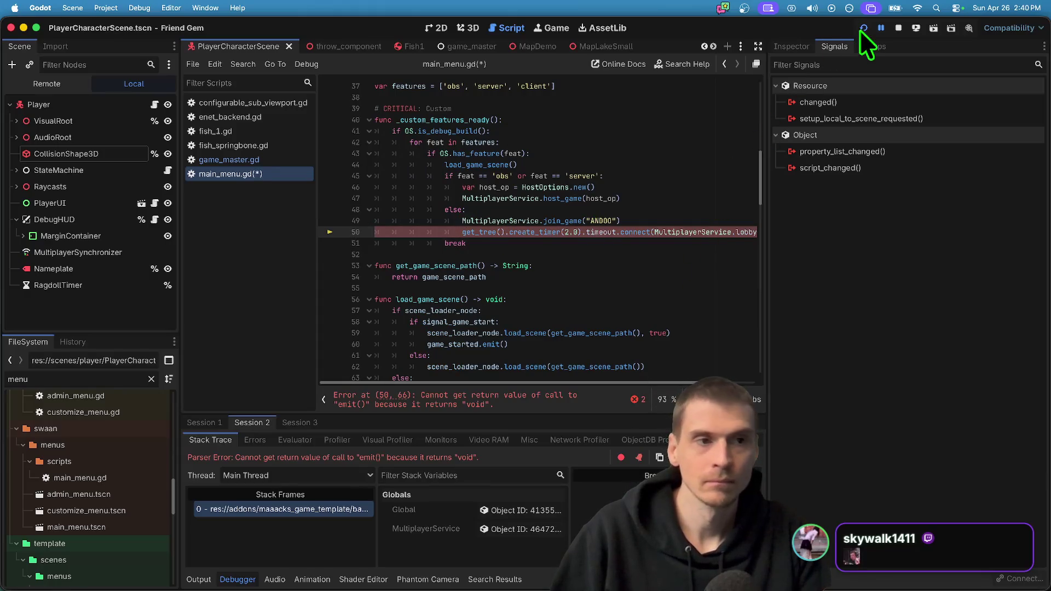
pyautogui.click(903, 28)
pyautogui.click(694, 254)
pyautogui.press('super+s')
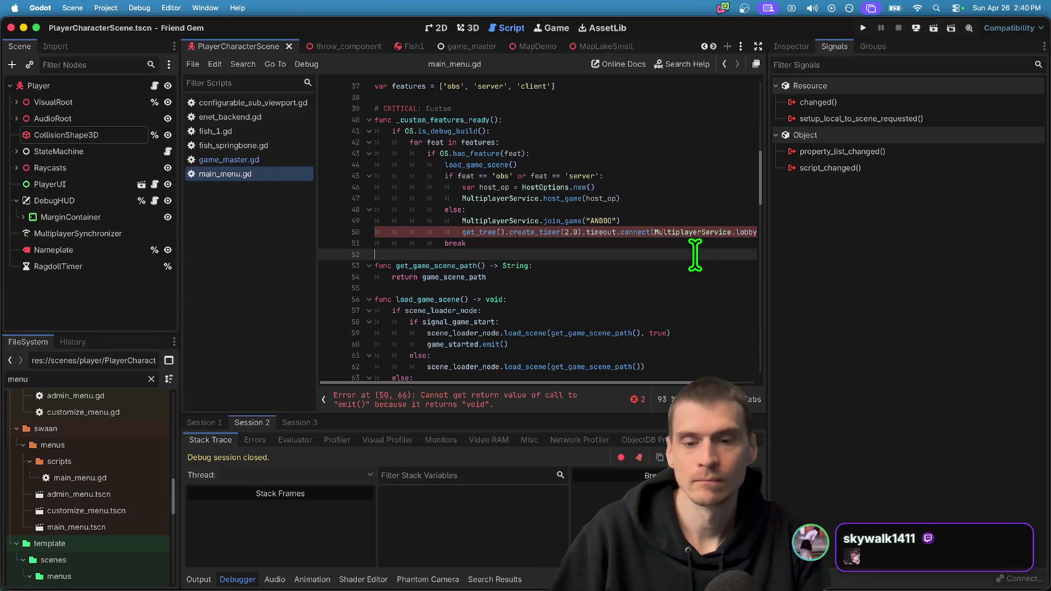
pyautogui.click(441, 395)
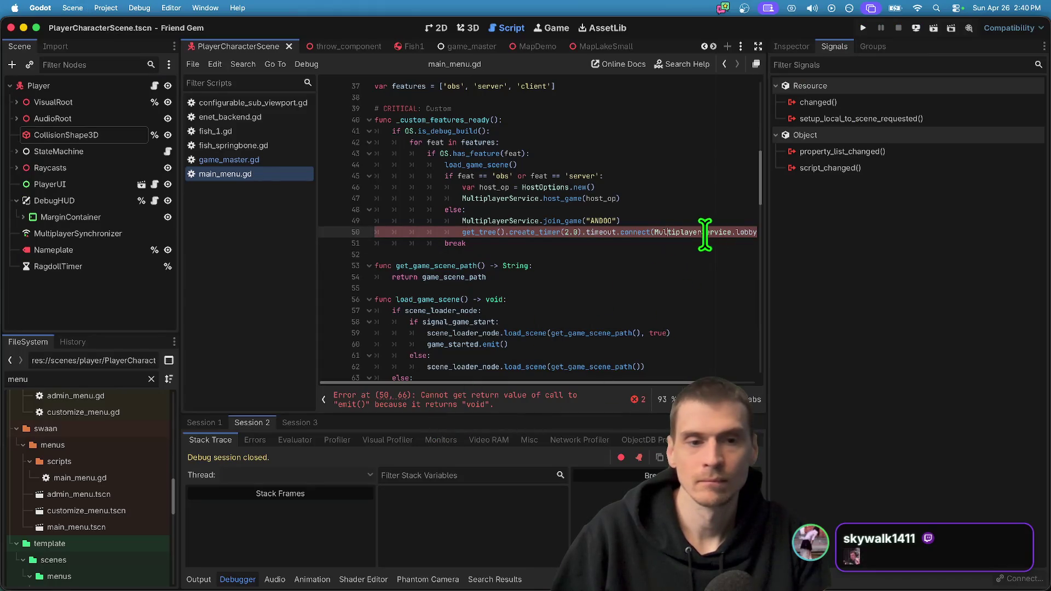
pyautogui.write('i')
pyautogui.write('fu')
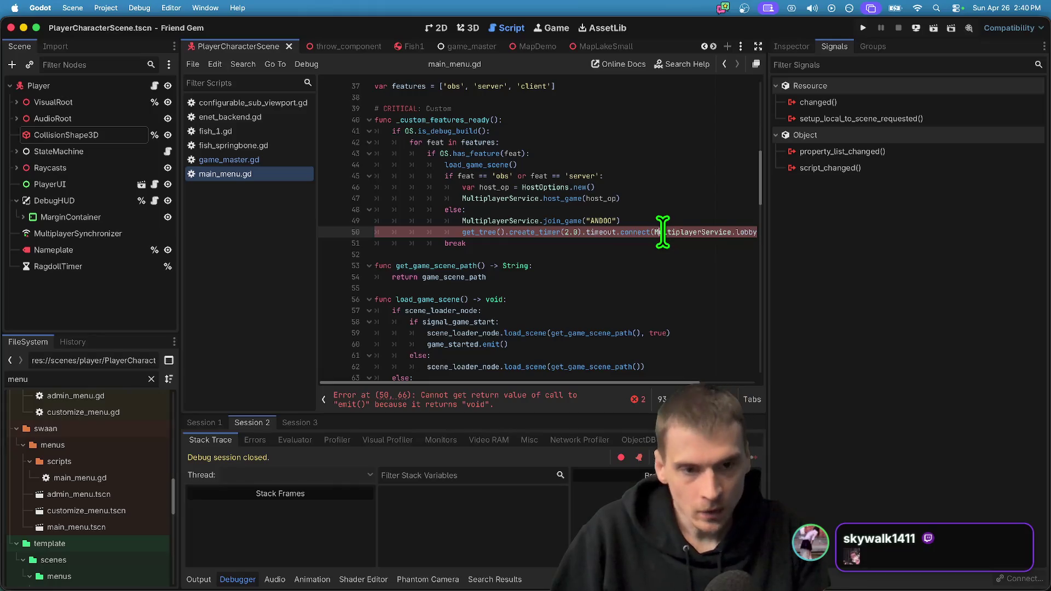
pyautogui.write('):')
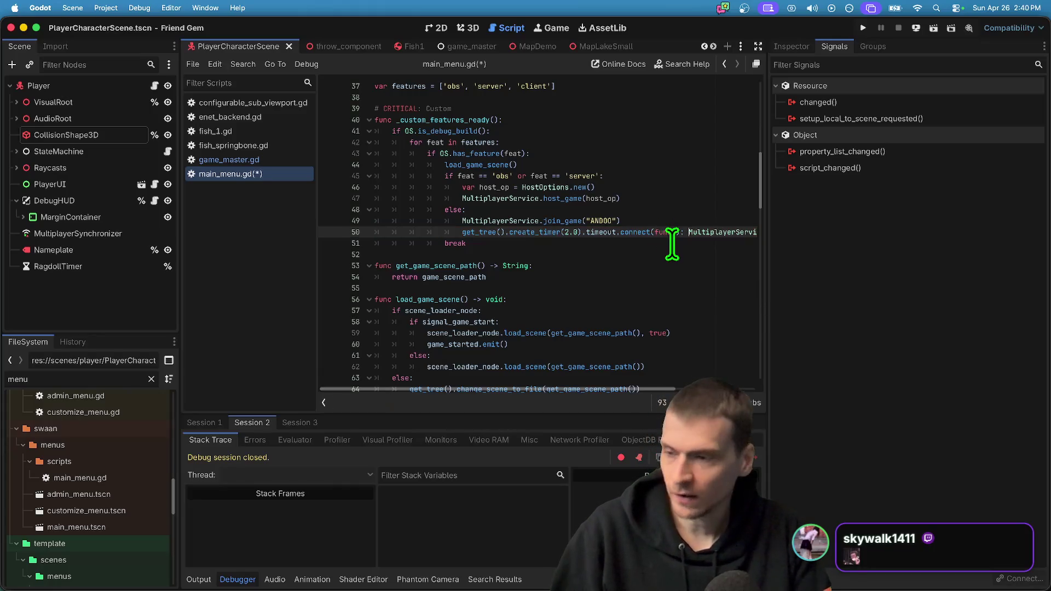
pyautogui.press('super+b')
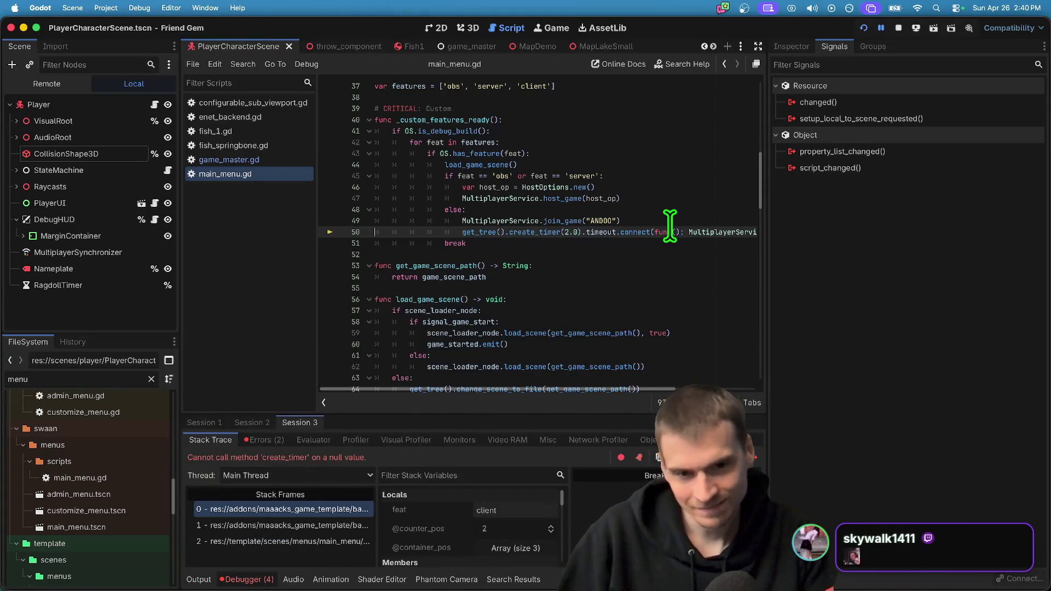
# Step: Move the timer line out of the loop, below break and one indent out, then rerun
pyautogui.click(899, 28)
pyautogui.tripleClick(633, 233)
pyautogui.press('super+c')
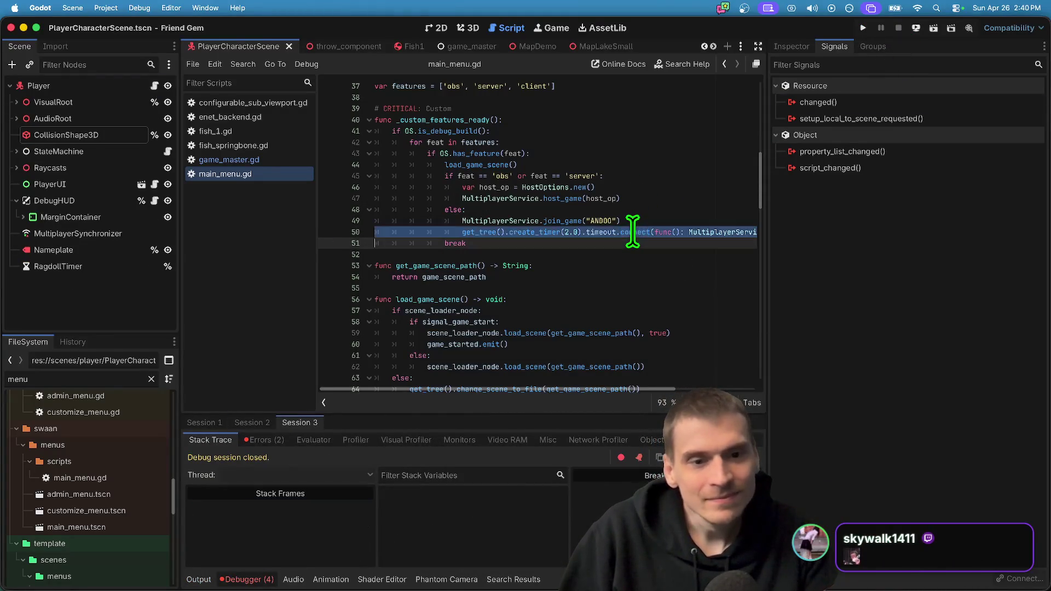
pyautogui.press('BackSpace')
pyautogui.press('Return')
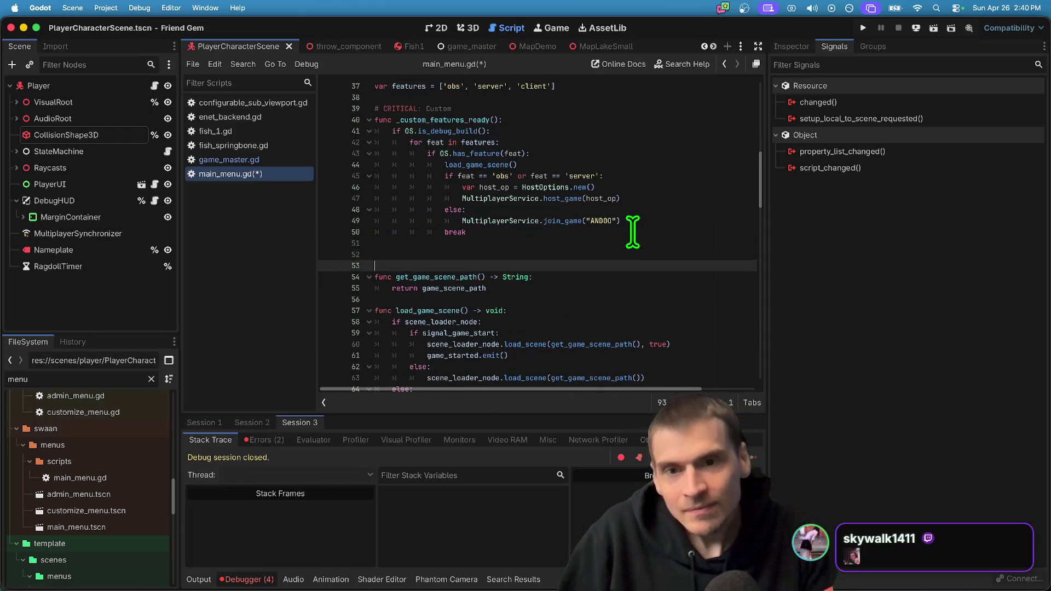
pyautogui.press('Up')
pyautogui.press('super+v')
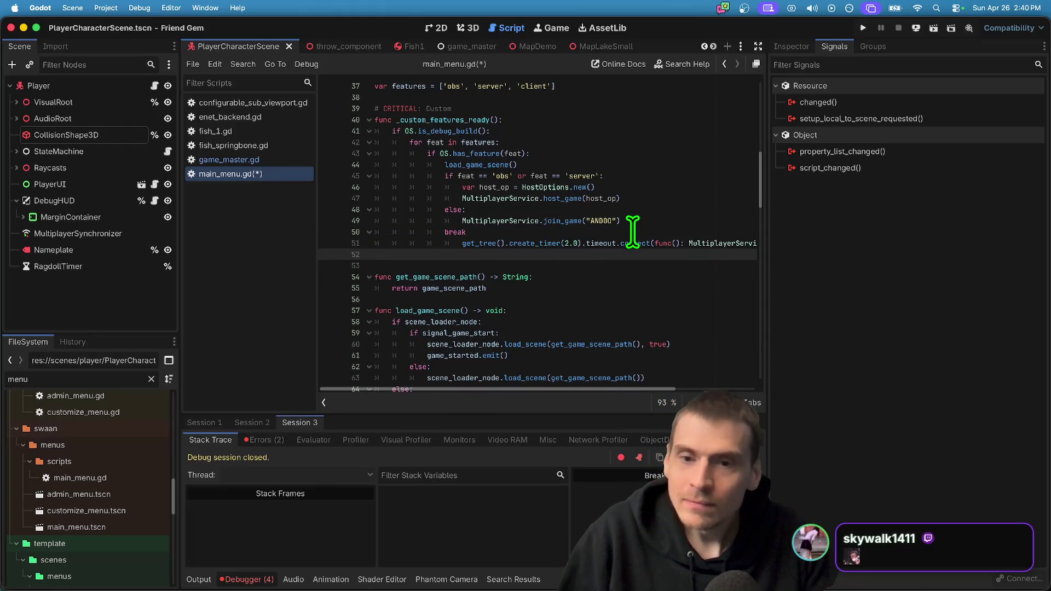
pyautogui.press('Up')
pyautogui.hotkey('shift', 'Tab')
pyautogui.press('Home')
pyautogui.press('Return')
pyautogui.press('Down')
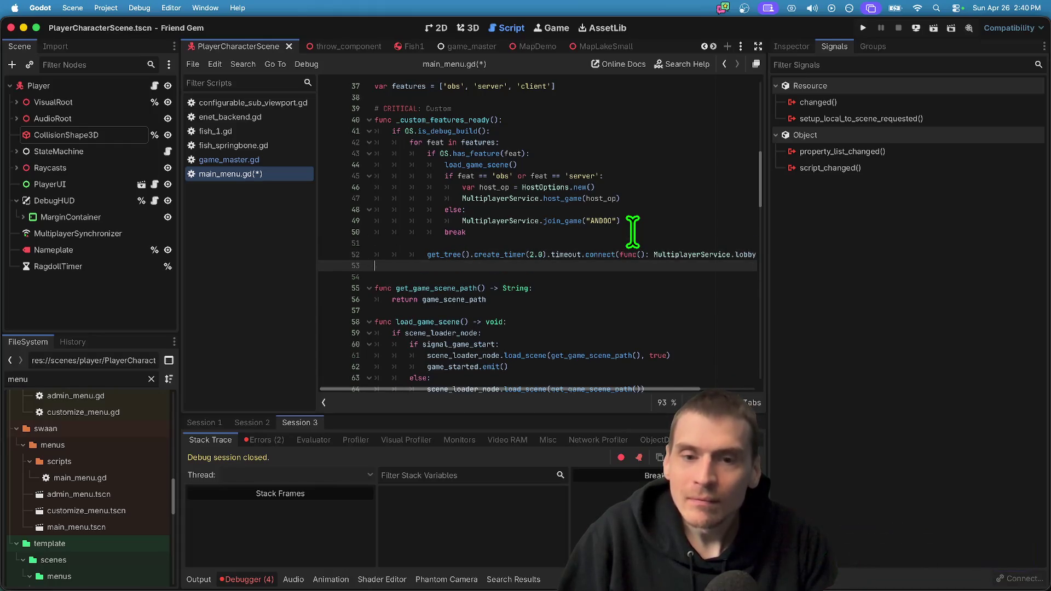
pyautogui.press('super+b')
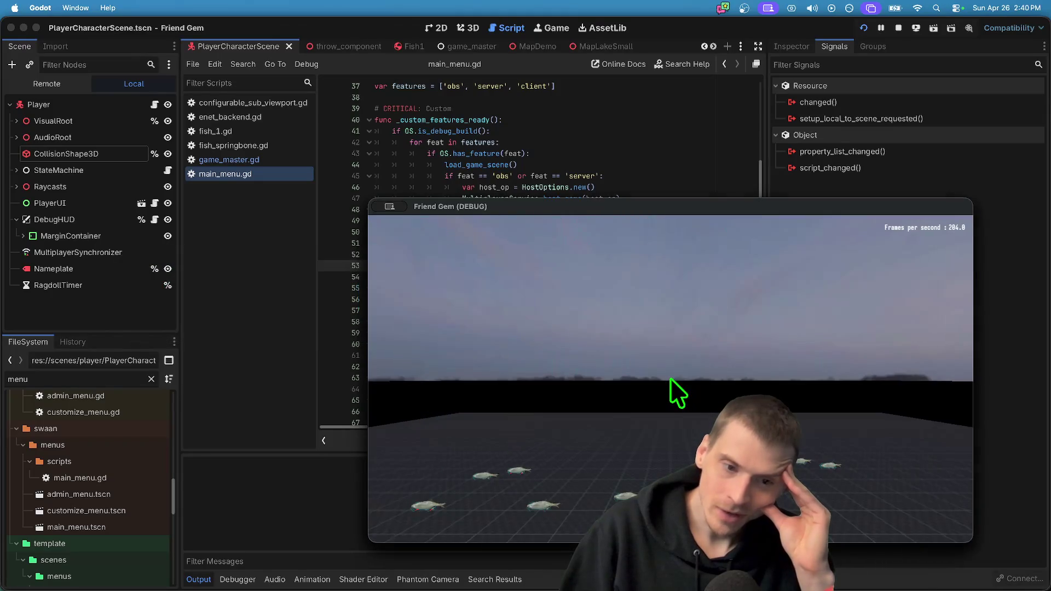
# Step: Test joining the game from the main menu in one of the running instances
pyautogui.press('super+Tab')
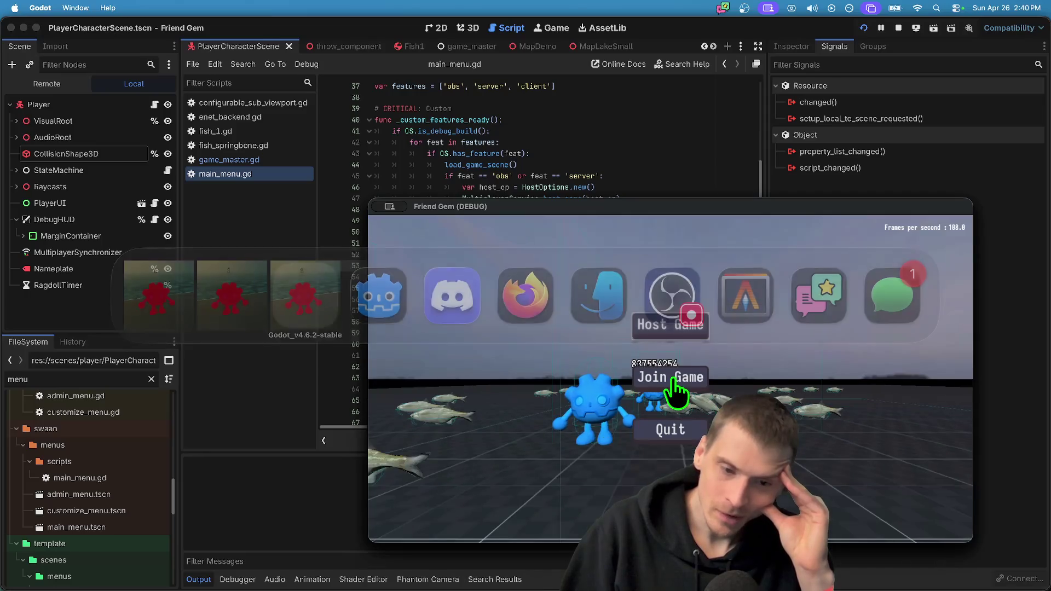
pyautogui.press('super+Tab')
pyautogui.click(675, 383)
pyautogui.press('super+Tab')
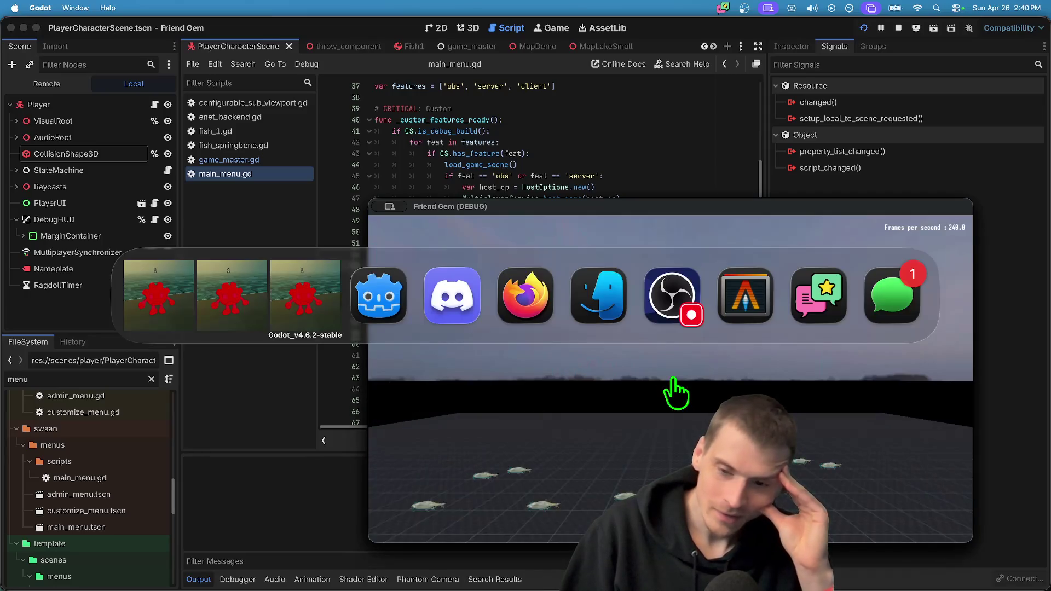
# Step: Delete the create_timer line and its blank line from main_menu.gd, then bring up game_master.gd
pyautogui.hotkey('shift', 'Up')
pyautogui.hotkey('shift', 'Up')
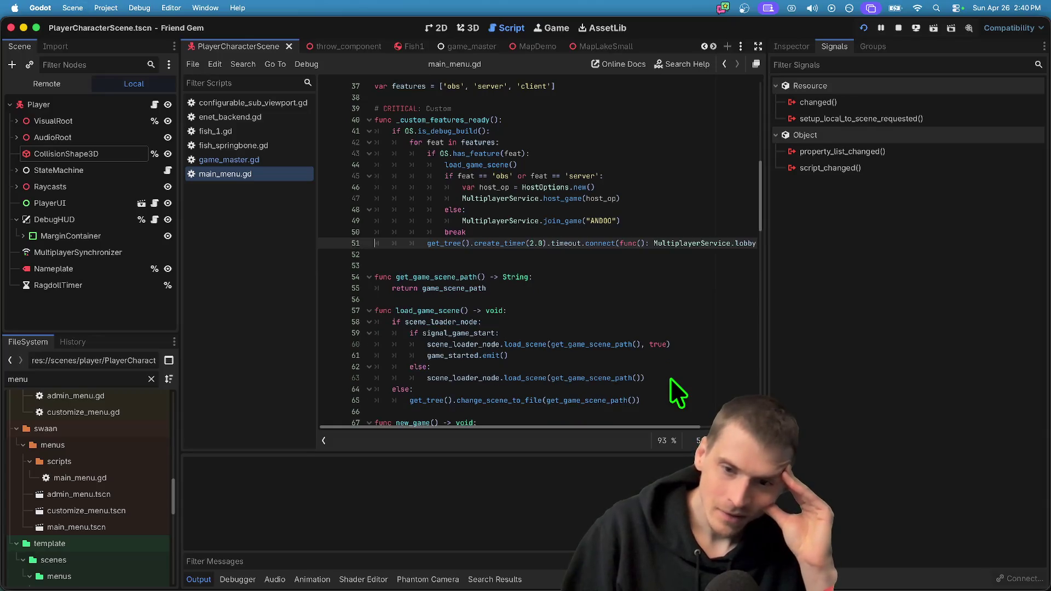
pyautogui.press('BackSpace')
pyautogui.press('super+z')
pyautogui.press('super+z')
pyautogui.press('super+z')
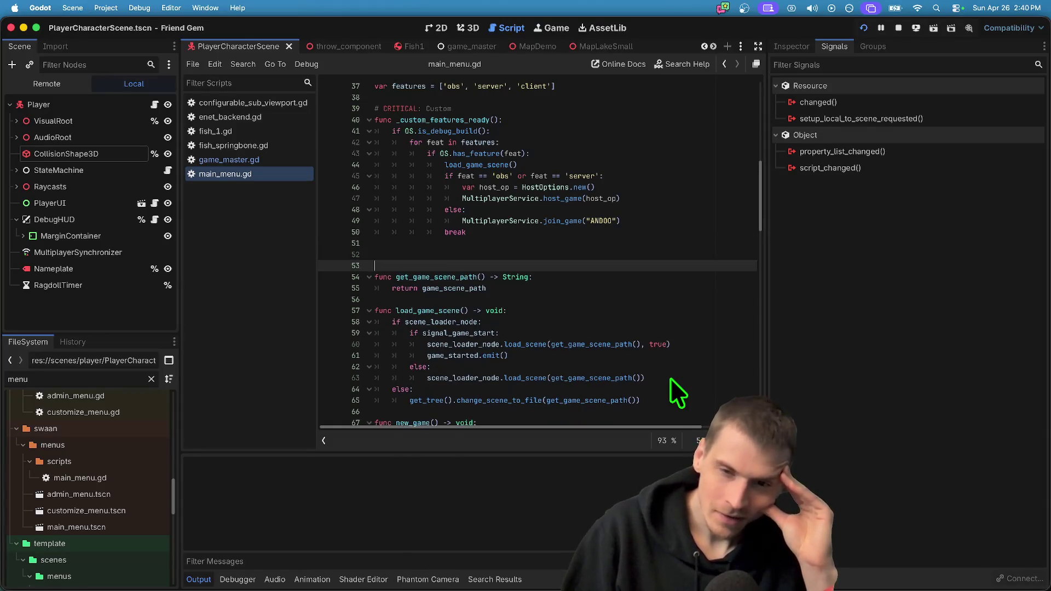
pyautogui.press('super+z')
pyautogui.press('super+z')
pyautogui.press('super+z')
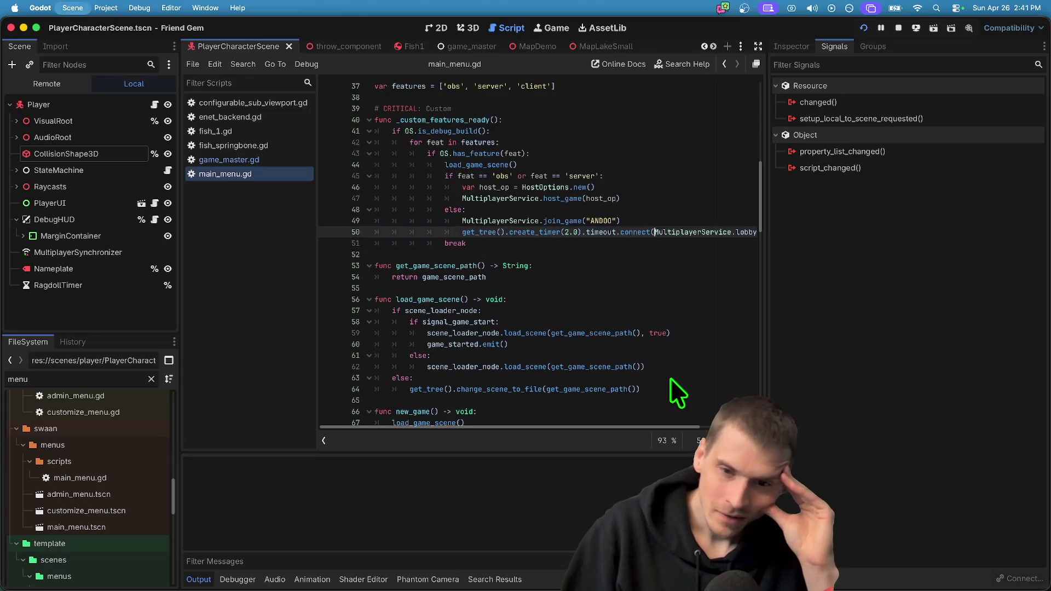
pyautogui.press('super+z')
pyautogui.press('super+z')
pyautogui.press('super+z')
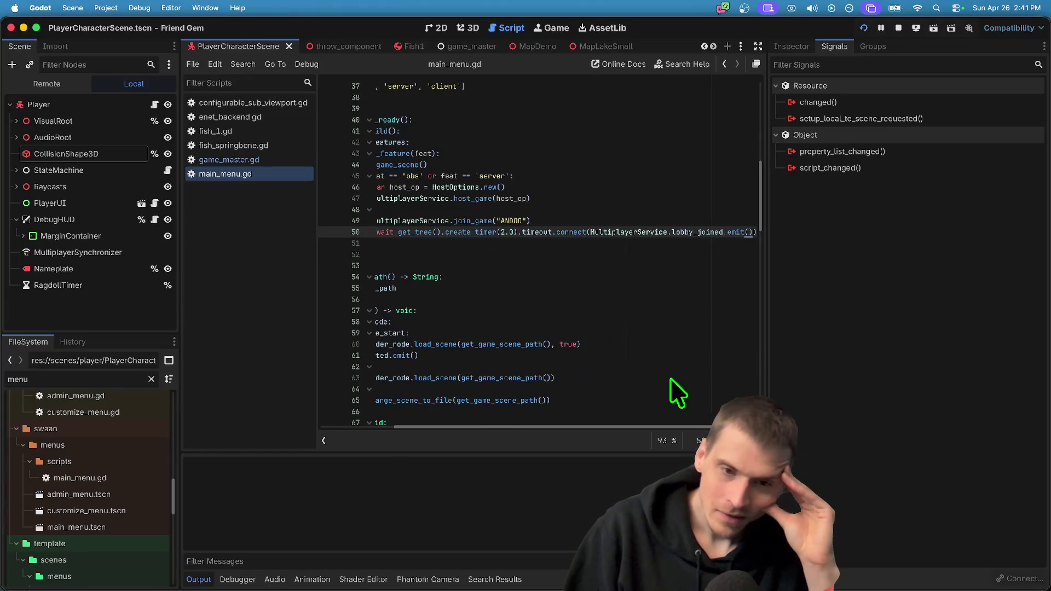
pyautogui.press('Down')
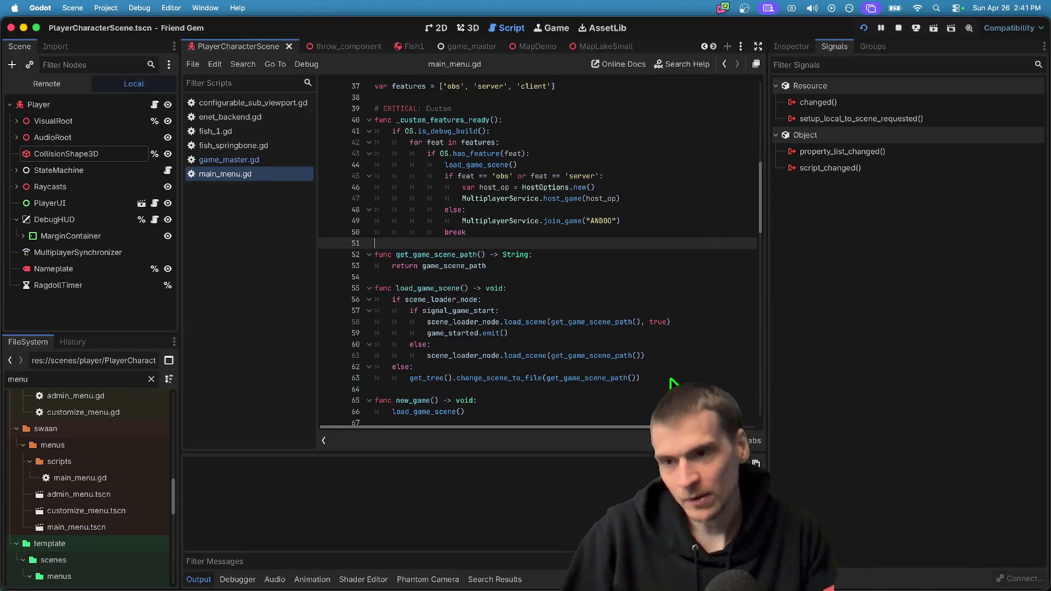
pyautogui.click(282, 160)
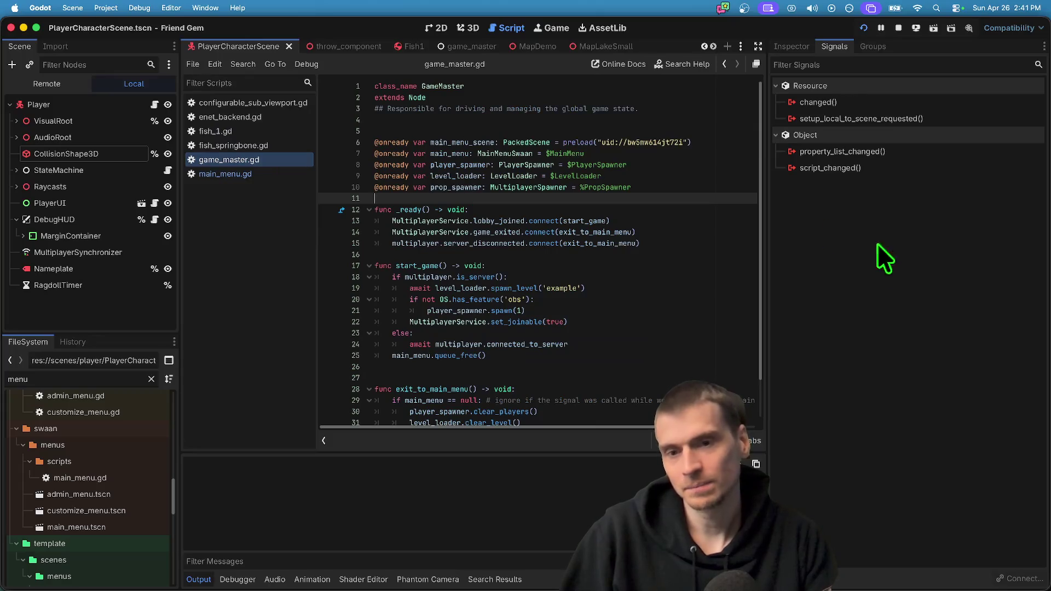
# Step: Add a new indented line in _ready below the signal connections
pyautogui.click(715, 253)
pyautogui.press('Return')
pyautogui.press('Return')
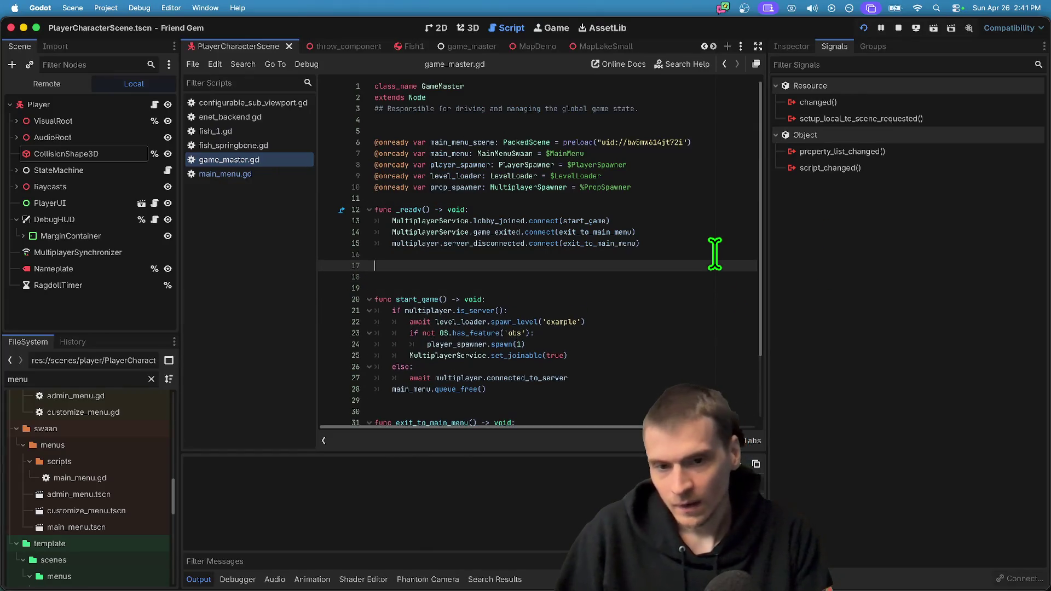
pyautogui.press('Up')
pyautogui.press('Tab')
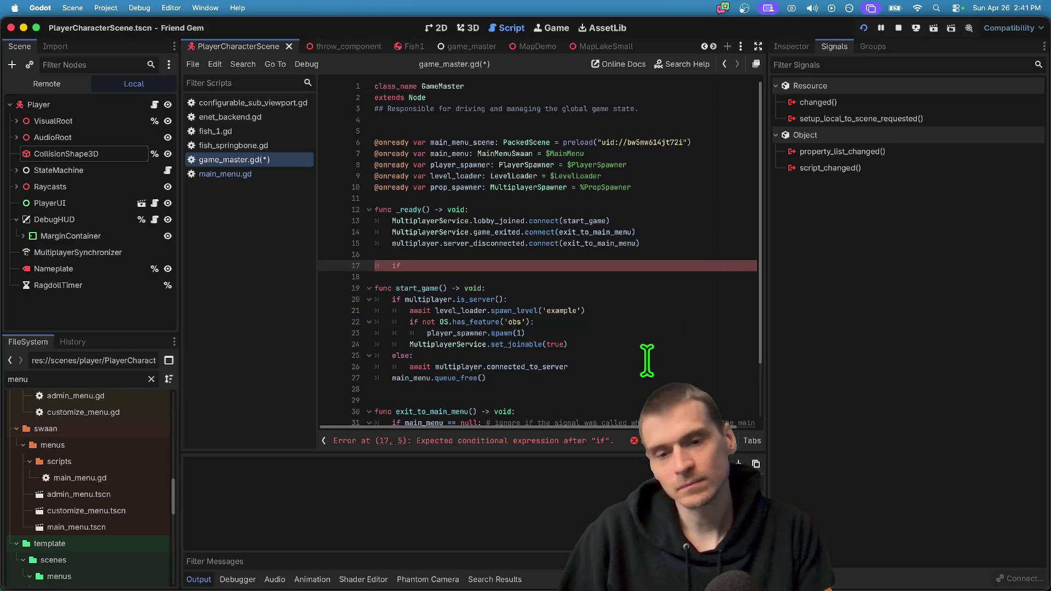
pyautogui.click(688, 244)
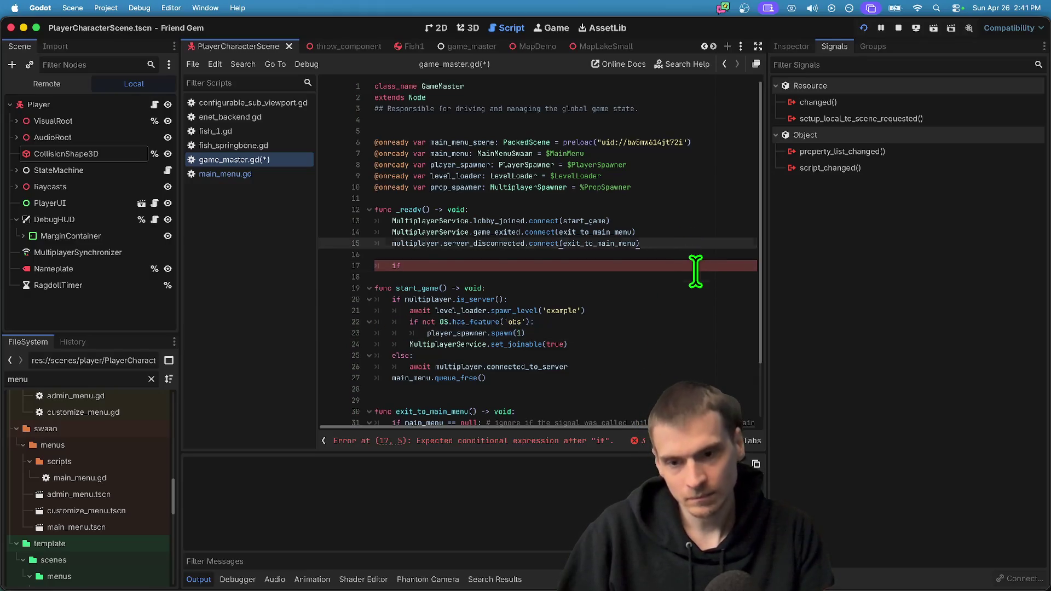
# Step: Write 'if not OS.has_feature('client'):' with body main_menu.hide() on line 17 and save
pyautogui.tripleClick(699, 265)
pyautogui.press('super+v')
pyautogui.press('Up')
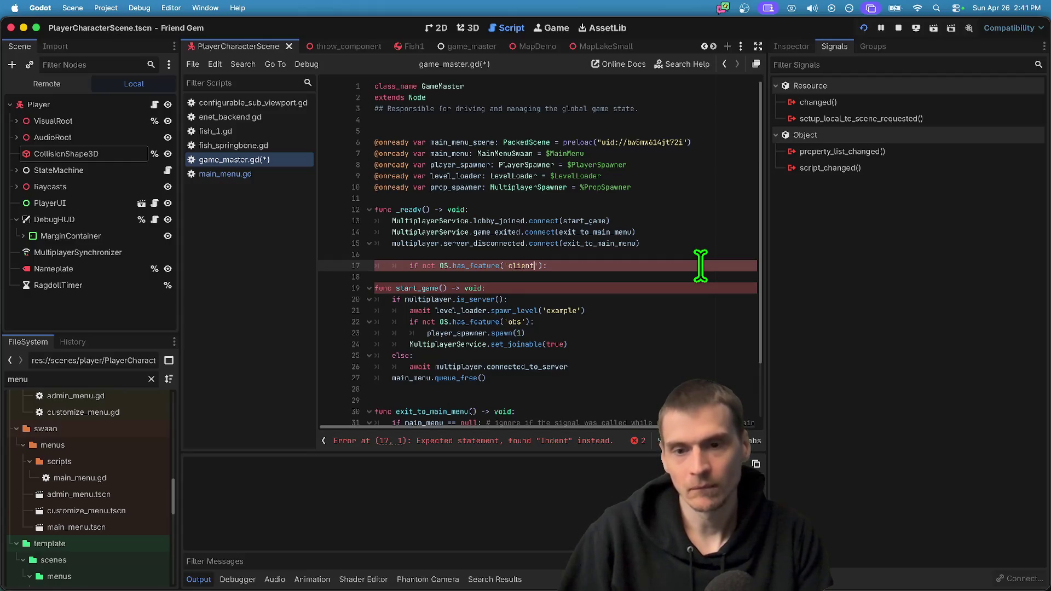
pyautogui.hotkey('shift', 'Tab')
pyautogui.press('End')
pyautogui.press('Return')
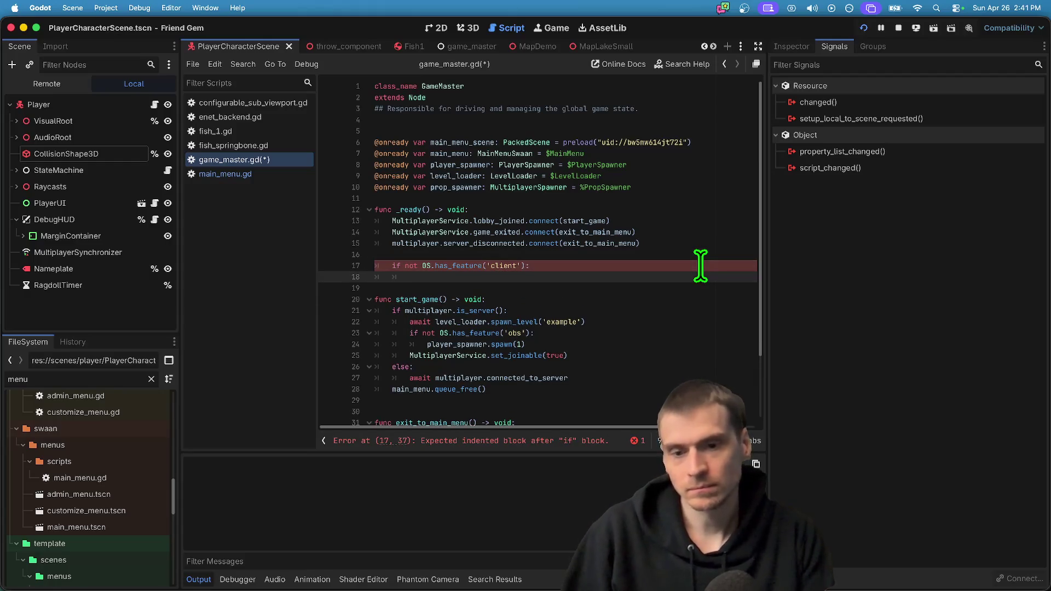
pyautogui.write('main_menu.hide')
pyautogui.press('Return')
pyautogui.hotkey('ctrl', 's')
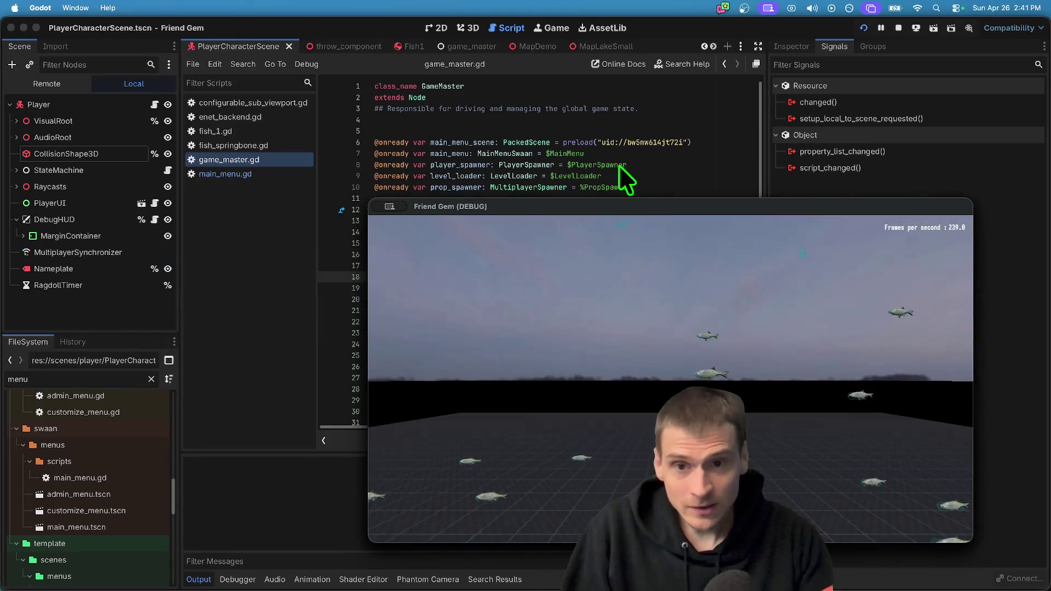
# Step: Review the Run Instances settings dialog, then close it
pyautogui.press('super+q')
pyautogui.click(594, 279)
pyautogui.press('super+Tab')
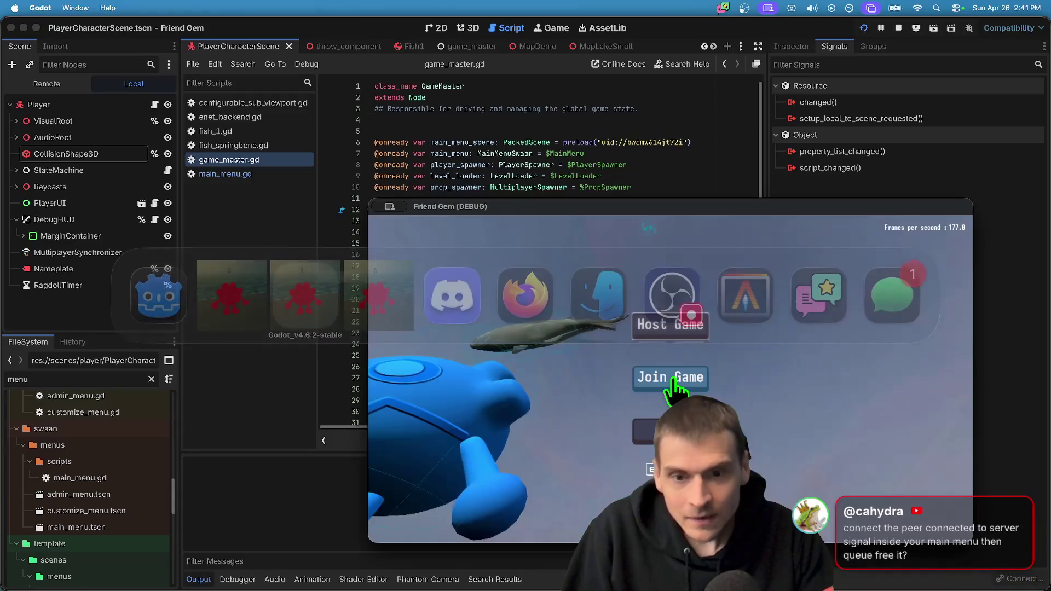
pyautogui.press('super+Tab')
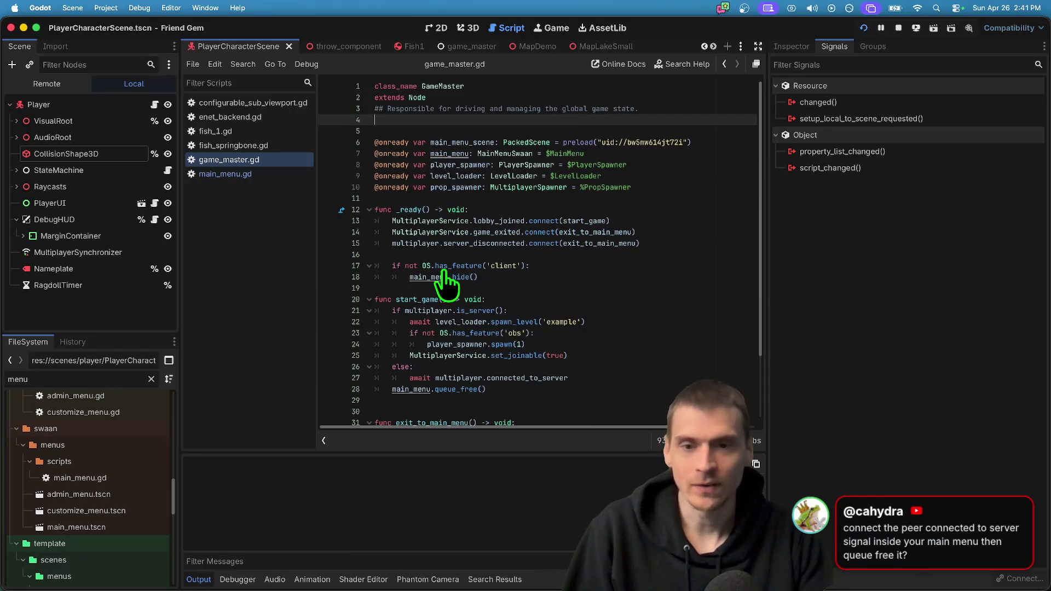
pyautogui.click(119, 3)
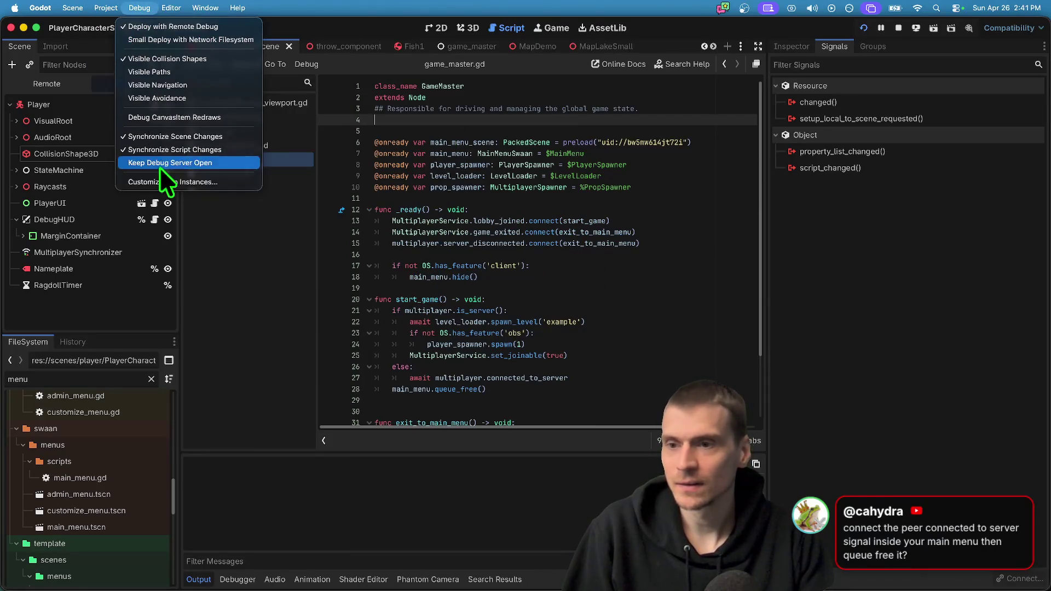
pyautogui.click(161, 182)
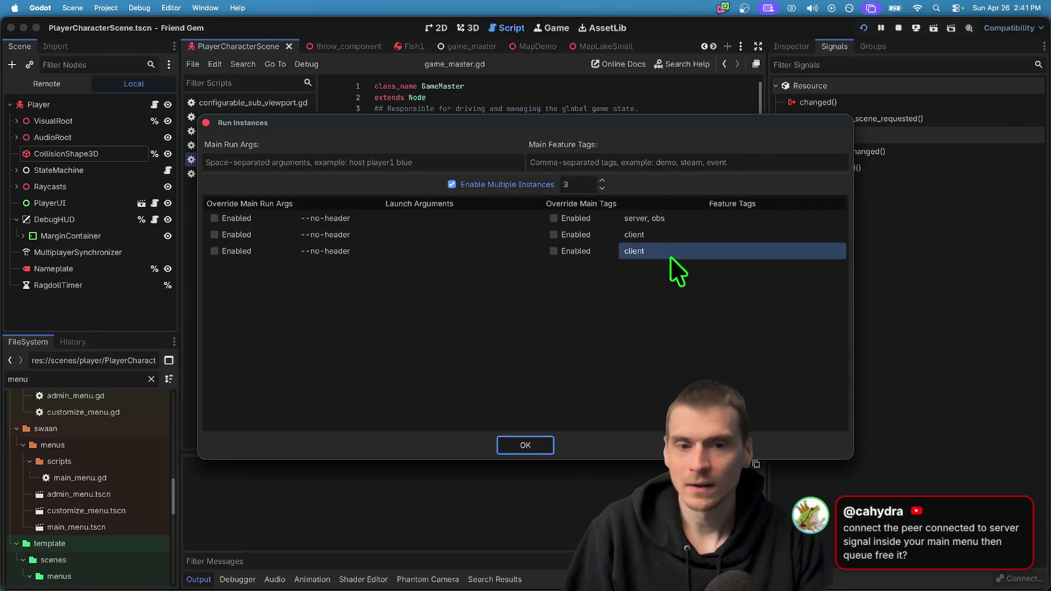
pyautogui.moveTo(625, 129); pyautogui.dragTo(441, 176)
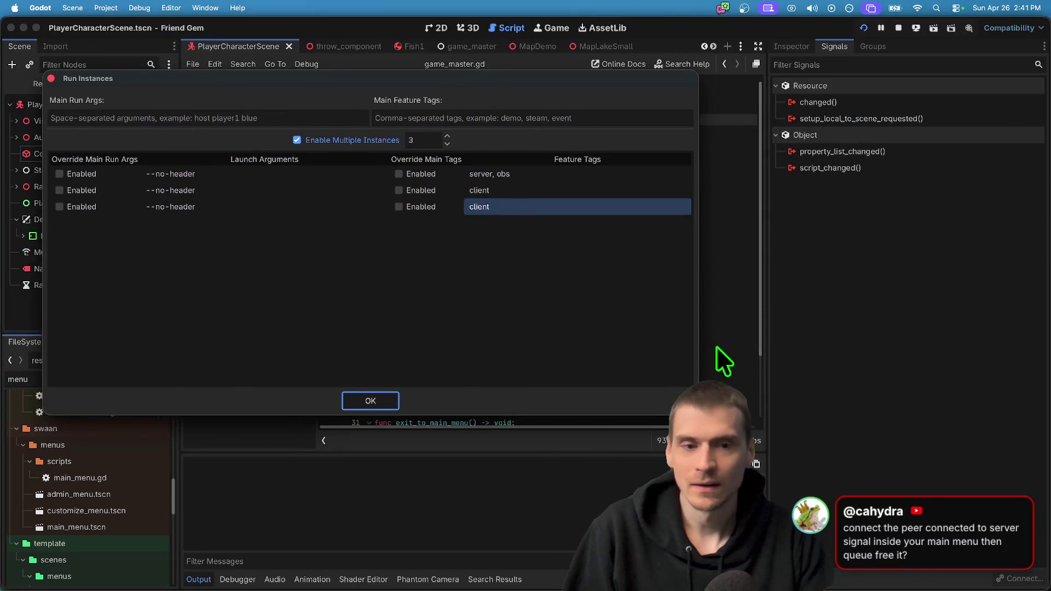
pyautogui.press('Return')
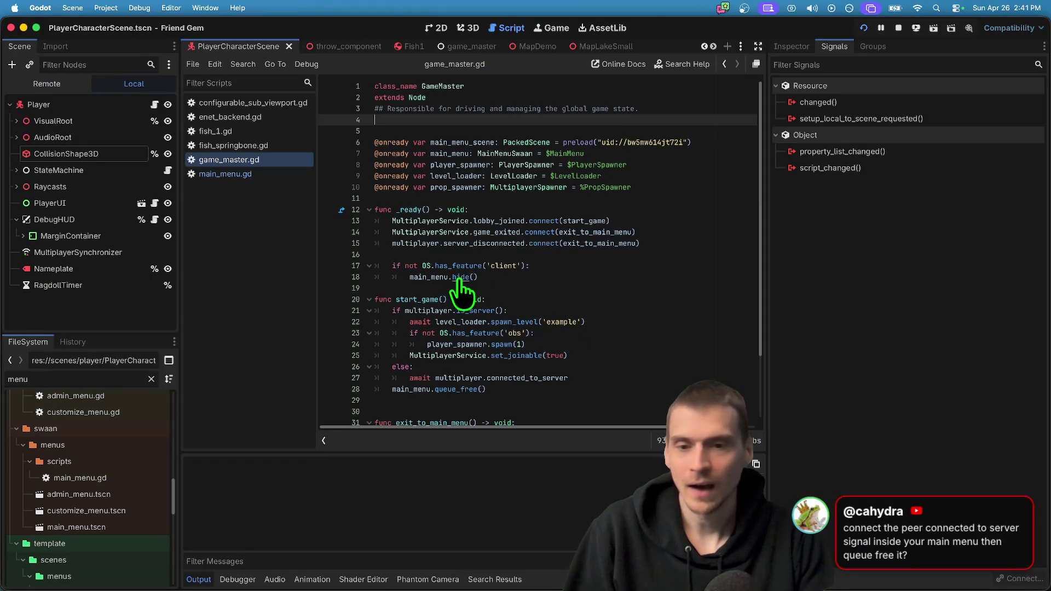
# Step: Delete 'not' from the client check on line 17, stop the game and run it again
pyautogui.doubleClick(411, 265)
pyautogui.press('Delete')
pyautogui.press('Delete')
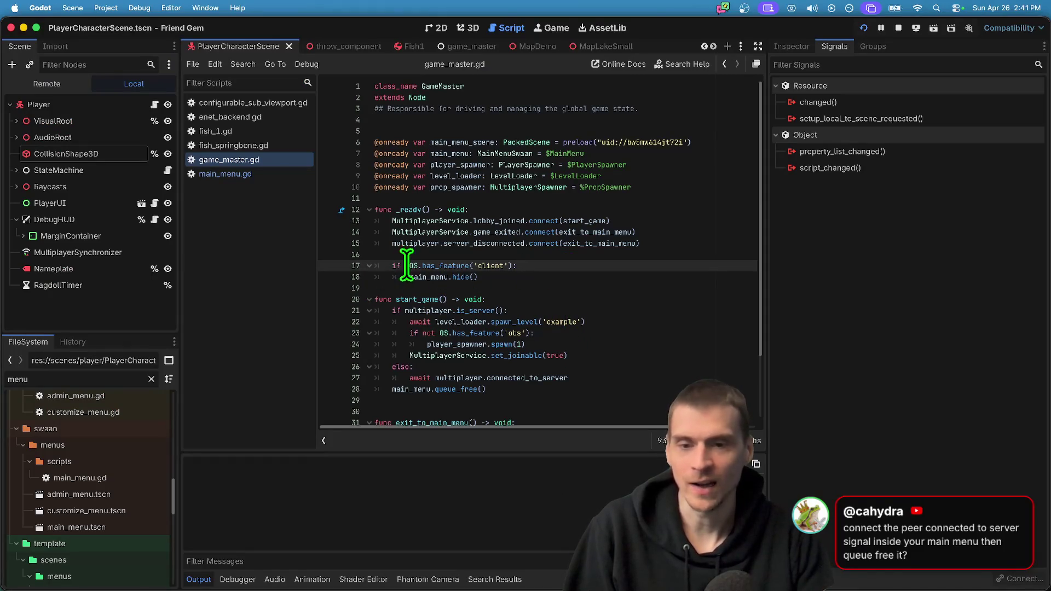
pyautogui.click(899, 28)
pyautogui.click(545, 310)
pyautogui.press('super+b')
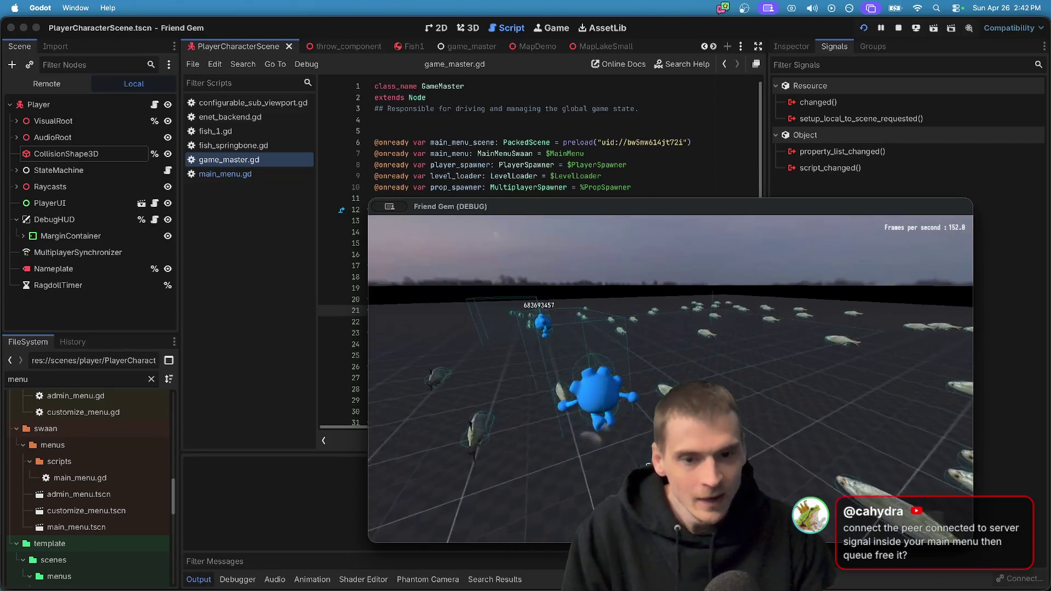
# Step: Move one game window aside and walk the character around the fish scene
pyautogui.press('Escape')
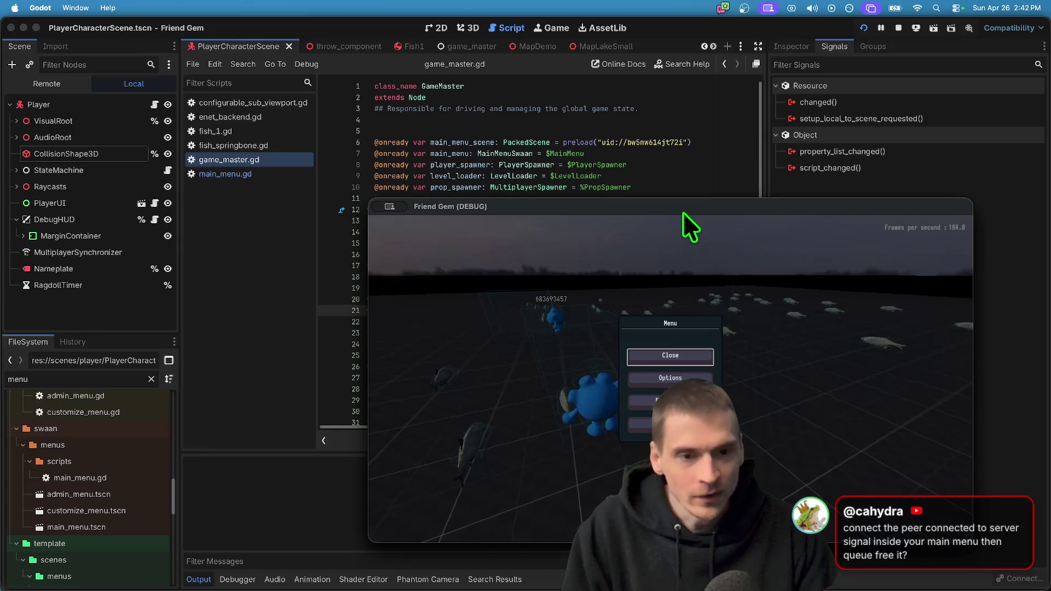
pyautogui.moveTo(684, 213); pyautogui.dragTo(272, 64)
pyautogui.press('Escape')
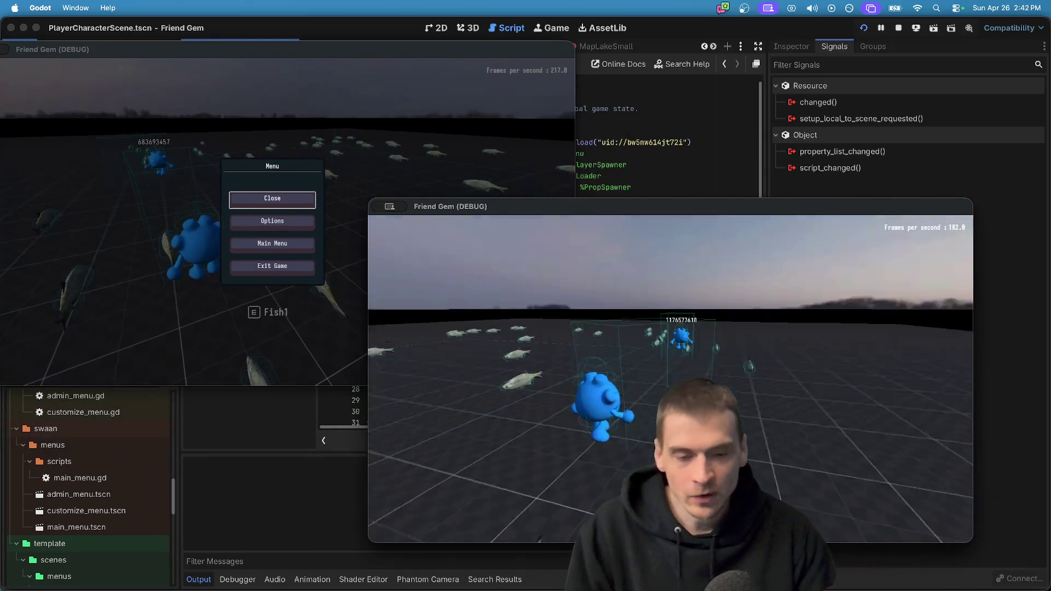
pyautogui.click(272, 199)
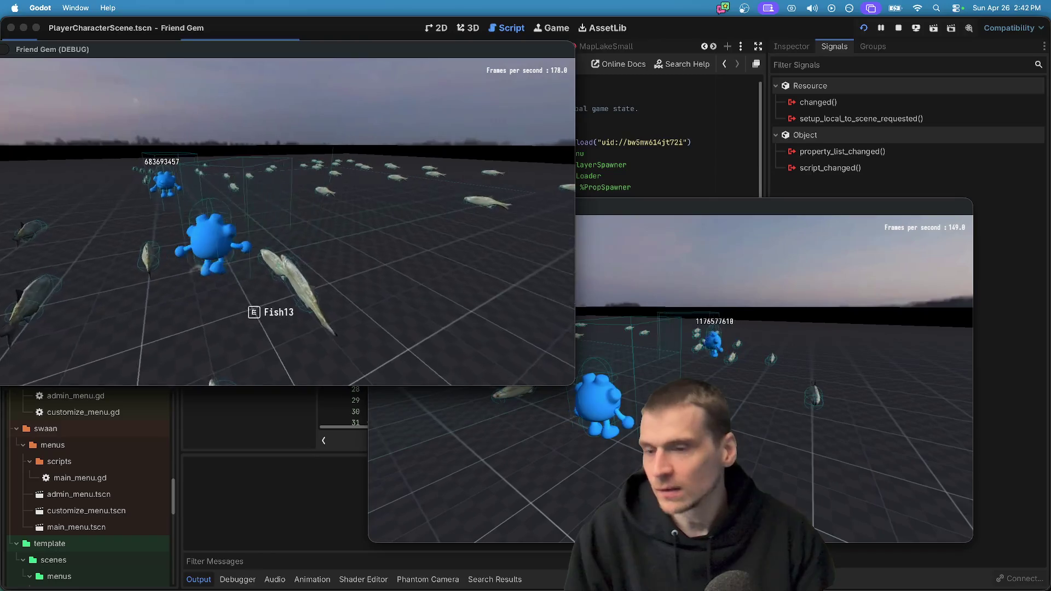
pyautogui.press('d')
pyautogui.press('a')
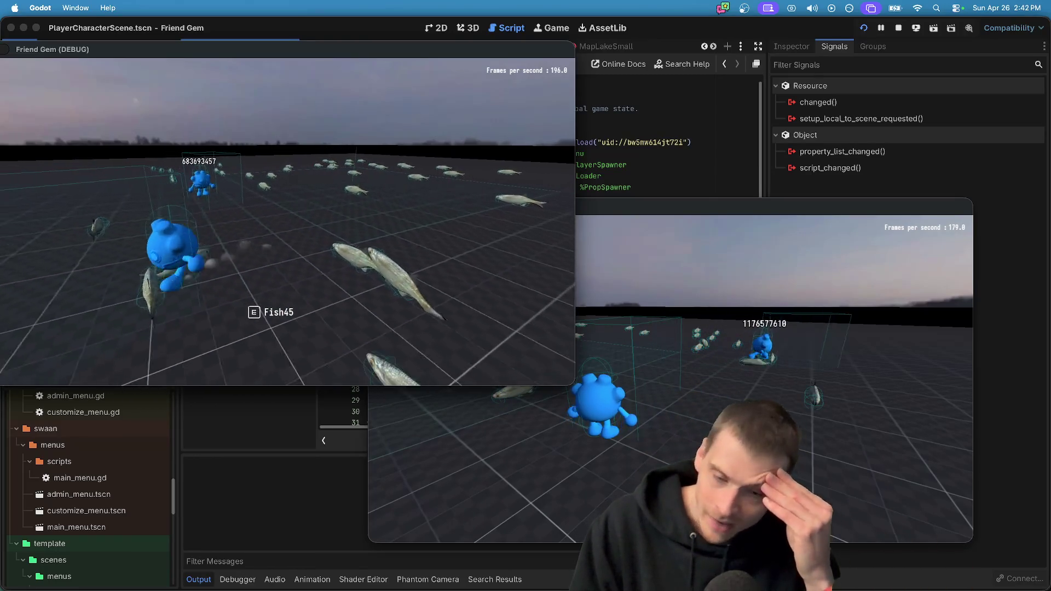
pyautogui.press('a')
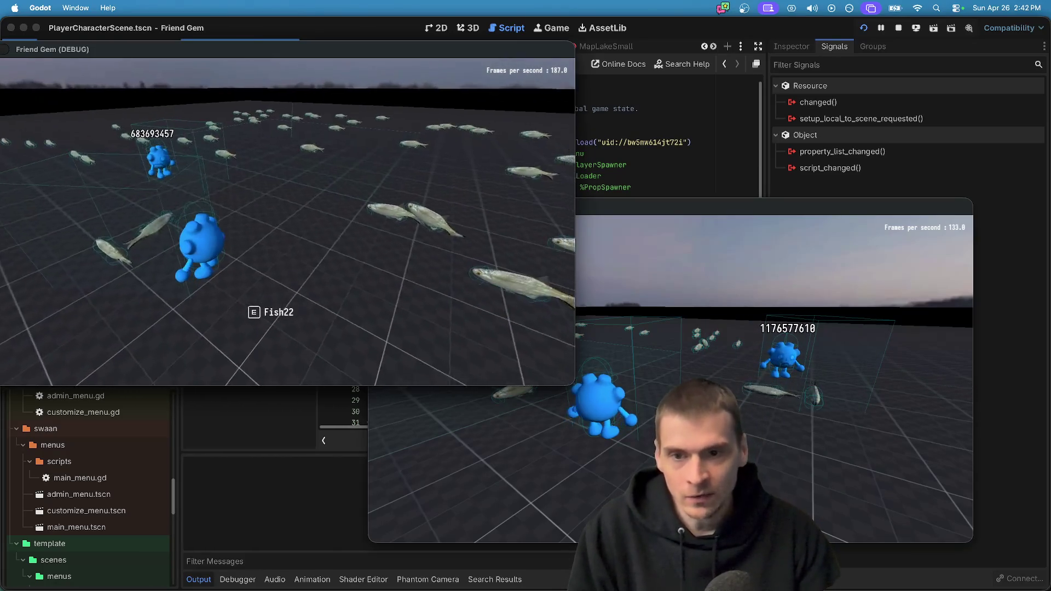
# Step: In Options > Customize, enter a custom username and pick an orange player colour, then go back
pyautogui.press('Escape')
pyautogui.click(277, 223)
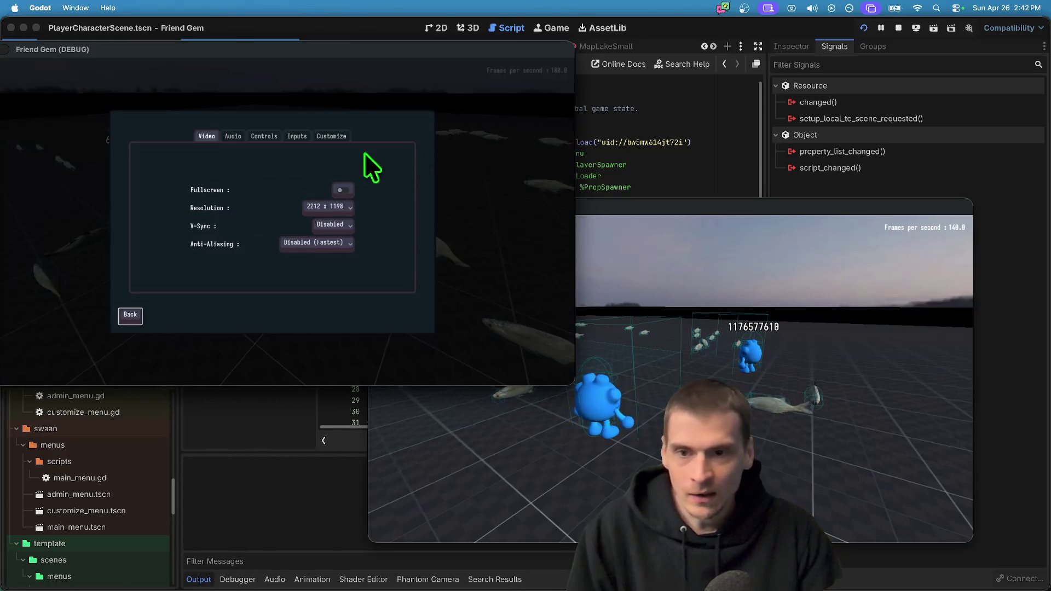
pyautogui.click(331, 136)
pyautogui.write('zz')
pyautogui.click(321, 178)
pyautogui.click(307, 230)
pyautogui.click(308, 169)
pyautogui.click(312, 160)
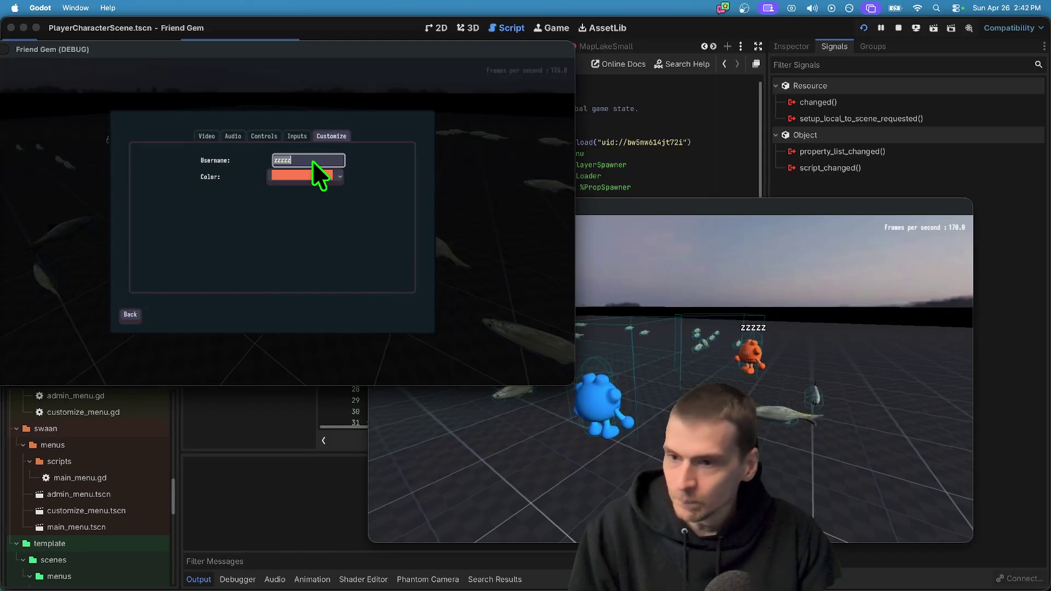
pyautogui.write('cahy')
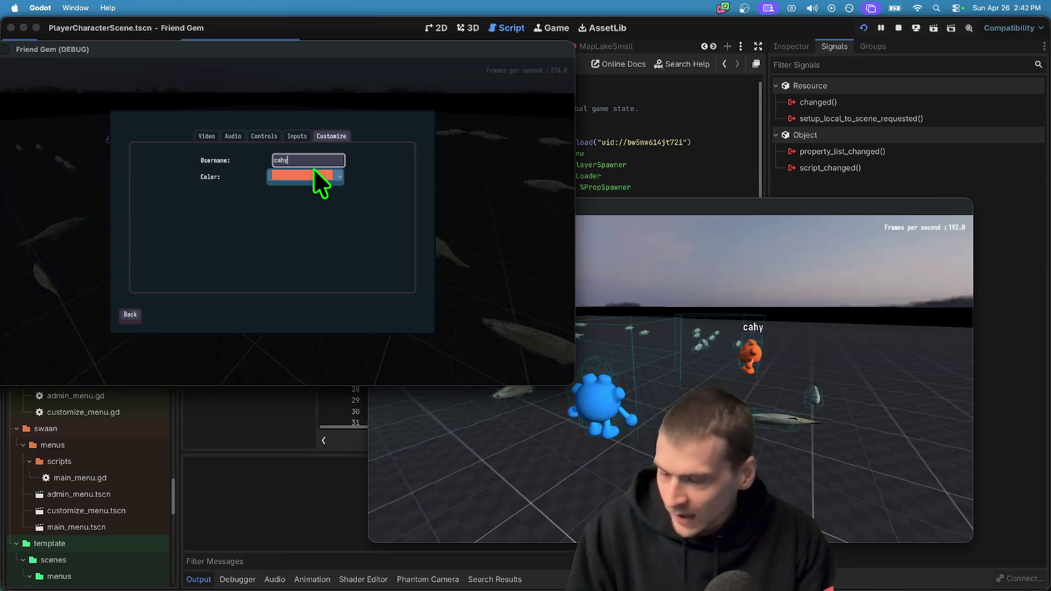
pyautogui.click(129, 314)
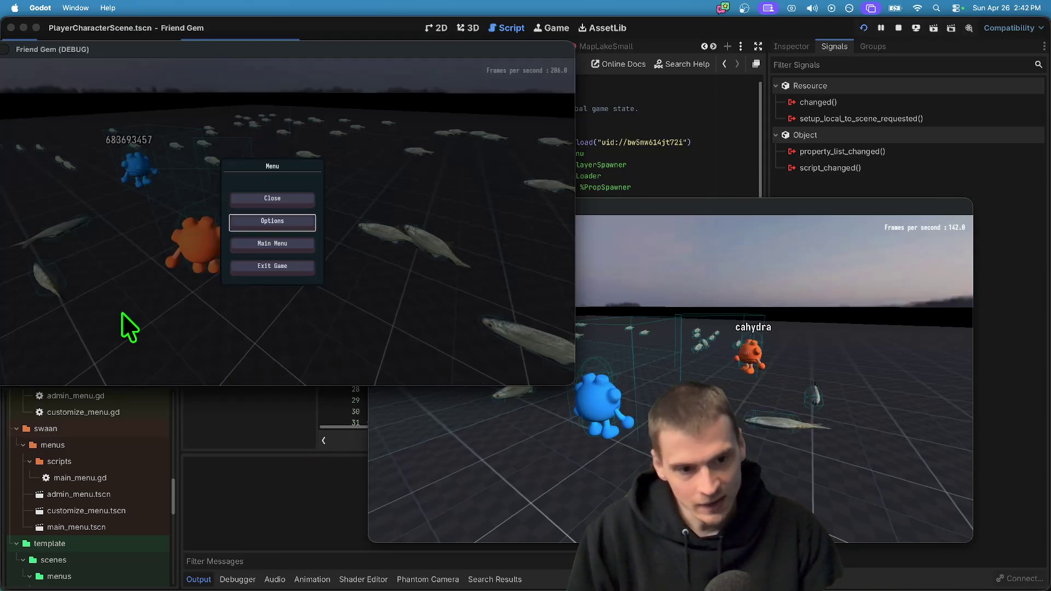
# Step: Make the orange player jump and walk toward the blue one, toggling both windows' pause menus
pyautogui.press('Escape')
pyautogui.press('space')
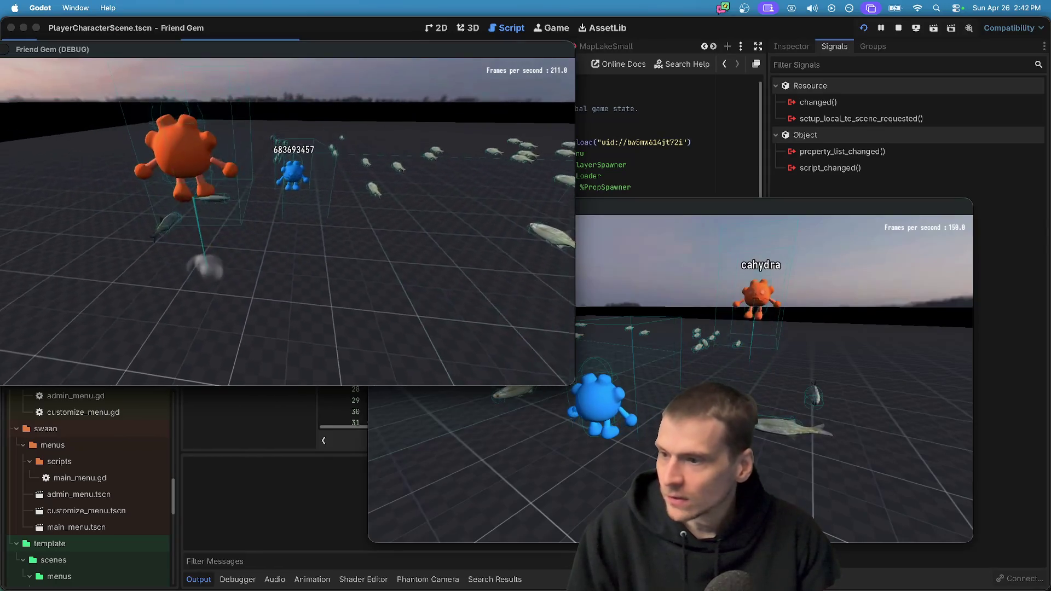
pyautogui.press('w')
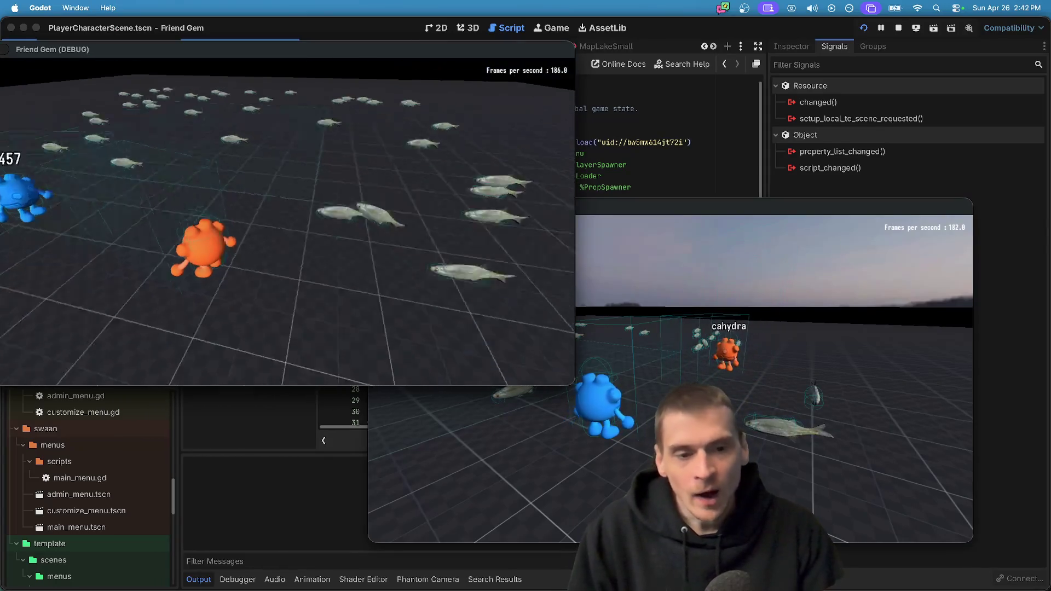
pyautogui.click(674, 386)
pyautogui.press('Escape')
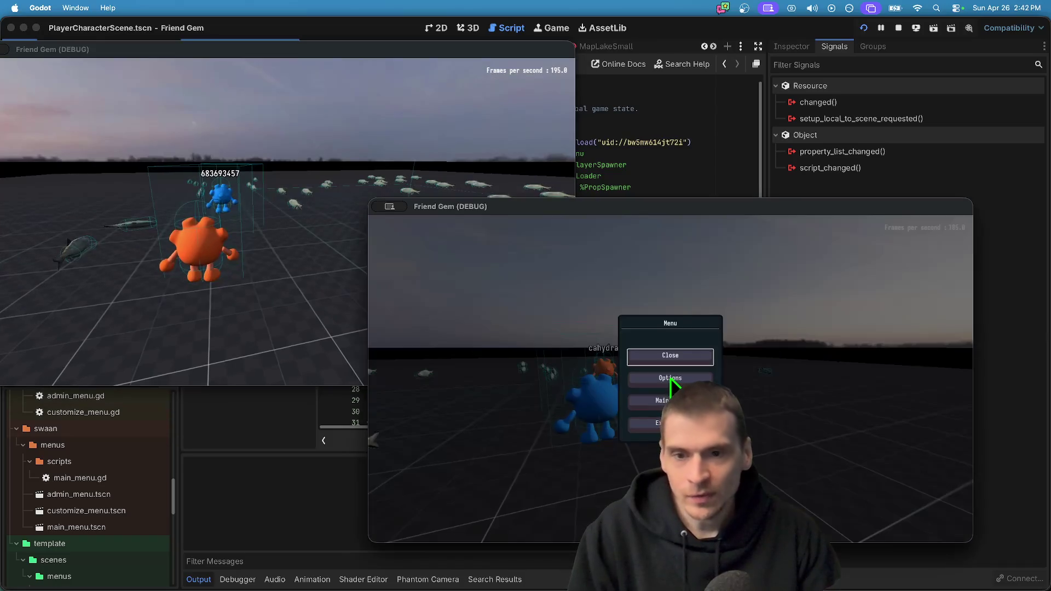
pyautogui.press('Escape')
pyautogui.click(22, 215)
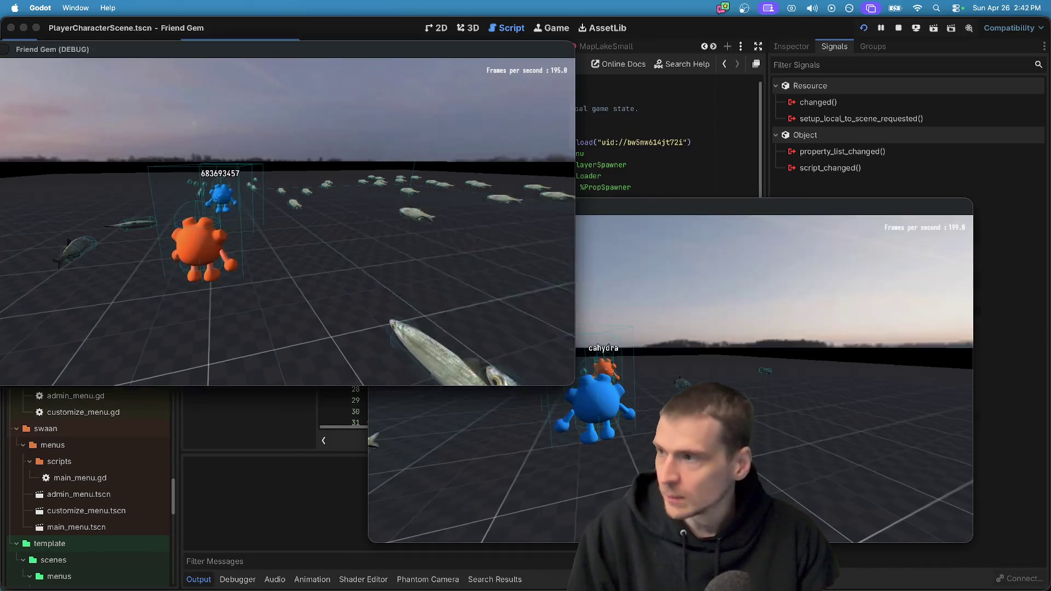
pyautogui.press('Escape')
pyautogui.press('Escape')
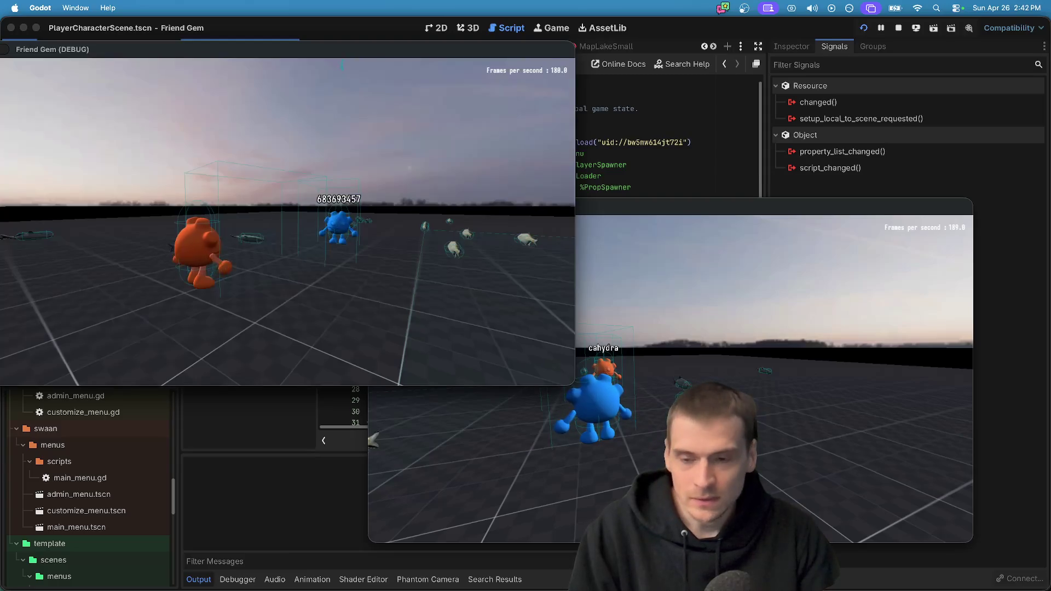
pyautogui.press('super+Tab')
pyautogui.press('Escape')
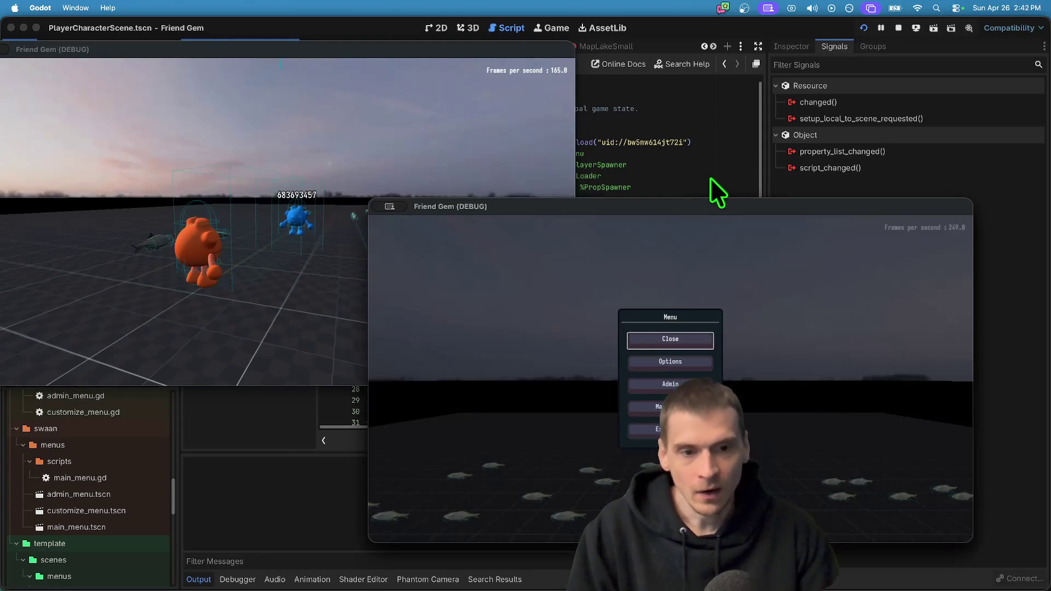
pyautogui.press('Escape')
pyautogui.press('Escape')
# Step: In the second window's admin panel, select example-2 and load it for all players
pyautogui.click(668, 385)
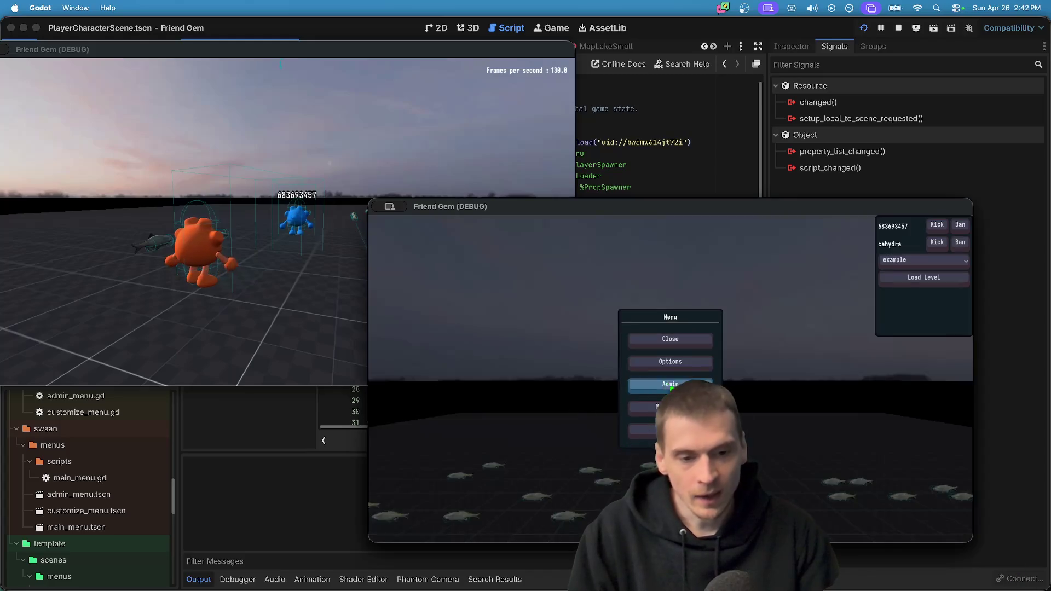
pyautogui.click(926, 294)
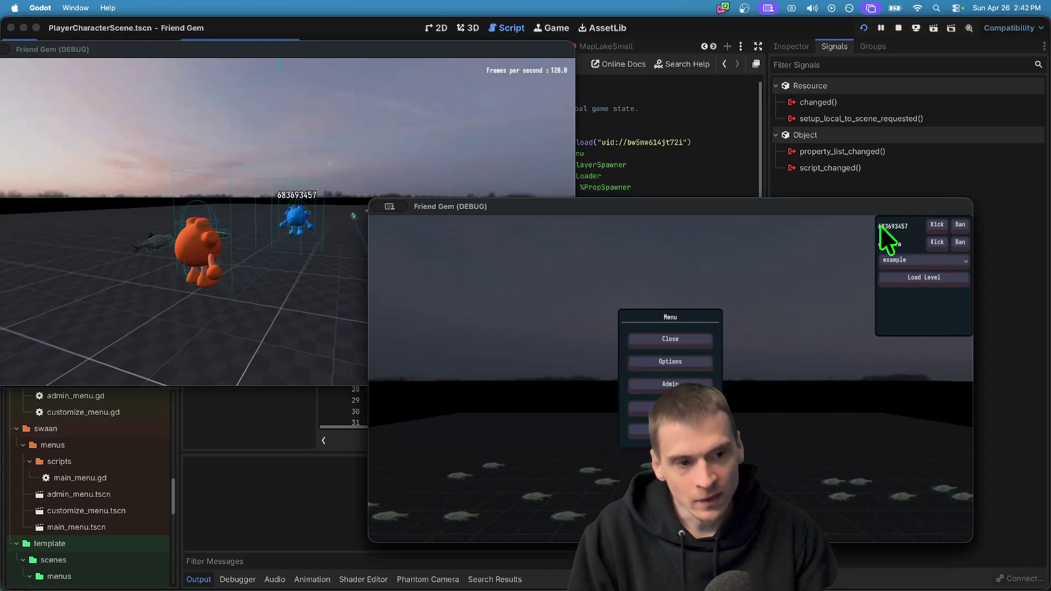
pyautogui.click(924, 256)
pyautogui.click(916, 289)
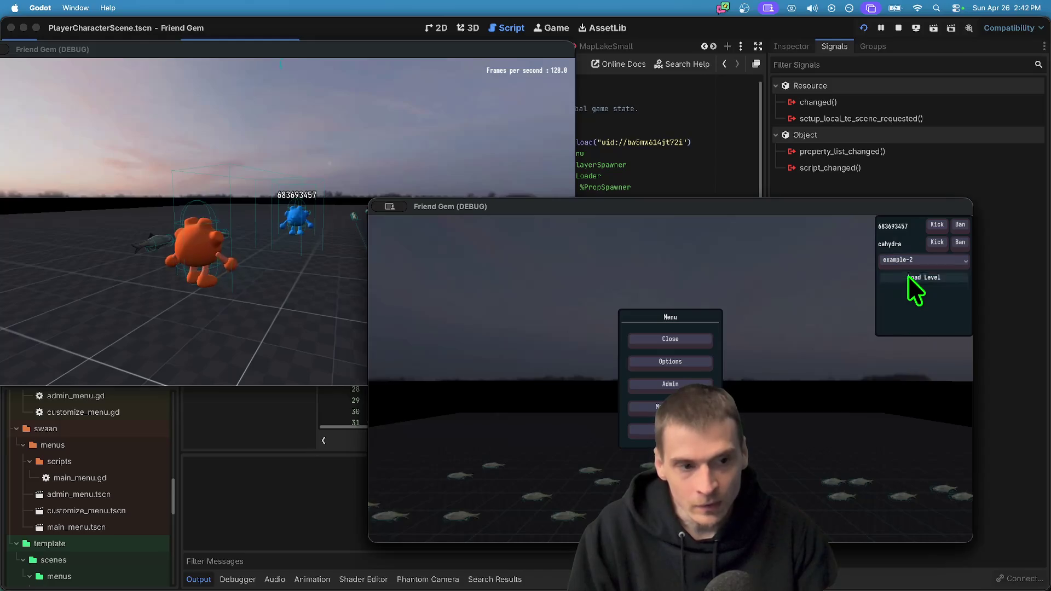
pyautogui.click(908, 276)
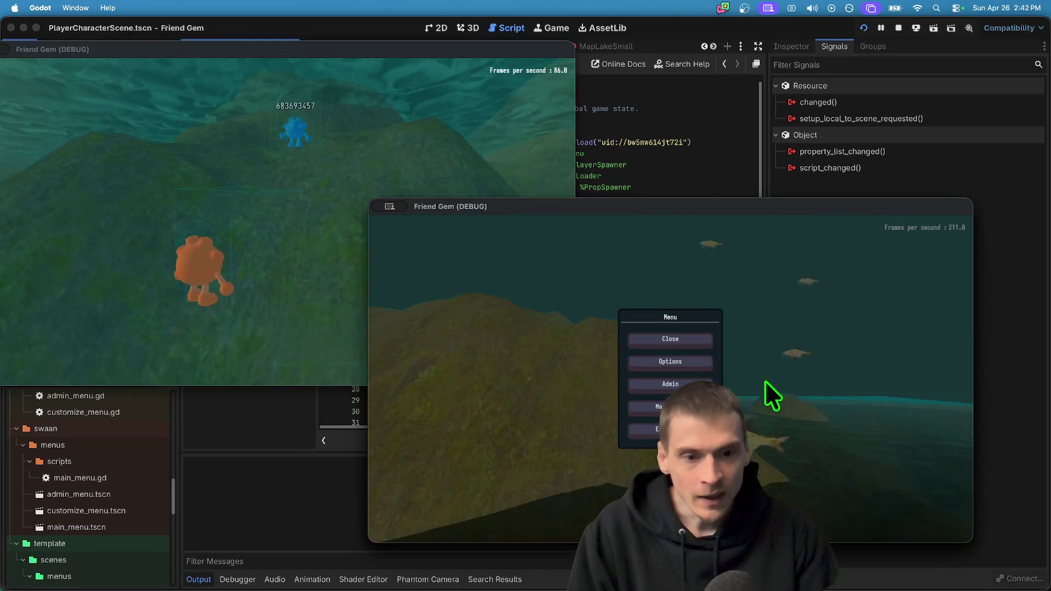
# Step: Walk the orange character around the new underwater level
pyautogui.click(287, 219)
pyautogui.press('w')
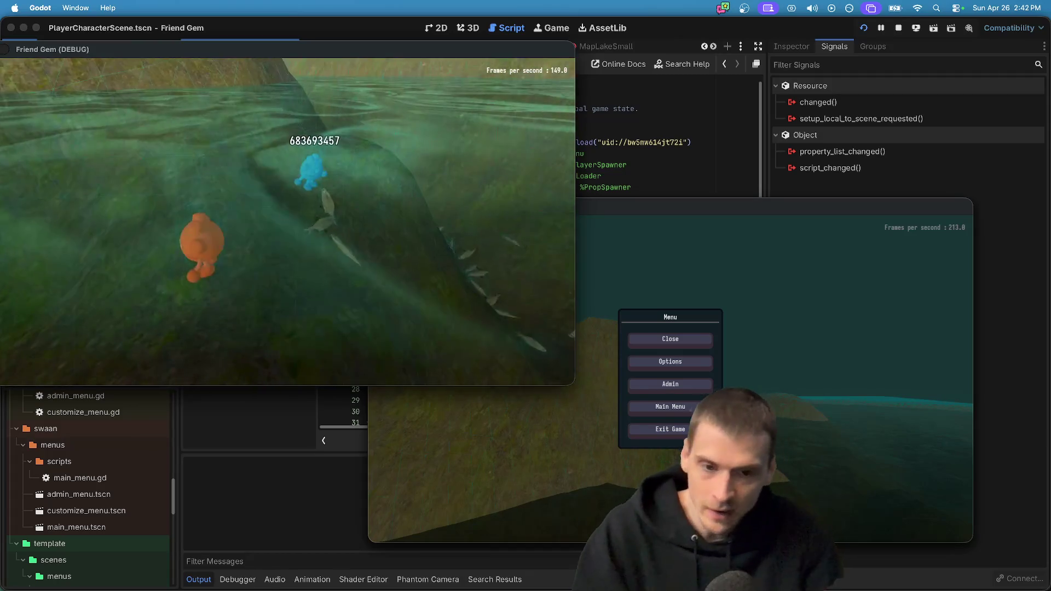
pyautogui.click(508, 350)
pyautogui.press('super+Tab')
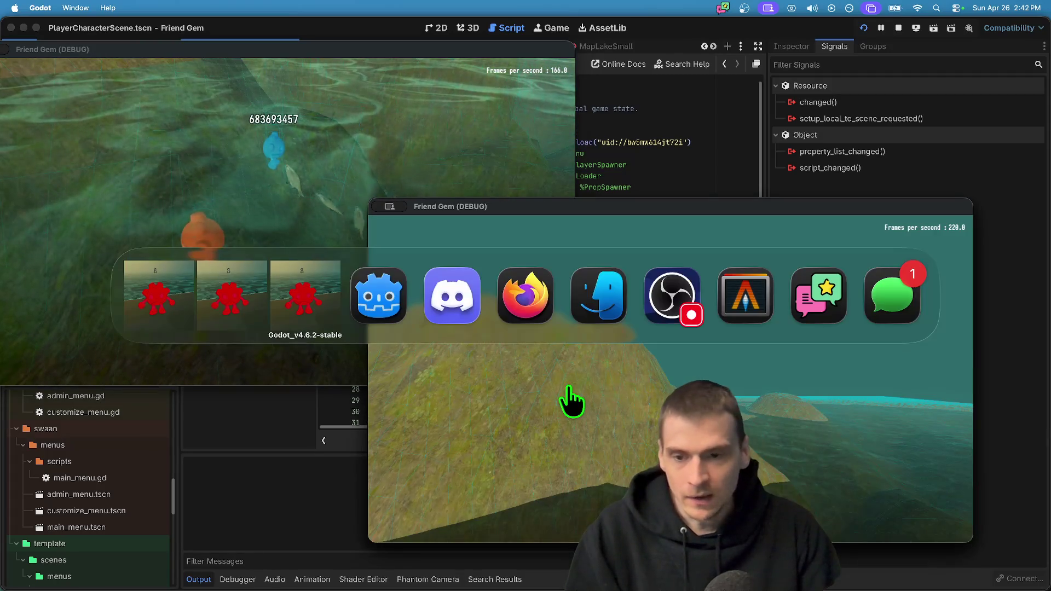
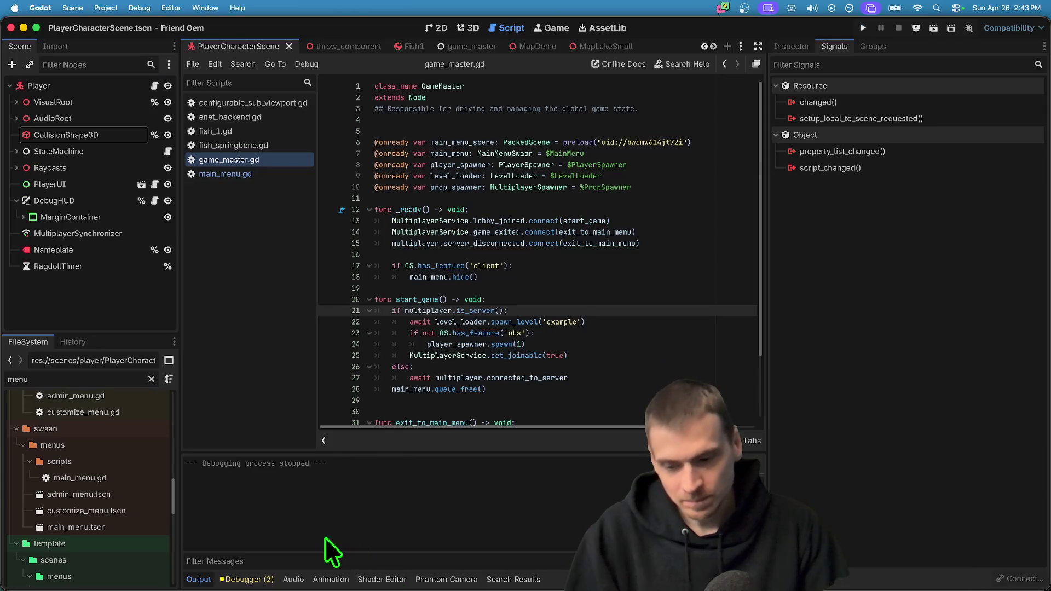
# Step: Follow the player_spawner.gd:37 warning in Debugger Errors to remove_player and select the function name
pyautogui.click(265, 577)
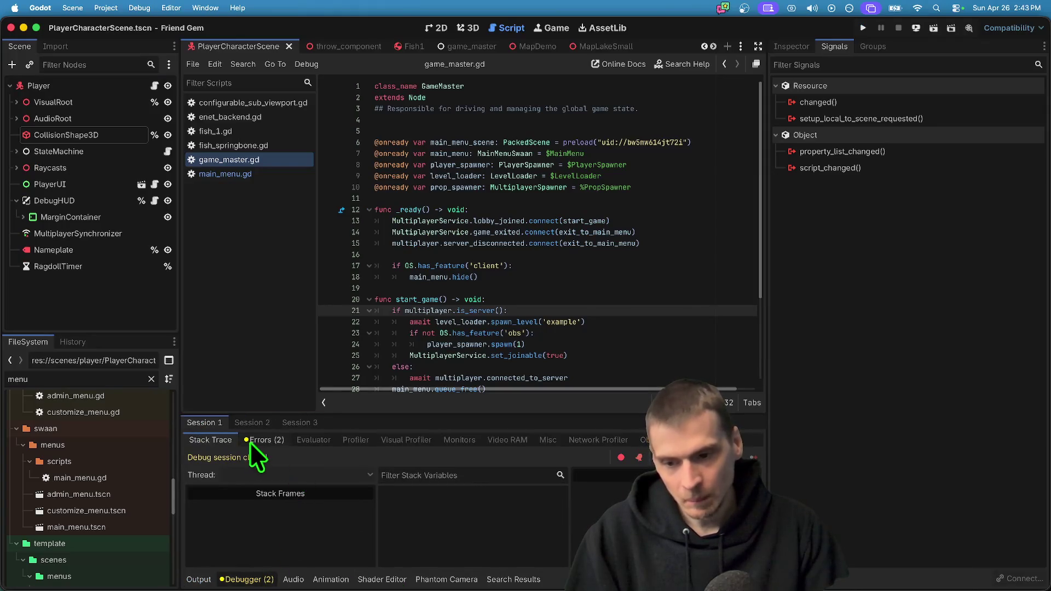
pyautogui.click(249, 443)
pyautogui.click(313, 482)
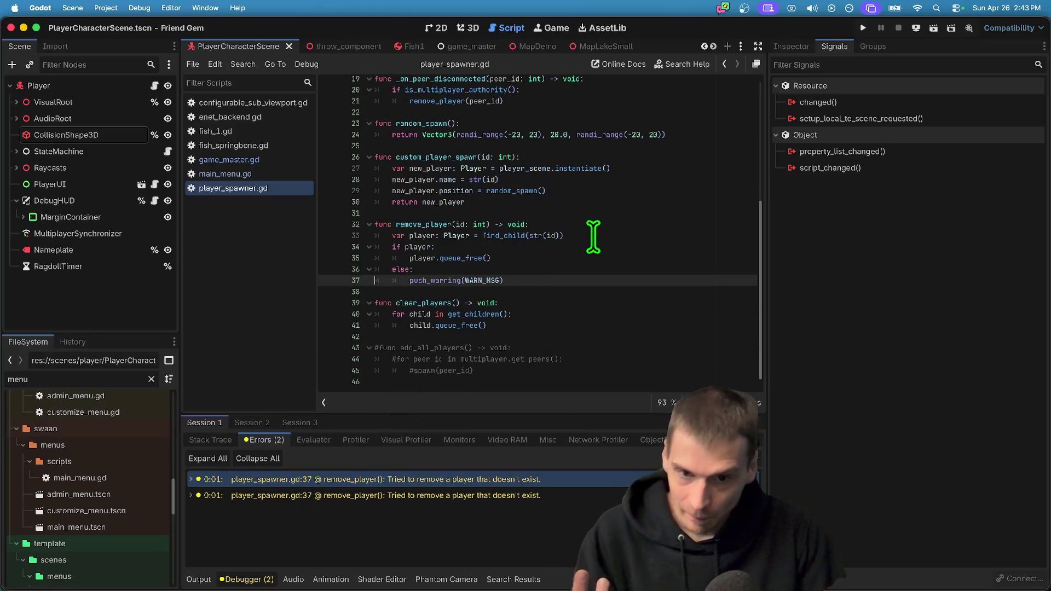
pyautogui.click(402, 236)
pyautogui.doubleClick(427, 226)
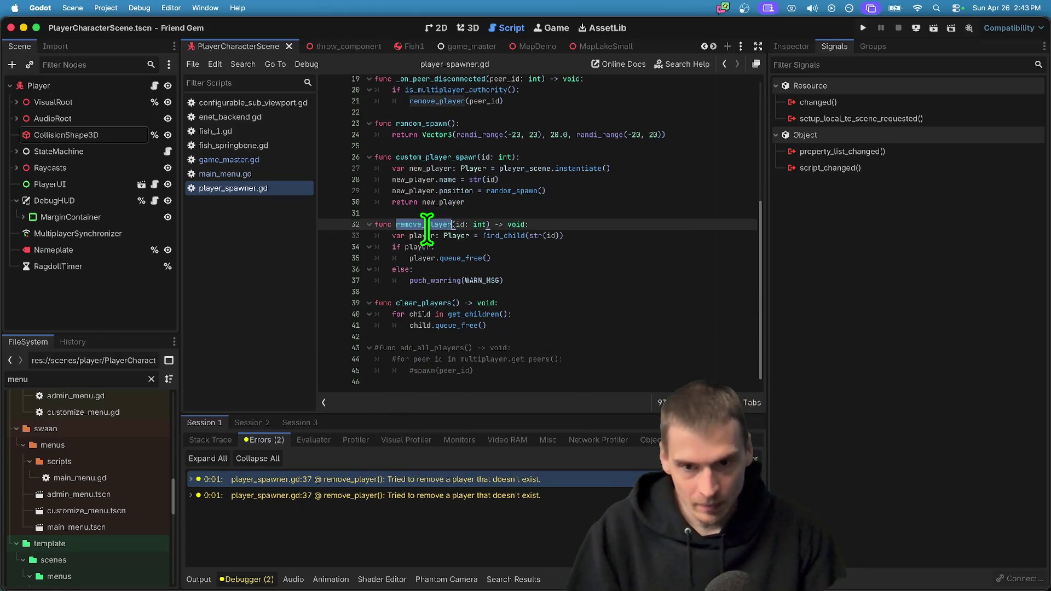
pyautogui.scroll(3, 677, 322)
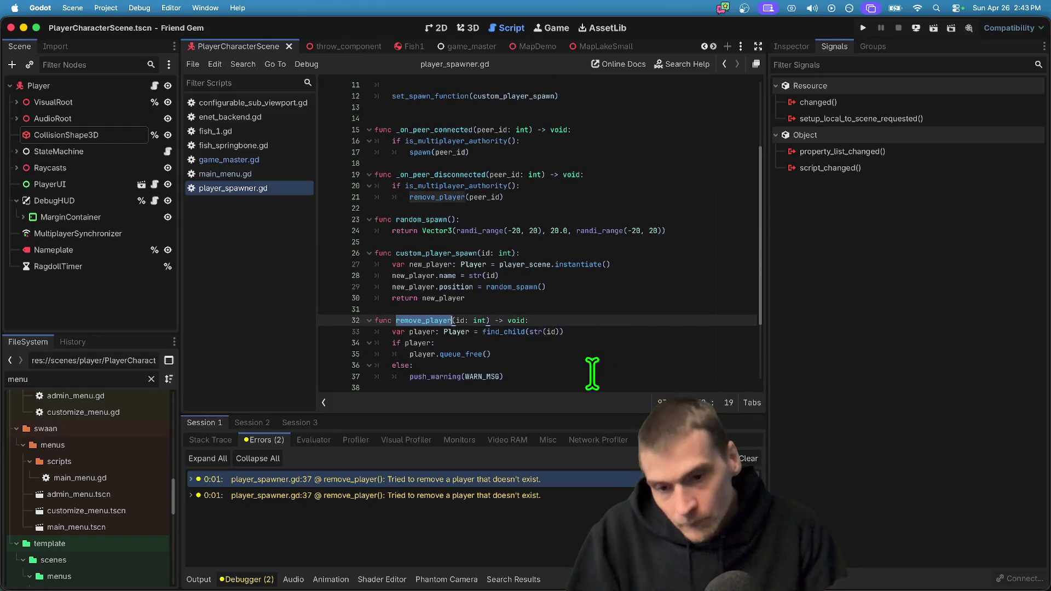
pyautogui.scroll(-2, 593, 373)
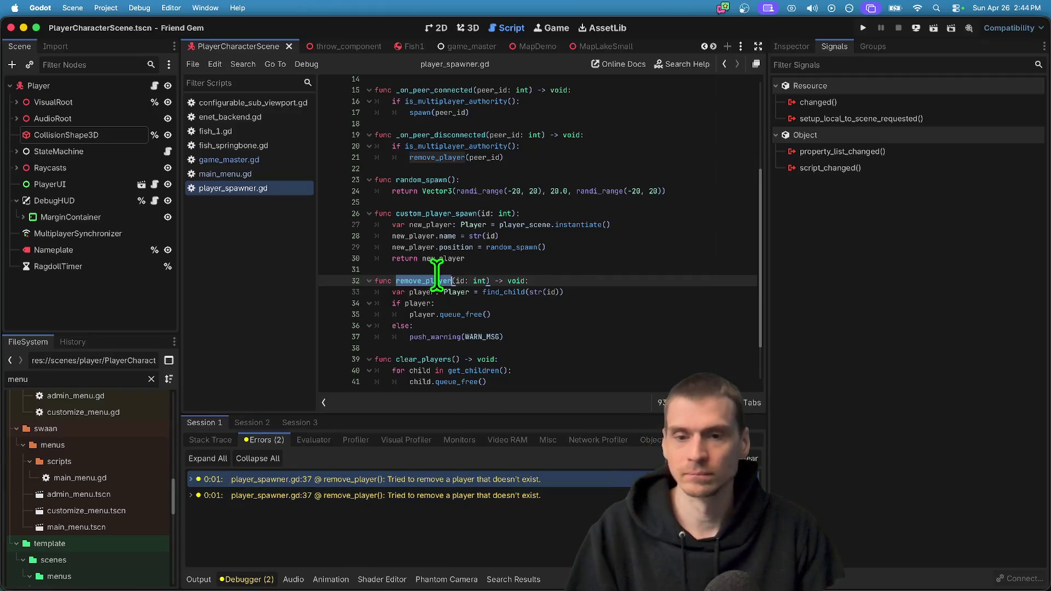
pyautogui.scroll(5, 563, 117)
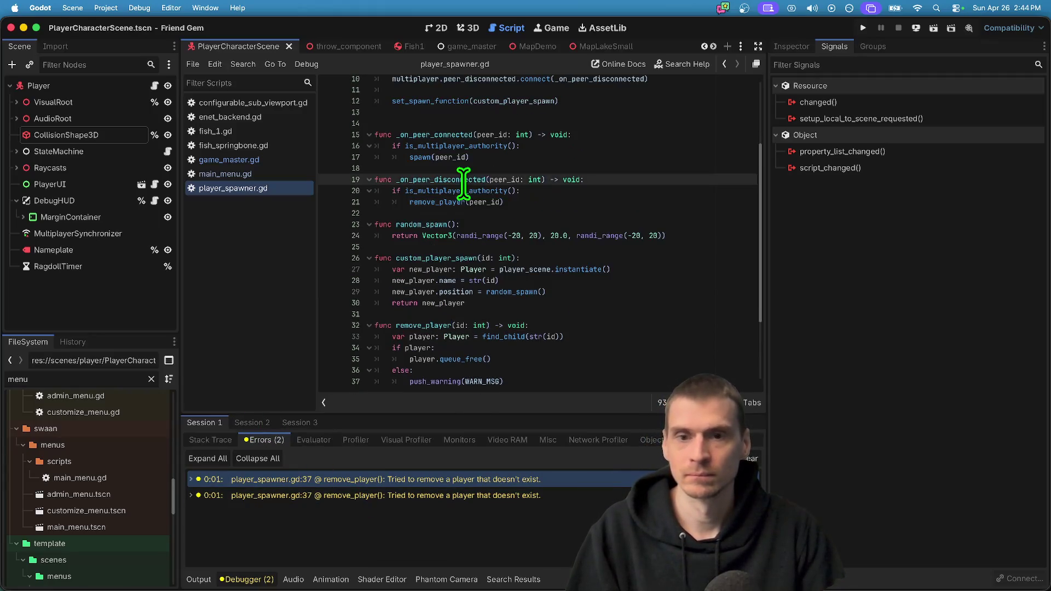
pyautogui.click(676, 219)
# Step: Delete empty line 13, comment out the whole remove_player function, and save player_spawner.gd
pyautogui.press('BackSpace')
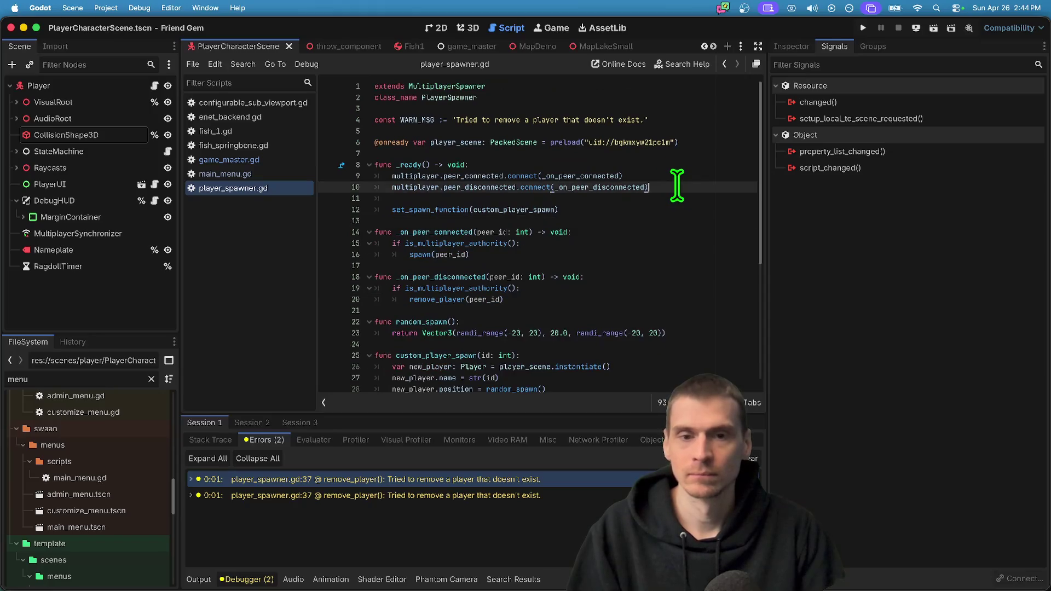
pyautogui.scroll(-4, 678, 201)
pyautogui.moveTo(590, 283); pyautogui.dragTo(323, 228)
pyautogui.press('super+k')
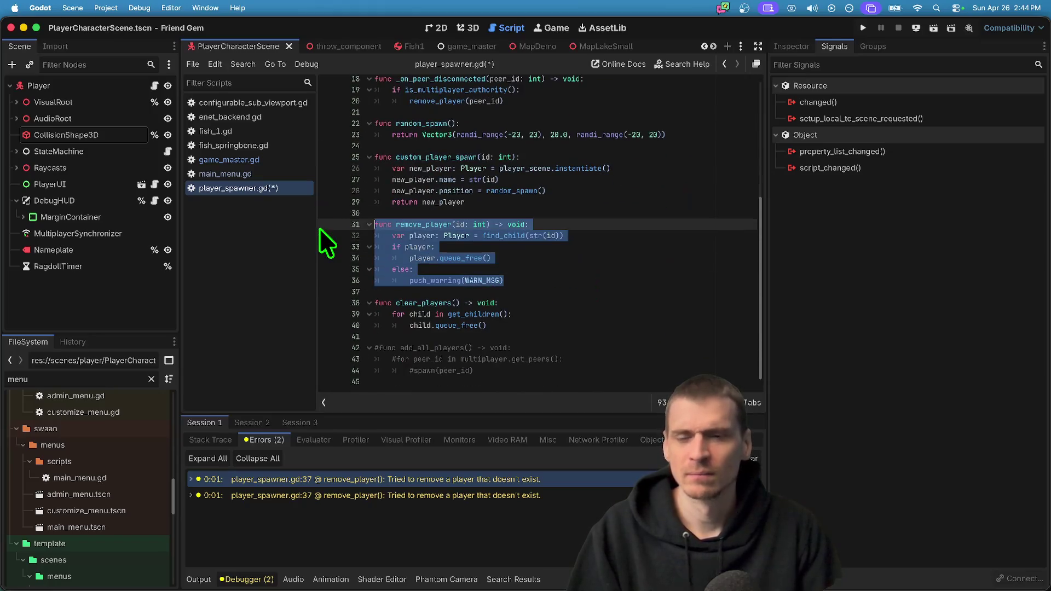
pyautogui.press('super+s')
pyautogui.click(544, 204)
# Step: Test-run the project, stop it, add a 'pass' placeholder line, and run again
pyautogui.press('super+b')
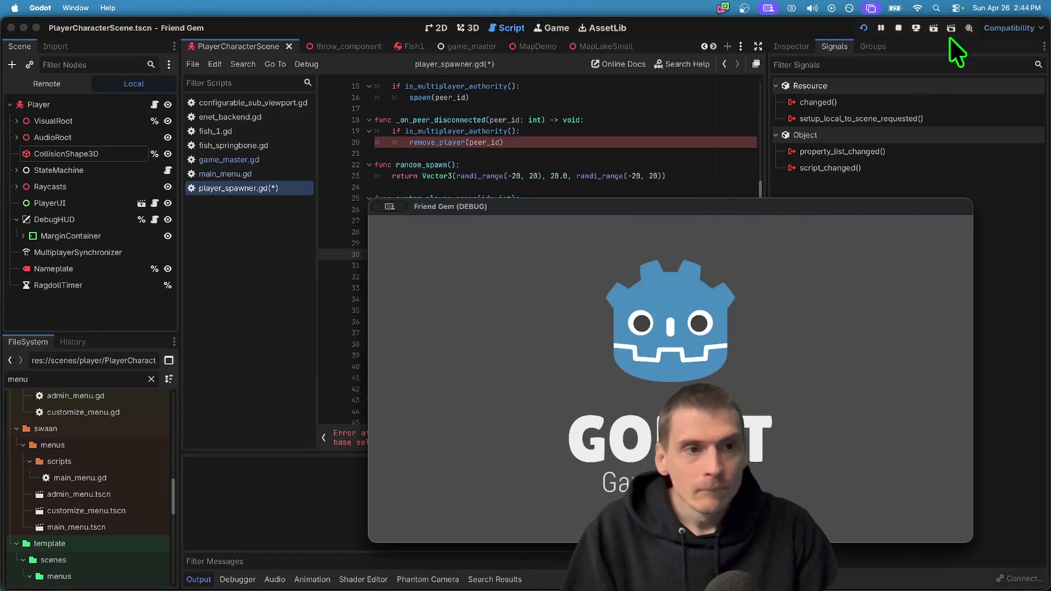
pyautogui.click(898, 28)
pyautogui.click(582, 149)
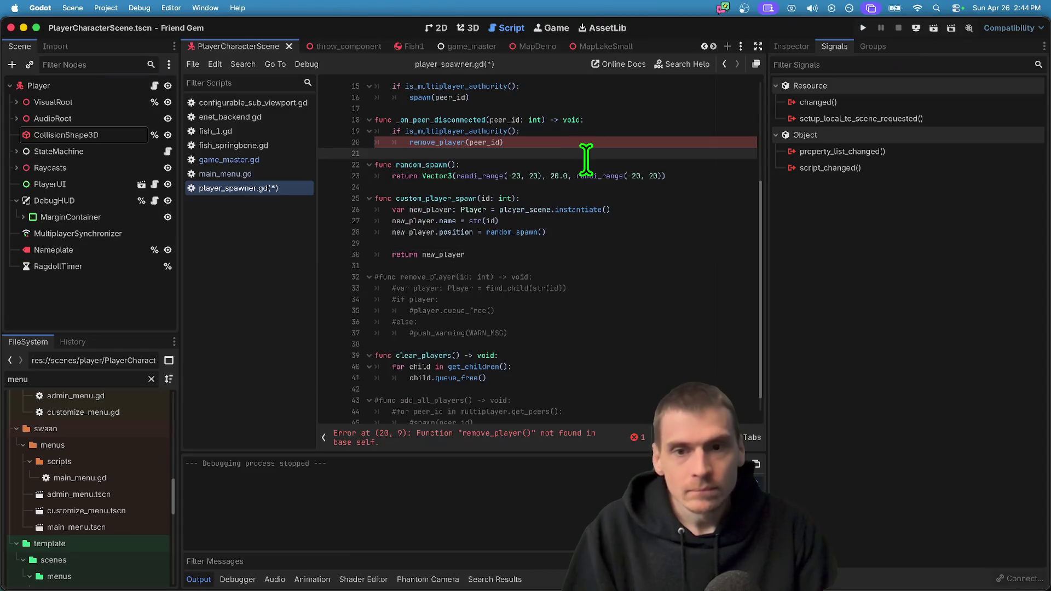
pyautogui.press('Up')
pyautogui.press('super+shift+Return')
pyautogui.write('pass')
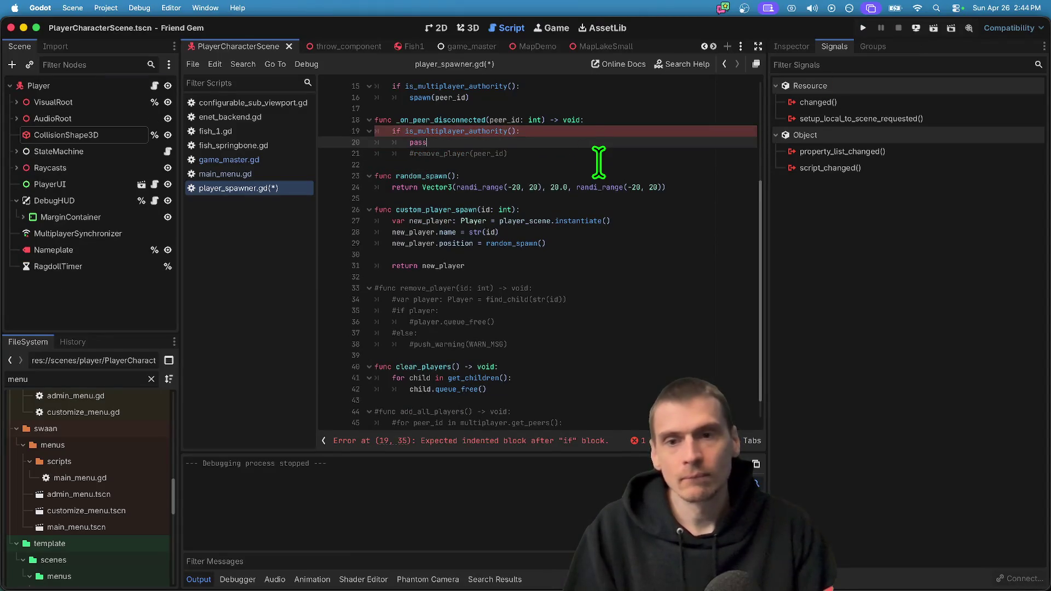
pyautogui.press('super+b')
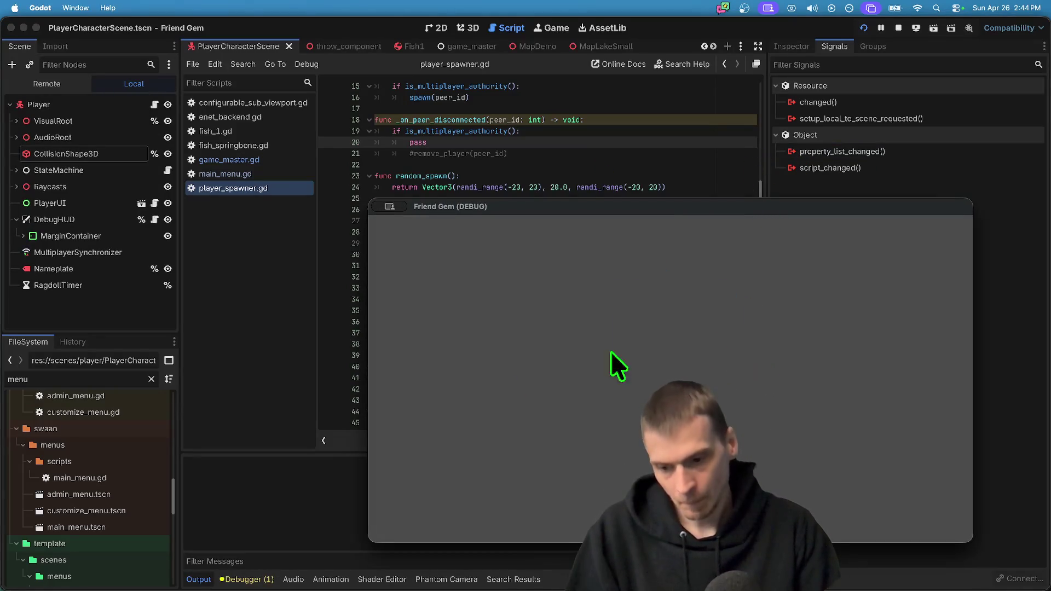
# Step: Quit both game instances via the pause menu, check debugger Sessions 1 and 2, then undo the pass edit
pyautogui.click(254, 488)
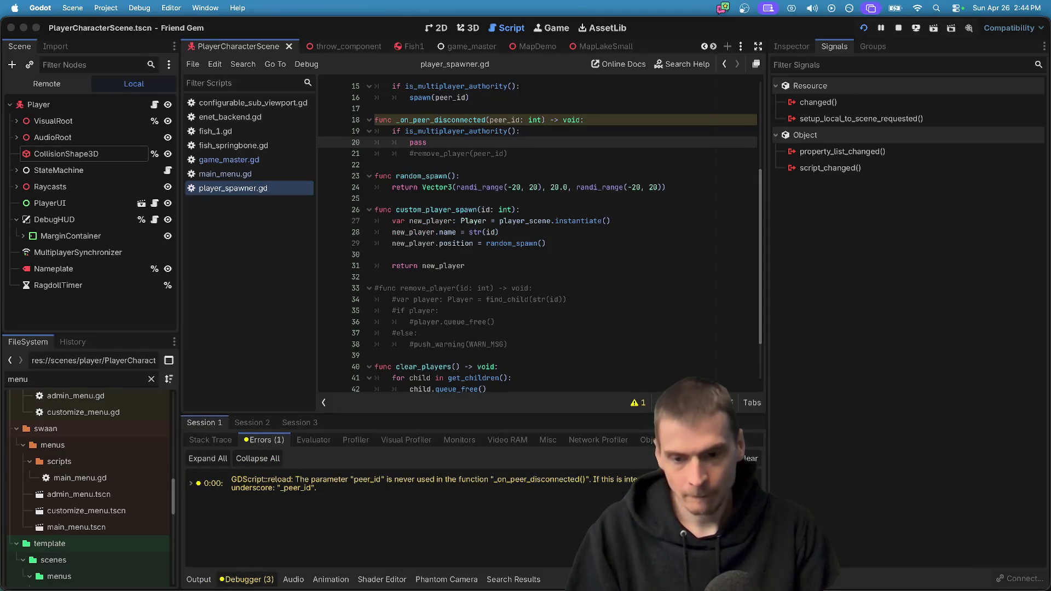
pyautogui.press('super+Tab')
pyautogui.press('Escape')
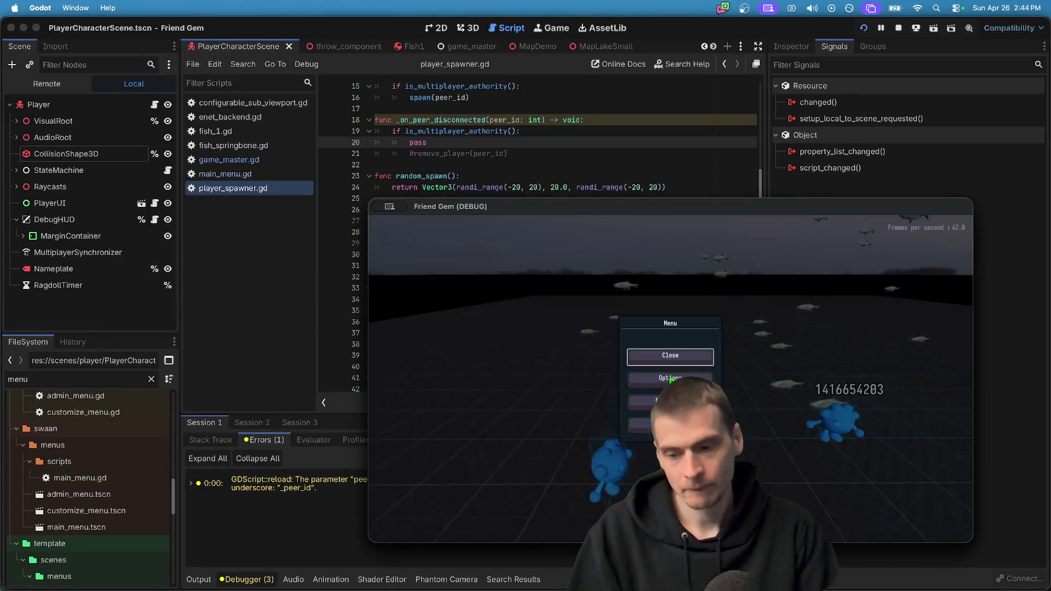
pyautogui.click(670, 424)
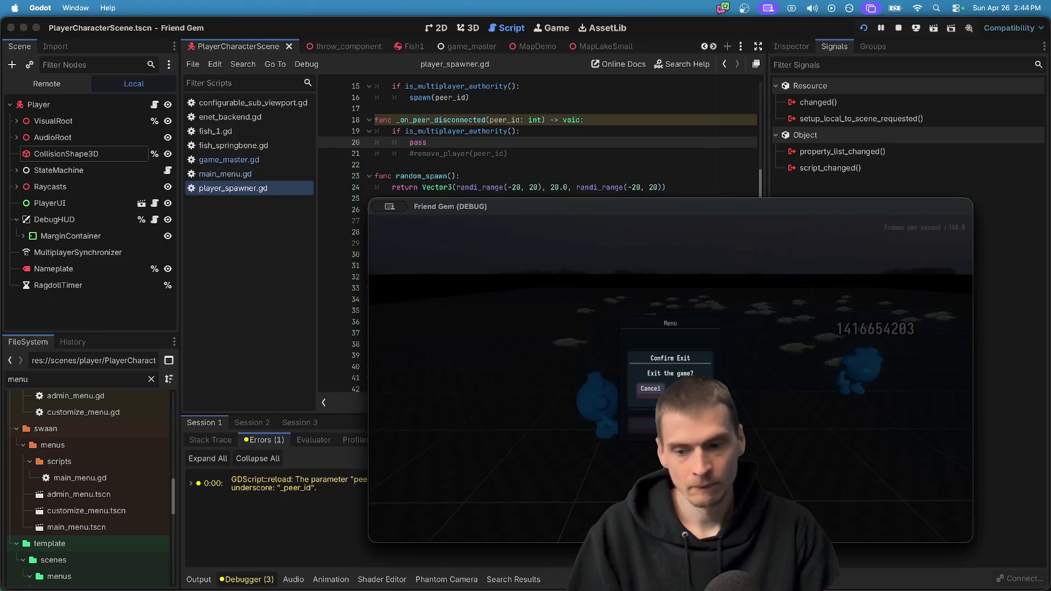
pyautogui.click(689, 388)
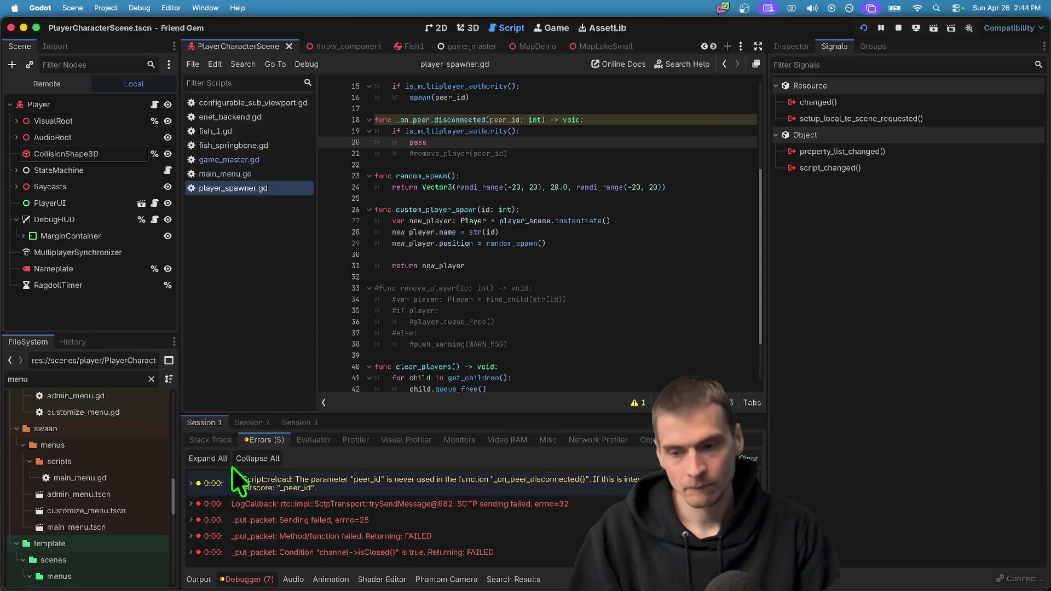
pyautogui.click(253, 422)
pyautogui.click(204, 425)
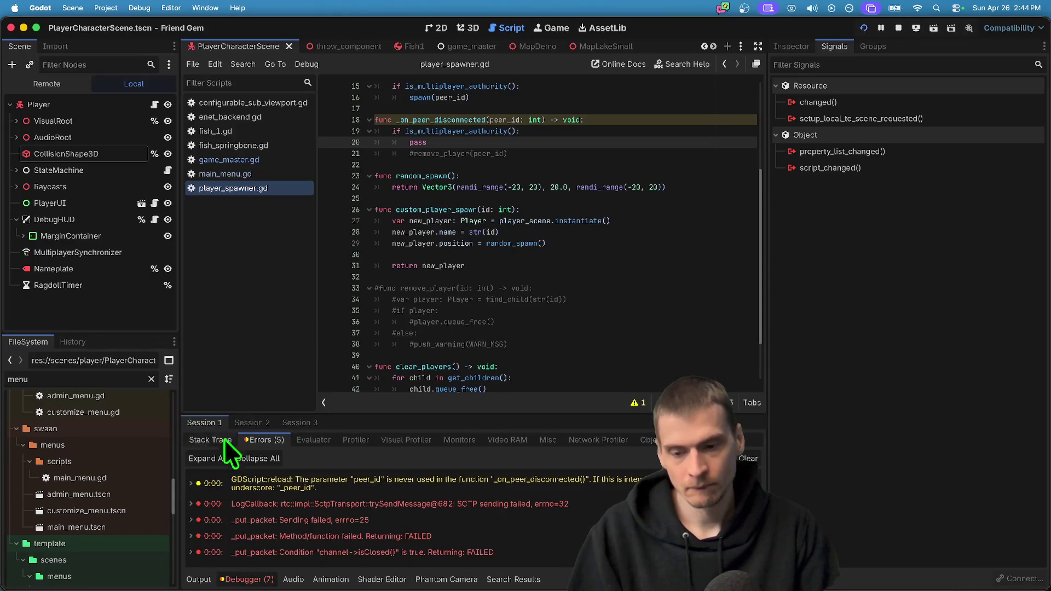
pyautogui.press('super+Tab')
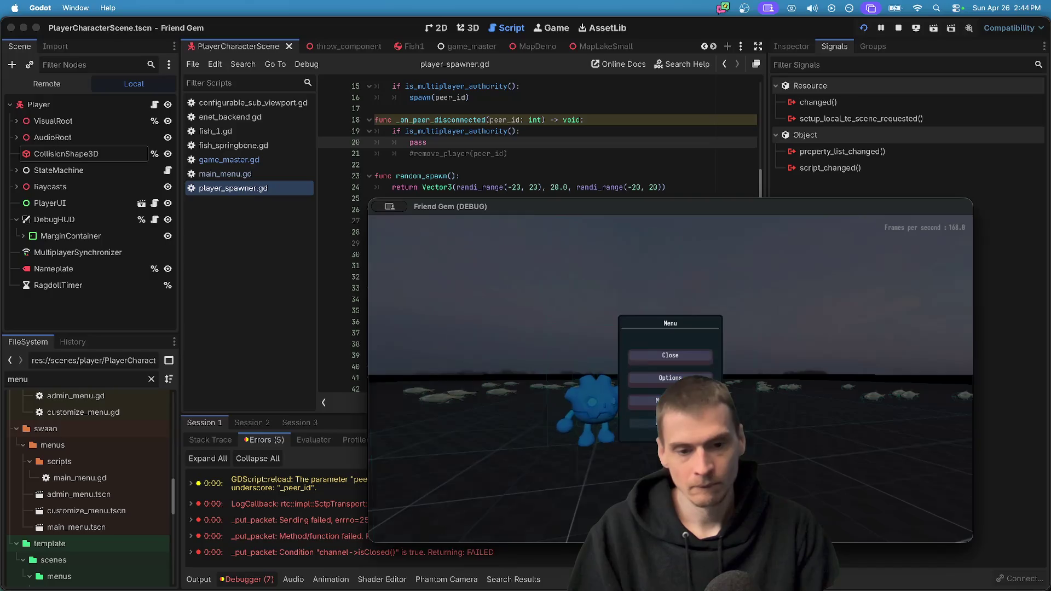
pyautogui.click(670, 423)
pyautogui.click(677, 384)
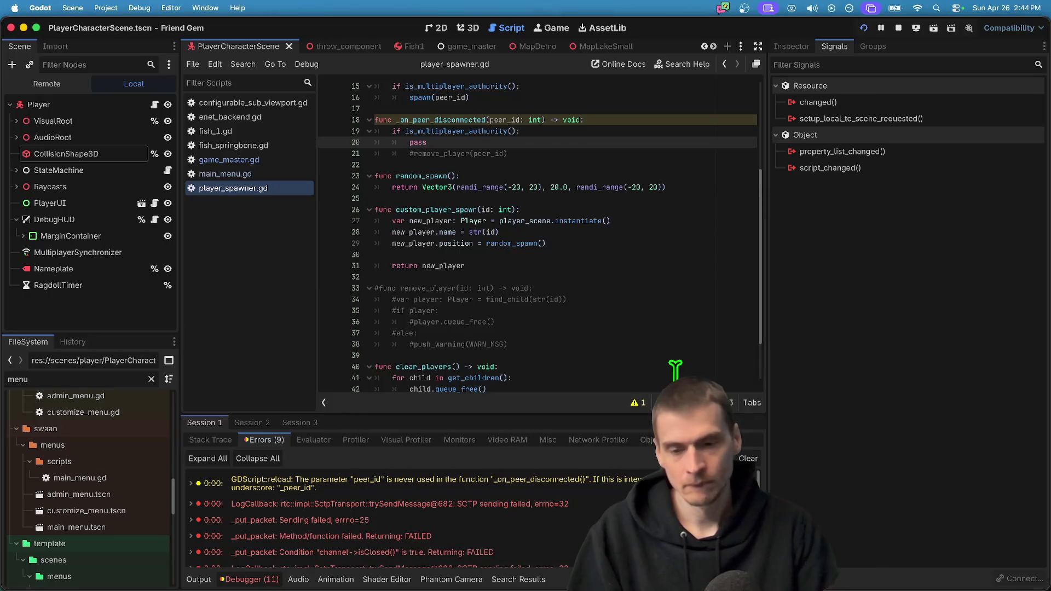
pyautogui.press('super+z')
pyautogui.press('super+z')
pyautogui.press('super+z')
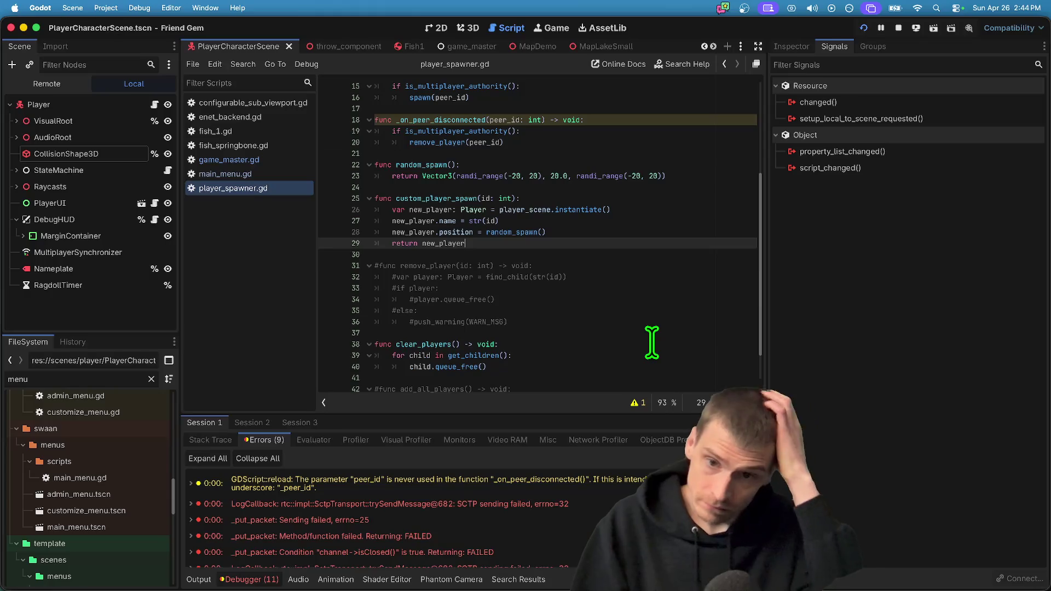
# Step: Undo to restore the active remove_player function, then test-run and stop the game
pyautogui.press('super+z')
pyautogui.press('super+z')
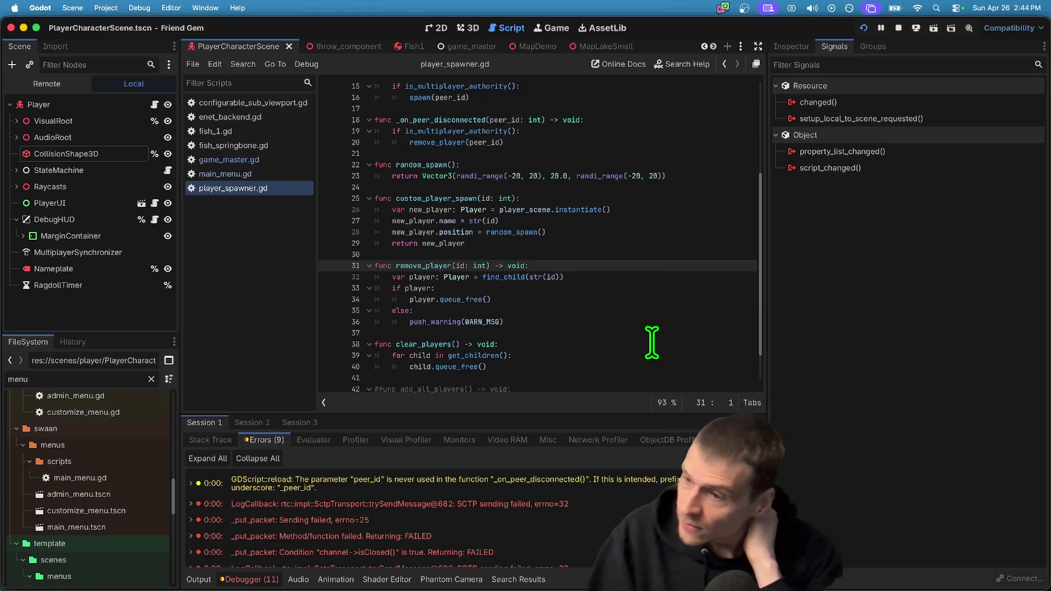
pyautogui.press('super+b')
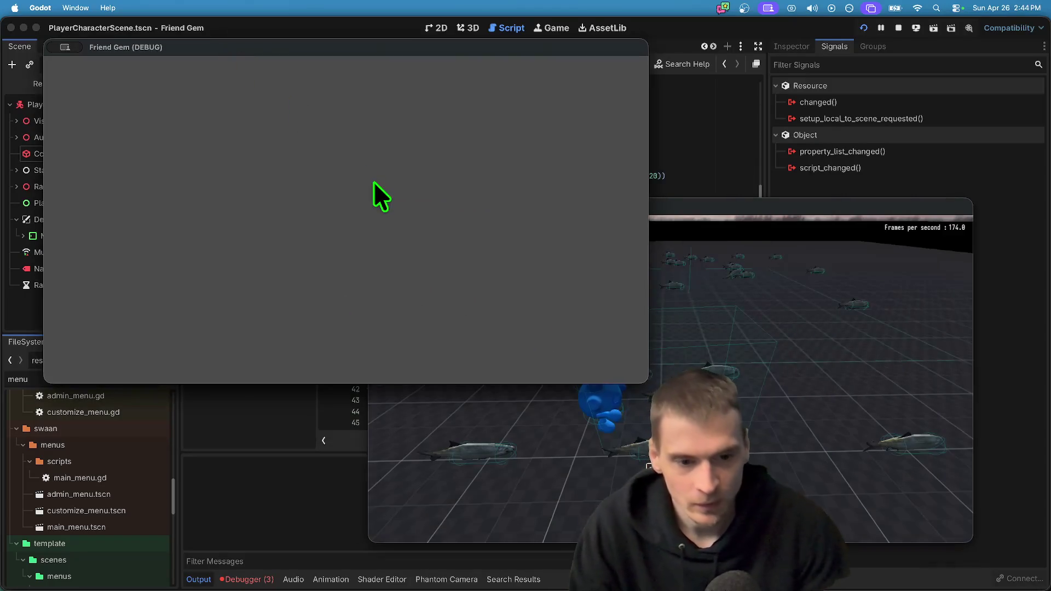
pyautogui.click(383, 219)
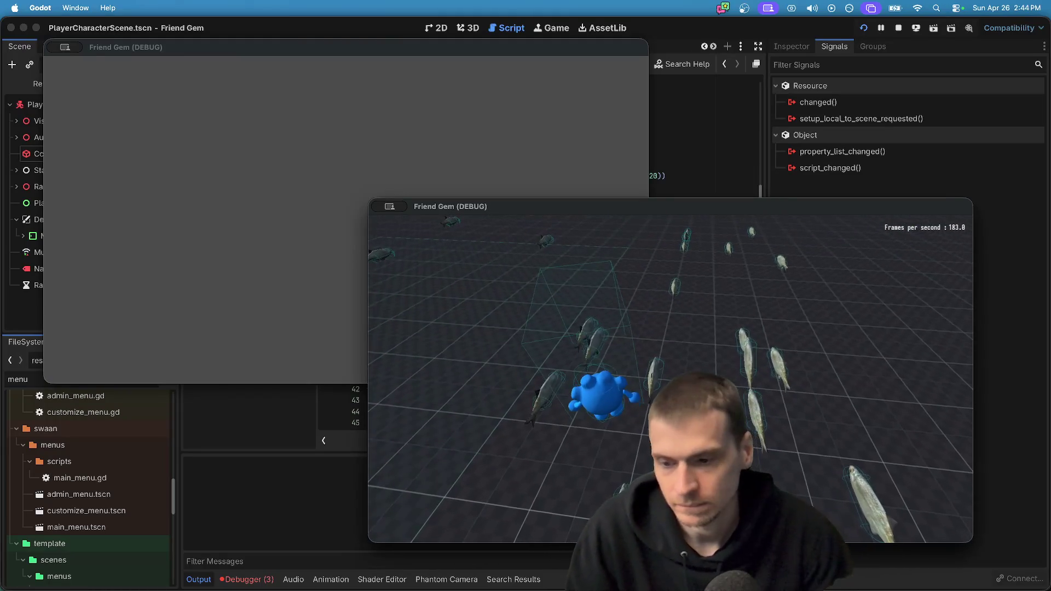
pyautogui.press('super+Tab')
pyautogui.click(899, 28)
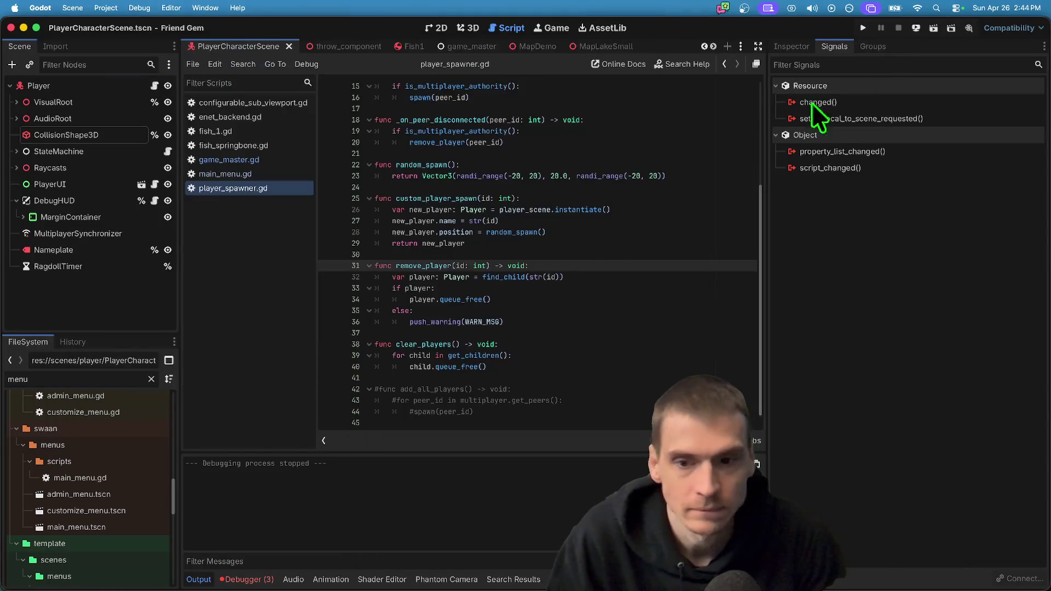
# Step: Restore empty line 13, save and run once more, stop, then open the AssetLib workspace
pyautogui.scroll(1, 606, 282)
pyautogui.hotkey('ctrl', 'z')
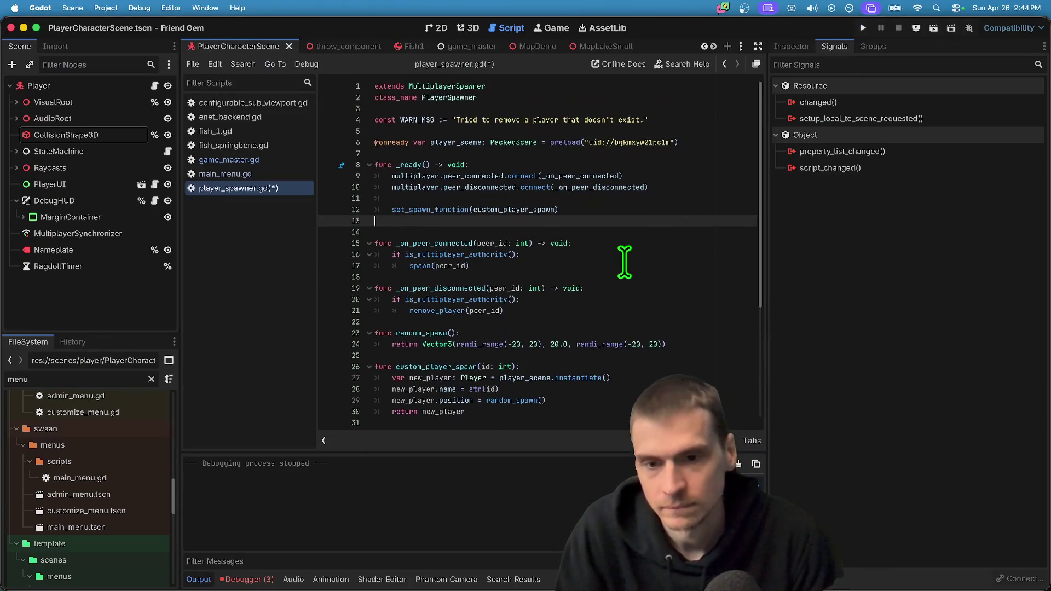
pyautogui.press('super+b')
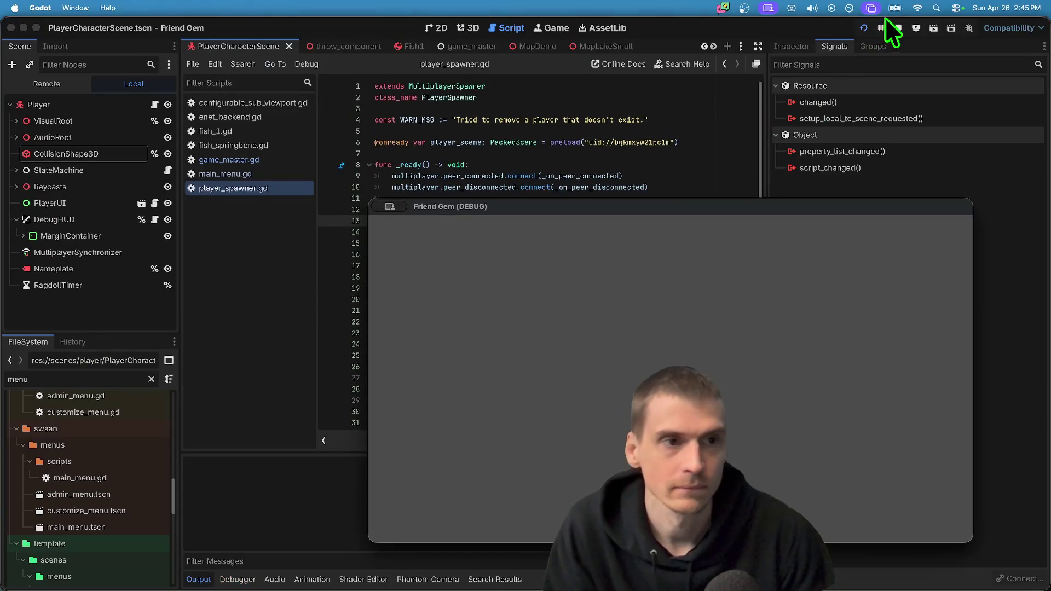
pyautogui.click(897, 27)
pyautogui.click(582, 210)
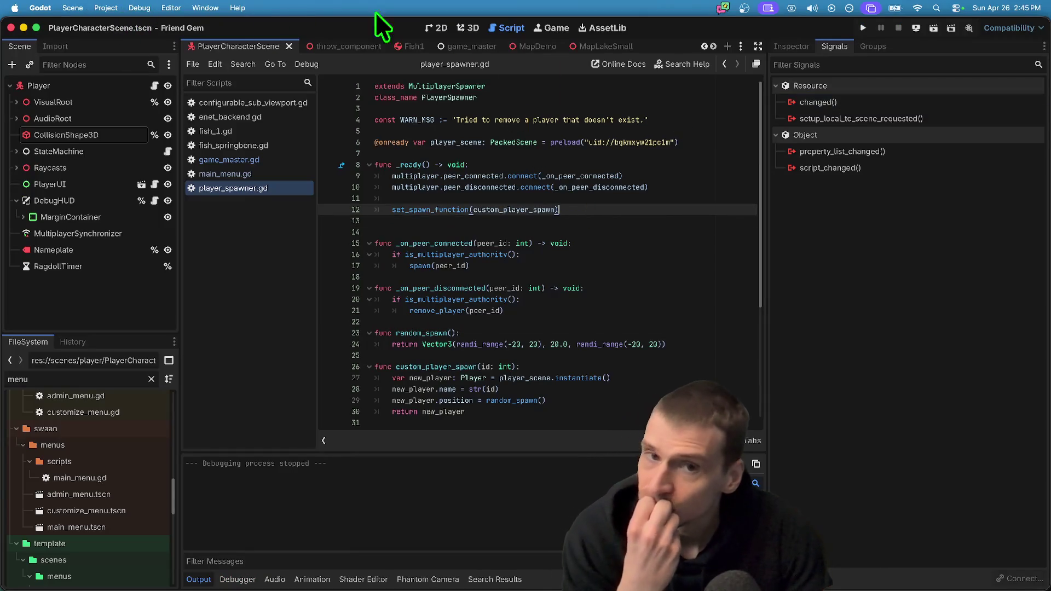
pyautogui.click(588, 24)
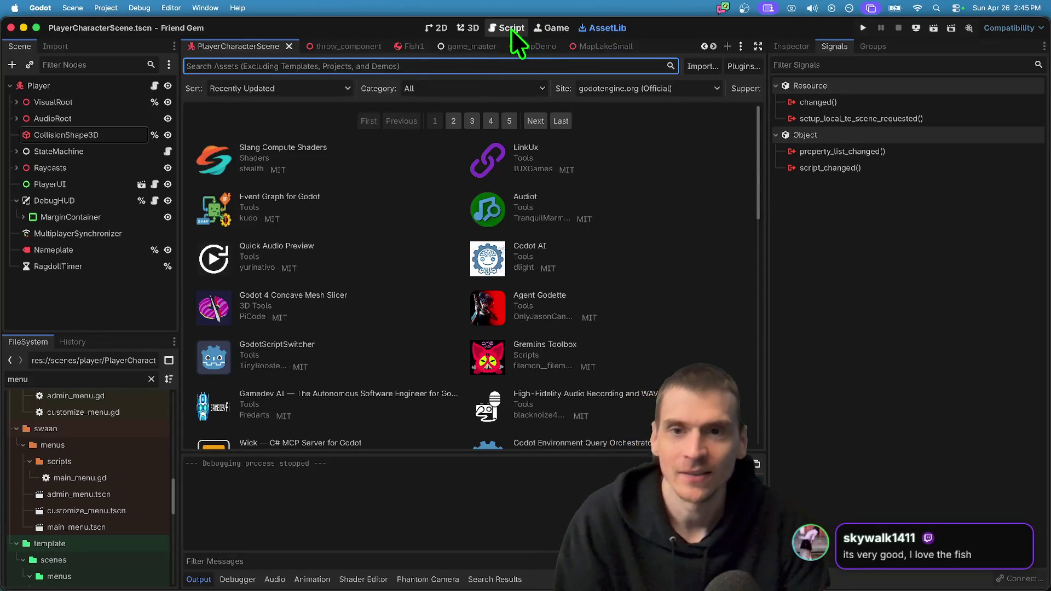
# Step: Run both game instances, drop and pick up an item, walk the second player over, then quit both
pyautogui.click(460, 66)
pyautogui.write('t')
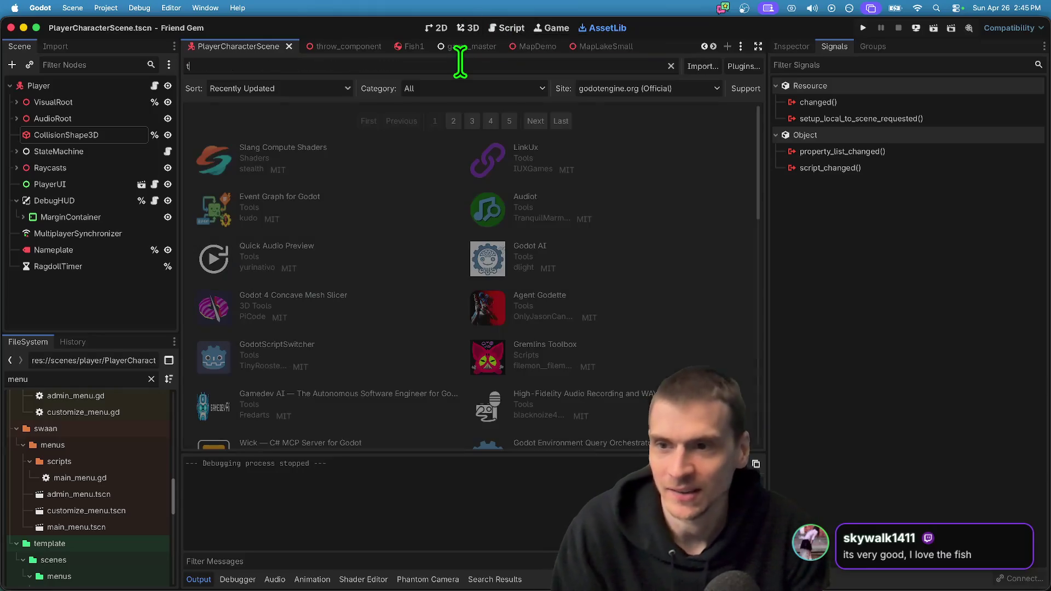
pyautogui.press('super+b')
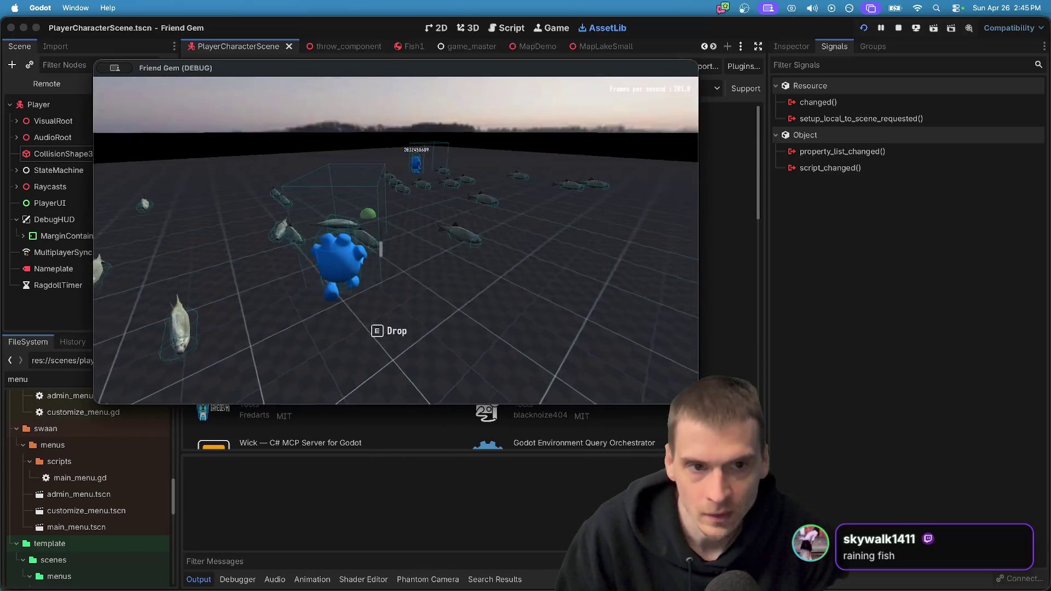
pyautogui.press('e')
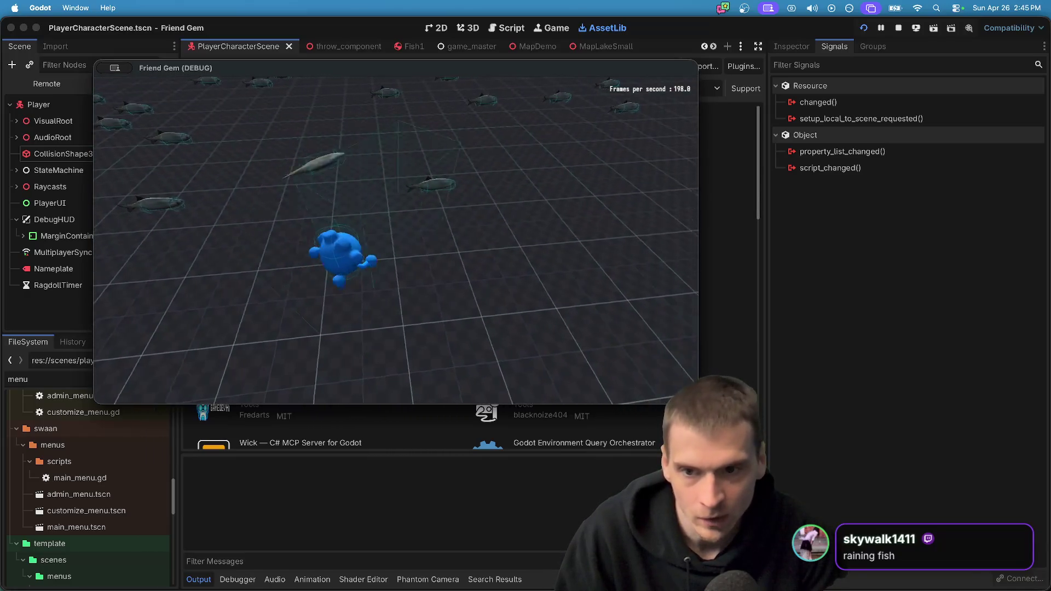
pyautogui.press('e')
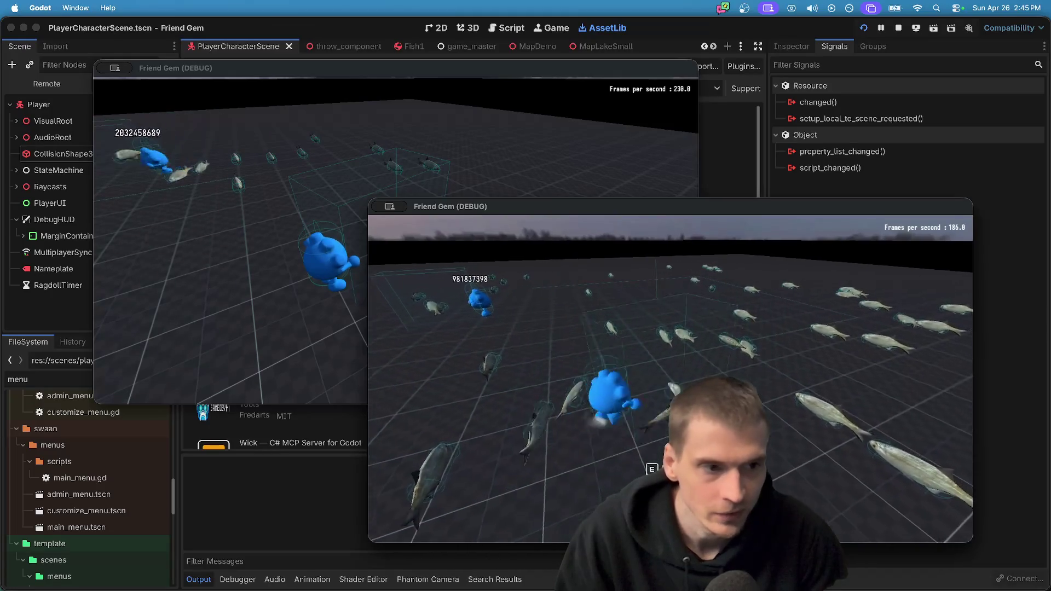
pyautogui.press('w')
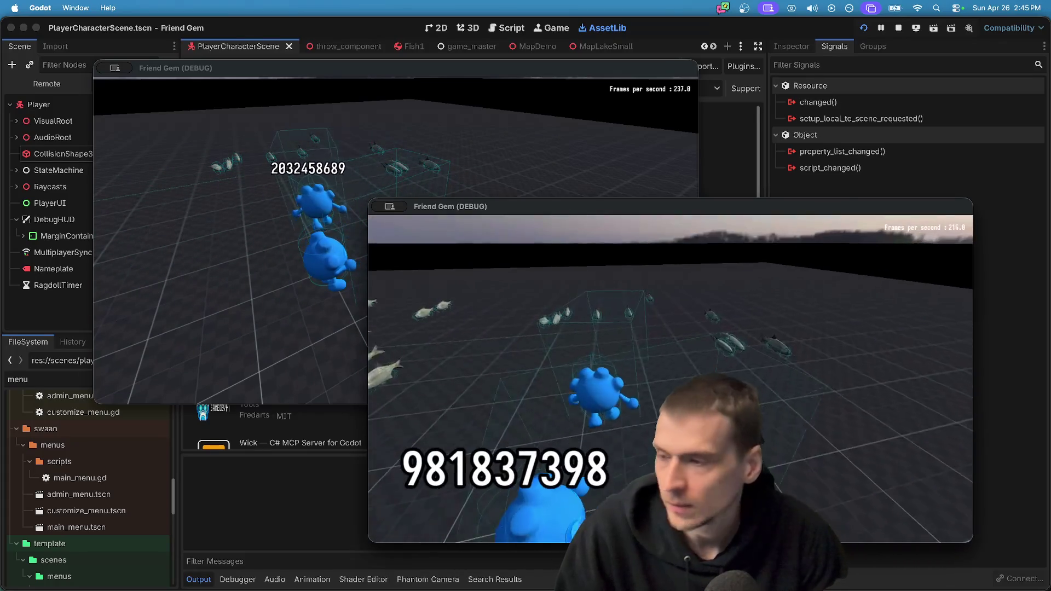
pyautogui.press('super+q')
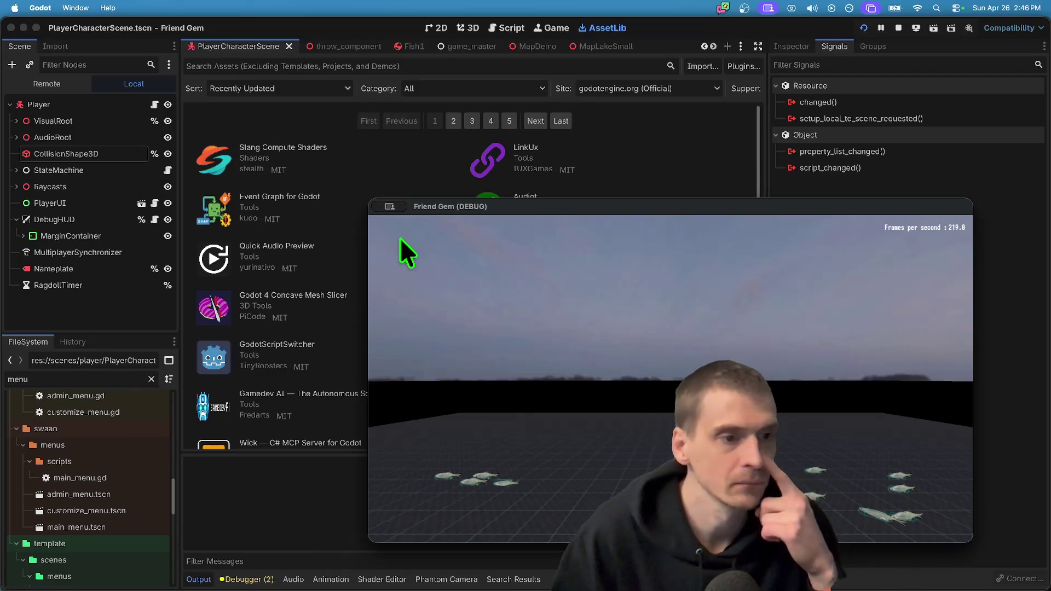
pyautogui.press('super+q')
# Step: In MapDemo's 3D view, select Camera3D and reset its Position and Rotation to zero
pyautogui.click(536, 46)
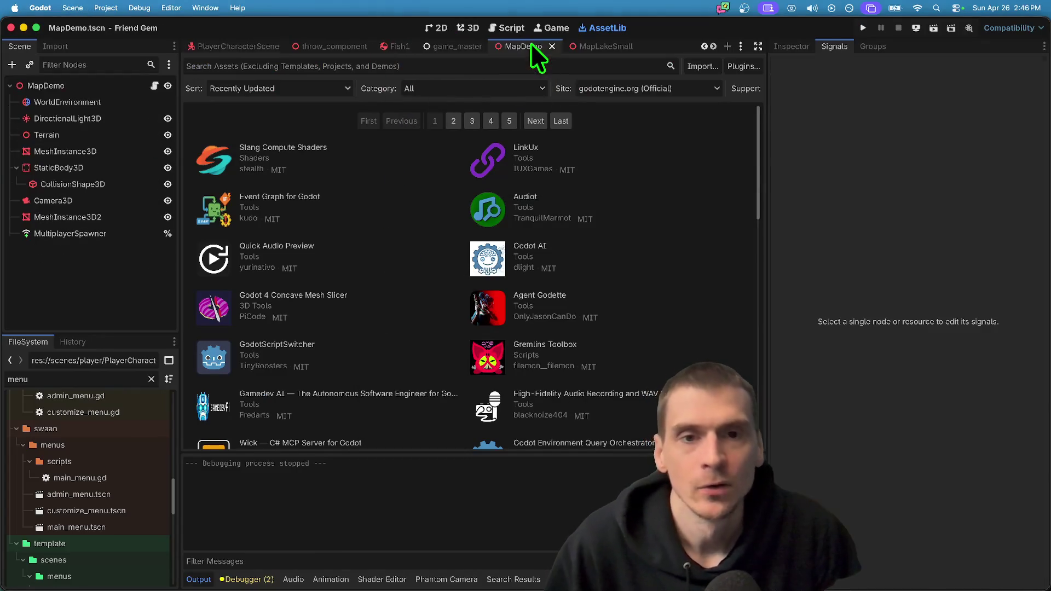
pyautogui.click(468, 28)
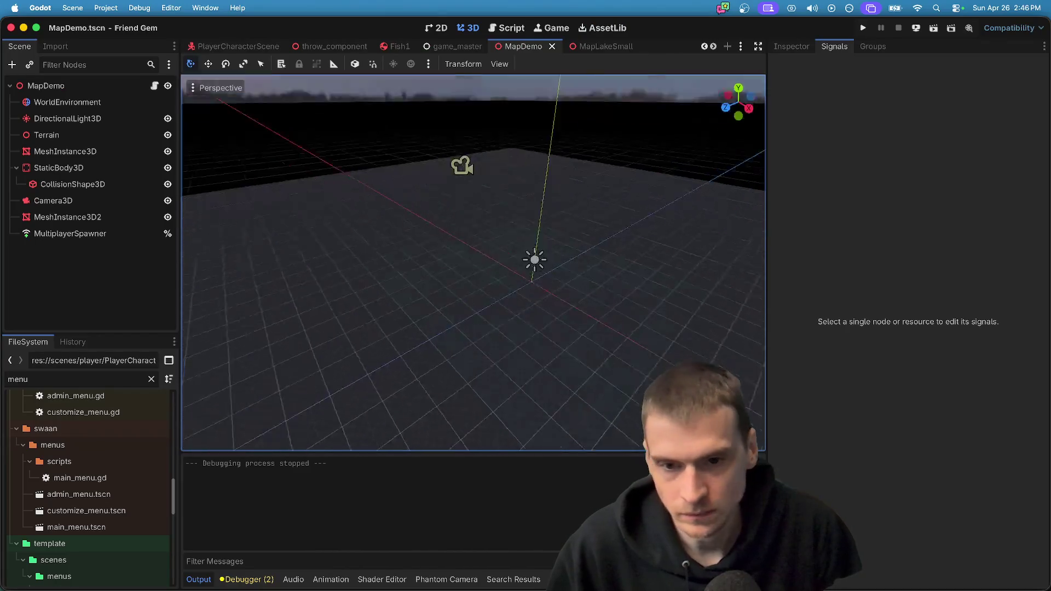
pyautogui.click(95, 199)
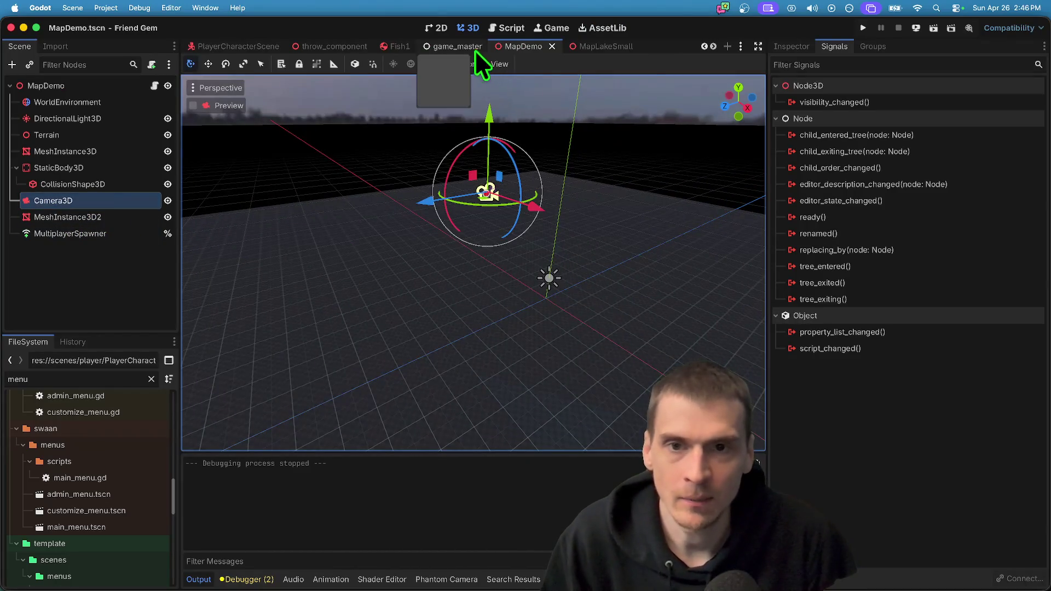
pyautogui.moveTo(492, 219); pyautogui.dragTo(609, 302)
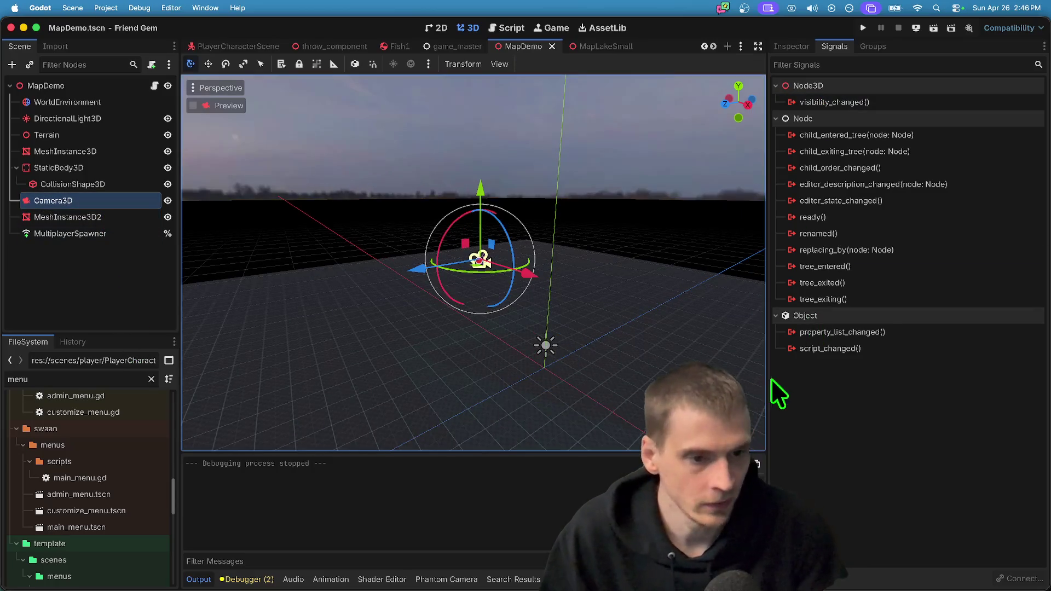
pyautogui.click(791, 46)
pyautogui.moveTo(592, 310); pyautogui.dragTo(700, 351)
pyautogui.scroll(-5, 968, 440)
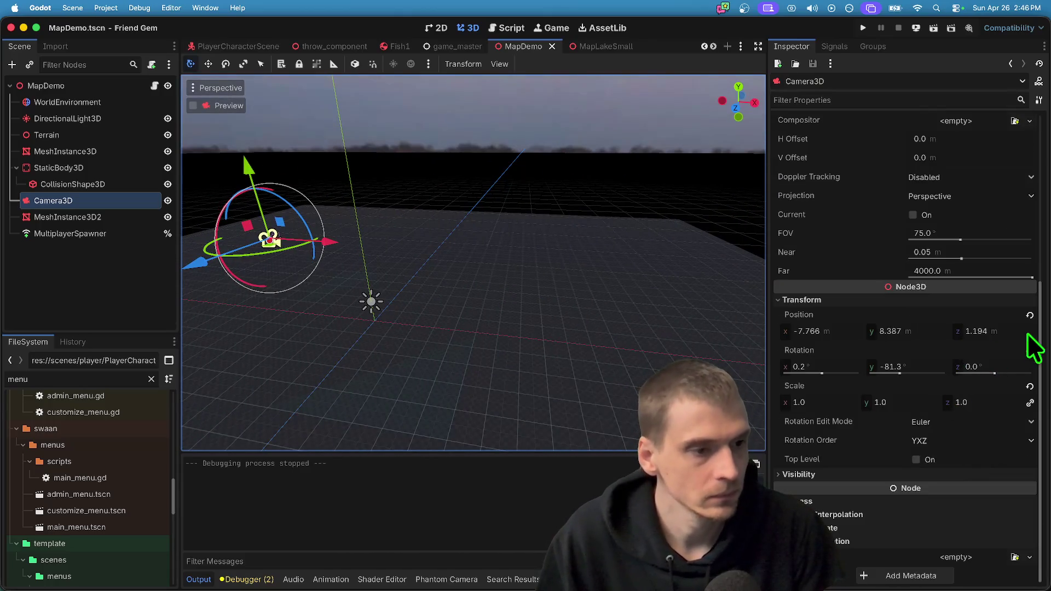
pyautogui.click(1030, 314)
pyautogui.click(1030, 350)
pyautogui.press('f')
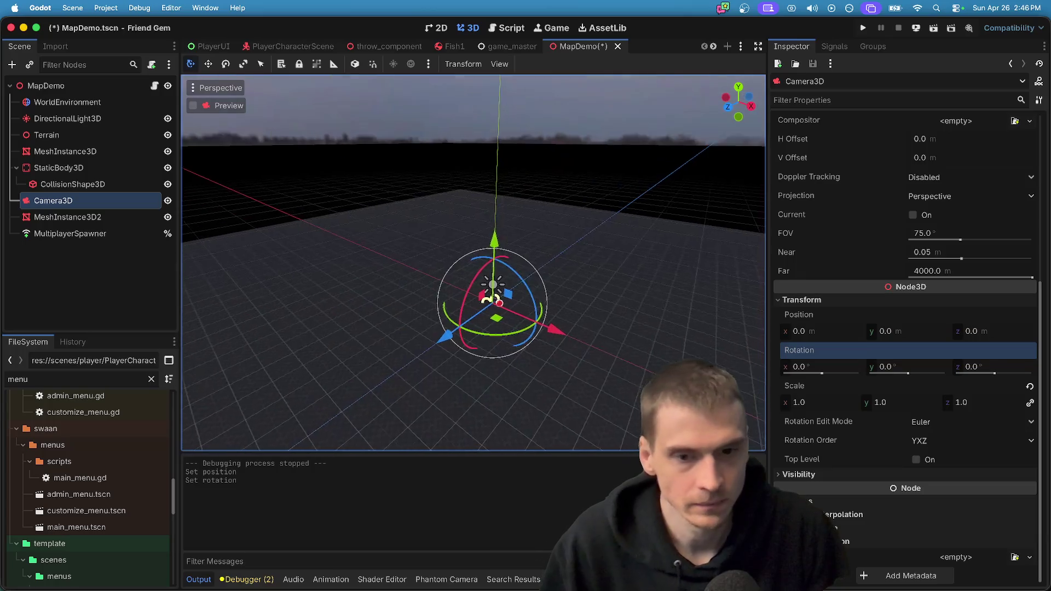
pyautogui.scroll(5, 922, 293)
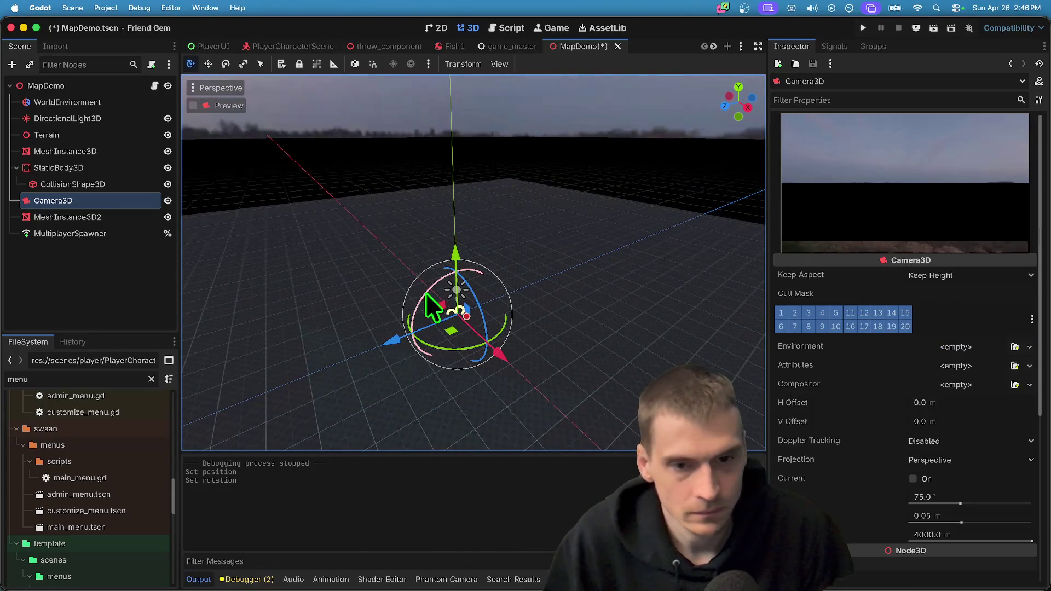
# Step: Raise the camera, move it back, tilt it about 14°, lower it about 2.8 units, then save and run
pyautogui.moveTo(458, 248)
pyautogui.mouseDown()
pyautogui.moveTo(464, 163)
pyautogui.moveTo(461, 177)
pyautogui.mouseUp()
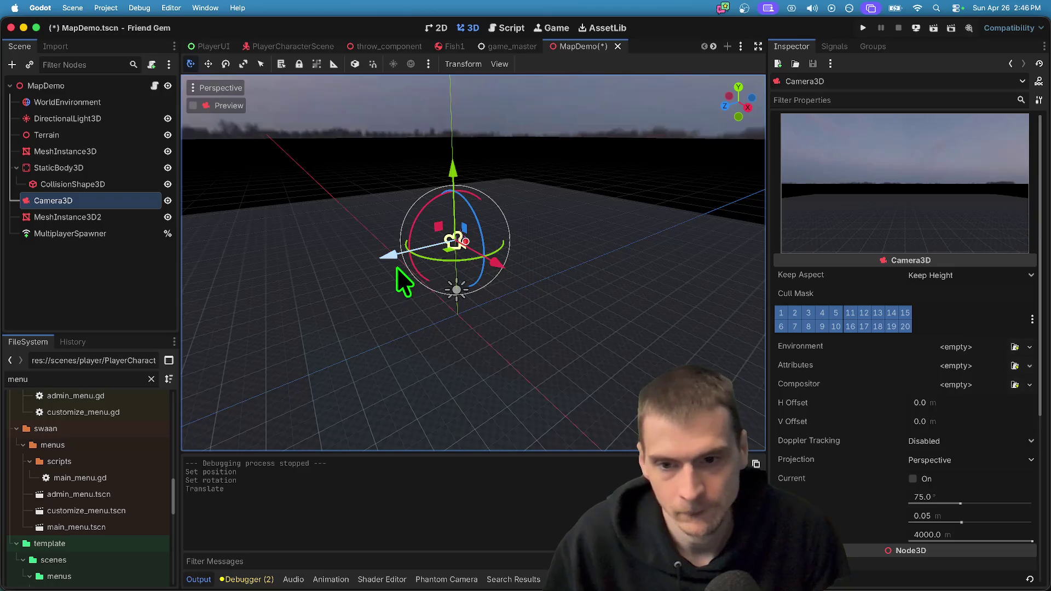
pyautogui.moveTo(385, 256)
pyautogui.mouseDown()
pyautogui.moveTo(215, 395)
pyautogui.moveTo(282, 337)
pyautogui.mouseUp()
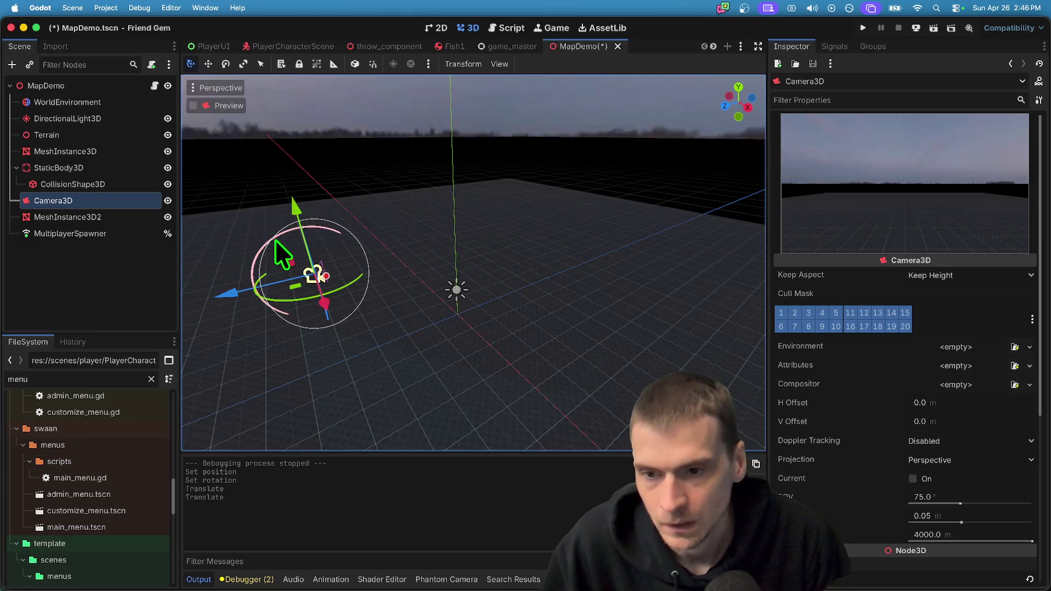
pyautogui.moveTo(275, 240); pyautogui.dragTo(259, 245)
pyautogui.moveTo(285, 204)
pyautogui.mouseDown()
pyautogui.moveTo(291, 278)
pyautogui.moveTo(296, 260)
pyautogui.mouseUp()
pyautogui.press('super+b')
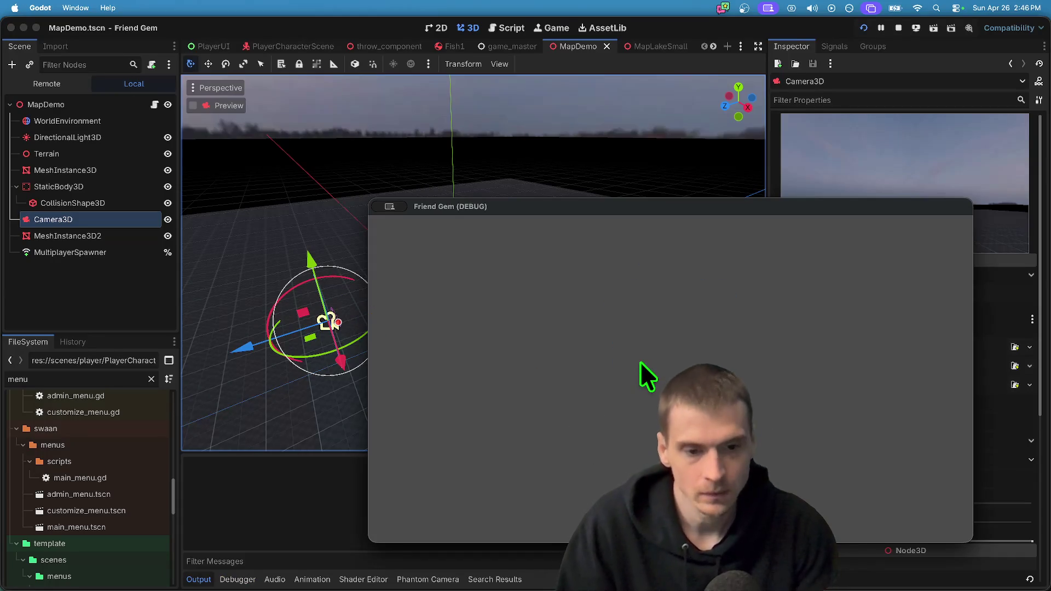
pyautogui.press('super+Tab')
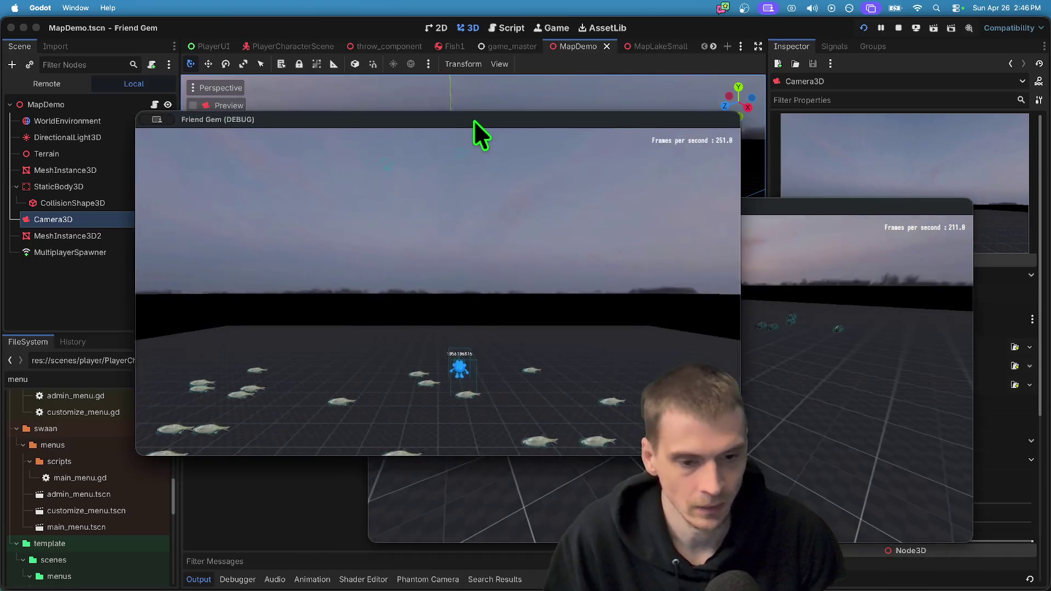
# Step: Arrange the game windows, nudge Camera3D slightly lower, and restart the game
pyautogui.moveTo(475, 117)
pyautogui.mouseDown()
pyautogui.moveTo(451, 59)
pyautogui.moveTo(347, 36)
pyautogui.mouseUp()
pyautogui.click(837, 486)
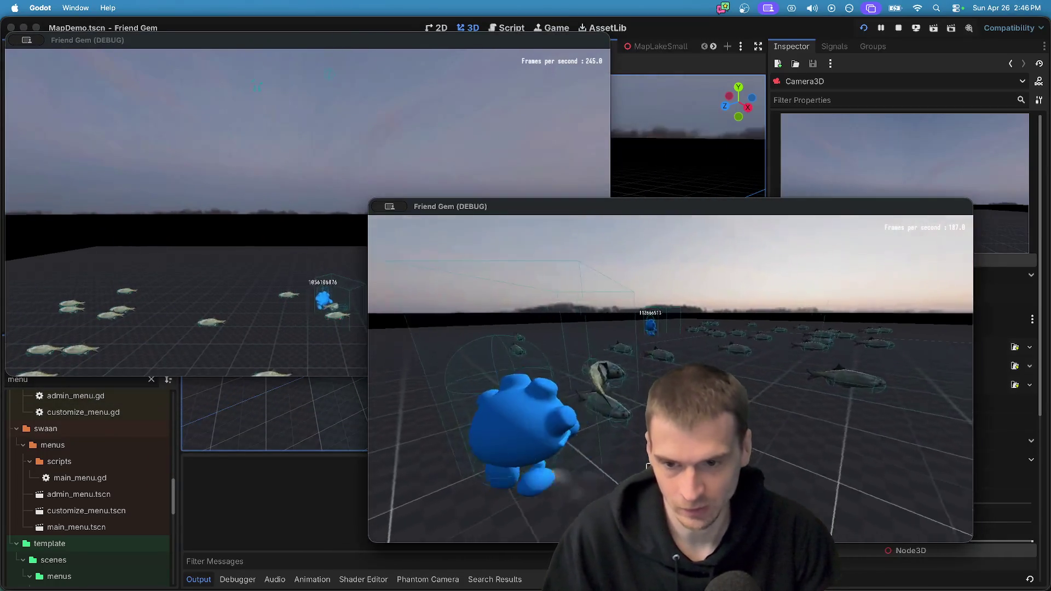
pyautogui.press('super+Tab')
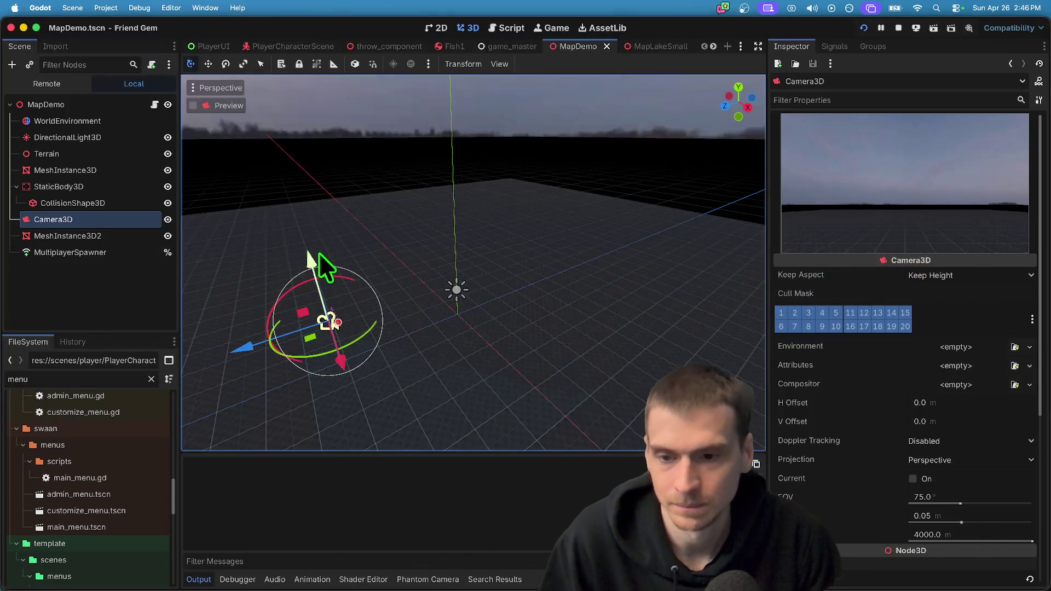
pyautogui.moveTo(311, 254); pyautogui.dragTo(314, 279)
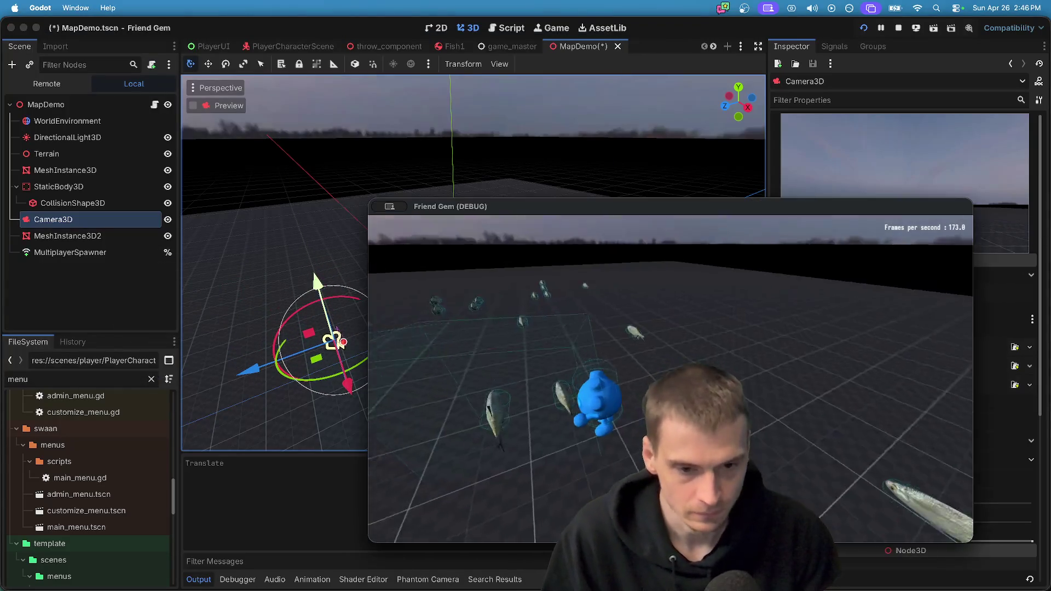
pyautogui.press('super+Tab')
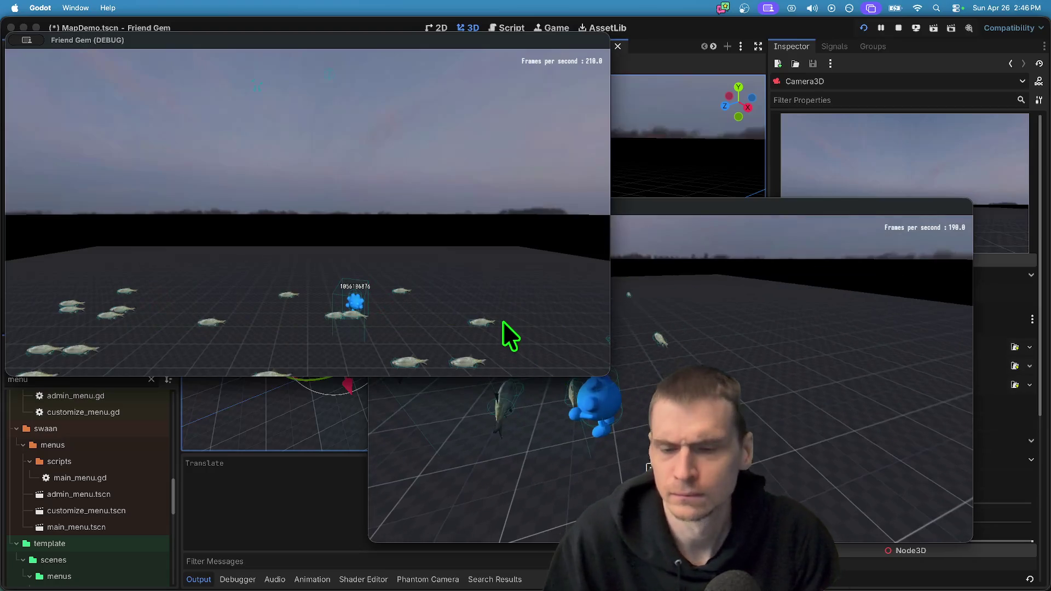
pyautogui.press('super+Tab')
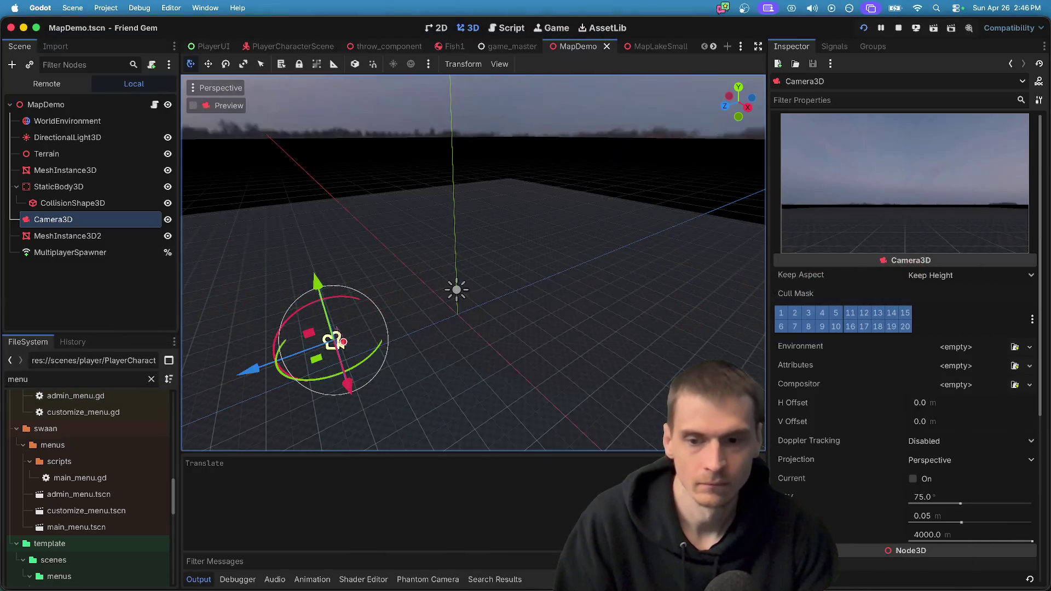
pyautogui.press('super+Tab')
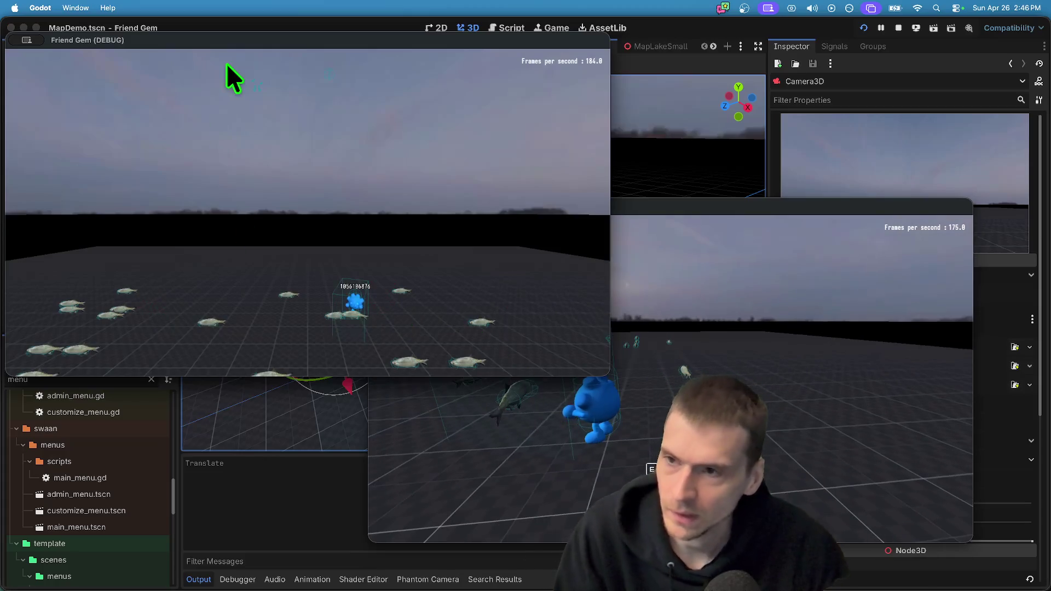
pyautogui.press('super+Tab')
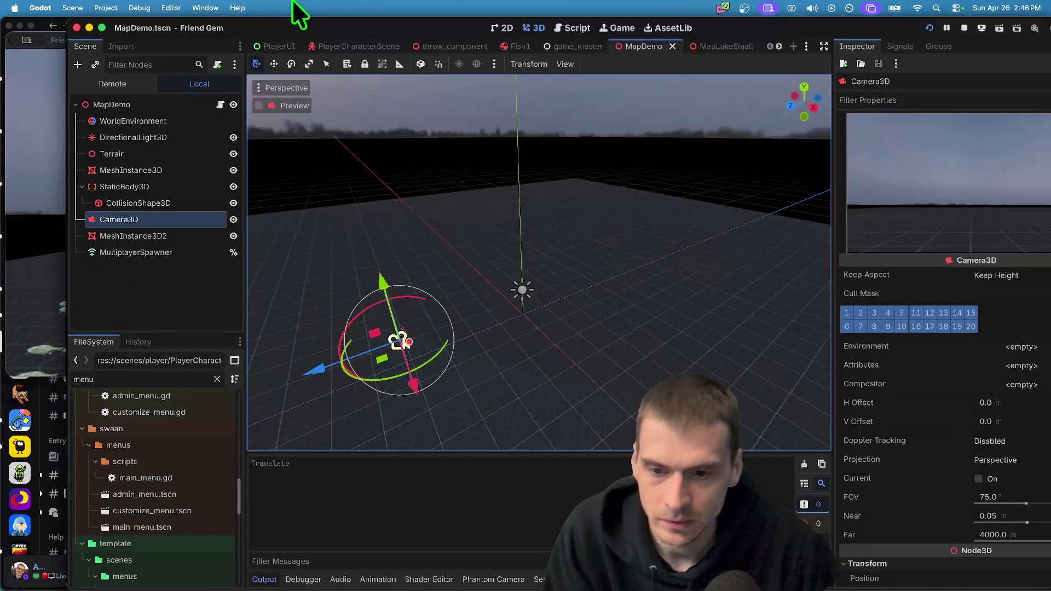
pyautogui.moveTo(300, 13)
pyautogui.mouseDown()
pyautogui.moveTo(293, 18)
pyautogui.moveTo(469, 211)
pyautogui.mouseUp()
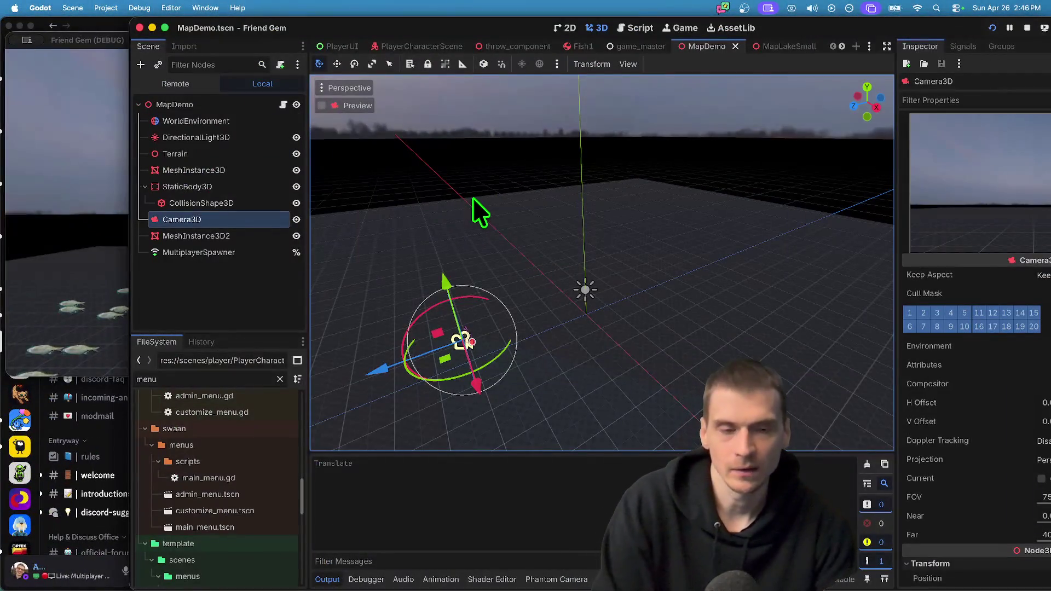
pyautogui.press('super+b')
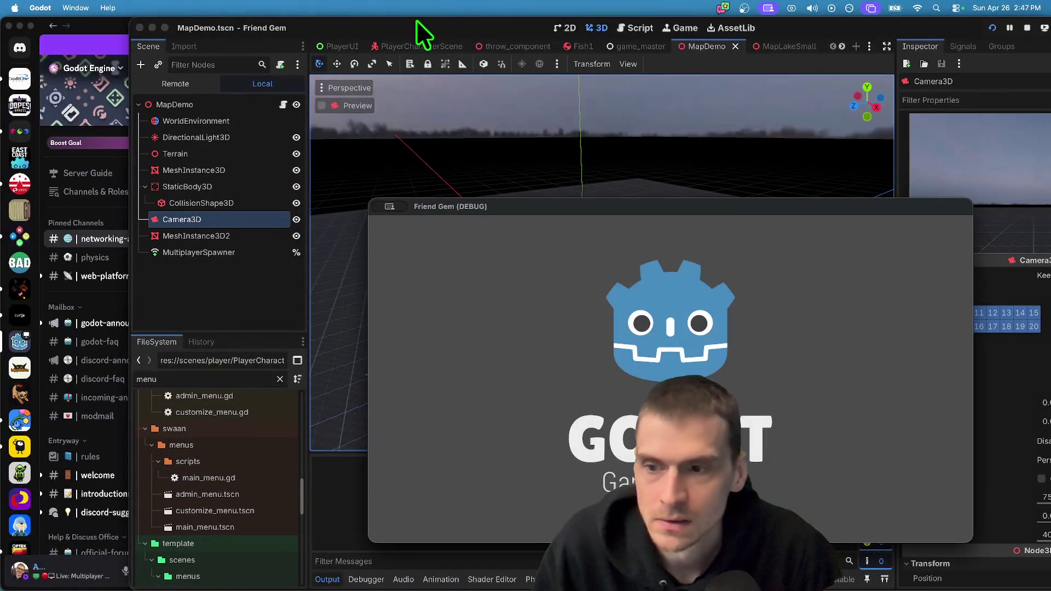
# Step: Arrange the new game windows to check the starting view, hide one, and return to the editor
pyautogui.moveTo(695, 202)
pyautogui.mouseDown()
pyautogui.moveTo(456, 98)
pyautogui.moveTo(442, 66)
pyautogui.mouseUp()
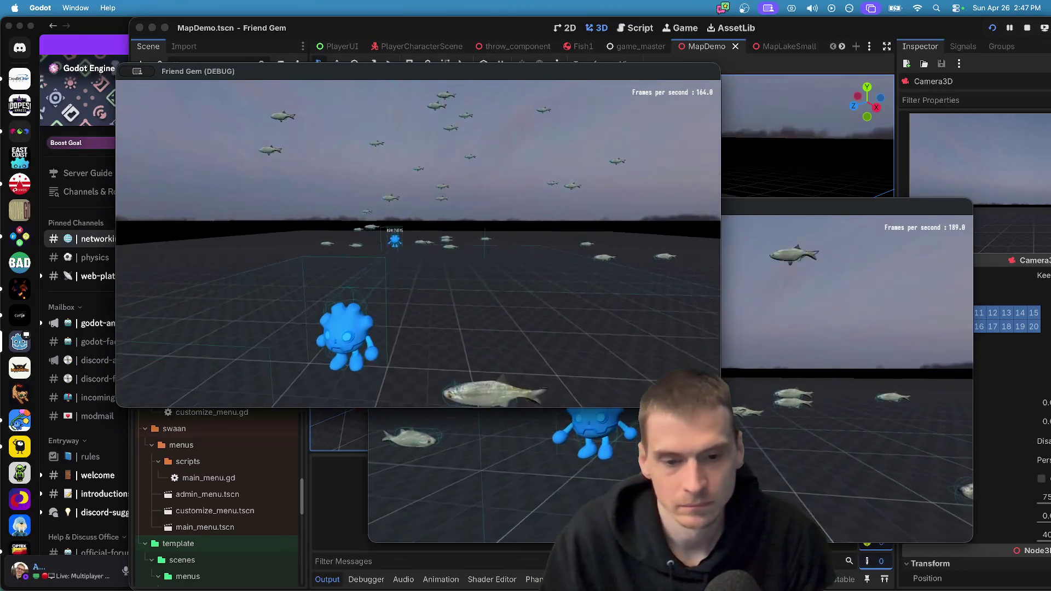
pyautogui.click(455, 288)
pyautogui.press('super+Tab')
pyautogui.press('super+Tab')
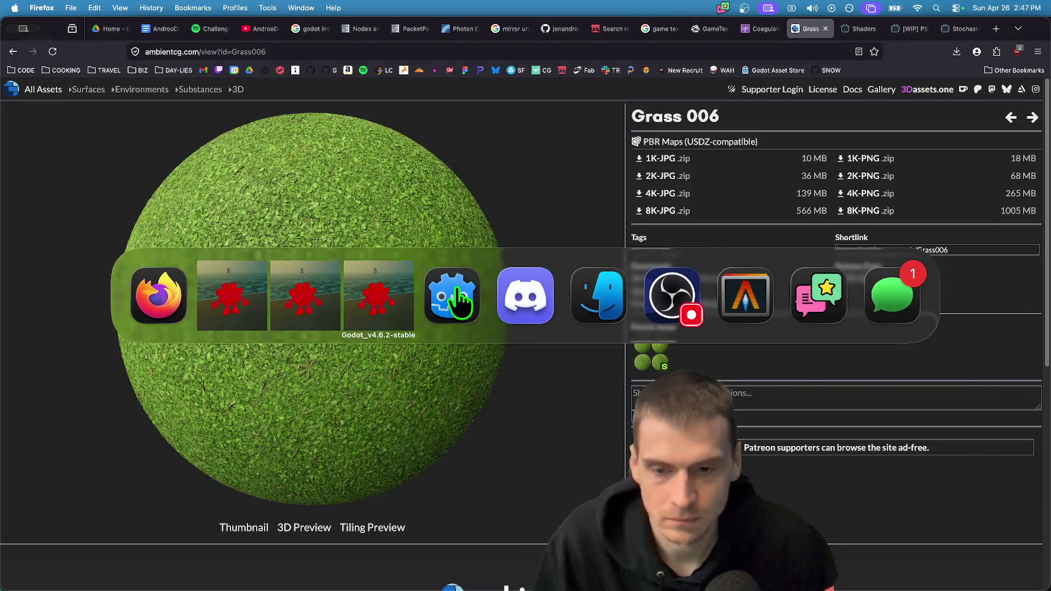
pyautogui.press('super+Tab')
pyautogui.press('super+Tab')
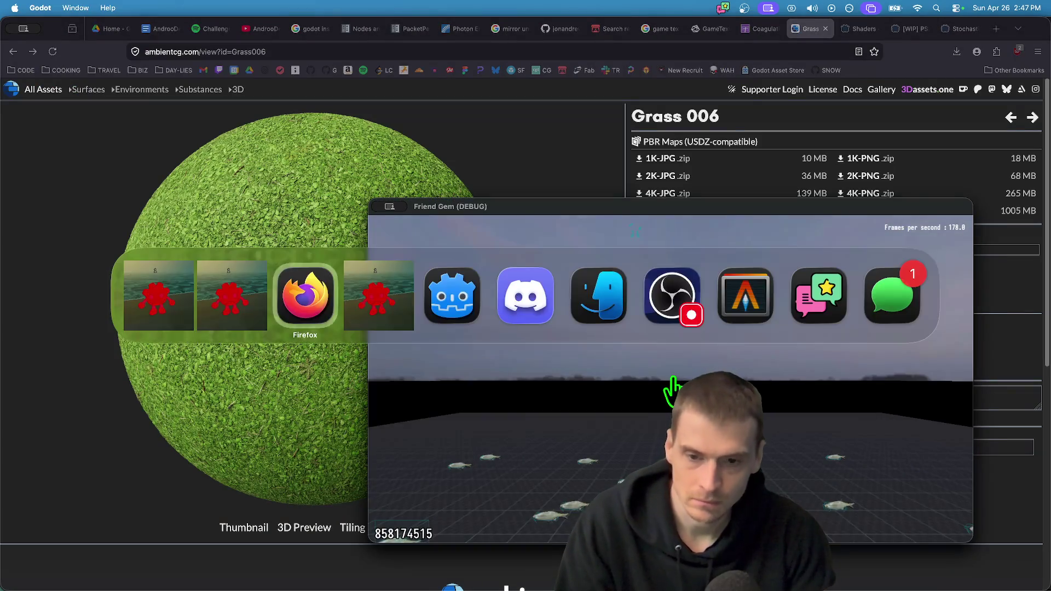
pyautogui.click(418, 241)
pyautogui.press('super+Tab')
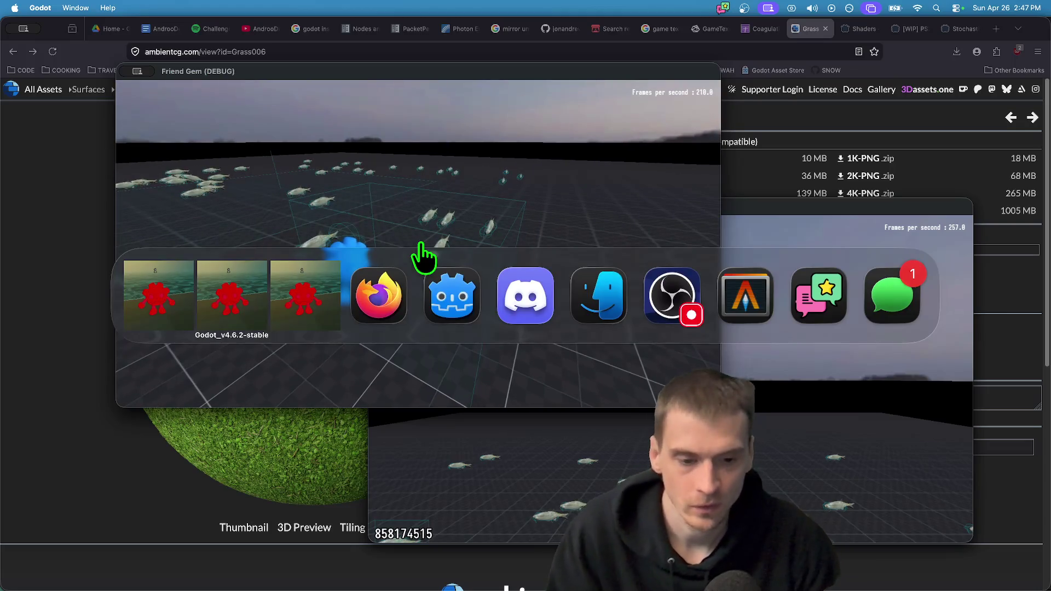
pyautogui.press('super+q')
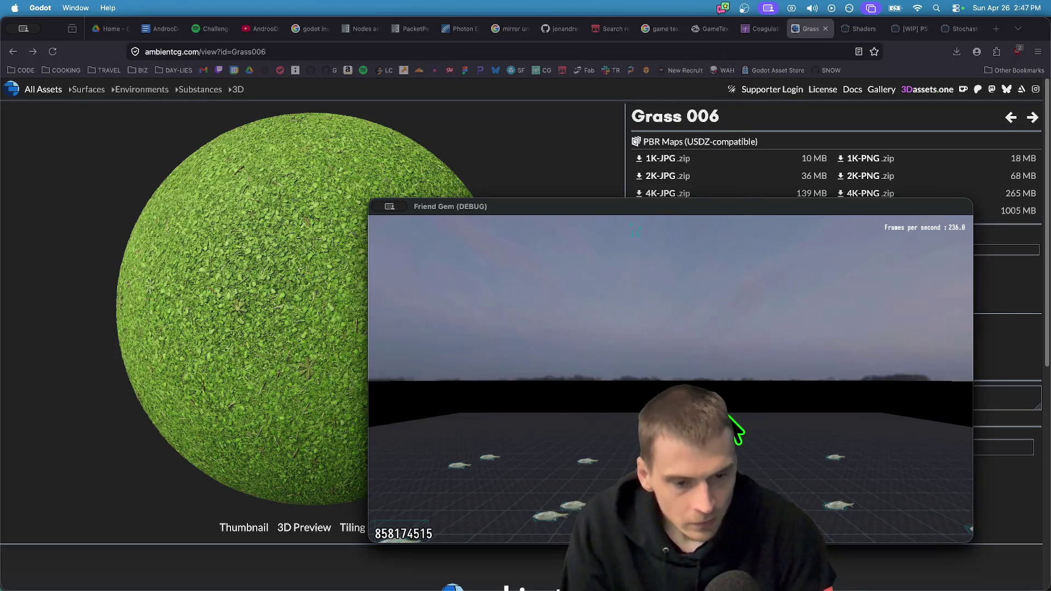
pyautogui.press('super+Tab')
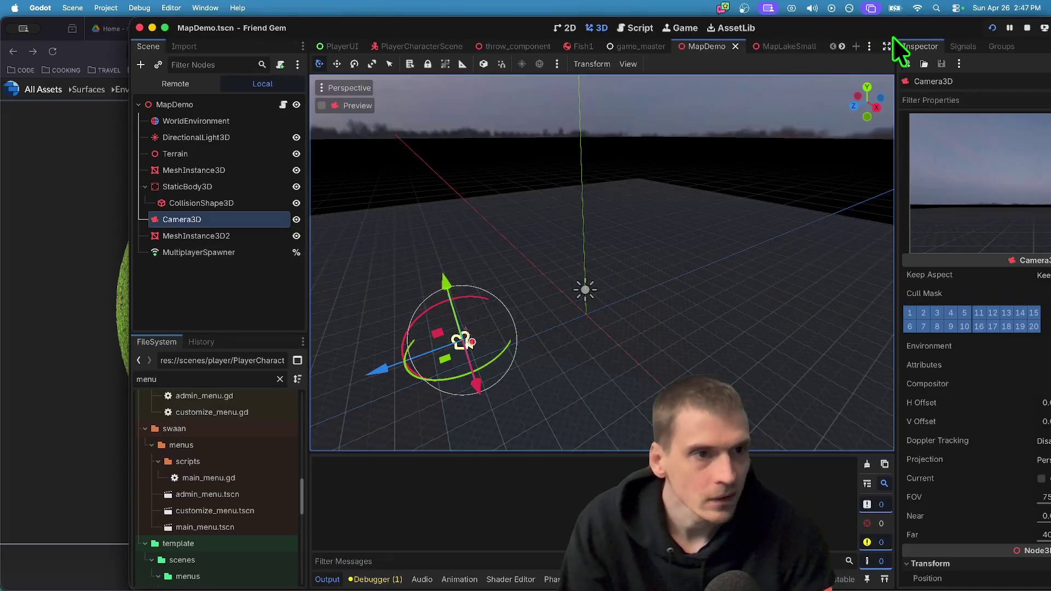
# Step: Stop the running game and maximize the editor window
pyautogui.click(1027, 27)
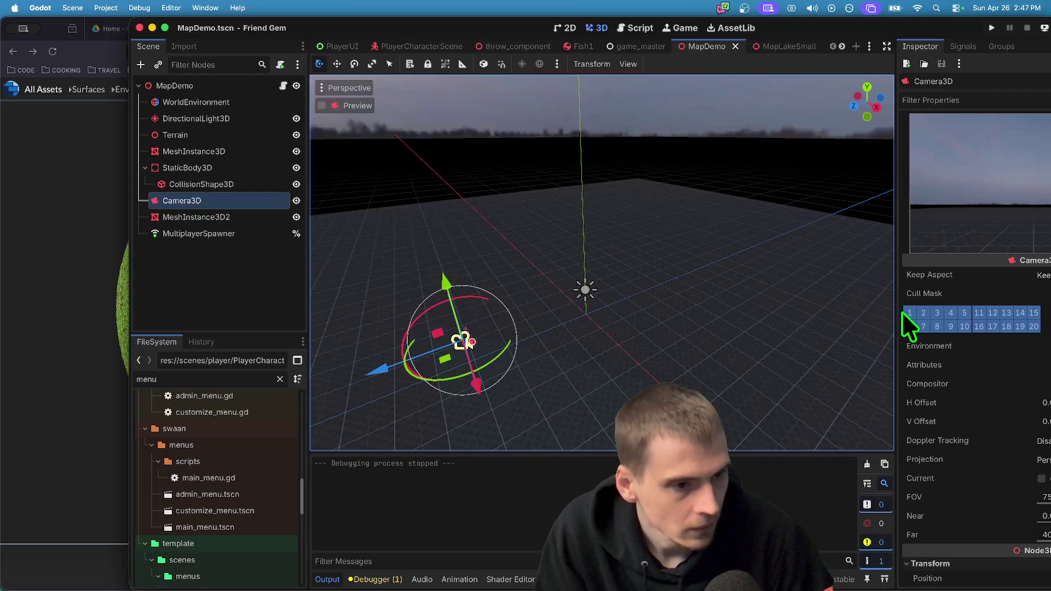
pyautogui.moveTo(898, 272); pyautogui.dragTo(741, 277)
pyautogui.scroll(-5, 1043, 454)
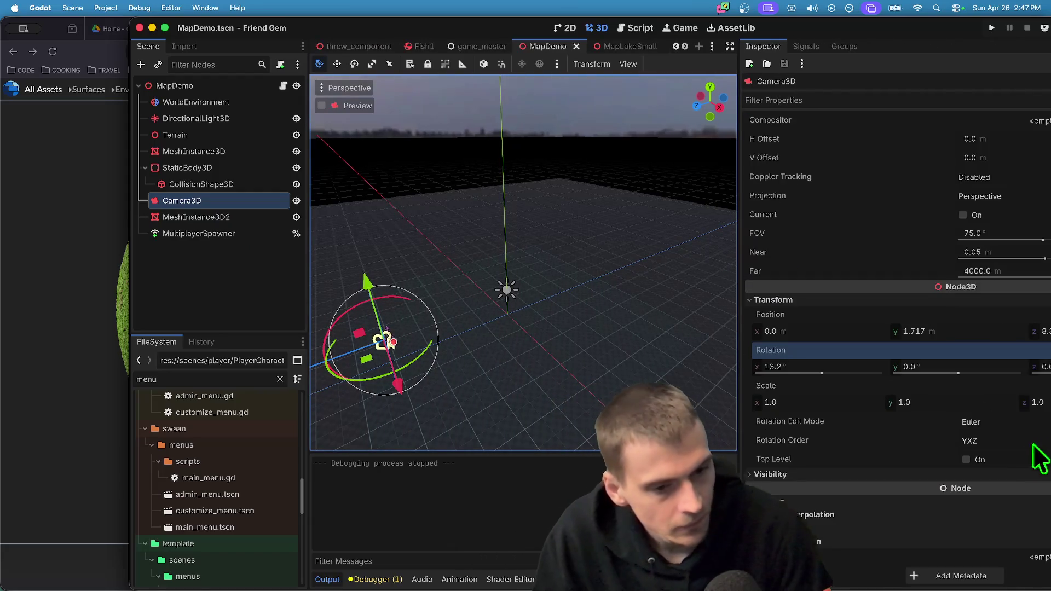
pyautogui.doubleClick(944, 24)
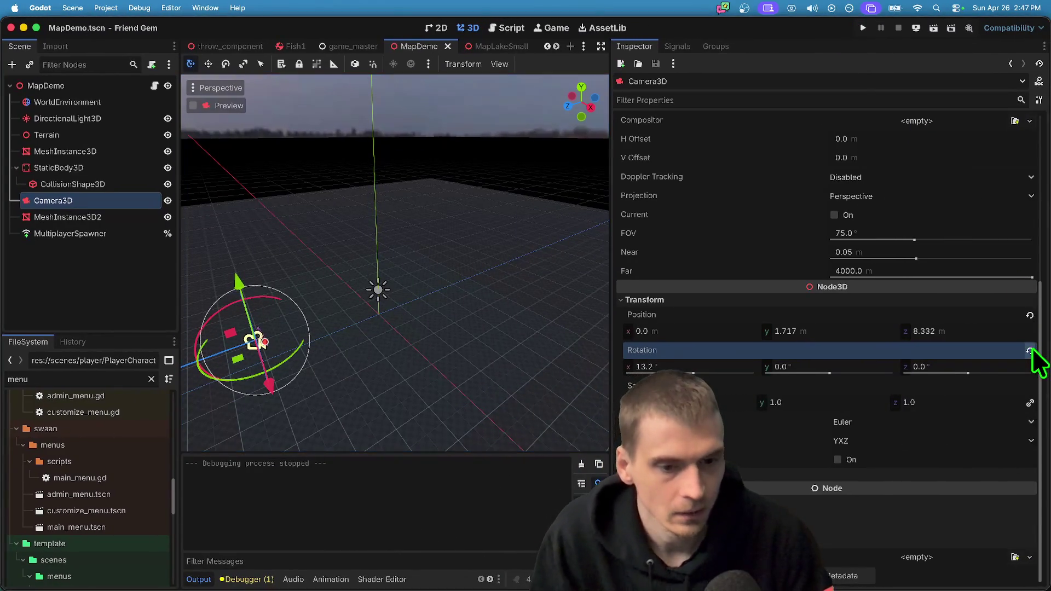
# Step: Revert Camera3D's X rotation to 0.0° and save the MapDemo scene
pyautogui.click(1029, 351)
pyautogui.click(438, 28)
pyautogui.hotkey('ctrl', 's')
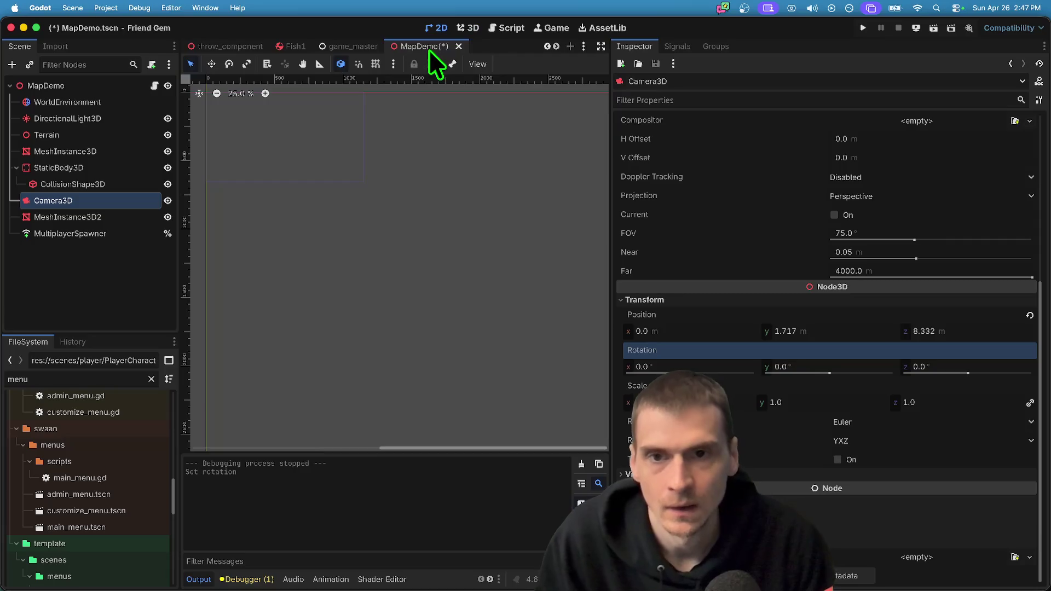
pyautogui.click(468, 28)
pyautogui.scroll(5, 821, 252)
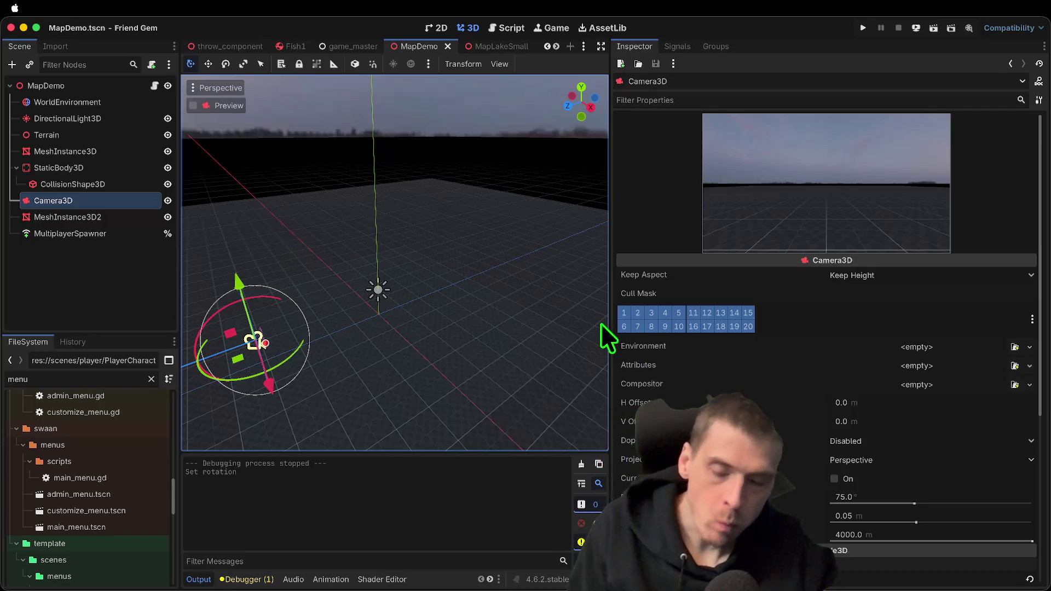
# Step: Run the game, open and close its pause menu with Esc, then quit the game window
pyautogui.press('super+b')
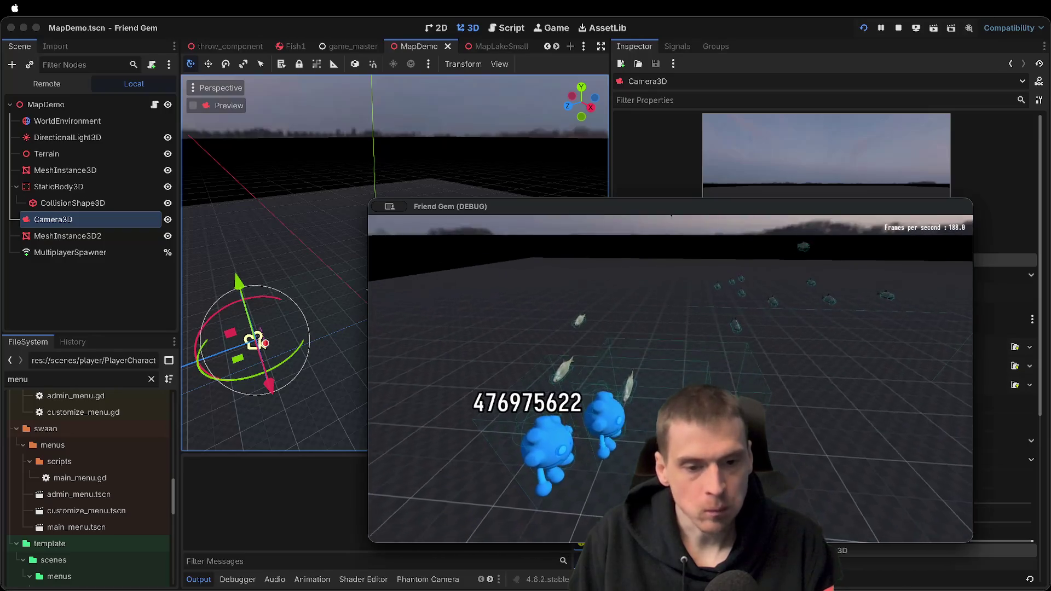
pyautogui.press('Escape')
pyautogui.press('Escape')
pyautogui.press('Escape')
pyautogui.press('Escape')
pyautogui.press('Escape')
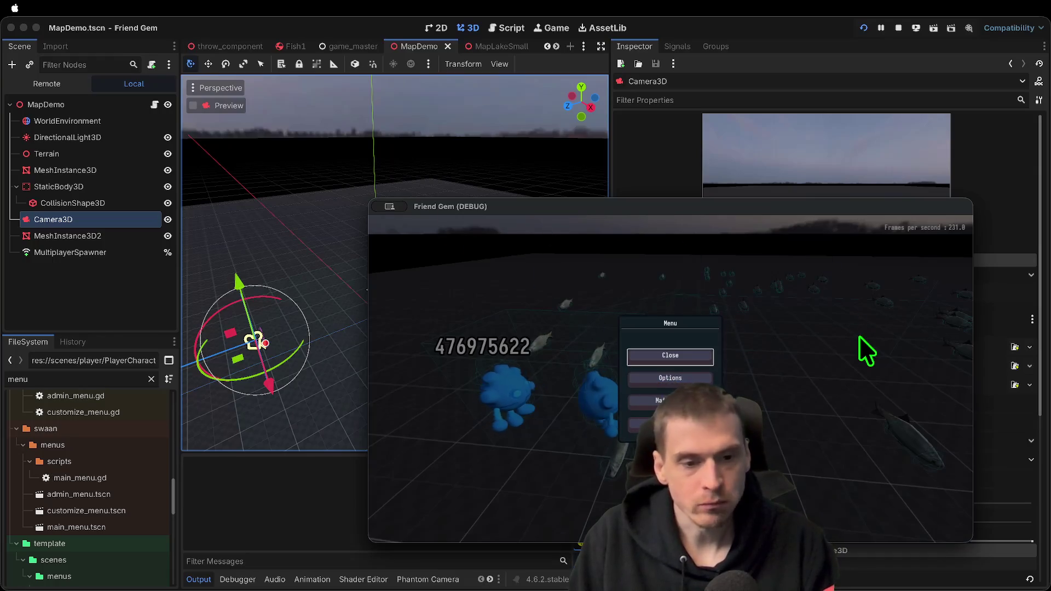
pyautogui.press('Escape')
pyautogui.press('Escape')
pyautogui.press('Escape')
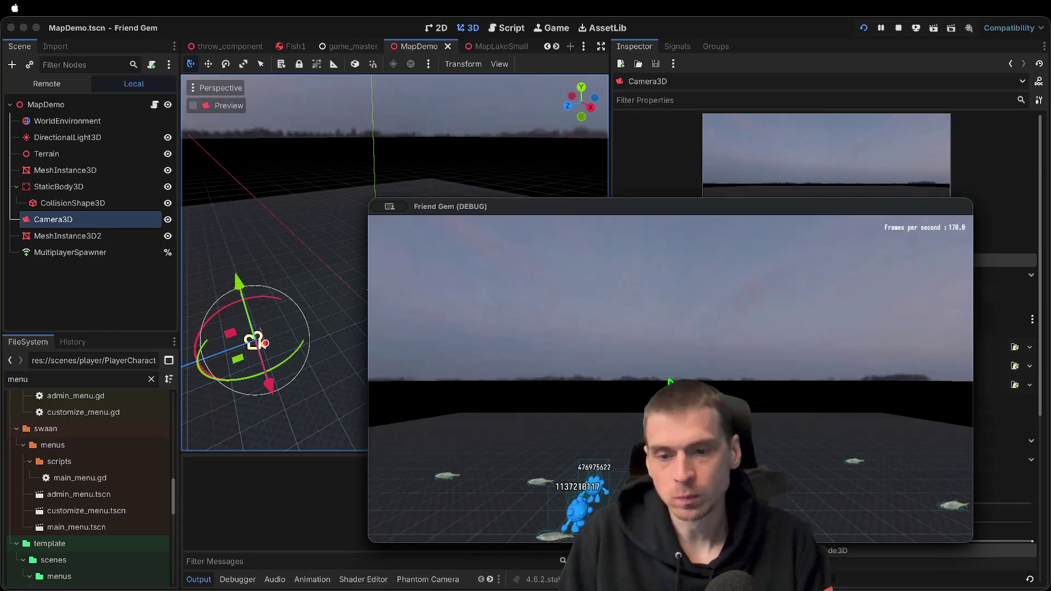
pyautogui.press('super+q')
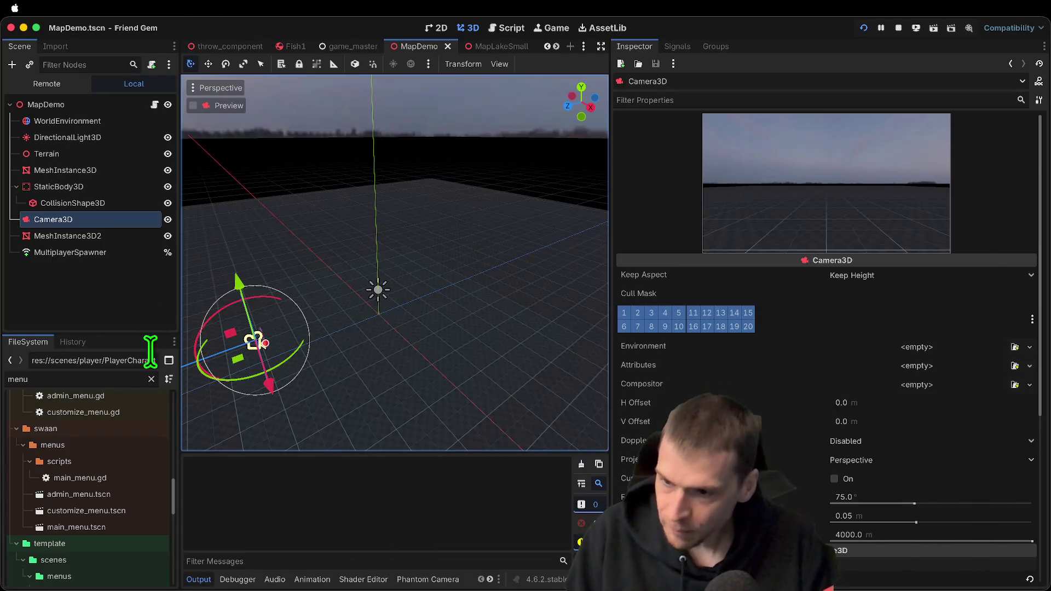
# Step: Filter the FileSystem by 'menu' and widen and heighten the left dock panels
pyautogui.doubleClick(110, 378)
pyautogui.write('menu')
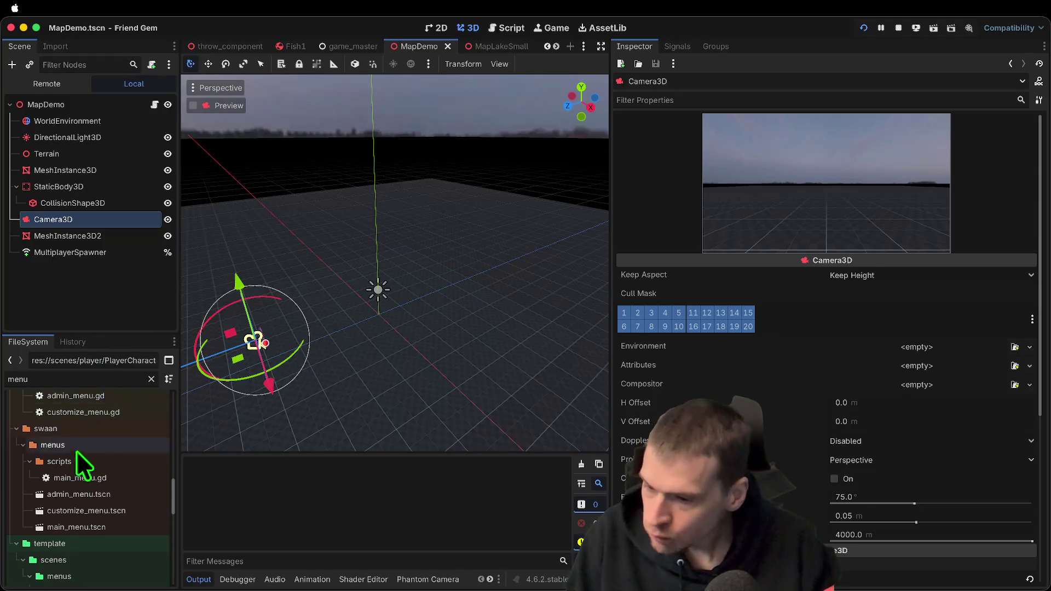
pyautogui.scroll(-10, 93, 548)
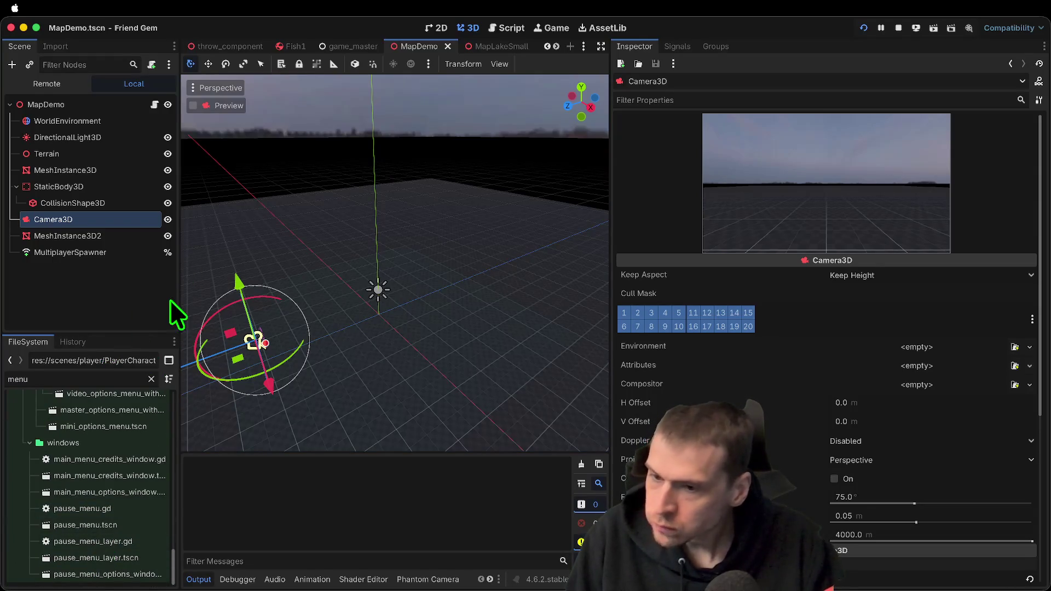
pyautogui.moveTo(182, 308); pyautogui.dragTo(195, 316)
pyautogui.moveTo(129, 334); pyautogui.dragTo(127, 271)
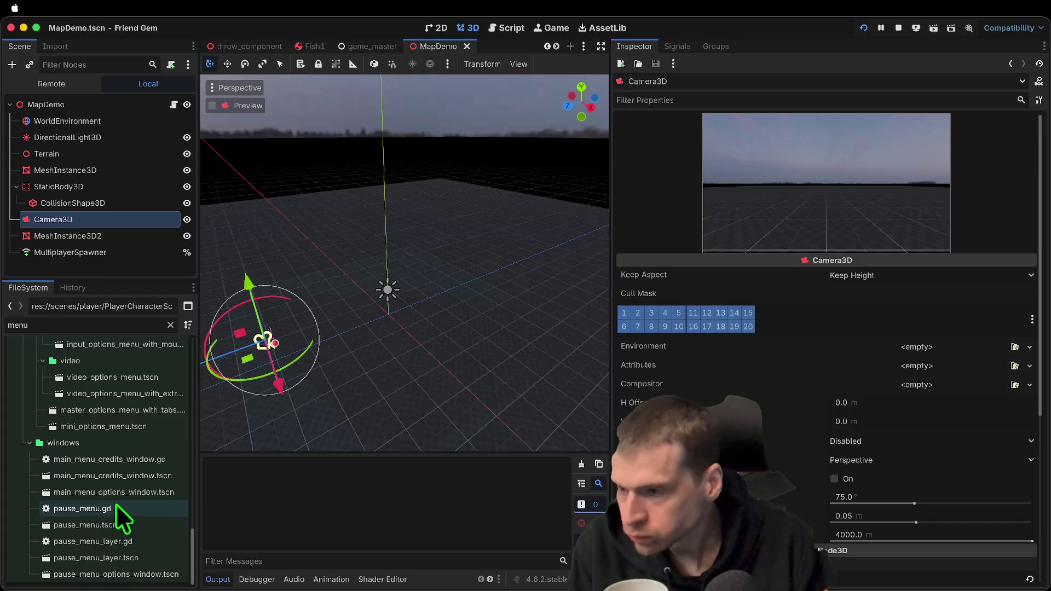
# Step: Change the FileSystem filter to 'pause' and open pause_menu.tscn
pyautogui.scroll(5, 114, 504)
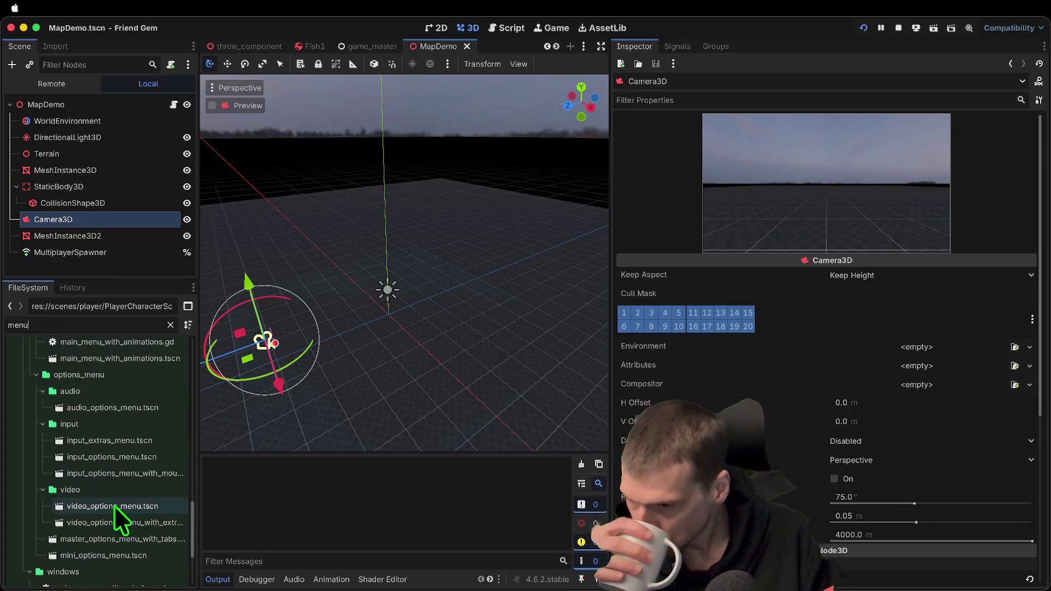
pyautogui.scroll(8, 113, 503)
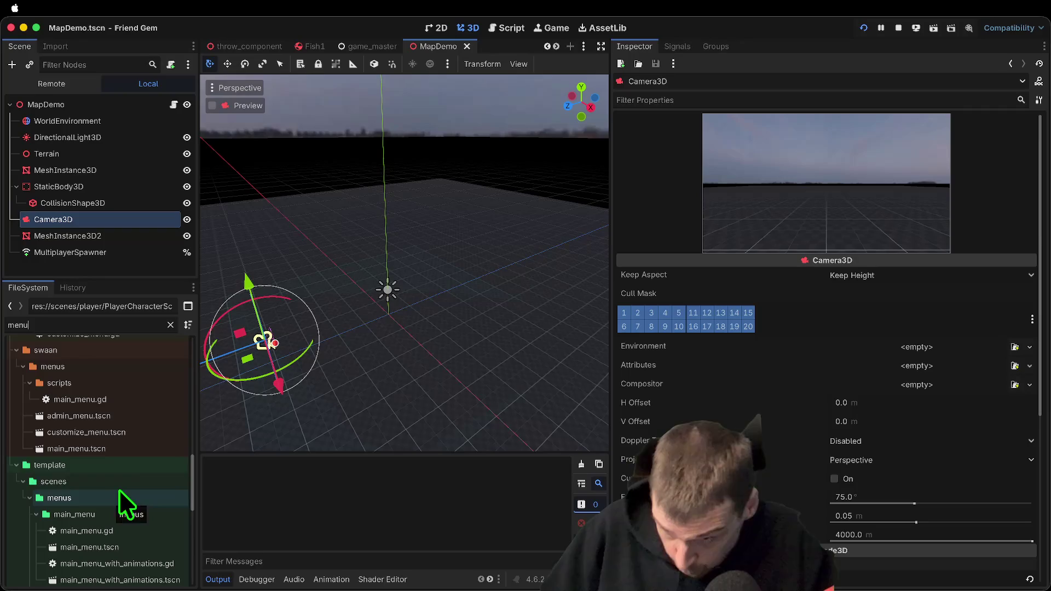
pyautogui.scroll(8, 131, 455)
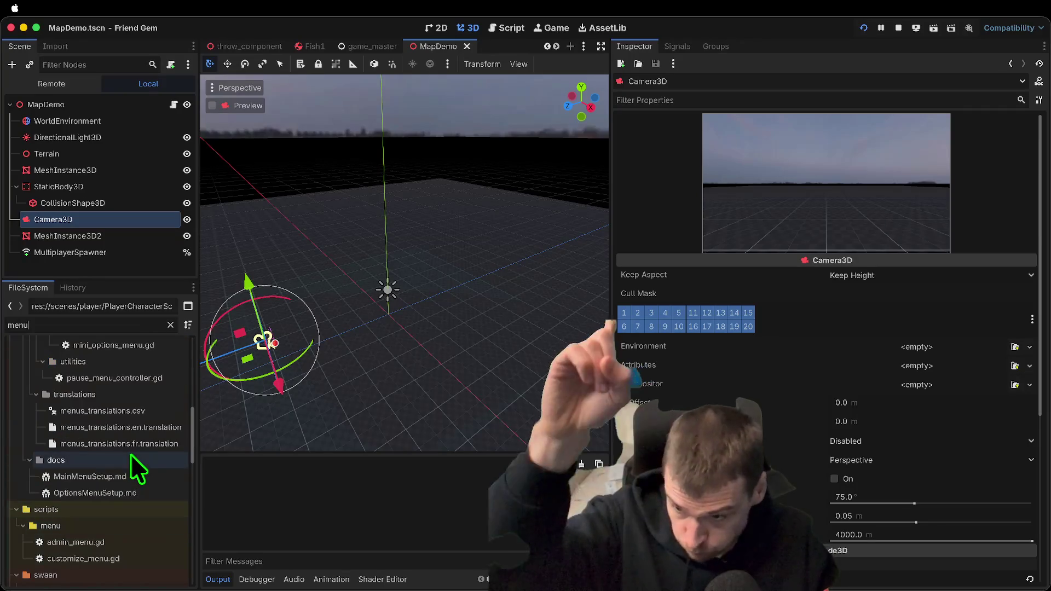
pyautogui.scroll(-5, 140, 438)
pyautogui.doubleClick(107, 324)
pyautogui.write('pause')
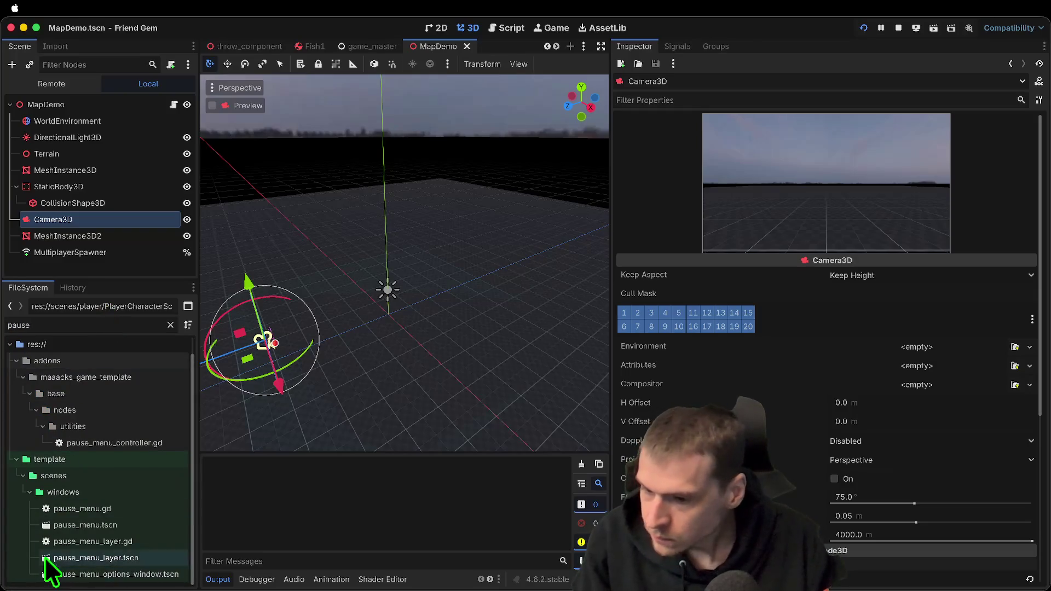
pyautogui.doubleClick(77, 525)
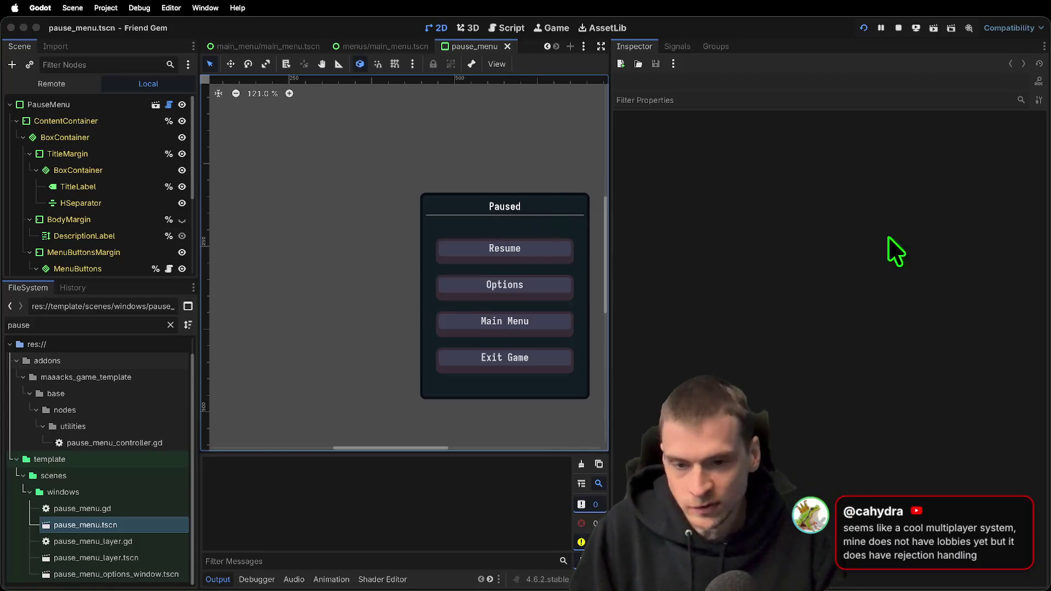
# Step: Remove the client feature tags from run instances 2 and 3, then run the project again
pyautogui.press('super+b')
pyautogui.click(898, 28)
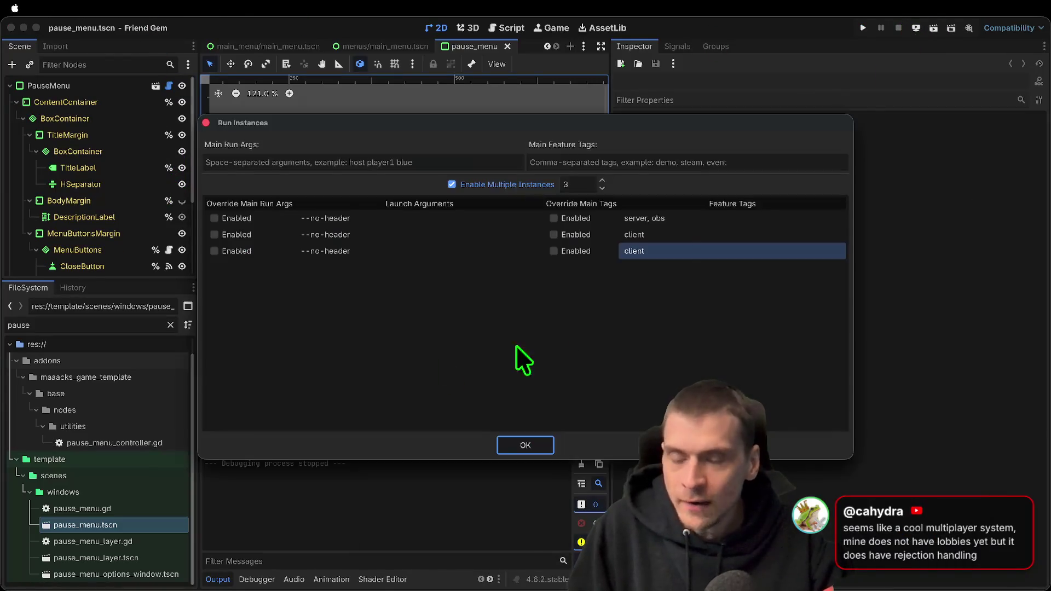
pyautogui.click(693, 238)
pyautogui.click(699, 235)
pyautogui.press('BackSpace')
pyautogui.click(697, 249)
pyautogui.click(697, 249)
pyautogui.press('BackSpace')
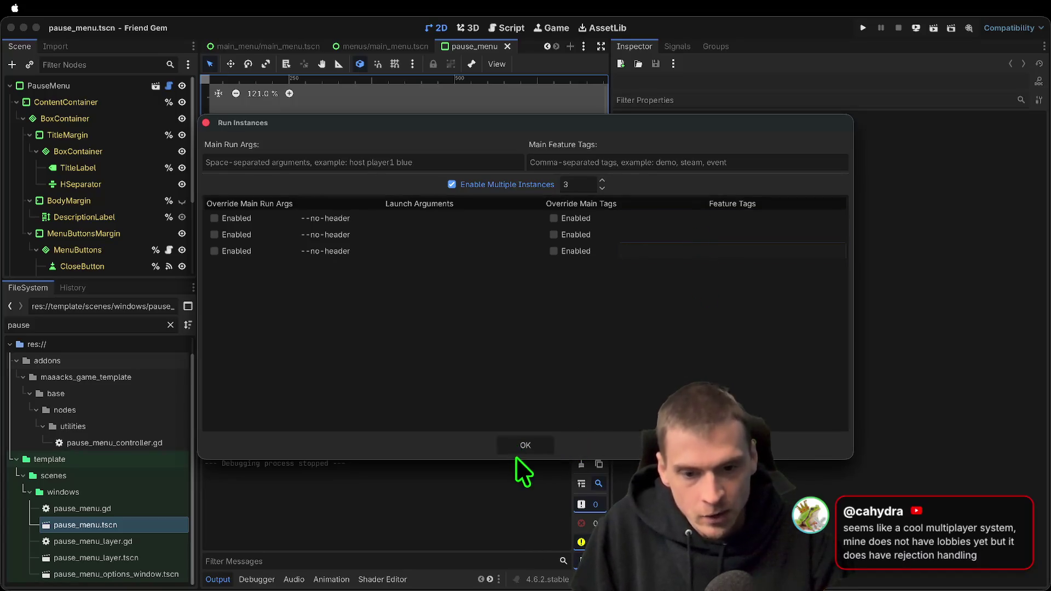
pyautogui.click(525, 446)
pyautogui.press('super+b')
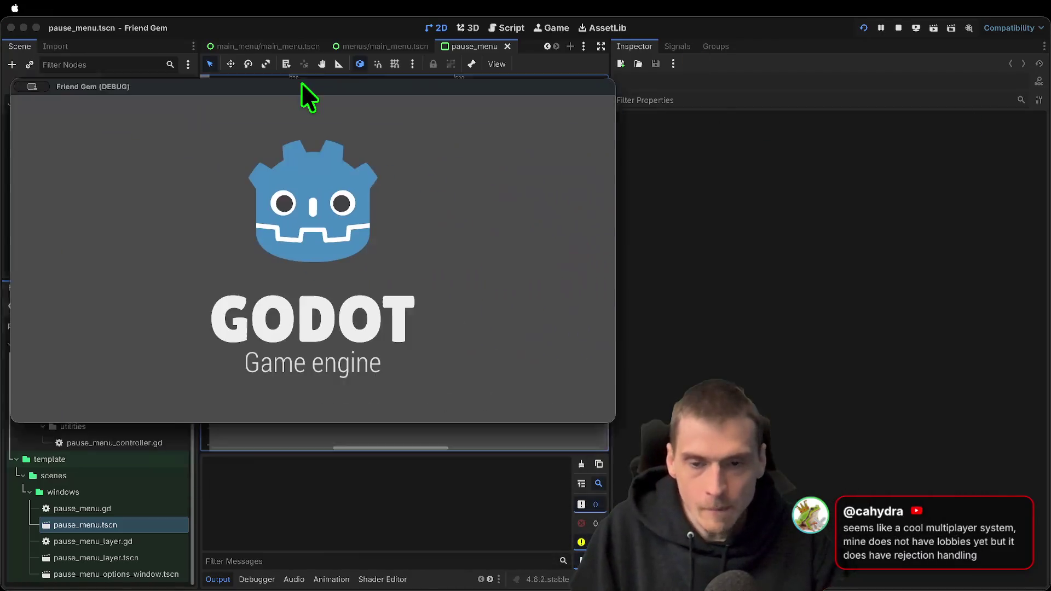
# Step: Browse the game's Video, Audio and Input options, then return to the main menu
pyautogui.click(309, 264)
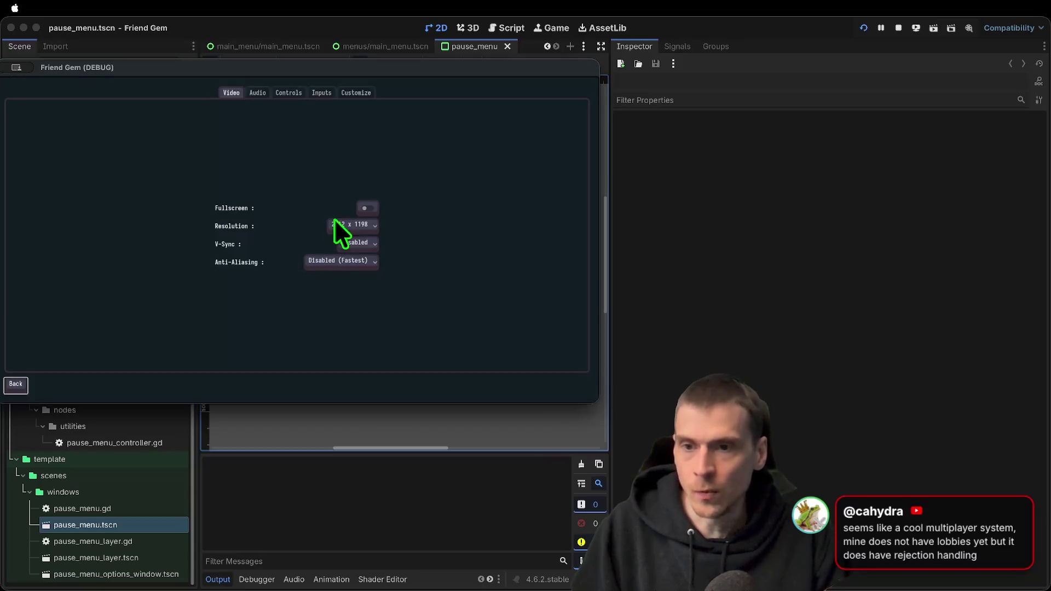
pyautogui.click(262, 93)
pyautogui.click(326, 93)
pyautogui.click(257, 93)
pyautogui.click(232, 93)
pyautogui.press('Escape')
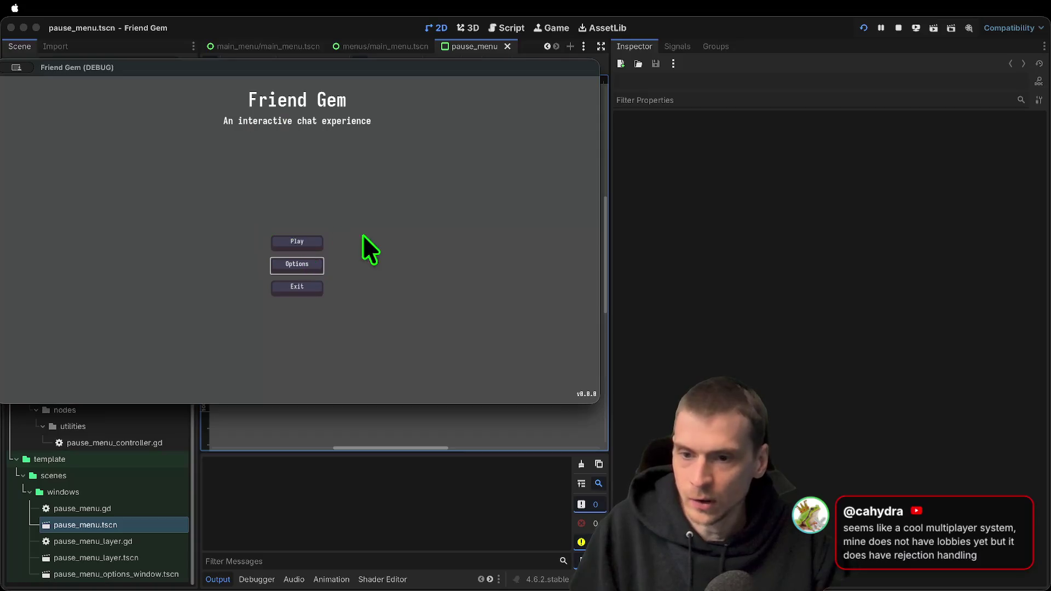
# Step: Host a game in the first window and type 'dawfawef' in the Customize options
pyautogui.click(297, 241)
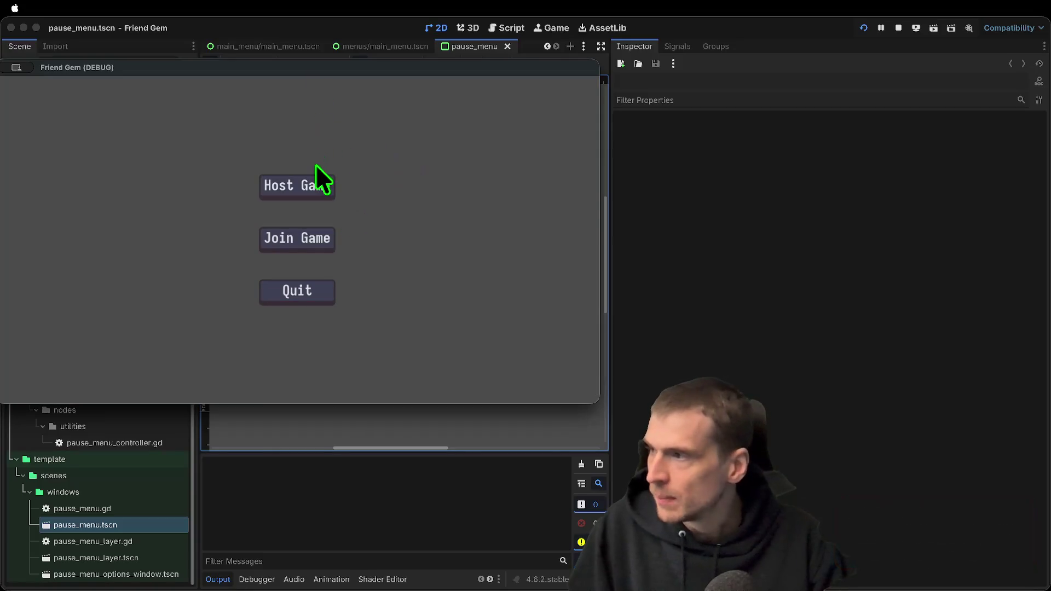
pyautogui.click(313, 185)
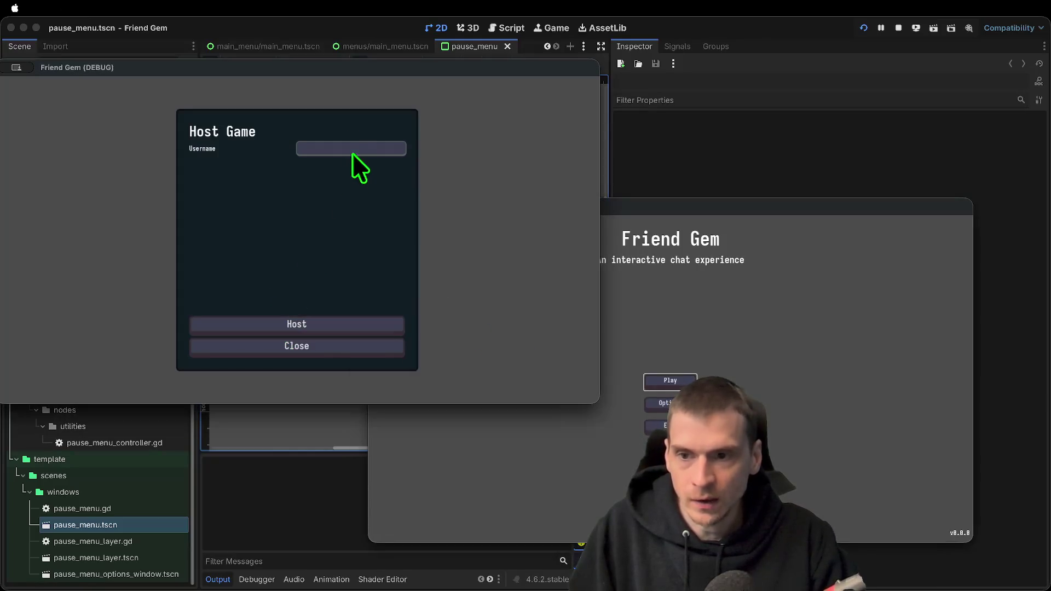
pyautogui.click(359, 324)
pyautogui.press('Escape')
pyautogui.click(311, 229)
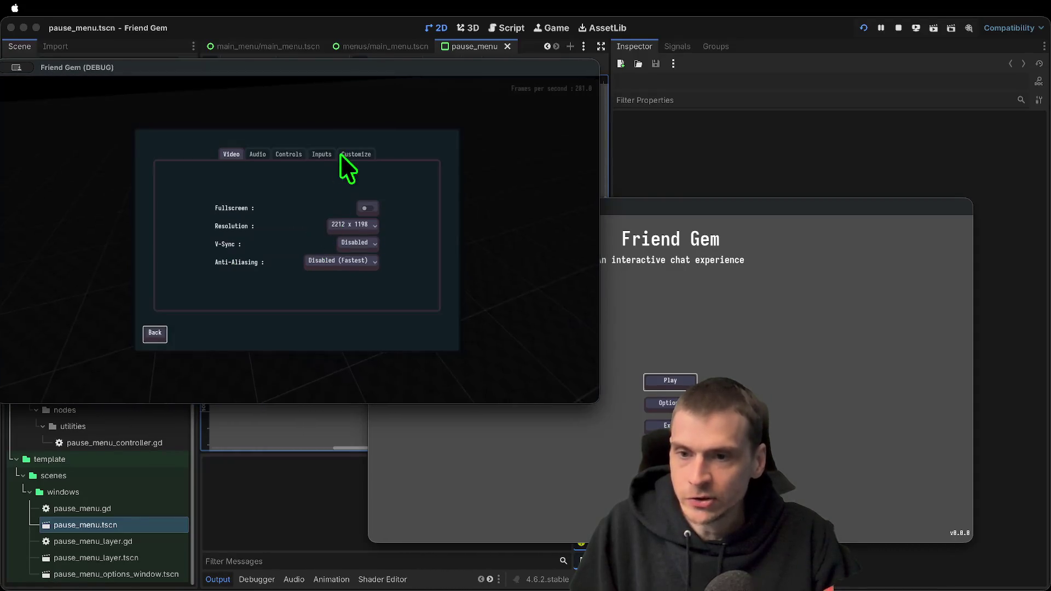
pyautogui.click(351, 154)
pyautogui.write('dawfawef')
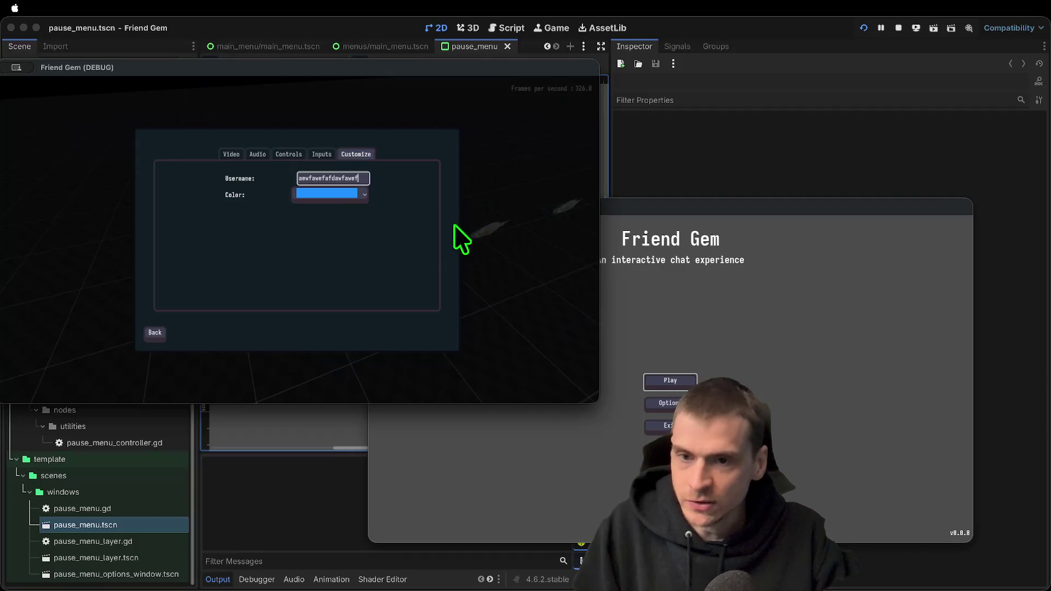
# Step: In the second game window, try hosting, tilt the camera skyward, and reach the join screen
pyautogui.click(774, 315)
pyautogui.click(684, 380)
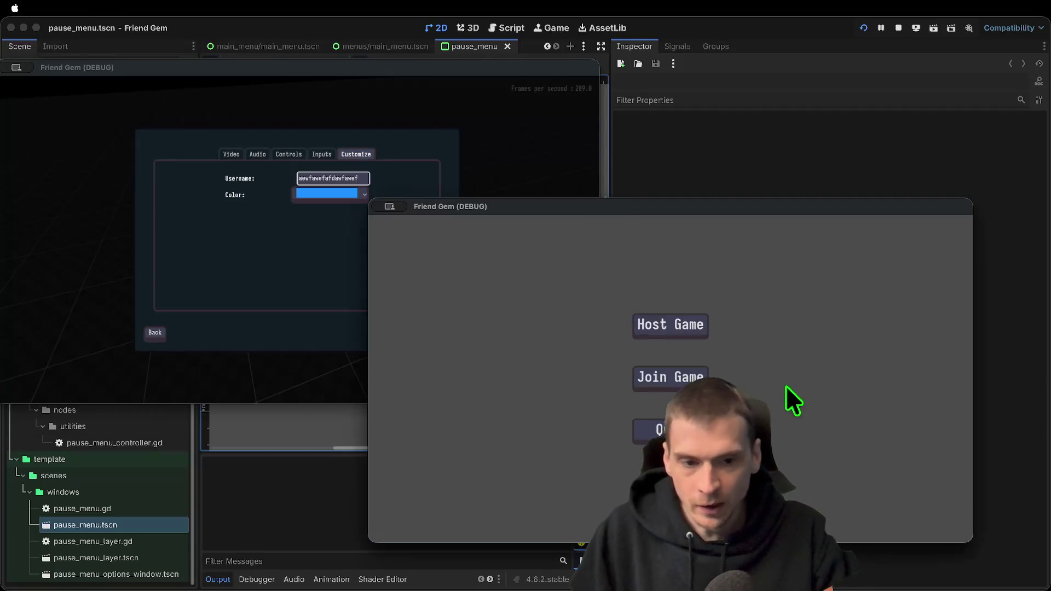
pyautogui.click(694, 335)
pyautogui.click(673, 466)
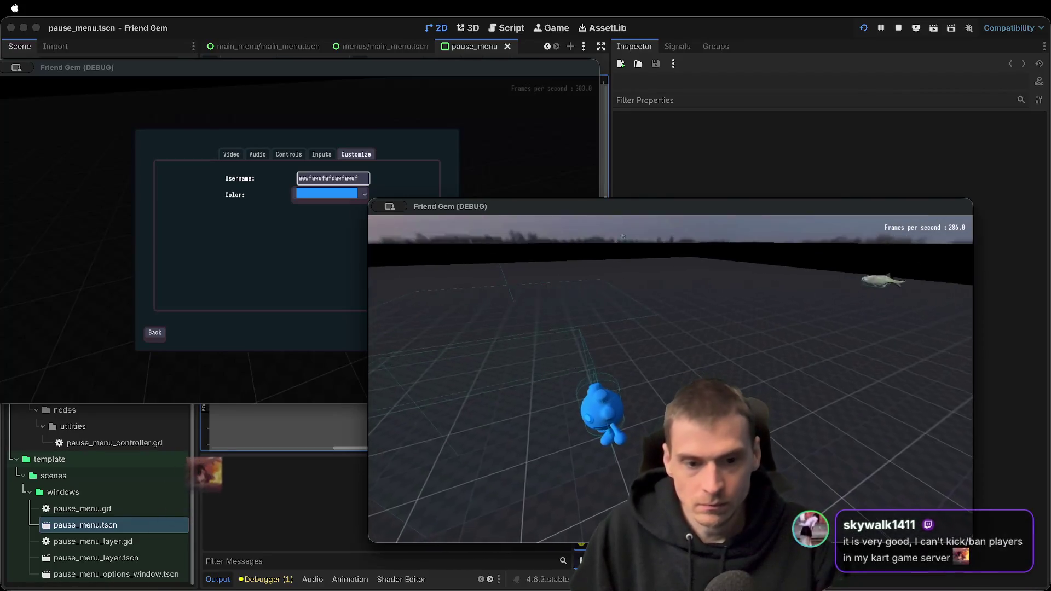
pyautogui.moveTo(335, 329)
pyautogui.mouseDown()
pyautogui.moveTo(380, 272)
pyautogui.moveTo(389, 216)
pyautogui.moveTo(479, 170)
pyautogui.moveTo(557, 77)
pyautogui.moveTo(634, 33)
pyautogui.mouseUp()
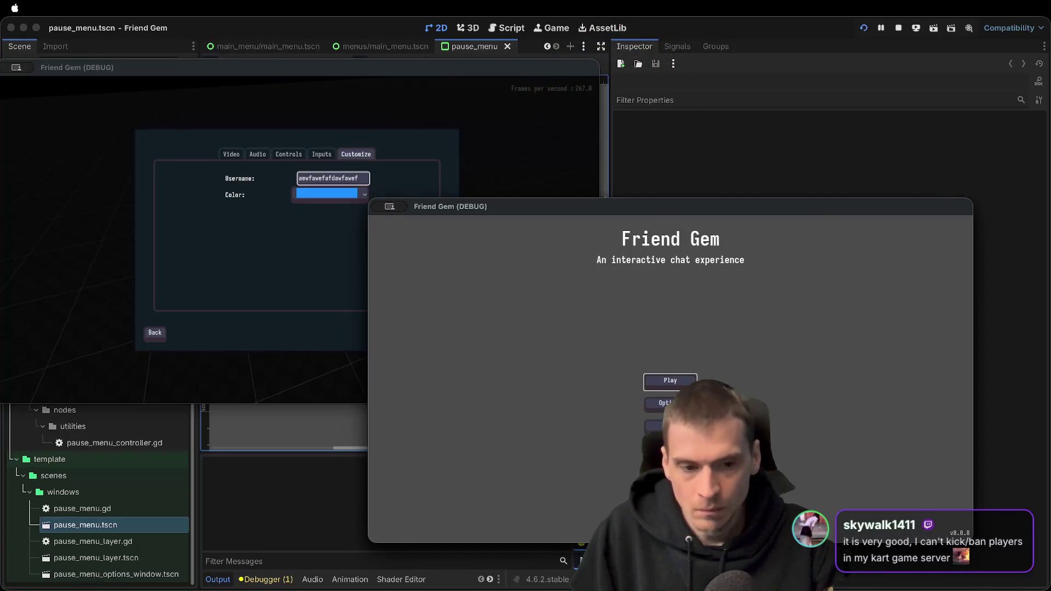
pyautogui.click(679, 388)
pyautogui.click(678, 387)
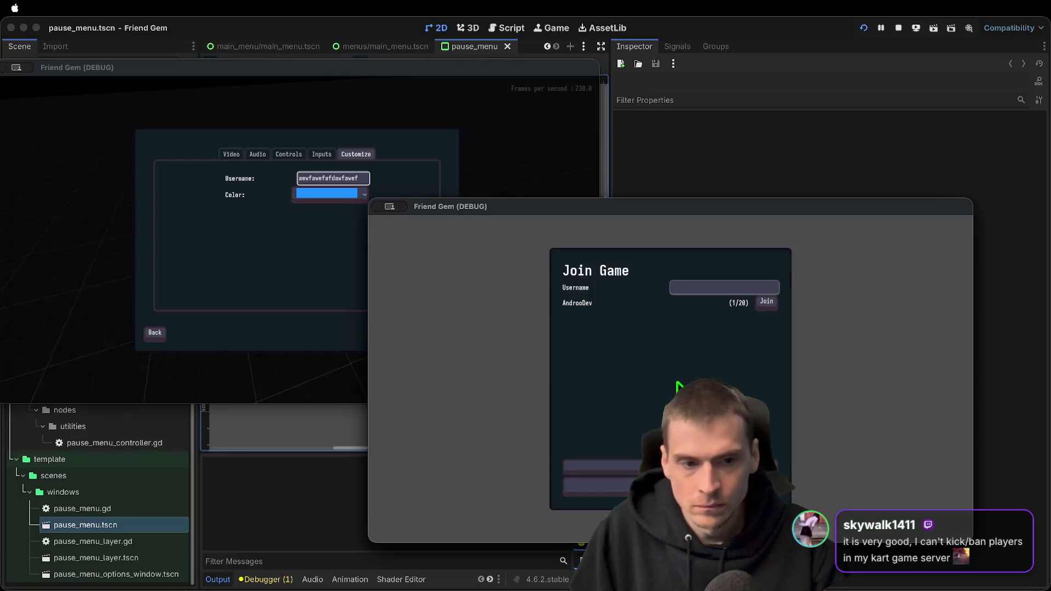
# Step: Host a game from the second window under the username 'zzzz'
pyautogui.press('Escape')
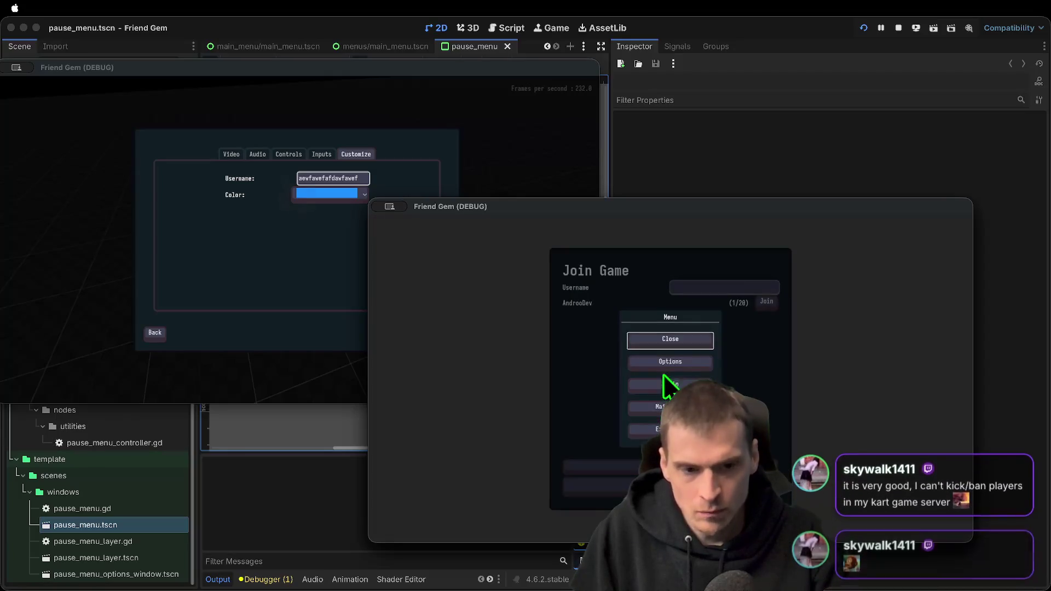
pyautogui.click(673, 364)
pyautogui.click(691, 330)
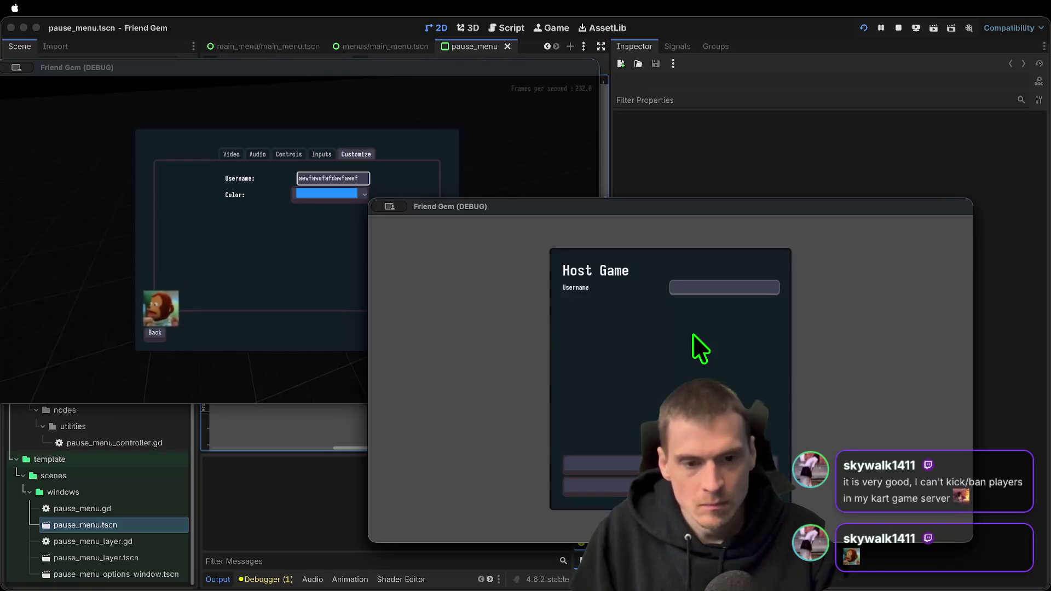
pyautogui.click(708, 291)
pyautogui.write('zzzz')
pyautogui.press('Return')
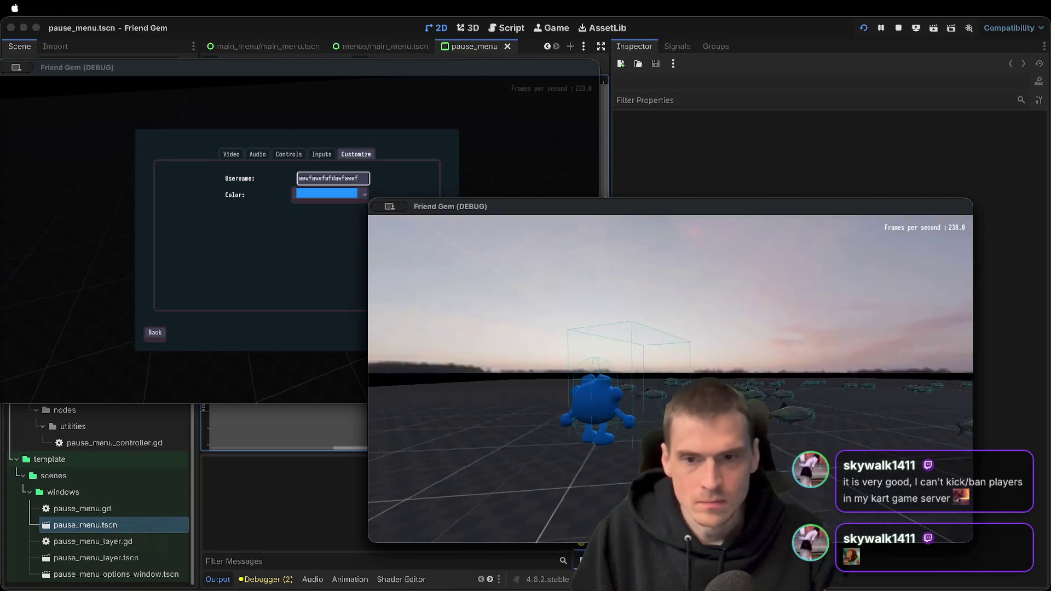
# Step: Leave the first window's game to the main menu and join the hosted game
pyautogui.press('Escape')
pyautogui.click(554, 202)
pyautogui.press('Escape')
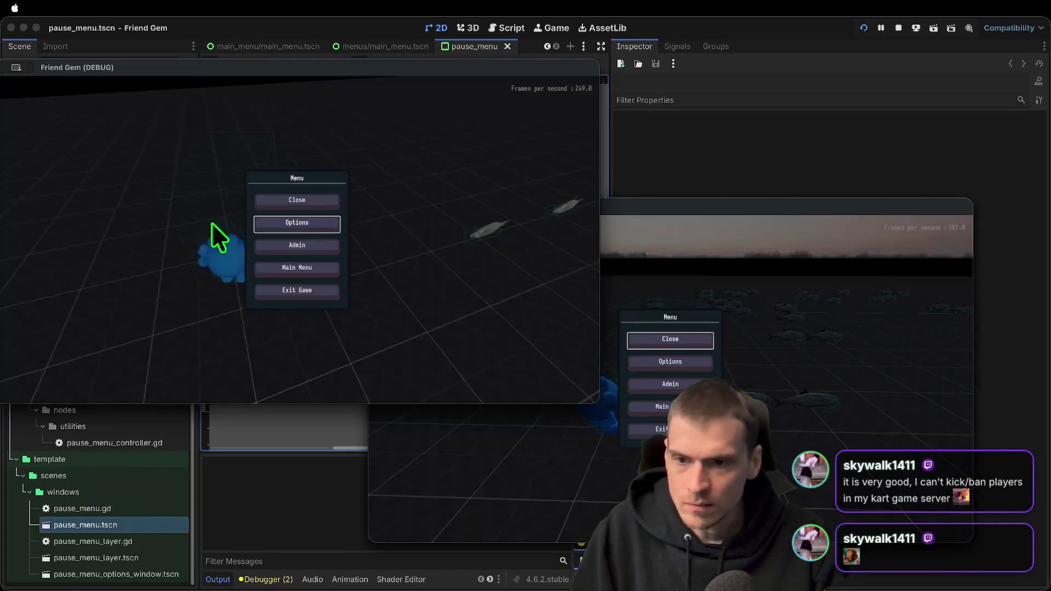
pyautogui.click(304, 267)
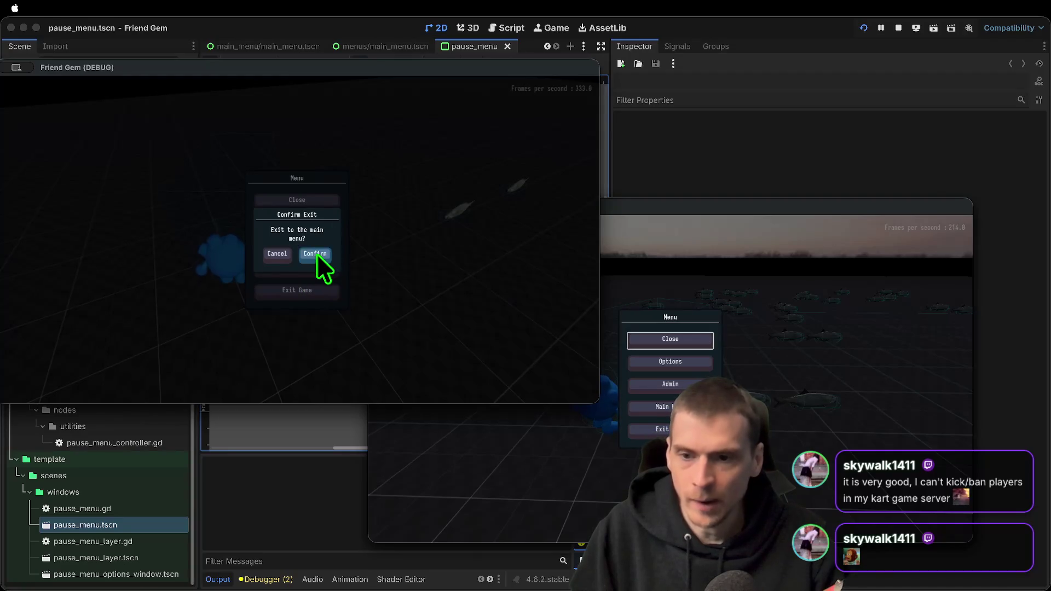
pyautogui.click(316, 254)
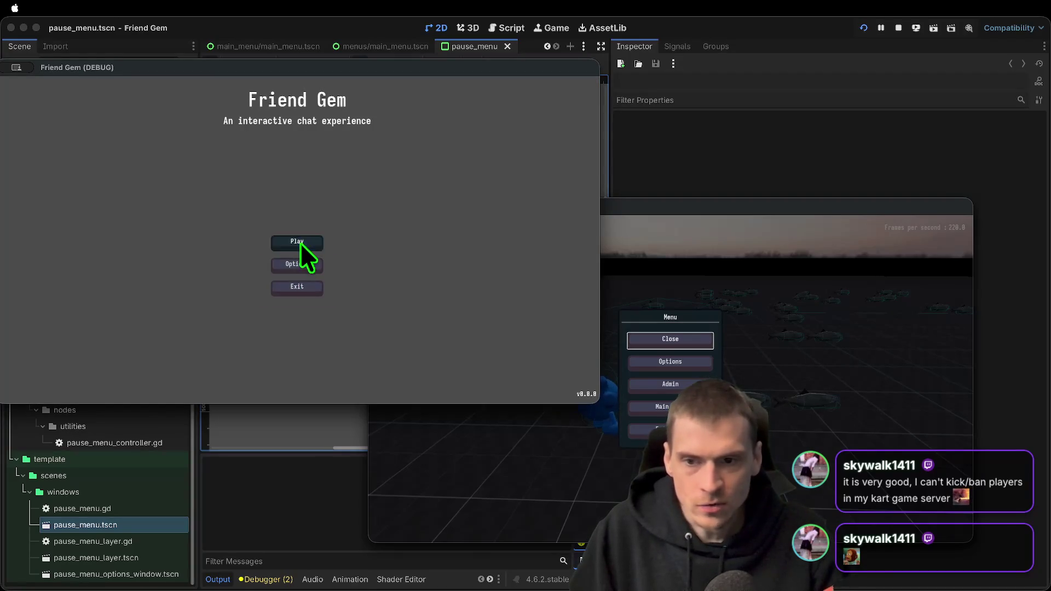
pyautogui.click(301, 243)
pyautogui.click(387, 169)
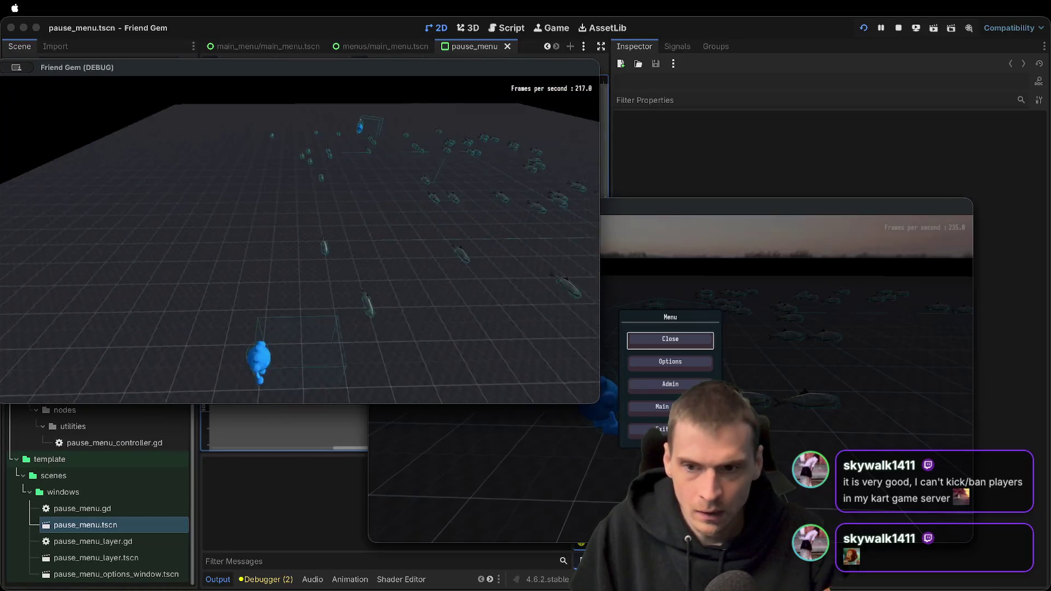
# Step: From the host's pause menu Admin panel, kick the joined player, hitting the get_peer null error
pyautogui.press('Escape')
pyautogui.press('Escape')
pyautogui.click(670, 339)
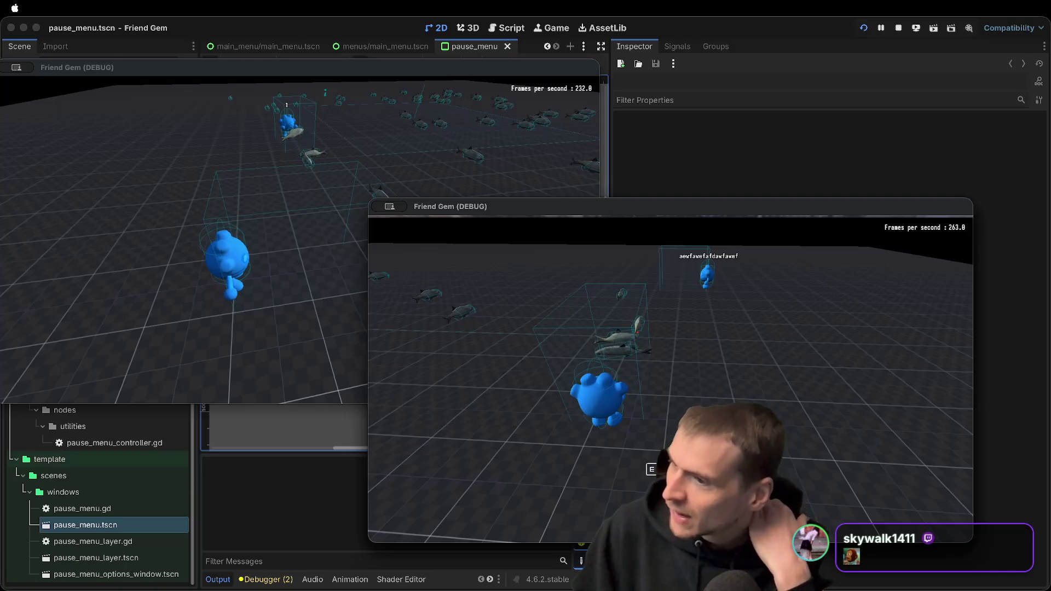
pyautogui.press('super+grave')
pyautogui.press('Escape')
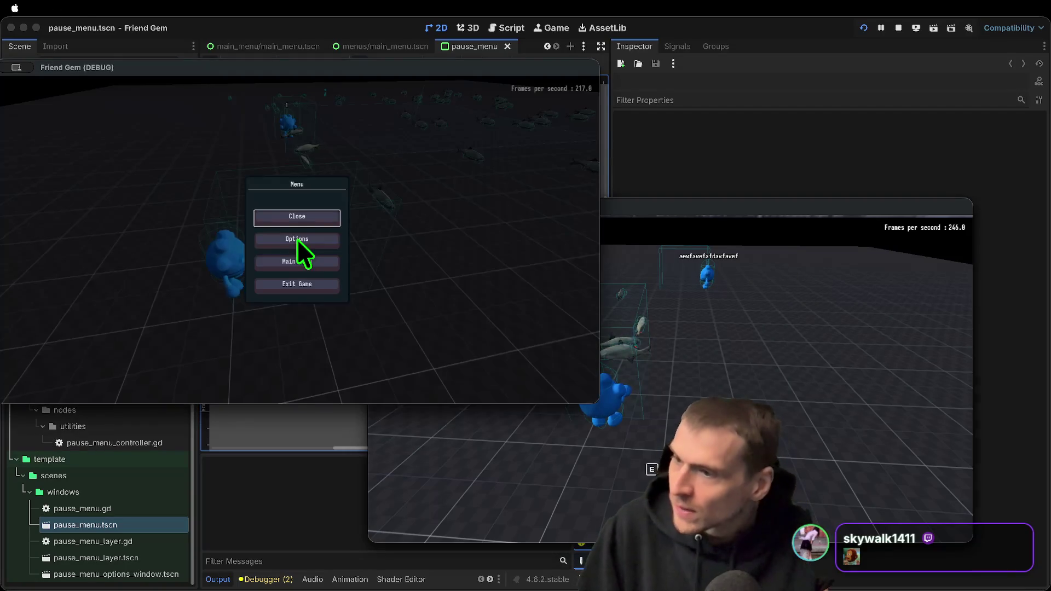
pyautogui.click(331, 222)
pyautogui.press('Escape')
pyautogui.press('Escape')
pyautogui.press('super+grave')
pyautogui.press('Escape')
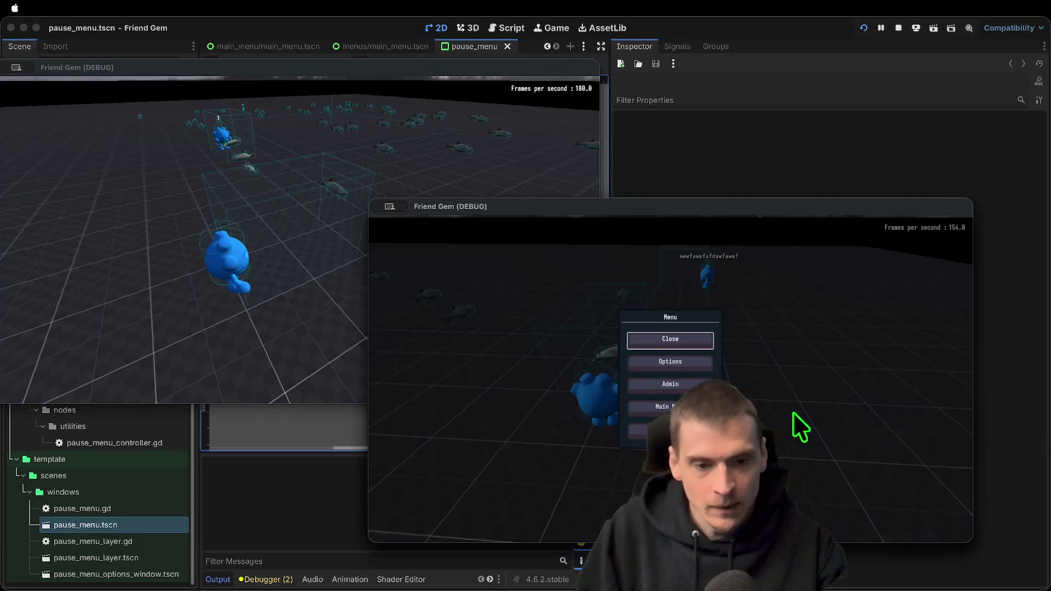
pyautogui.click(670, 384)
pyautogui.click(914, 243)
pyautogui.click(916, 247)
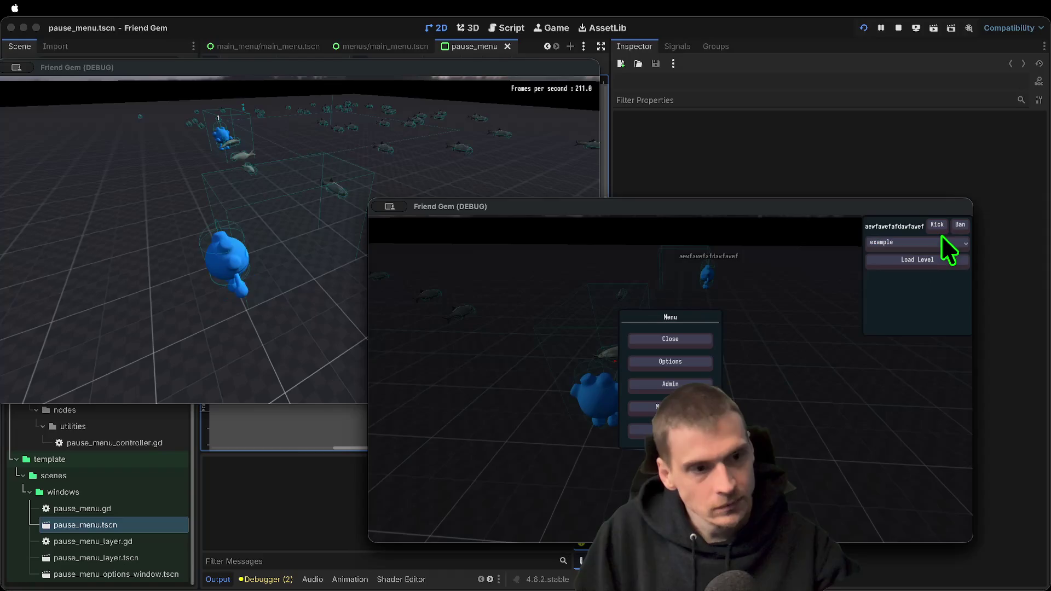
pyautogui.click(941, 229)
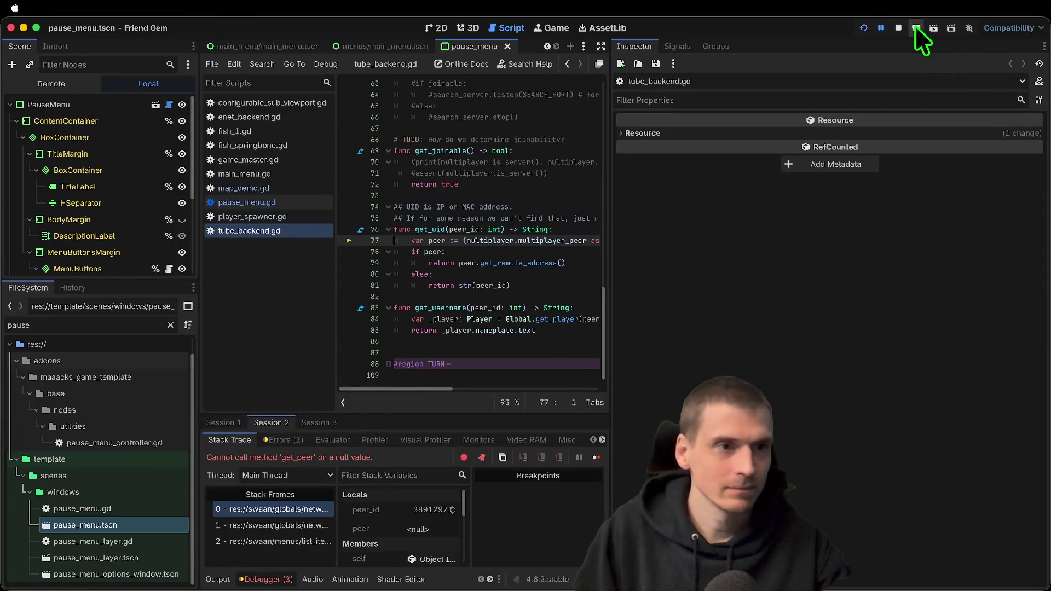
# Step: Stop the debug session, widen the script editor, and show the Errors tab
pyautogui.click(901, 31)
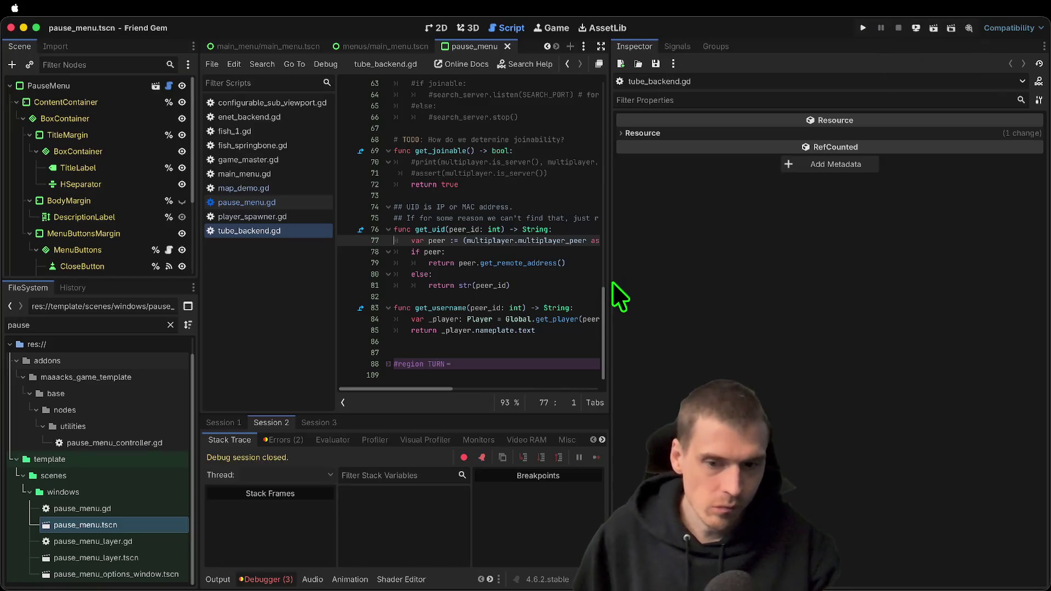
pyautogui.moveTo(615, 279); pyautogui.dragTo(852, 277)
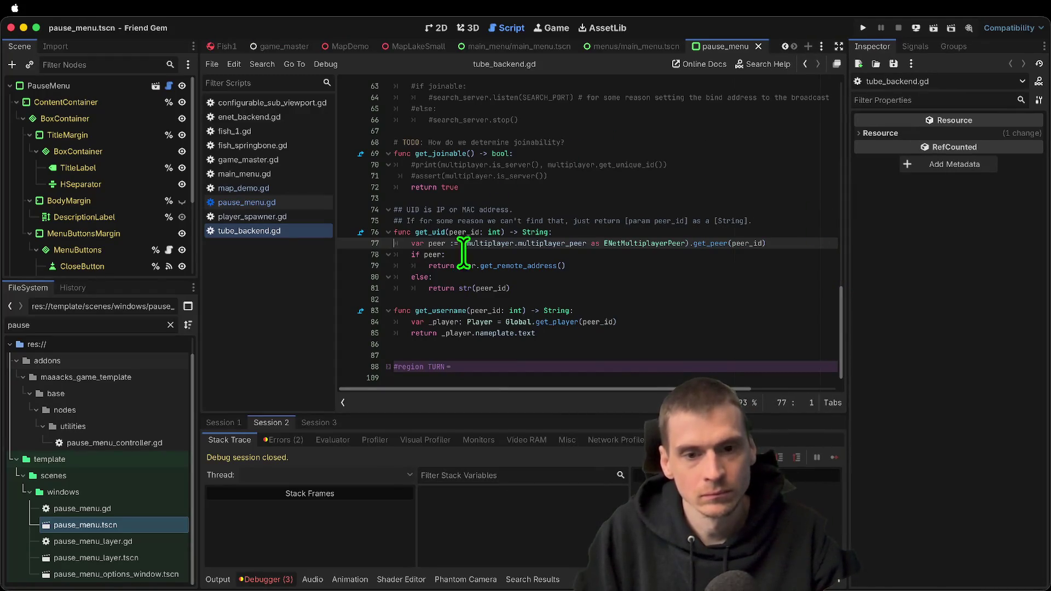
pyautogui.click(267, 441)
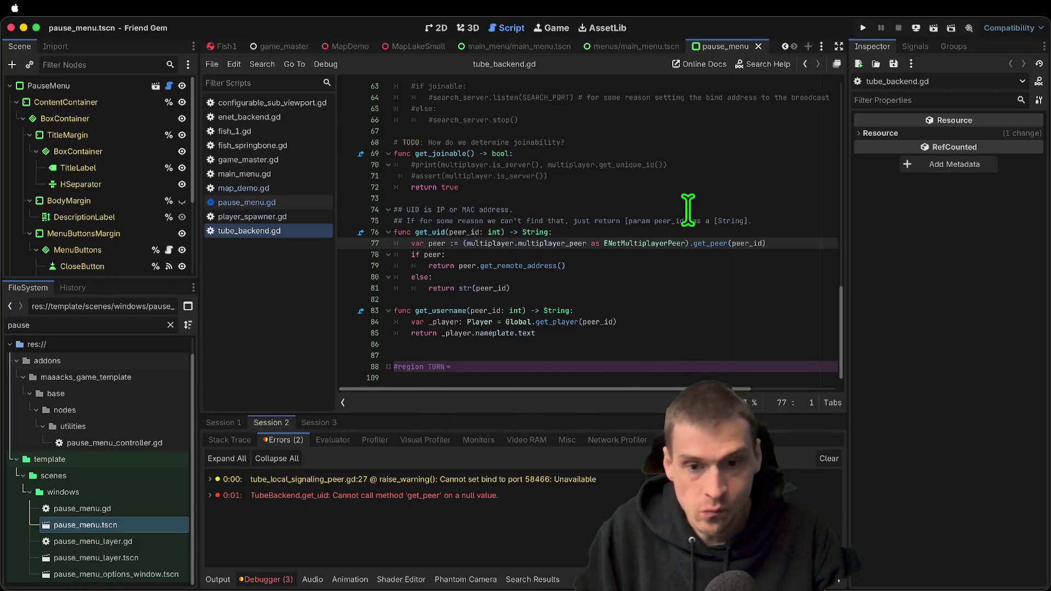
pyautogui.press('Tab')
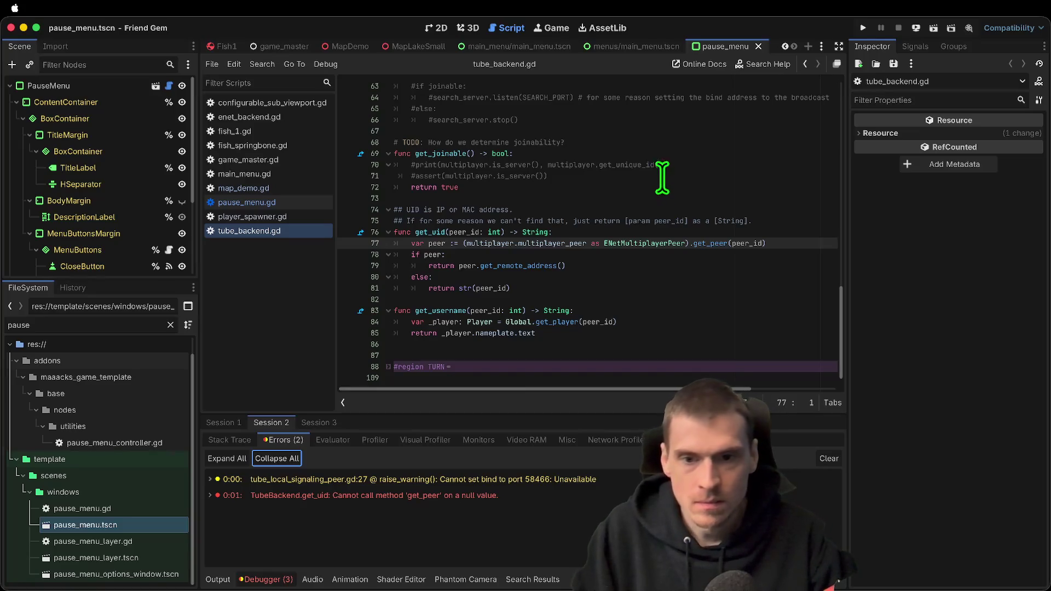
# Step: Delete the ENetMultiplayerPeer cast on line 77, then undo the deletion
pyautogui.click(690, 230)
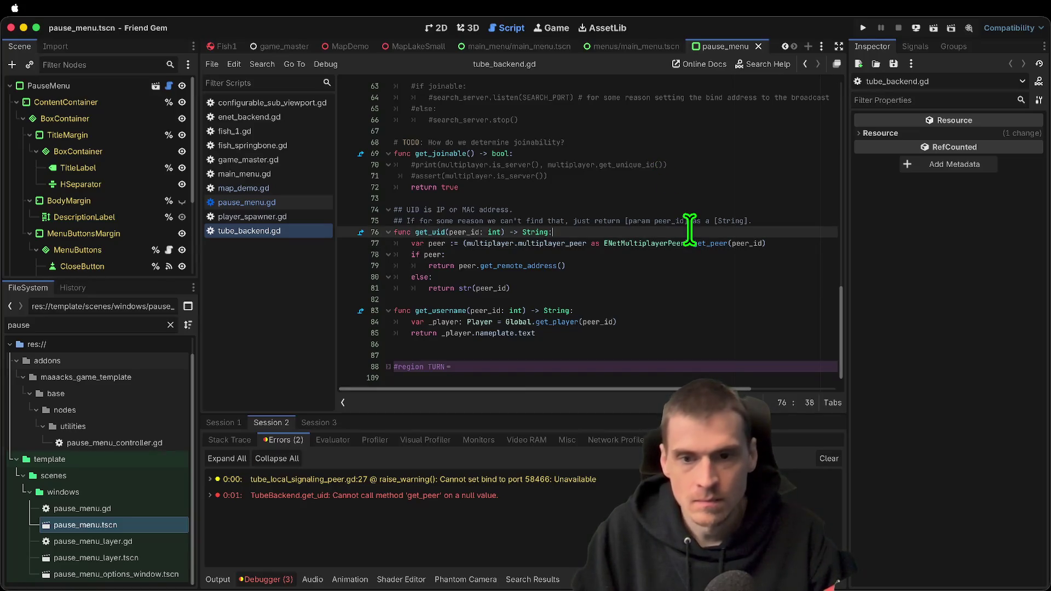
pyautogui.doubleClick(606, 242)
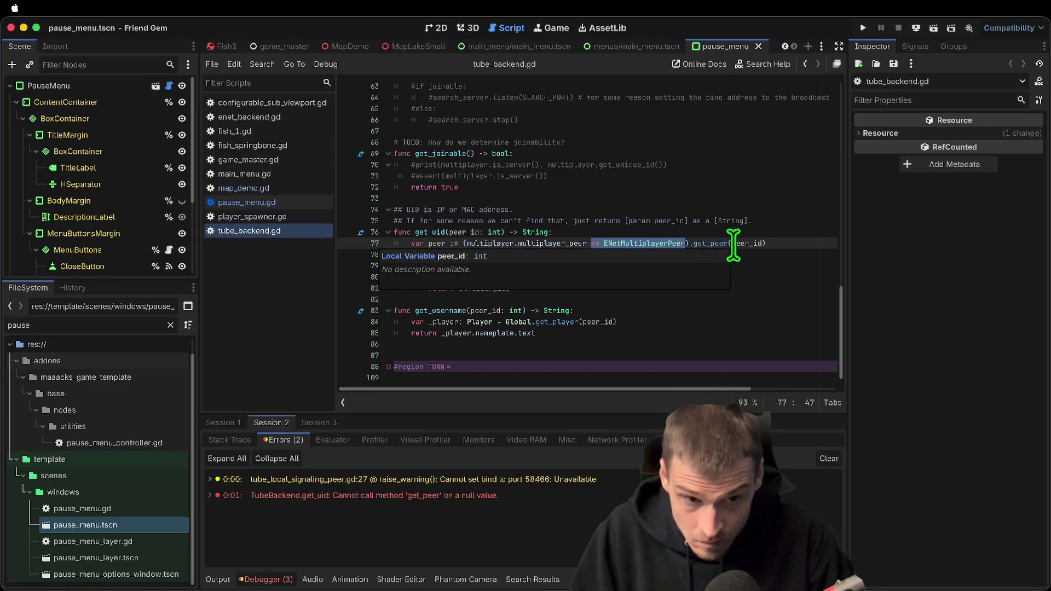
pyautogui.press('BackSpace')
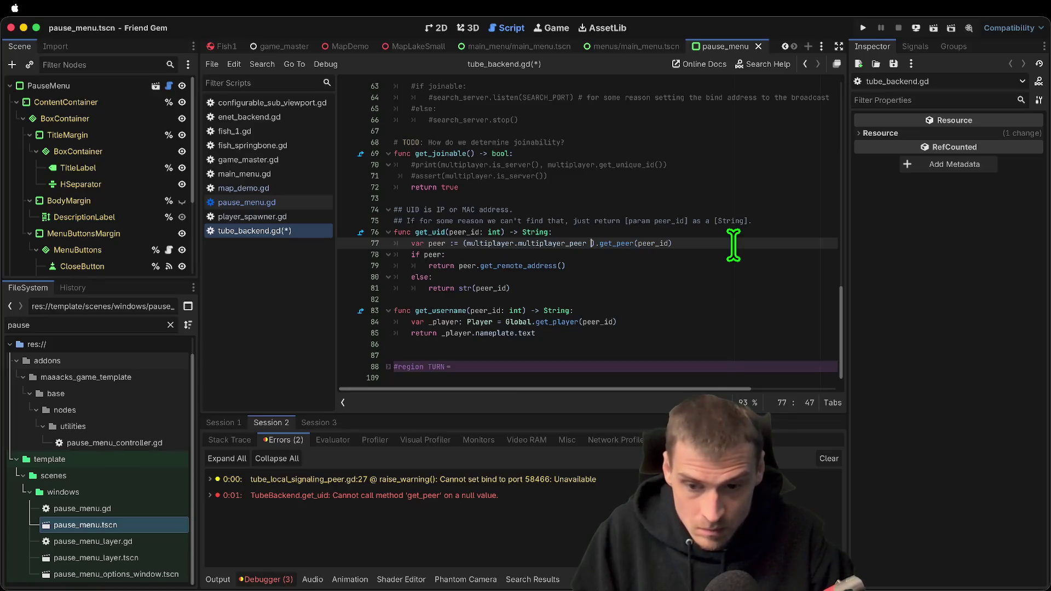
pyautogui.press('super+z')
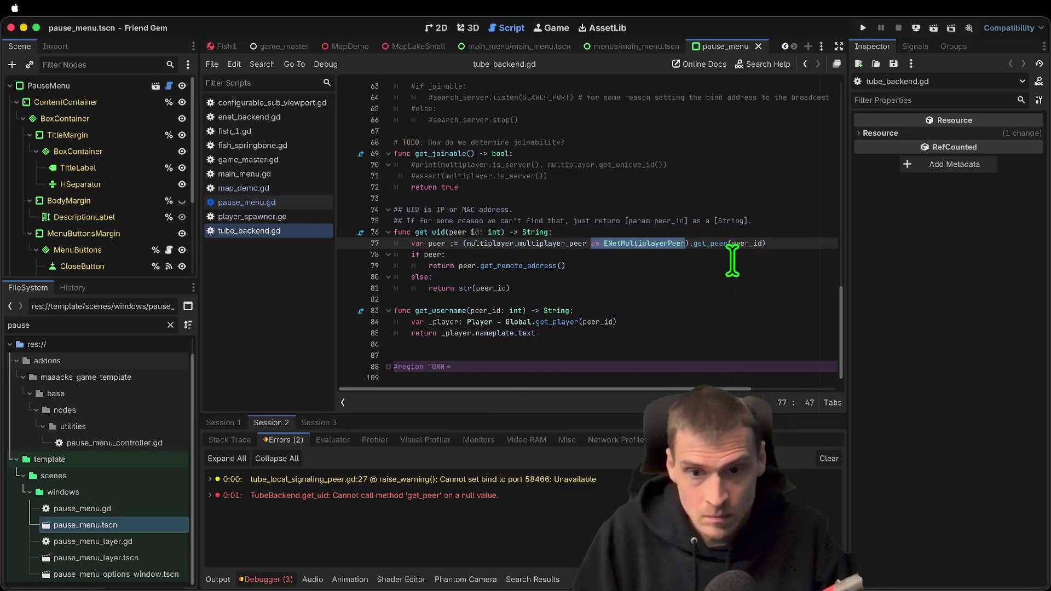
# Step: Check Session 1's port 58466 warning in tube_local_signaling_peer.gd, then return to tube_backend.gd line 76
pyautogui.click(307, 421)
pyautogui.click(257, 422)
pyautogui.click(224, 422)
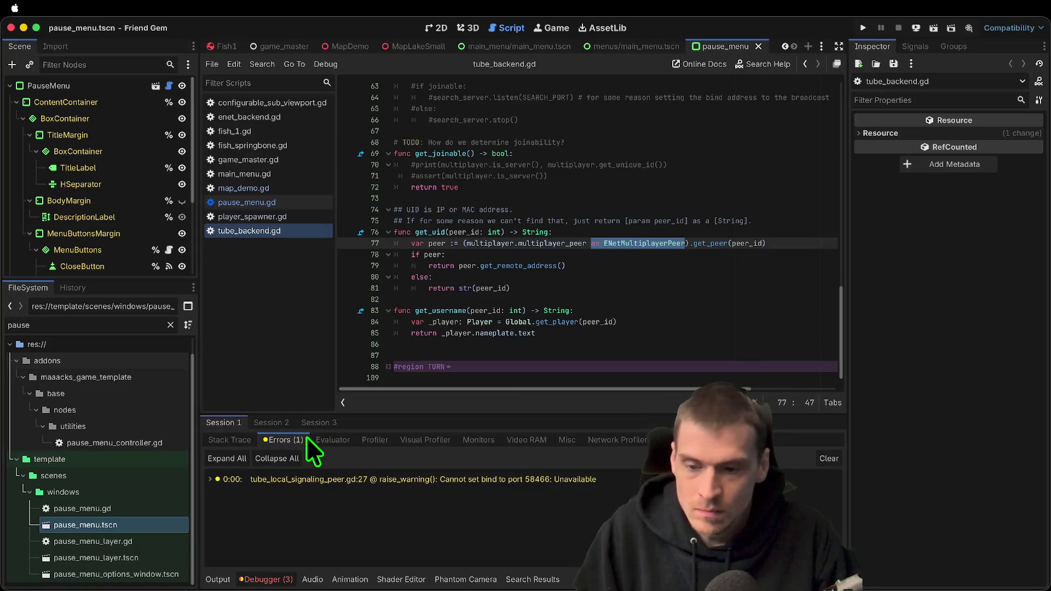
pyautogui.doubleClick(564, 479)
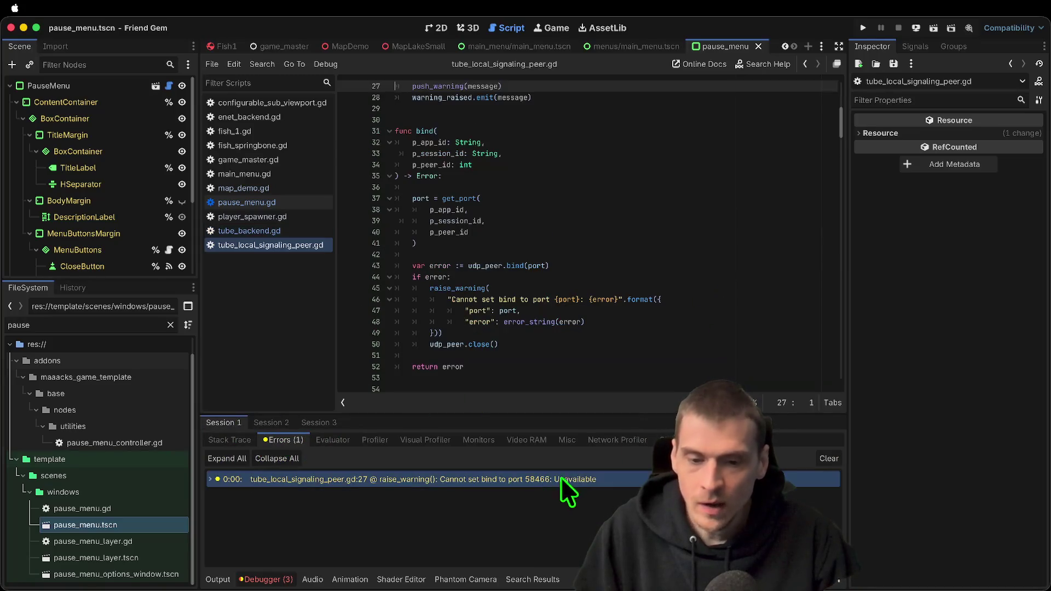
pyautogui.press('alt+super+Left')
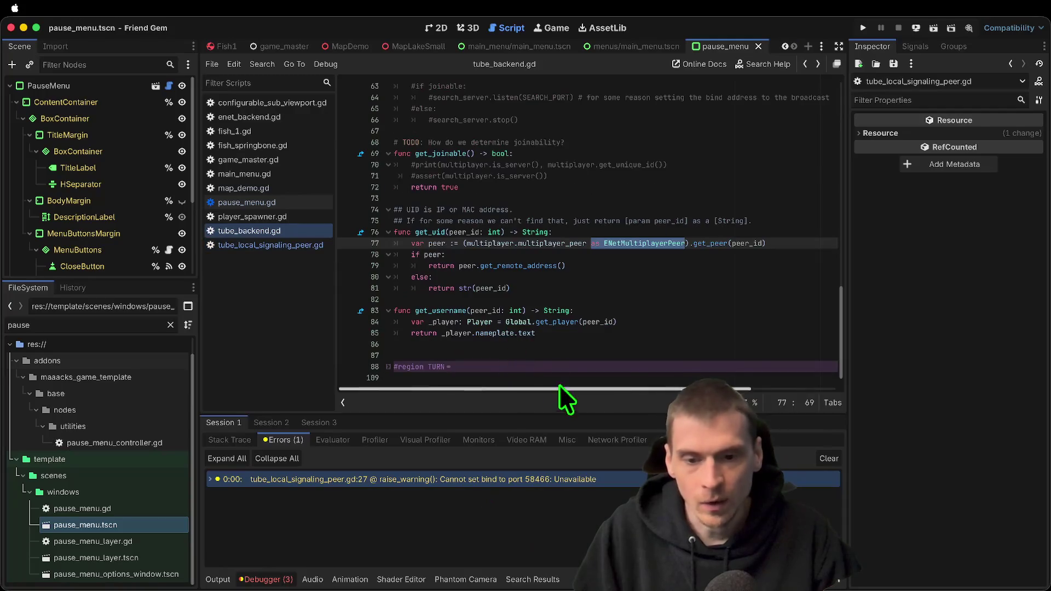
pyautogui.click(667, 231)
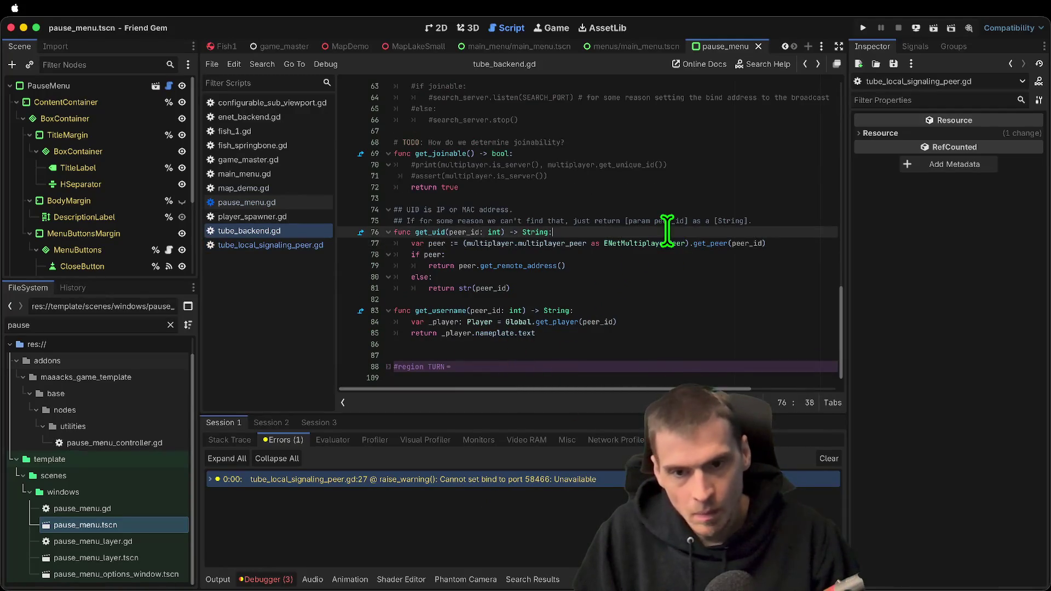
# Step: Move the var peer assignment above the if peer check in get_uid
pyautogui.press('Return')
pyautogui.write('# WARNING')
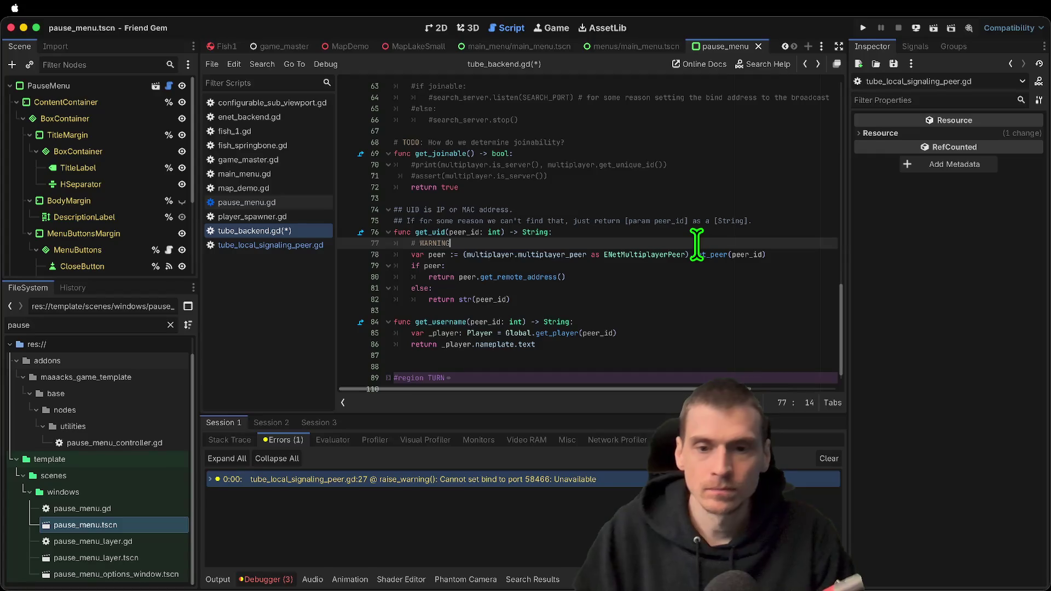
pyautogui.write('ork')
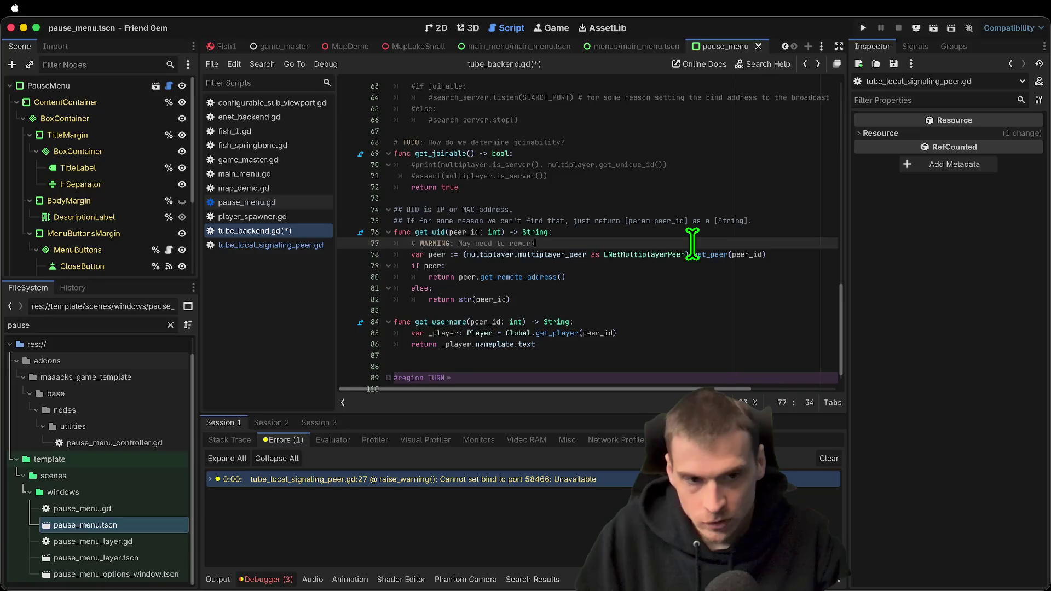
pyautogui.tripleClick(692, 253)
pyautogui.press('super+c')
pyautogui.press('BackSpace')
pyautogui.hotkey('alt', 'Down')
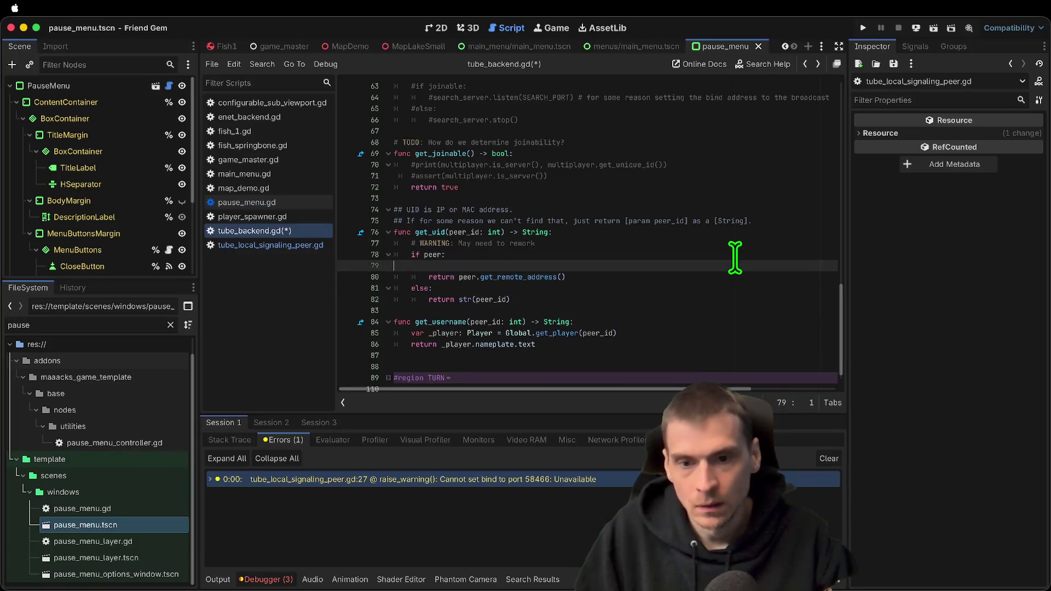
pyautogui.press('super+v')
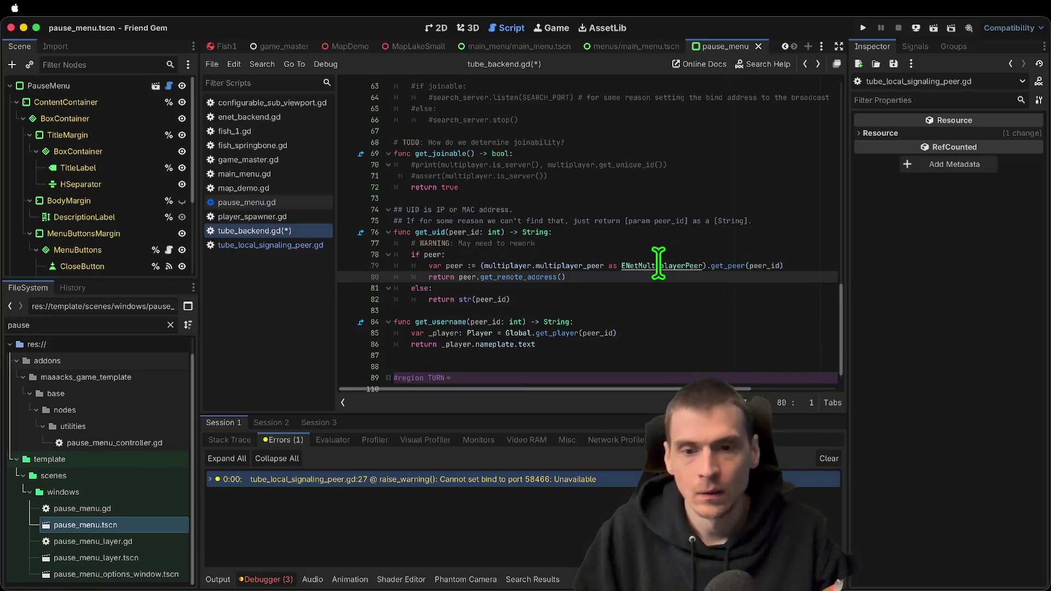
pyautogui.press('Up')
pyautogui.press('super+x')
pyautogui.press('Up')
pyautogui.press('super+v')
# Step: Move .get_peer(peer_id) off the assignment line onto the return line after peer
pyautogui.moveTo(693, 255); pyautogui.dragTo(781, 252)
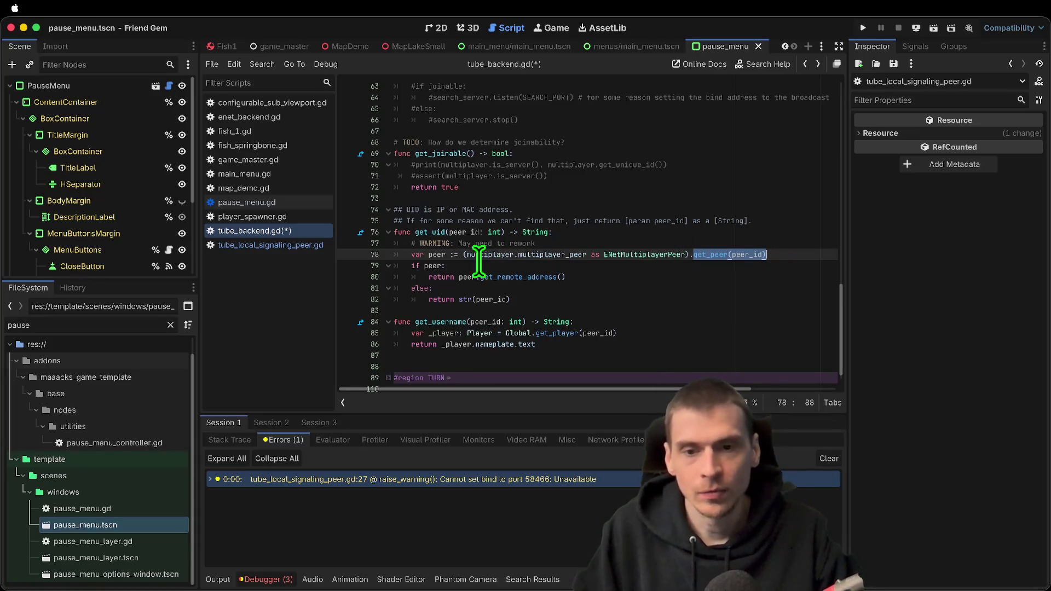
pyautogui.click(420, 266)
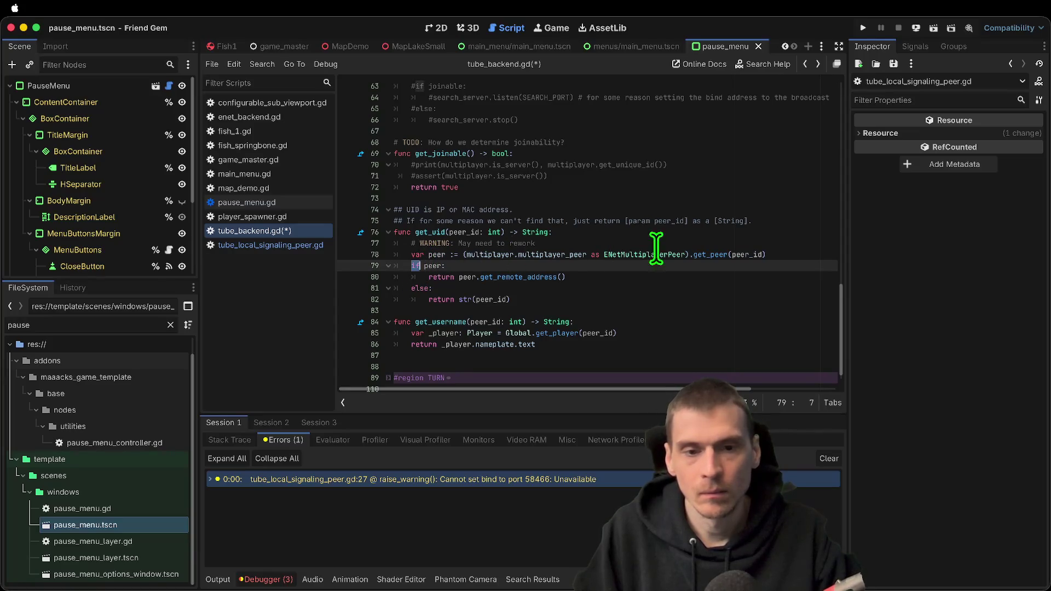
pyautogui.moveTo(691, 254); pyautogui.dragTo(774, 254)
pyautogui.press('BackSpace')
pyautogui.press('Return')
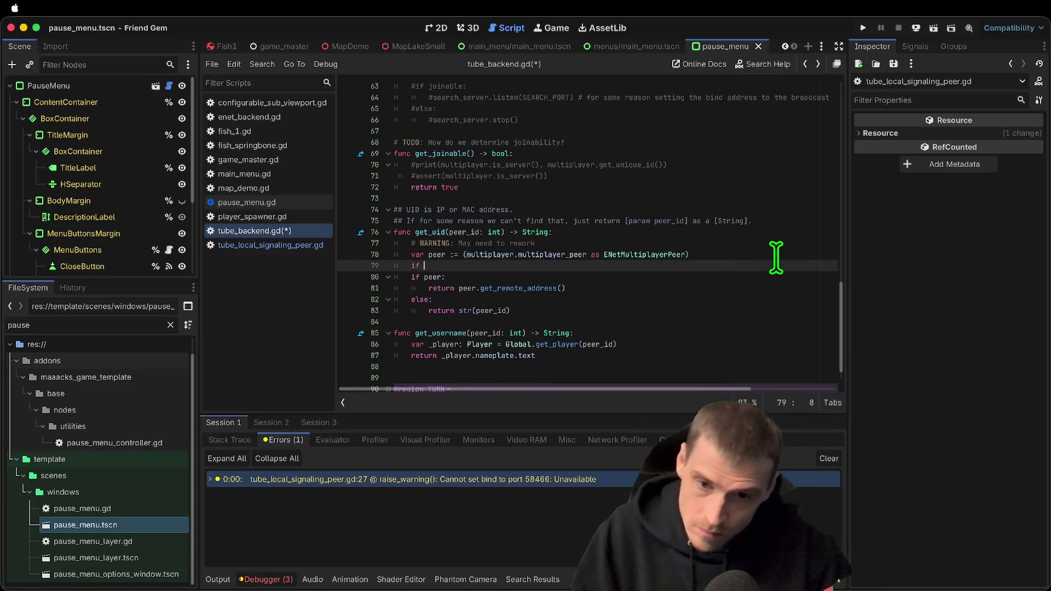
pyautogui.hotkey('ctrl', 'shift', 'k')
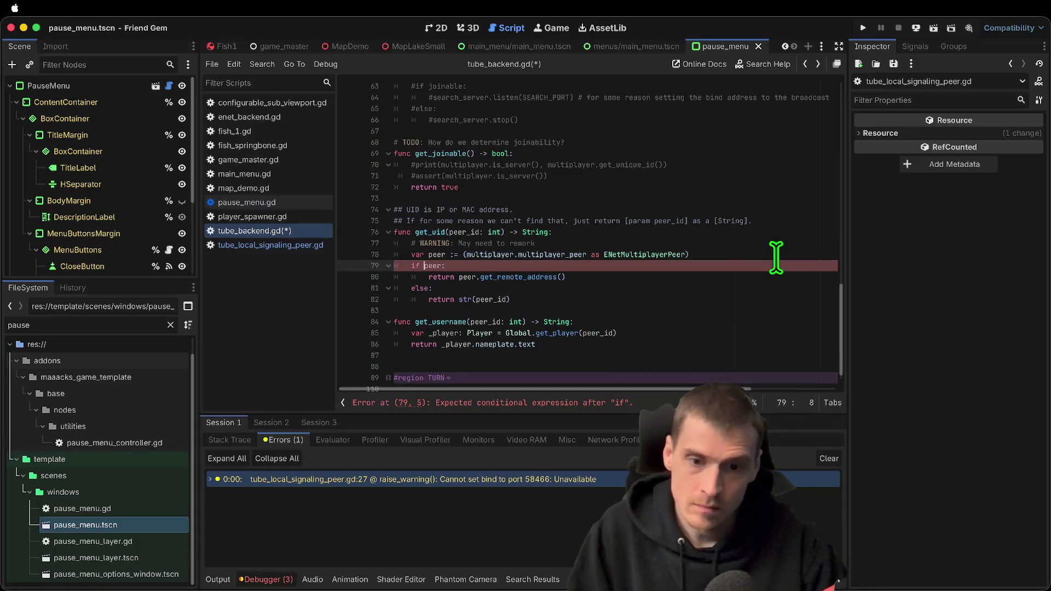
pyautogui.click(777, 254)
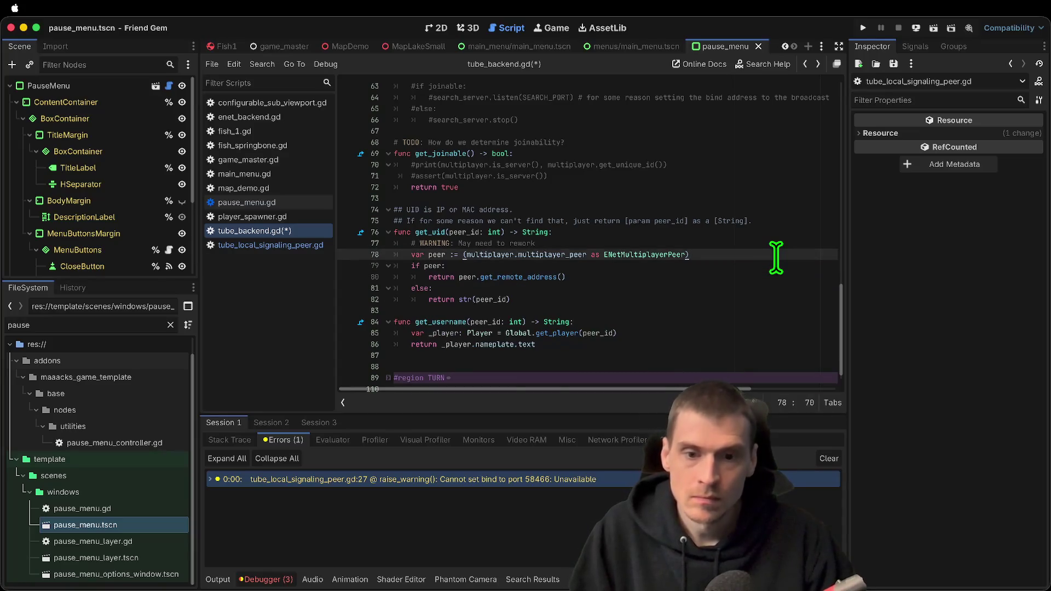
pyautogui.hotkey('ctrl', 'z')
pyautogui.press('BackSpace')
pyautogui.click(754, 264)
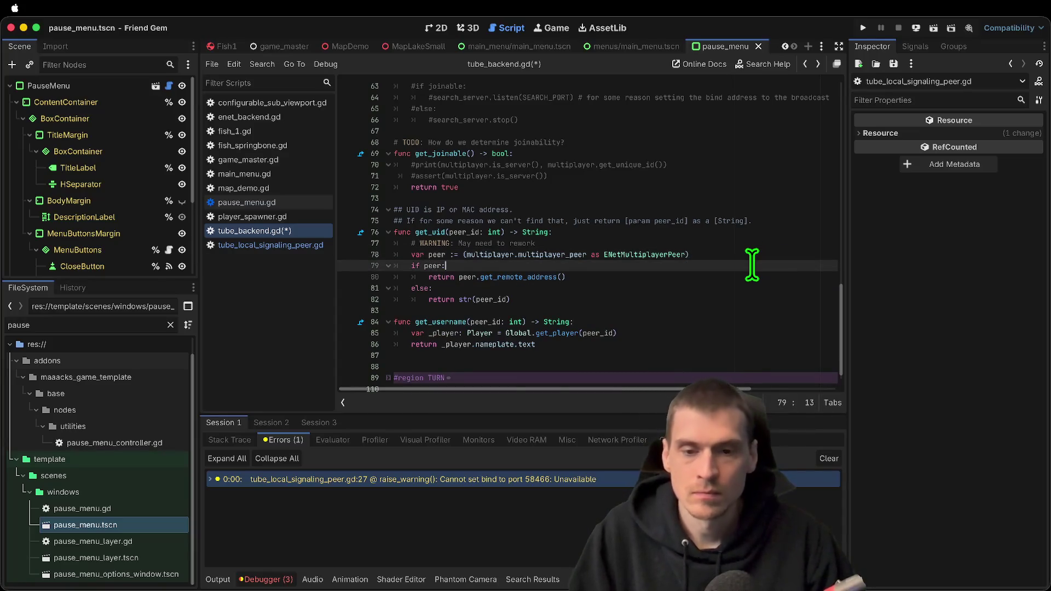
pyautogui.click(475, 277)
pyautogui.hotkey('ctrl', 'v')
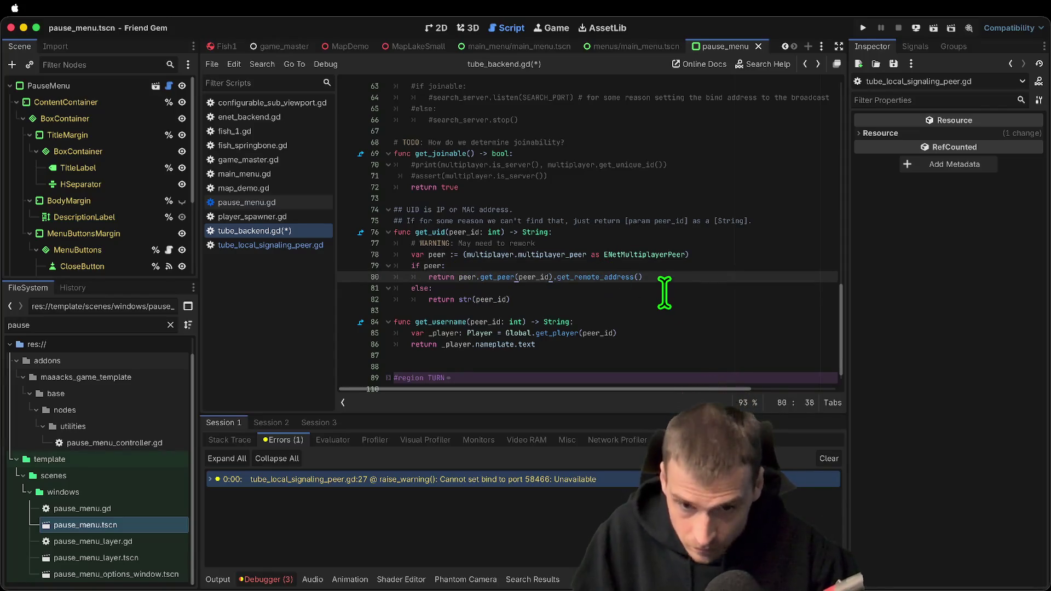
# Step: Change the condition to 'if peer and peer.get_peer(peer_id):', save, and run the project
pyautogui.moveTo(466, 277); pyautogui.dragTo(543, 277)
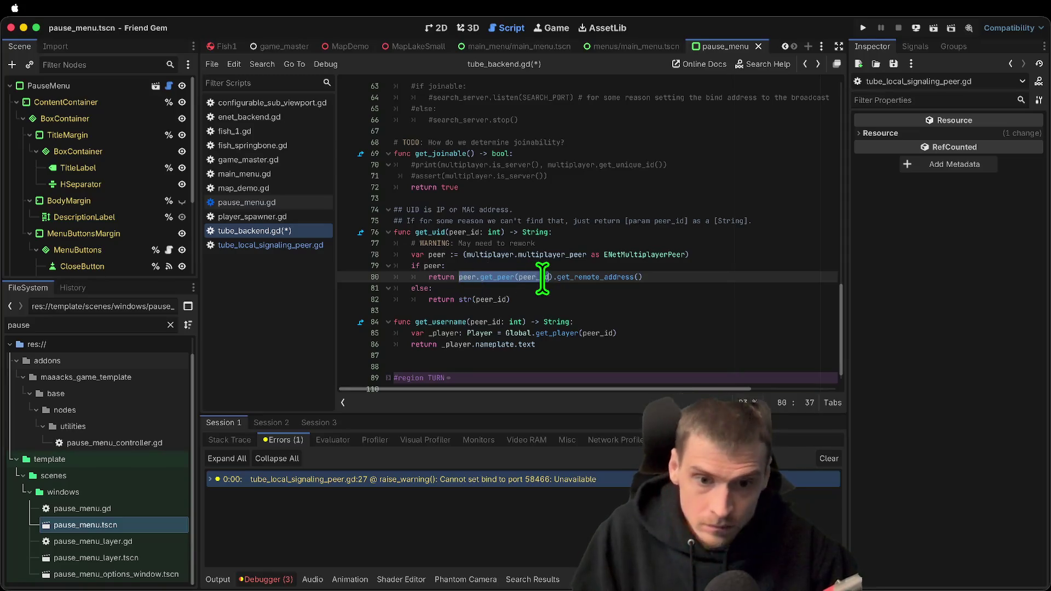
pyautogui.click(750, 266)
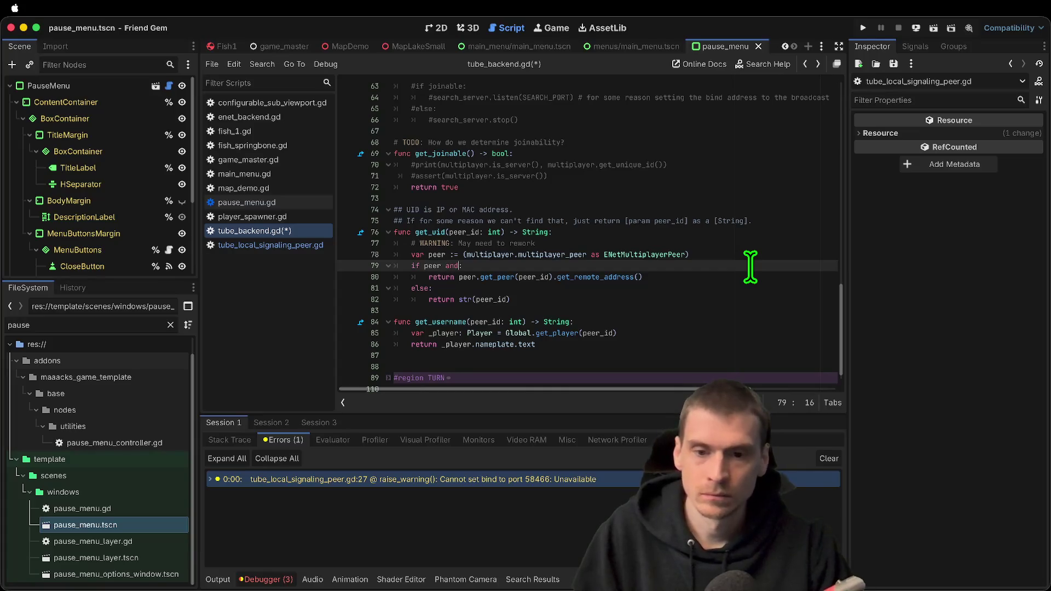
pyautogui.write('d')
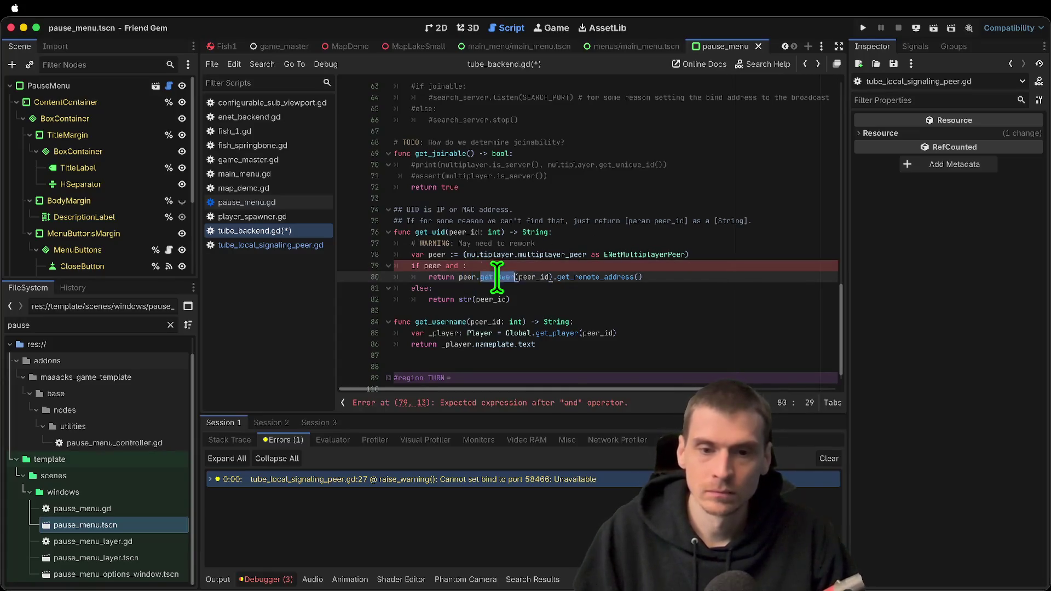
pyautogui.moveTo(474, 277)
pyautogui.mouseDown()
pyautogui.moveTo(550, 266)
pyautogui.moveTo(550, 277)
pyautogui.mouseUp()
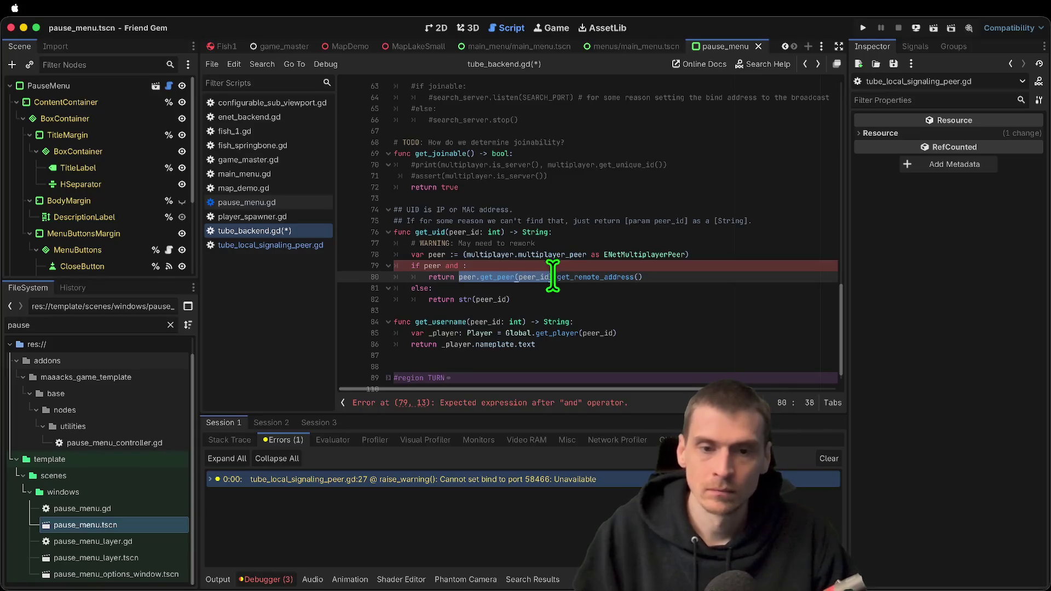
pyautogui.hotkey('ctrl', 'c')
pyautogui.click(610, 265)
pyautogui.press('Left')
pyautogui.hotkey('ctrl', 'v')
pyautogui.hotkey('ctrl', 's')
pyautogui.press('super+b')
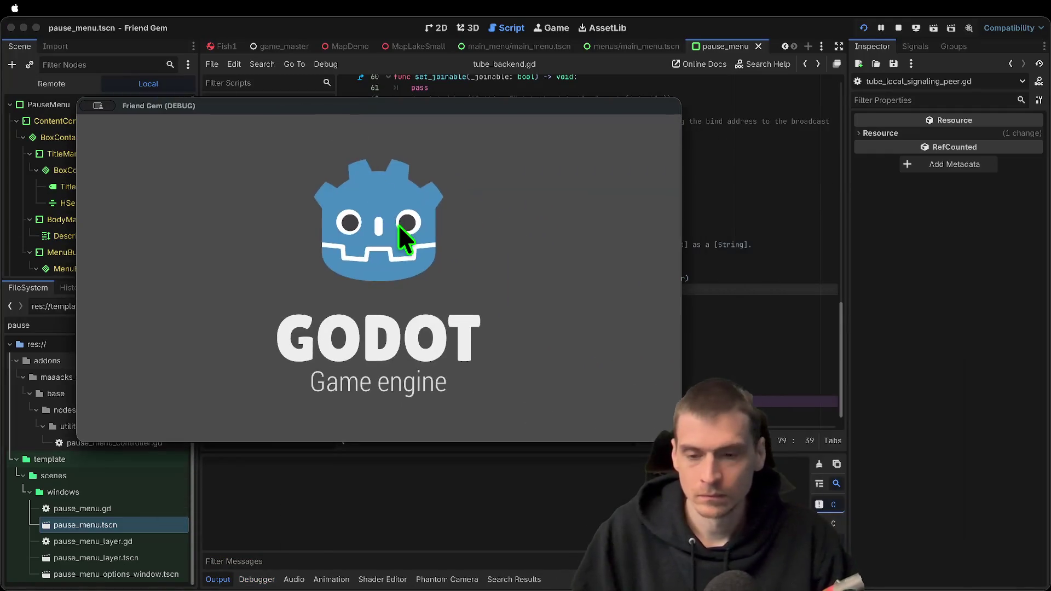
# Step: Host a game in one window and join it from the other
pyautogui.click(378, 227)
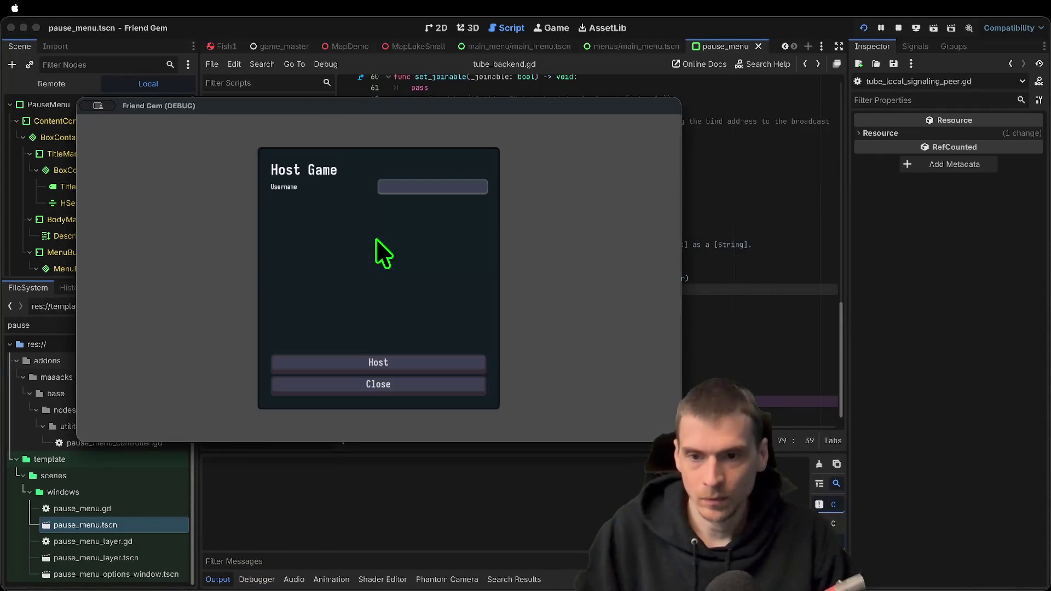
pyautogui.click(359, 362)
pyautogui.press('Escape')
pyautogui.click(382, 287)
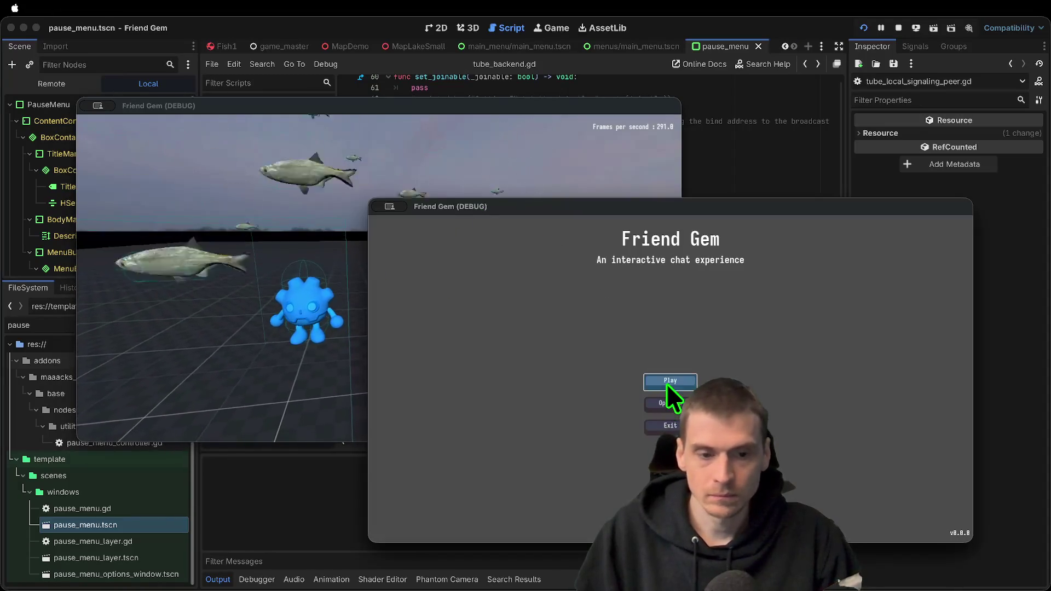
pyautogui.click(669, 383)
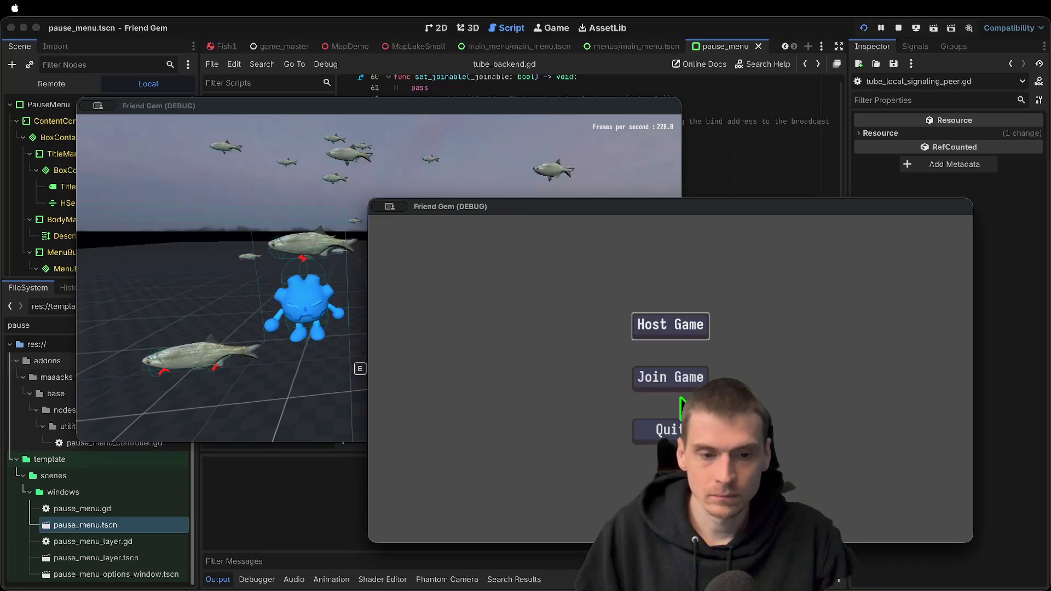
pyautogui.click(677, 376)
pyautogui.press('Return')
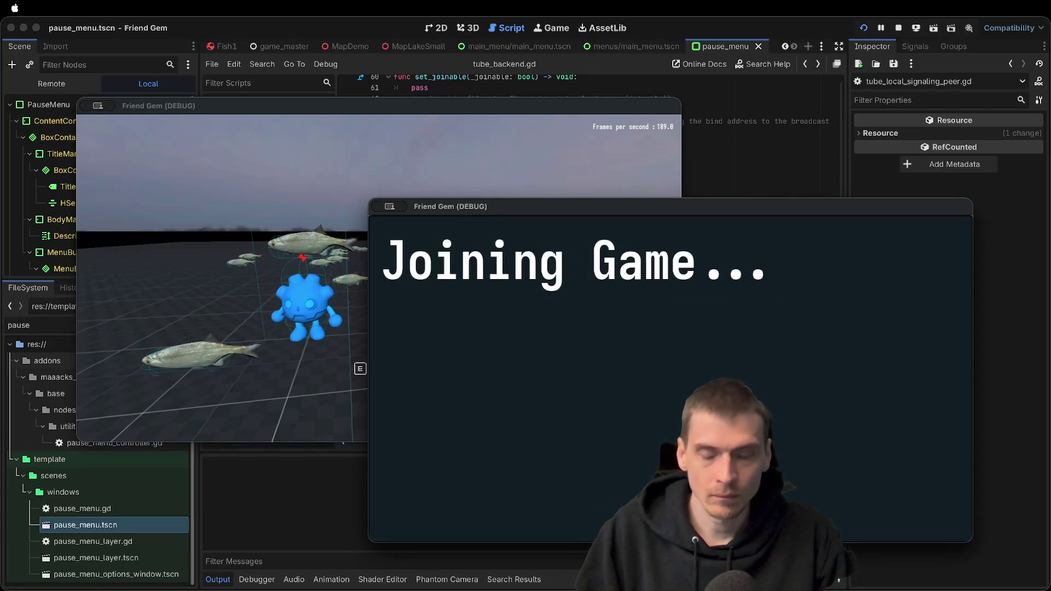
# Step: Open the Admin panel from the host's pause menu and kick the joined player
pyautogui.click(247, 300)
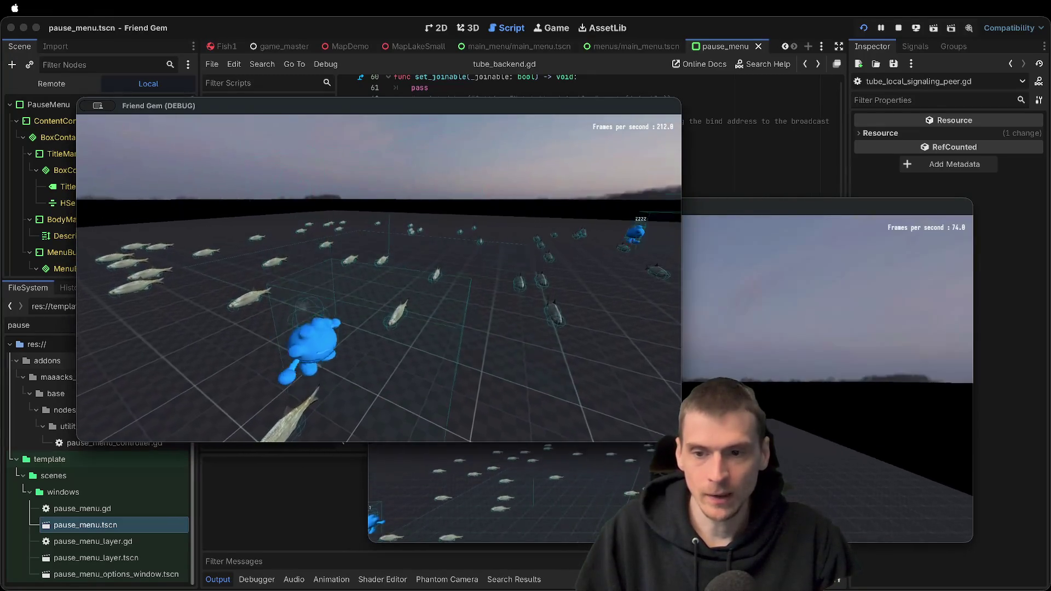
pyautogui.click(694, 390)
pyautogui.press('Escape')
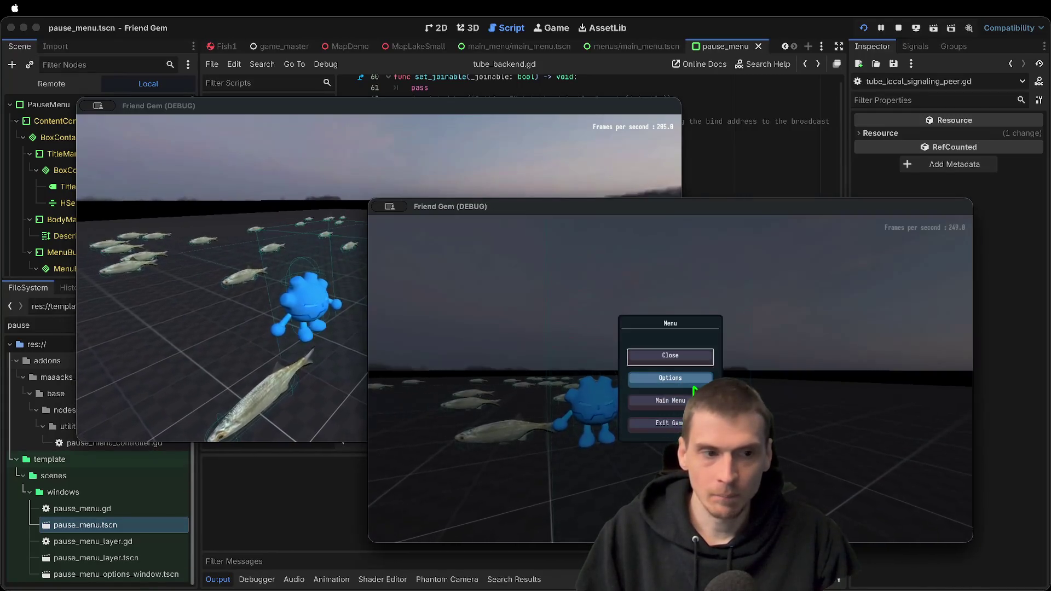
pyautogui.click(359, 304)
pyautogui.press('Escape')
pyautogui.click(374, 285)
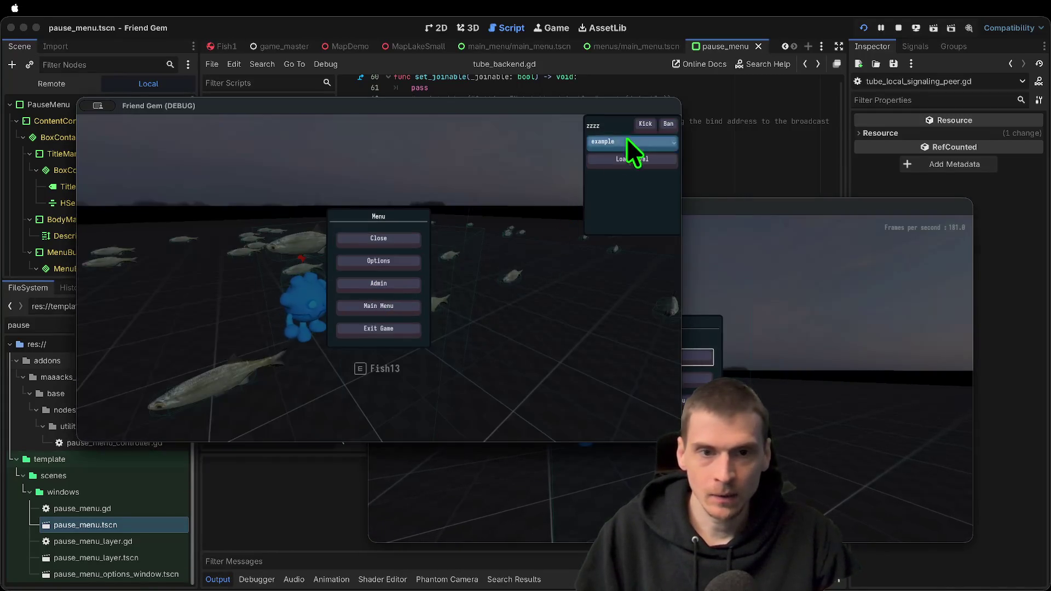
pyautogui.click(646, 123)
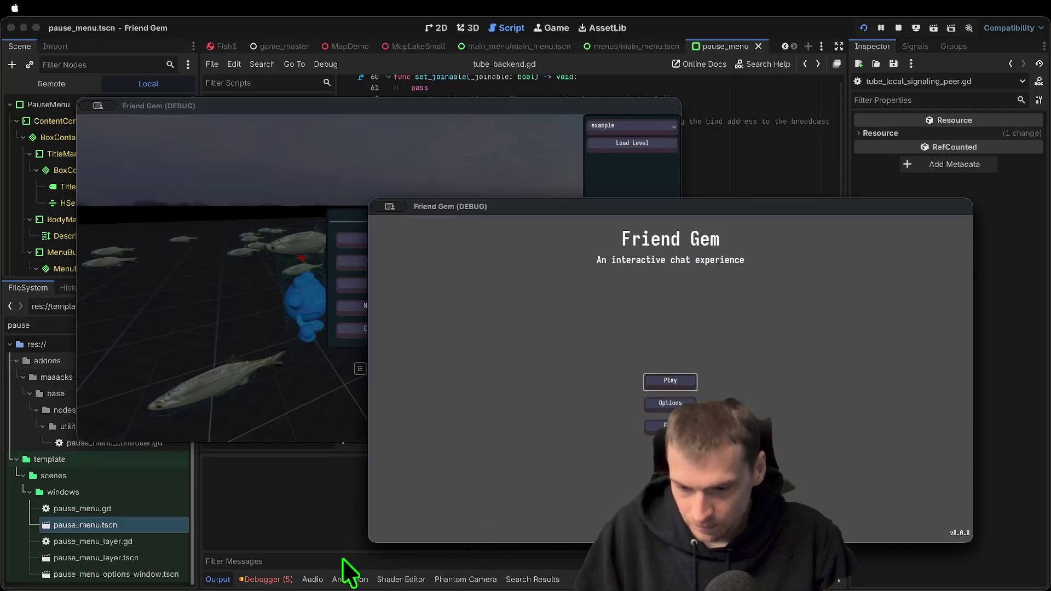
# Step: Stop the game and show Session 3's errors in the debugger
pyautogui.press('super+period')
pyautogui.click(320, 423)
pyautogui.click(280, 440)
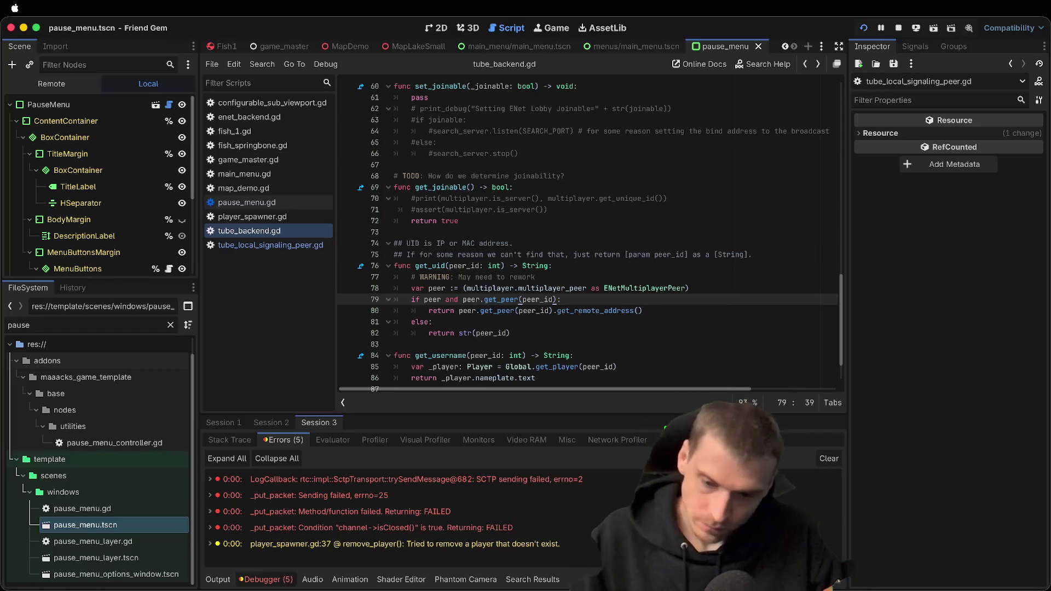
# Step: Inspect the remove_player warning plus the isClosed, Method/function failed and LogCallback errors
pyautogui.doubleClick(409, 547)
pyautogui.click(405, 525)
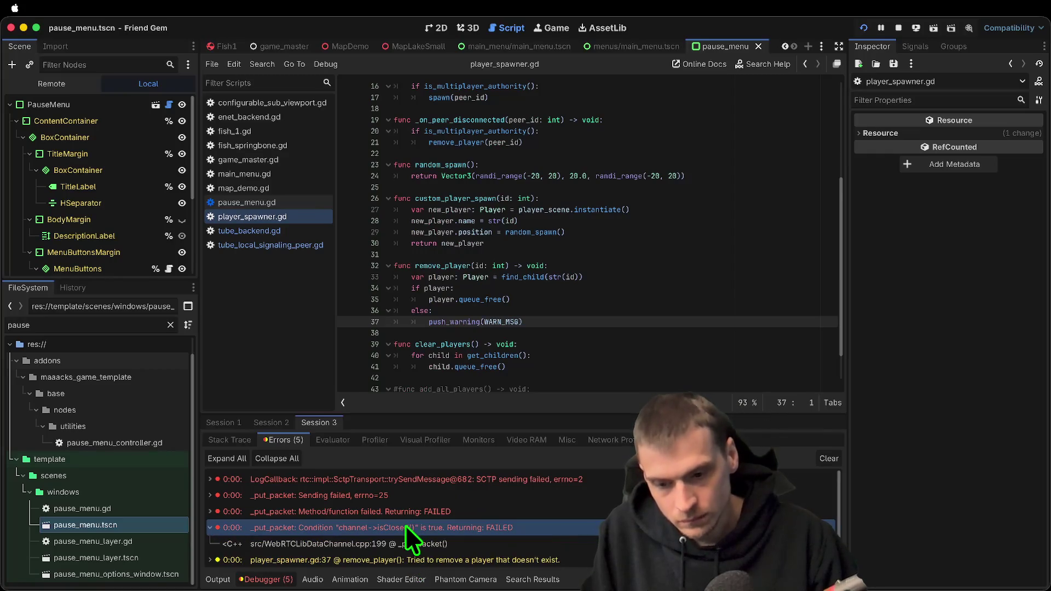
pyautogui.click(406, 512)
pyautogui.click(408, 495)
pyautogui.click(412, 479)
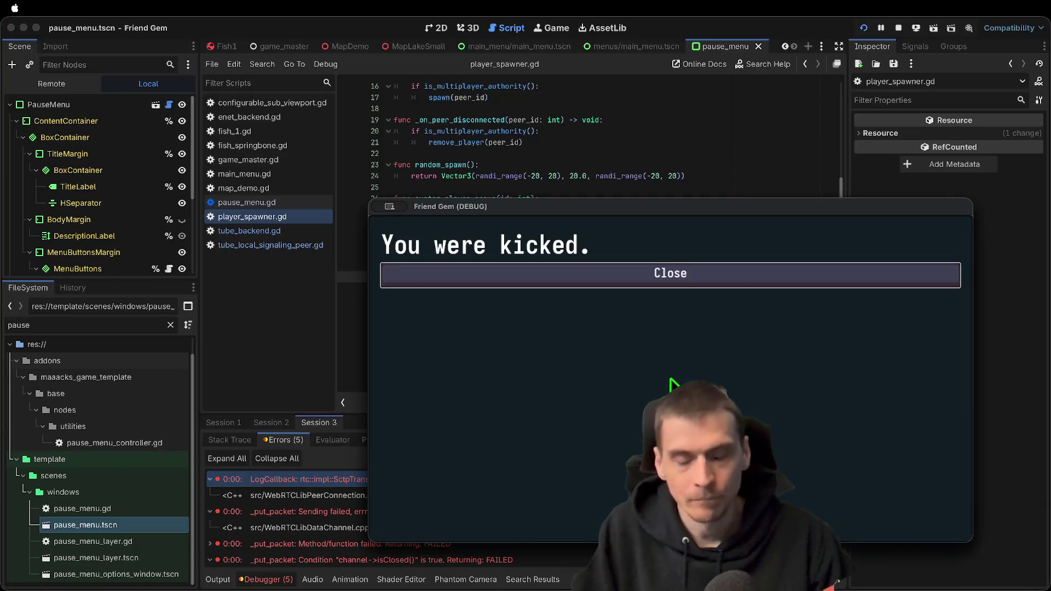
# Step: Dismiss the kicked screen to the main menu and rejoin the hosted game from the second window
pyautogui.press('Escape')
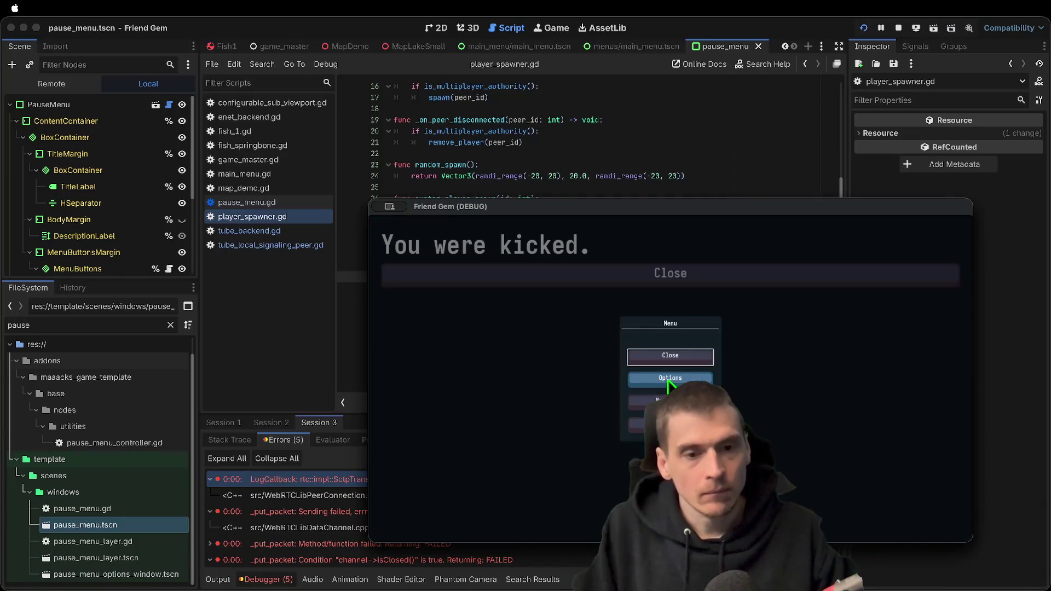
pyautogui.click(677, 348)
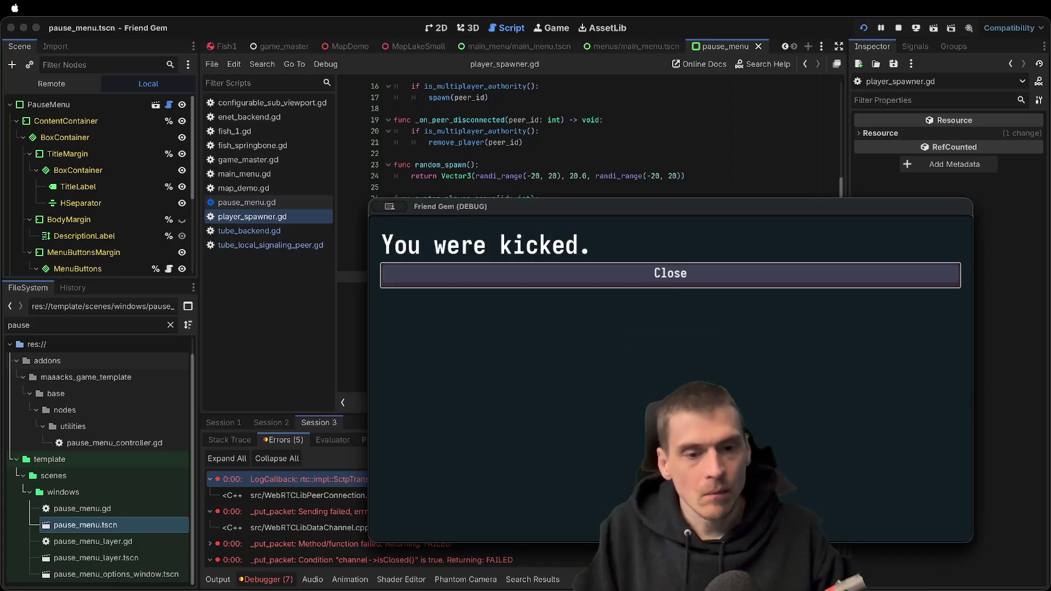
pyautogui.press('Escape')
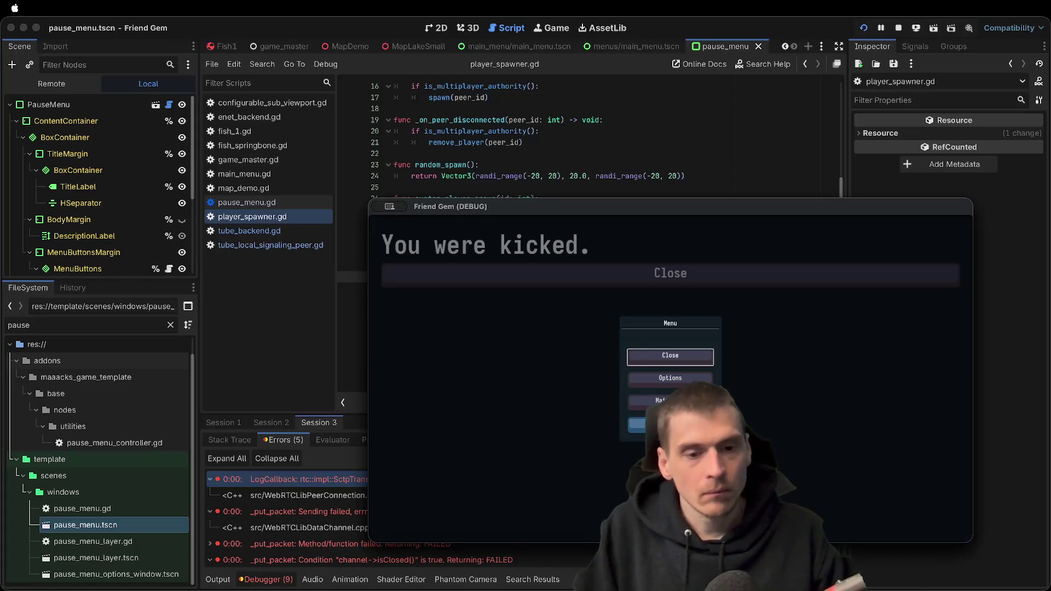
pyautogui.click(678, 352)
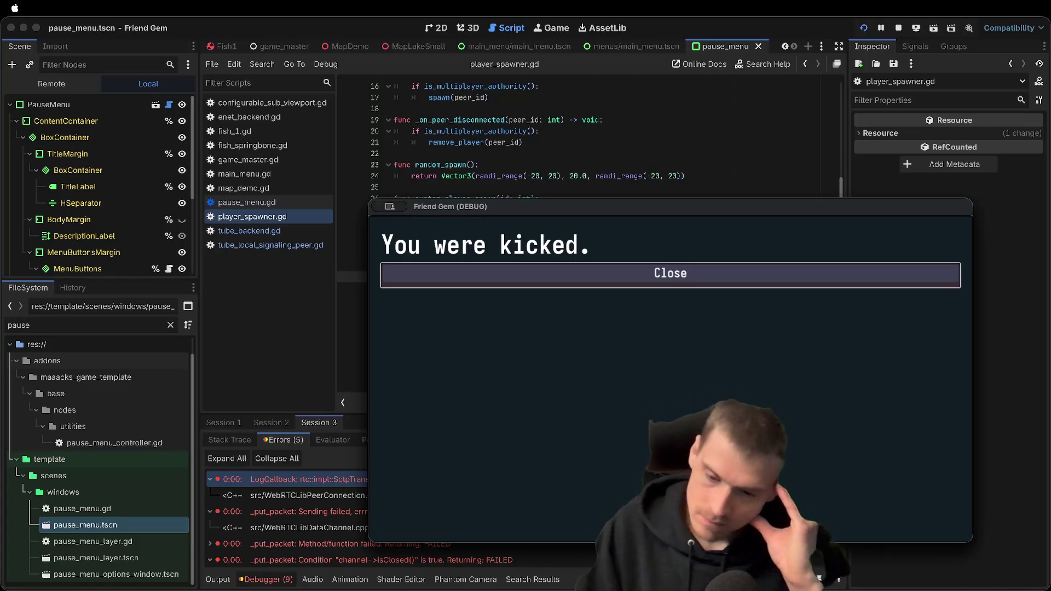
pyautogui.press('Escape')
pyautogui.press('Escape')
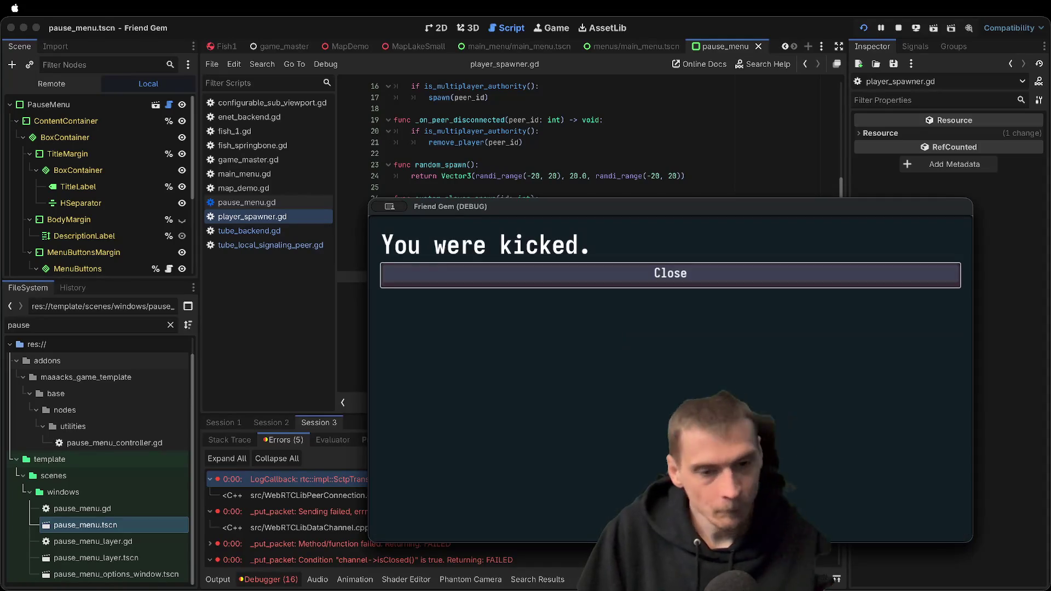
pyautogui.press('Return')
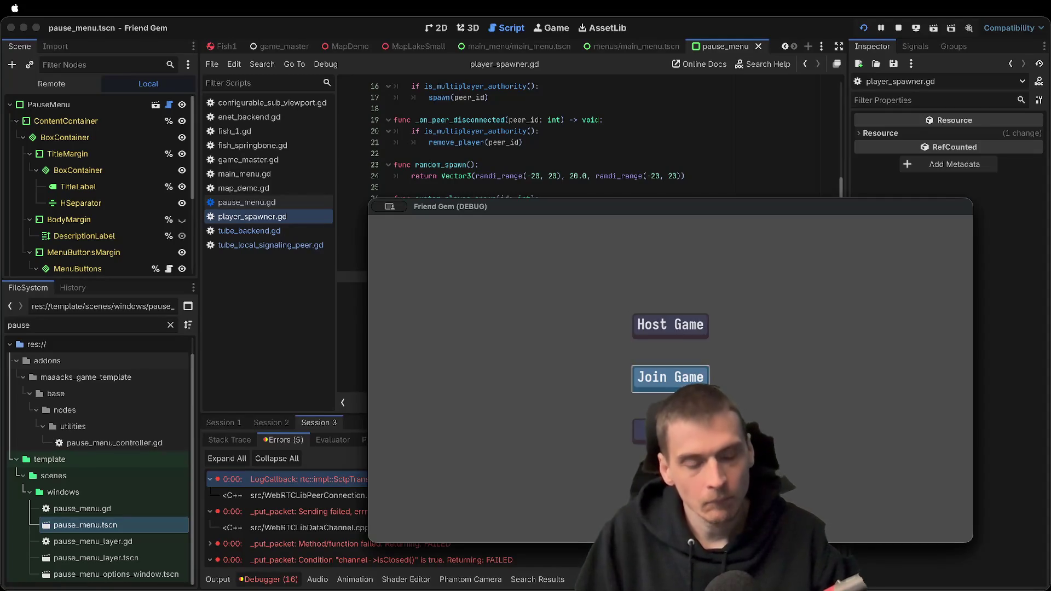
pyautogui.press('Return')
pyautogui.press('Return')
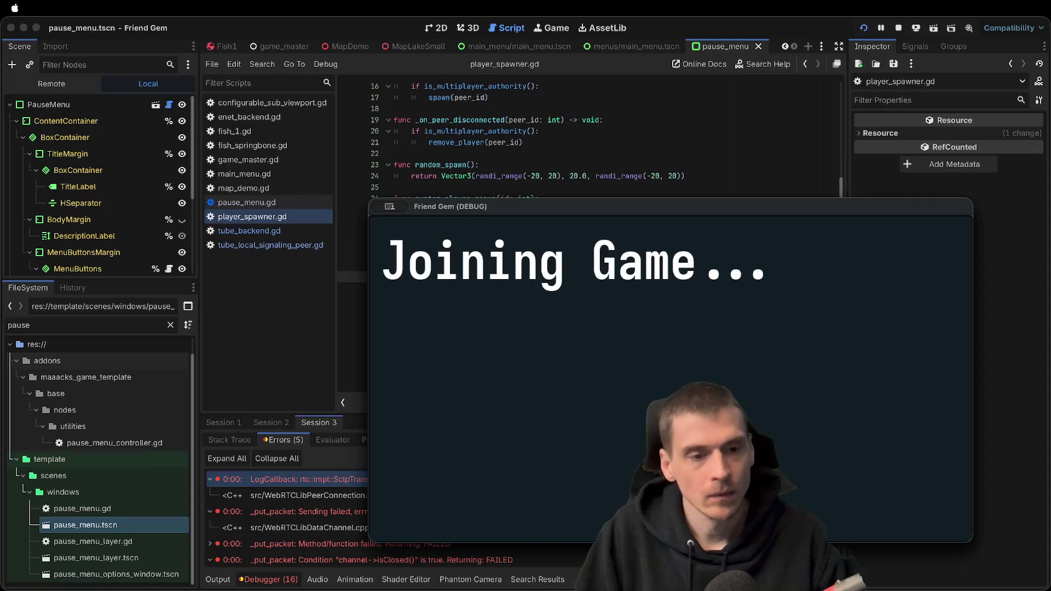
pyautogui.click(674, 387)
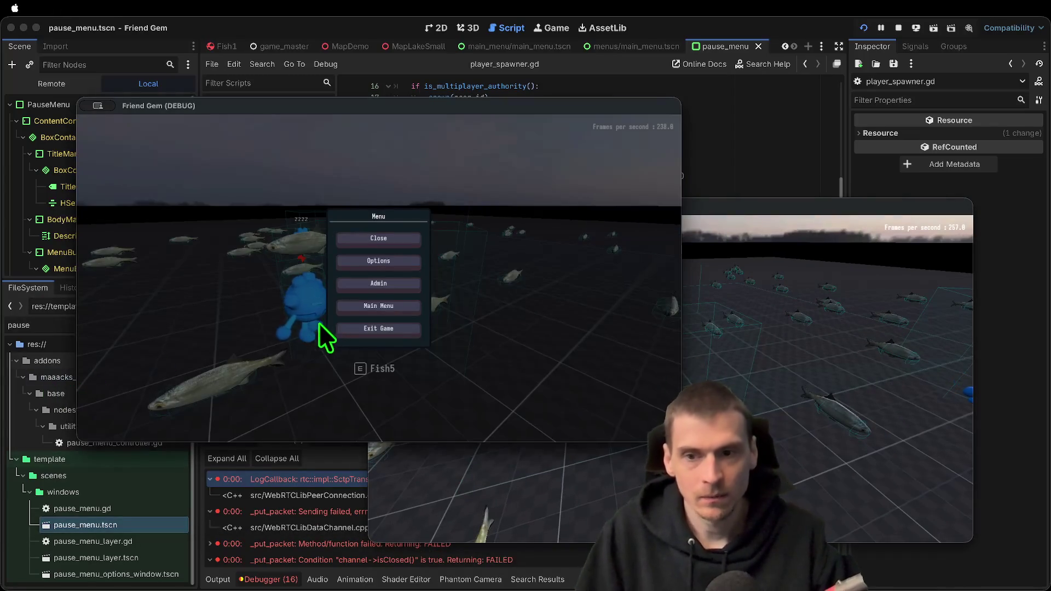
# Step: Set the second window's player colour to orange under Options > Customize, then stop the project
pyautogui.press('Escape')
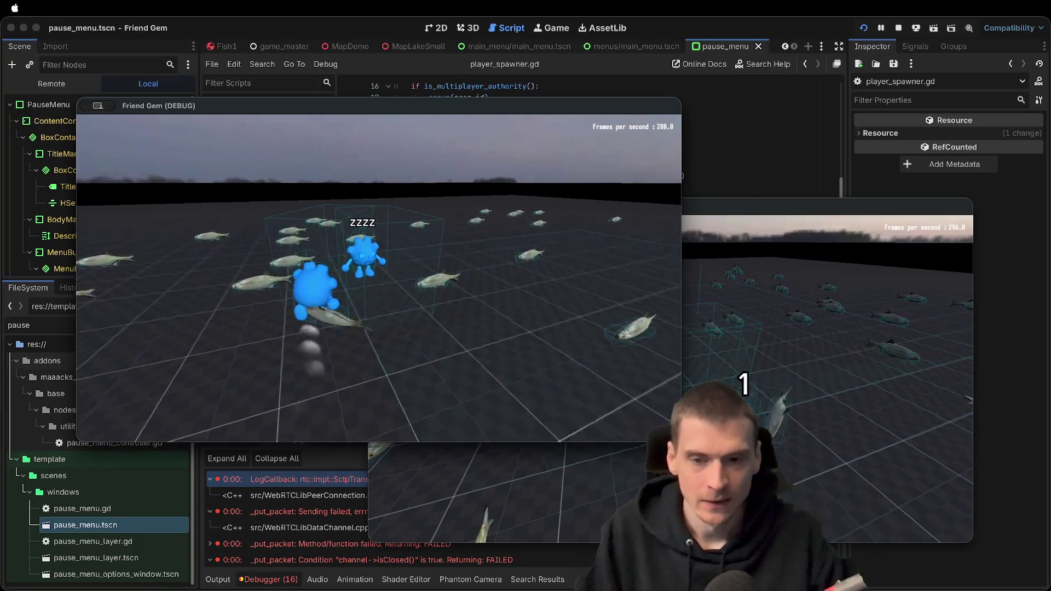
pyautogui.press('super+Tab')
pyautogui.press('Escape')
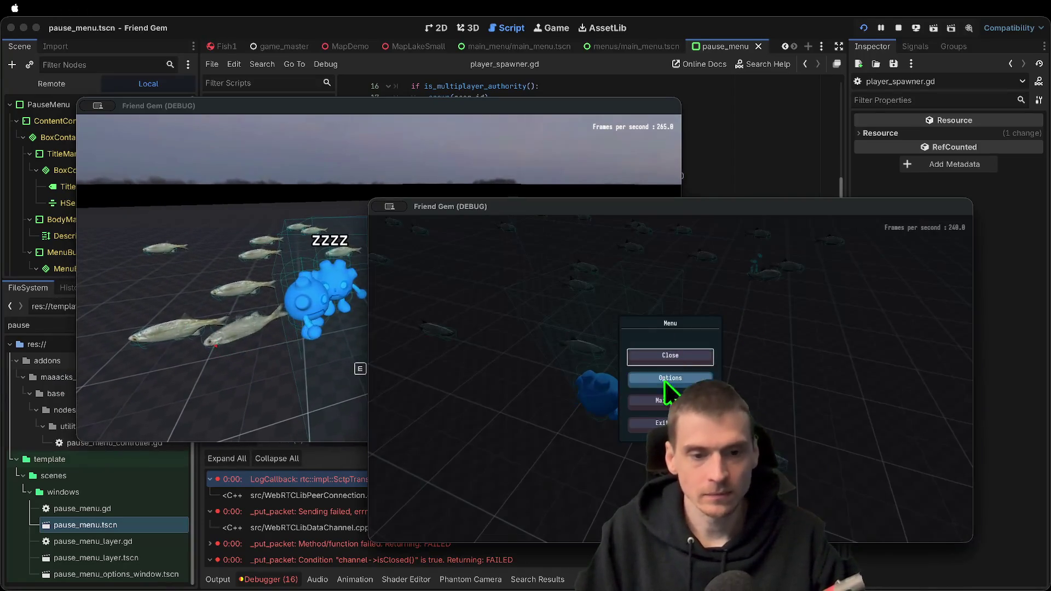
pyautogui.click(665, 378)
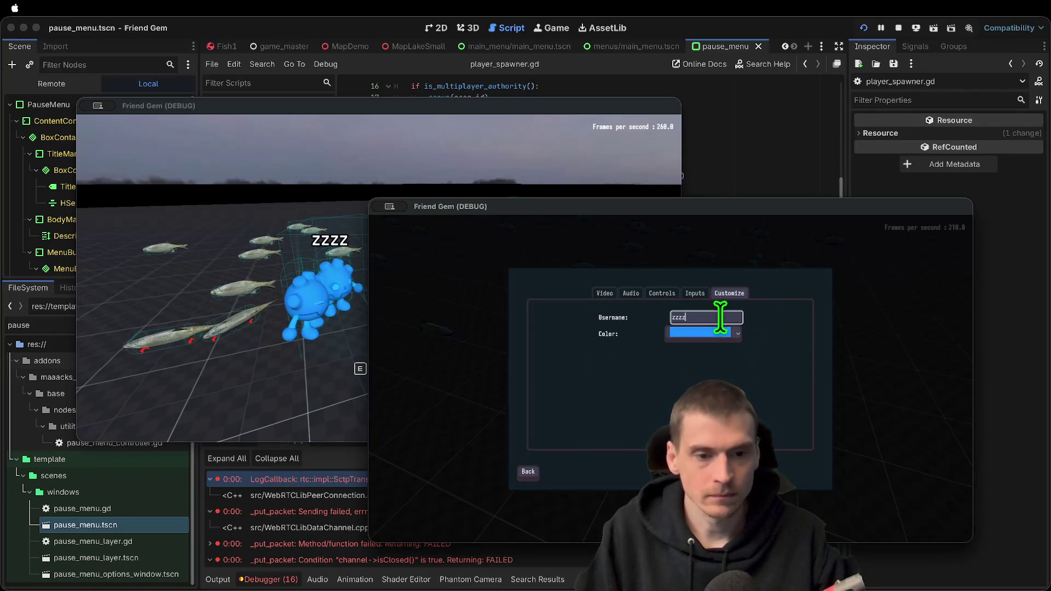
pyautogui.click(720, 333)
pyautogui.click(690, 397)
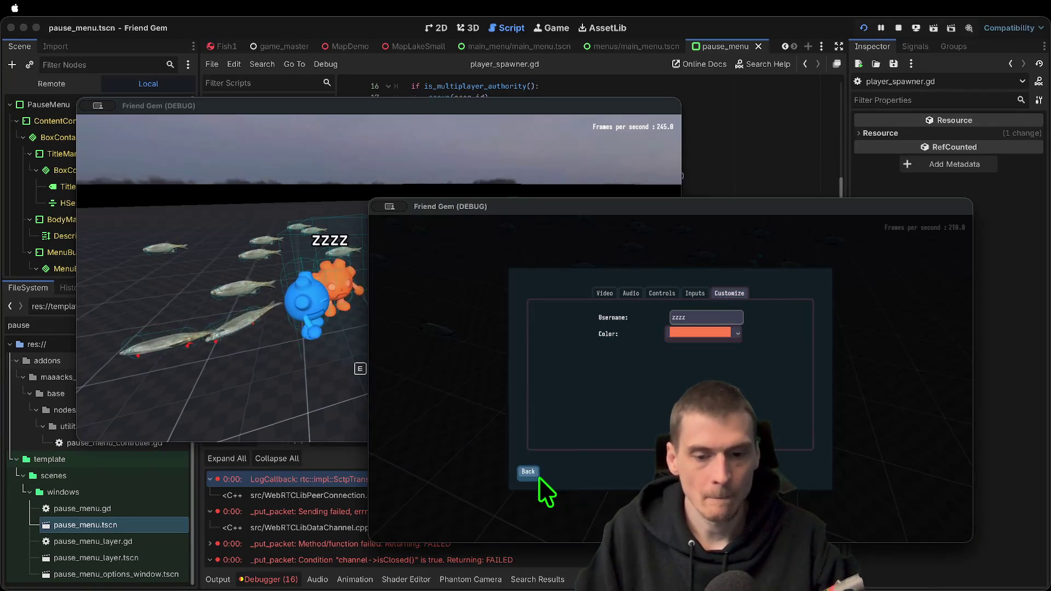
pyautogui.press('Escape')
pyautogui.press('Escape')
pyautogui.press('Escape')
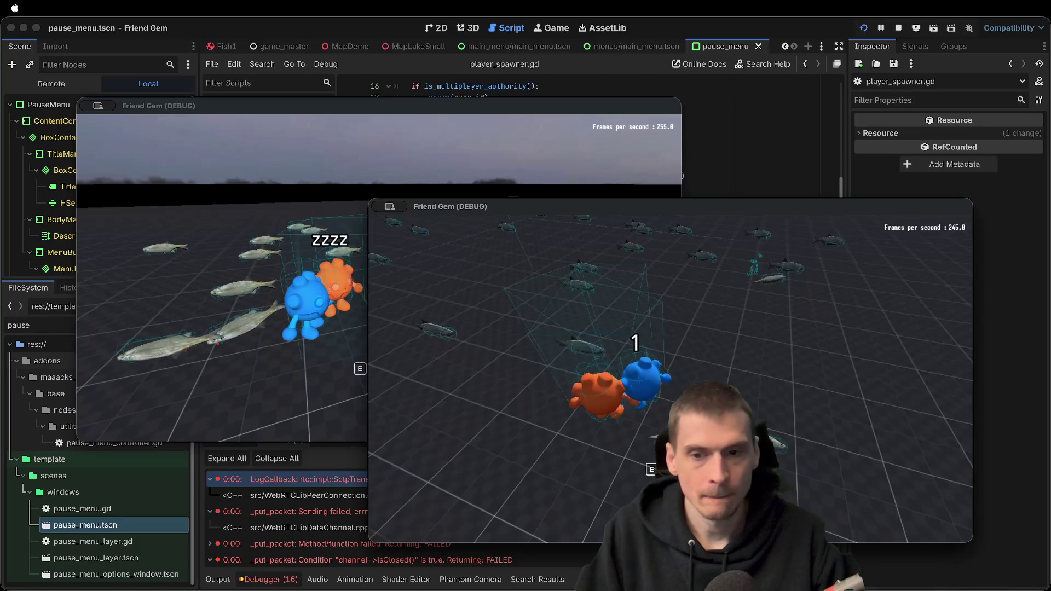
pyautogui.press('super+period')
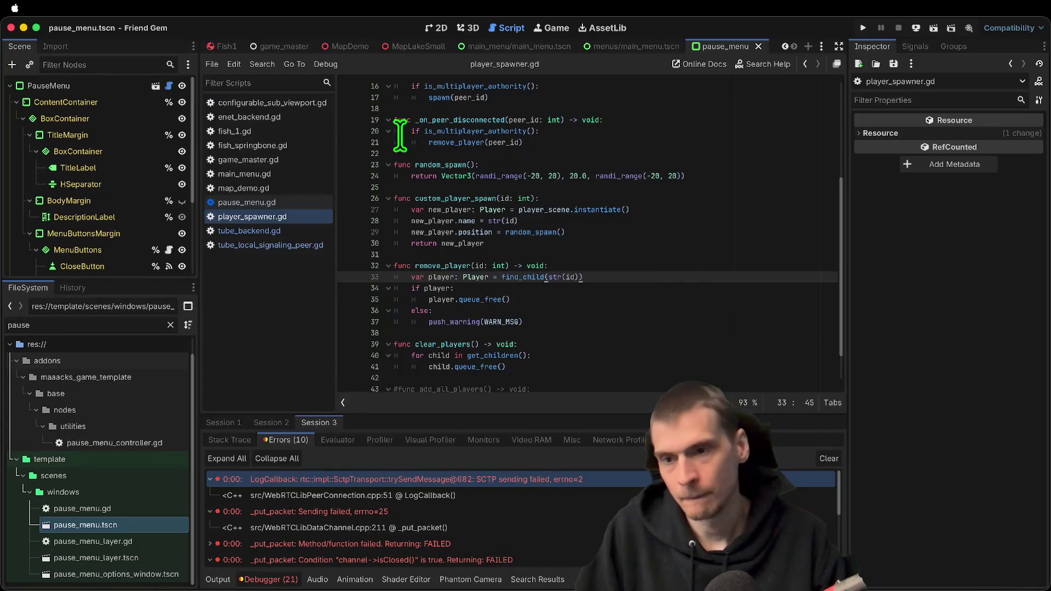
# Step: Clear the FileSystem filter, rerun the project, and move its window to the top-left corner
pyautogui.press('BackSpace')
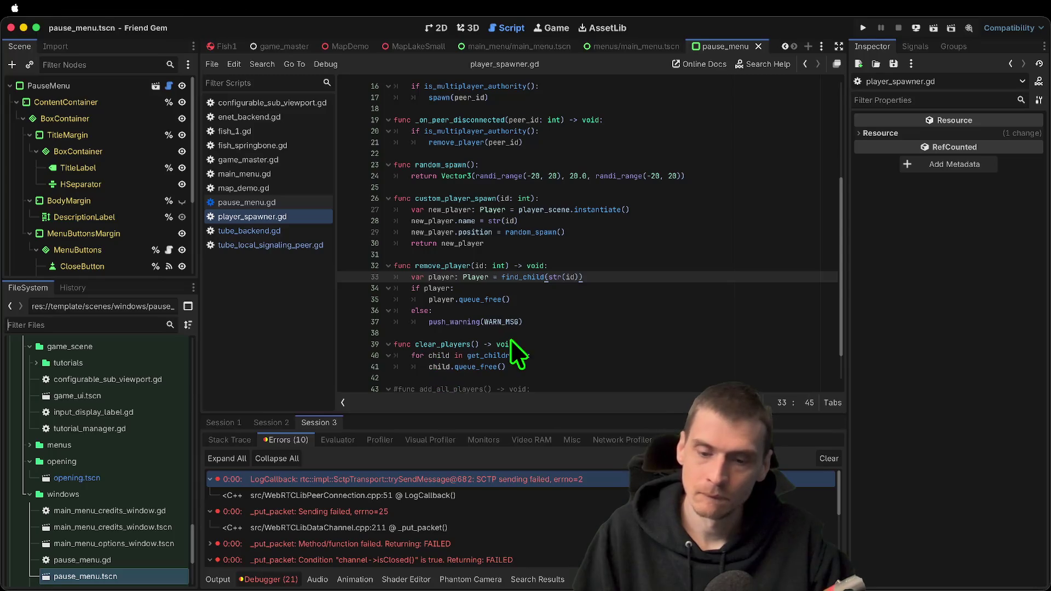
pyautogui.press('super+b')
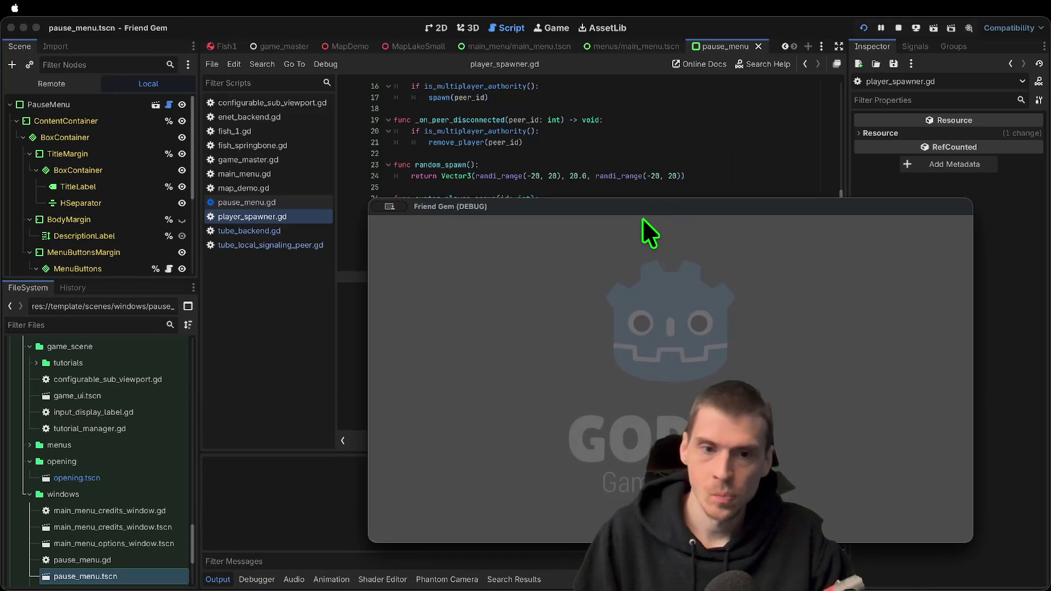
pyautogui.moveTo(646, 208)
pyautogui.mouseDown()
pyautogui.moveTo(263, 66)
pyautogui.moveTo(221, 37)
pyautogui.mouseUp()
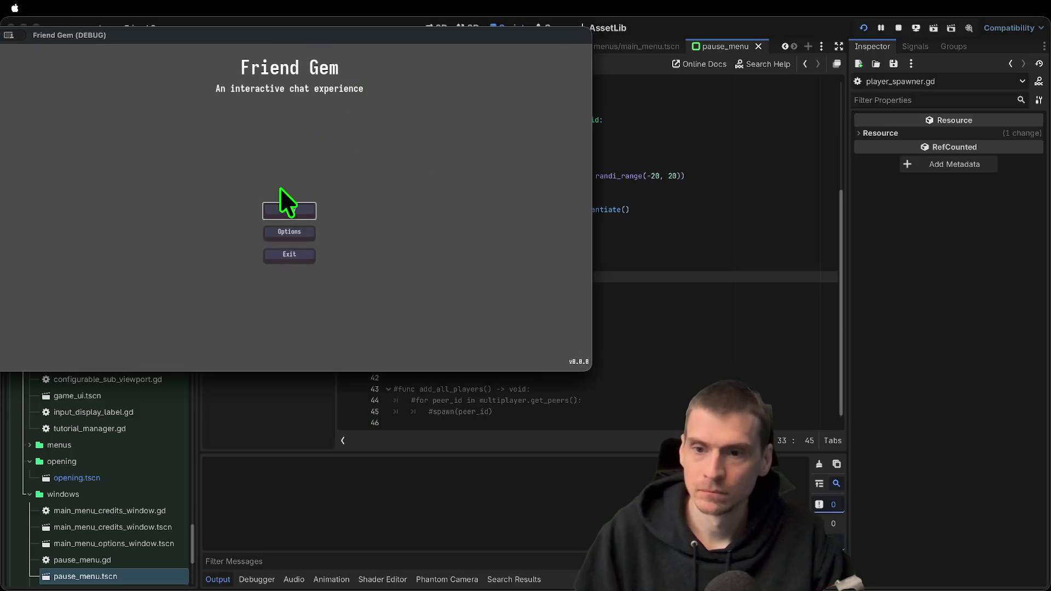
# Step: Host a game in the first window and join it from the second window
pyautogui.click(288, 211)
pyautogui.click(311, 160)
pyautogui.click(316, 295)
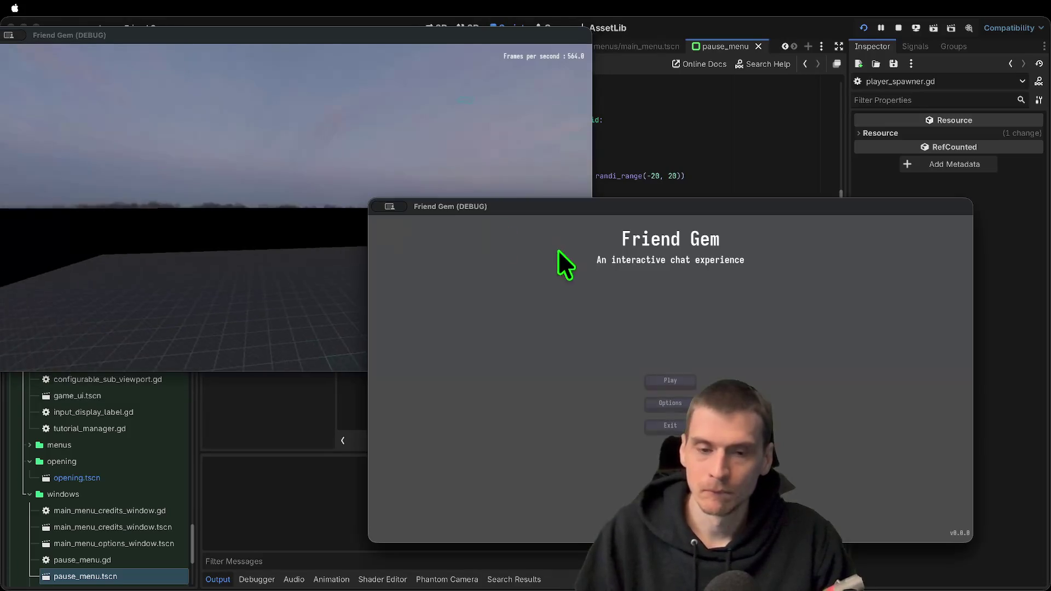
pyautogui.click(670, 380)
pyautogui.click(668, 375)
pyautogui.click(766, 304)
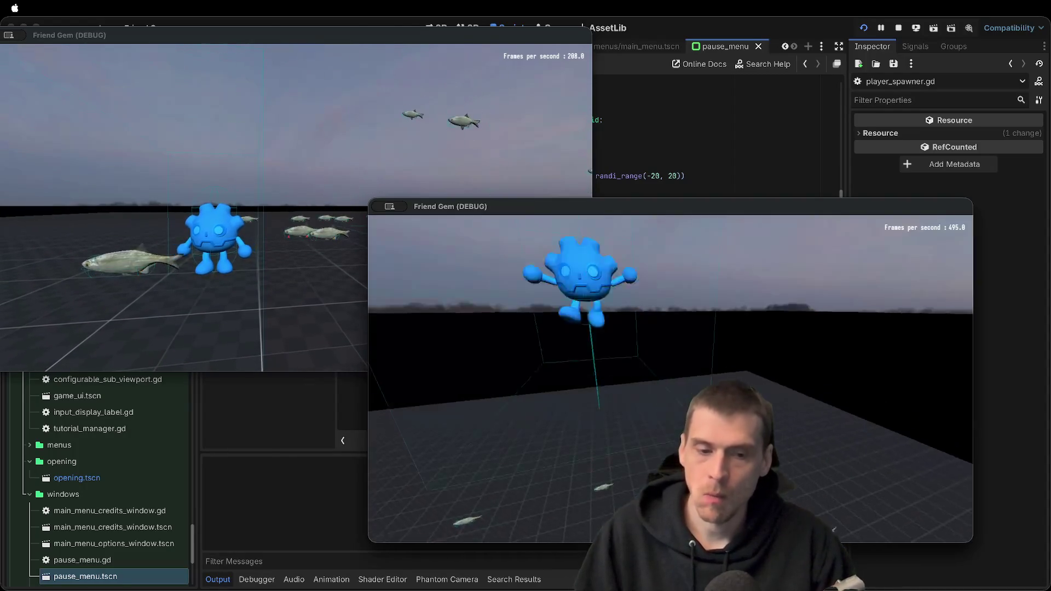
# Step: Kick the joined player from the host's Admin panel and dismiss the kicked notice
pyautogui.click(303, 200)
pyautogui.press('Escape')
pyautogui.click(301, 211)
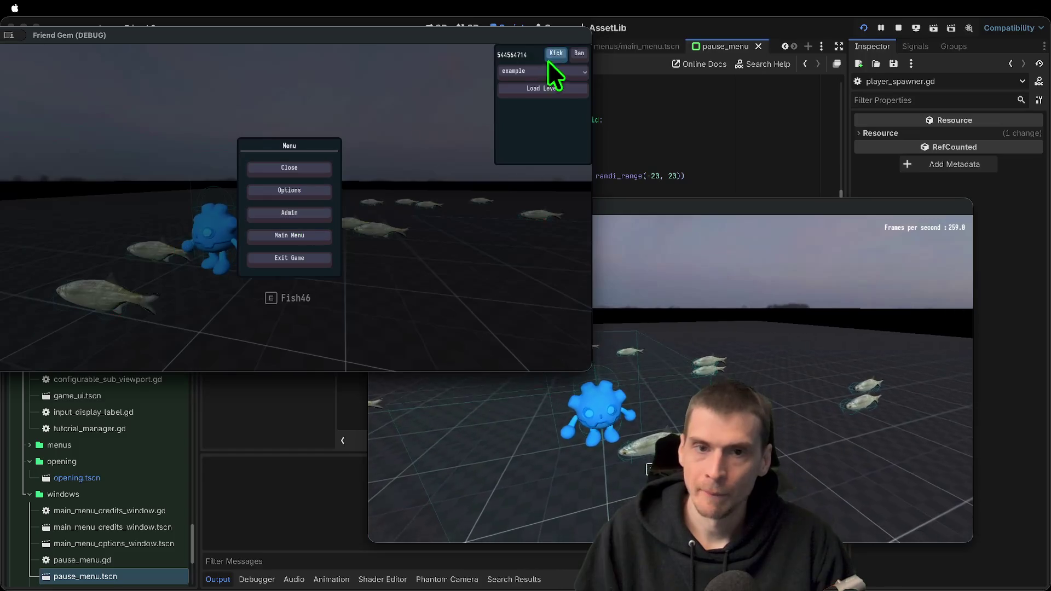
pyautogui.click(554, 55)
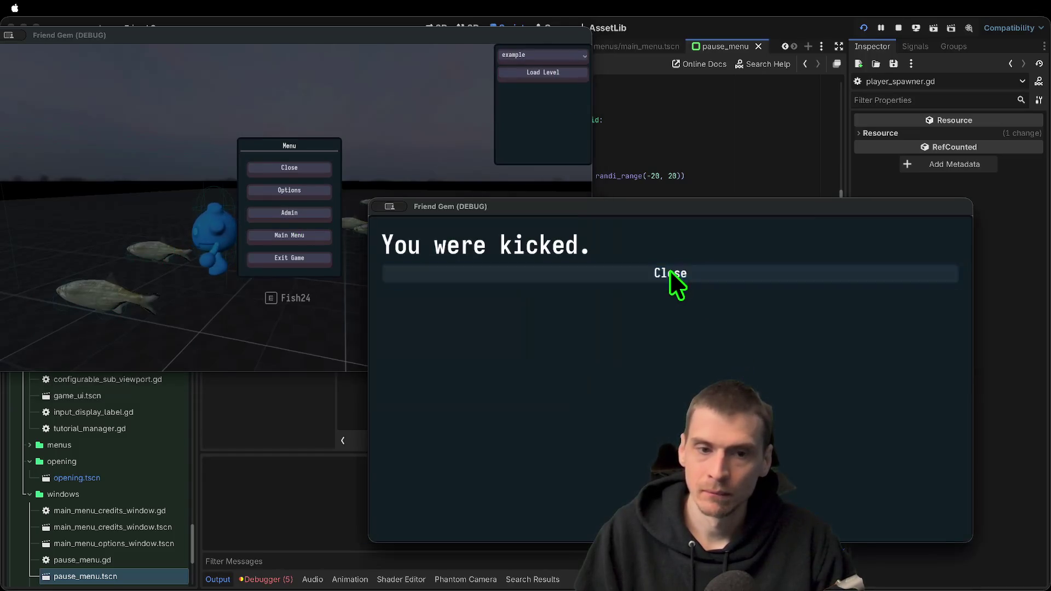
pyautogui.click(676, 284)
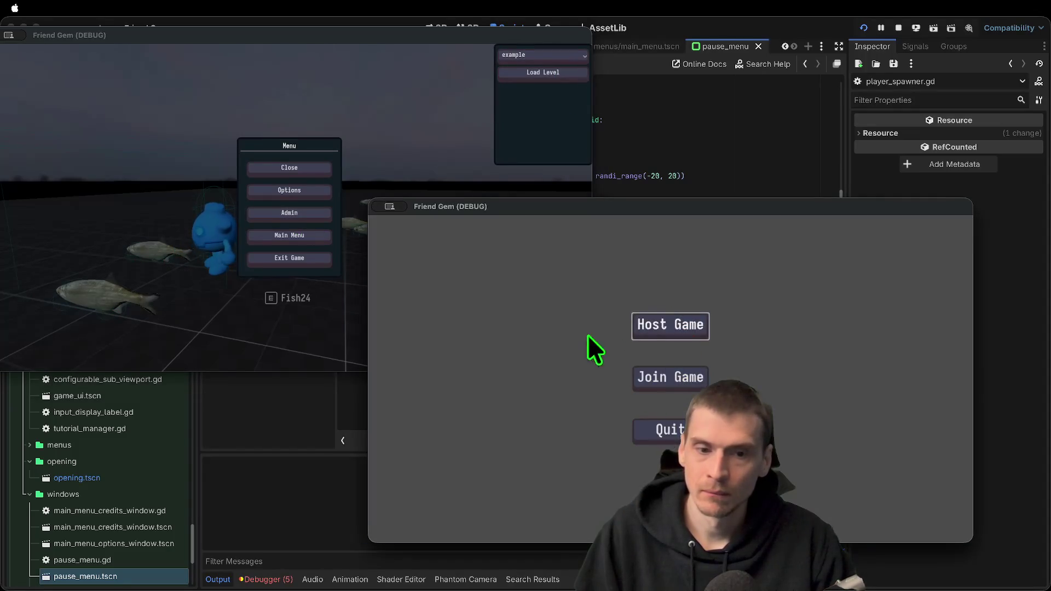
# Step: Rejoin the hosted game from the second window, then ban that player from the lobby
pyautogui.click(657, 377)
pyautogui.click(763, 298)
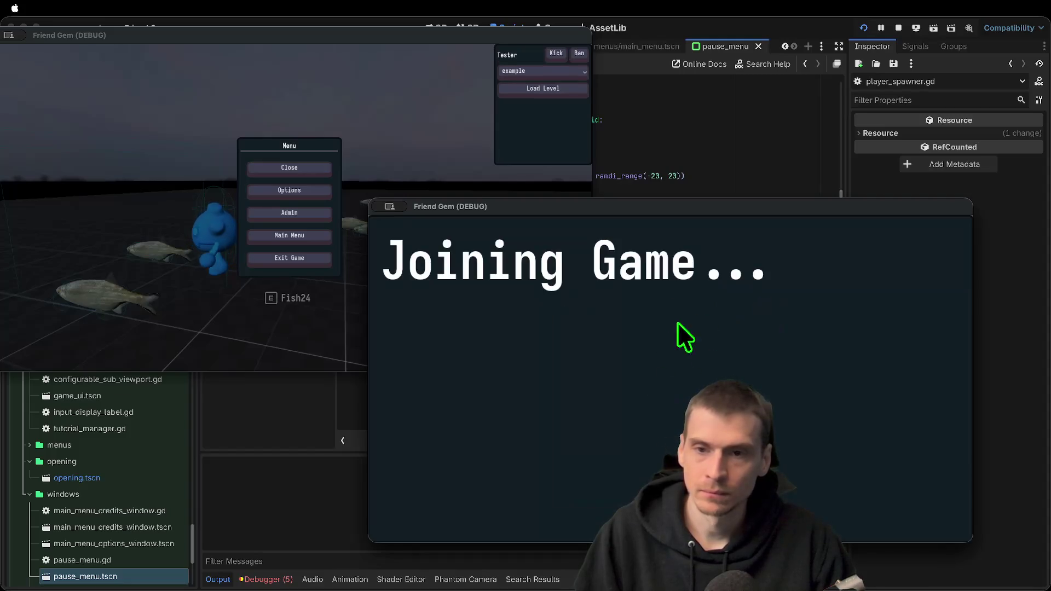
pyautogui.press('Escape')
pyautogui.click(693, 377)
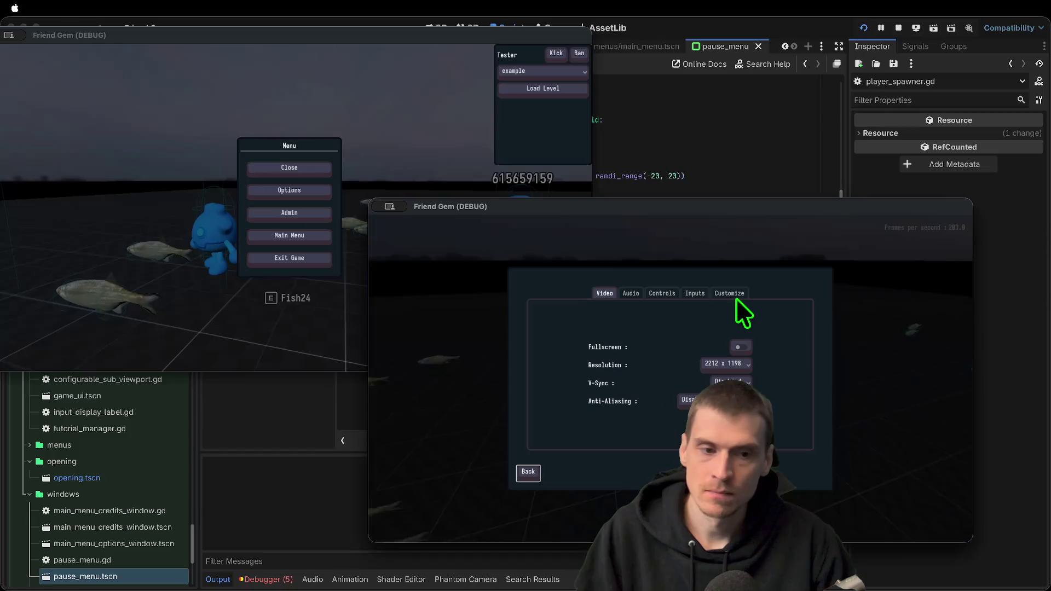
pyautogui.press('Escape')
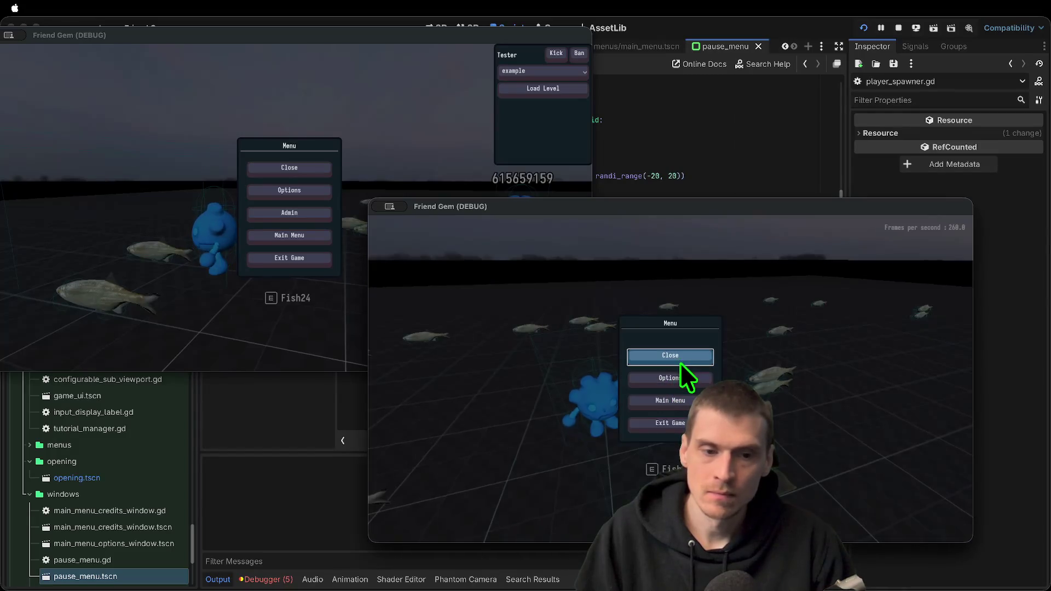
pyautogui.click(580, 53)
# Step: Dismiss the leftover pause menu in the banned window and stop the project
pyautogui.click(813, 396)
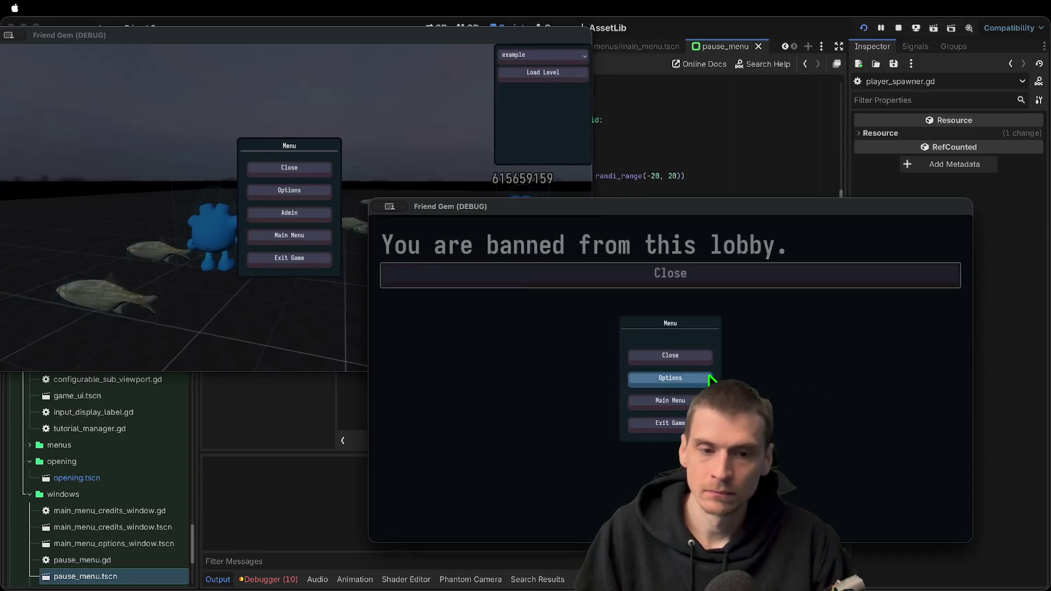
pyautogui.press('Escape')
pyautogui.press('Escape')
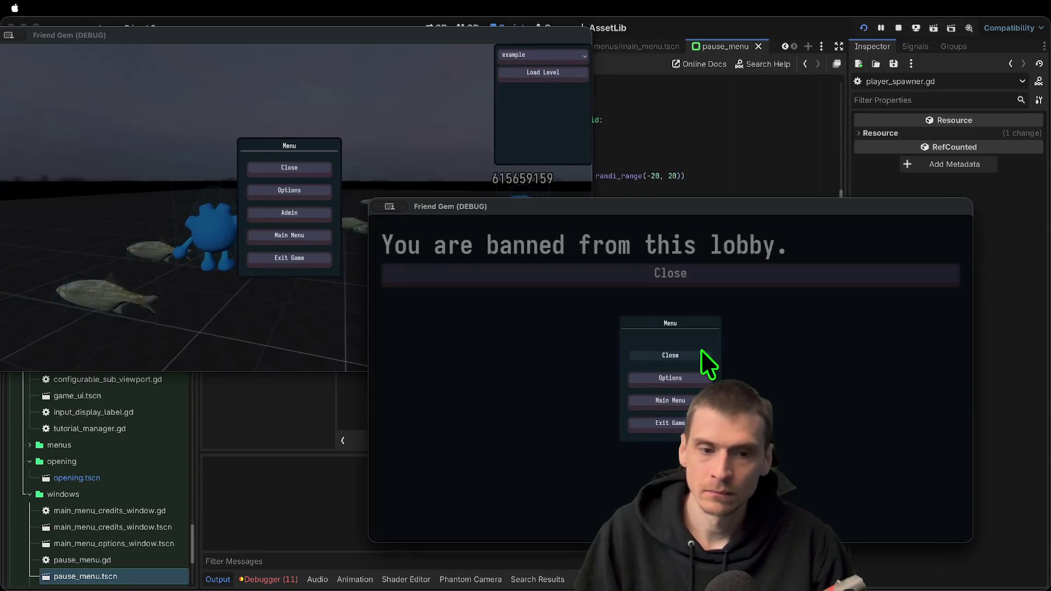
pyautogui.click(701, 353)
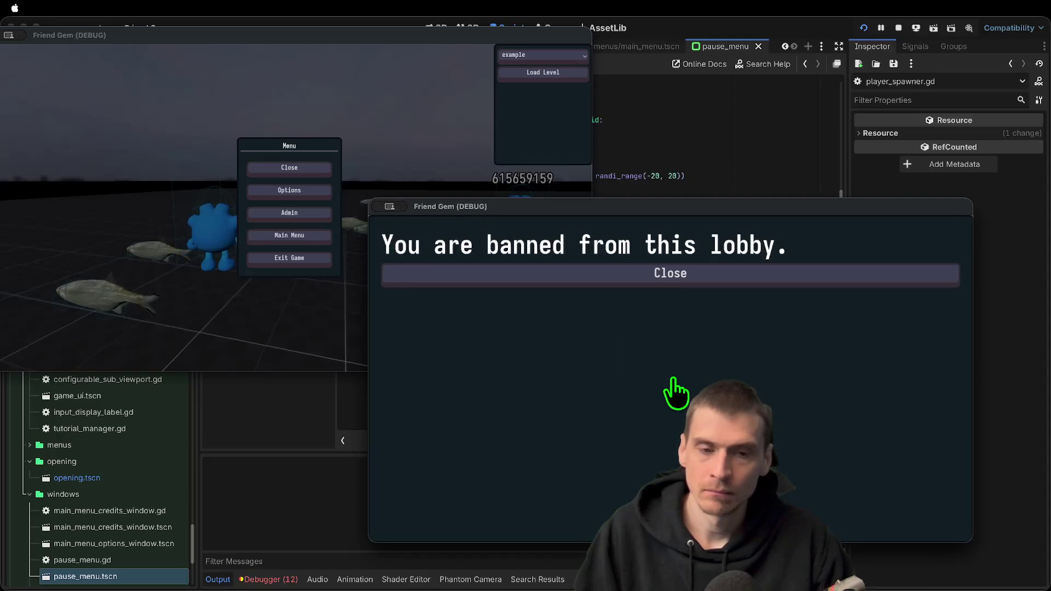
pyautogui.press('super+period')
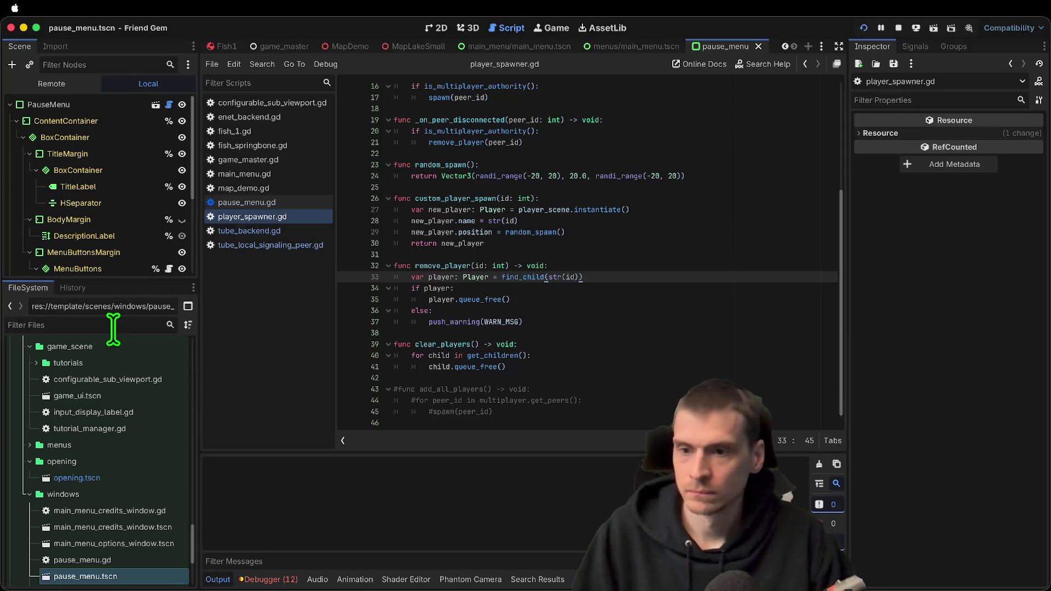
# Step: Copy the Input.set_mouse_mode(Input.MOUSE_MODE_VISIBLE) line from _ready into the top of _show_kick_reason
pyautogui.click(301, 53)
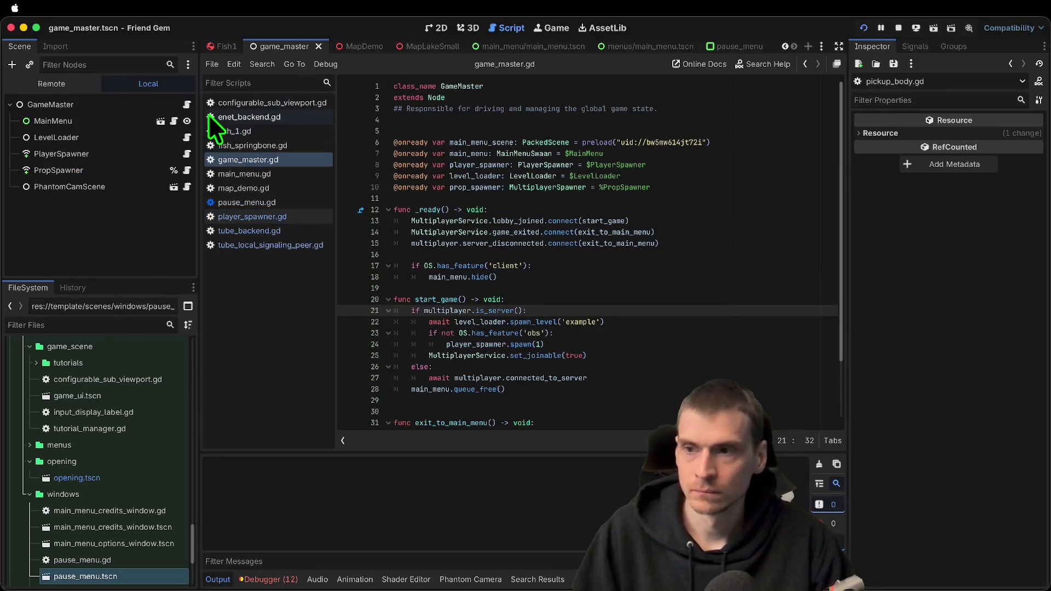
pyautogui.click(179, 120)
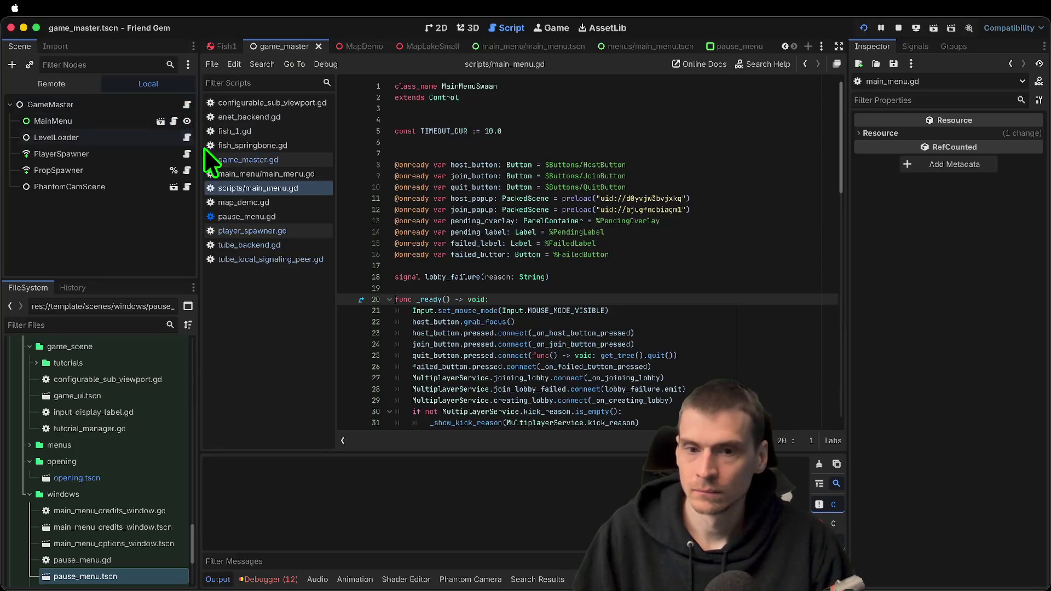
pyautogui.scroll(-2, 635, 331)
pyautogui.tripleClick(684, 262)
pyautogui.press('super+c')
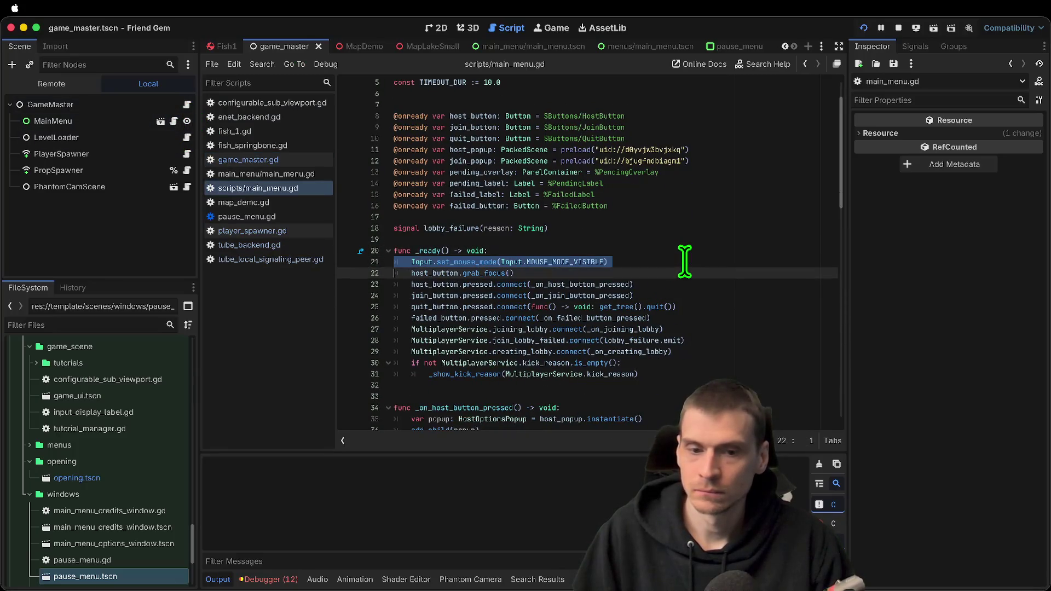
pyautogui.keyDown('super'); pyautogui.click(577, 374); pyautogui.keyUp('super')
pyautogui.click(691, 262)
pyautogui.press('super+v')
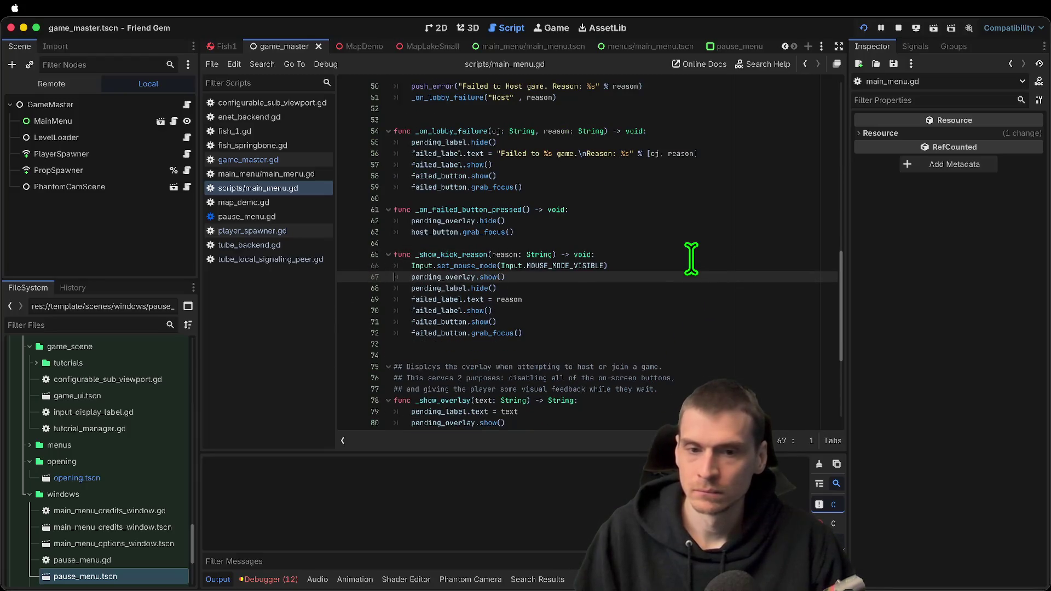
# Step: Test-run the change, select the pending_overlay.show() line, and launch the game again
pyautogui.press('super+b')
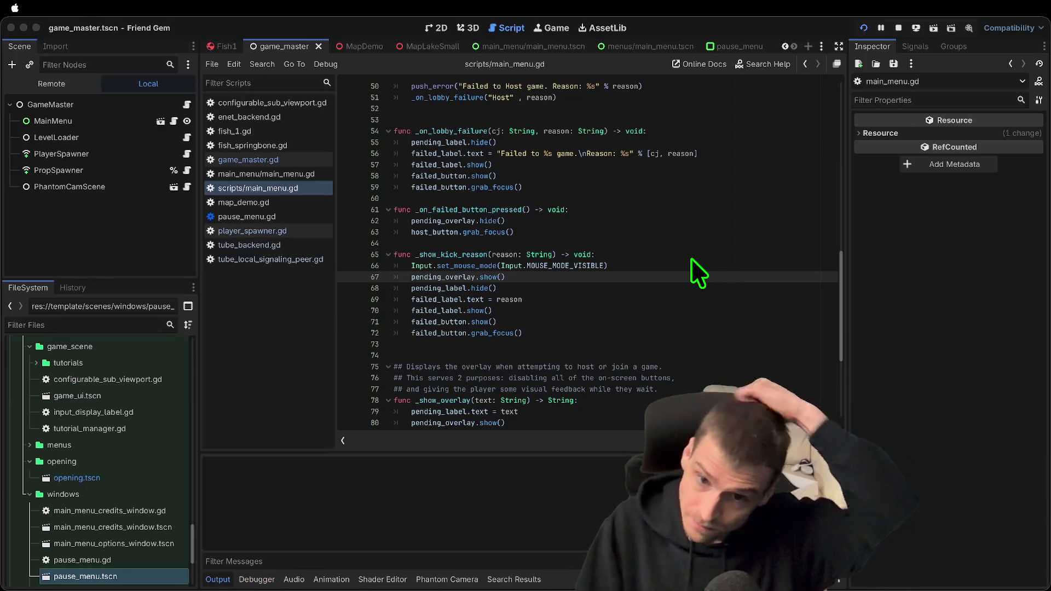
pyautogui.press('super+period')
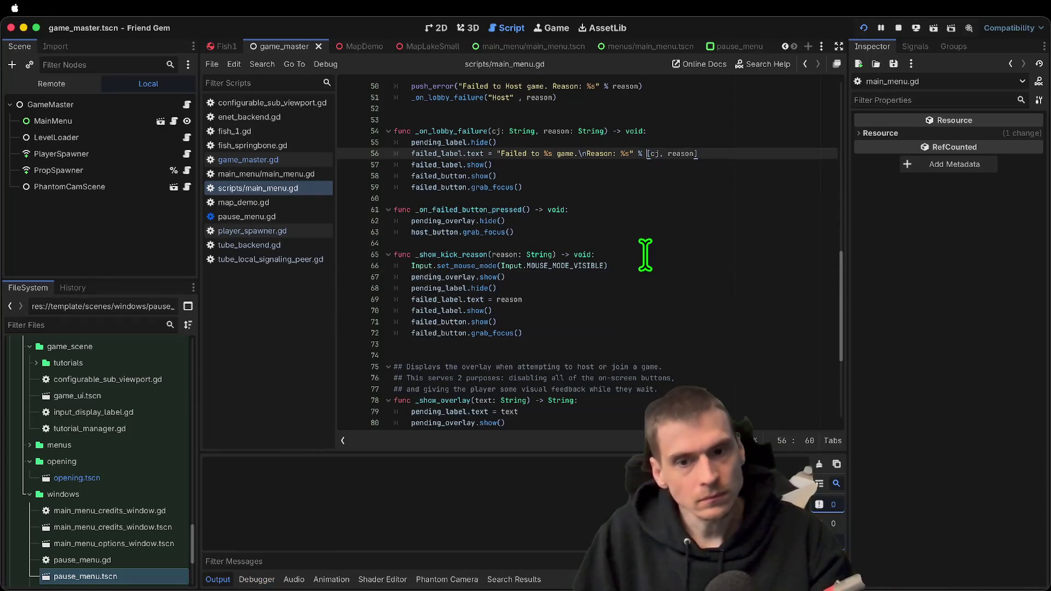
pyautogui.tripleClick(667, 277)
pyautogui.press('super+b')
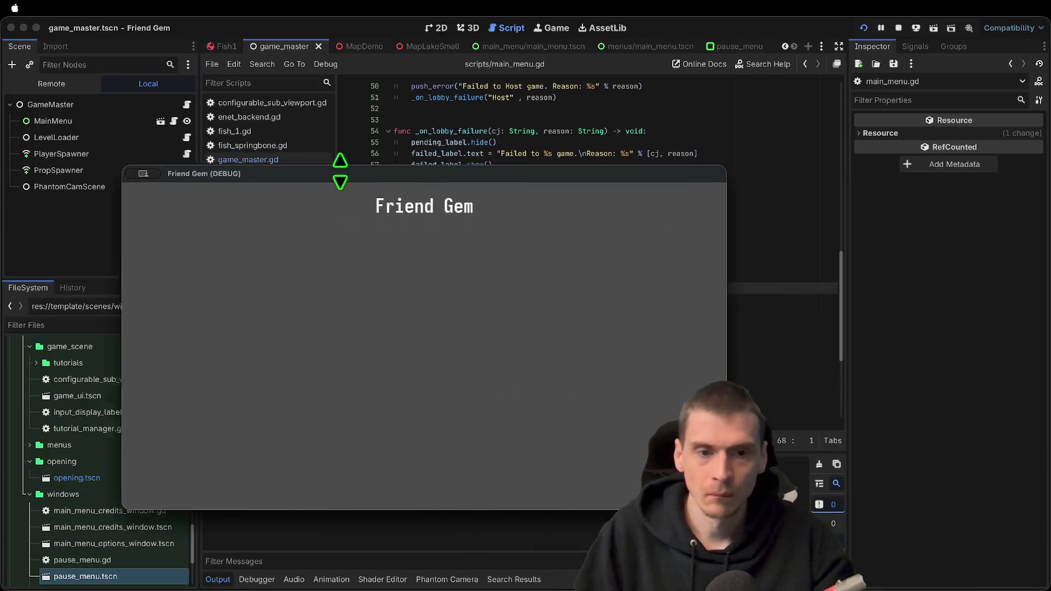
# Step: Relaunch two debug instances, host a game in the first, and choose Join Game in the second
pyautogui.press('super+period')
pyautogui.press('super+b')
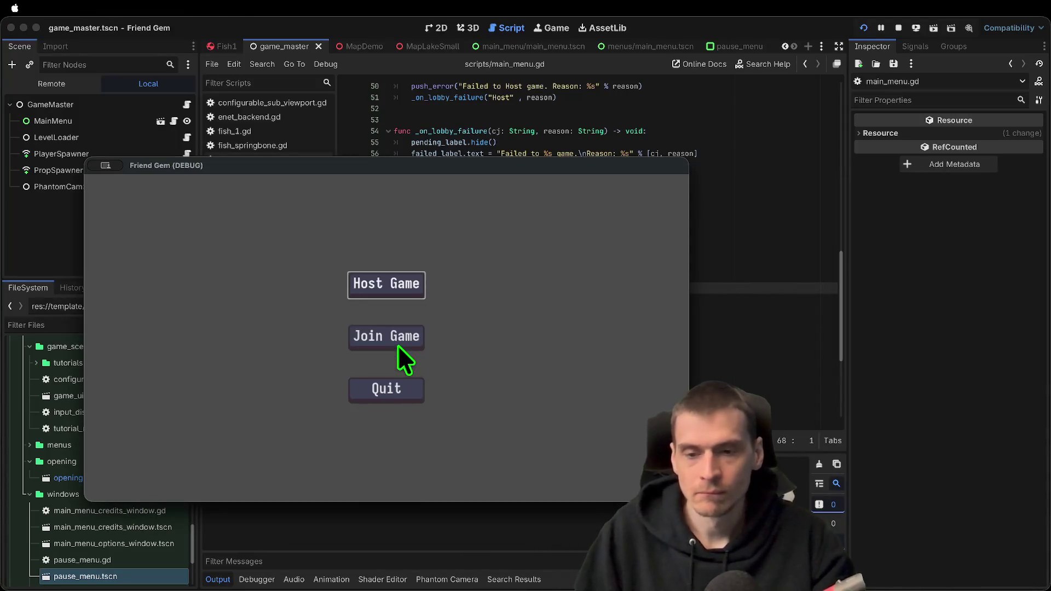
pyautogui.click(388, 272)
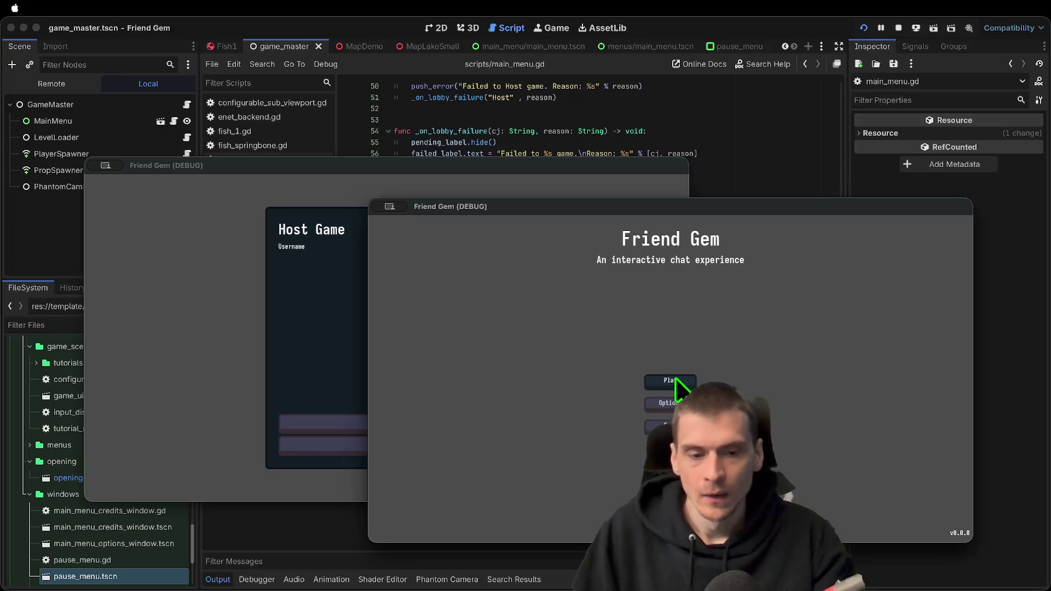
pyautogui.click(676, 380)
pyautogui.click(682, 377)
pyautogui.click(307, 355)
pyautogui.click(375, 424)
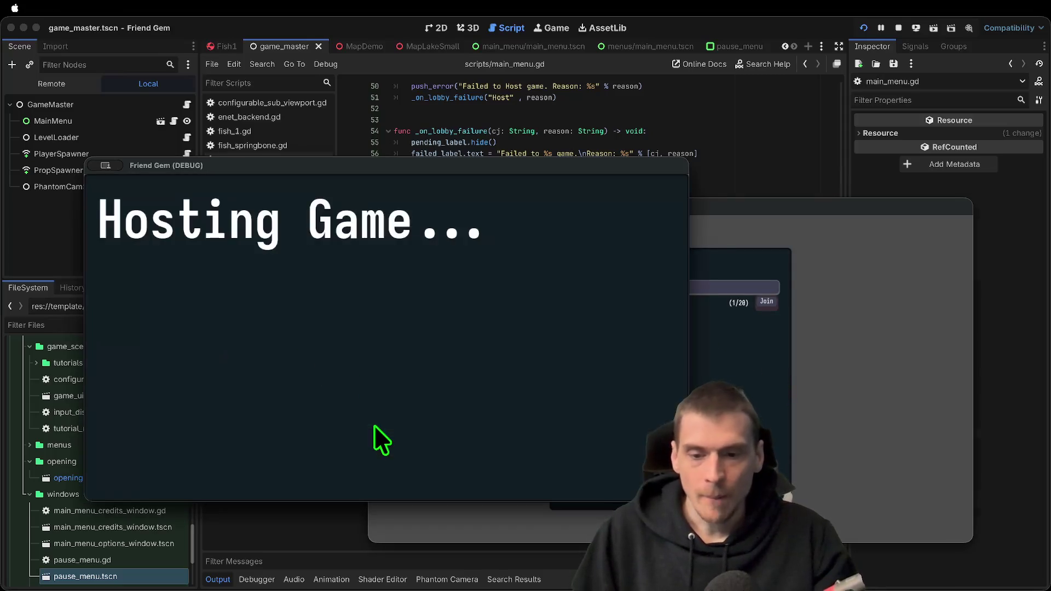
# Step: Join the hosted lobby from the second instance and open the host's Admin panel
pyautogui.click(755, 364)
pyautogui.click(766, 303)
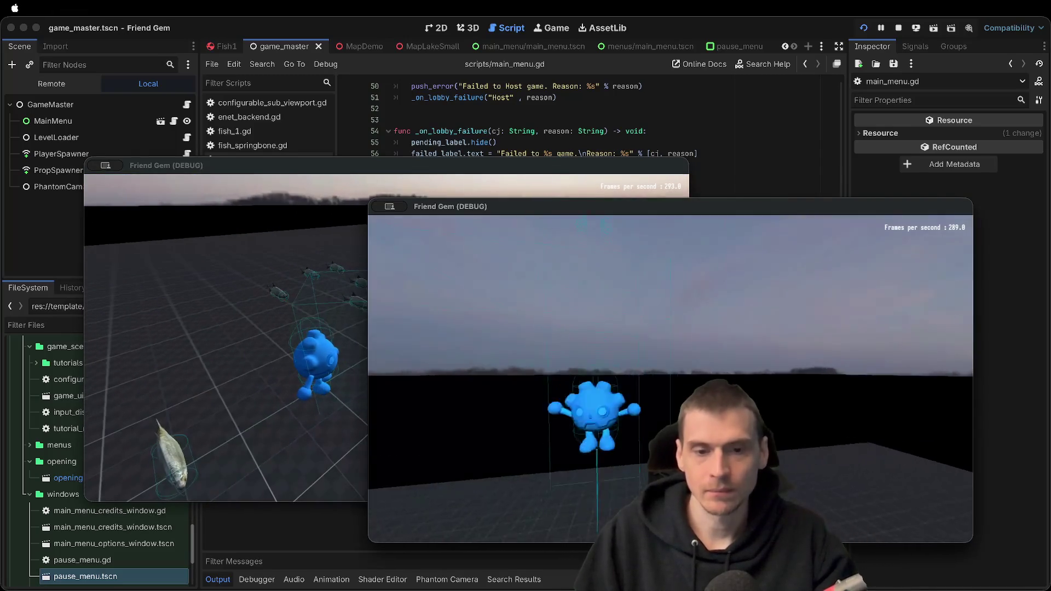
pyautogui.press('Escape')
pyautogui.click(397, 344)
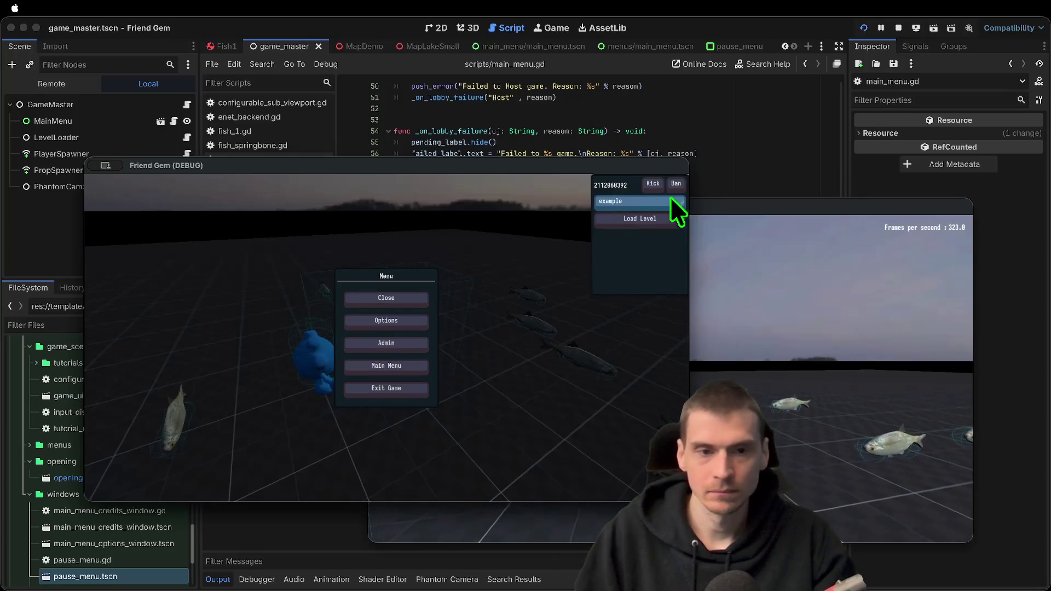
# Step: Kick the joined player, dismiss the notice, and rejoin the host's lobby
pyautogui.click(652, 185)
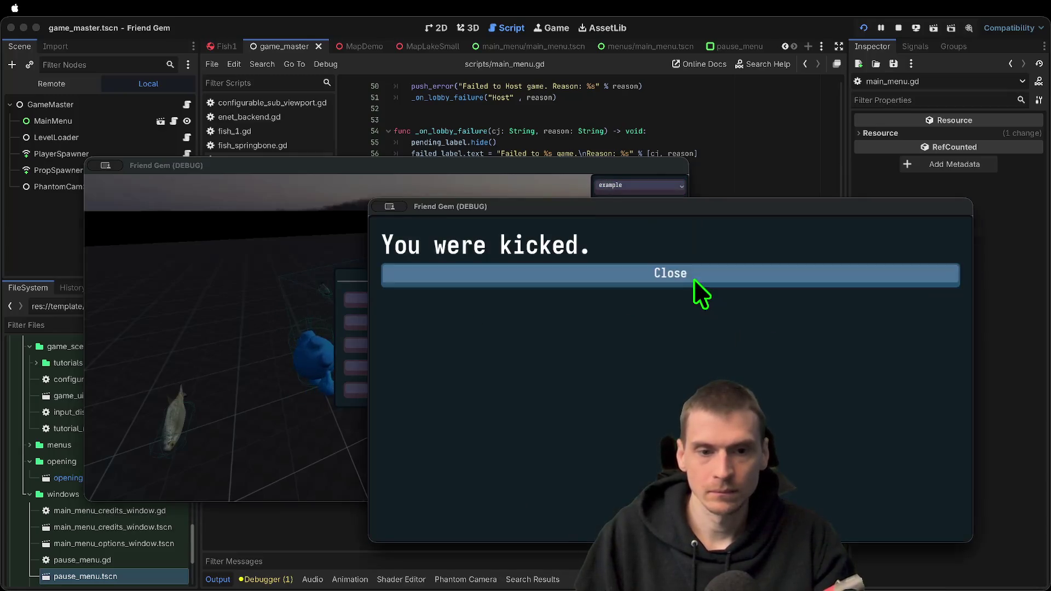
pyautogui.click(699, 281)
pyautogui.click(694, 378)
pyautogui.click(780, 297)
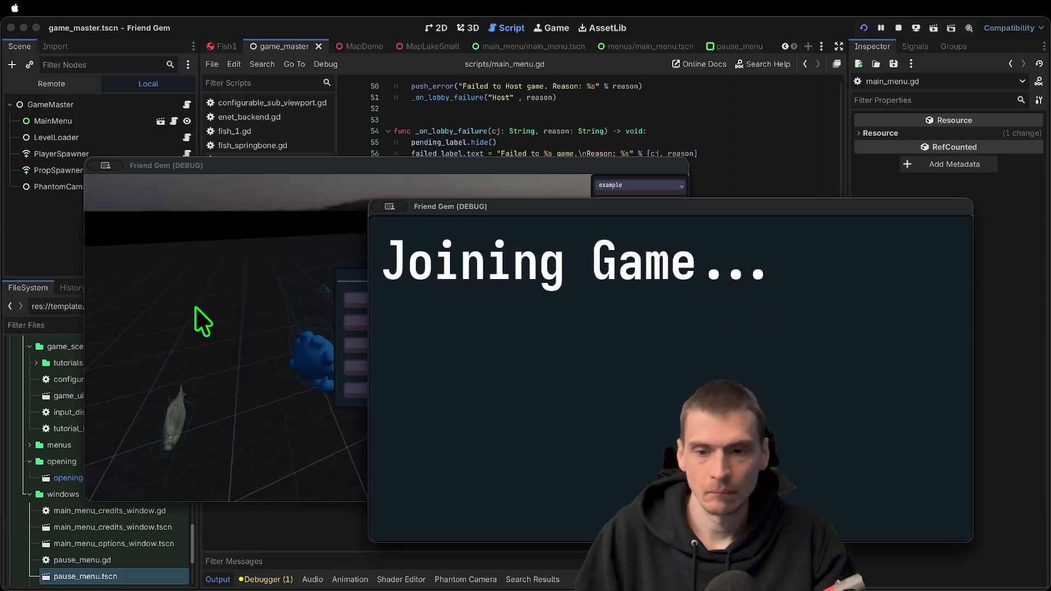
# Step: Check the pause menus and the Customize options in both game windows, then resume play
pyautogui.click(328, 323)
pyautogui.press('Escape')
pyautogui.press('Escape')
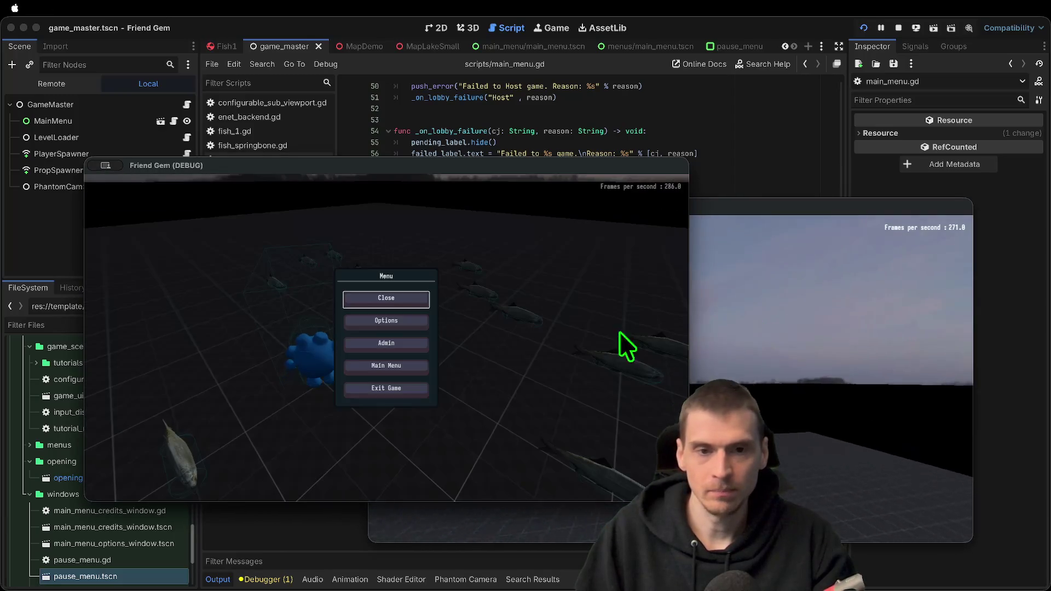
pyautogui.click(650, 467)
pyautogui.press('Escape')
pyautogui.click(669, 377)
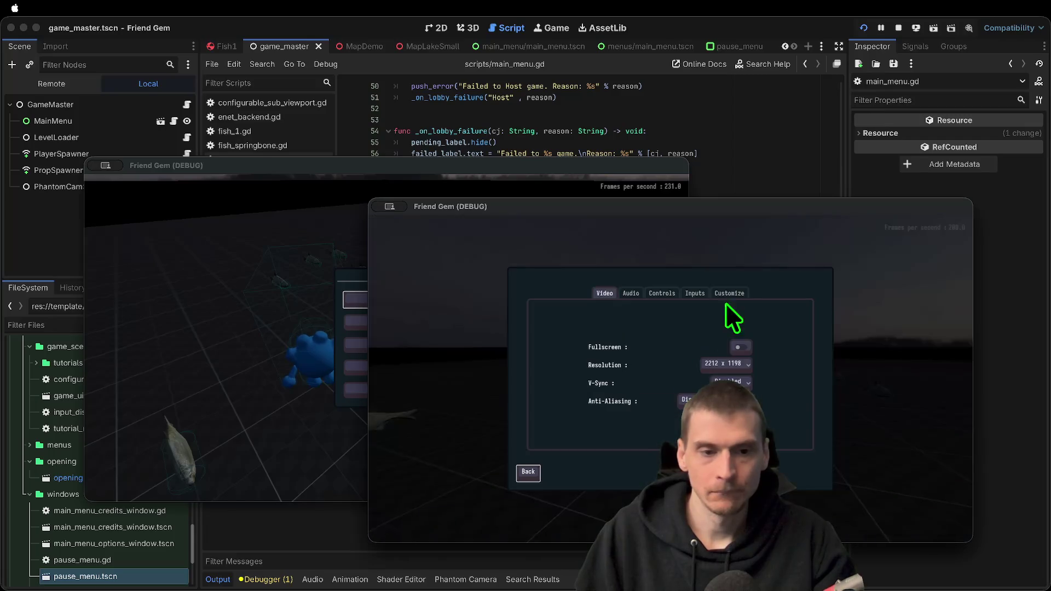
pyautogui.click(728, 294)
pyautogui.click(529, 471)
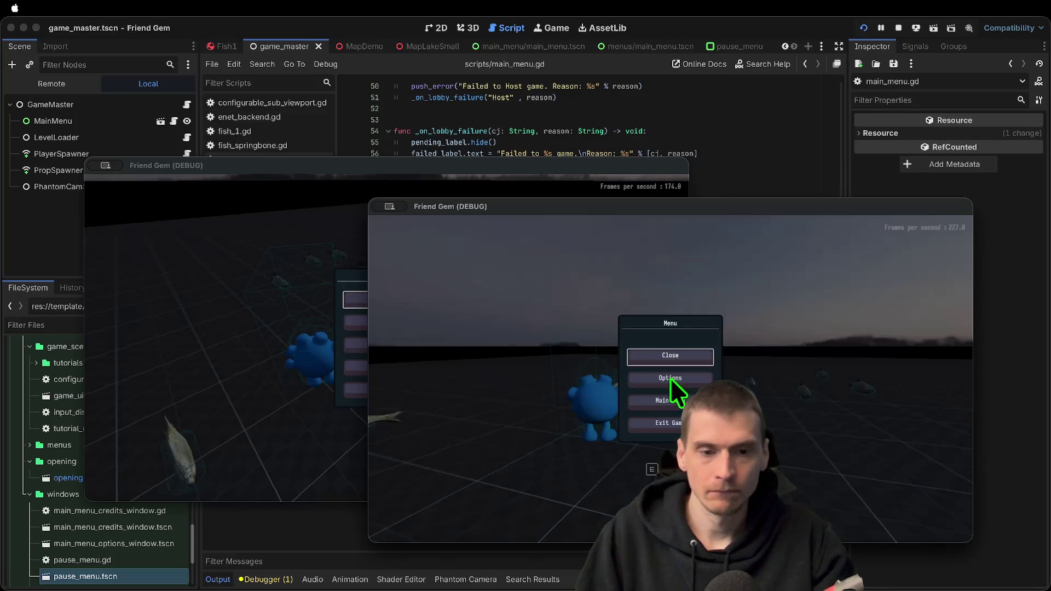
pyautogui.press('Escape')
# Step: Ban the joined player from the host's Admin panel and reopen the Join Game lobby list
pyautogui.click(680, 392)
pyautogui.press('Escape')
pyautogui.press('Escape')
pyautogui.press('Escape')
pyautogui.press('Escape')
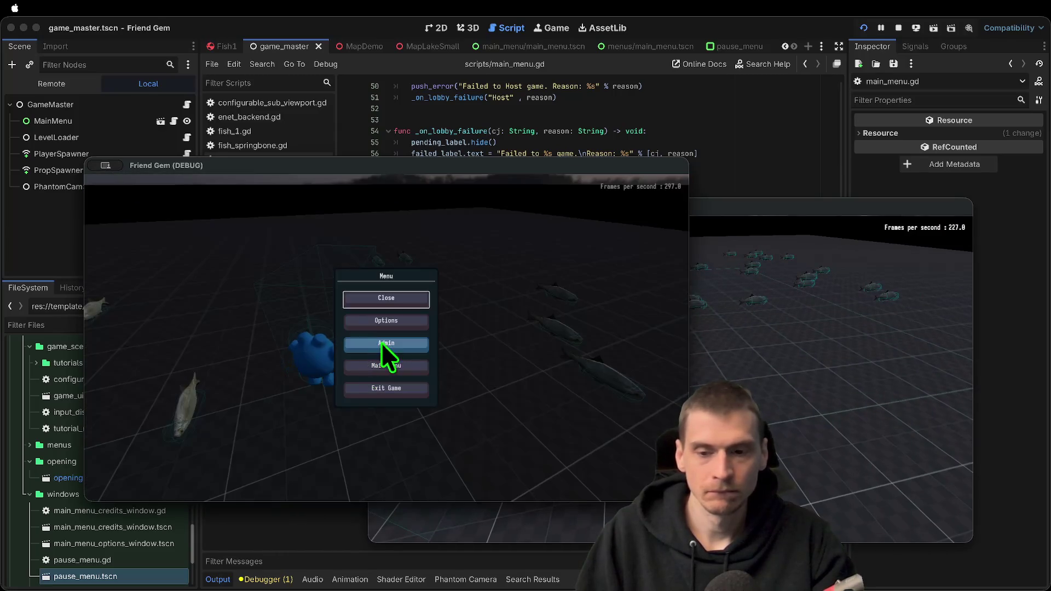
pyautogui.click(382, 343)
pyautogui.click(671, 184)
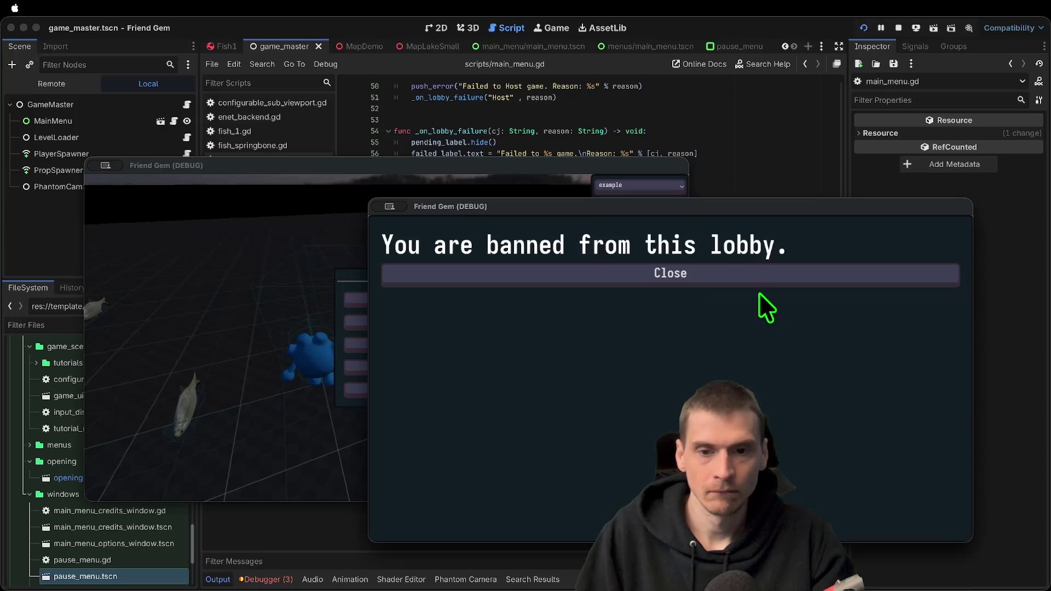
pyautogui.click(701, 378)
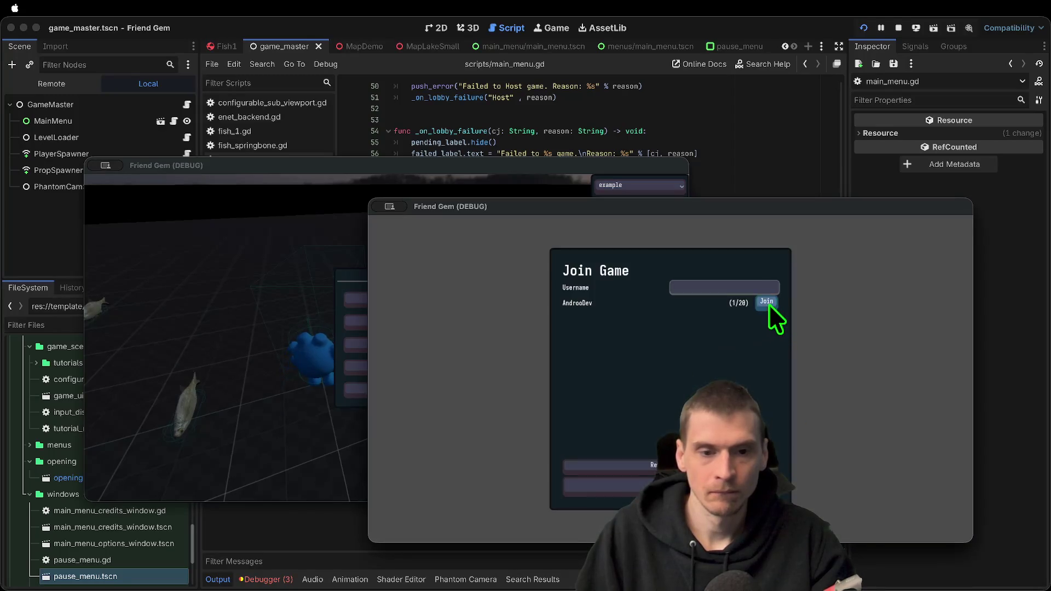
# Step: Try rejoining the lobby from the second instance and close the host's pause menu
pyautogui.click(768, 302)
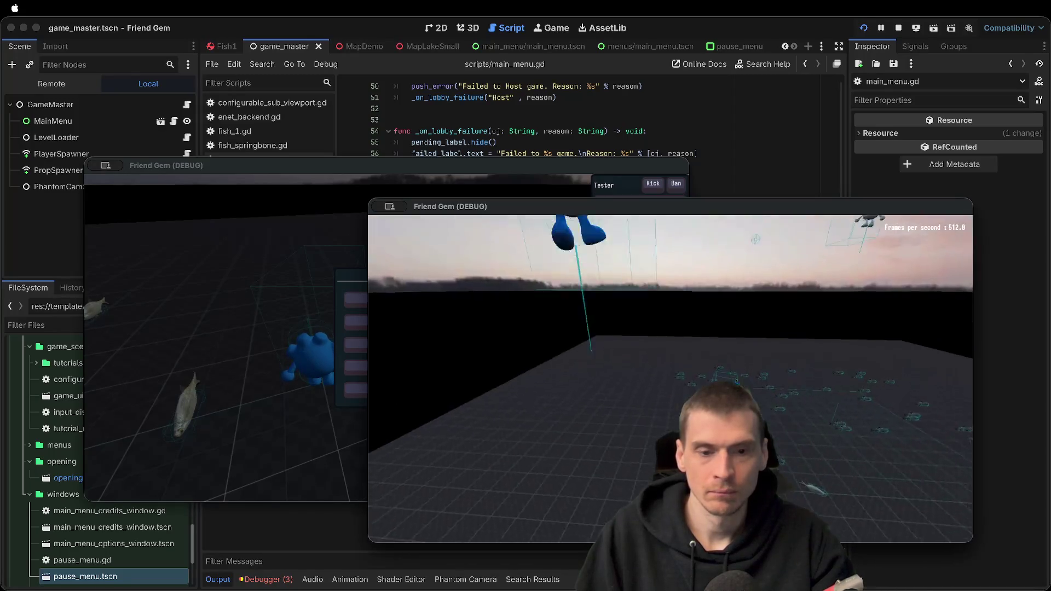
pyautogui.click(657, 387)
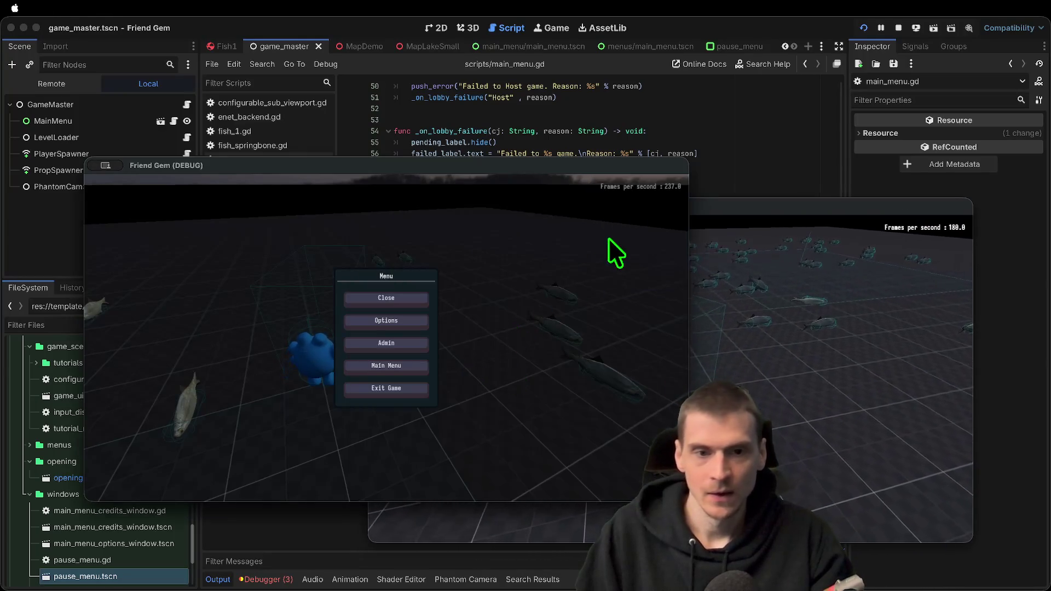
pyautogui.press('Escape')
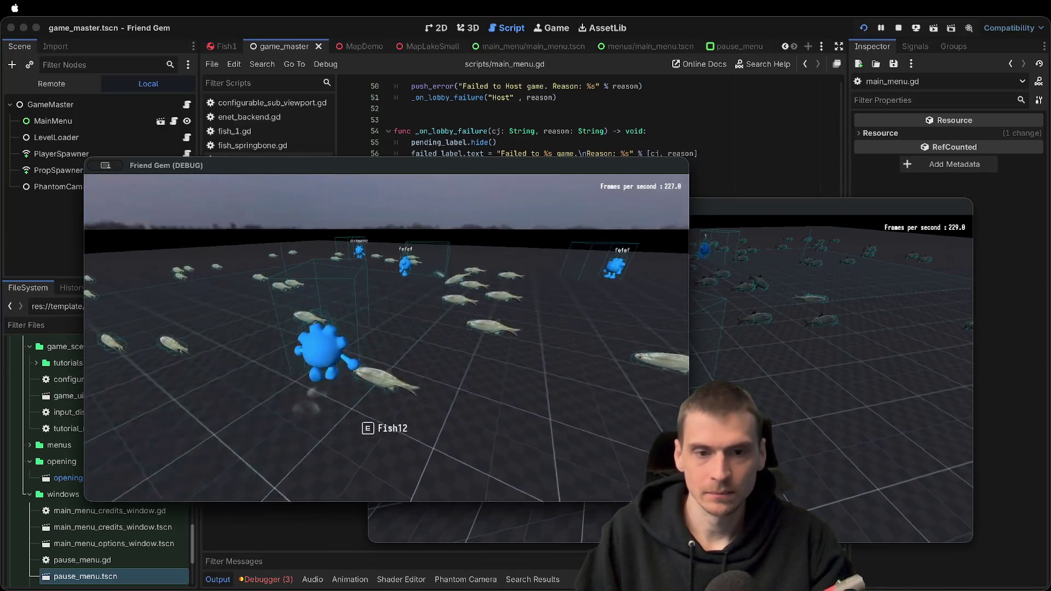
pyautogui.press('super+Tab')
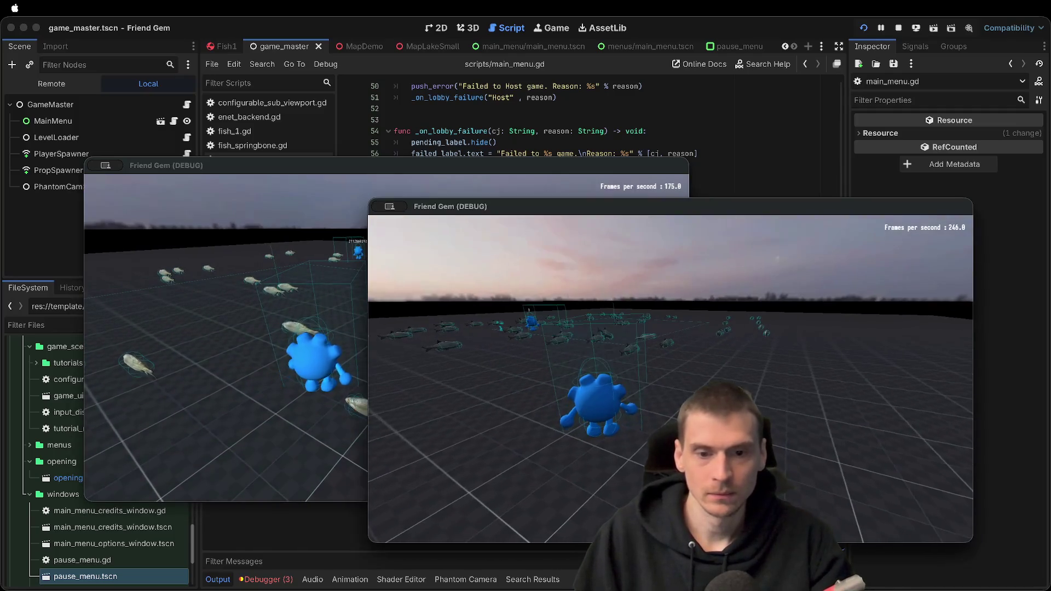
pyautogui.press('super+Tab')
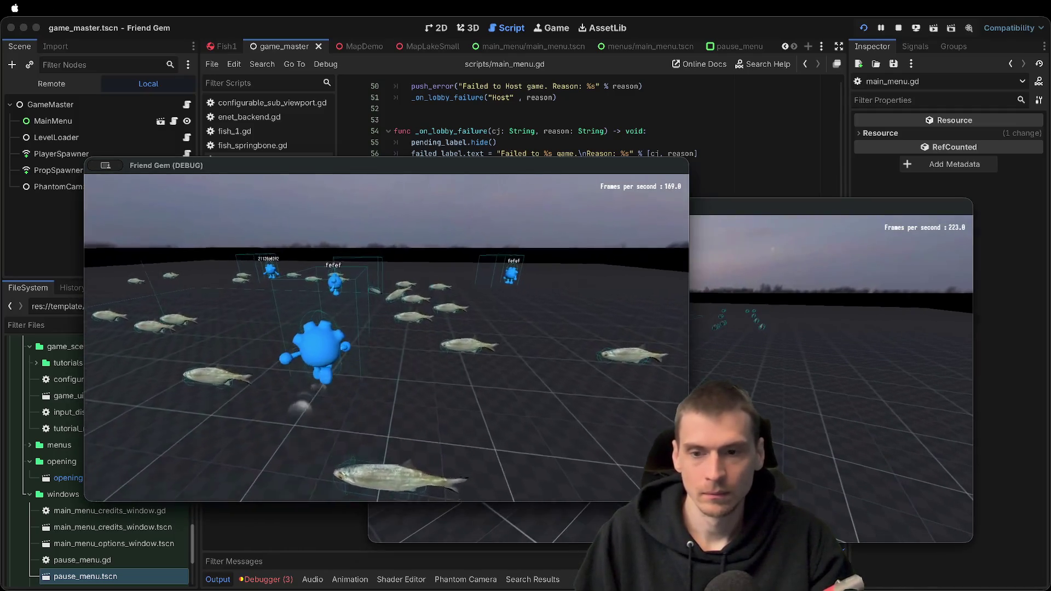
# Step: Walk the players in both windows toward each other and among the fish
pyautogui.press('w')
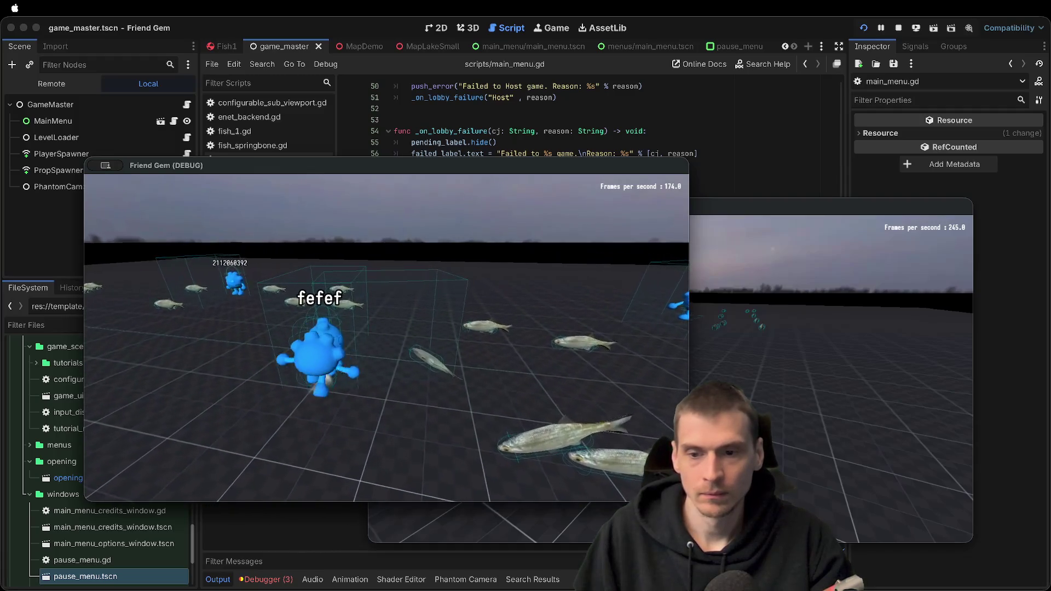
pyautogui.press('w')
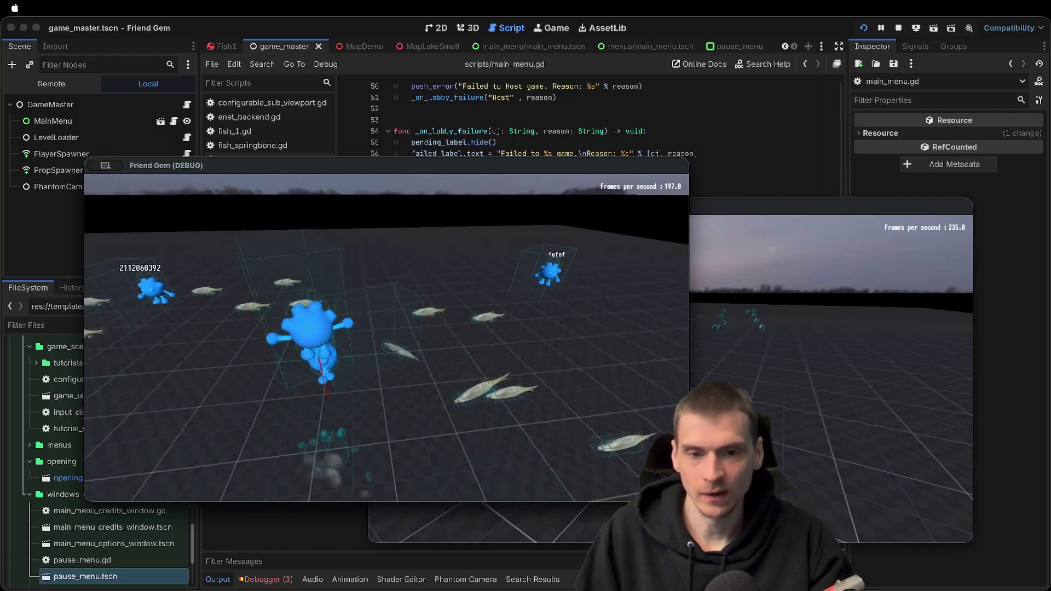
pyautogui.press('super+Tab')
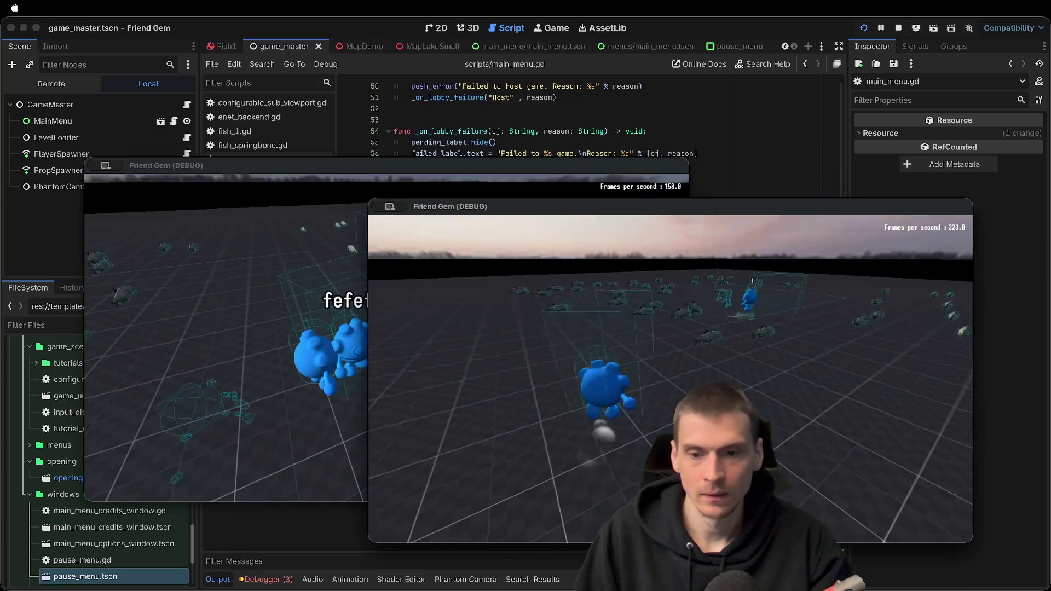
pyautogui.press('w')
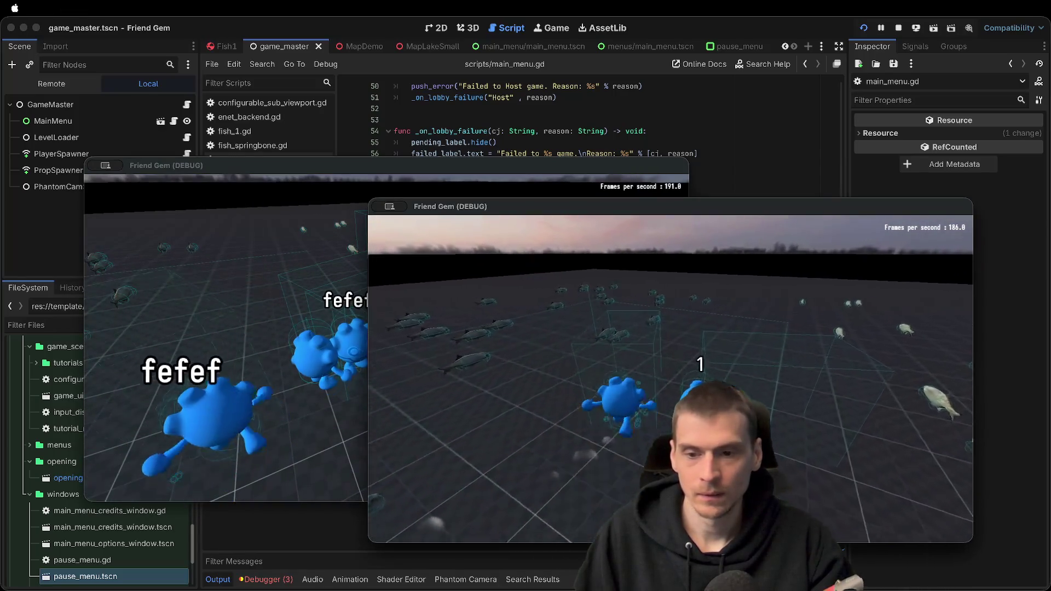
pyautogui.press('super+Tab')
pyautogui.press('w')
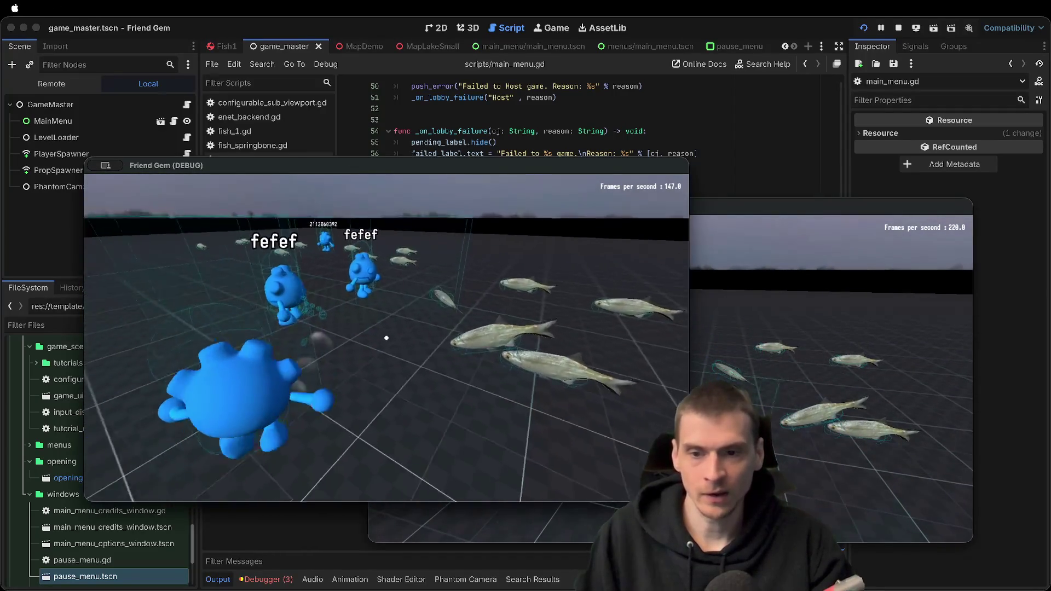
pyautogui.press('w')
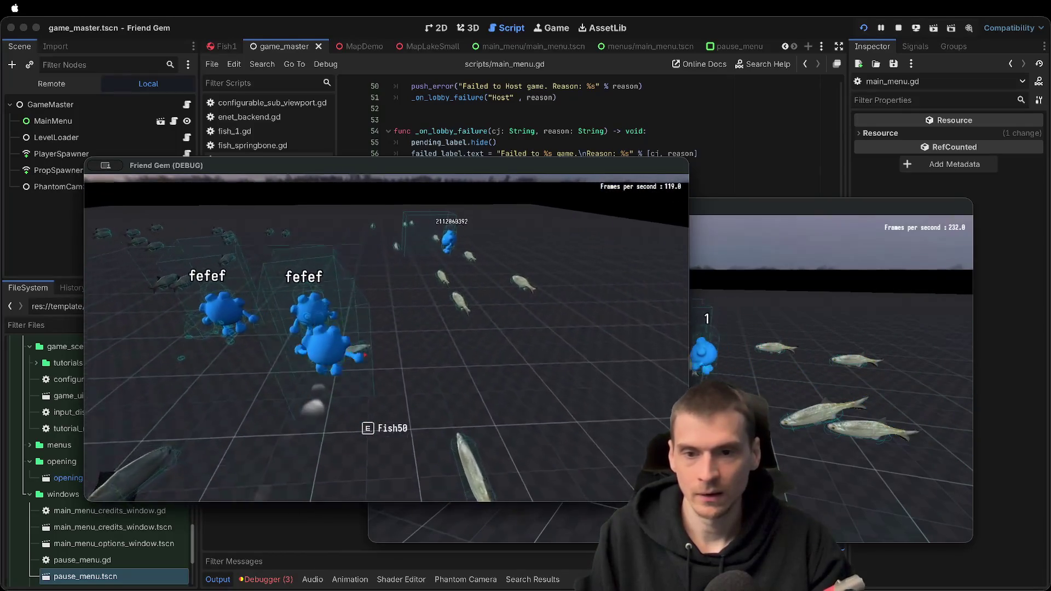
pyautogui.press('w')
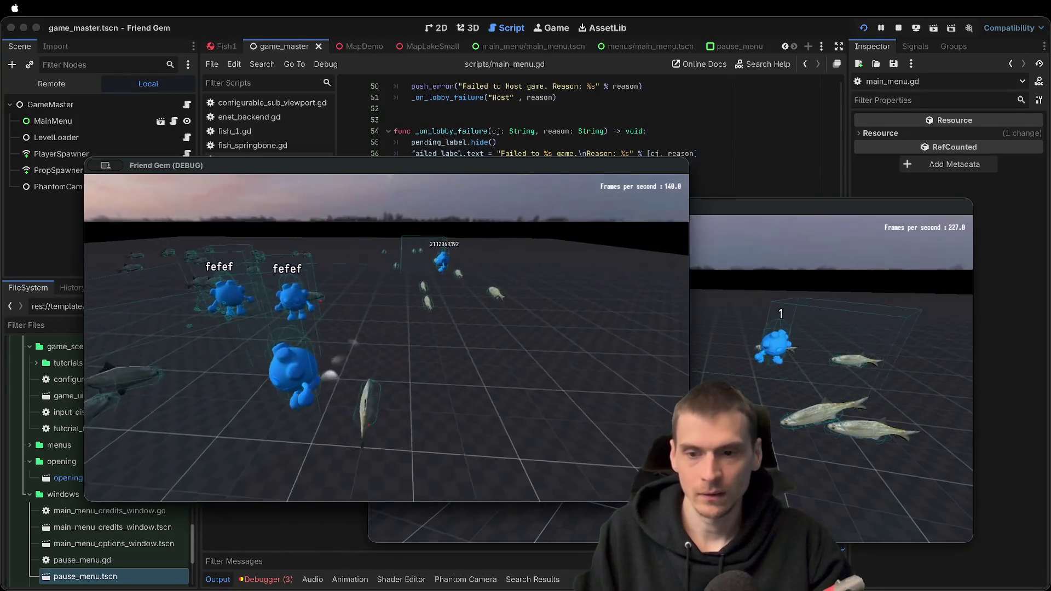
# Step: Exit the second game instance through its pause menu
pyautogui.press('Escape')
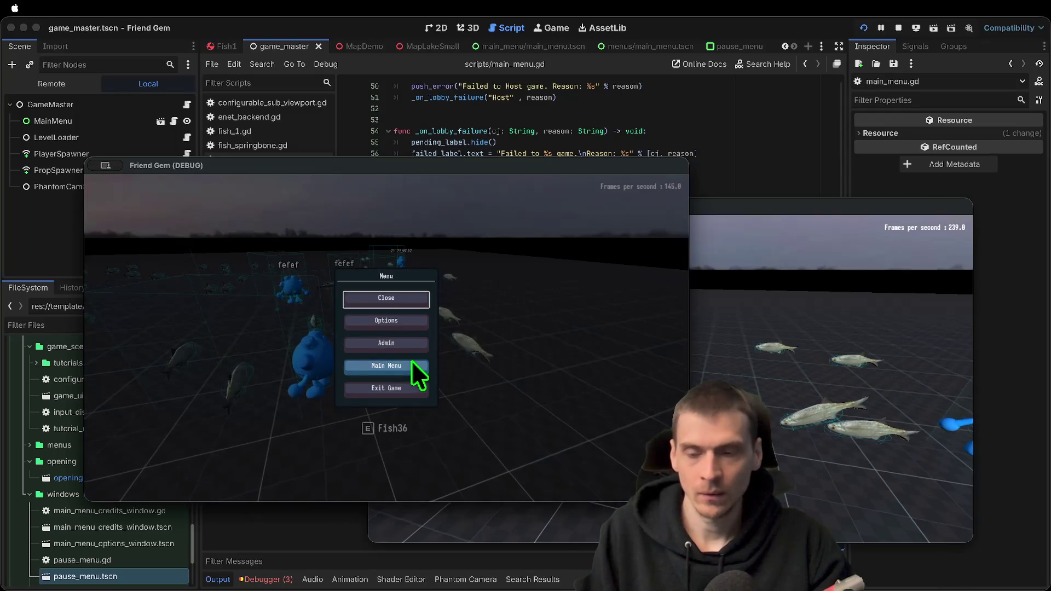
pyautogui.click(821, 328)
pyautogui.press('Escape')
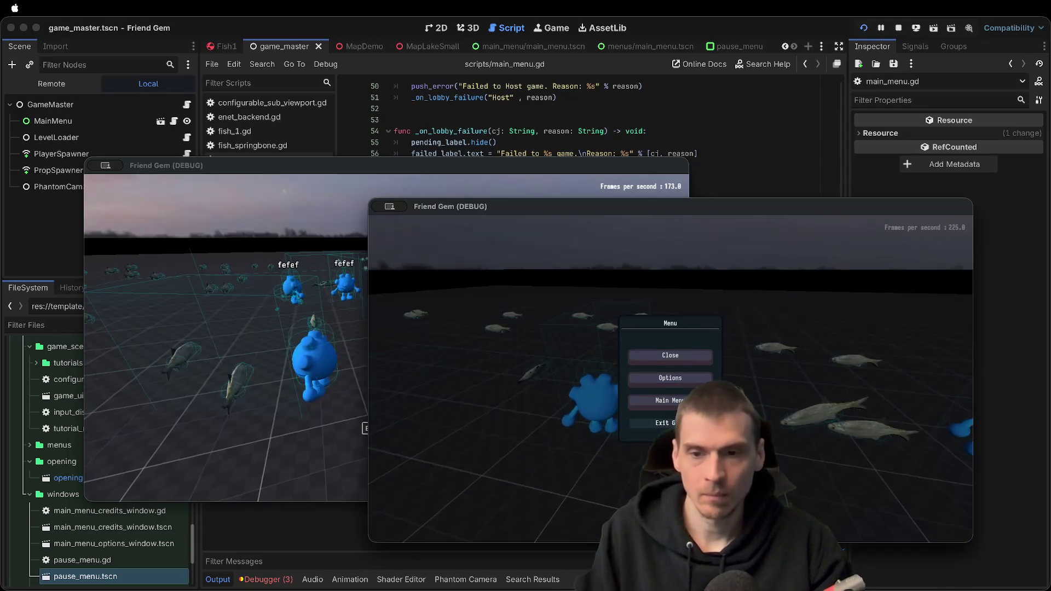
pyautogui.press('Return')
pyautogui.click(688, 389)
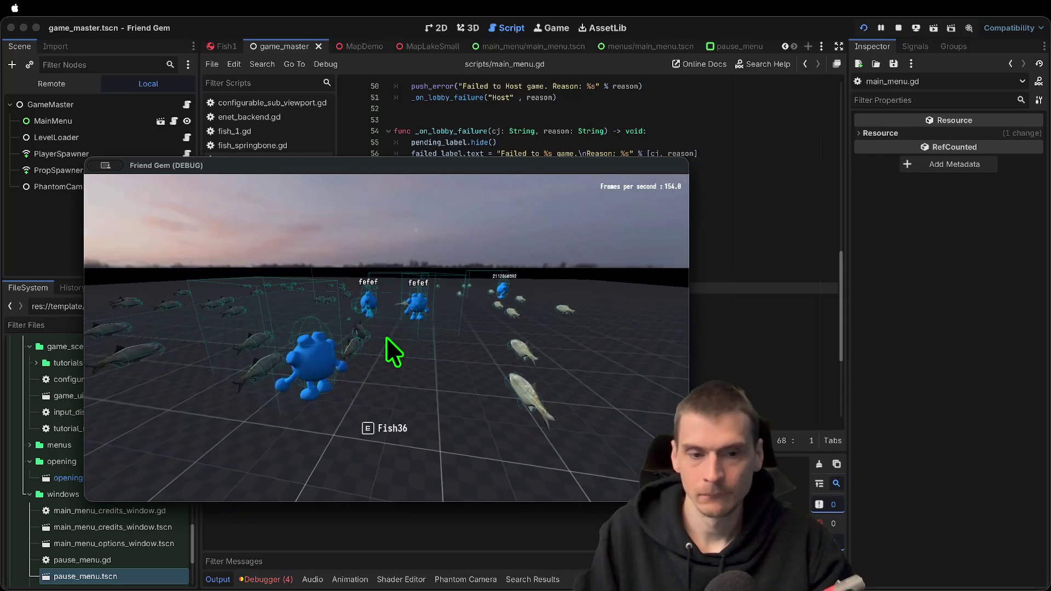
pyautogui.click(386, 336)
# Step: Move the remaining player, stop all instances, and inspect the debugger errors
pyautogui.press('w')
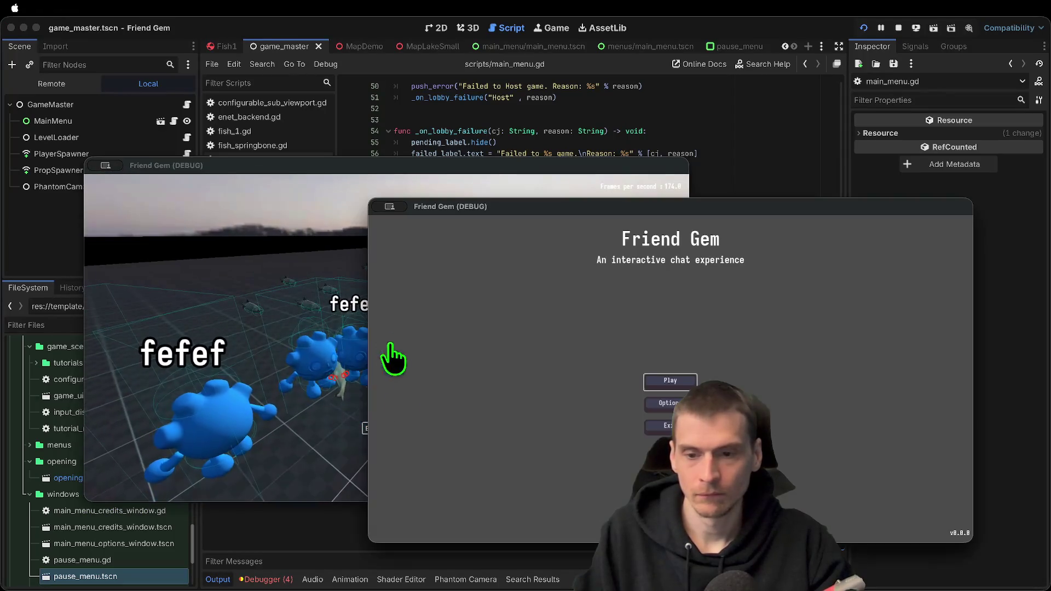
pyautogui.press('super+period')
pyautogui.click(301, 492)
pyautogui.click(312, 514)
# Step: Inspect the error rows at player_spawner.gd line 37 and godot_plush_skin.gd line 97
pyautogui.click(323, 496)
pyautogui.click(333, 477)
pyautogui.click(333, 493)
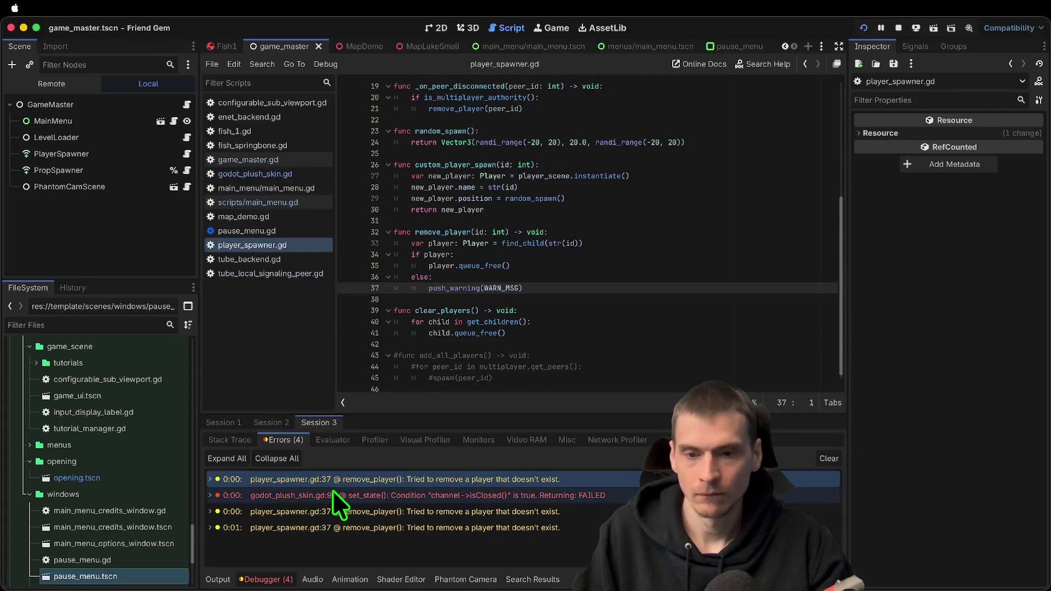
# Step: Review Session 1's errors, stop the project, and open main_menu.tscn
pyautogui.press('super+b')
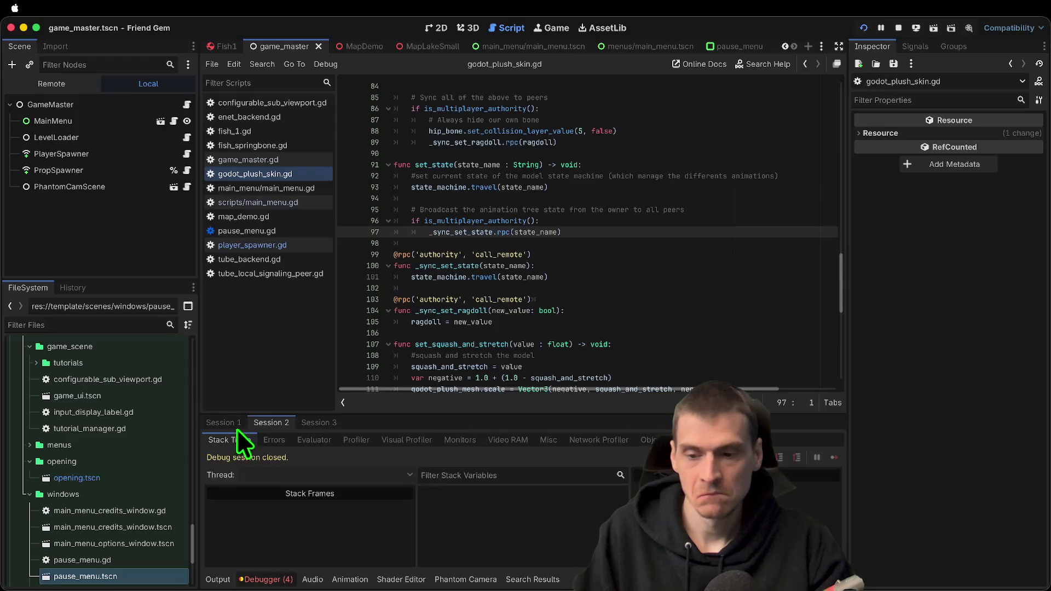
pyautogui.click(273, 439)
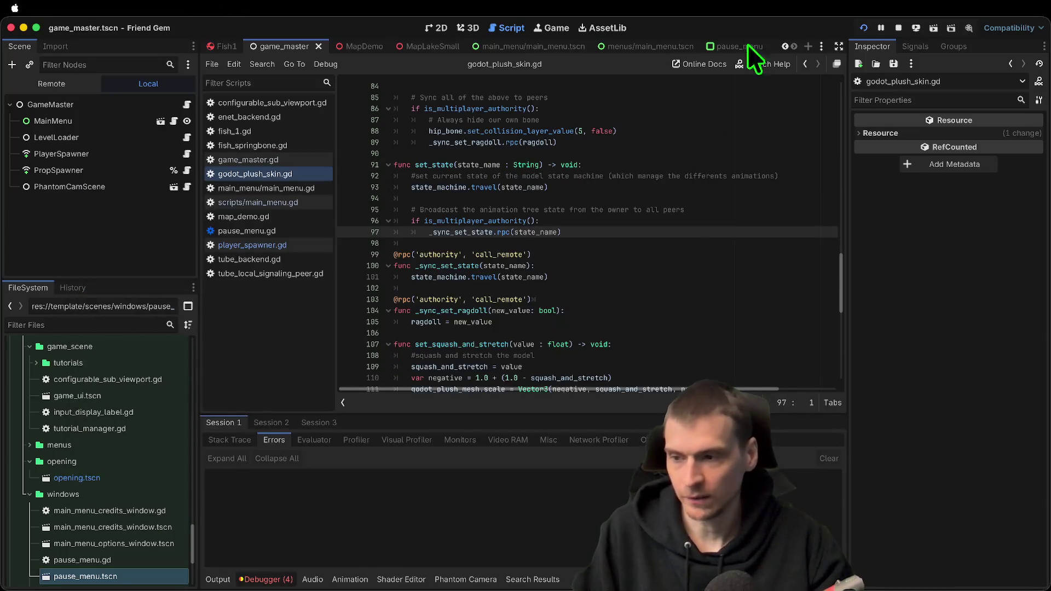
pyautogui.click(899, 28)
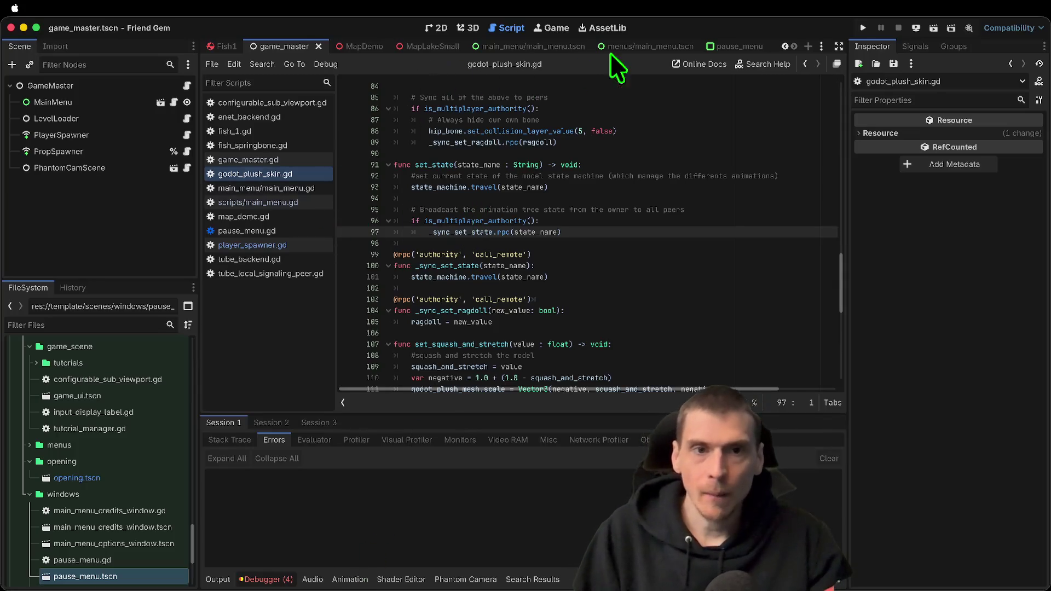
pyautogui.click(482, 47)
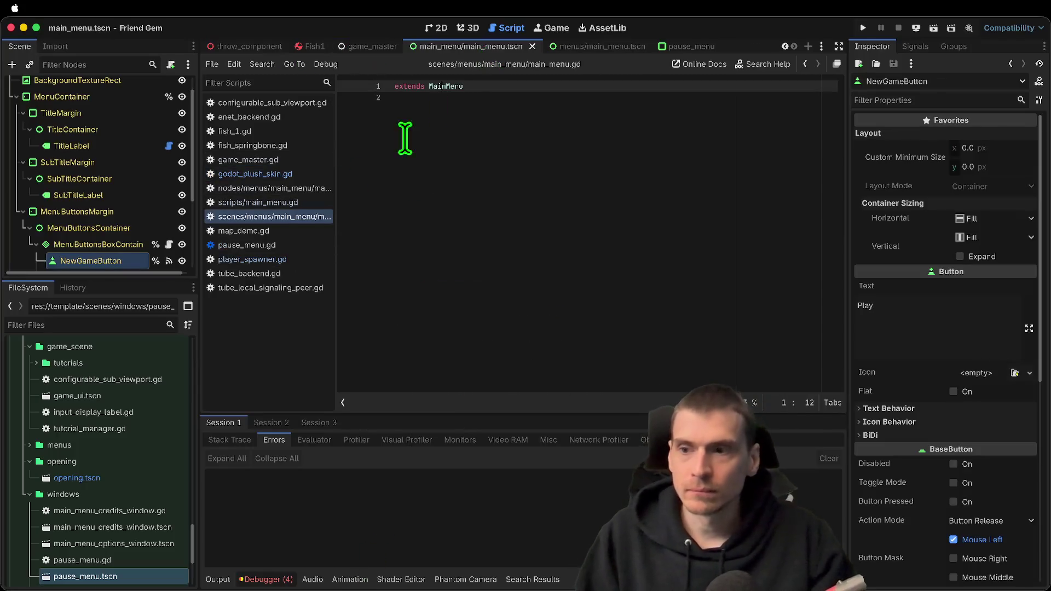
# Step: Enlarge the Scene dock and tag the run instances with feature tags server and client
pyautogui.moveTo(136, 281)
pyautogui.mouseDown()
pyautogui.moveTo(122, 500)
pyautogui.moveTo(122, 445)
pyautogui.moveTo(106, 502)
pyautogui.mouseUp()
pyautogui.click(127, 455)
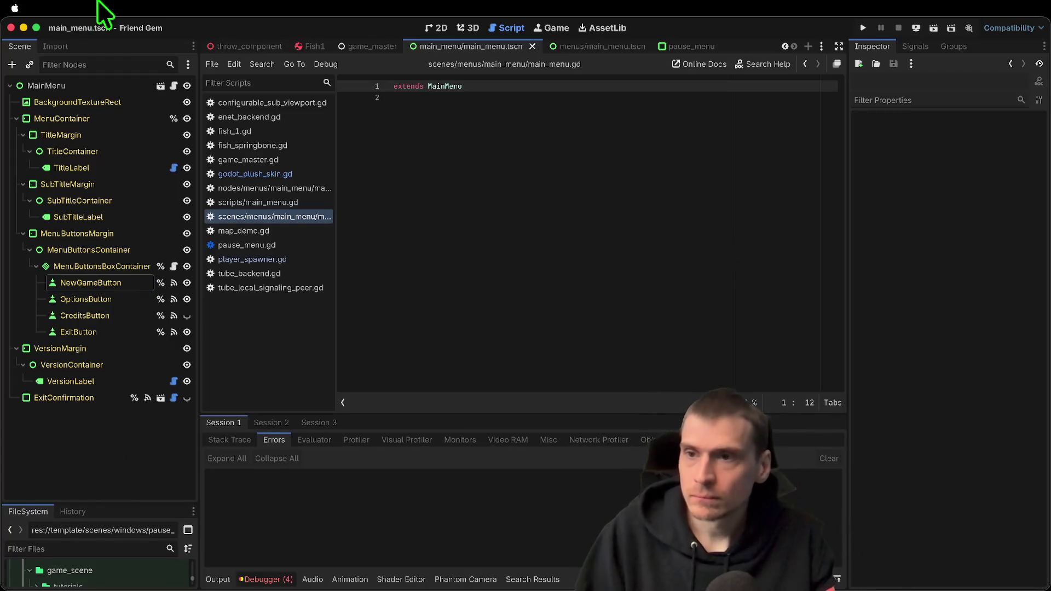
pyautogui.click(688, 220)
pyautogui.write('server')
pyautogui.click(689, 234)
pyautogui.write('client')
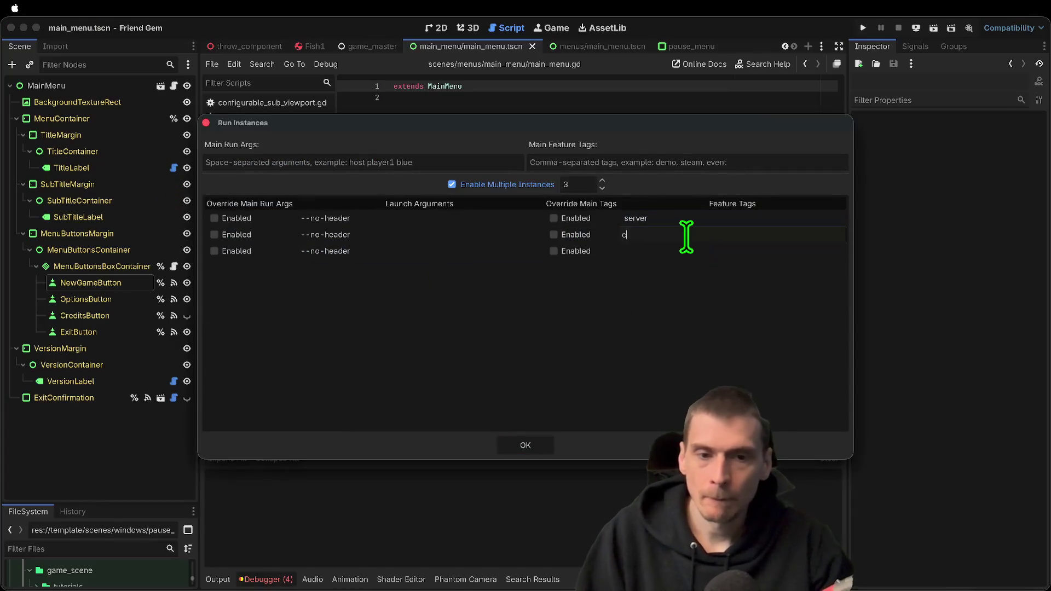
pyautogui.press('Return')
pyautogui.press('Return')
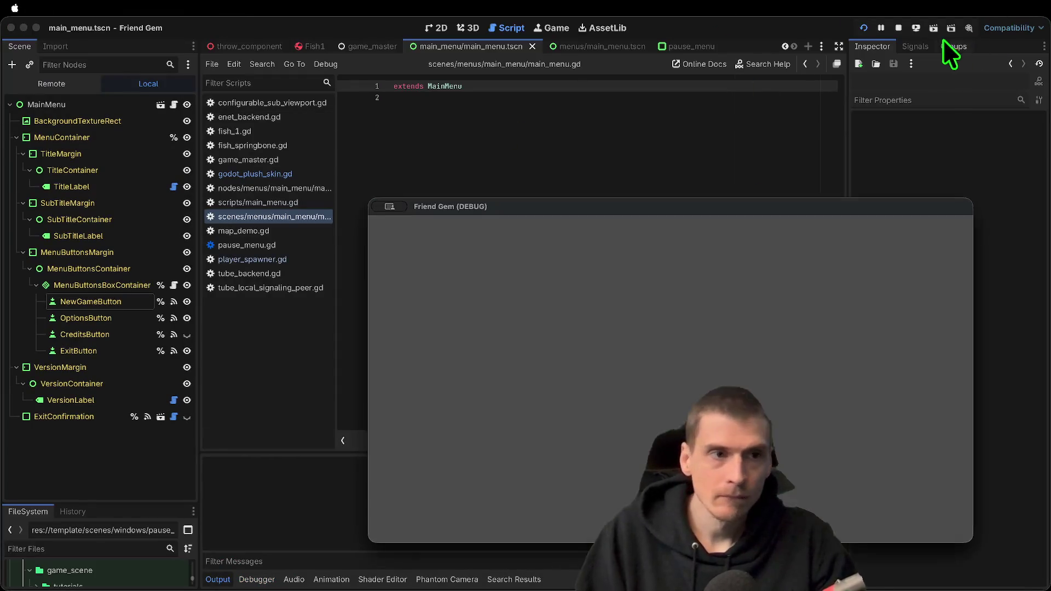
# Step: Set the run instance count to 2, apply the settings, and relaunch the project
pyautogui.click(898, 30)
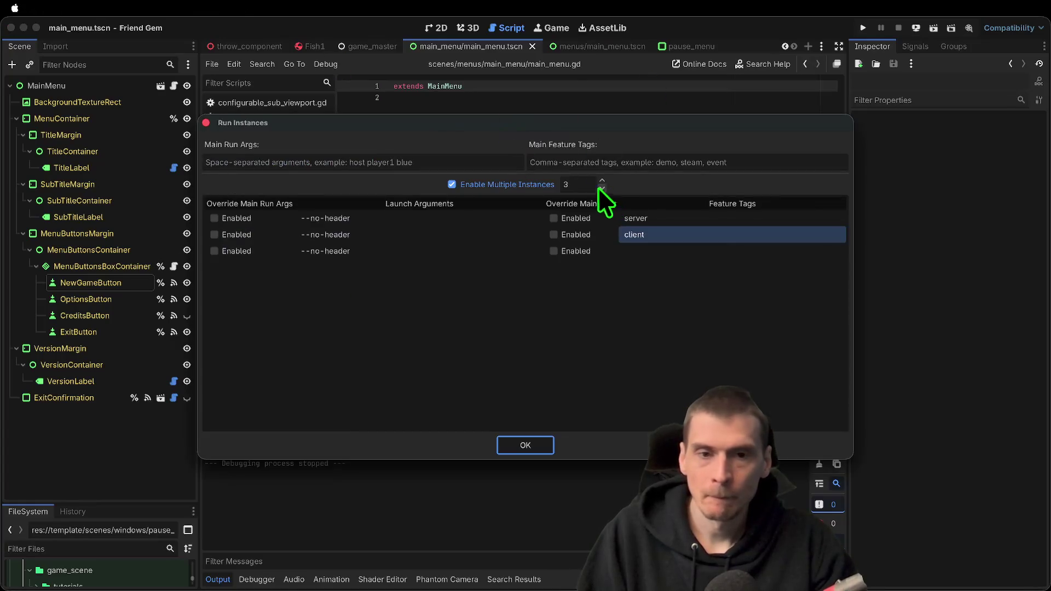
pyautogui.click(602, 188)
pyautogui.write('2')
pyautogui.click(540, 446)
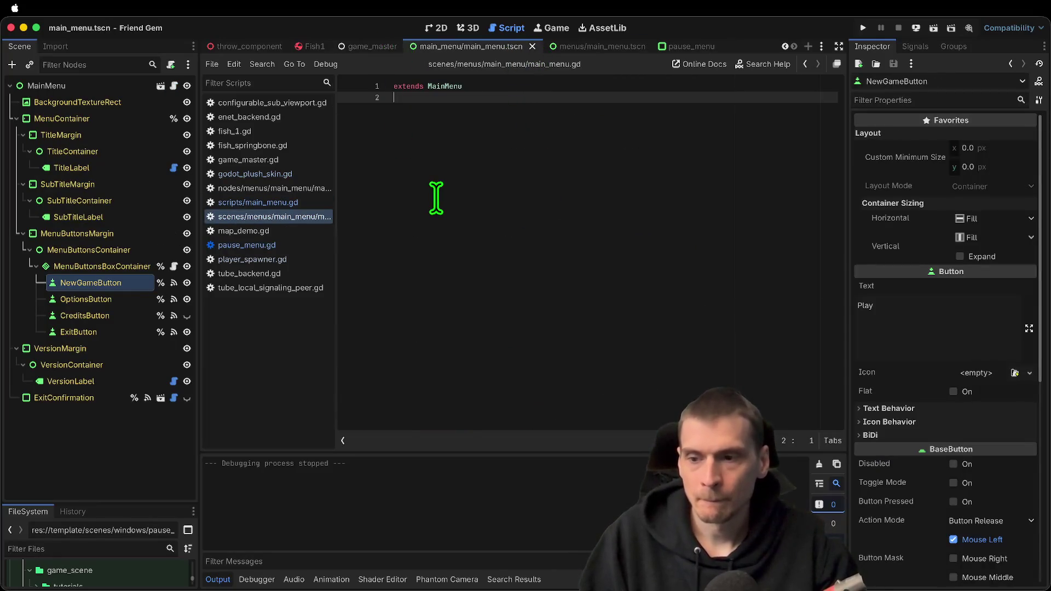
pyautogui.press('super+b')
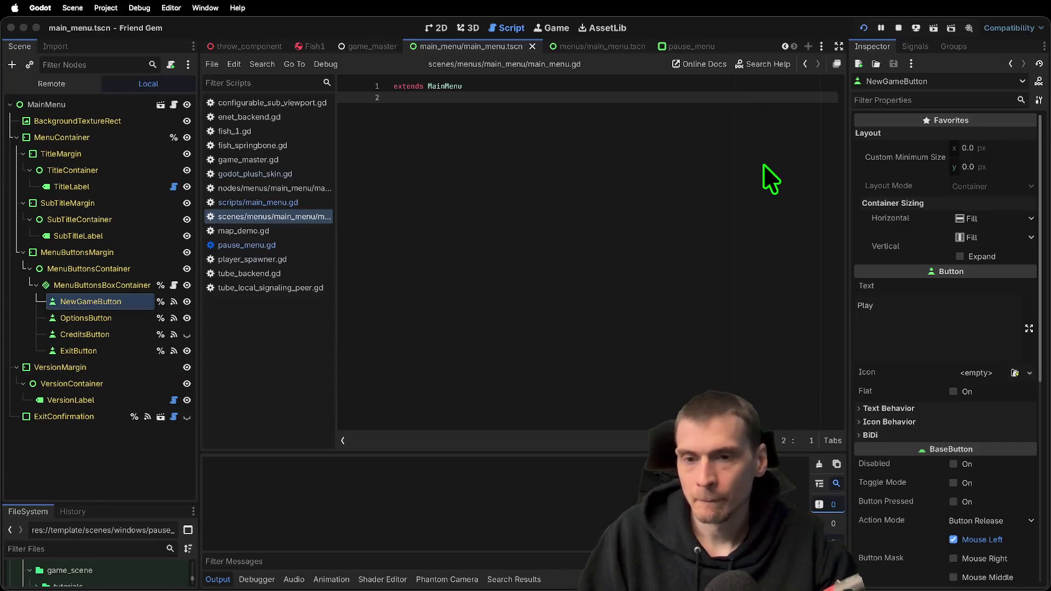
# Step: In the first game window, walk toward the other player and check the pause menu's Customize options
pyautogui.rightClick(744, 160)
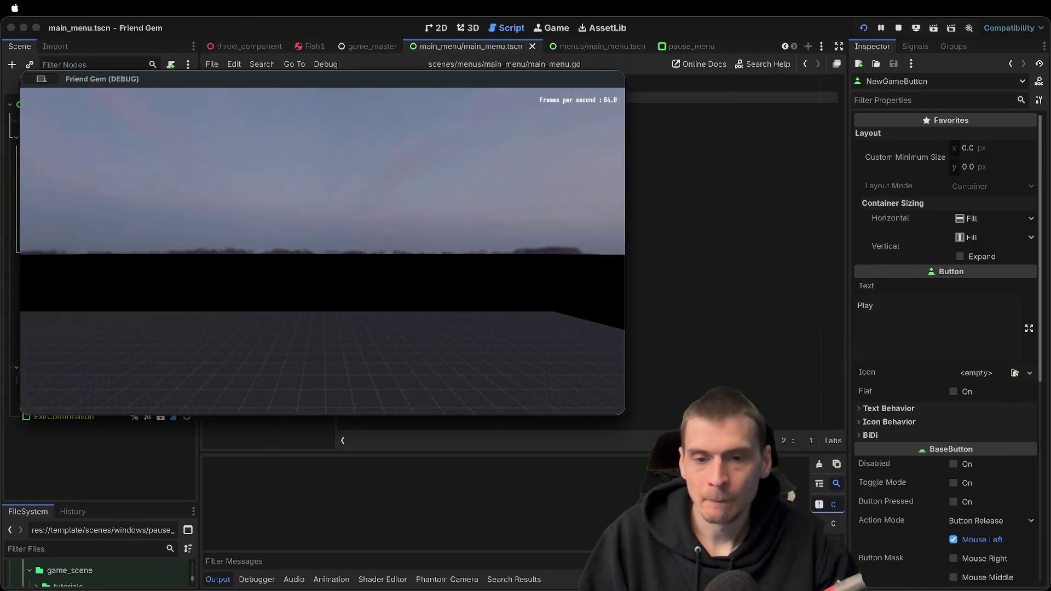
pyautogui.press('w')
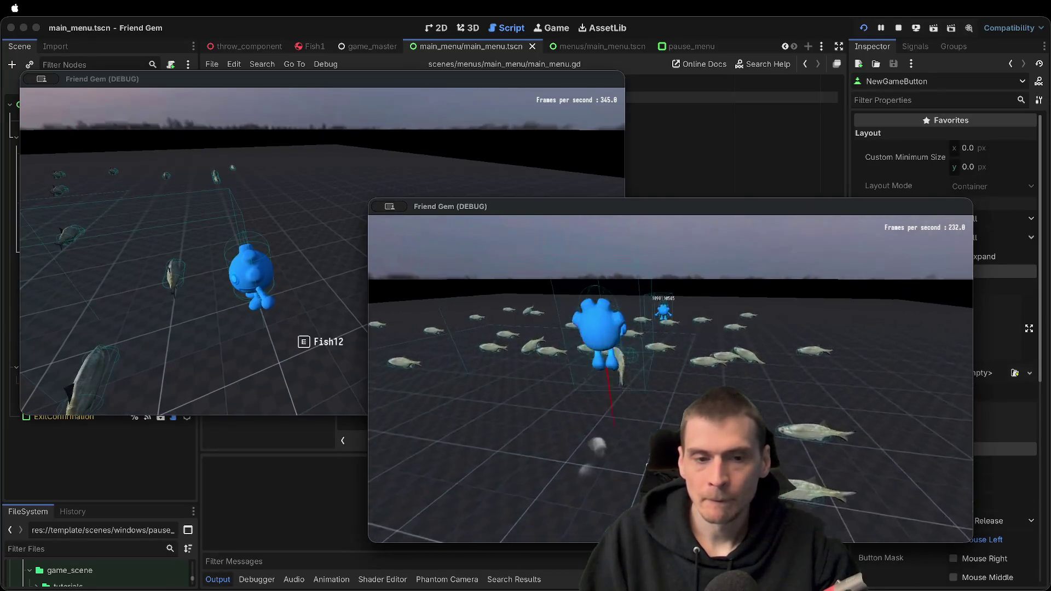
pyautogui.click(360, 237)
pyautogui.press('Escape')
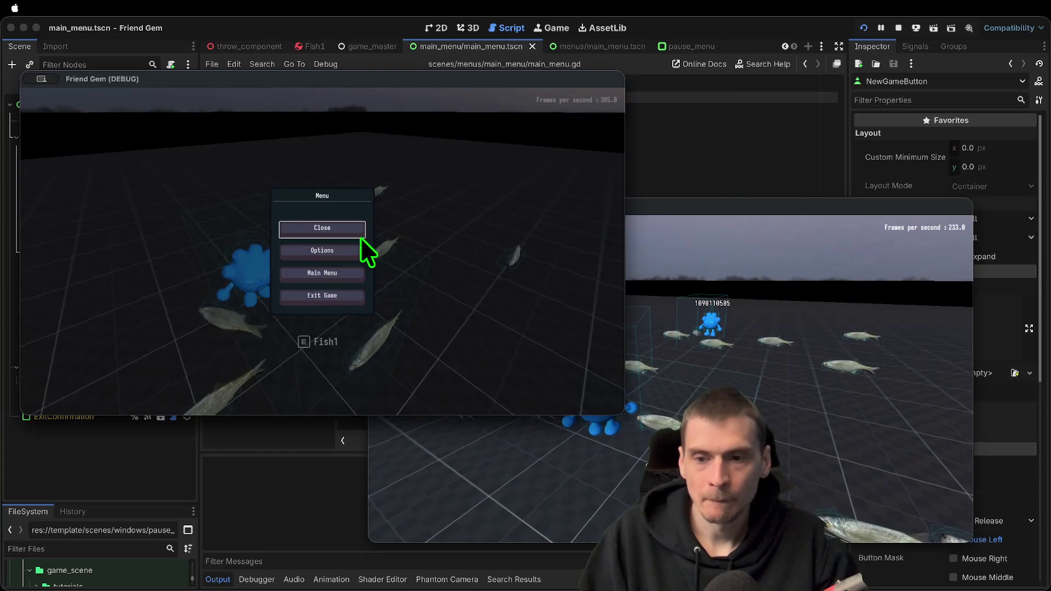
pyautogui.click(330, 251)
pyautogui.click(383, 166)
pyautogui.press('Escape')
pyautogui.click(286, 228)
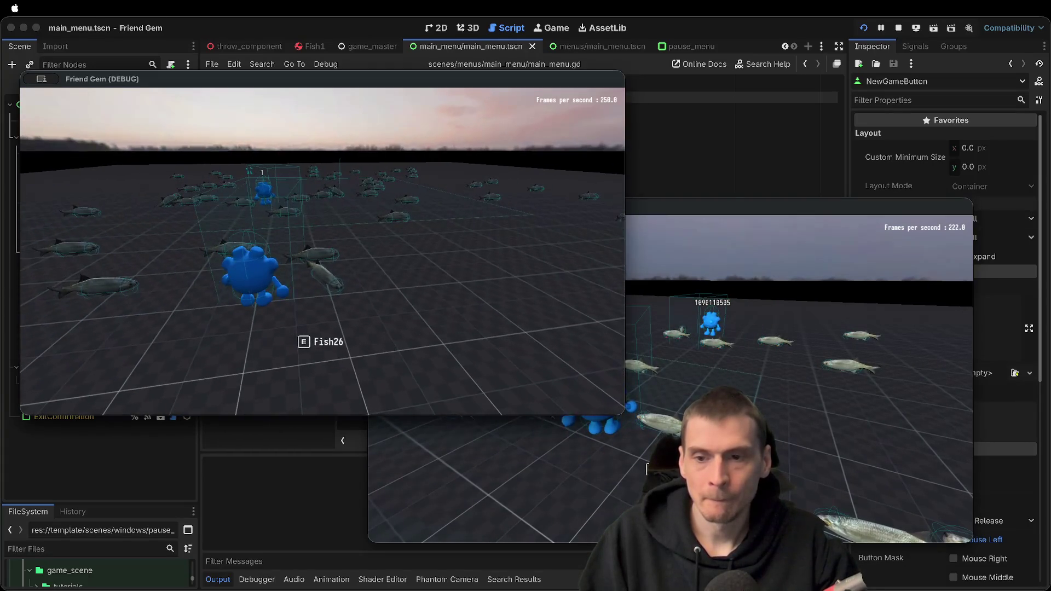
# Step: Confirm the second window's pause menu offers Admin, then stop the run and view main_menu in 2D
pyautogui.click(647, 469)
pyautogui.press('Escape')
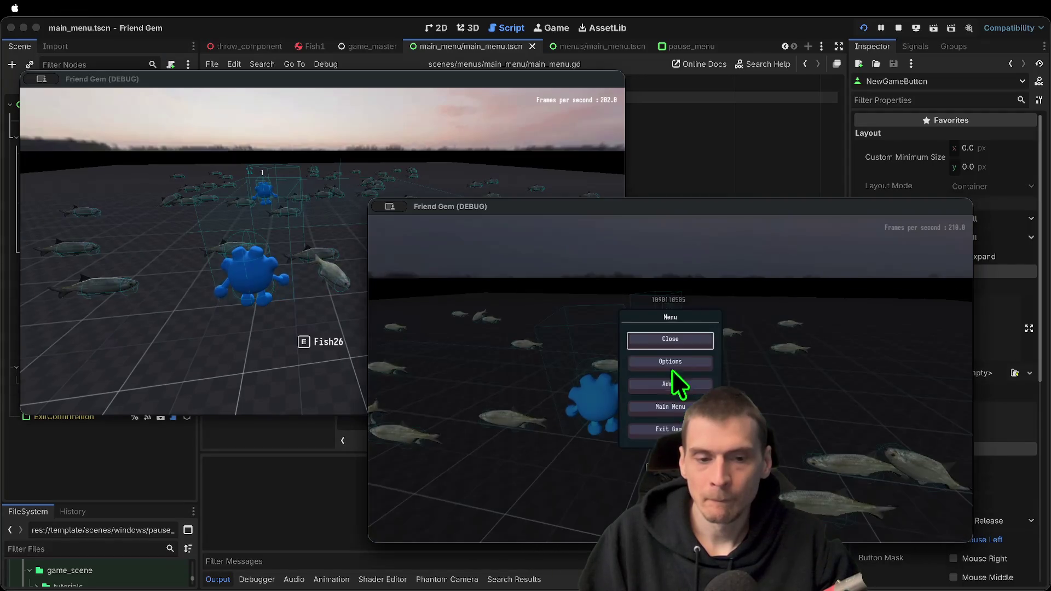
pyautogui.click(669, 386)
pyautogui.press('Escape')
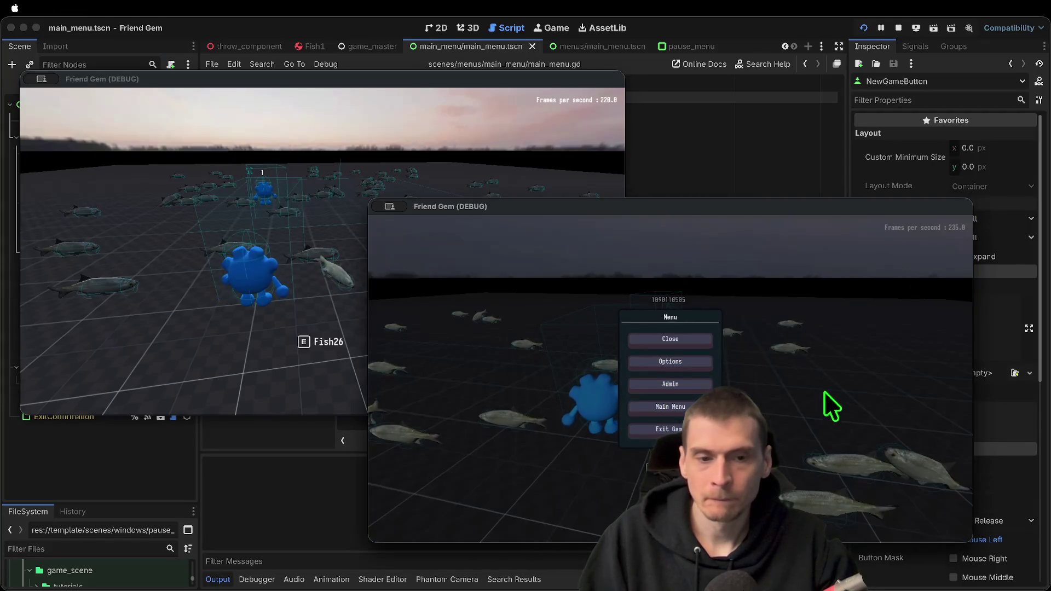
pyautogui.press('Escape')
pyautogui.press('Escape')
pyautogui.press('Escape')
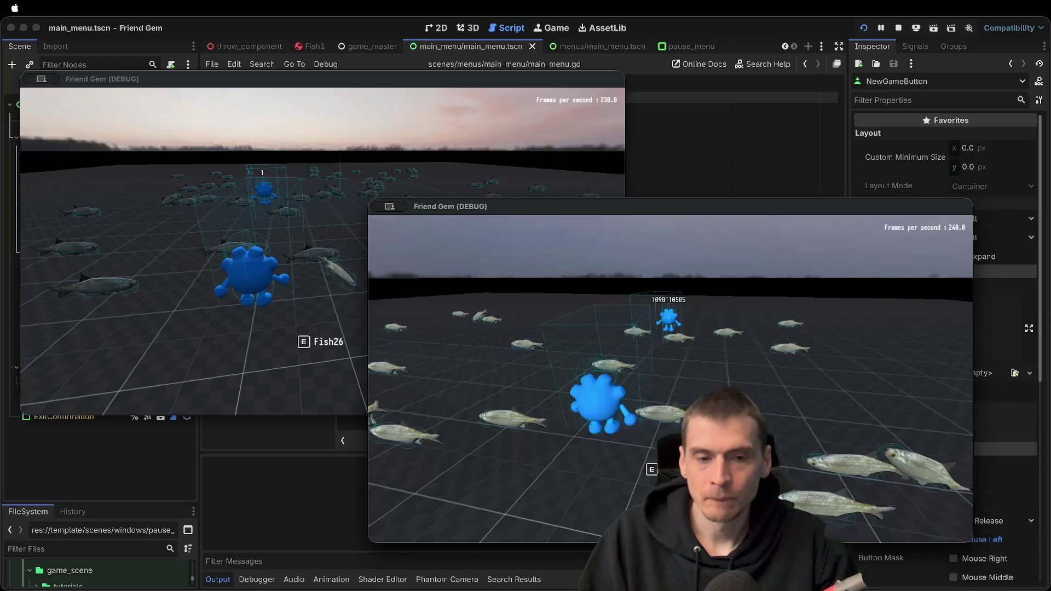
pyautogui.press('super+period')
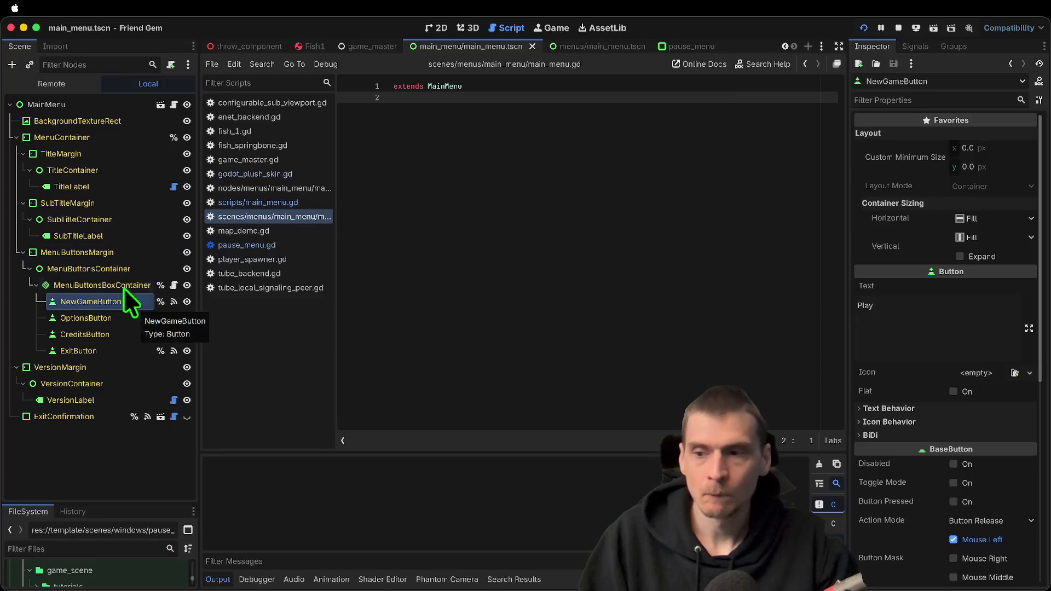
pyautogui.click(445, 45)
# Step: Close the main_menu and game_master scene tabs, open pause_menu, and widen the scene tree panel
pyautogui.hscroll(-2, 304, 195)
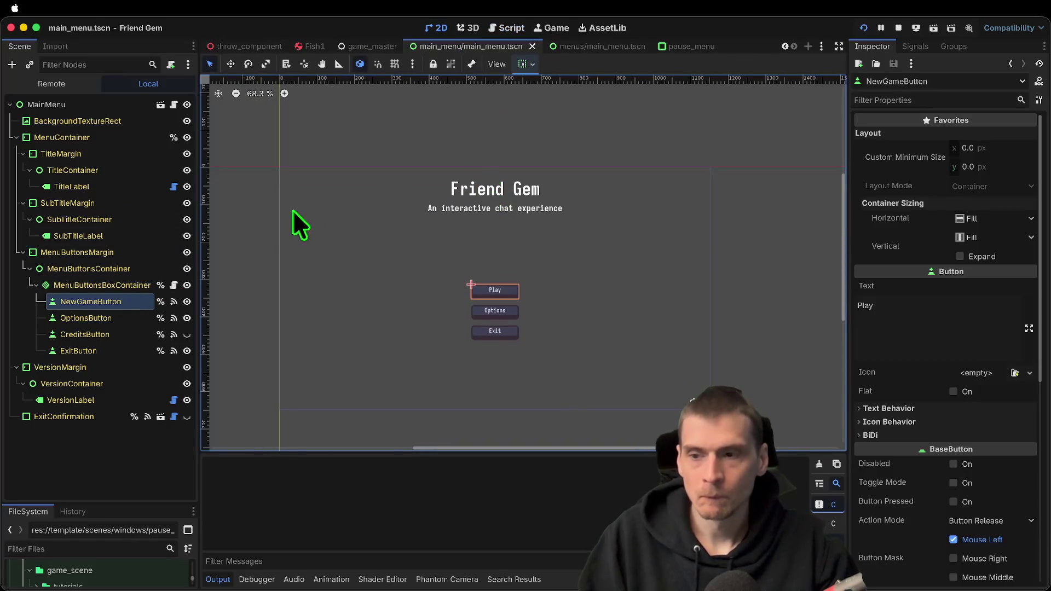
pyautogui.middleClick(477, 43)
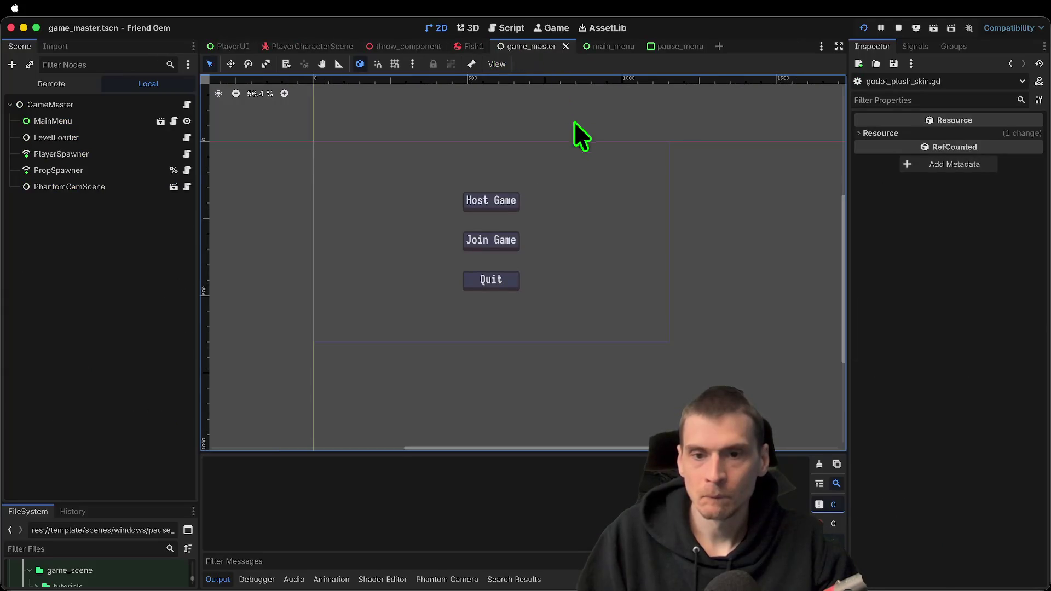
pyautogui.middleClick(545, 47)
pyautogui.middleClick(545, 48)
pyautogui.click(545, 48)
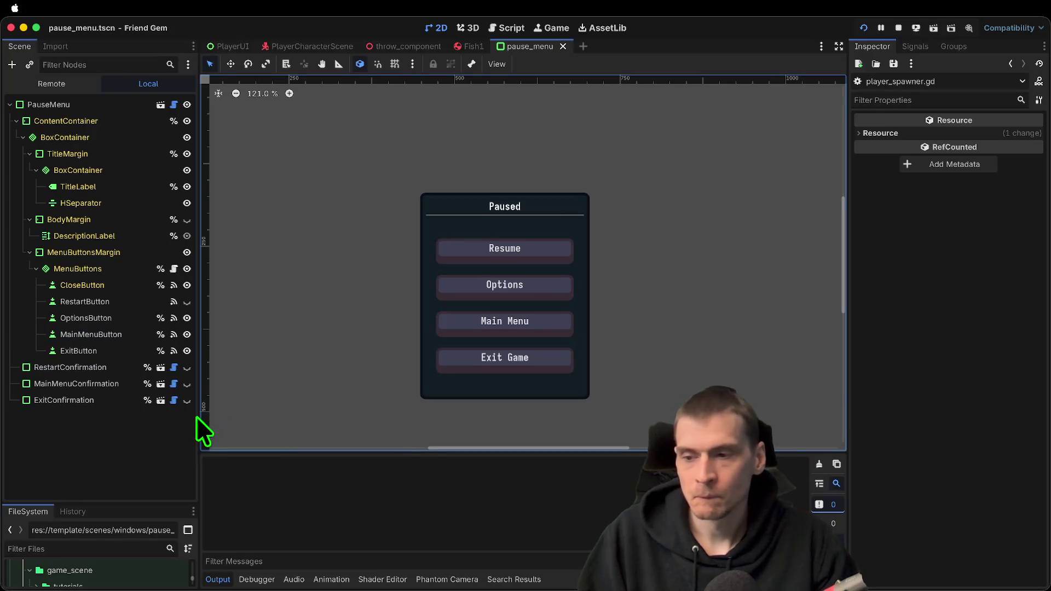
pyautogui.moveTo(204, 416); pyautogui.dragTo(259, 430)
pyautogui.scroll(-5, 643, 261)
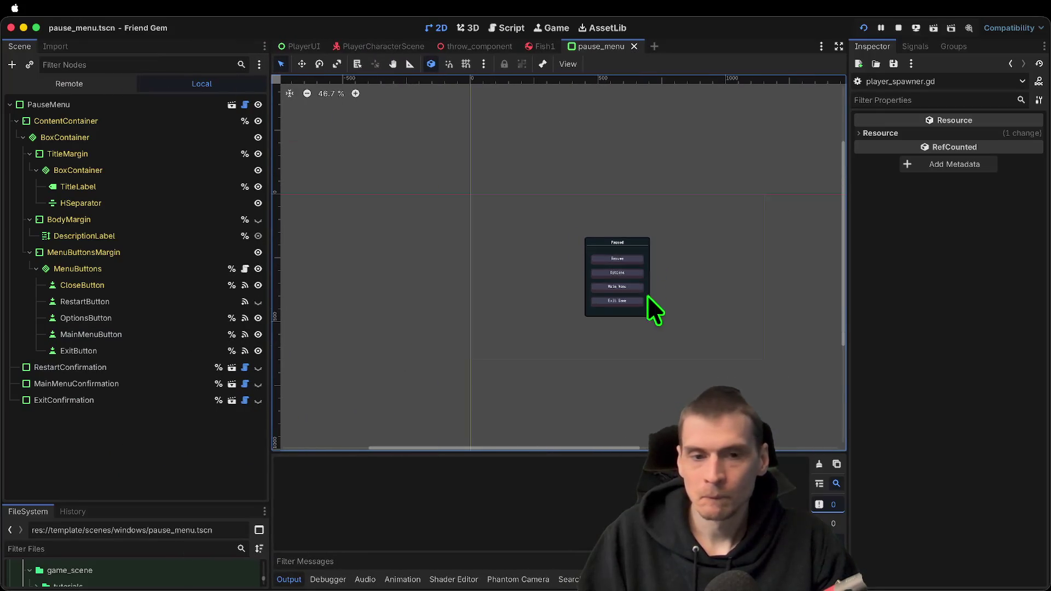
pyautogui.scroll(5, 646, 284)
pyautogui.hscroll(3, 583, 301)
pyautogui.scroll(-1, 583, 301)
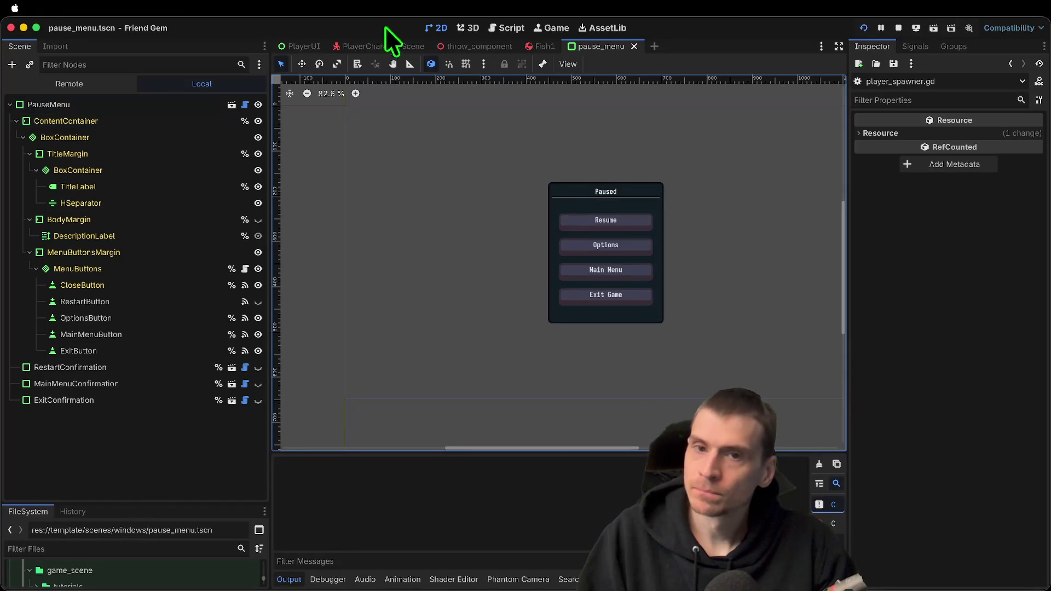
# Step: Inspect the TitleMargin, MenuButtons and CloseButton nodes, then select the PauseMenu root
pyautogui.click(612, 199)
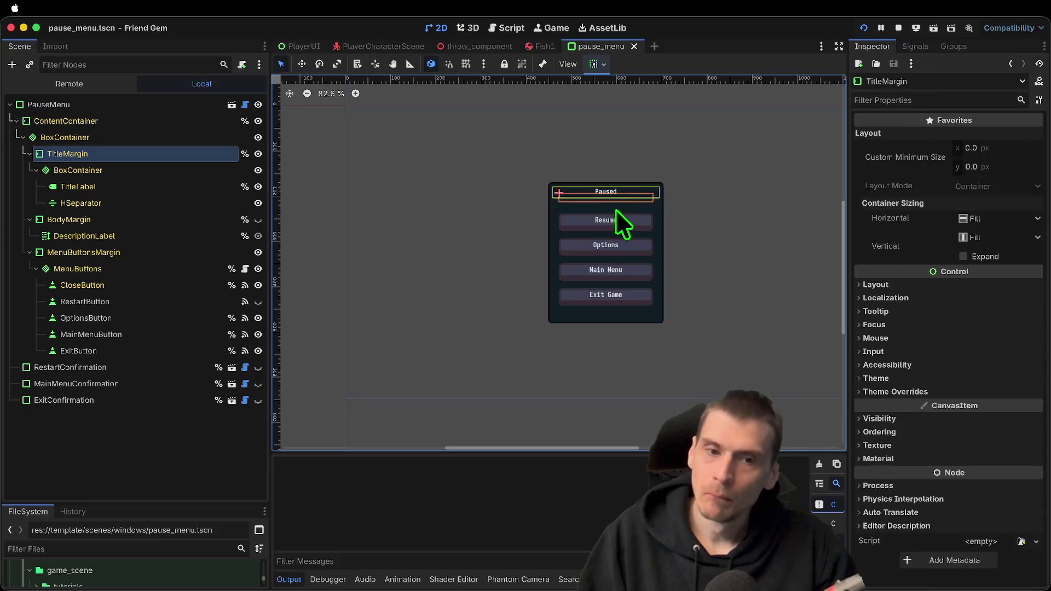
pyautogui.click(616, 210)
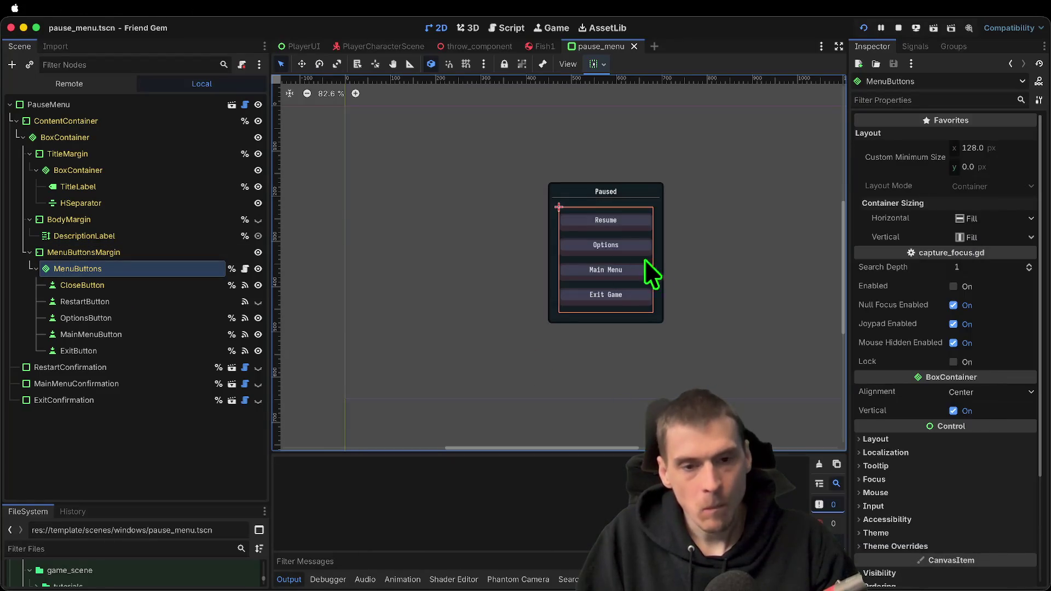
pyautogui.click(679, 339)
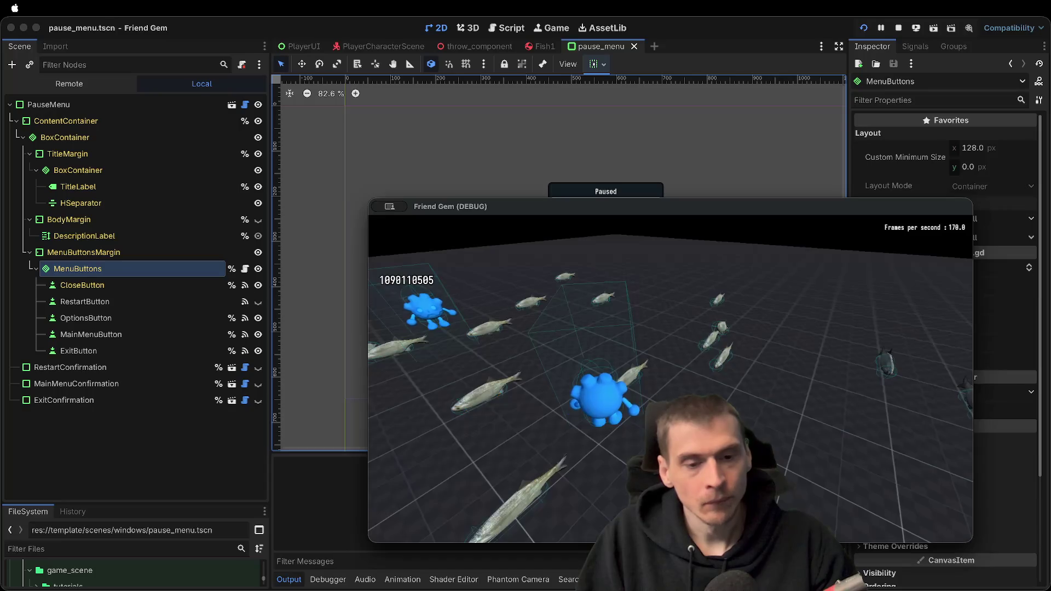
pyautogui.click(209, 286)
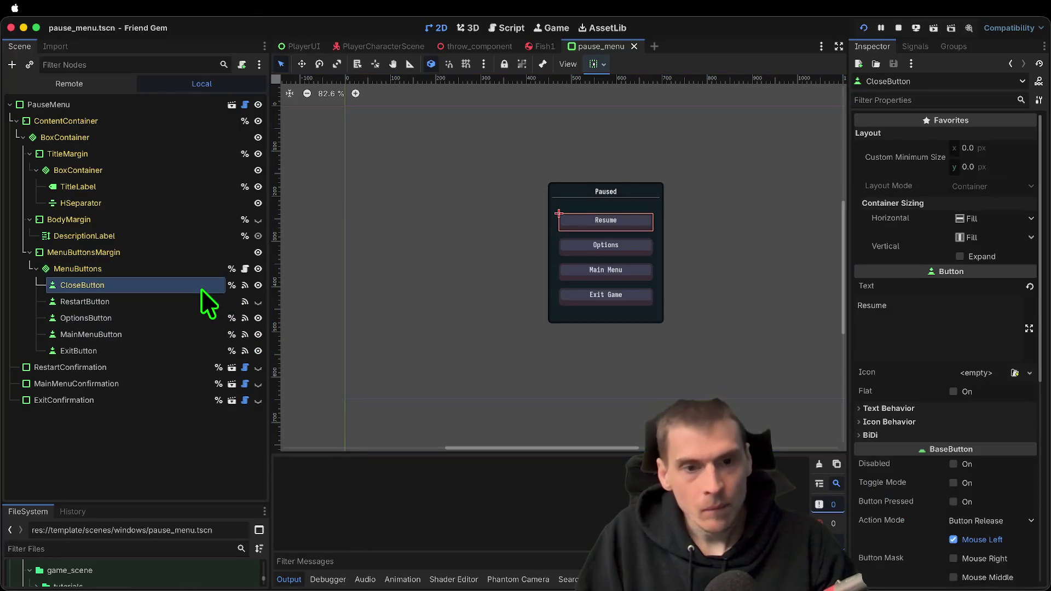
pyautogui.click(181, 269)
pyautogui.click(176, 281)
pyautogui.click(163, 104)
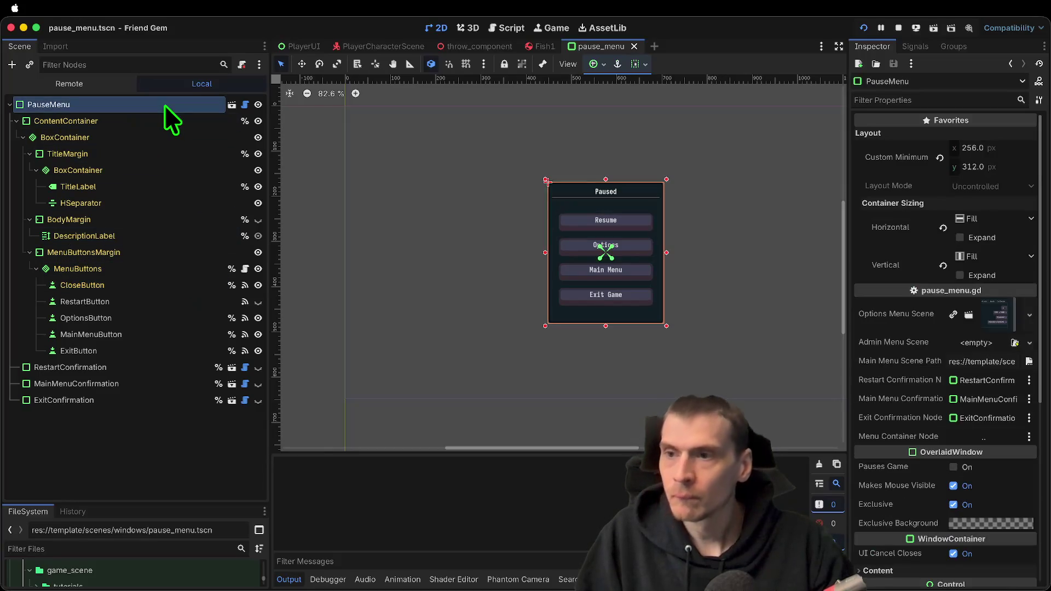
# Step: Filter the project files by 'pau' and enlarge the file list
pyautogui.click(77, 549)
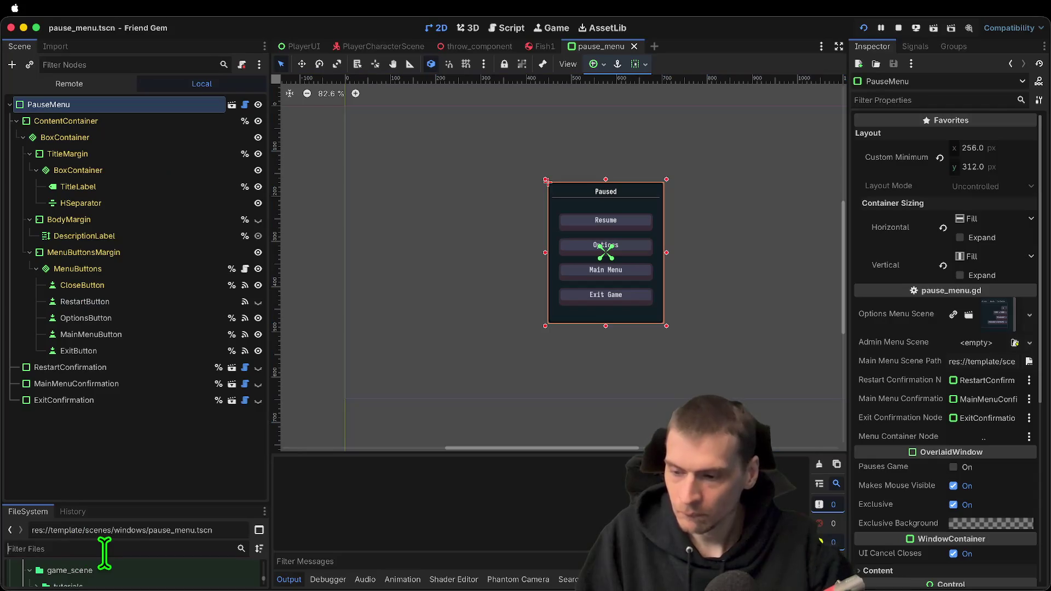
pyautogui.write('pau')
pyautogui.moveTo(163, 496); pyautogui.dragTo(164, 315)
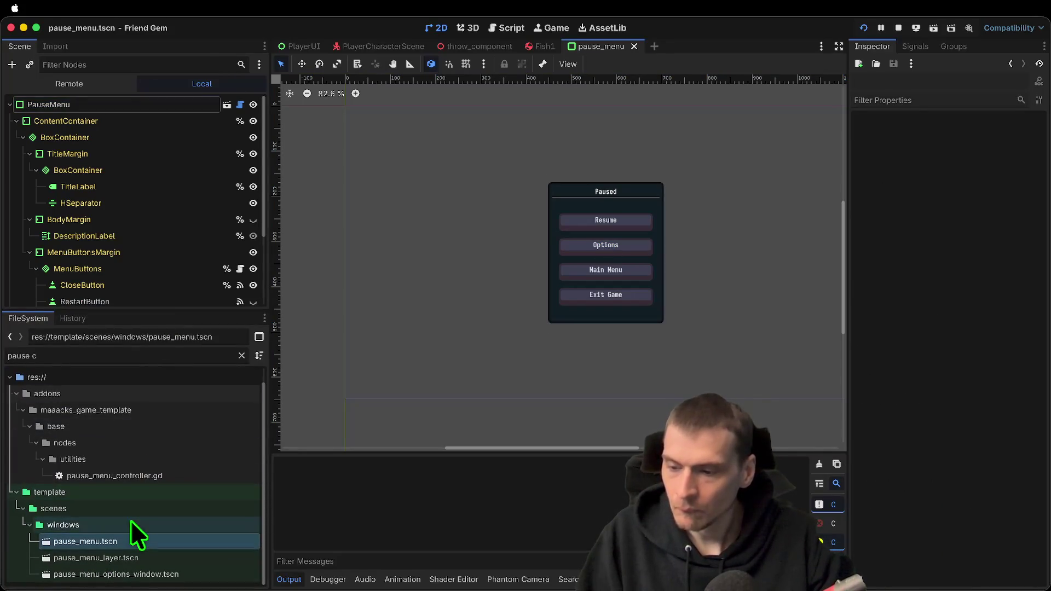
# Step: Open pause_menu_layer.tscn and expand the PauseMenu node tree down to ContentContainer
pyautogui.doubleClick(186, 559)
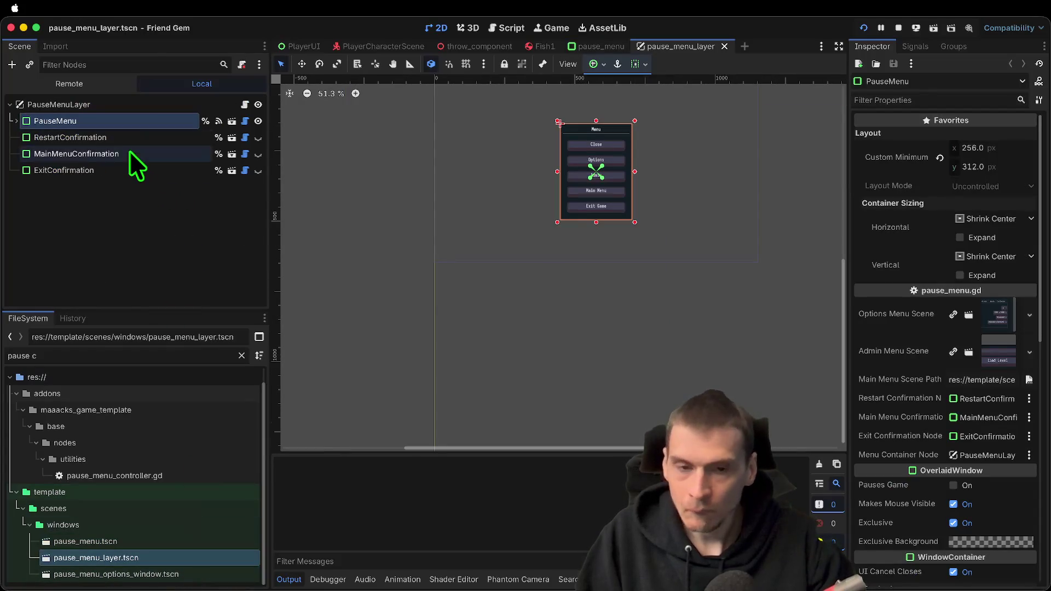
pyautogui.click(16, 122)
pyautogui.click(116, 153)
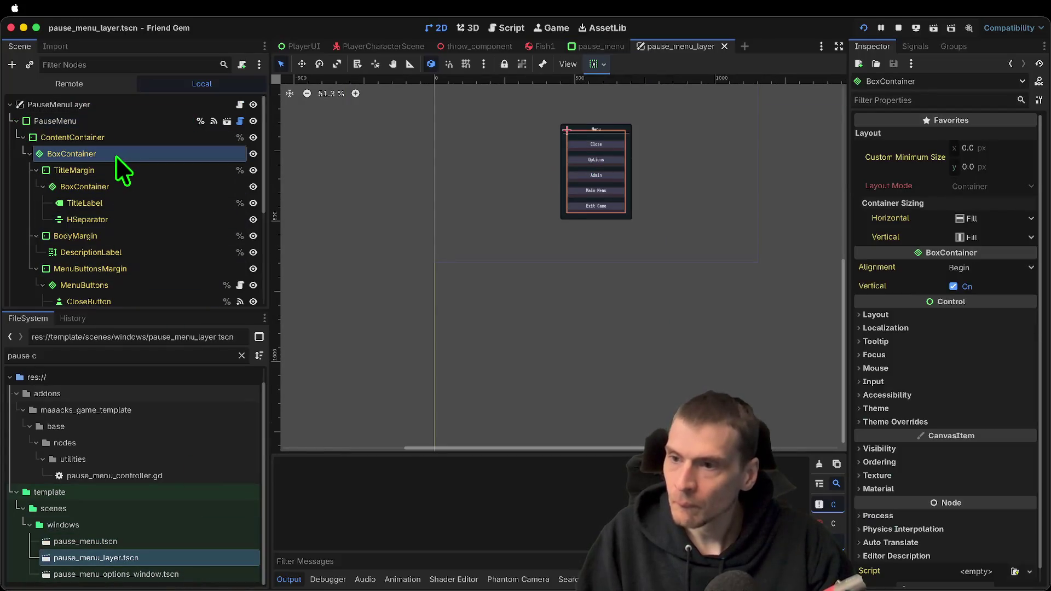
pyautogui.doubleClick(120, 137)
pyautogui.doubleClick(119, 134)
pyautogui.scroll(-3, 123, 176)
# Step: Inspect the CloseButton and MenuButtons nodes, then hide OptionsButton
pyautogui.click(165, 168)
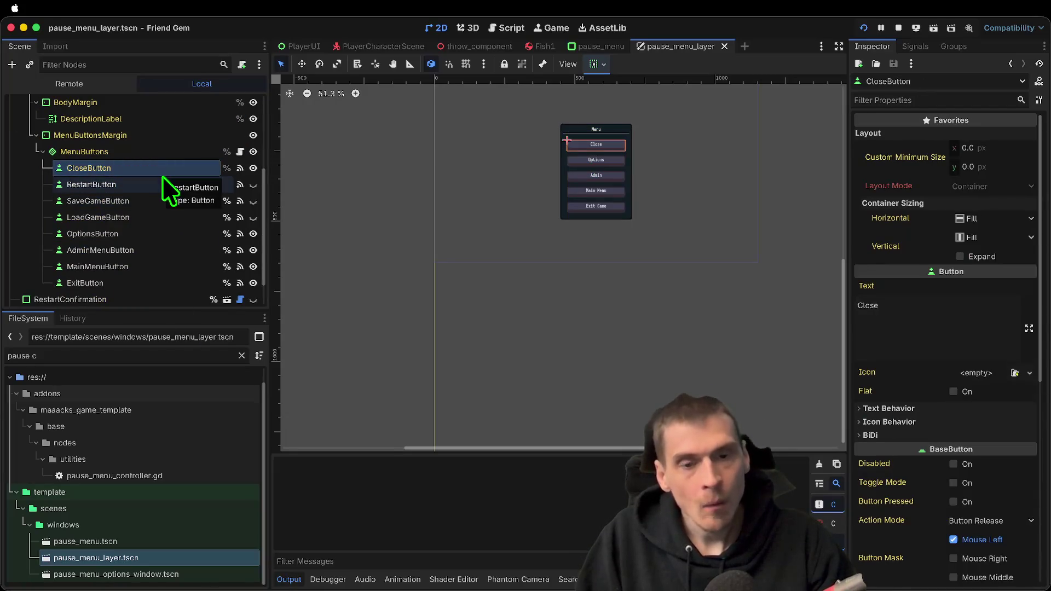
pyautogui.click(162, 151)
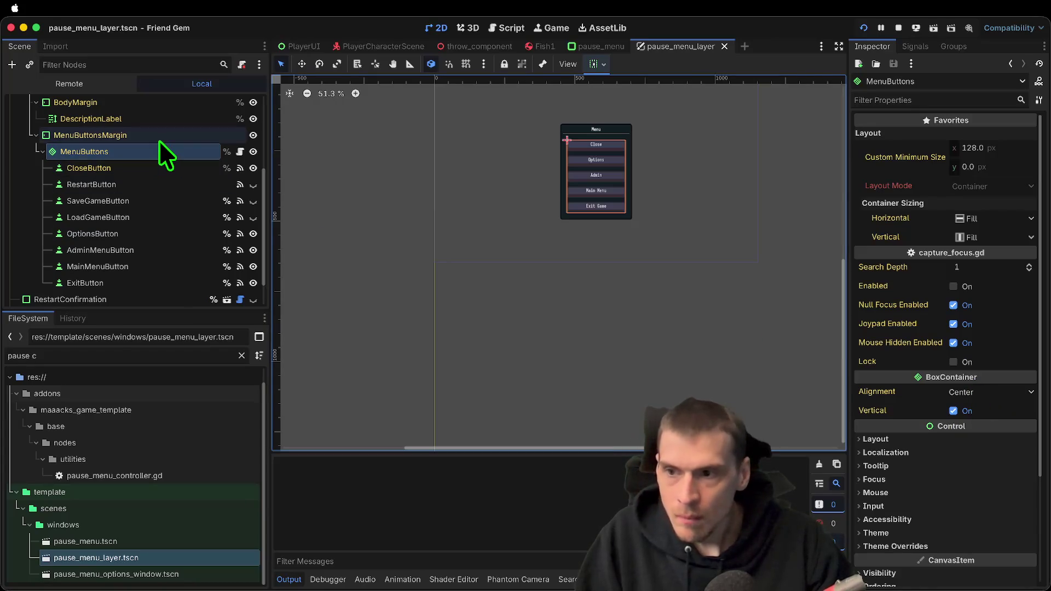
pyautogui.scroll(1, 161, 176)
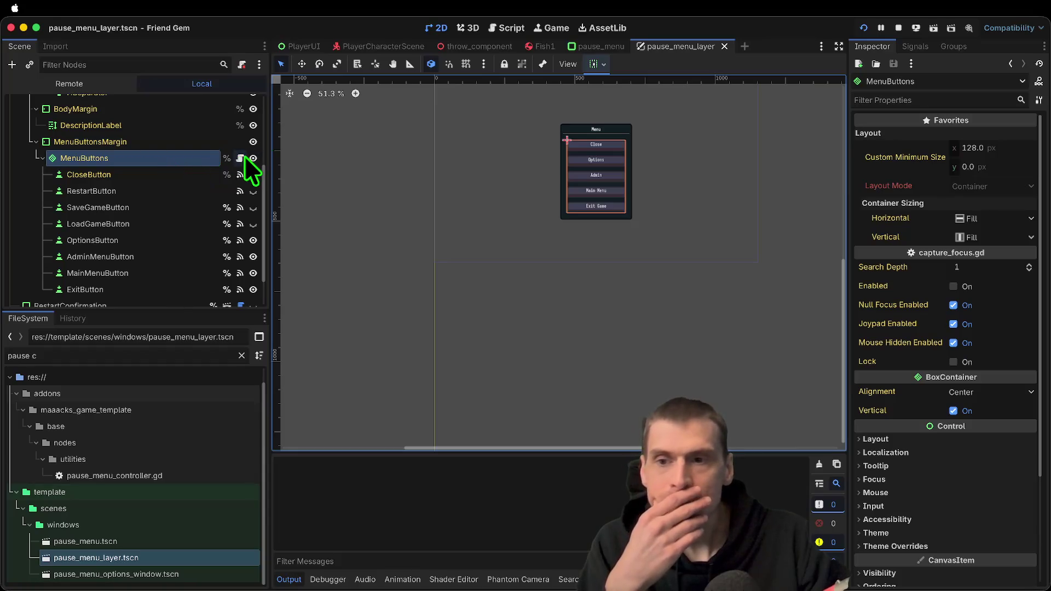
pyautogui.click(252, 240)
# Step: Hide AdminMenuButton and try MenuButtons sizing: horizontal Fill, vertical Shrink Begin
pyautogui.click(253, 256)
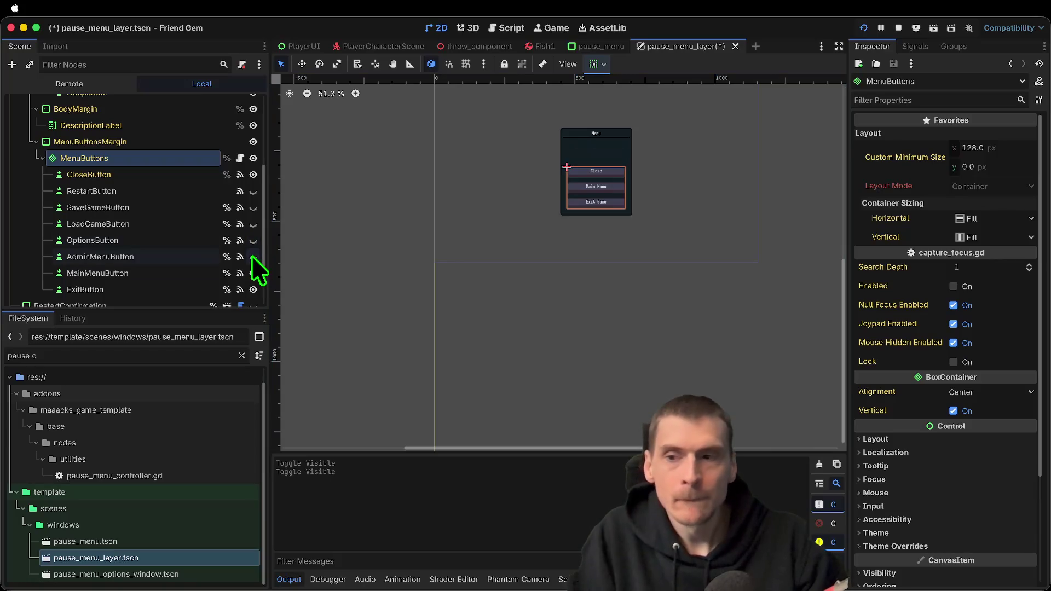
pyautogui.scroll(1, 837, 215)
pyautogui.click(1002, 219)
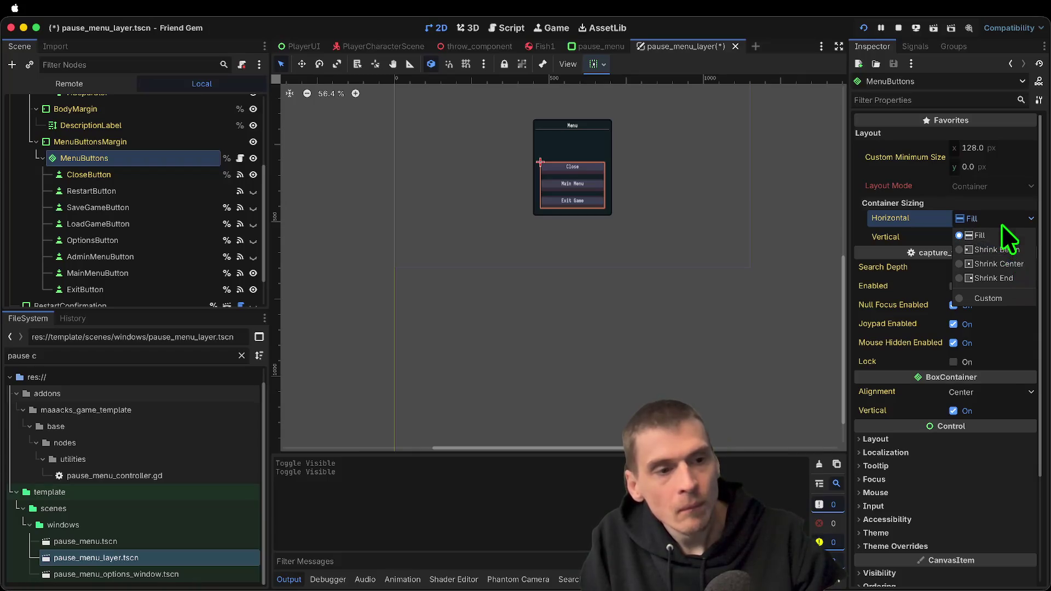
pyautogui.click(1000, 225)
pyautogui.click(1001, 239)
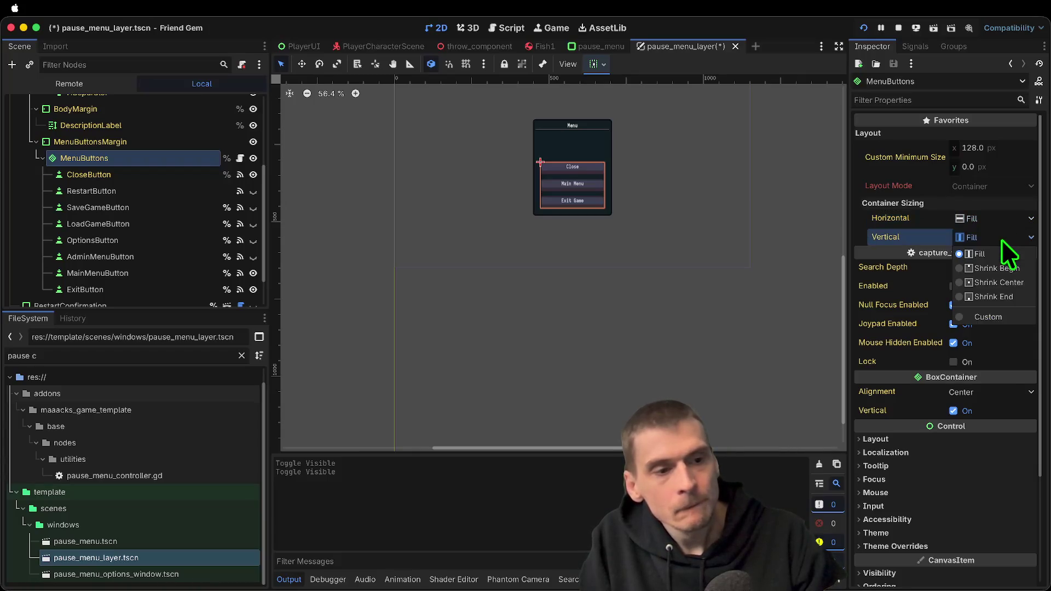
pyautogui.click(997, 269)
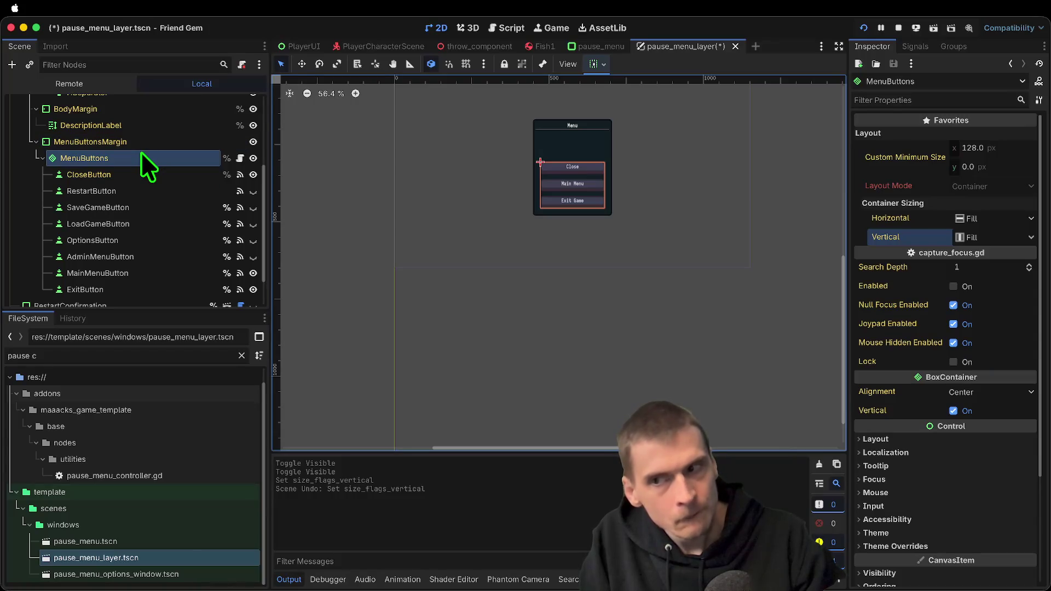
# Step: Review the MenuButtons capture_focus.gd script, then return to the 2D scene view
pyautogui.scroll(2, 537, 160)
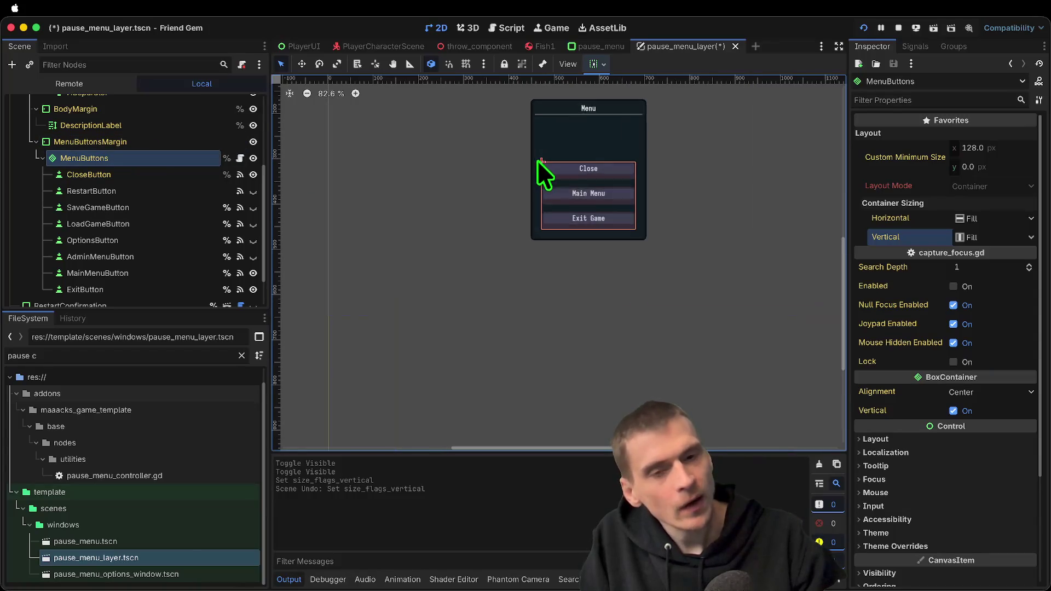
pyautogui.click(240, 158)
pyautogui.scroll(-7, 661, 193)
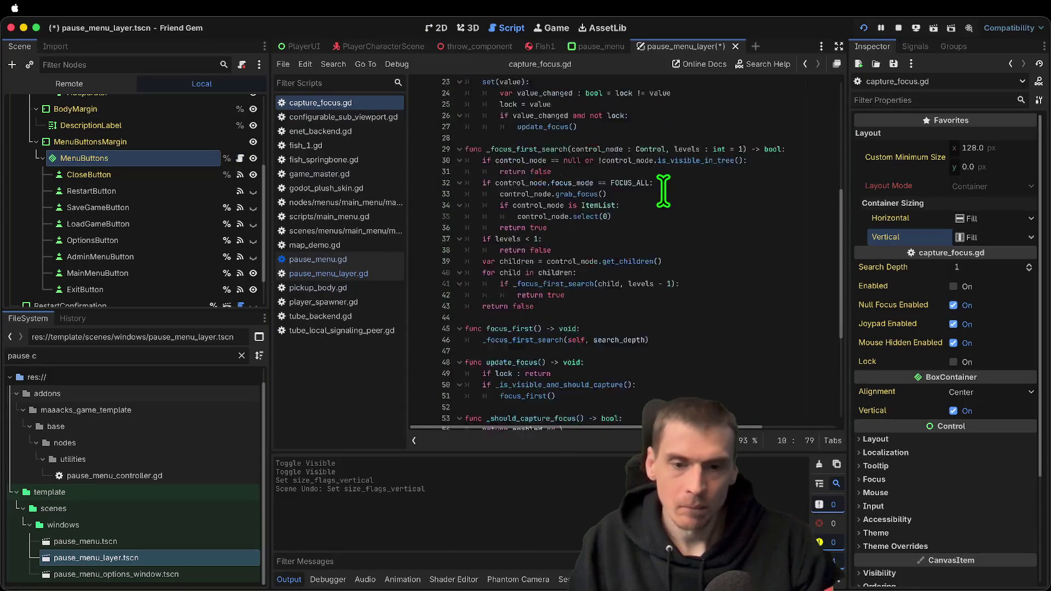
pyautogui.scroll(-6, 663, 191)
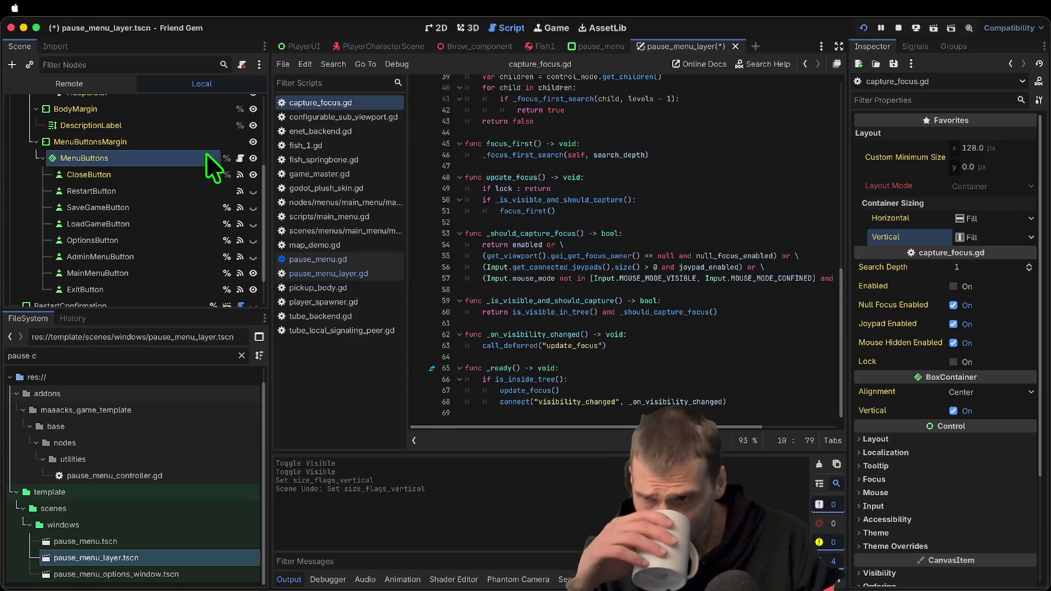
pyautogui.click(442, 31)
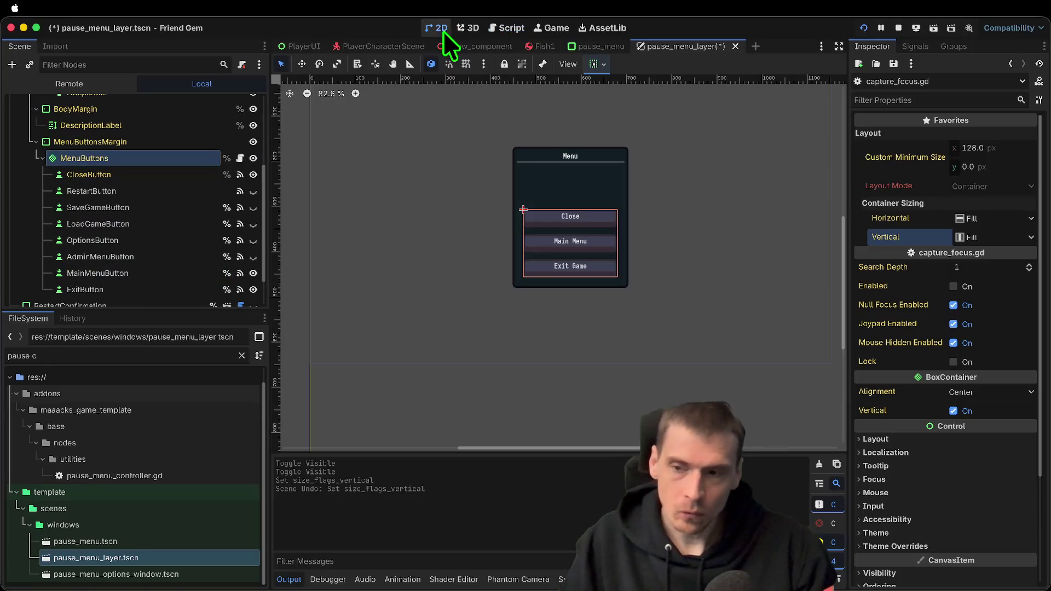
# Step: Try MenuButtons alignment Begin, restore it to Center, and keep vertical sizing at Fill
pyautogui.scroll(-3, 939, 328)
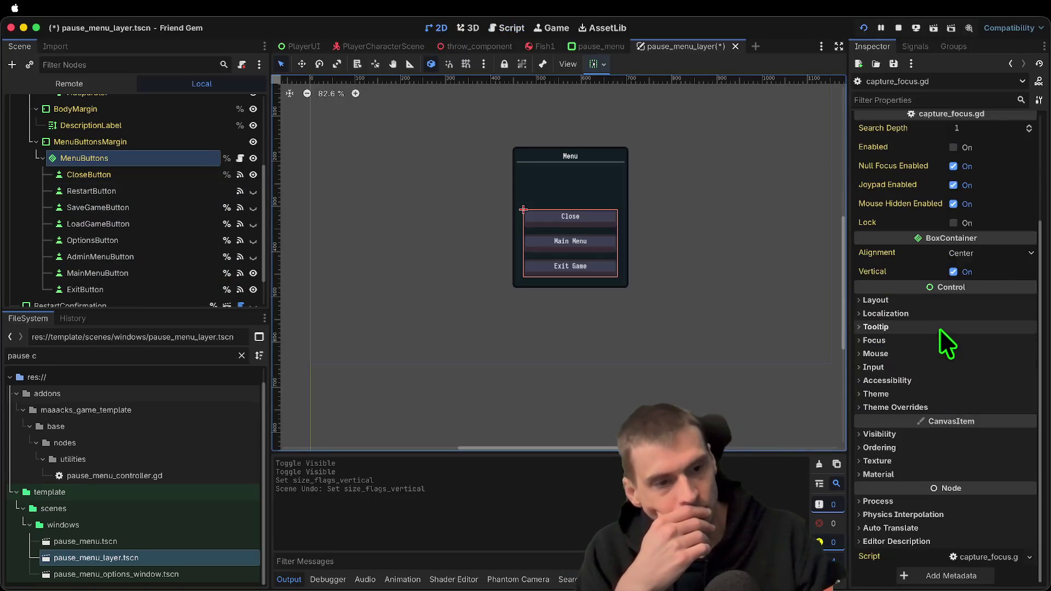
pyautogui.click(995, 253)
pyautogui.click(991, 270)
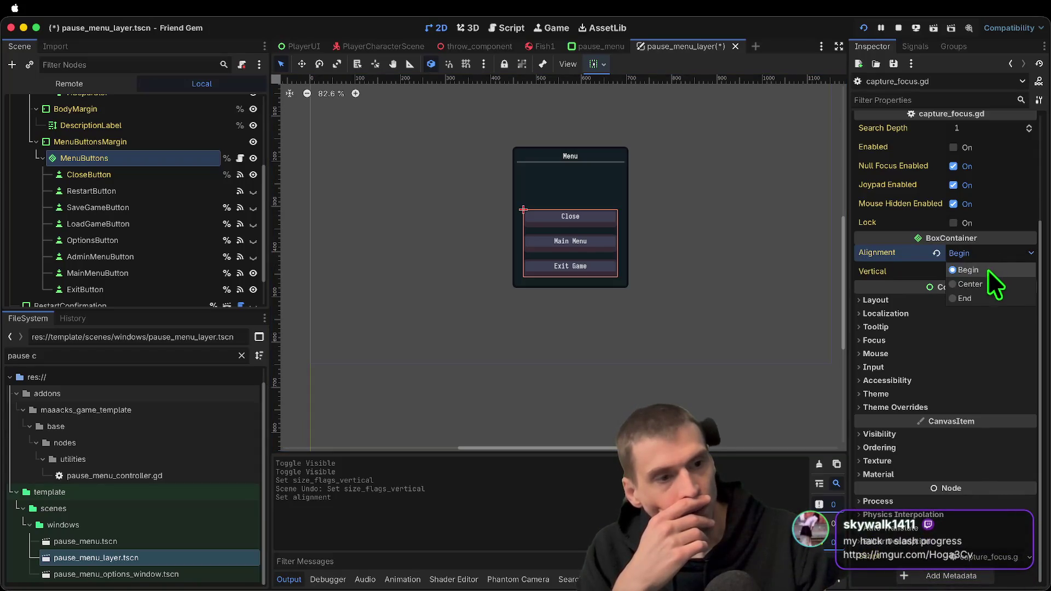
pyautogui.click(983, 283)
pyautogui.scroll(3, 992, 291)
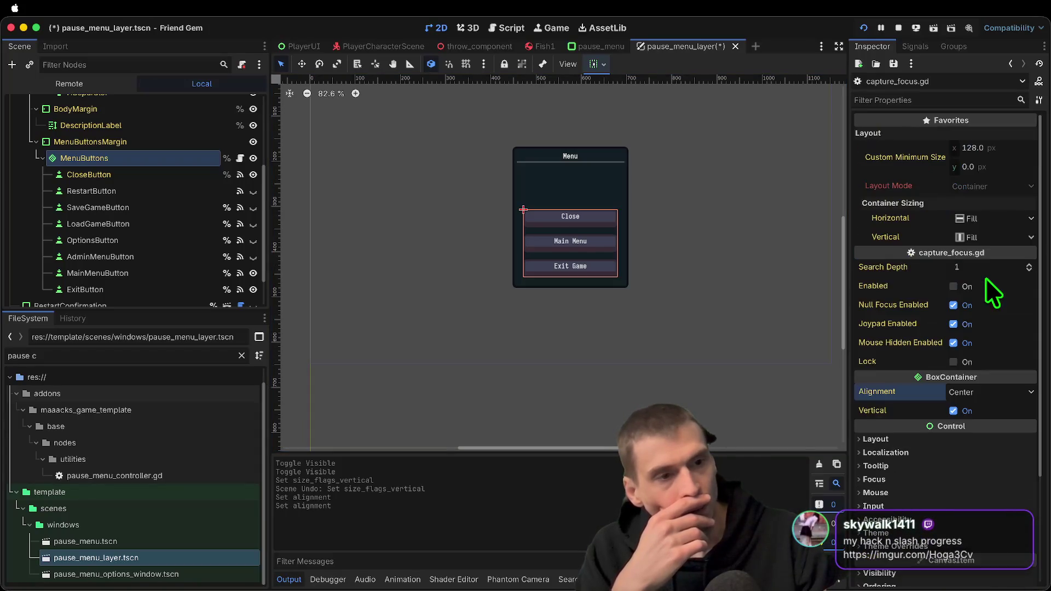
pyautogui.click(993, 235)
pyautogui.click(1008, 253)
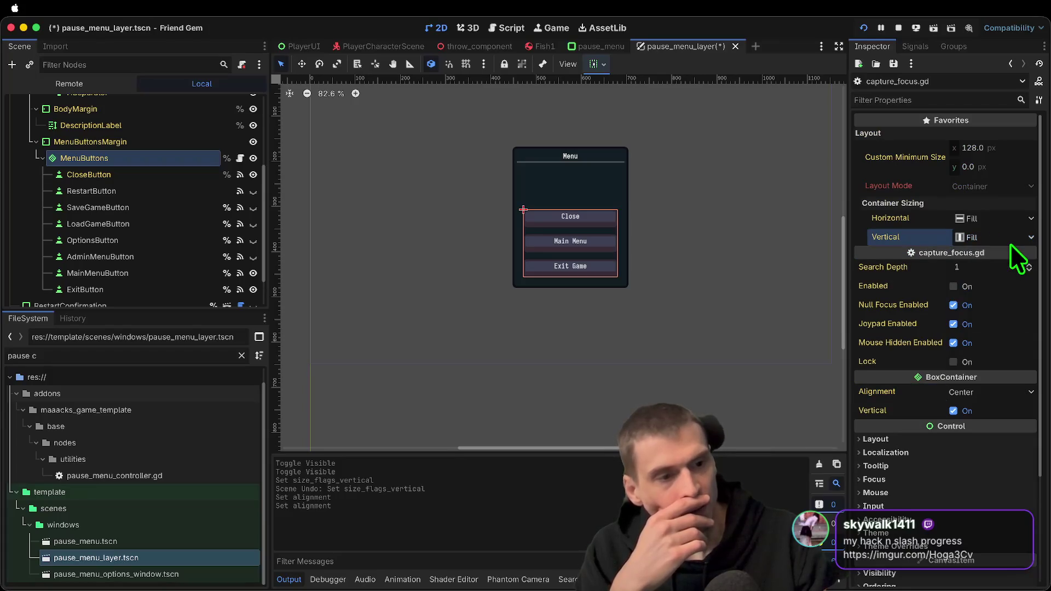
pyautogui.click(992, 237)
pyautogui.click(974, 228)
# Step: Make MenuButtonsMargin expand vertically, check the parent containers, then switch to Firefox
pyautogui.click(219, 239)
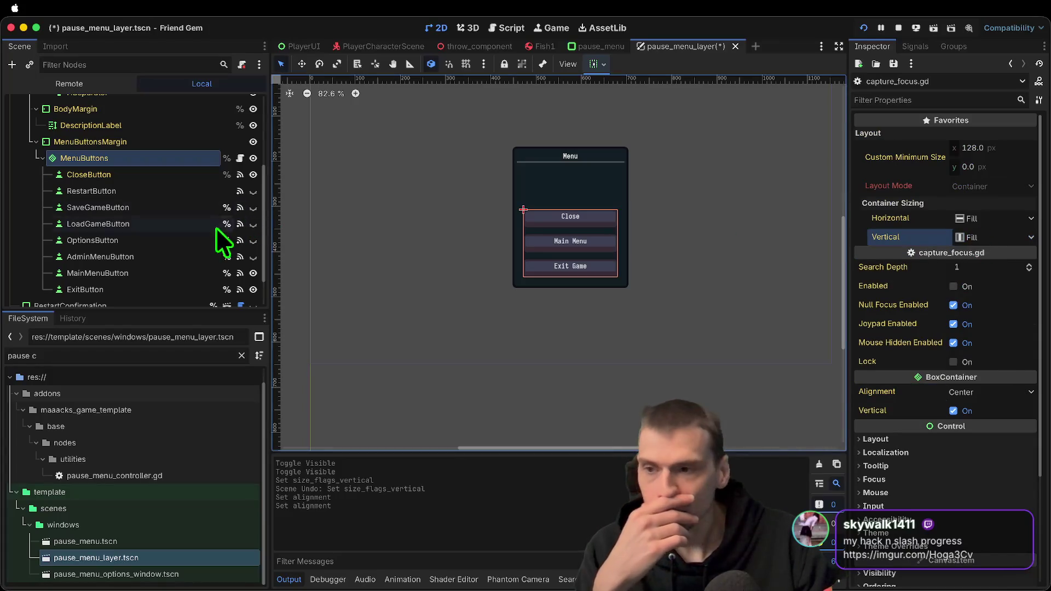
pyautogui.click(158, 141)
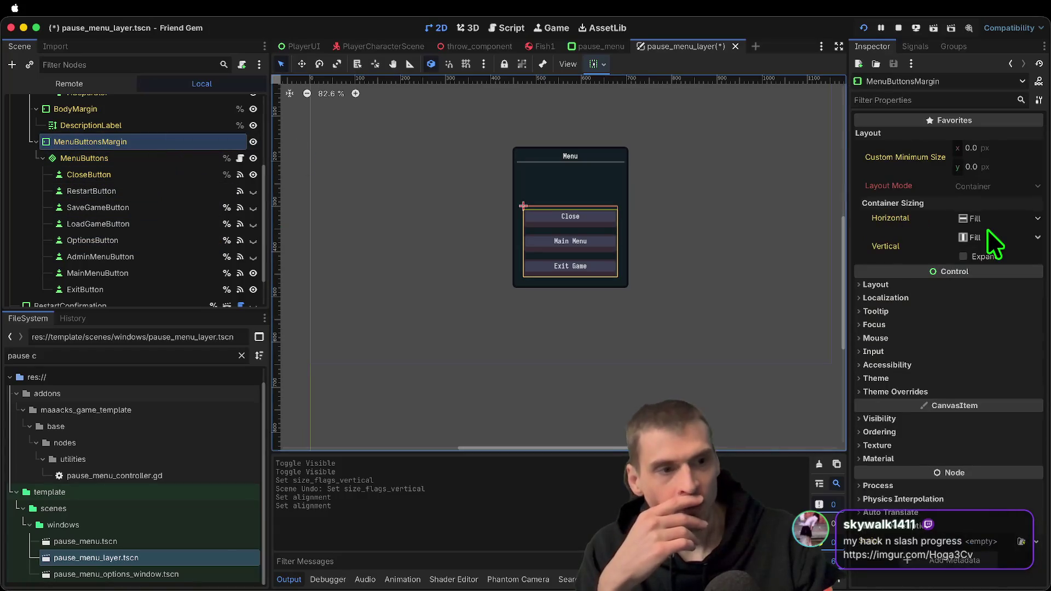
pyautogui.click(987, 254)
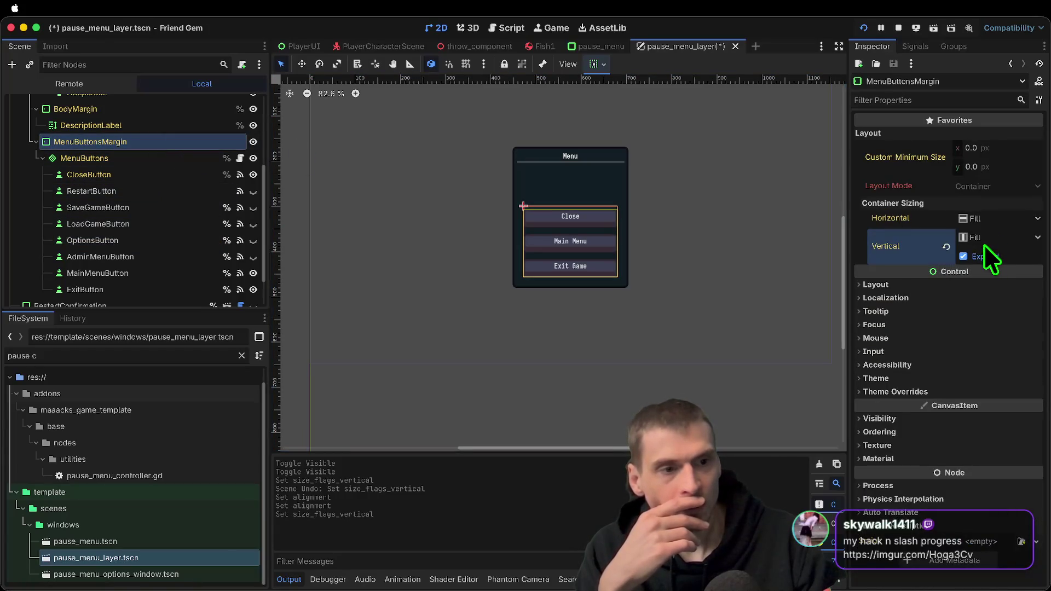
pyautogui.scroll(5, 136, 132)
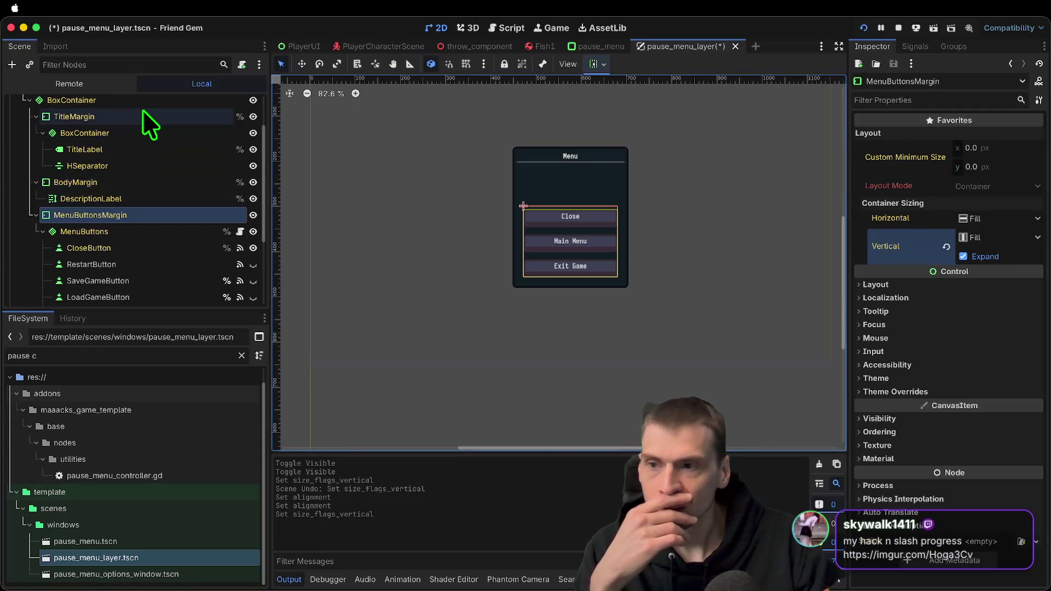
pyautogui.click(140, 136)
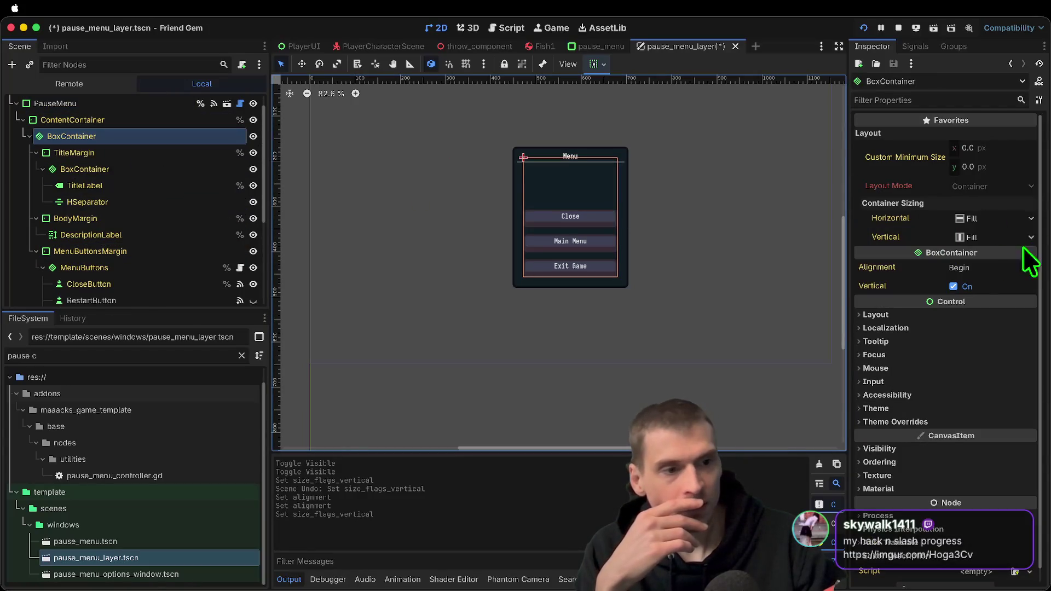
pyautogui.click(976, 237)
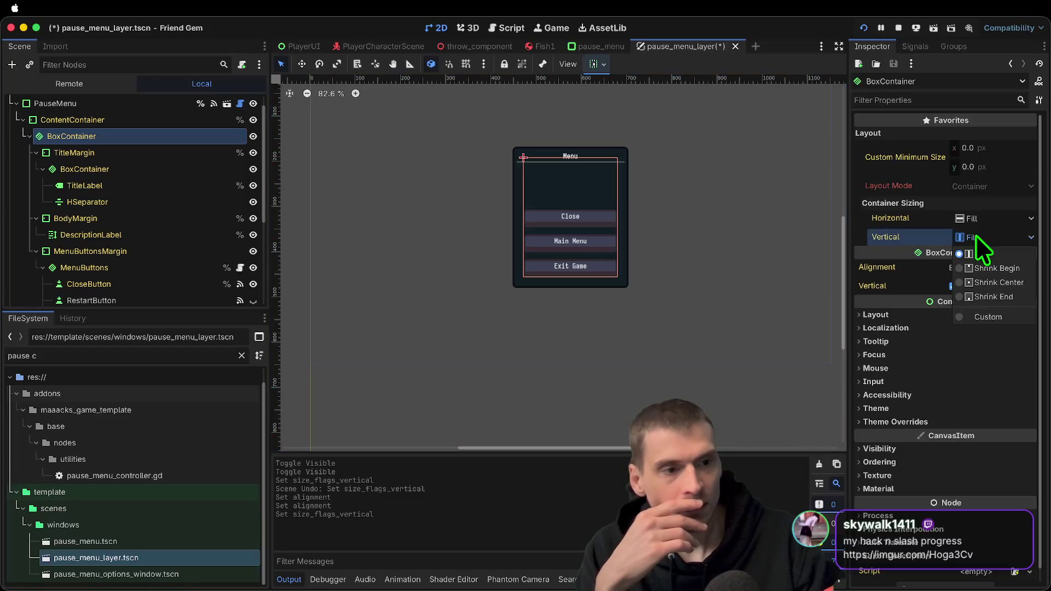
pyautogui.click(117, 119)
pyautogui.click(117, 136)
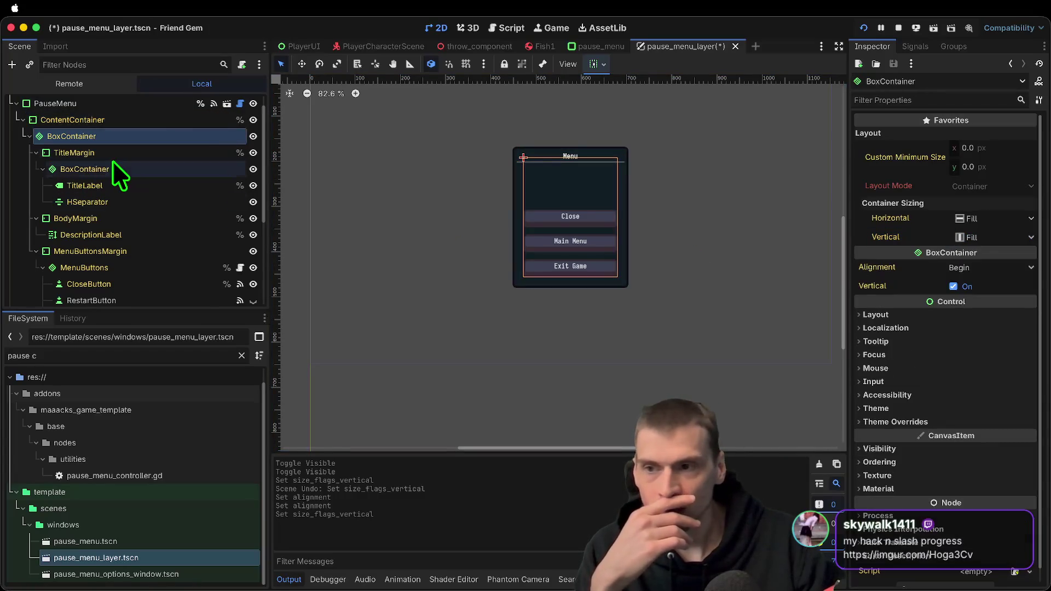
pyautogui.click(113, 156)
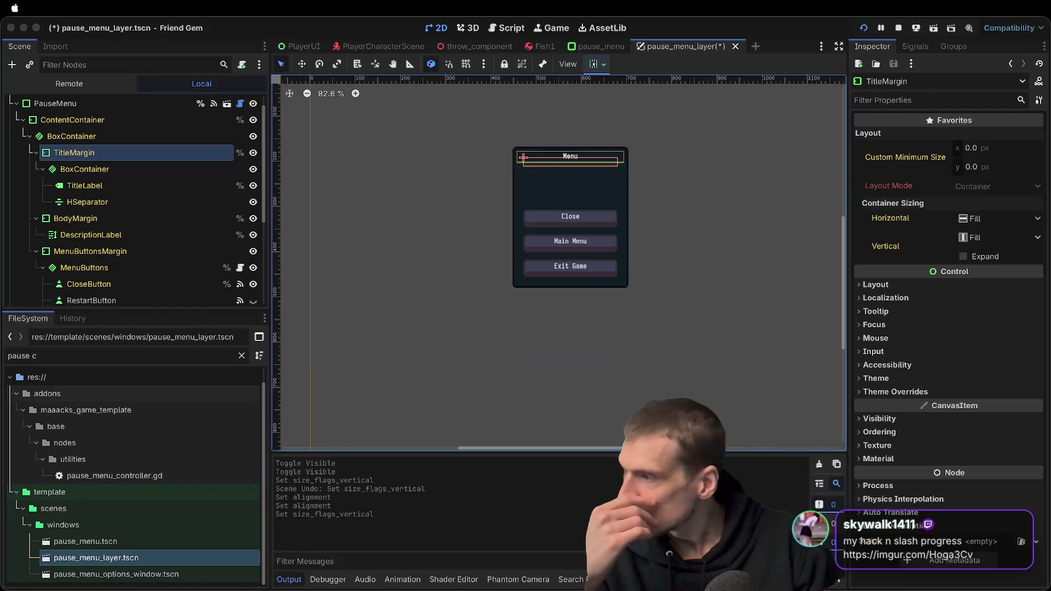
pyautogui.press('super+Tab')
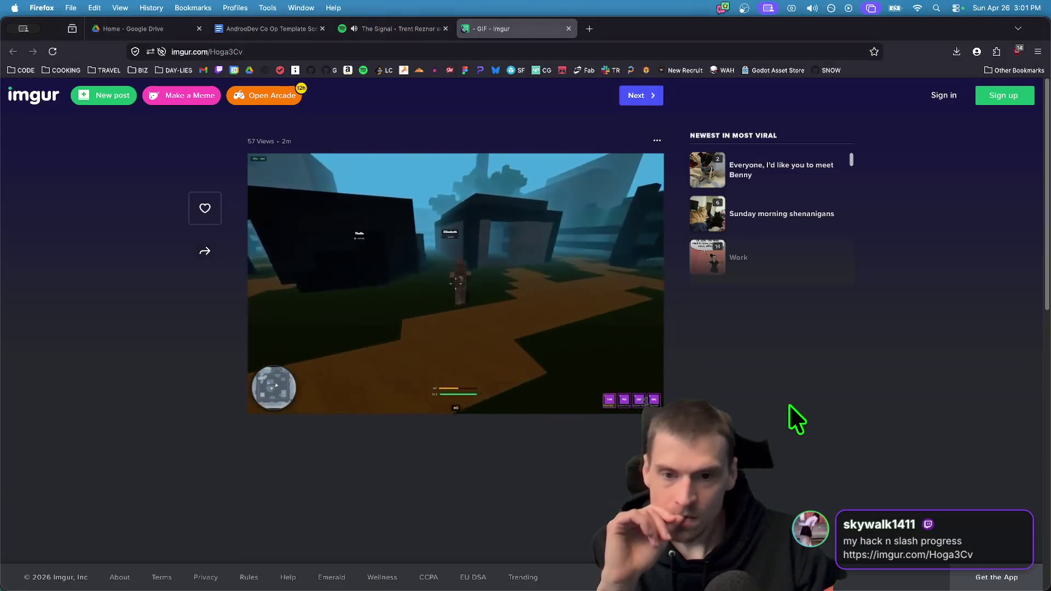
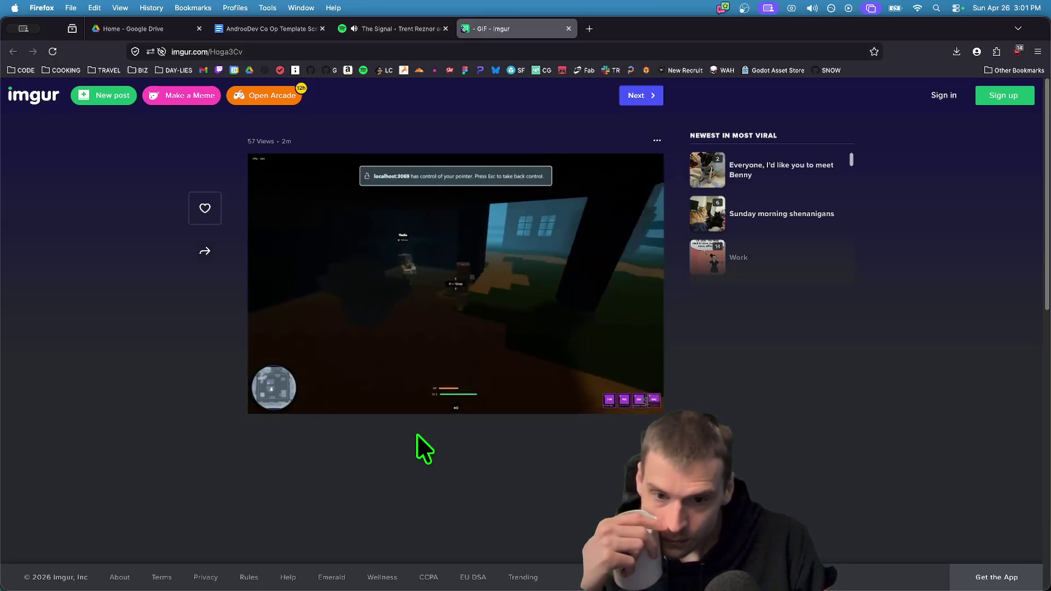
# Step: Scrub to several points in the Imgur gameplay GIF, then close that tab
pyautogui.click(469, 400)
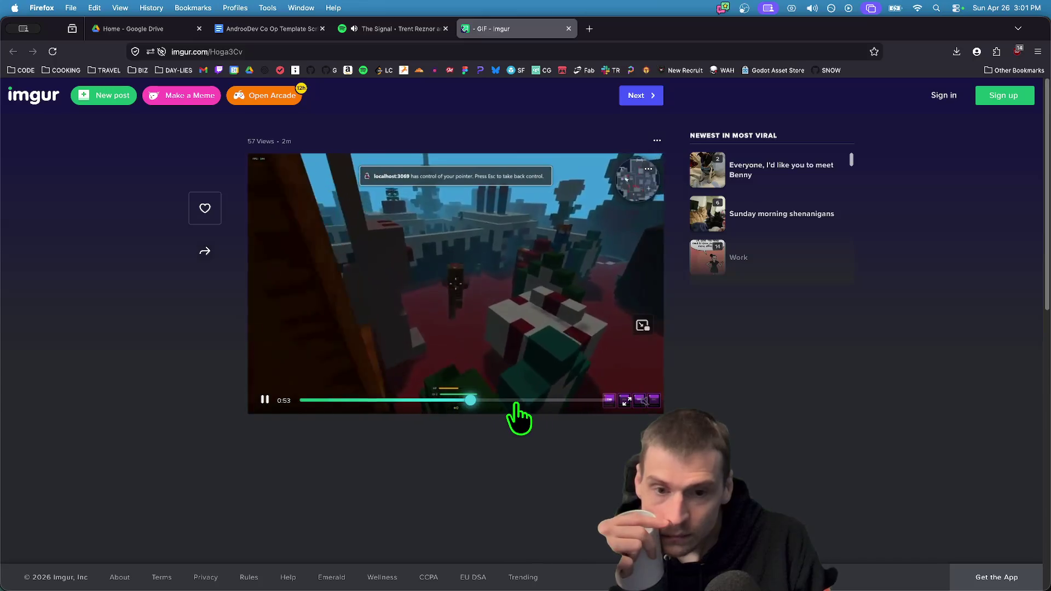
pyautogui.click(537, 401)
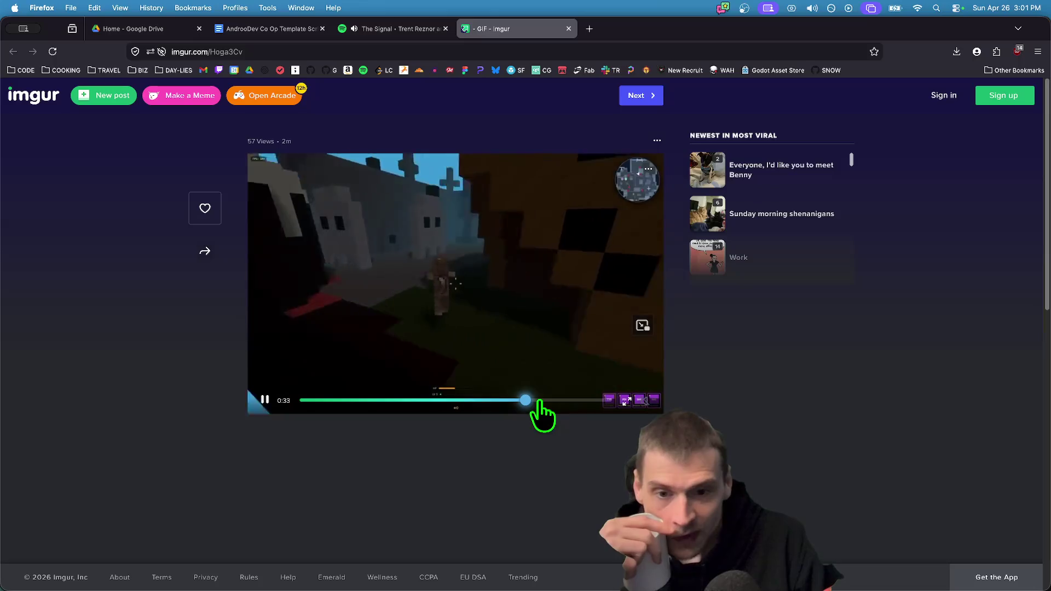
pyautogui.click(559, 402)
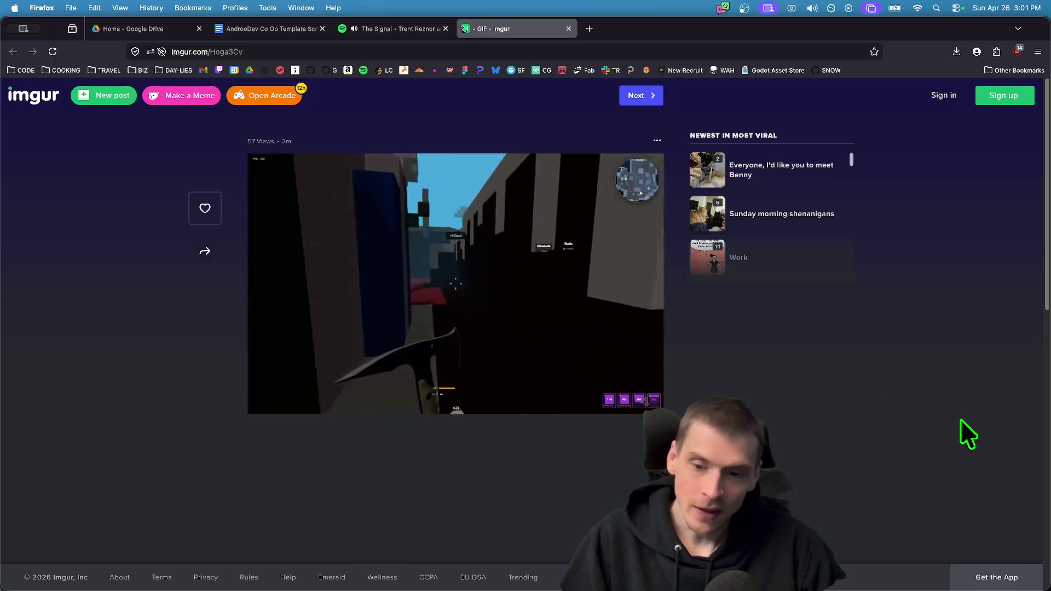
pyautogui.press('super+w')
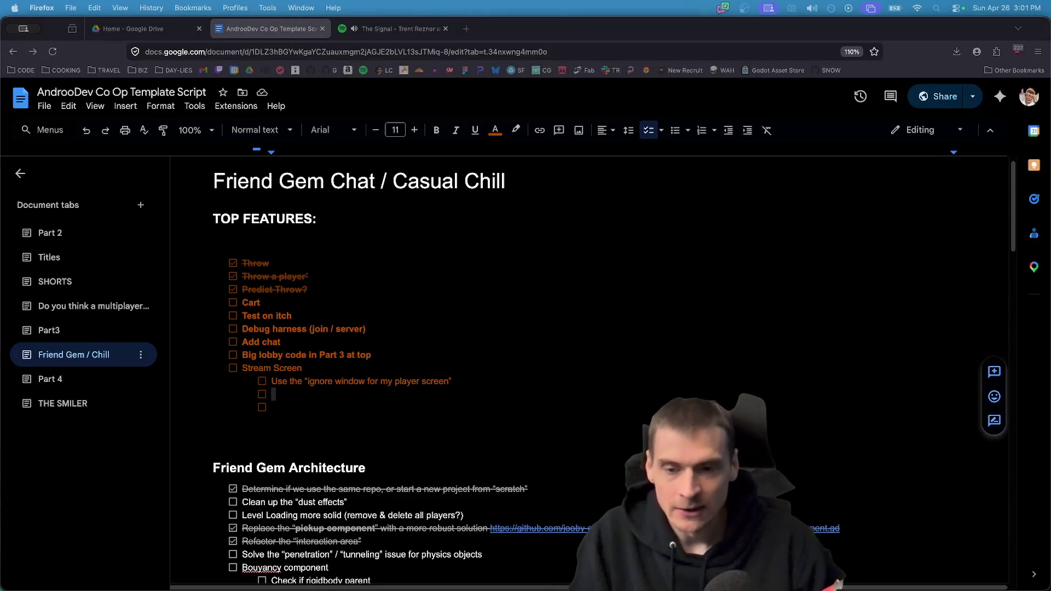
# Step: Inspect TitleMargin's BoxContainer, DescriptionLabel and BodyMargin in pause_menu_layer
pyautogui.press('super+Tab')
pyautogui.press('super+Tab')
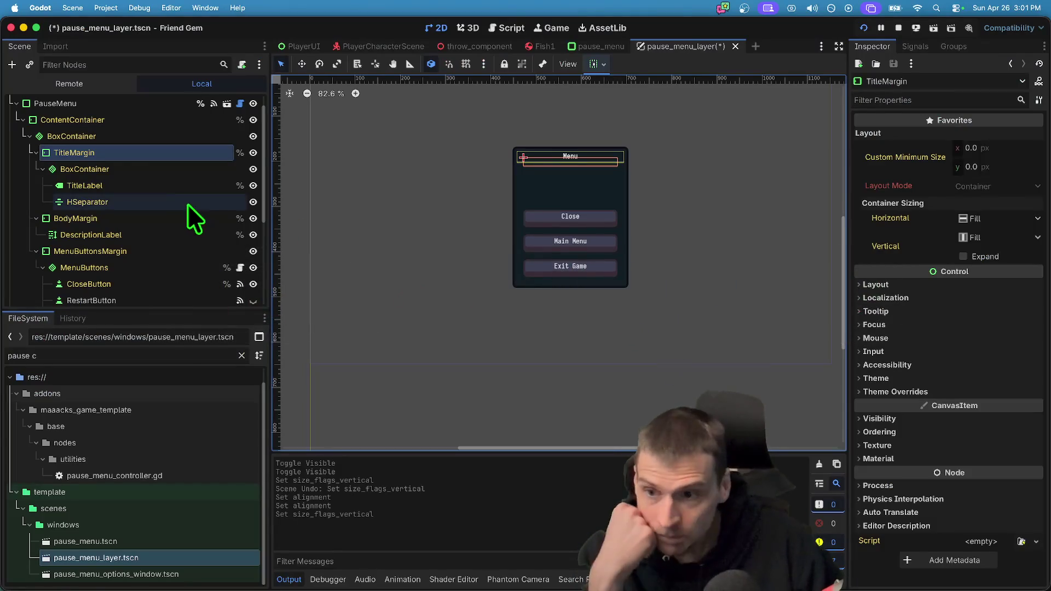
pyautogui.click(160, 172)
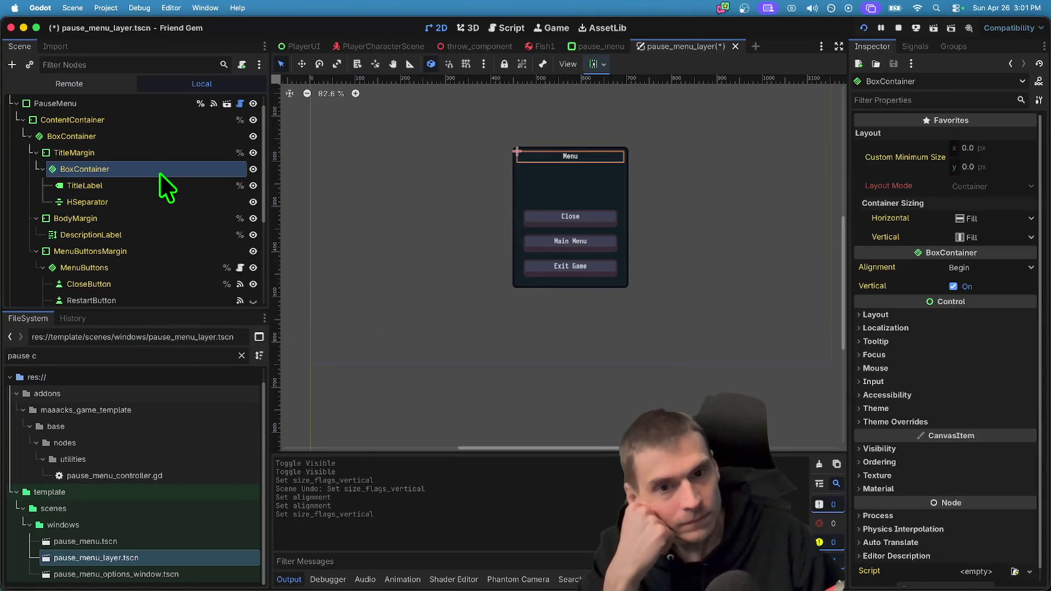
pyautogui.click(166, 221)
pyautogui.click(164, 234)
pyautogui.click(162, 217)
pyautogui.click(165, 235)
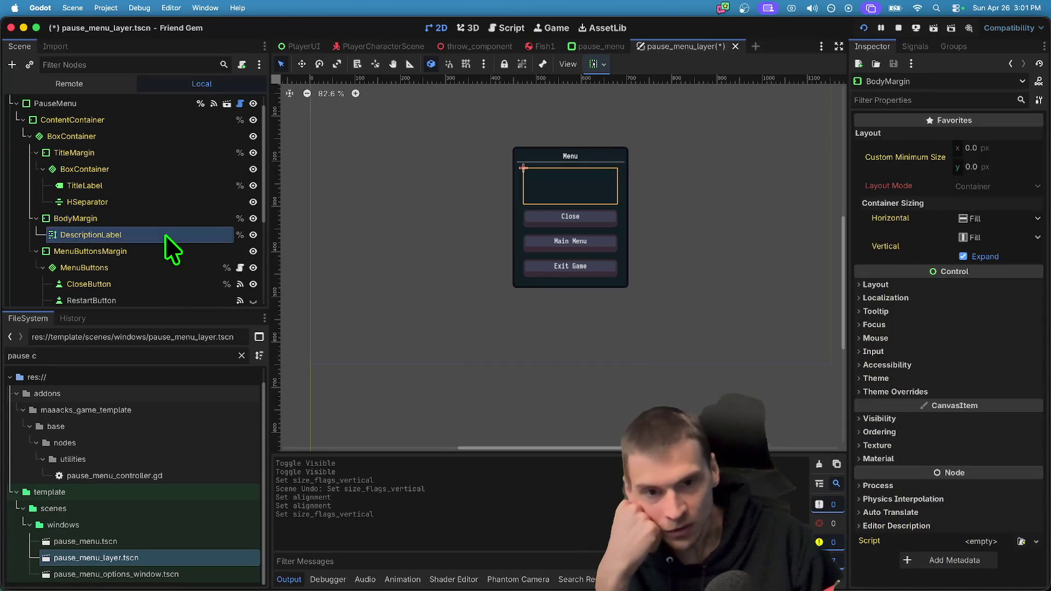
pyautogui.click(166, 218)
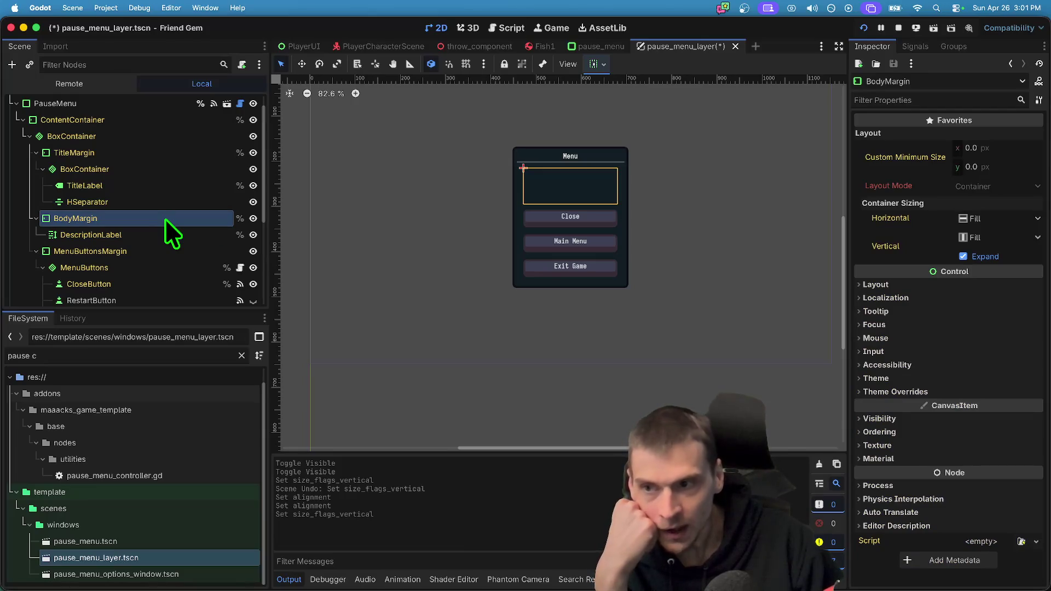
# Step: Hide BodyMargin, compare it with the pause_menu scene, then run the game
pyautogui.click(254, 219)
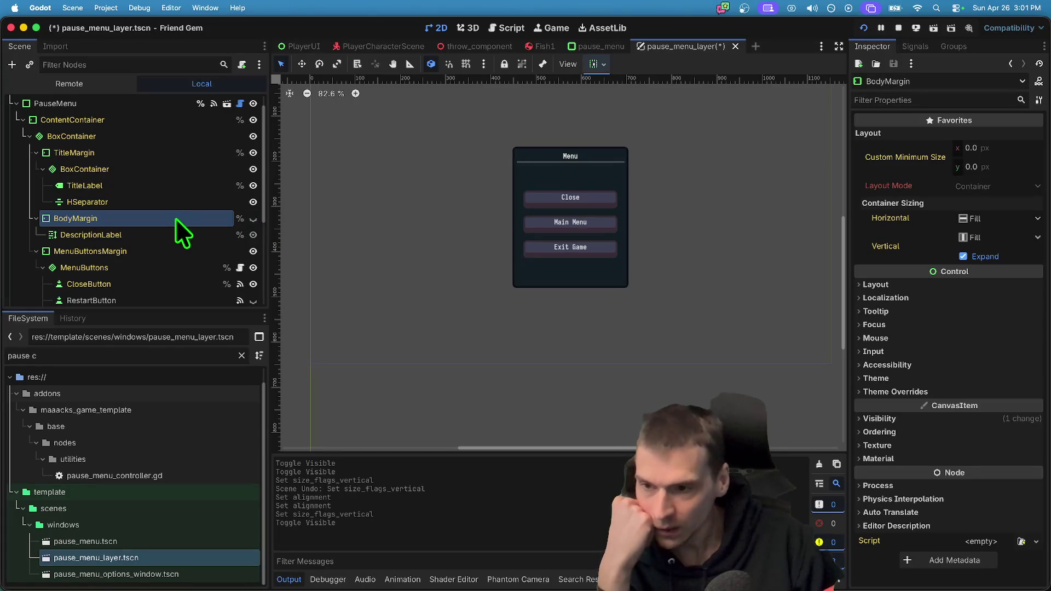
pyautogui.click(164, 251)
pyautogui.click(163, 234)
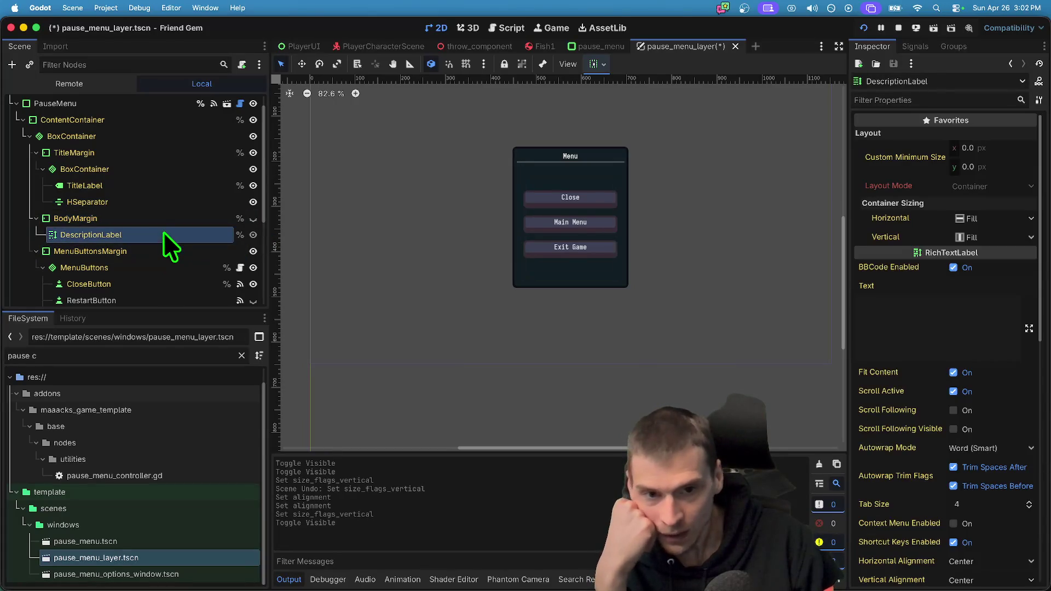
pyautogui.click(164, 225)
pyautogui.click(599, 47)
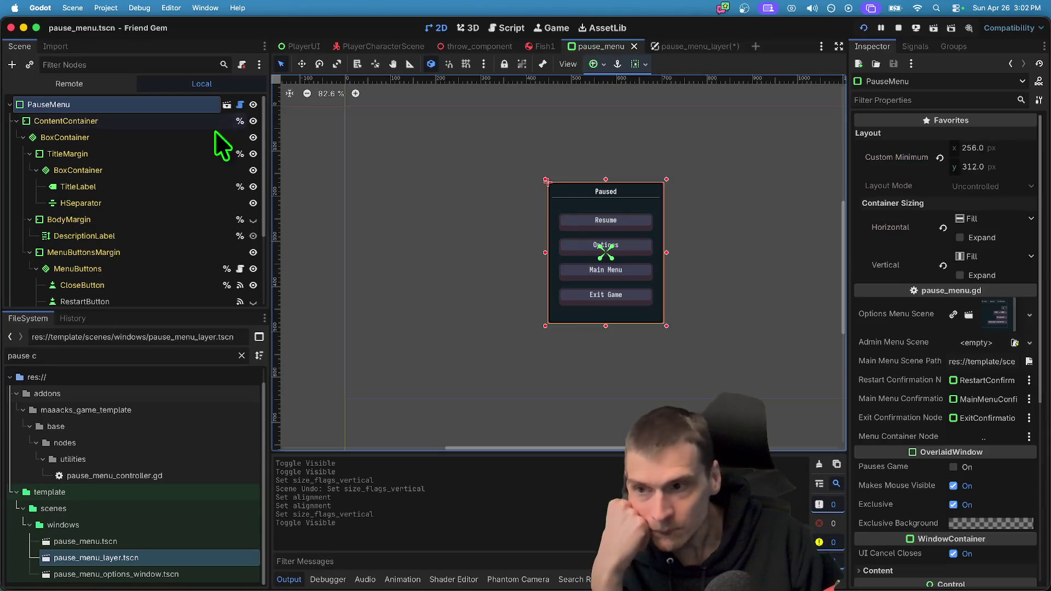
pyautogui.click(176, 224)
pyautogui.click(710, 48)
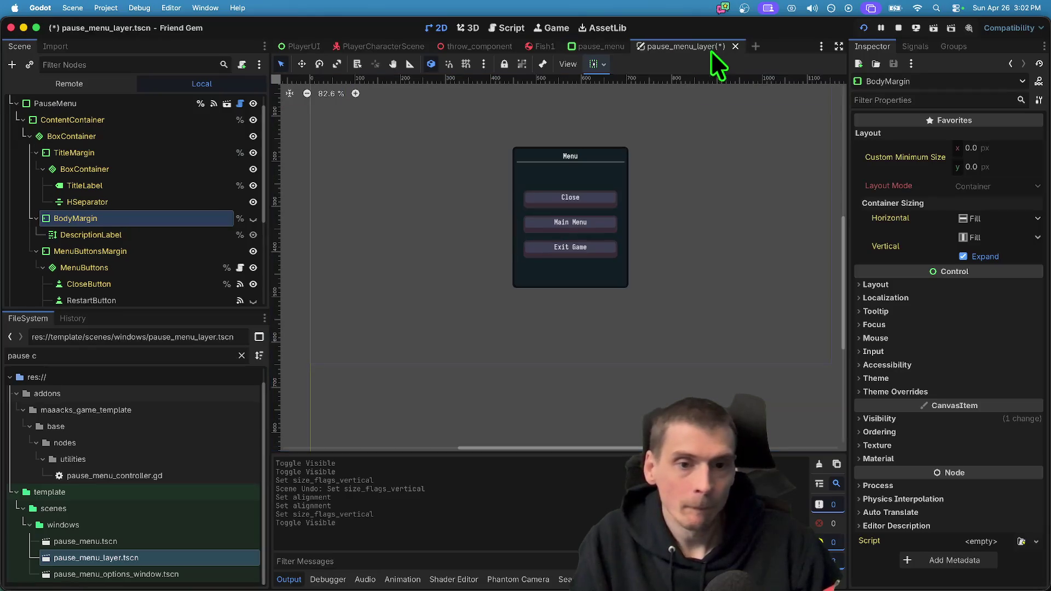
pyautogui.press('super+Tab')
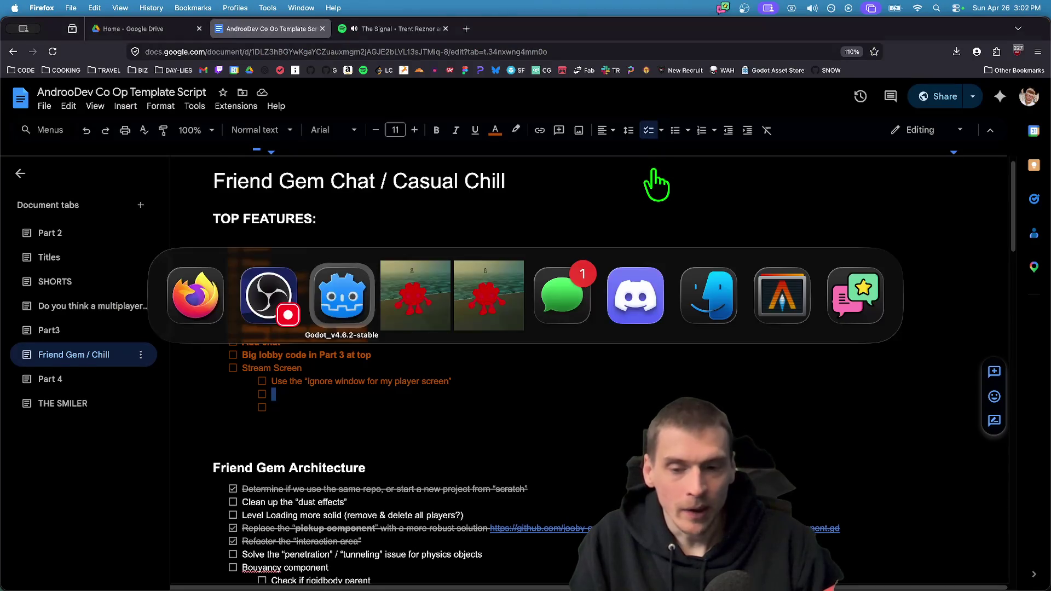
# Step: Open and close the pause menu in the running game windows, then return to Godot
pyautogui.press('Escape')
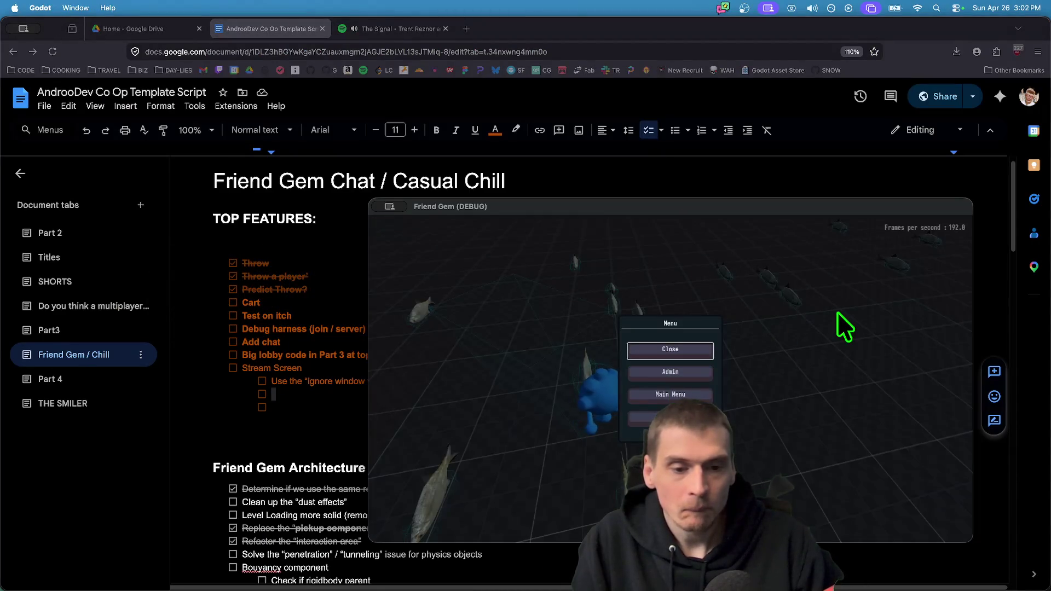
pyautogui.press('super+Tab')
pyautogui.press('Tab')
pyautogui.click(328, 263)
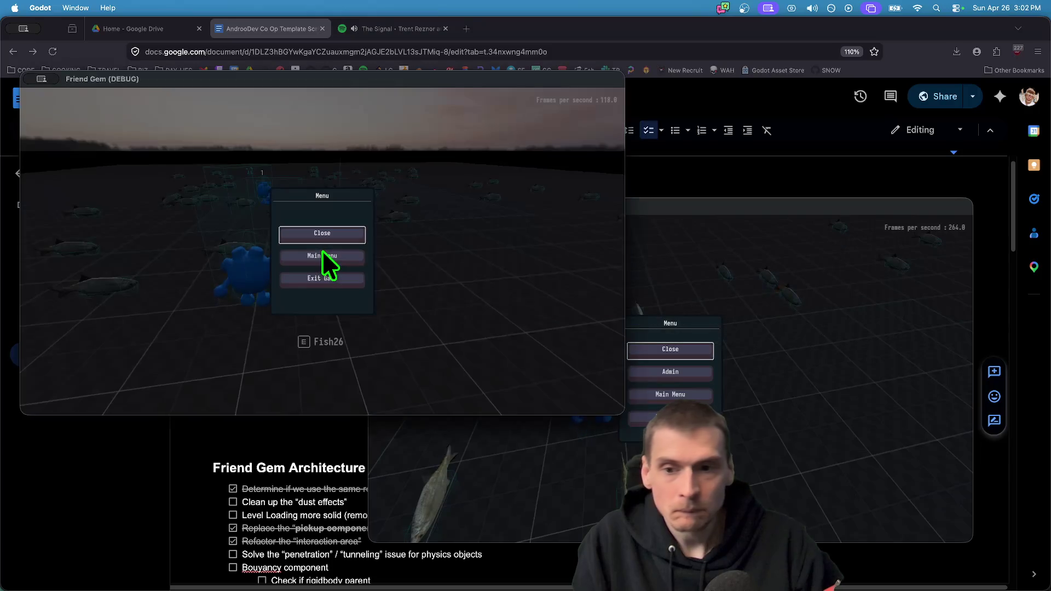
pyautogui.click(327, 233)
pyautogui.press('Escape')
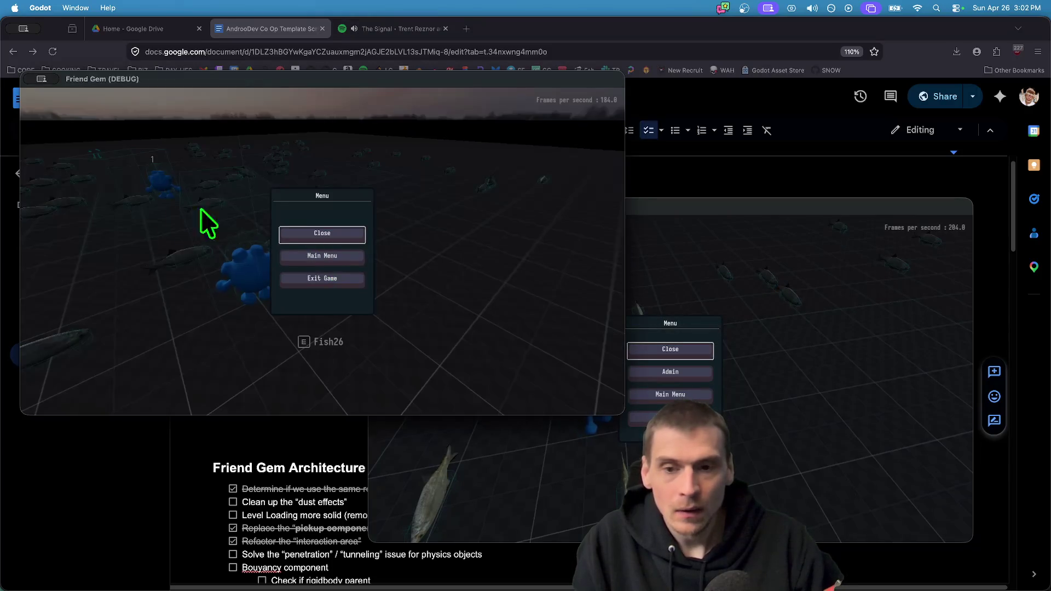
pyautogui.press('Escape')
pyautogui.press('super+Tab')
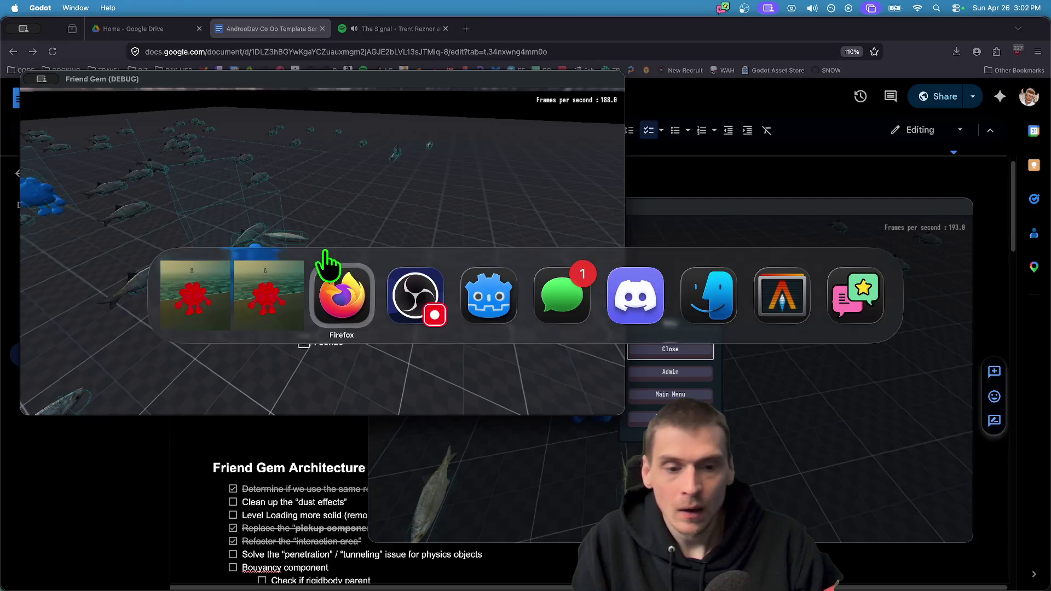
pyautogui.press('super+Tab')
pyautogui.press('super+Tab')
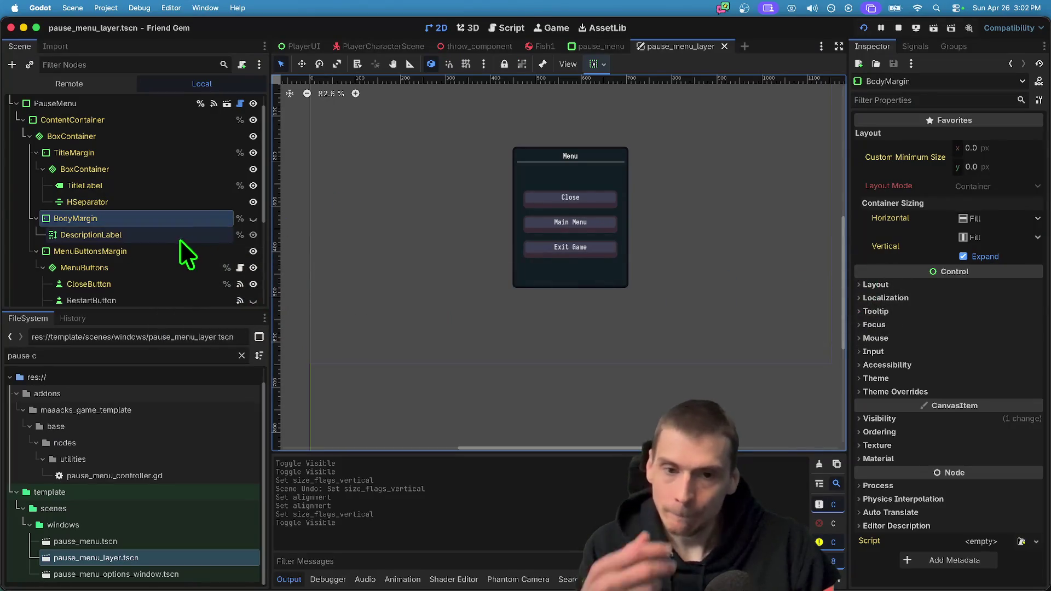
# Step: Enlarge the Scene dock and select the BoxContainer under ContentContainer
pyautogui.moveTo(162, 313); pyautogui.dragTo(137, 482)
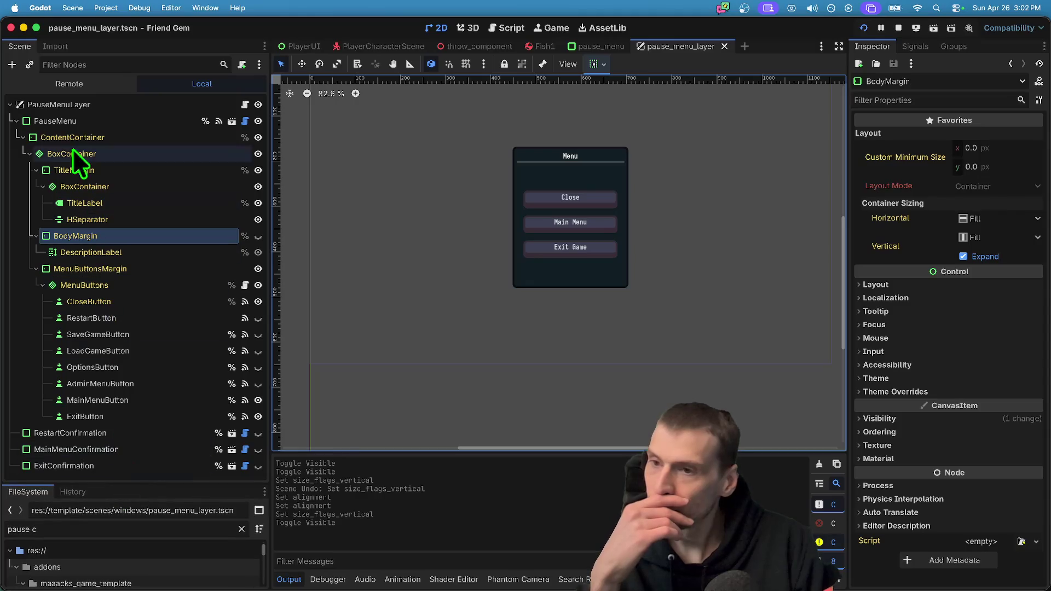
pyautogui.click(23, 138)
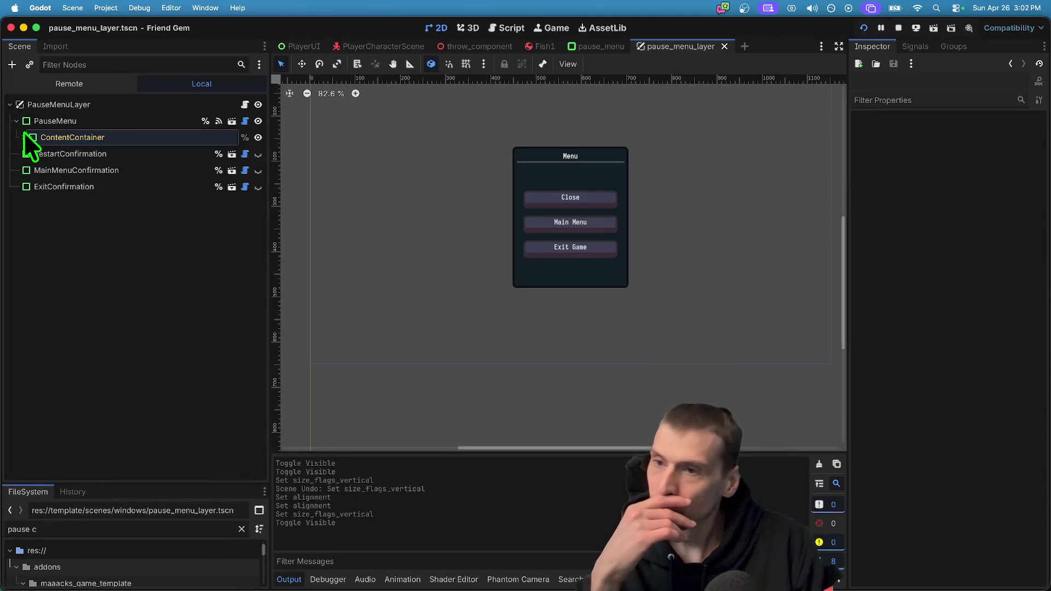
pyautogui.click(24, 133)
pyautogui.click(41, 135)
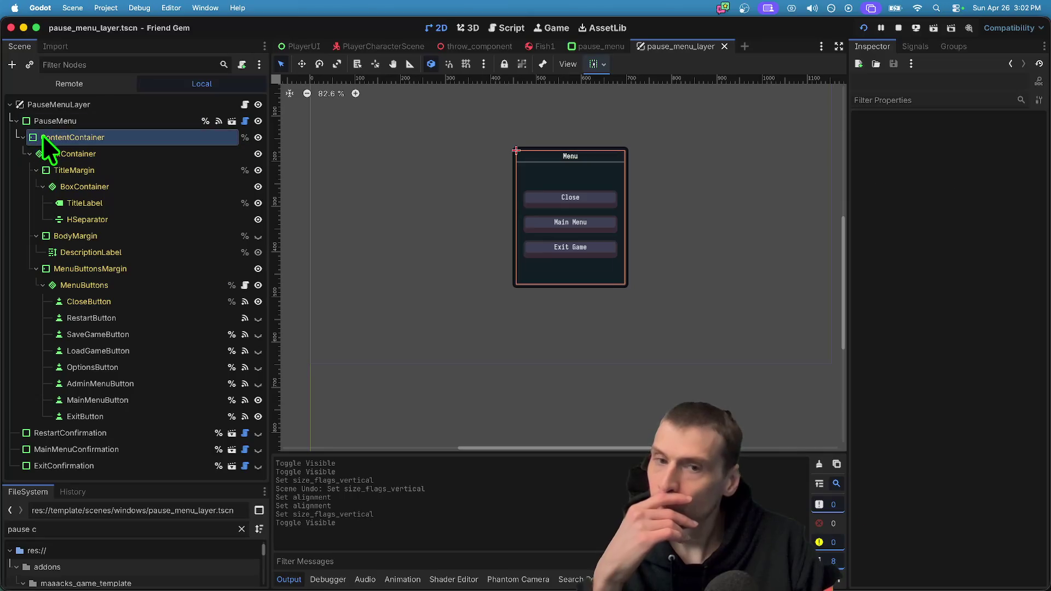
pyautogui.click(29, 154)
pyautogui.click(28, 154)
pyautogui.click(29, 155)
pyautogui.click(44, 154)
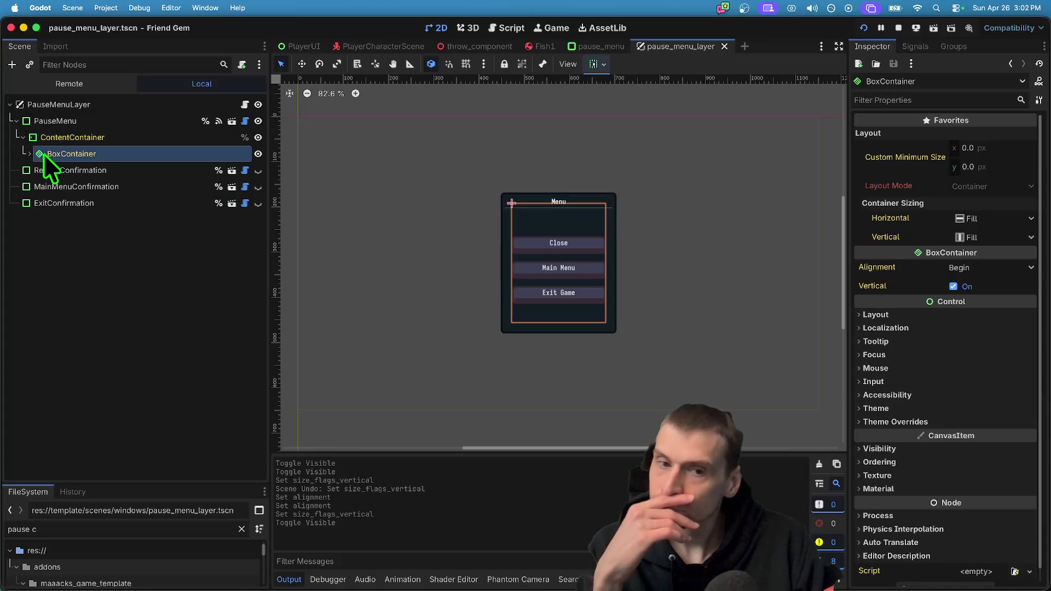
# Step: Set BoxContainer's vertical container sizing to Shrink Begin
pyautogui.click(1032, 219)
pyautogui.click(1015, 237)
pyautogui.click(1018, 237)
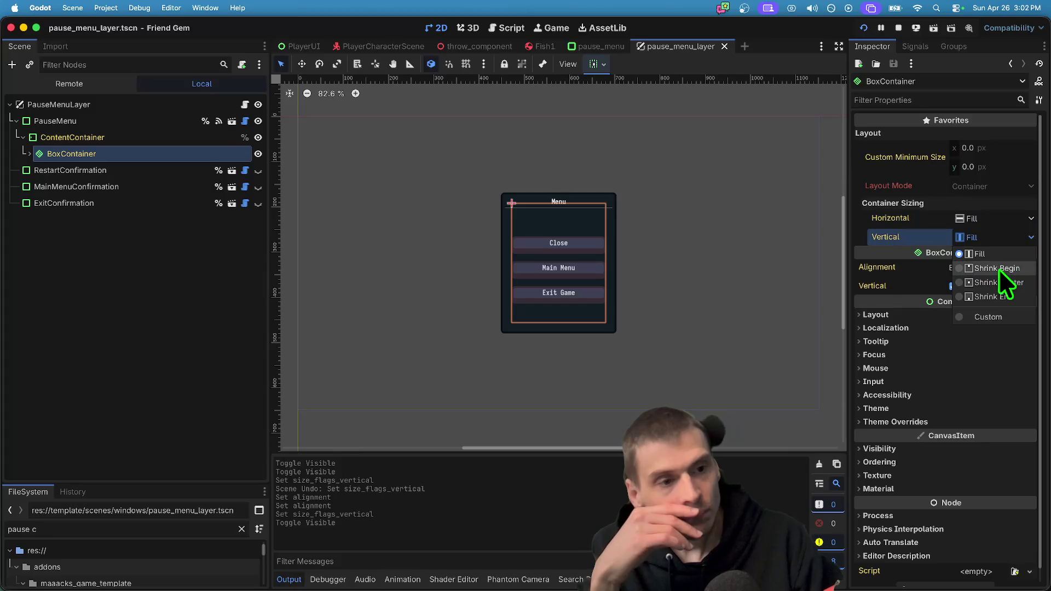
pyautogui.click(1002, 267)
pyautogui.click(669, 152)
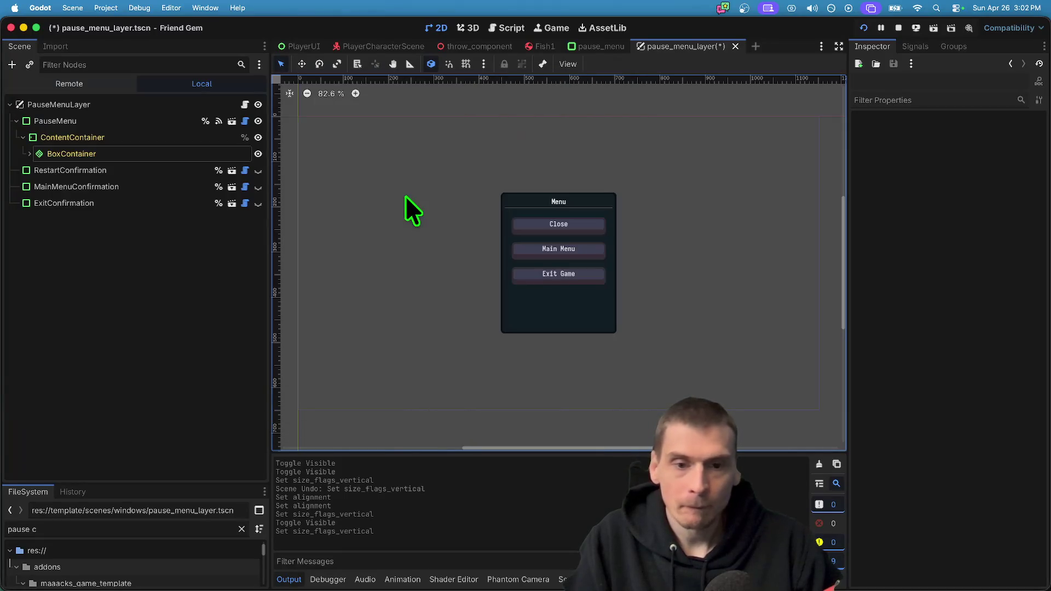
# Step: Reset BoxContainer's vertical sizing to Fill and try Center alignment
pyautogui.click(105, 136)
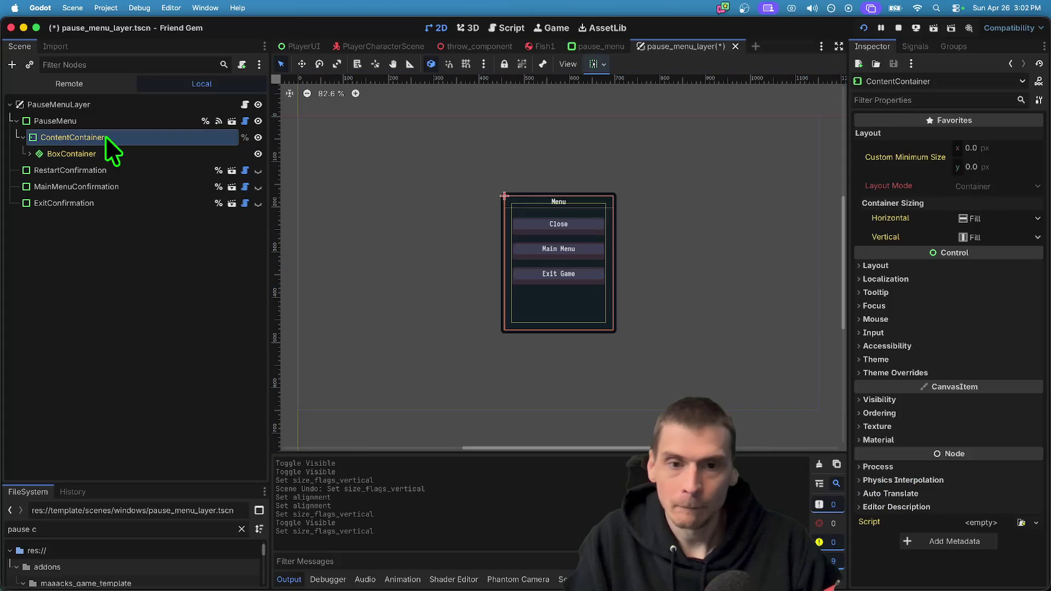
pyautogui.click(103, 153)
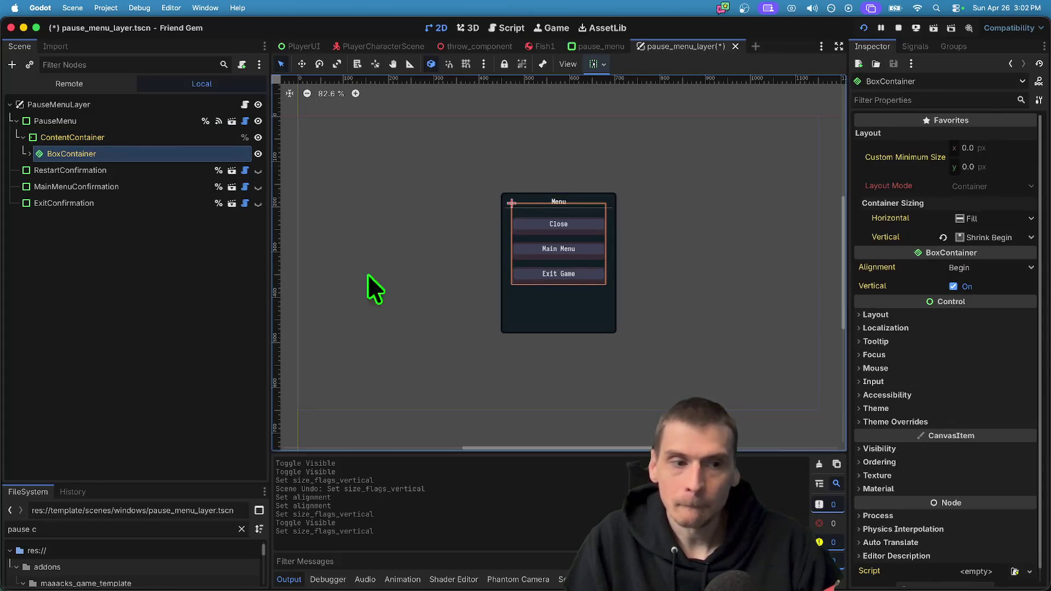
pyautogui.click(1023, 241)
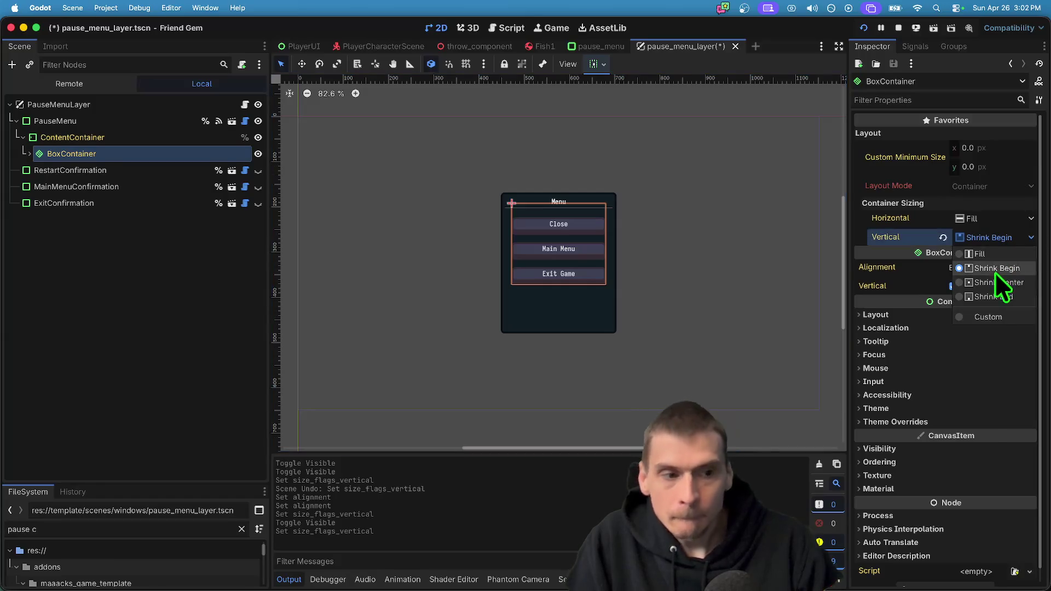
pyautogui.click(979, 254)
pyautogui.click(1000, 269)
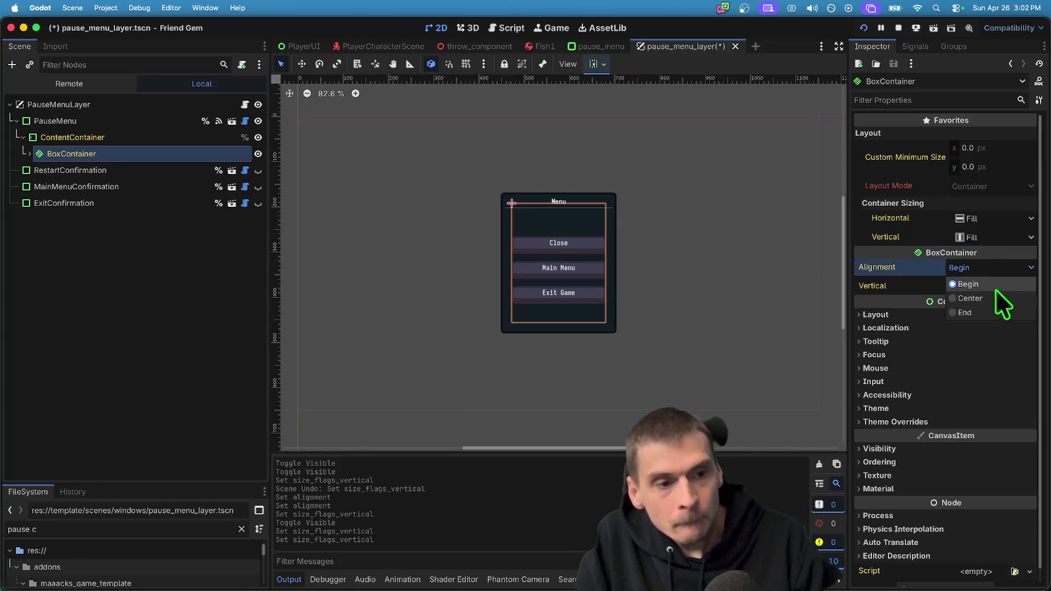
pyautogui.click(994, 299)
# Step: Toggle the box's vertical layout and try End alignment, then restore Begin alignment
pyautogui.click(992, 286)
pyautogui.click(992, 286)
pyautogui.click(992, 286)
pyautogui.click(992, 286)
pyautogui.click(994, 267)
pyautogui.click(987, 312)
pyautogui.click(988, 287)
pyautogui.click(988, 287)
pyautogui.click(992, 268)
pyautogui.click(994, 284)
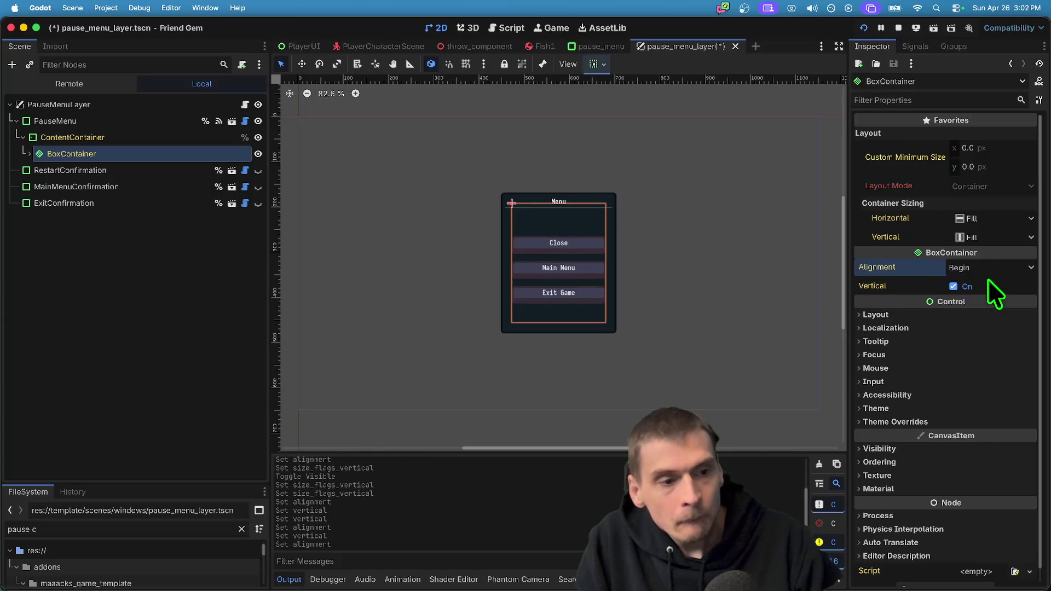
# Step: Set BoxContainer to Shrink Begin vertically with Begin alignment, then test-run the game
pyautogui.click(143, 139)
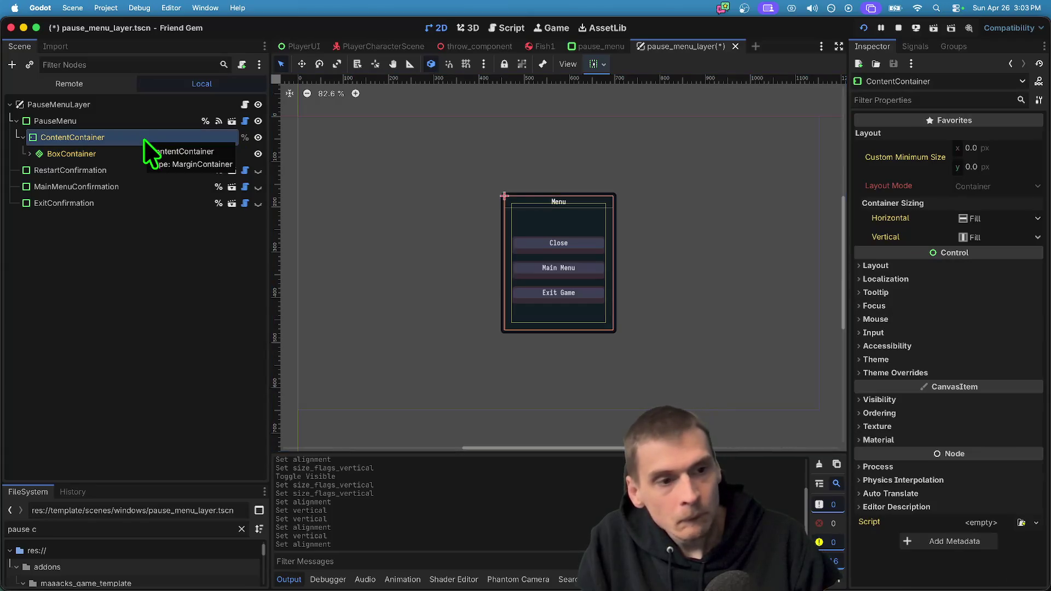
pyautogui.click(144, 154)
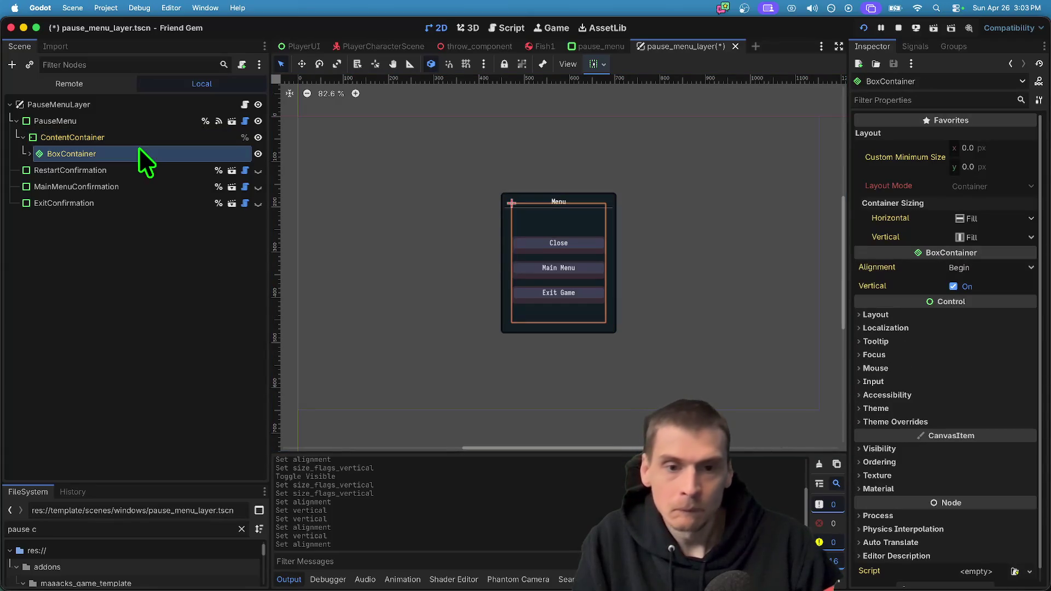
pyautogui.click(971, 271)
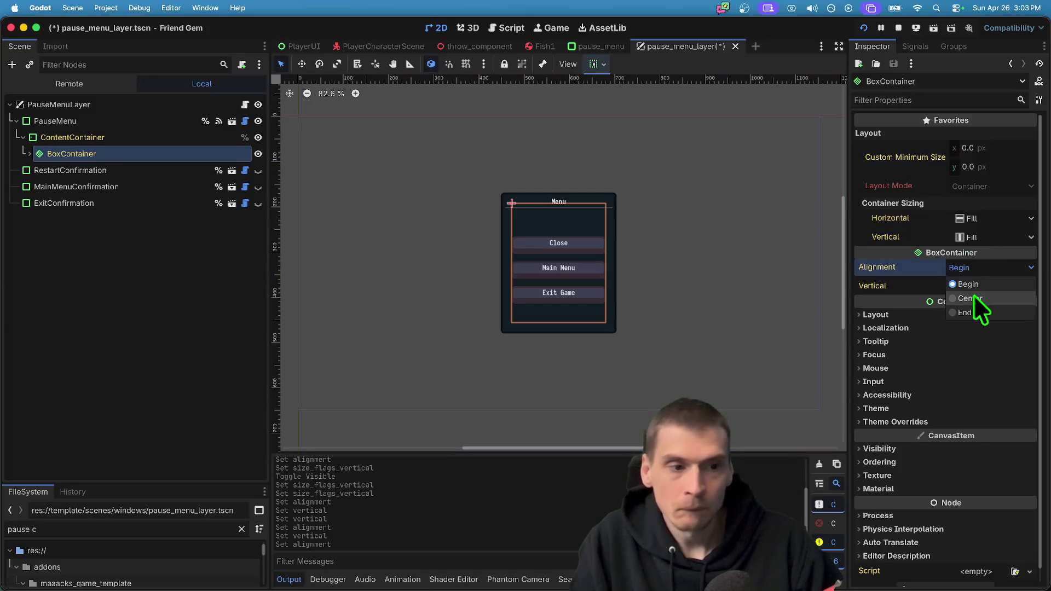
pyautogui.click(984, 263)
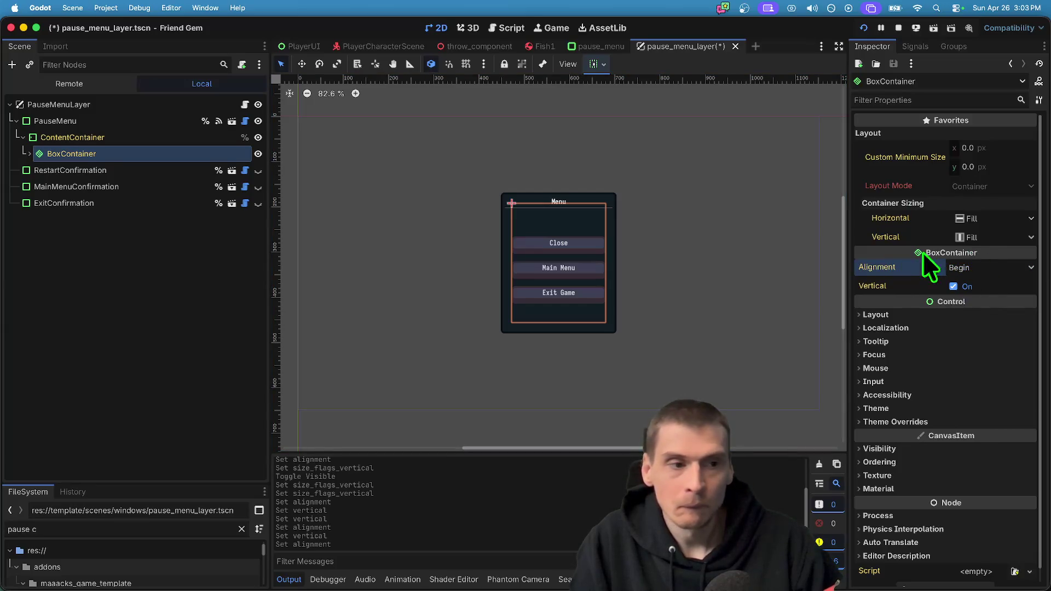
pyautogui.click(994, 233)
pyautogui.click(988, 268)
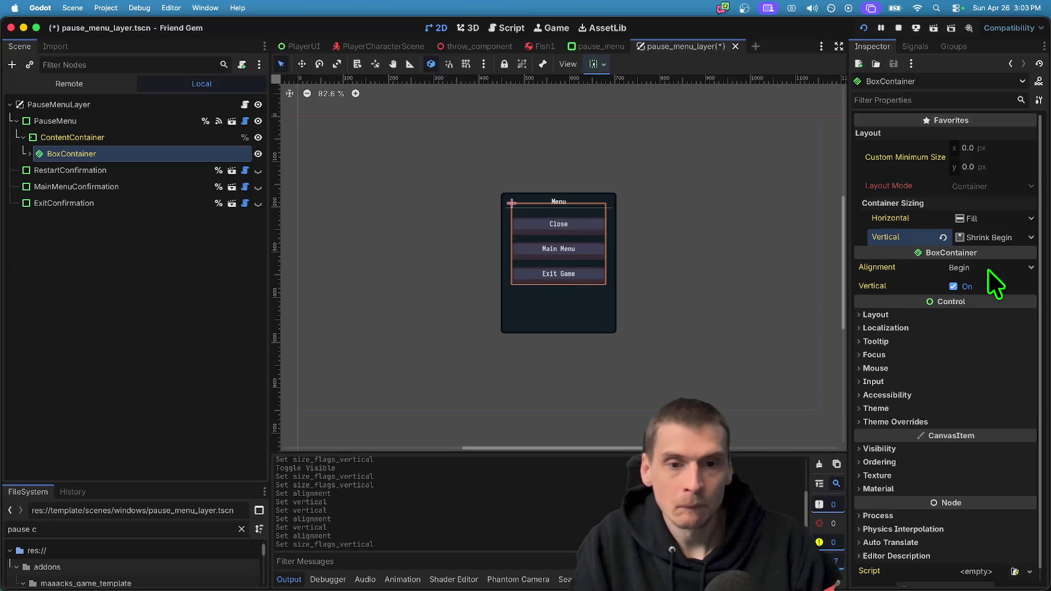
pyautogui.click(812, 286)
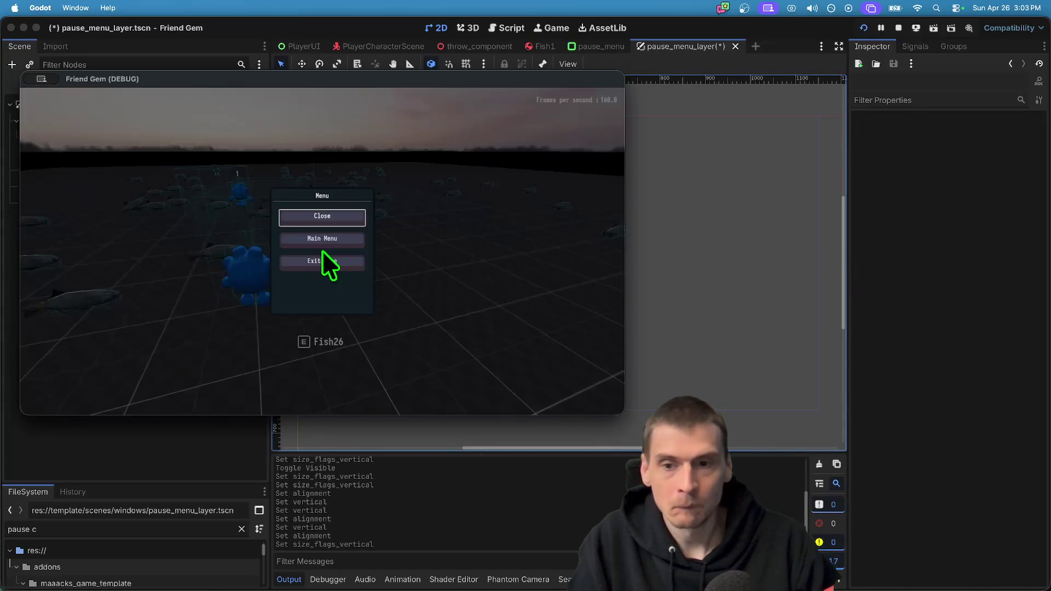
pyautogui.click(323, 260)
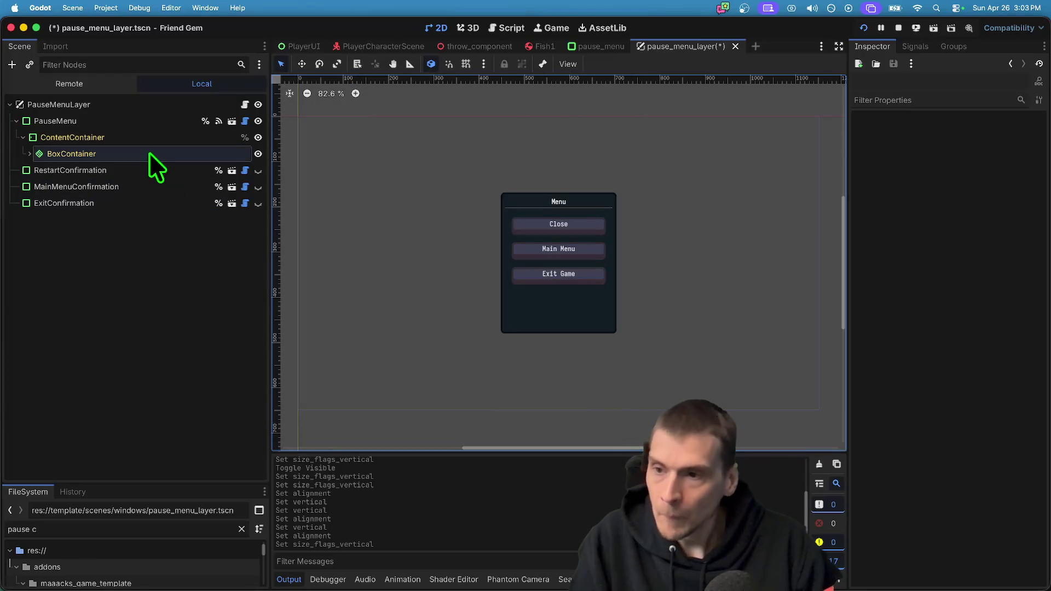
pyautogui.click(154, 121)
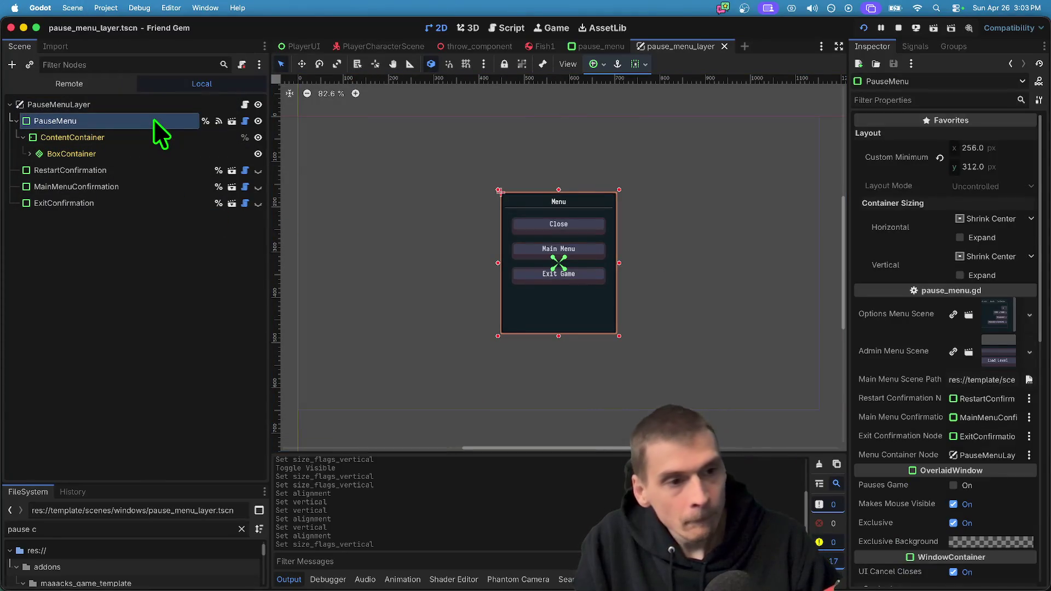
# Step: Try typing into PauseMenu's Content Text, clear it, and check the Title setting
pyautogui.scroll(-3, 940, 430)
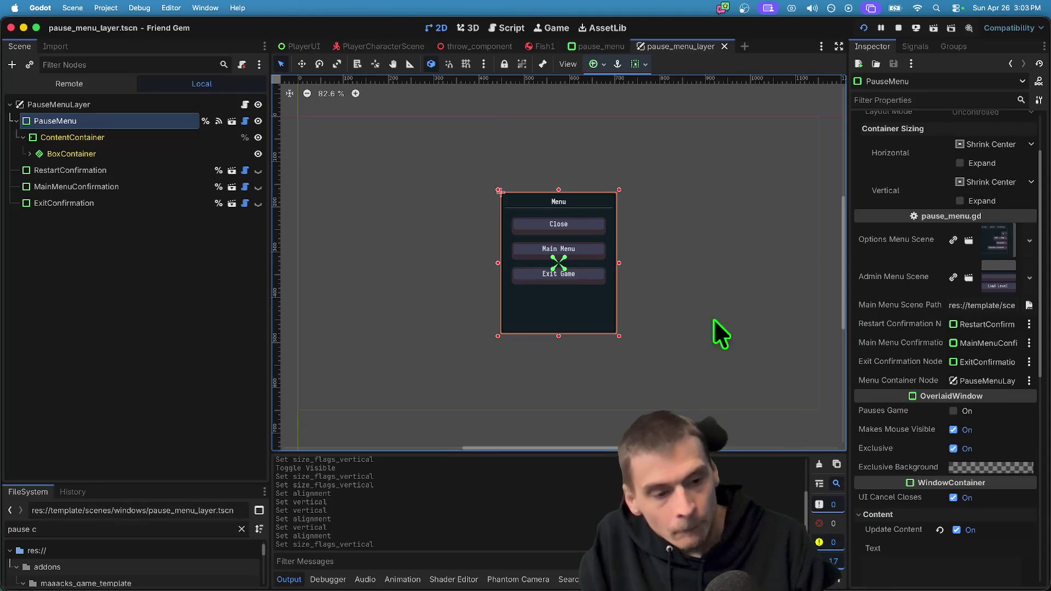
pyautogui.scroll(-3, 1023, 369)
pyautogui.scroll(-1, 1023, 368)
pyautogui.click(937, 497)
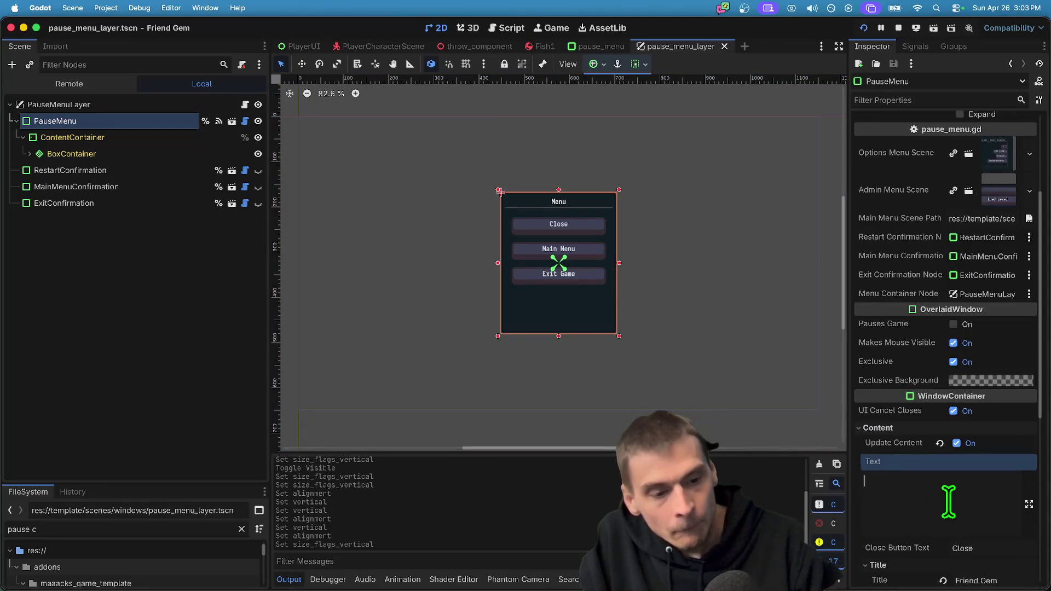
pyautogui.write('Te')
pyautogui.press('BackSpace')
pyautogui.scroll(-2, 949, 496)
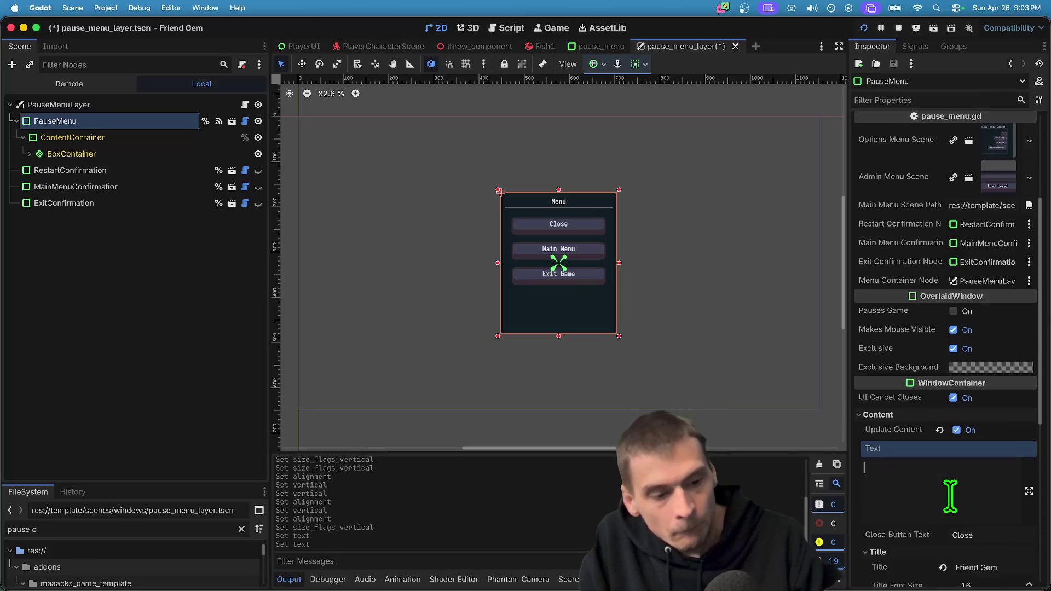
pyautogui.click(999, 549)
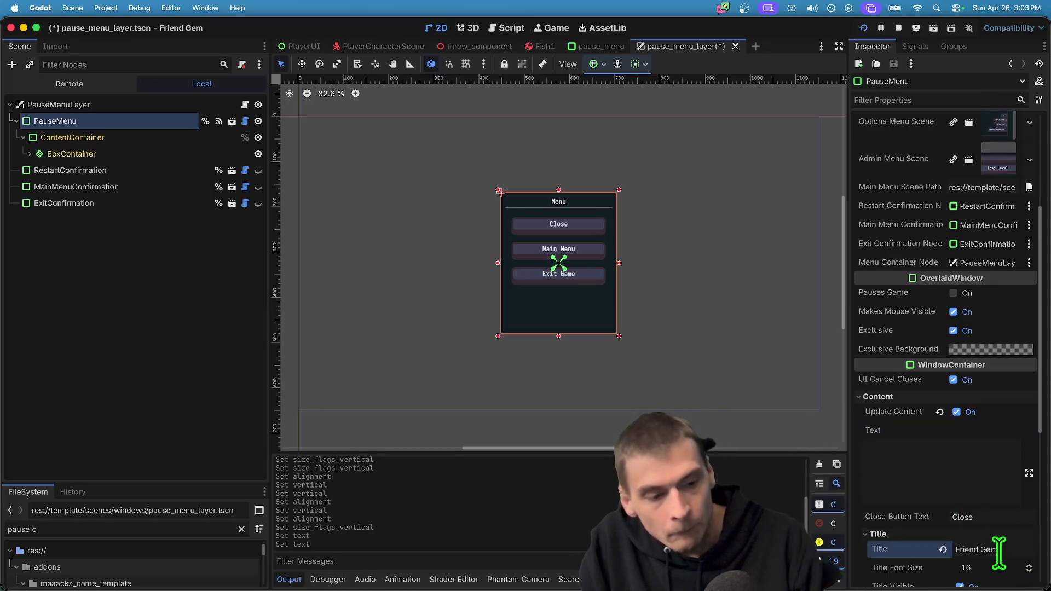
# Step: Browse PauseMenu's nodes down to AdminMenuButton, widen the Scene dock, and open pause_menu
pyautogui.click(120, 307)
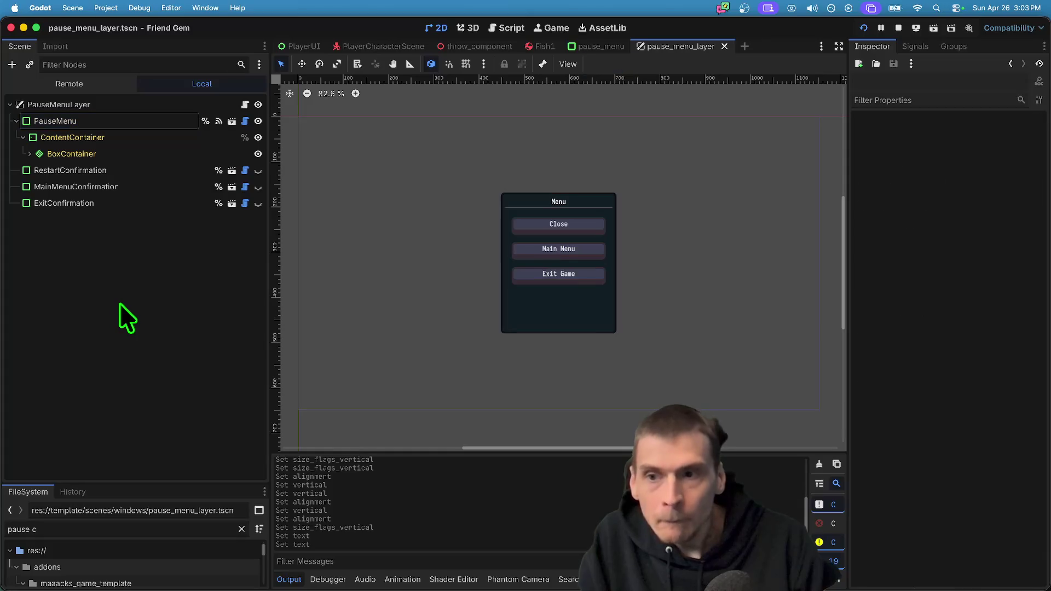
pyautogui.click(107, 121)
pyautogui.click(104, 137)
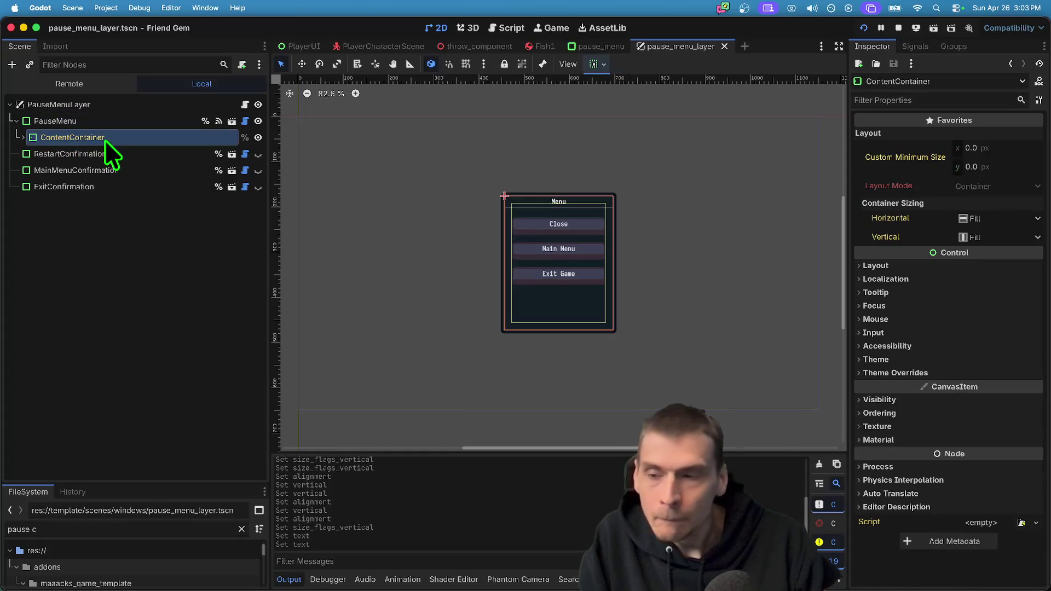
pyautogui.press('Down')
pyautogui.press('Right')
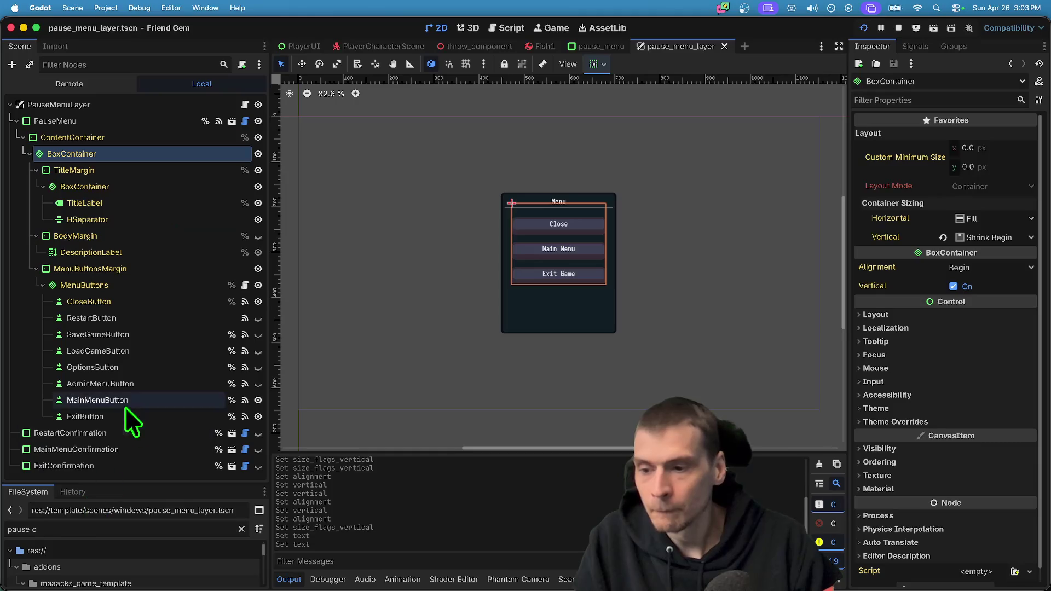
pyautogui.click(141, 383)
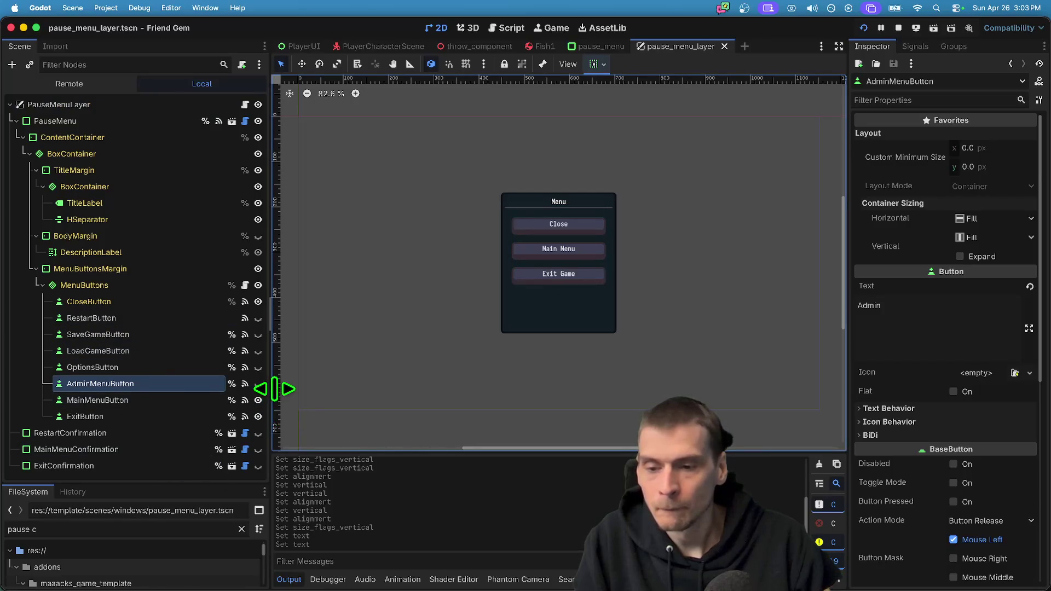
pyautogui.moveTo(270, 386); pyautogui.dragTo(291, 381)
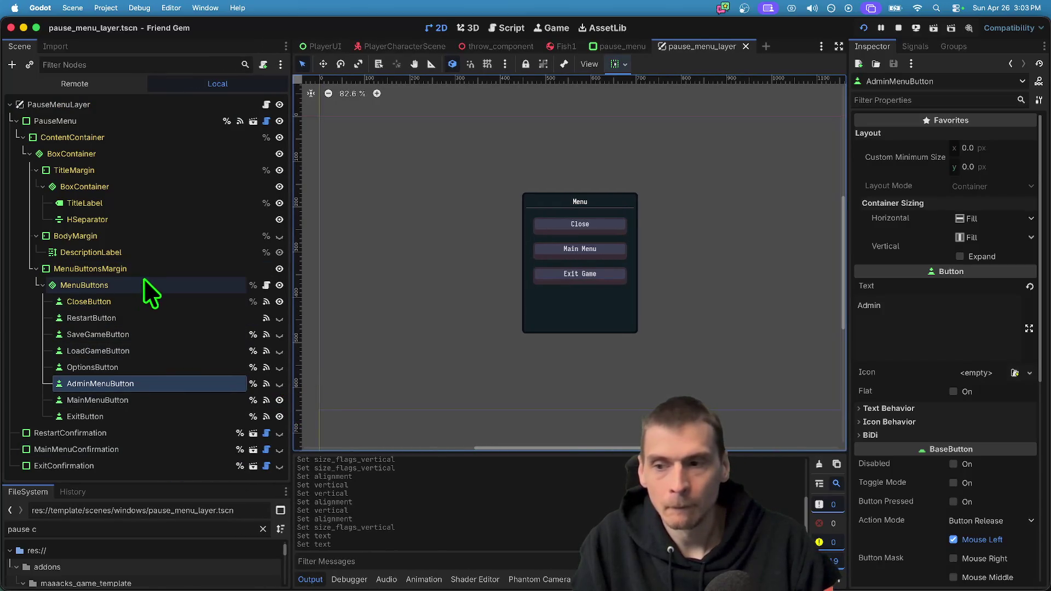
pyautogui.hotkey('ctrl', 'shift', 'Tab')
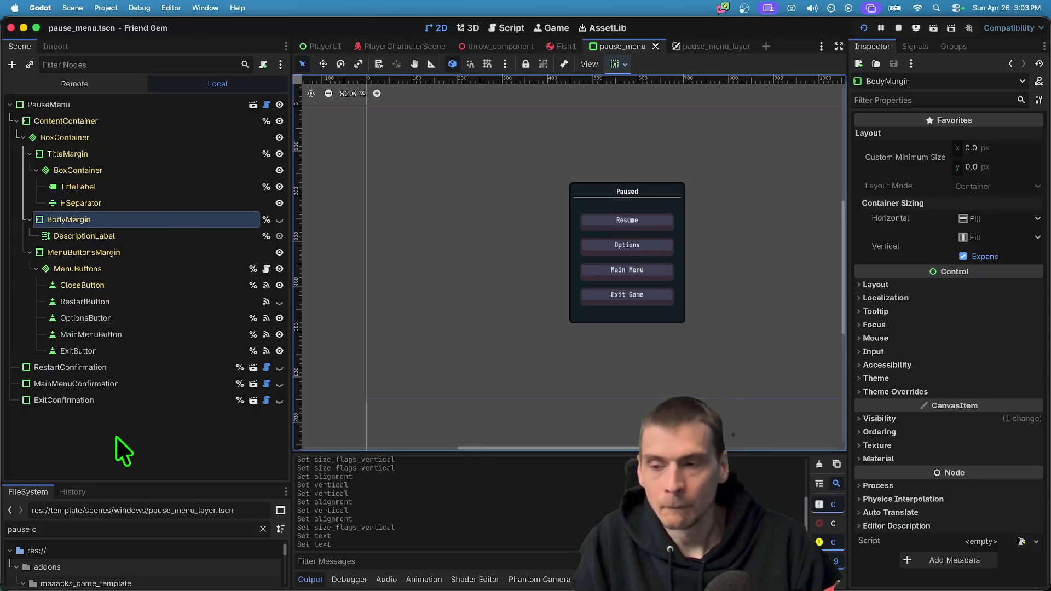
# Step: Hide and reshow ContentContainer, then check its right-click node actions
pyautogui.click(162, 118)
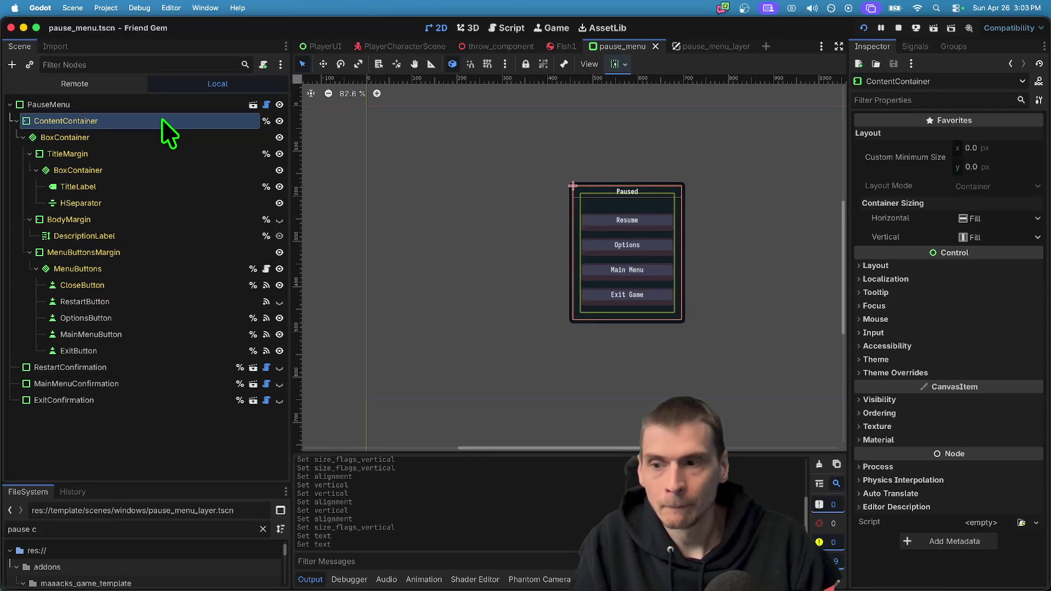
pyautogui.click(279, 121)
pyautogui.click(279, 121)
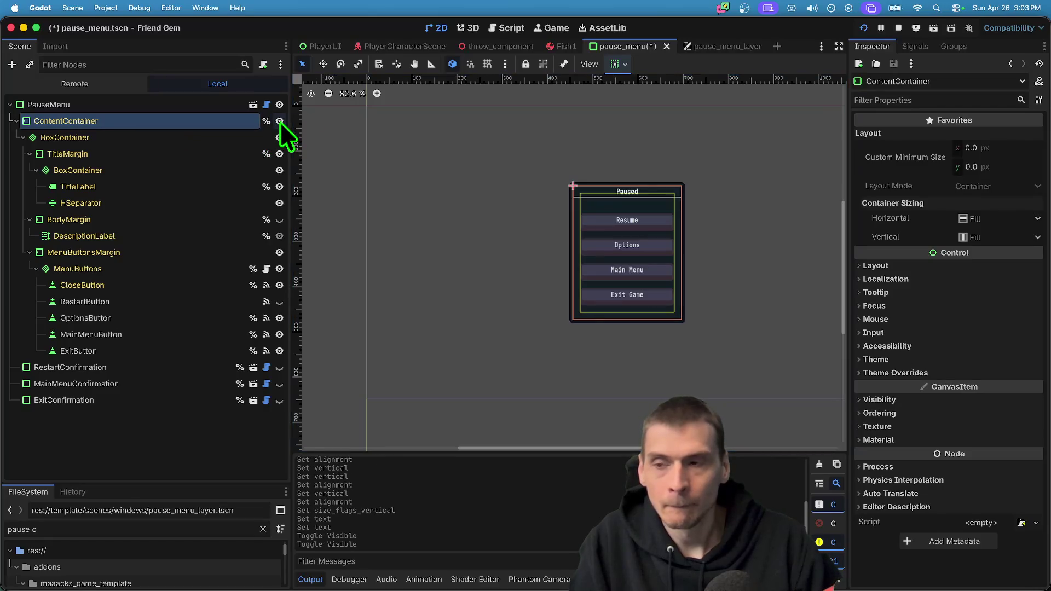
pyautogui.rightClick(63, 125)
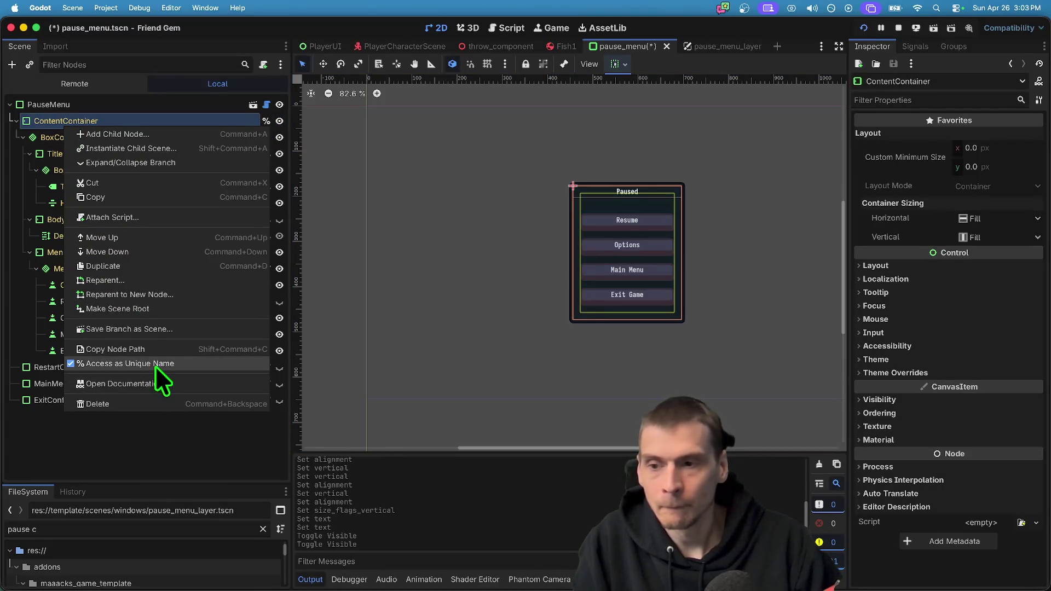
pyautogui.rightClick(215, 120)
pyautogui.rightClick(216, 119)
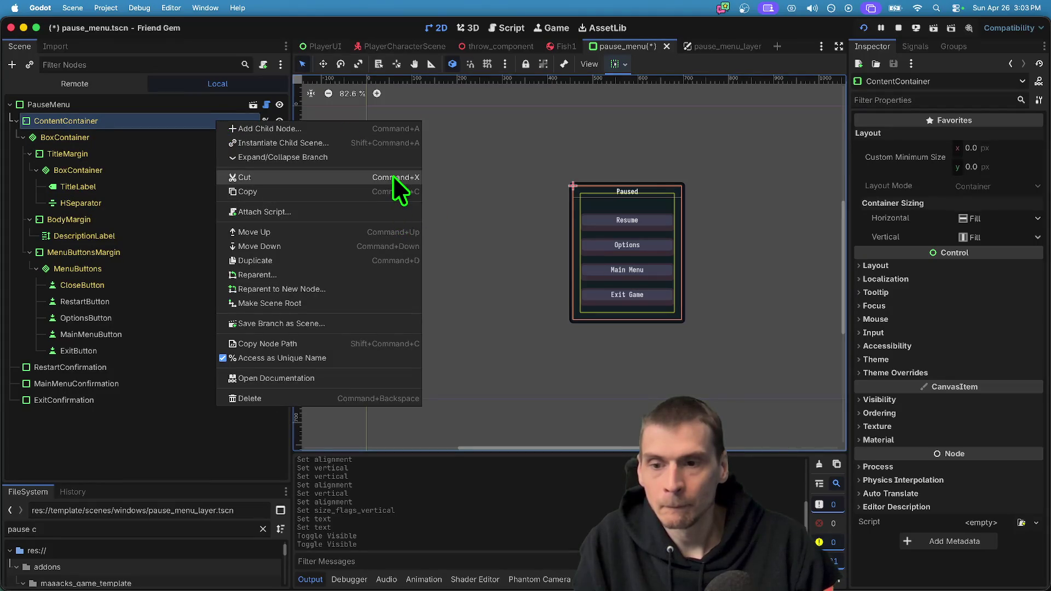
pyautogui.click(150, 149)
pyautogui.click(144, 137)
pyautogui.rightClick(146, 119)
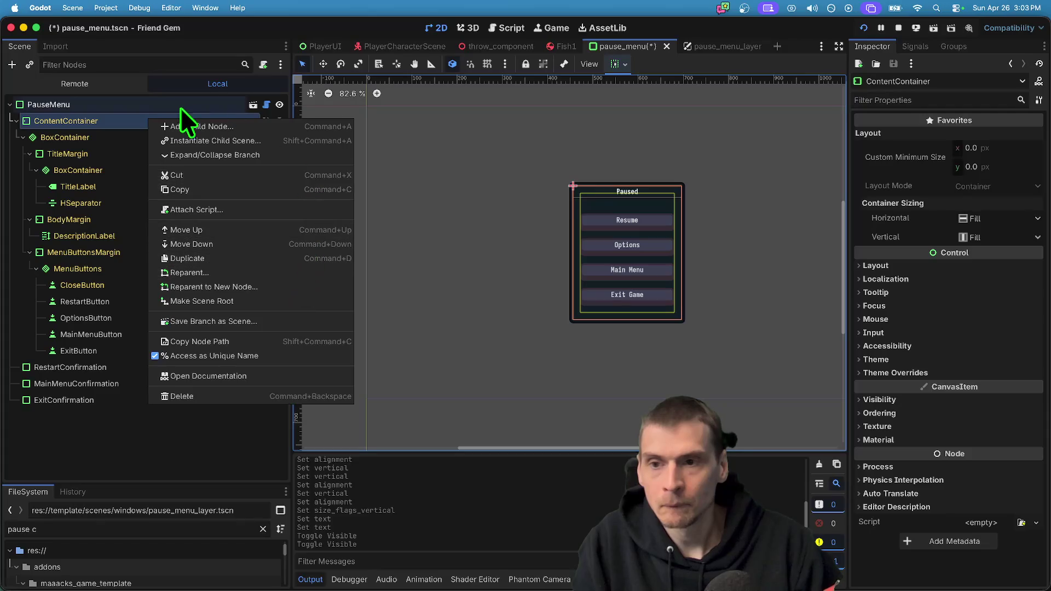
# Step: Try Clear Inheritance on the PauseMenu root, cancel it, and save the scene
pyautogui.click(158, 104)
pyautogui.rightClick(158, 104)
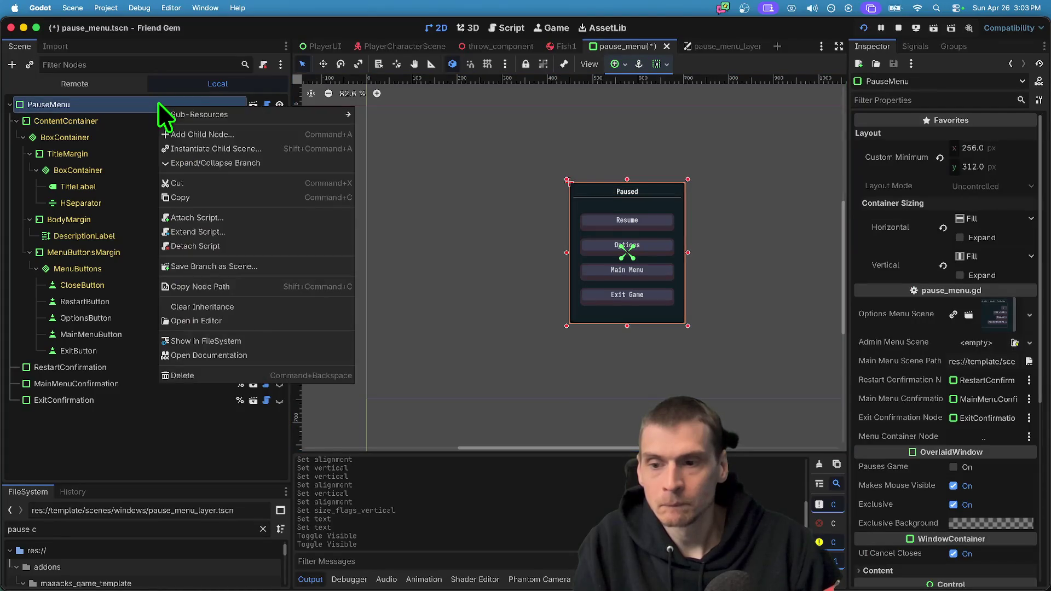
pyautogui.click(228, 307)
pyautogui.press('Escape')
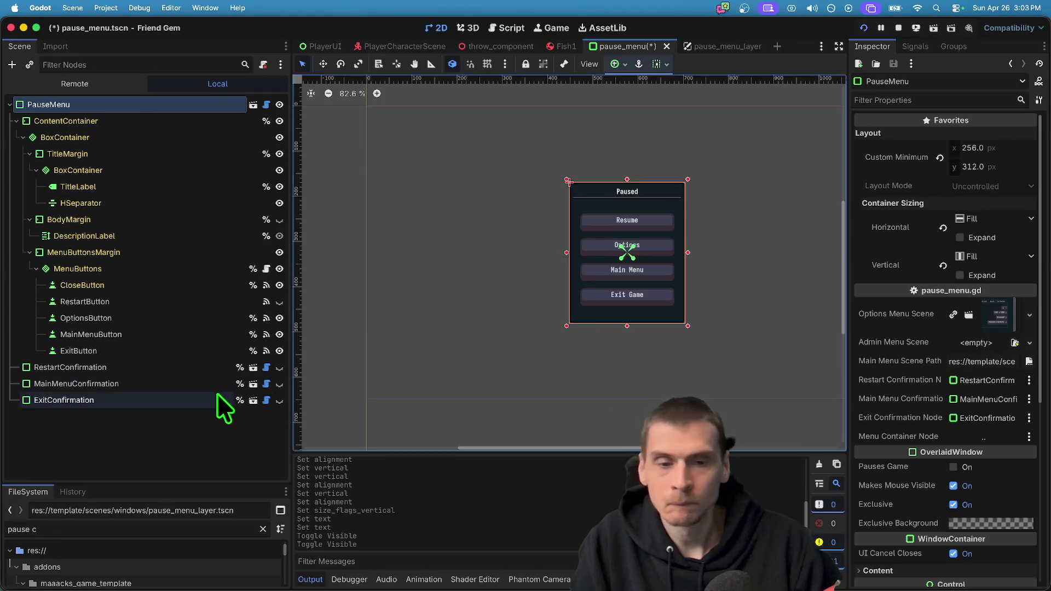
pyautogui.press('super+s')
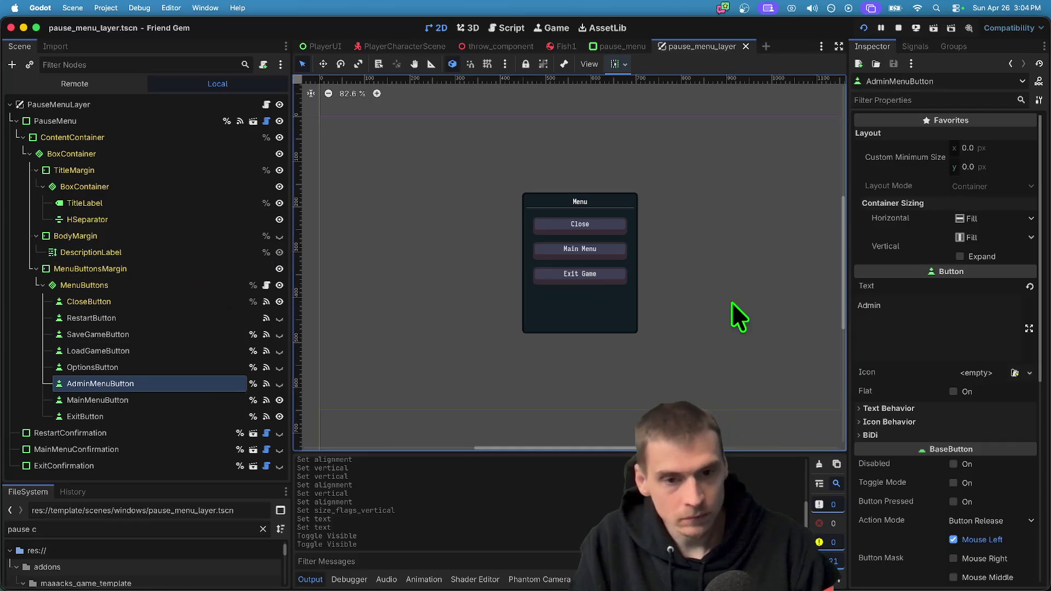
# Step: Inspect ExitButton, CloseButton, MenuButtons, MenuButtonsMargin and TitleLabel in pause_menu_layer
pyautogui.click(566, 274)
pyautogui.click(596, 225)
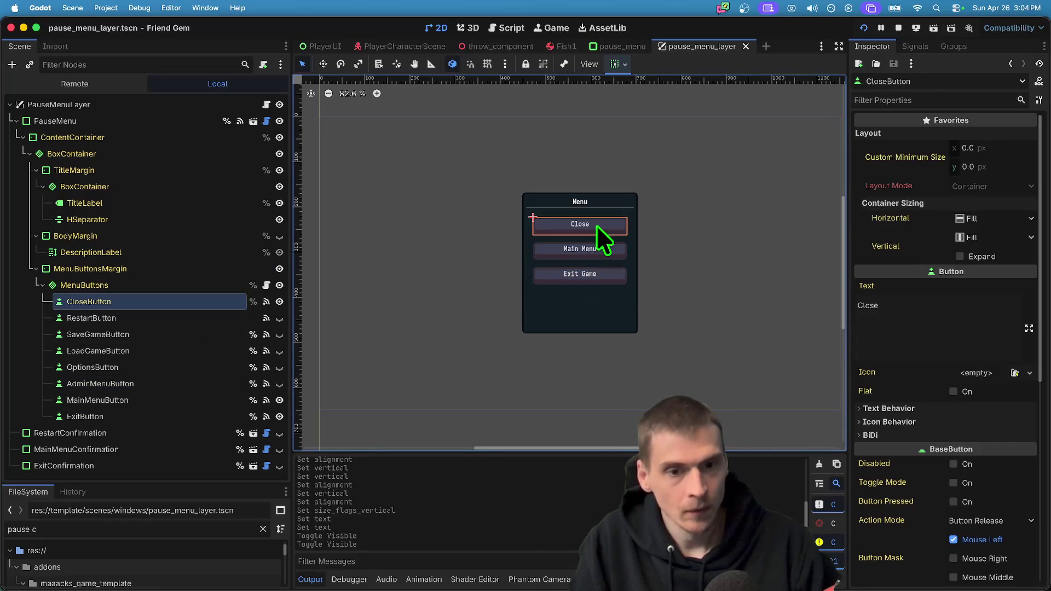
pyautogui.click(109, 287)
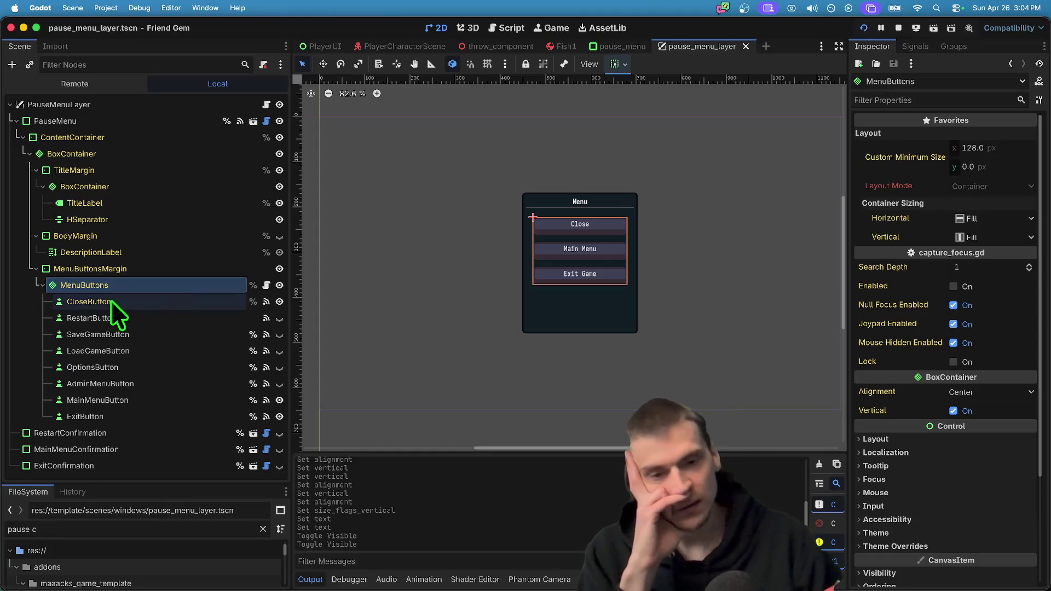
pyautogui.click(144, 272)
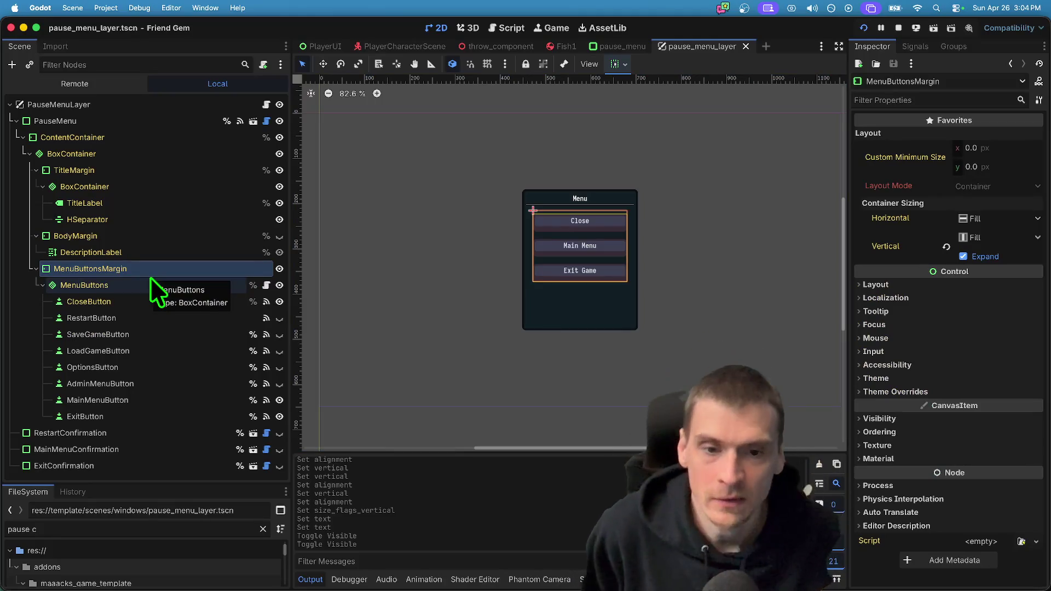
pyautogui.click(166, 206)
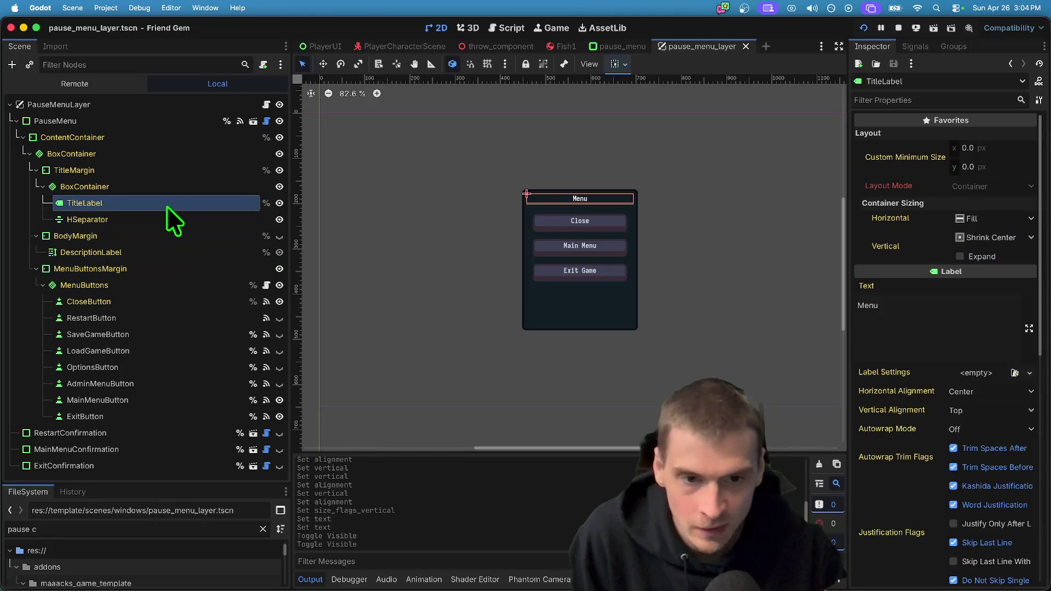
pyautogui.scroll(-6, 974, 405)
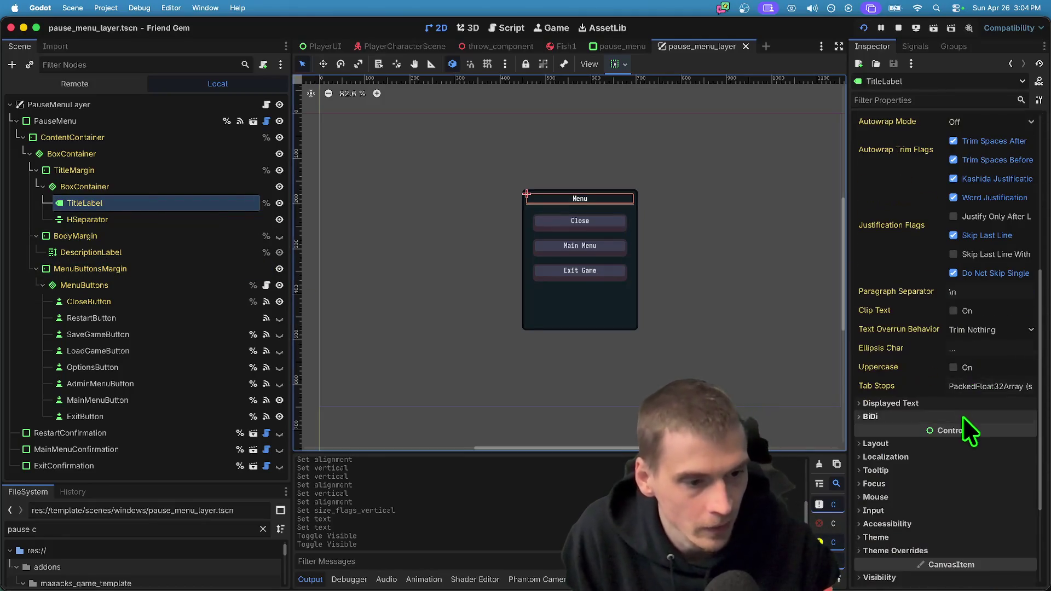
pyautogui.scroll(2, 962, 417)
# Step: Check the pause menu in the running game, then return to the pause_menu scene
pyautogui.press('super+Tab')
pyautogui.press('Escape')
pyautogui.press('super+Tab')
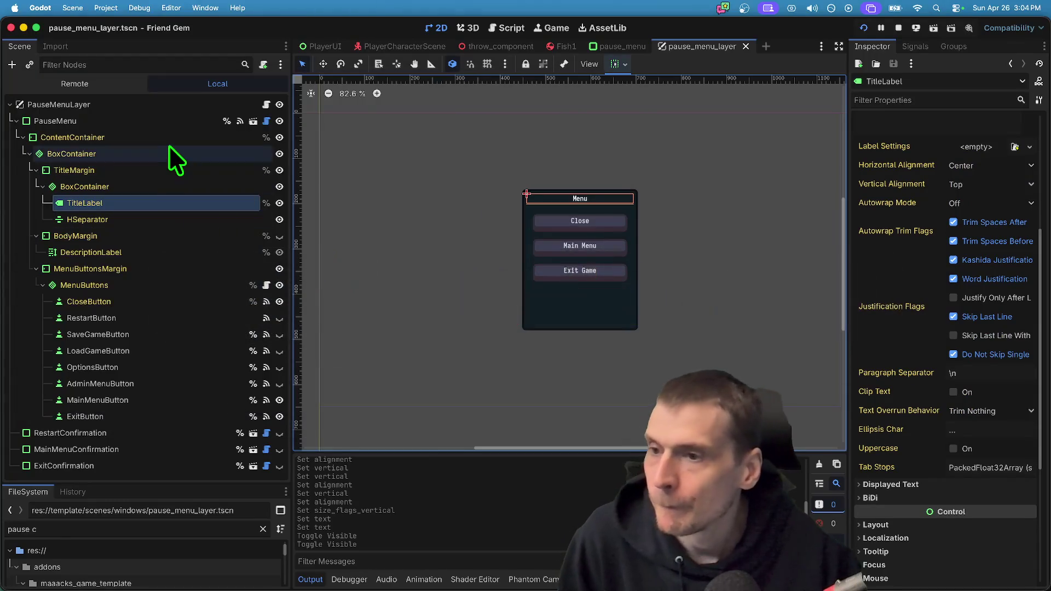
pyautogui.hotkey('ctrl', 'shift', 'Tab')
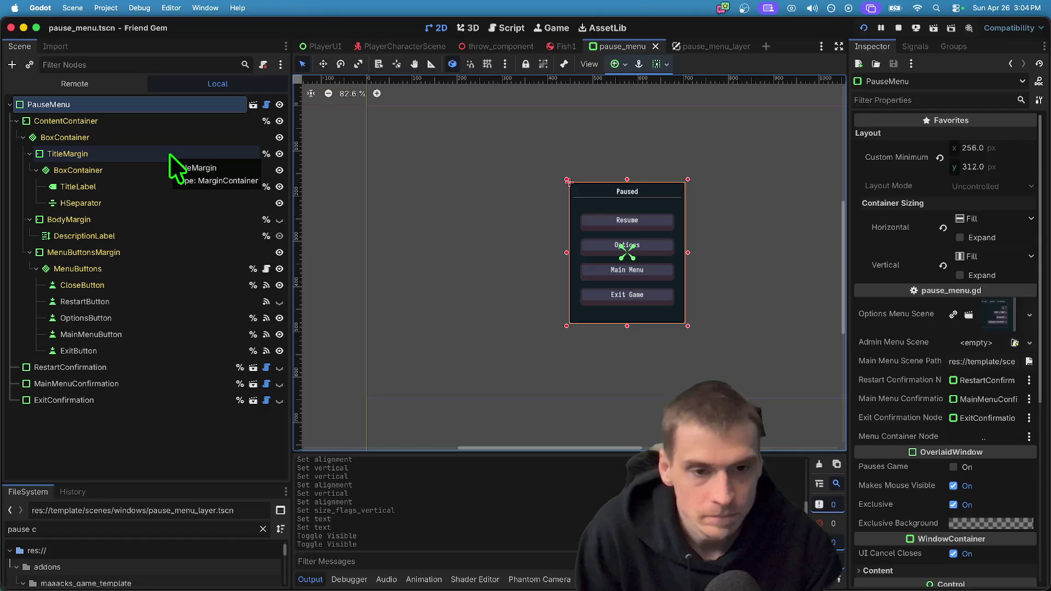
# Step: Replace the pause_menu TitleLabel text 'Paused' with 'Menu'
pyautogui.click(156, 121)
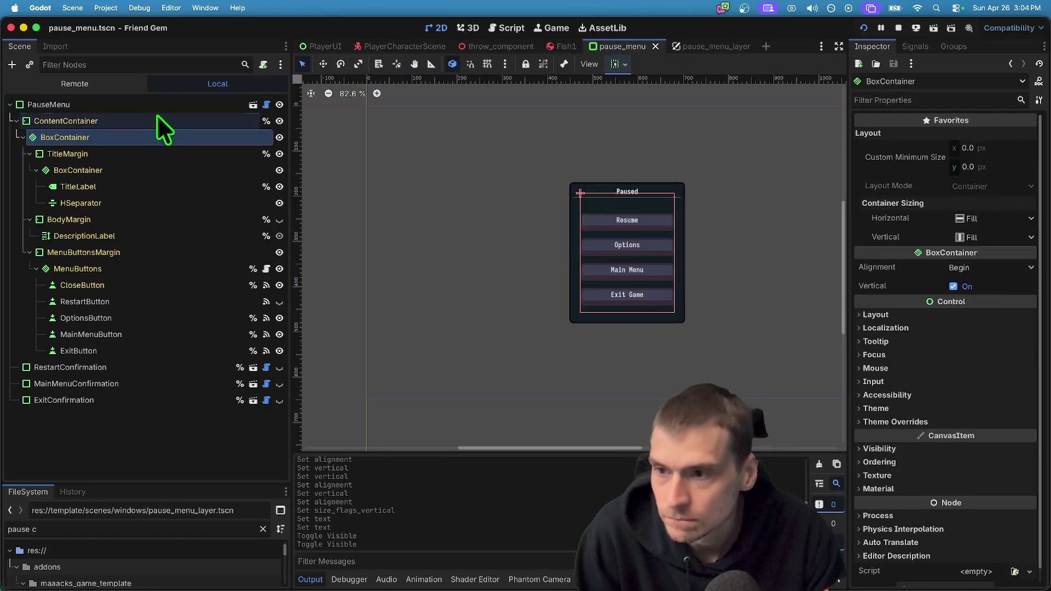
pyautogui.click(148, 187)
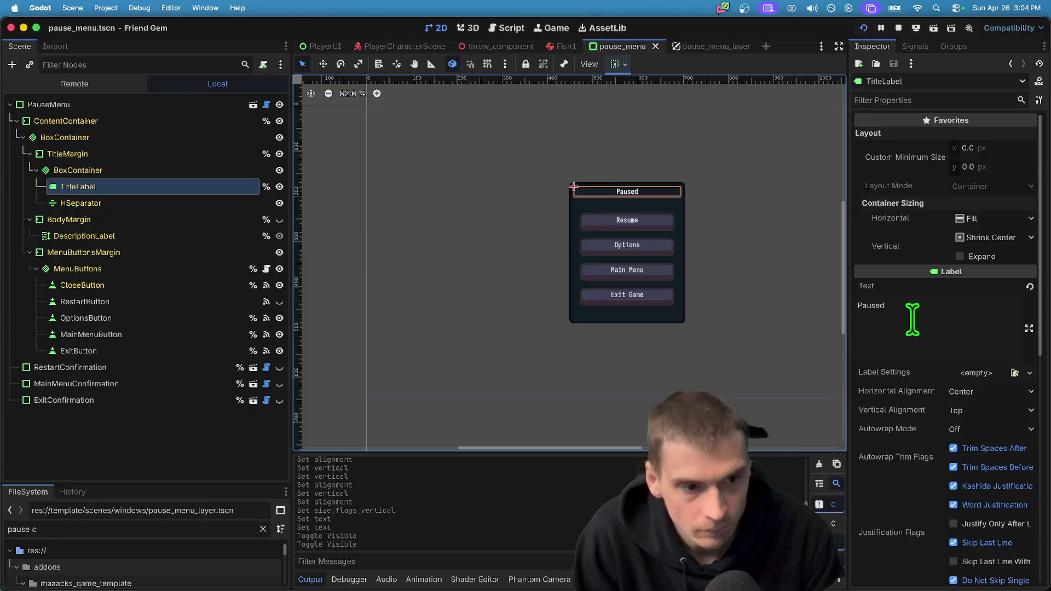
pyautogui.doubleClick(912, 319)
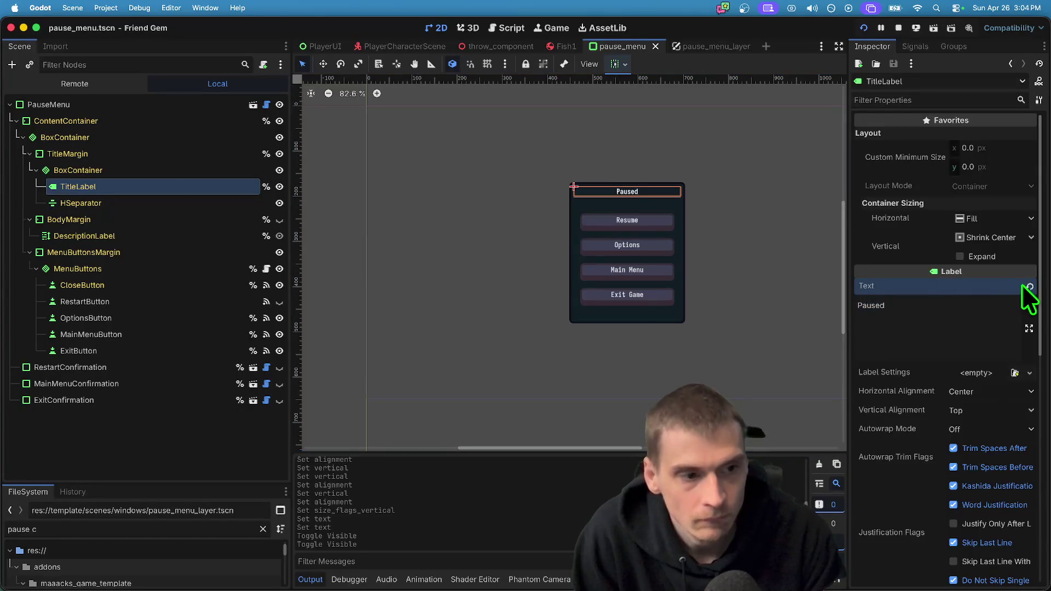
pyautogui.write('Menu')
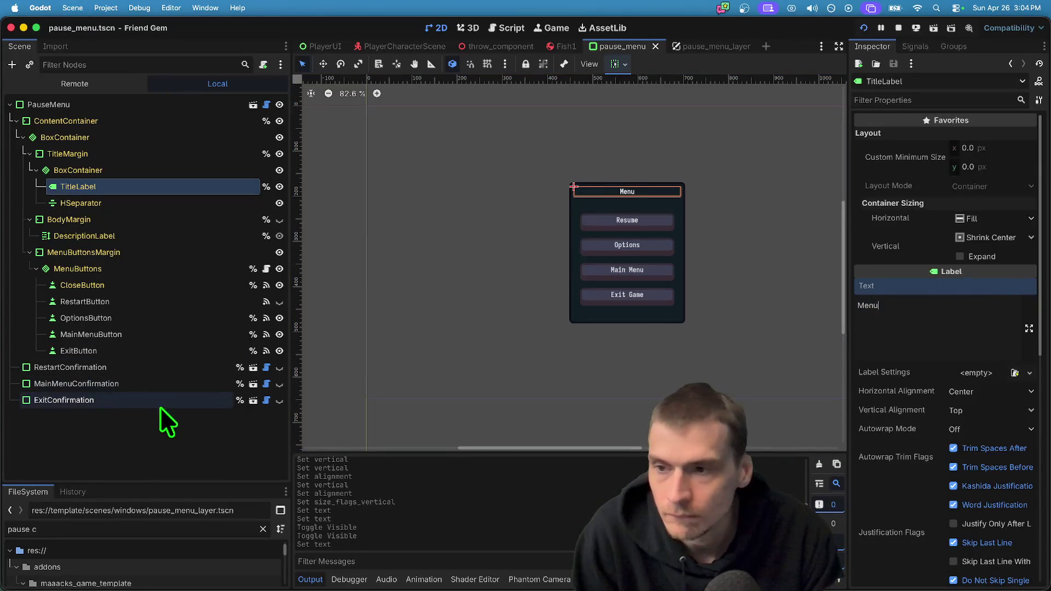
pyautogui.click(724, 47)
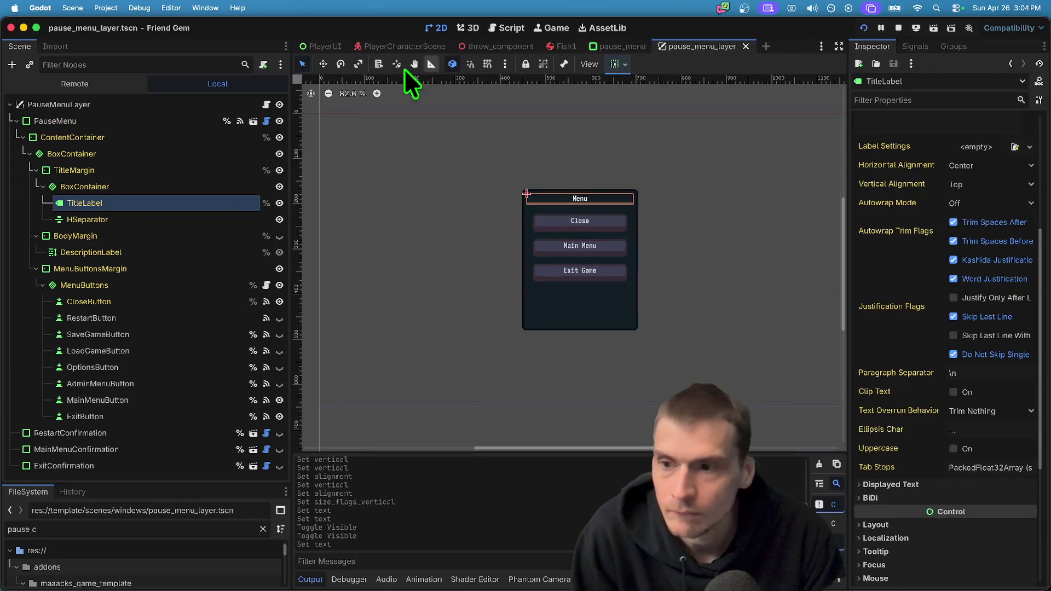
# Step: Change the layer's TitleLabel text to the creator's handle plus Friend Gem, and save
pyautogui.scroll(-5, 1033, 458)
pyautogui.scroll(10, 1025, 453)
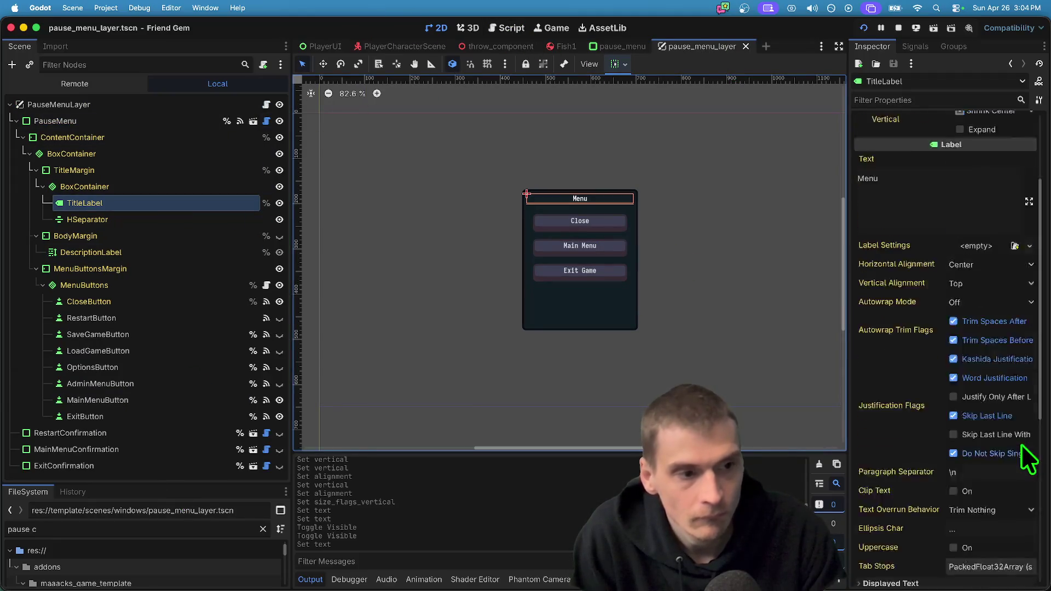
pyautogui.click(987, 337)
pyautogui.write('Friend Gem')
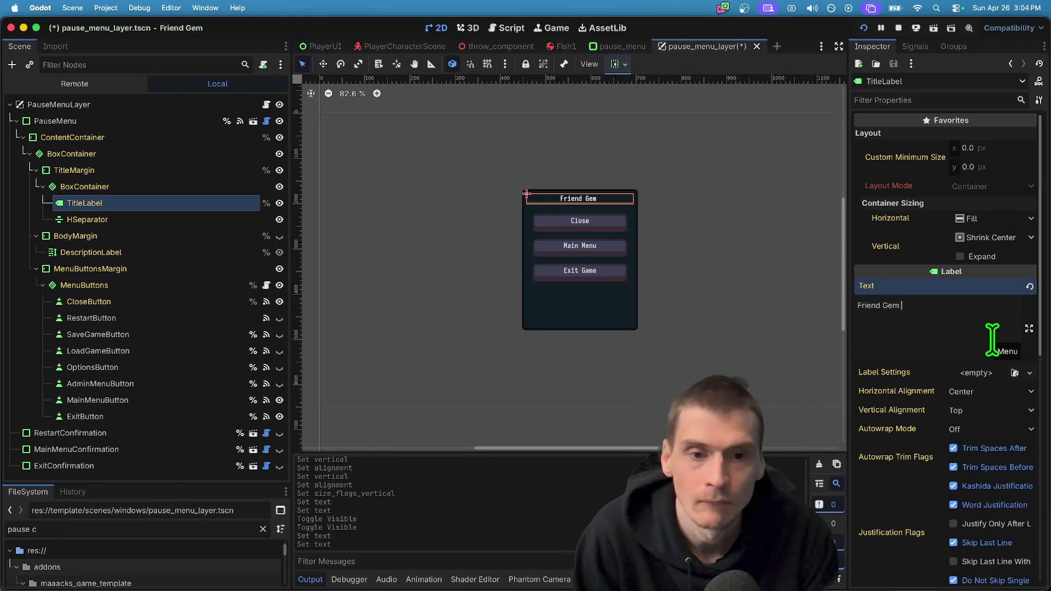
pyautogui.press('super+b')
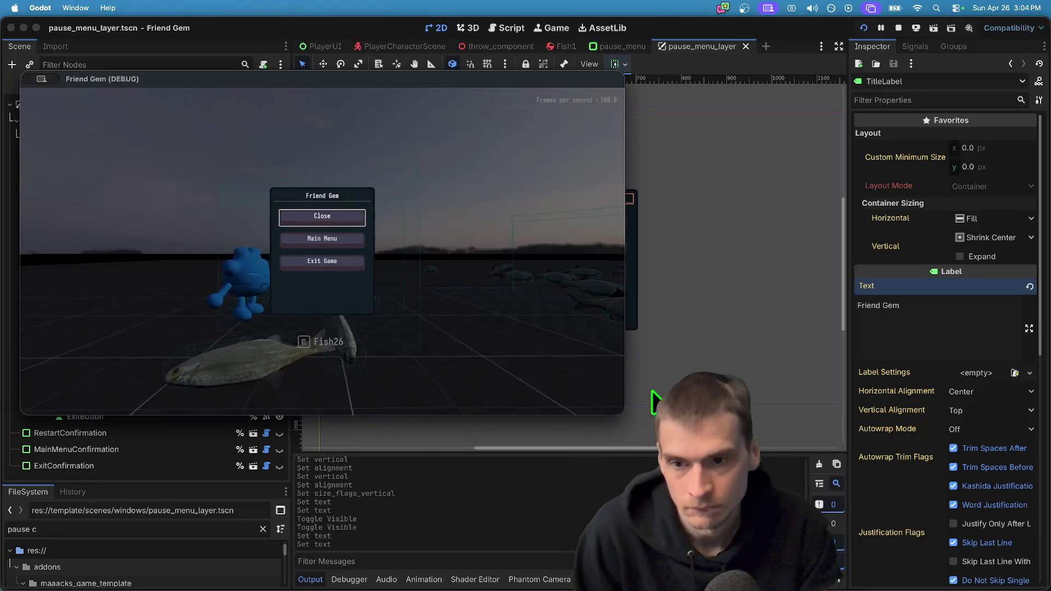
pyautogui.press('Escape')
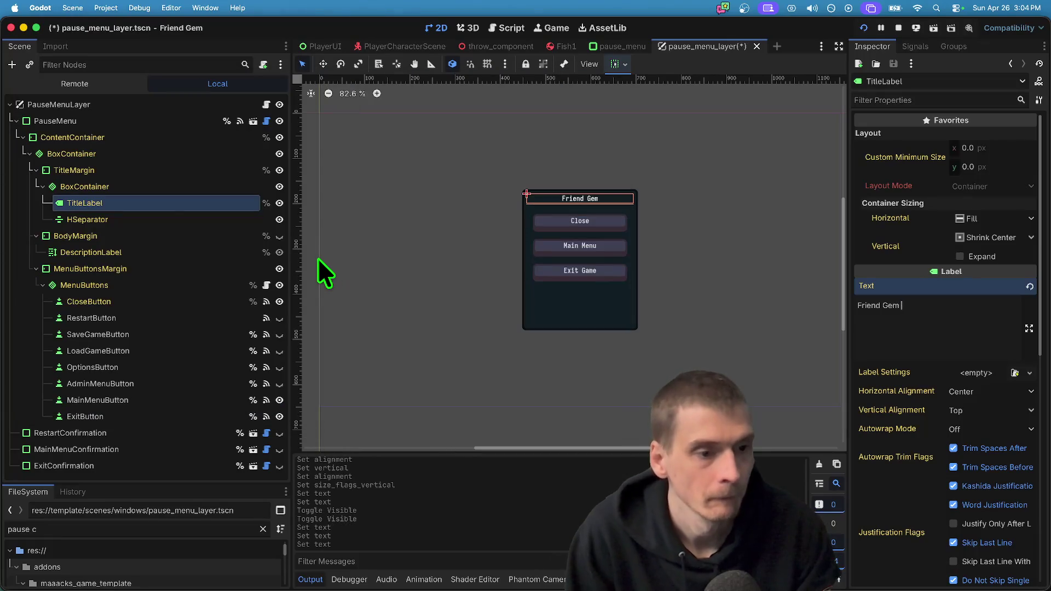
pyautogui.press('super+Left')
pyautogui.write('AndrooDev')
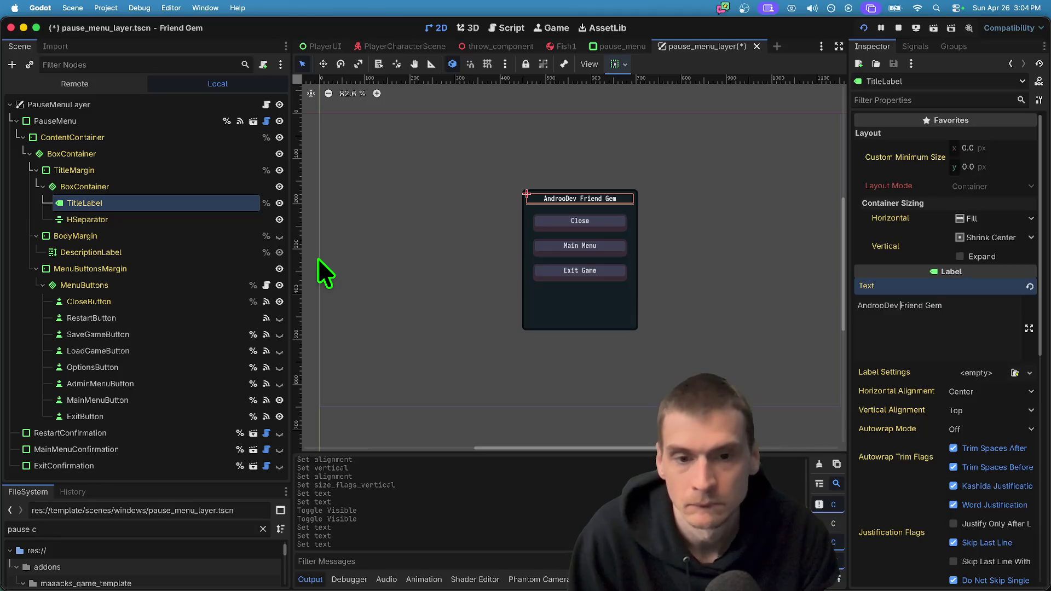
pyautogui.press('super+s')
# Step: Open the in-game pause menu to check the new title, then return to Godot
pyautogui.press('super+Tab')
pyautogui.press('Escape')
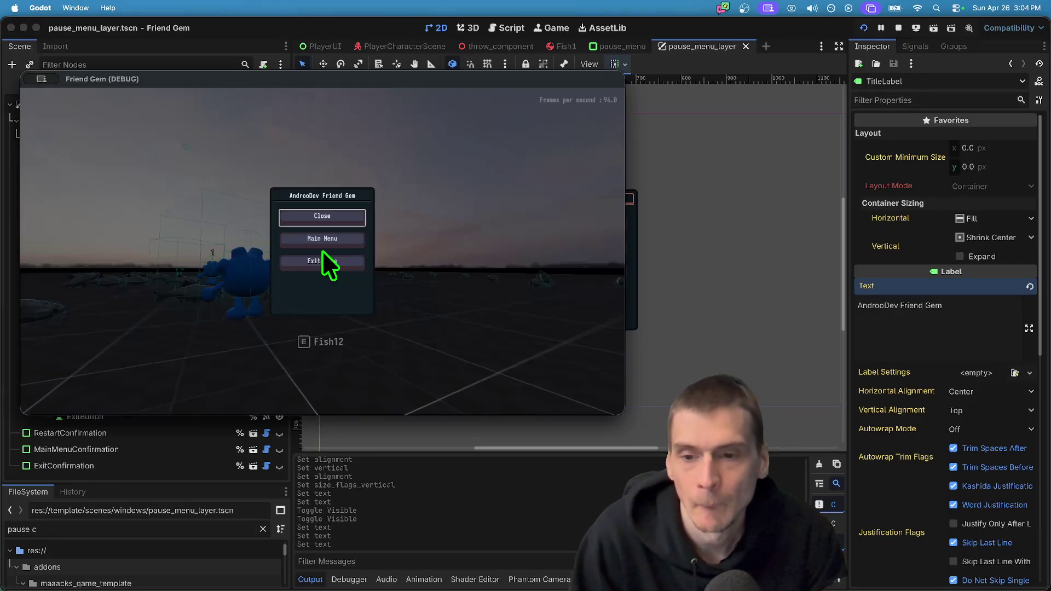
pyautogui.press('Down')
pyautogui.press('Down')
pyautogui.press('Down')
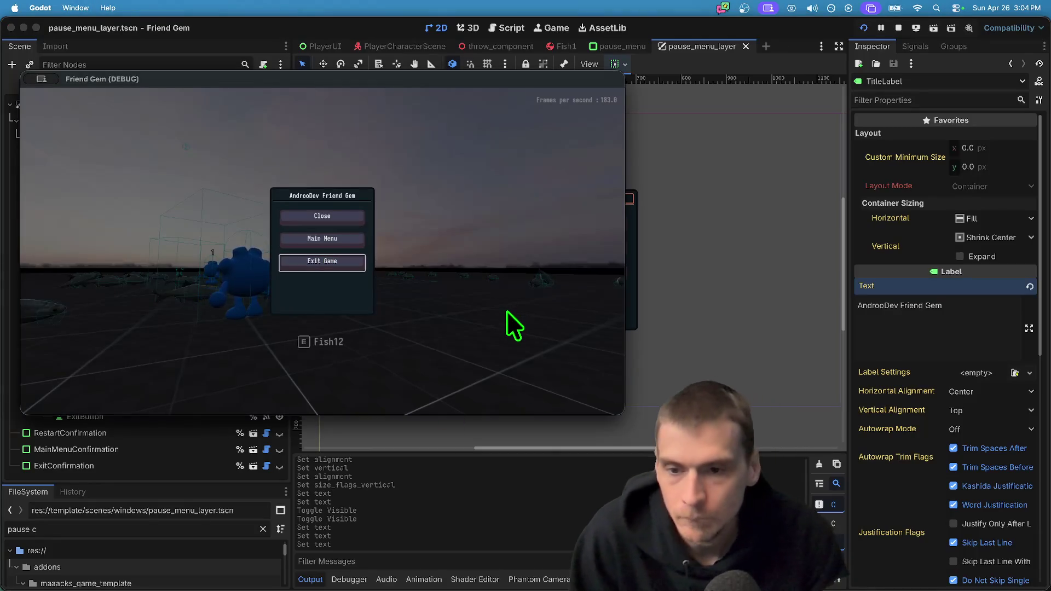
pyautogui.press('Return')
pyautogui.press('super+Tab')
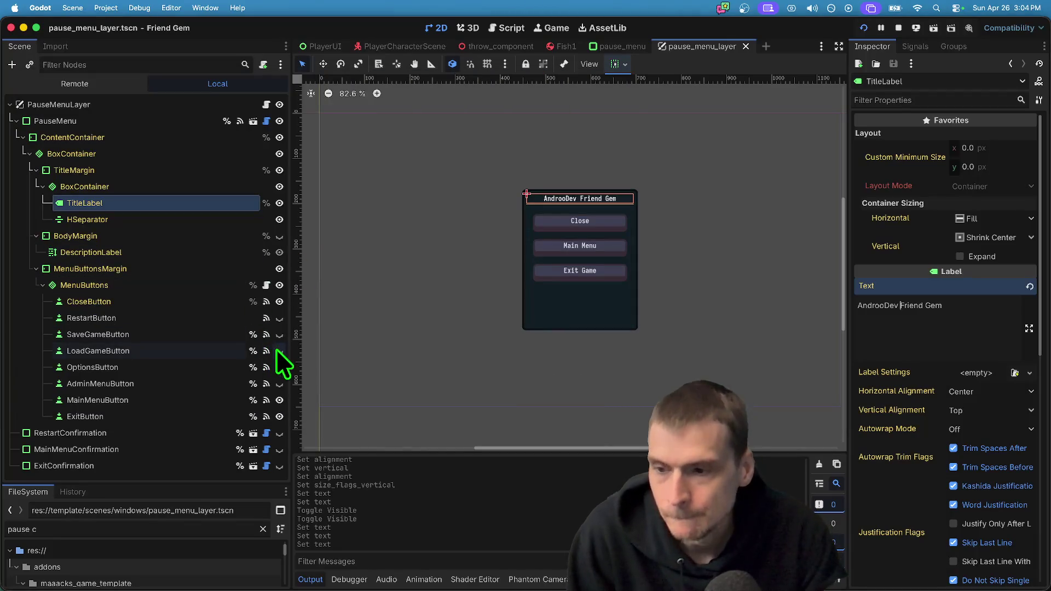
# Step: Unhide OptionsButton and AdminMenuButton, then check the pause menu in both game windows
pyautogui.click(280, 367)
pyautogui.click(280, 384)
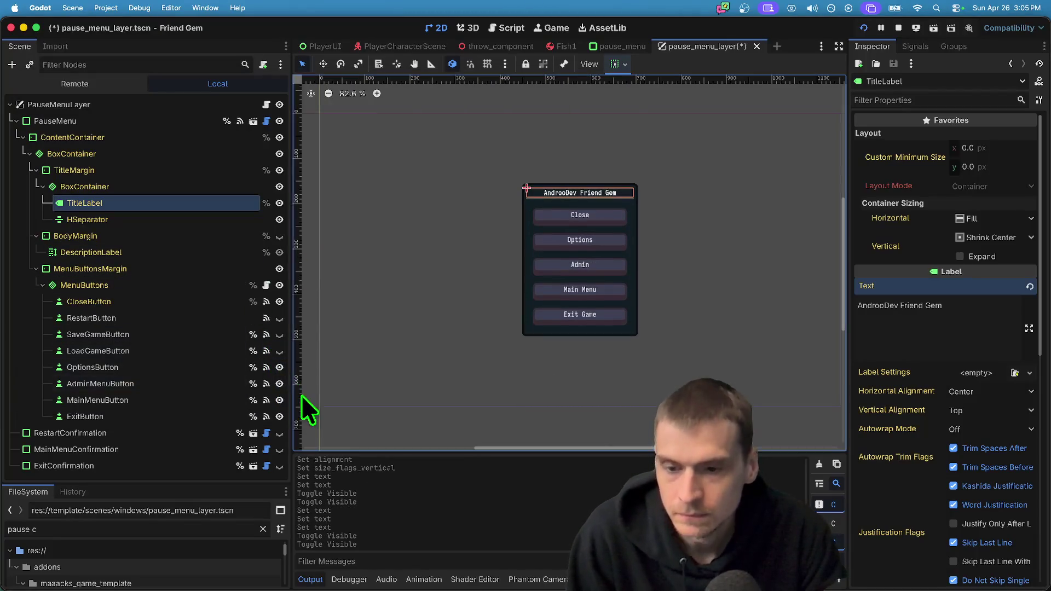
pyautogui.press('super+Tab')
pyautogui.press('Escape')
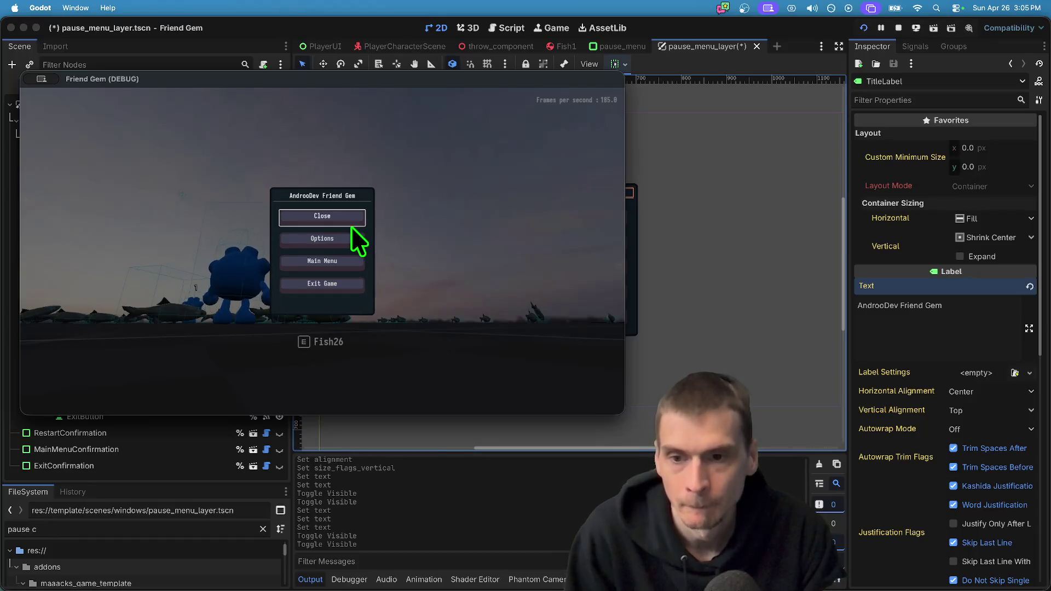
pyautogui.click(339, 222)
pyautogui.press('super+Tab')
pyautogui.click(693, 339)
pyautogui.press('Escape')
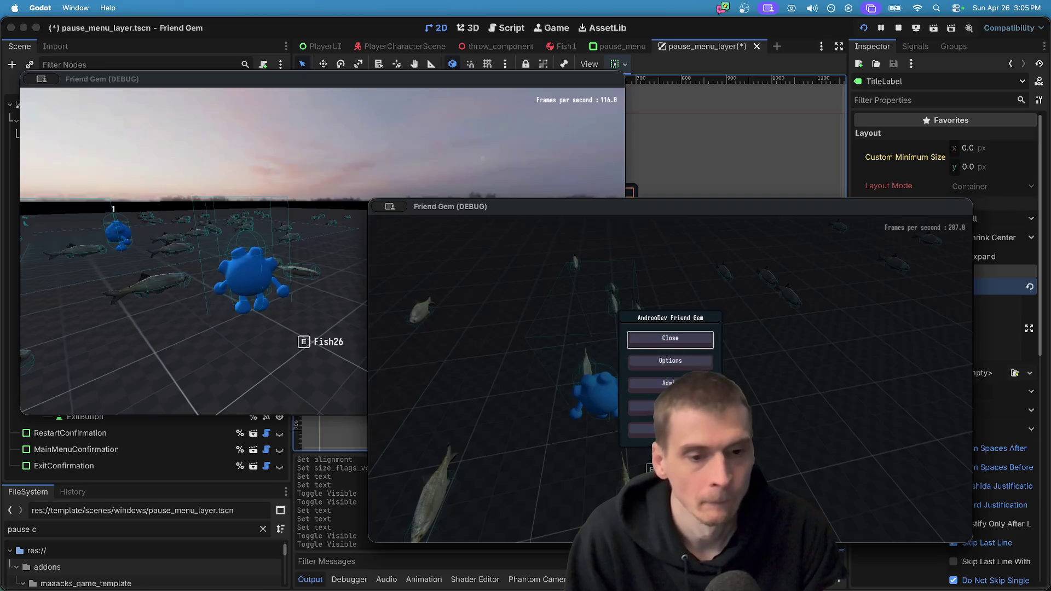
pyautogui.click(694, 341)
pyautogui.press('Escape')
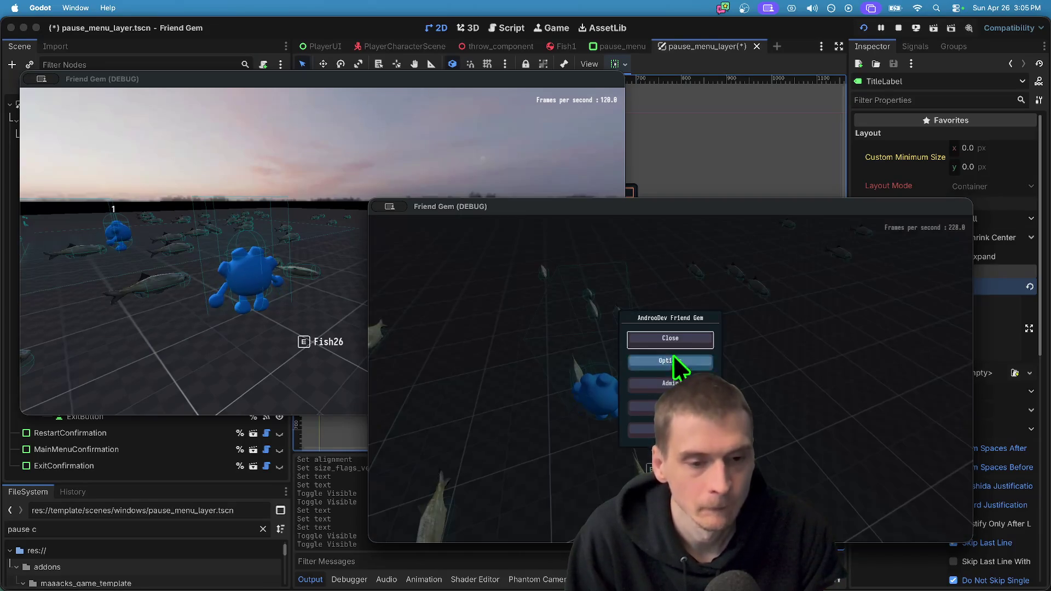
pyautogui.click(675, 337)
pyautogui.press('super+Tab')
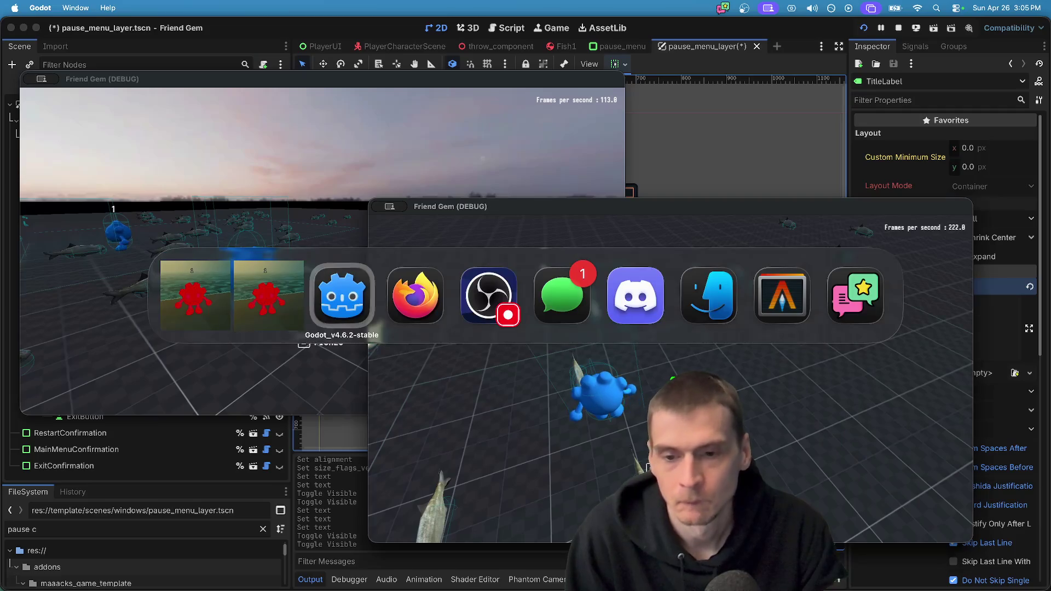
# Step: Filter the FileSystem for 'theme' and then 'lab', and open the lab.tres theme for editing
pyautogui.click(82, 529)
pyautogui.write('theme')
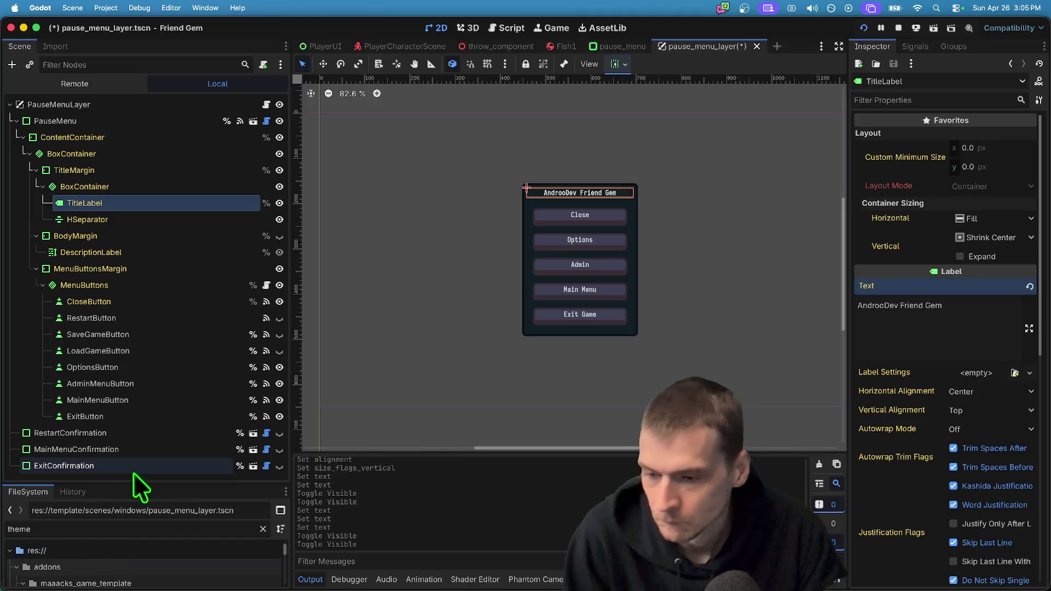
pyautogui.moveTo(130, 486); pyautogui.dragTo(130, 266)
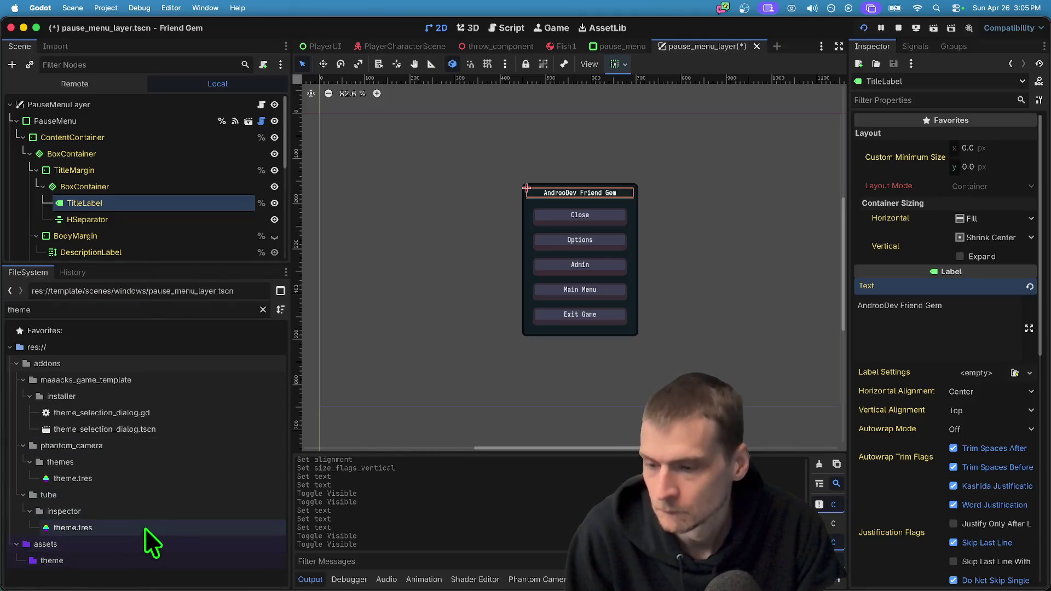
pyautogui.write('lab')
pyautogui.scroll(-5, 164, 476)
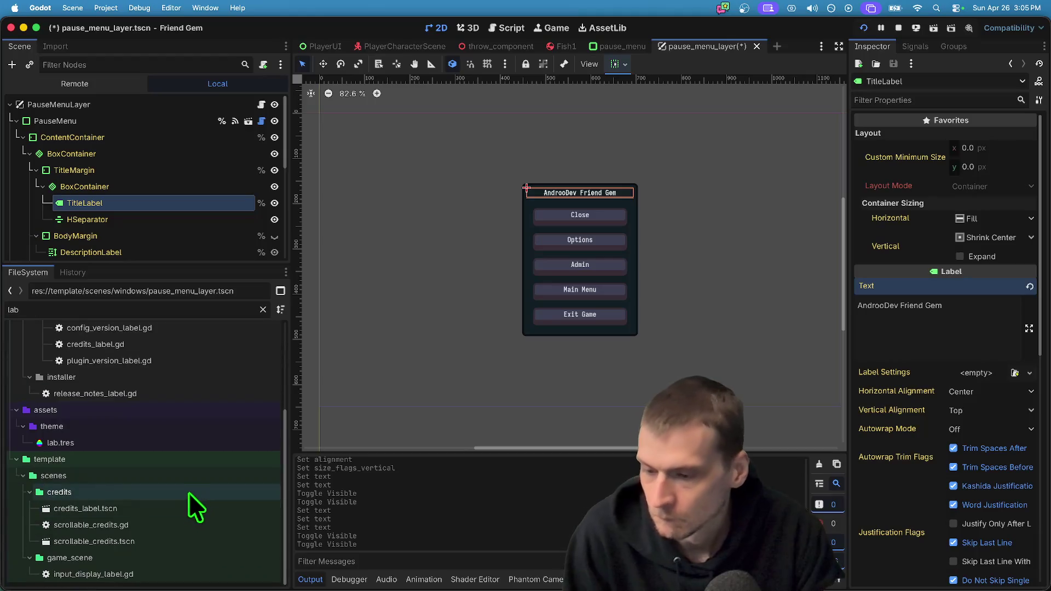
pyautogui.click(173, 443)
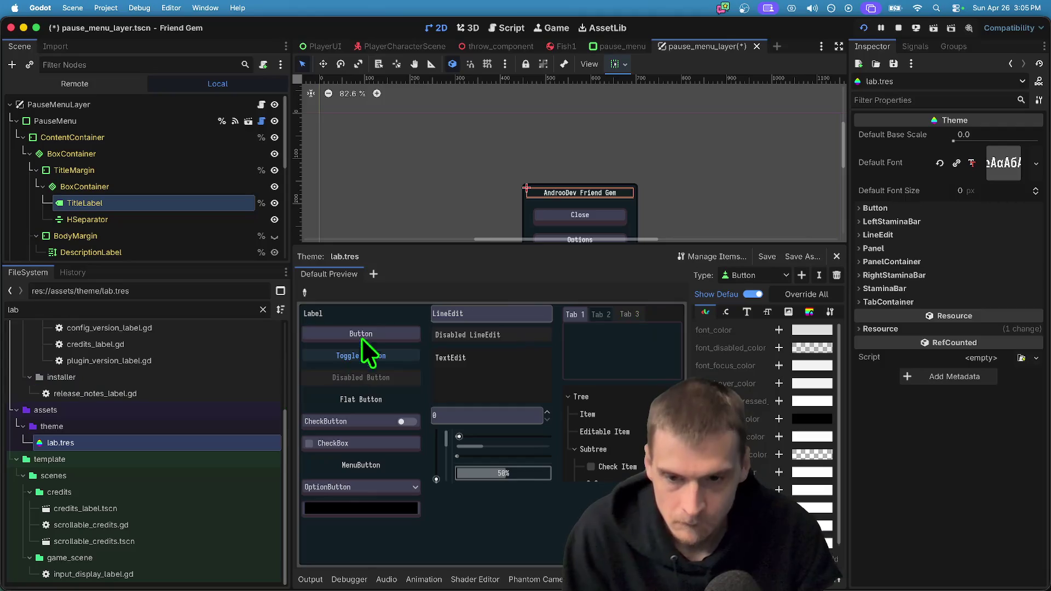
# Step: Widen the theme editor and browse the Button constants, fonts, font sizes, icons, styles and variation tabs
pyautogui.click(317, 331)
pyautogui.moveTo(296, 293); pyautogui.dragTo(211, 292)
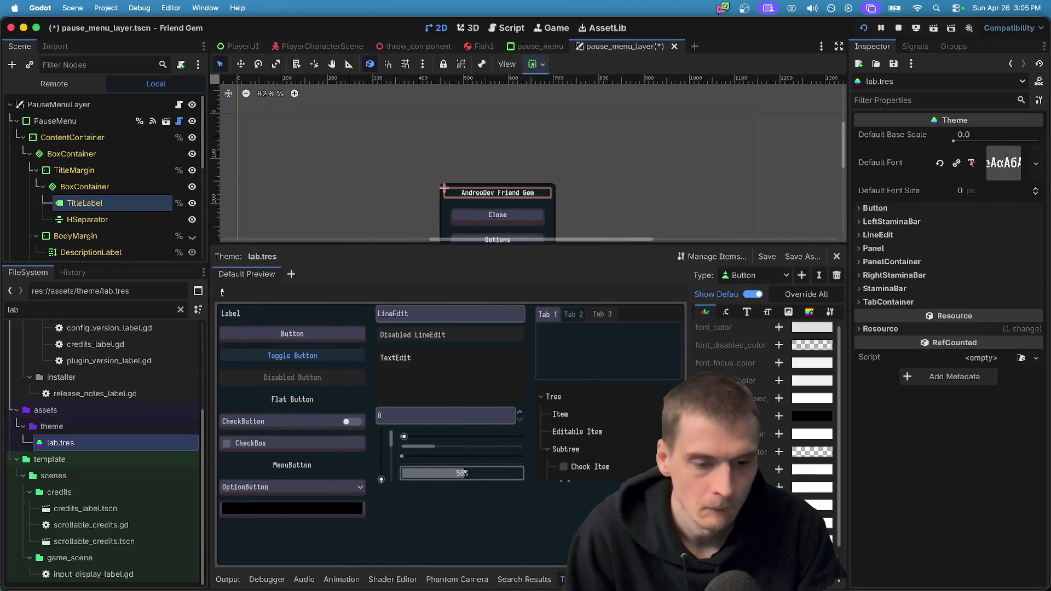
pyautogui.moveTo(688, 405); pyautogui.dragTo(541, 405)
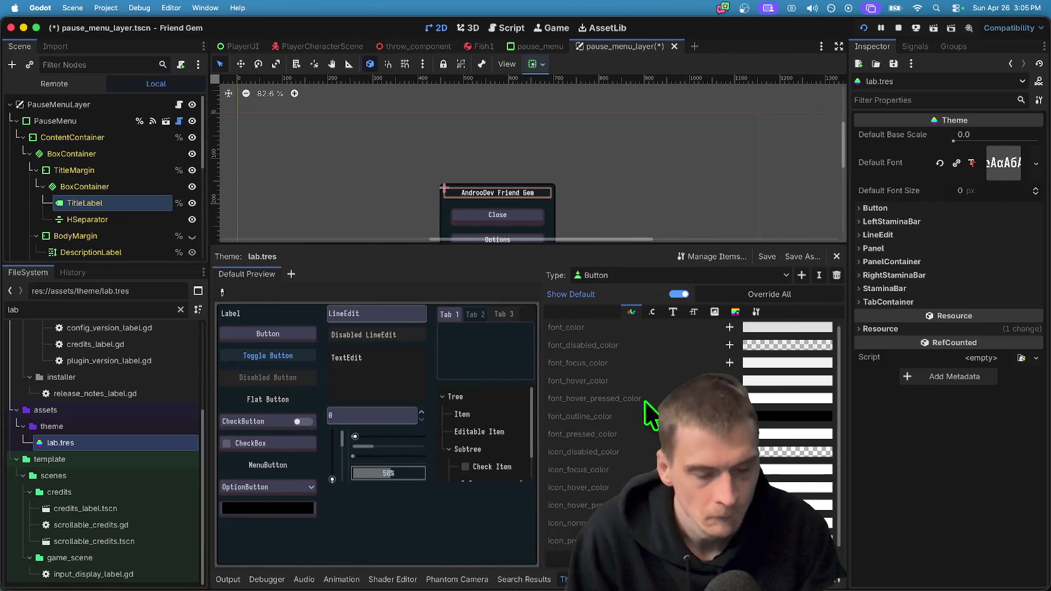
pyautogui.click(652, 313)
pyautogui.click(674, 310)
pyautogui.click(694, 312)
pyautogui.click(715, 313)
pyautogui.click(733, 313)
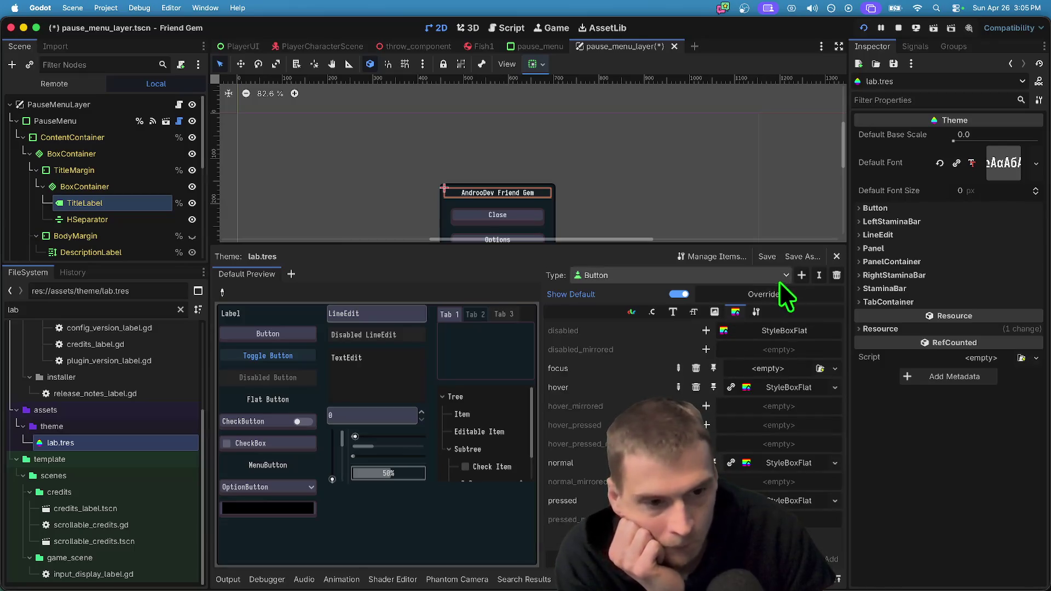
pyautogui.click(753, 314)
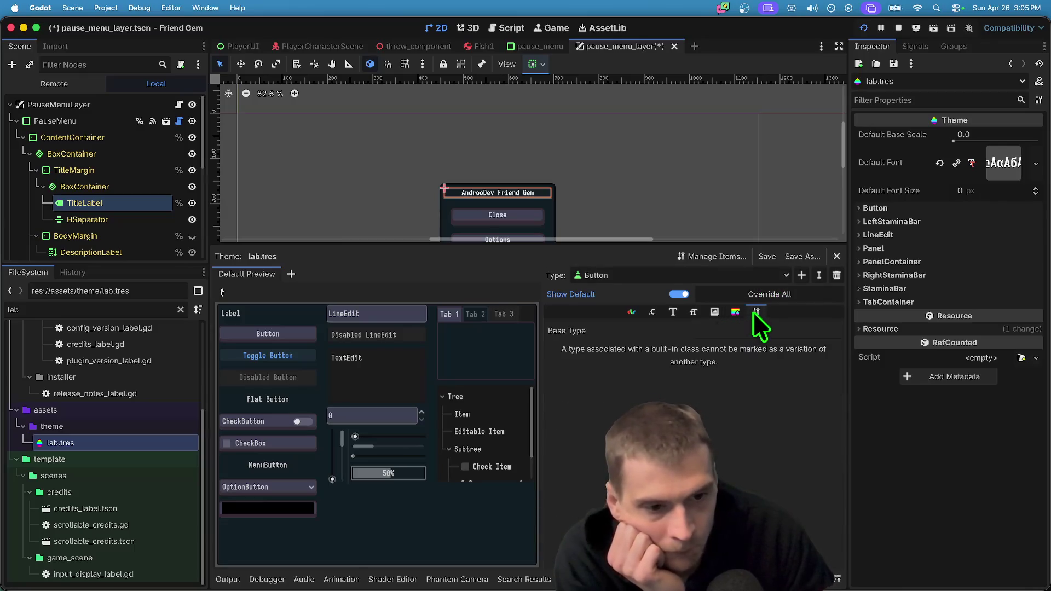
# Step: Settle on the Button style boxes, enlarge the scene tree and select the first pause-menu button
pyautogui.click(735, 313)
pyautogui.click(714, 312)
pyautogui.click(693, 312)
pyautogui.click(673, 312)
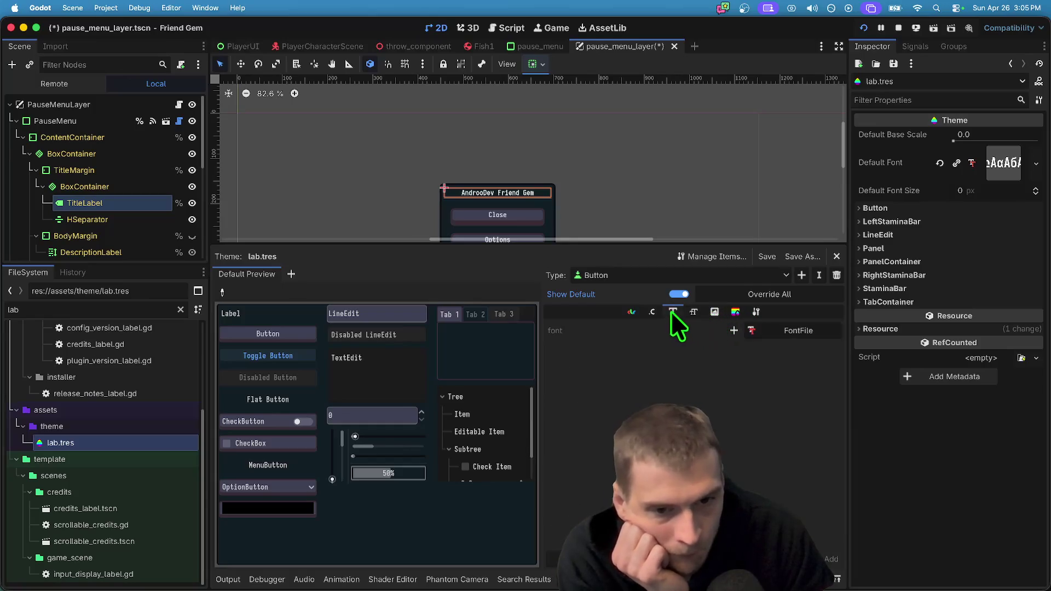
pyautogui.click(631, 312)
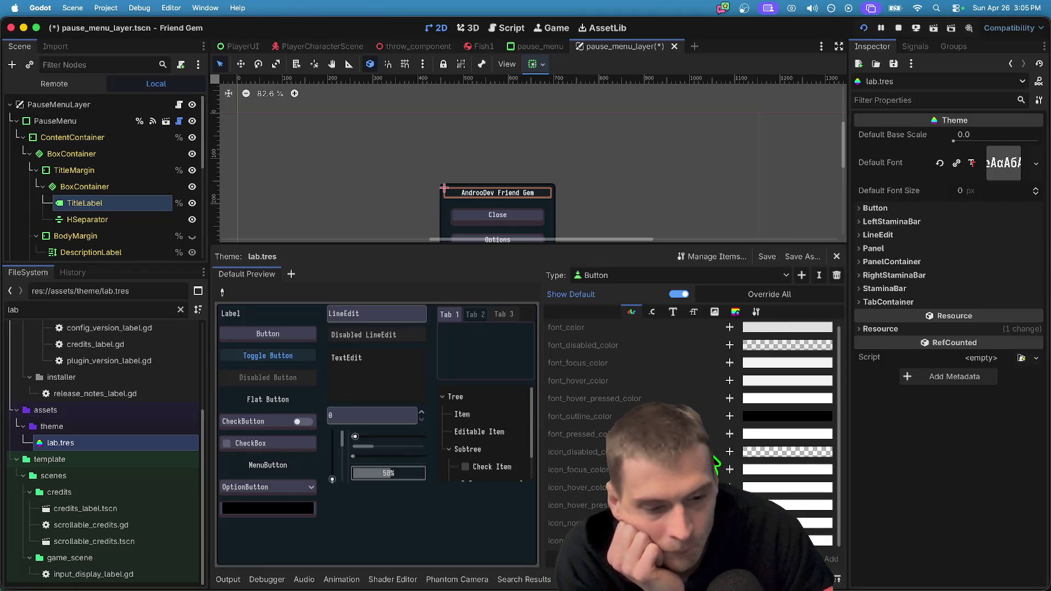
pyautogui.click(673, 312)
pyautogui.click(693, 312)
pyautogui.click(732, 312)
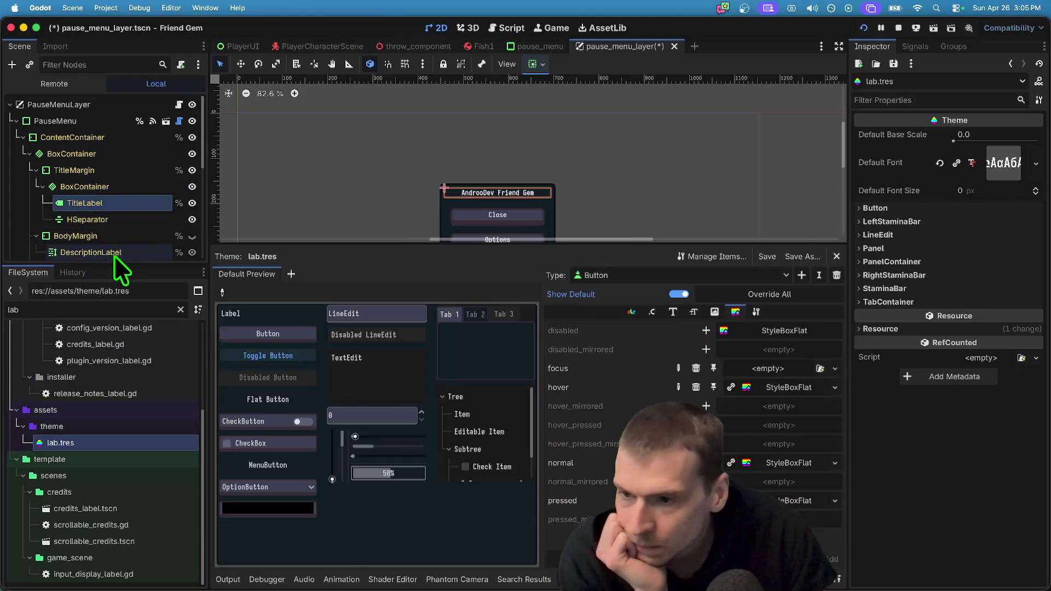
pyautogui.moveTo(113, 265); pyautogui.dragTo(104, 472)
pyautogui.click(106, 302)
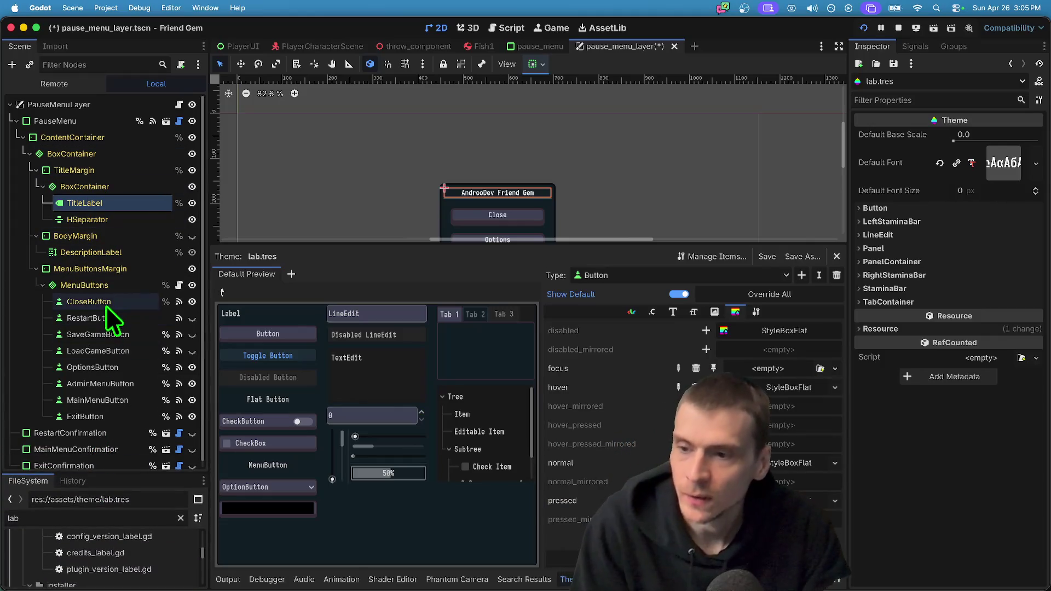
# Step: Set Mouse > Default Cursor Shape to Pointing Hand for CloseButton through ExitButton
pyautogui.keyDown('shift'); pyautogui.click(107, 417); pyautogui.keyUp('shift')
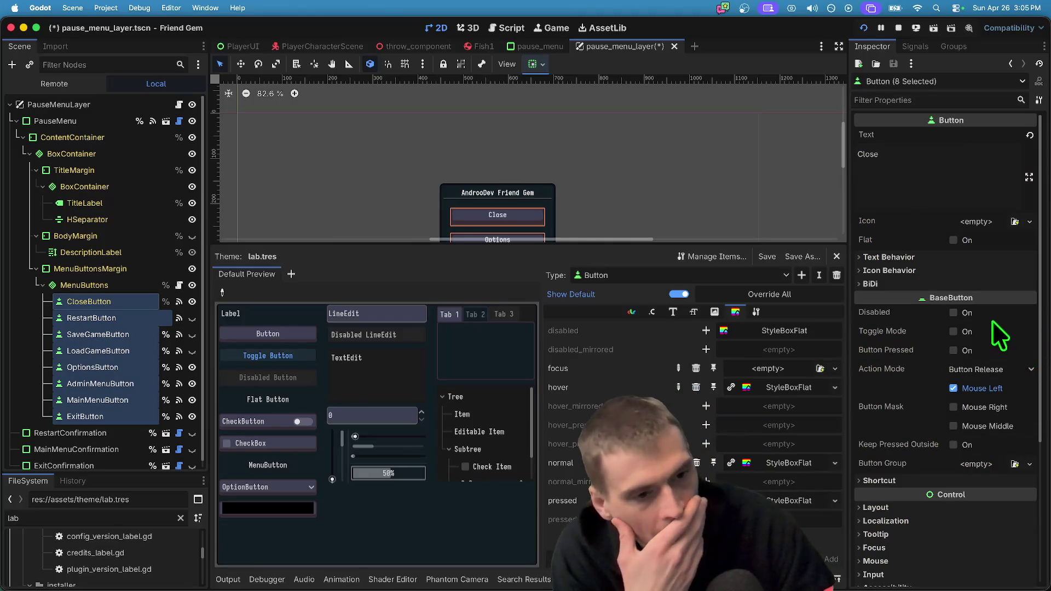
pyautogui.scroll(-5, 980, 361)
pyautogui.click(944, 406)
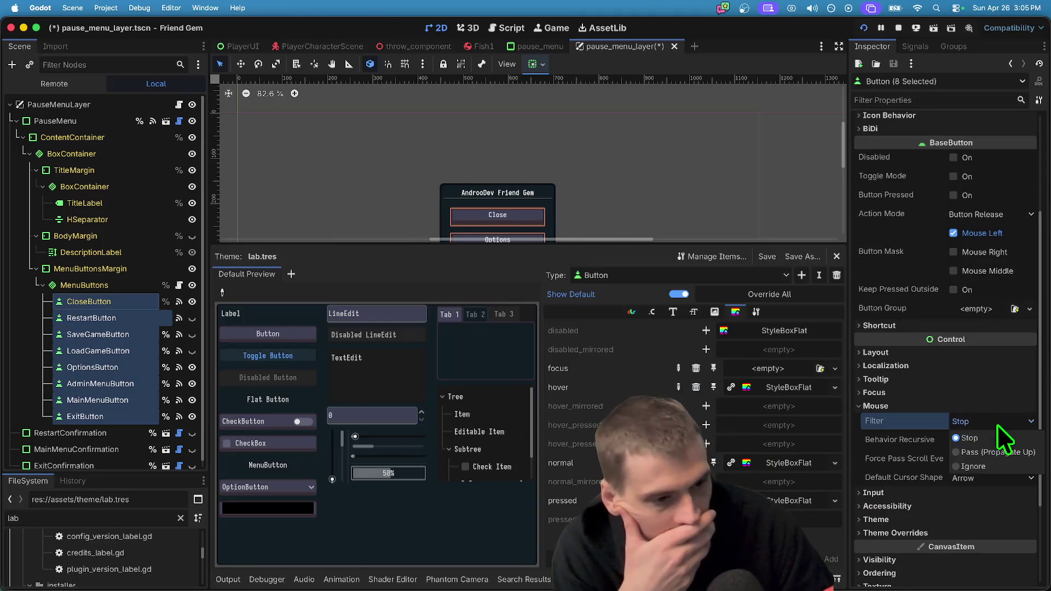
pyautogui.click(999, 478)
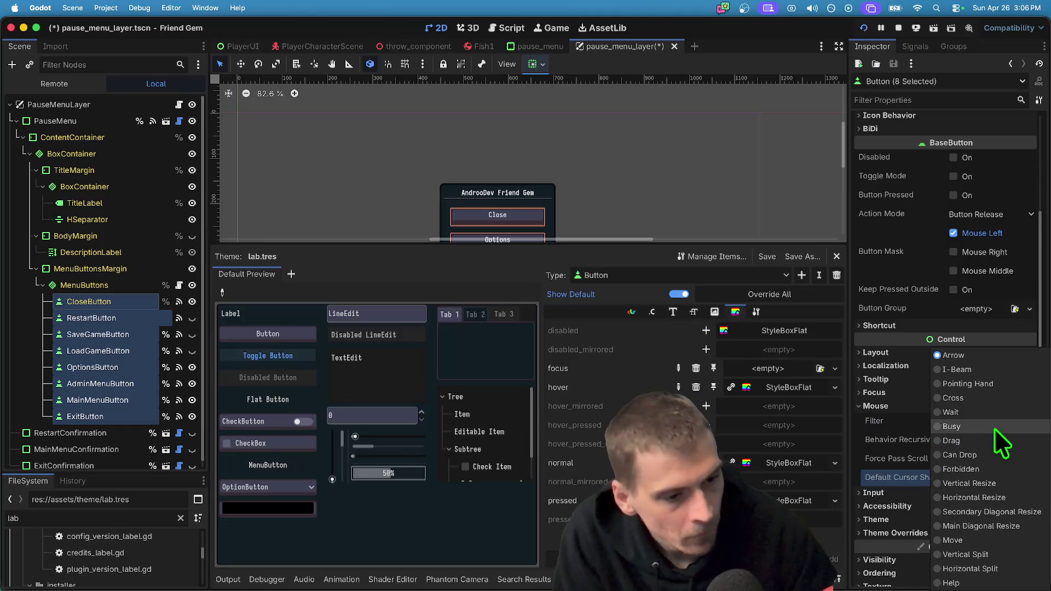
# Step: Save the scene, launch the game and open its pause menu
pyautogui.press('Return')
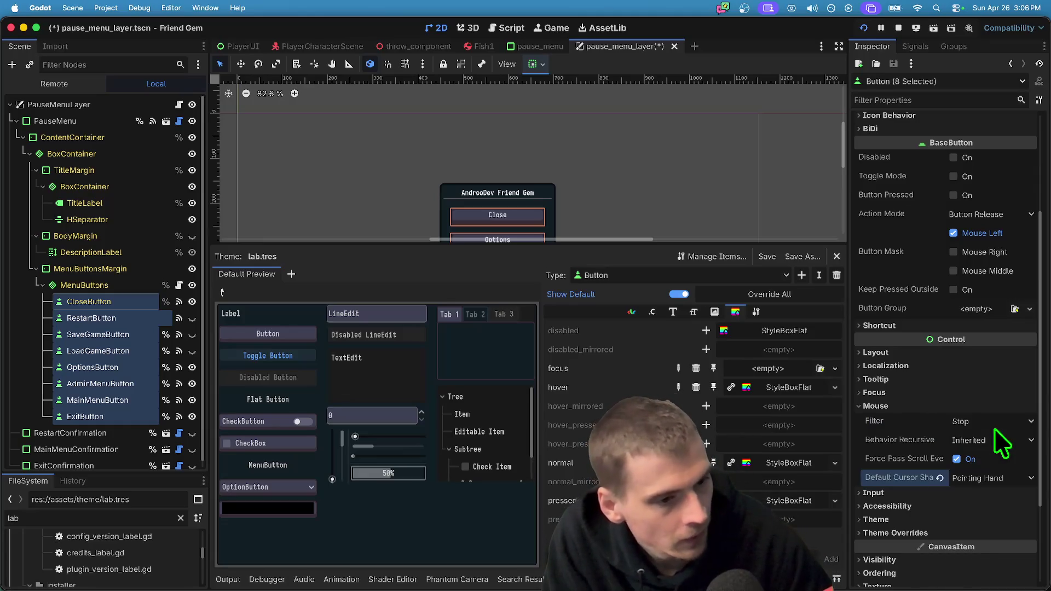
pyautogui.press('super+b')
pyautogui.press('Escape')
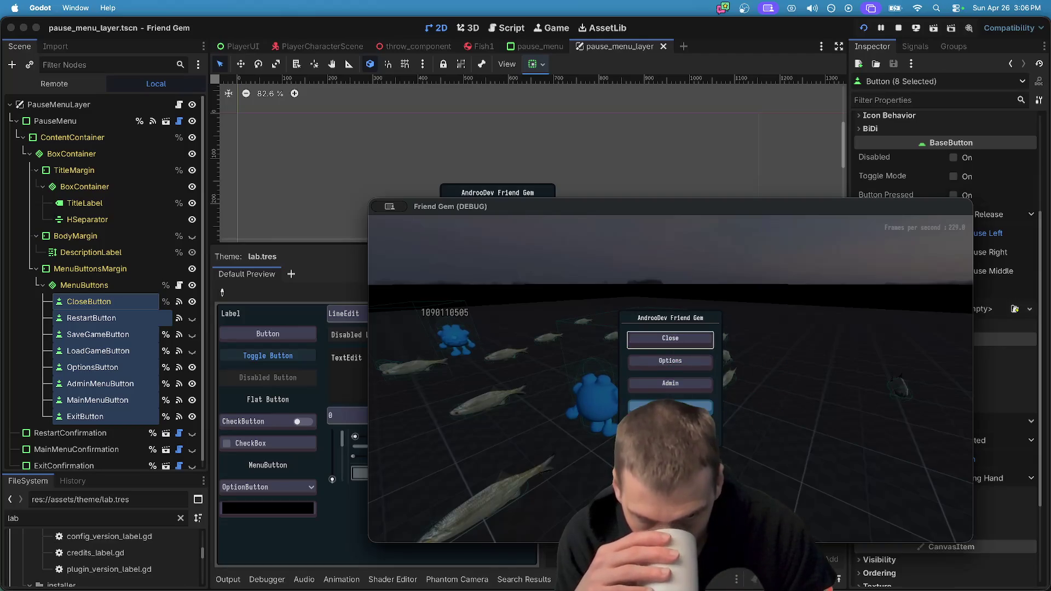
# Step: Resume, toggle the pause menu with Esc, arrow down through its buttons, then end the test run
pyautogui.click(684, 347)
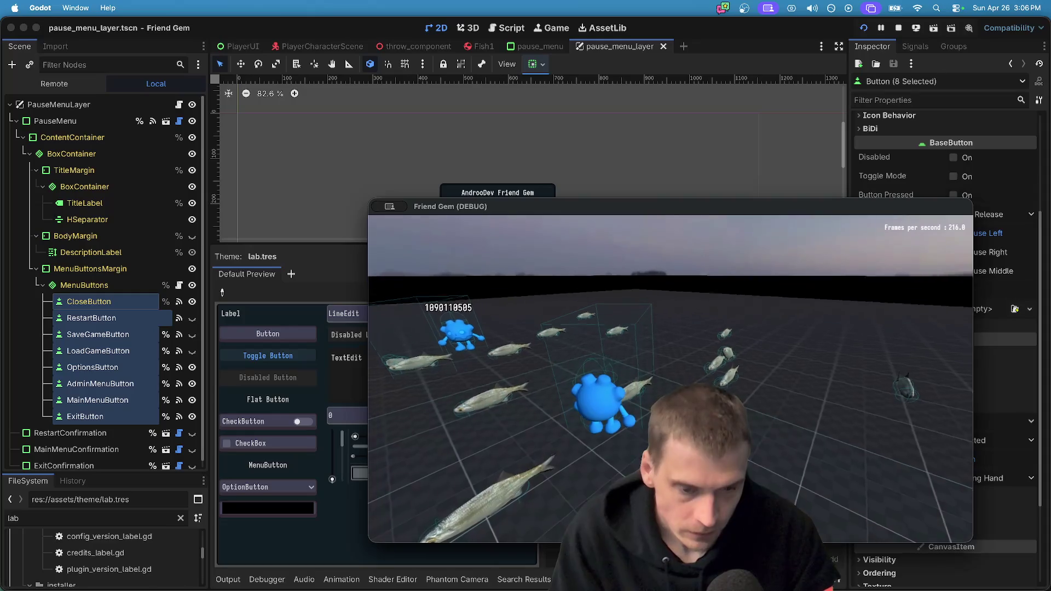
pyautogui.press('Escape')
pyautogui.press('Escape')
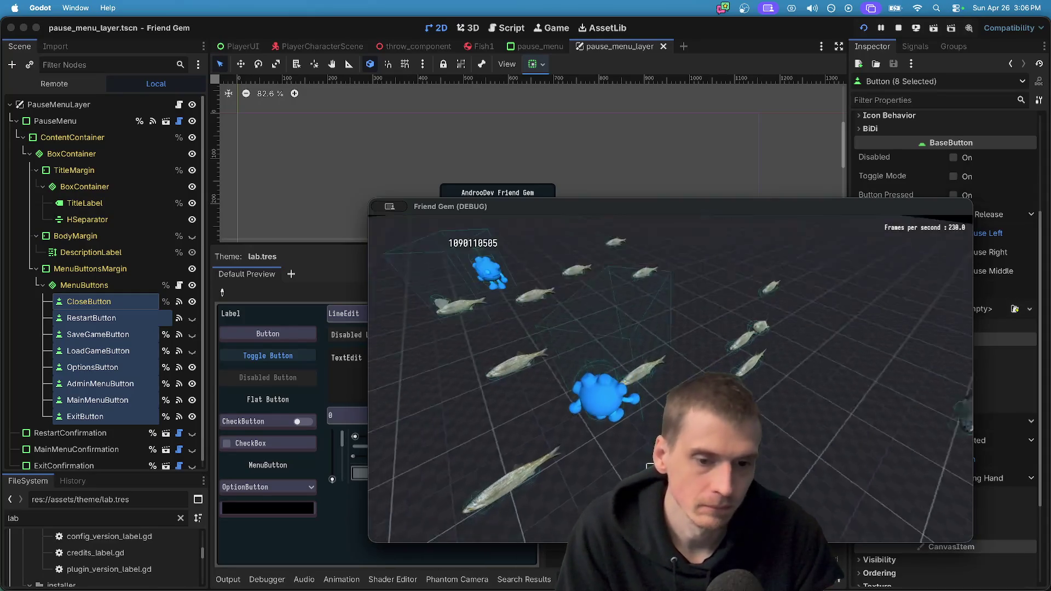
pyautogui.press('Escape')
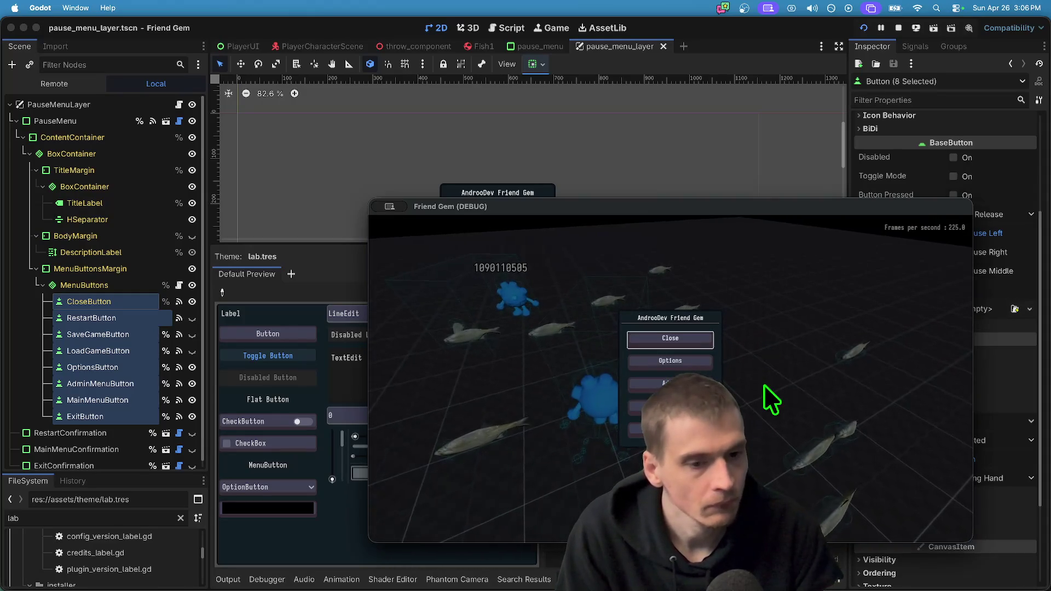
pyautogui.press('Down')
pyautogui.press('Down')
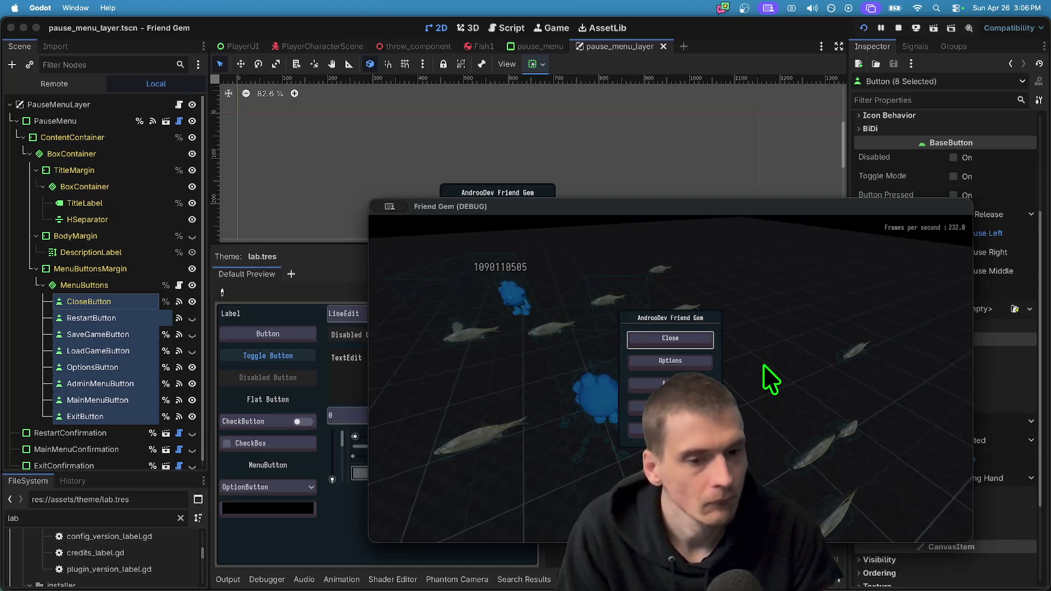
pyautogui.press('Escape')
pyautogui.press('Escape')
pyautogui.press('Escape')
pyautogui.press('Escape')
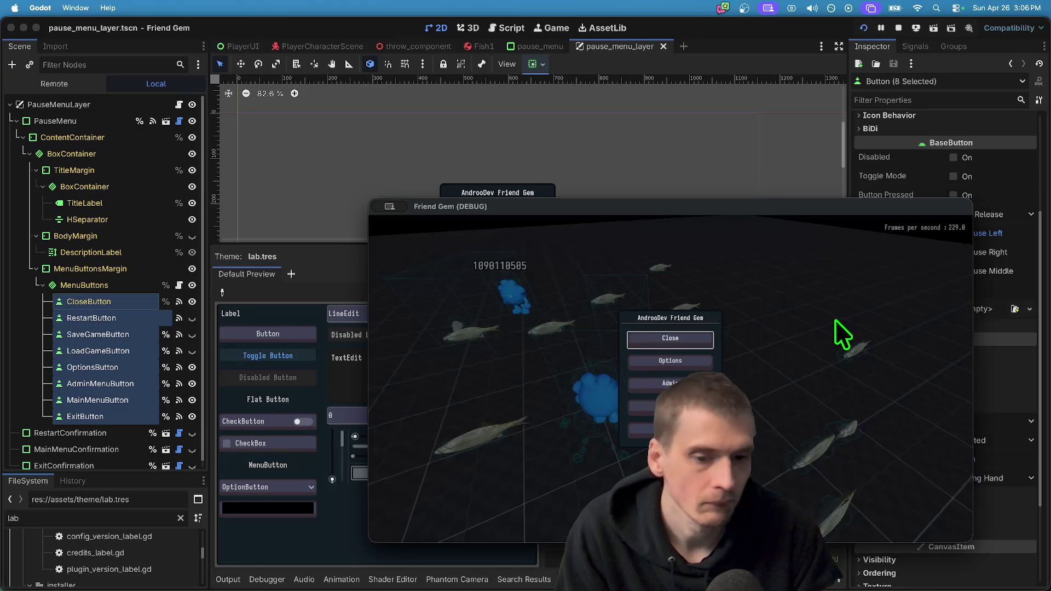
pyautogui.press('Escape')
pyautogui.press('Escape')
pyautogui.press('Escape')
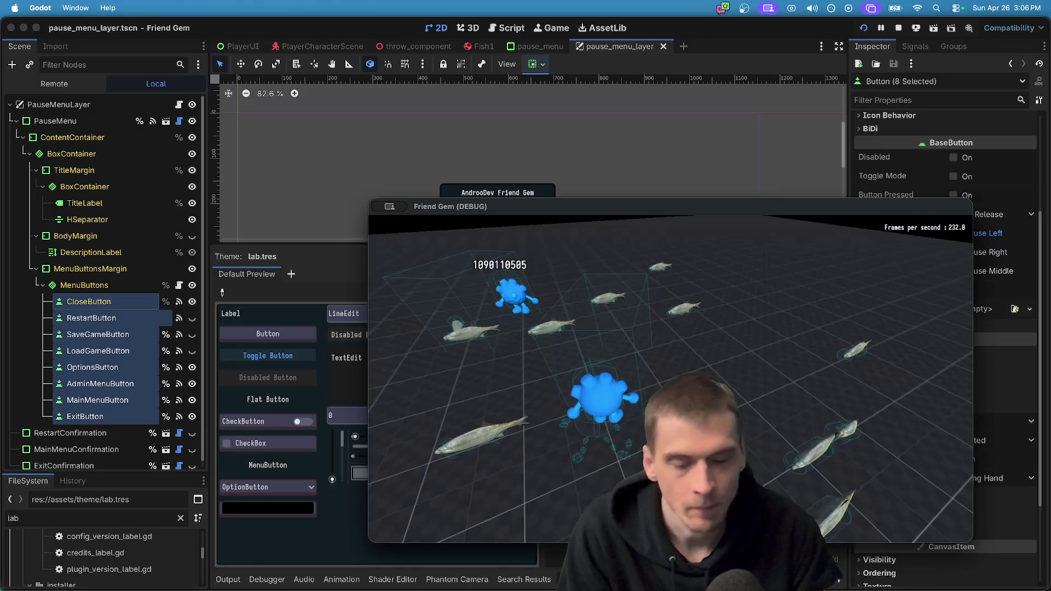
pyautogui.click(570, 265)
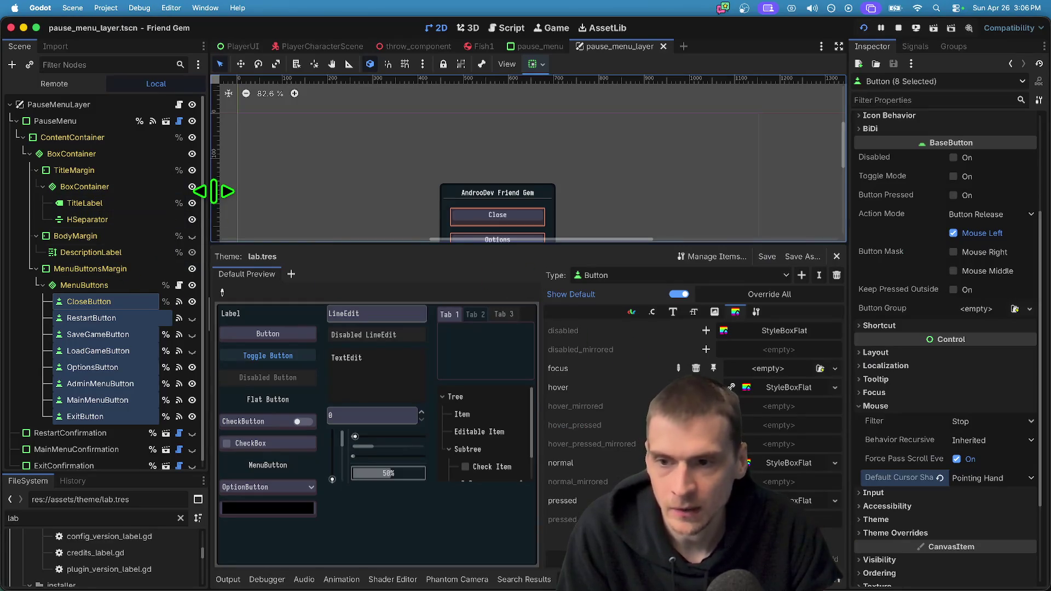
# Step: Make the Scene dock wider and taller and check the MenuButtons node
pyautogui.moveTo(213, 190); pyautogui.dragTo(356, 190)
pyautogui.click(147, 285)
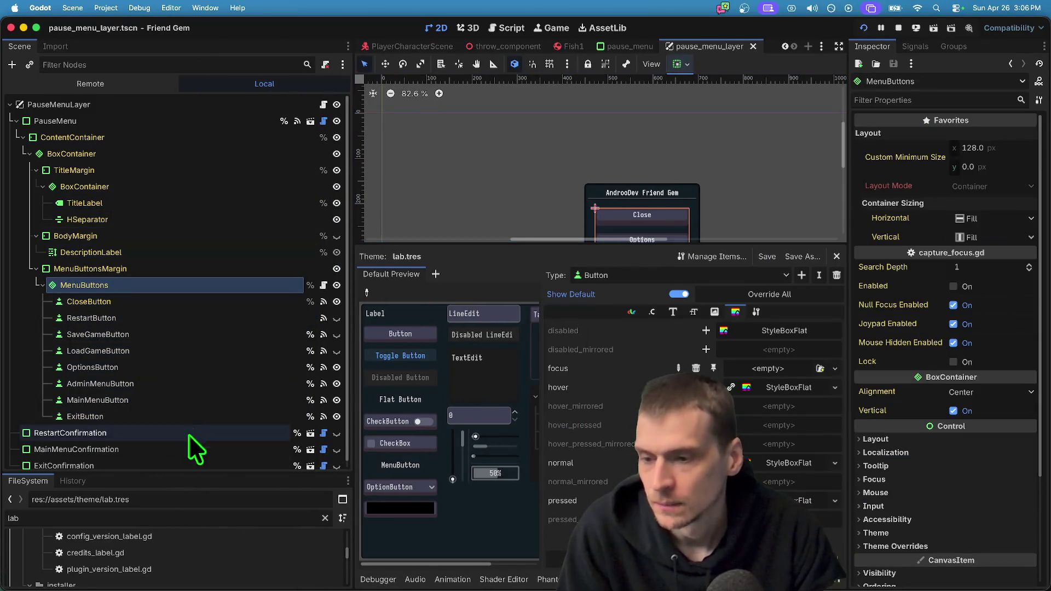
pyautogui.moveTo(185, 470); pyautogui.dragTo(191, 517)
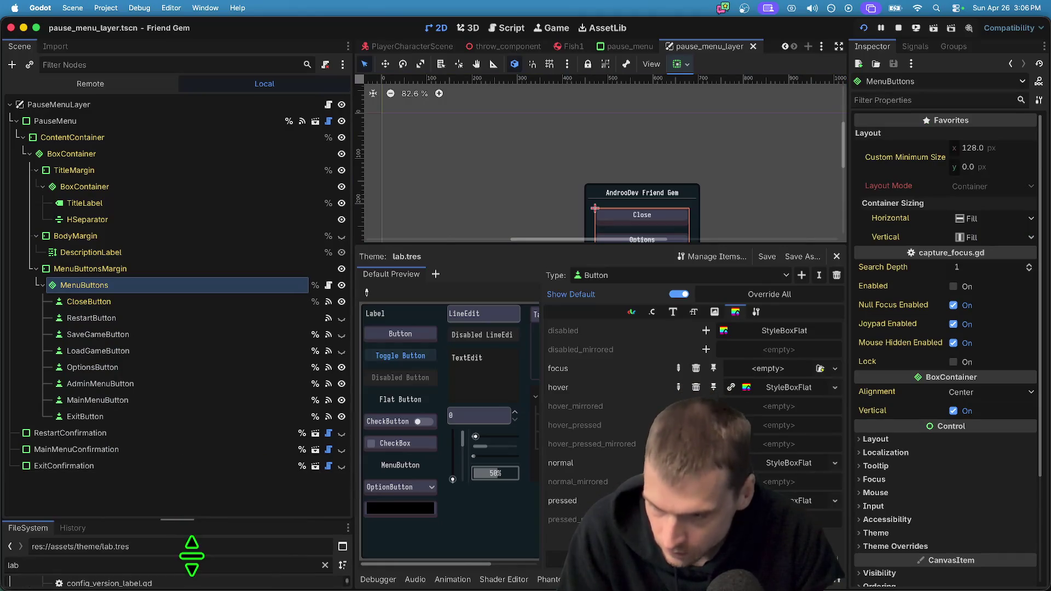
pyautogui.click(204, 506)
pyautogui.click(239, 291)
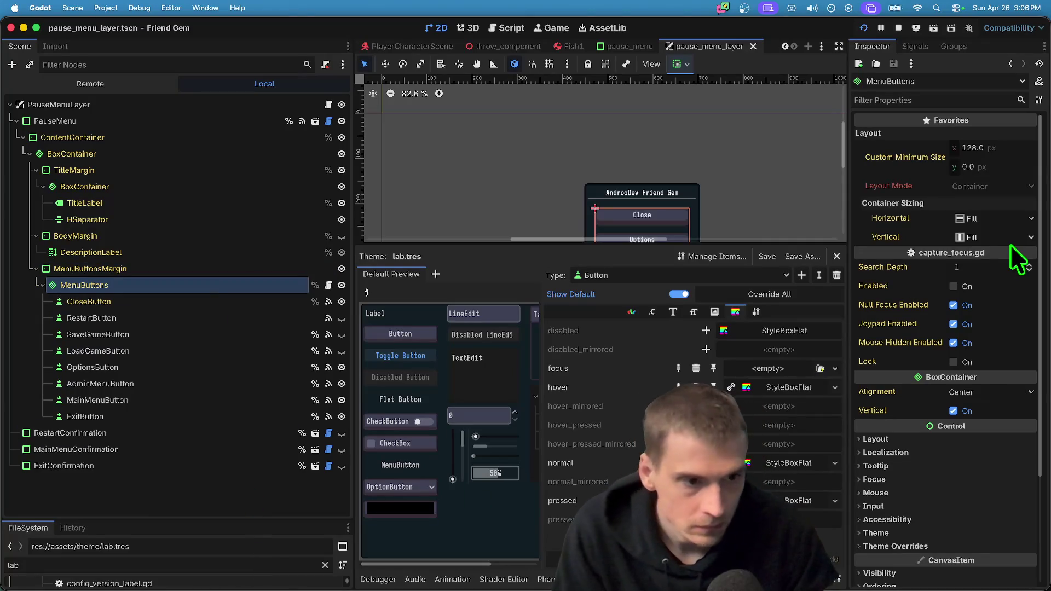
pyautogui.click(154, 495)
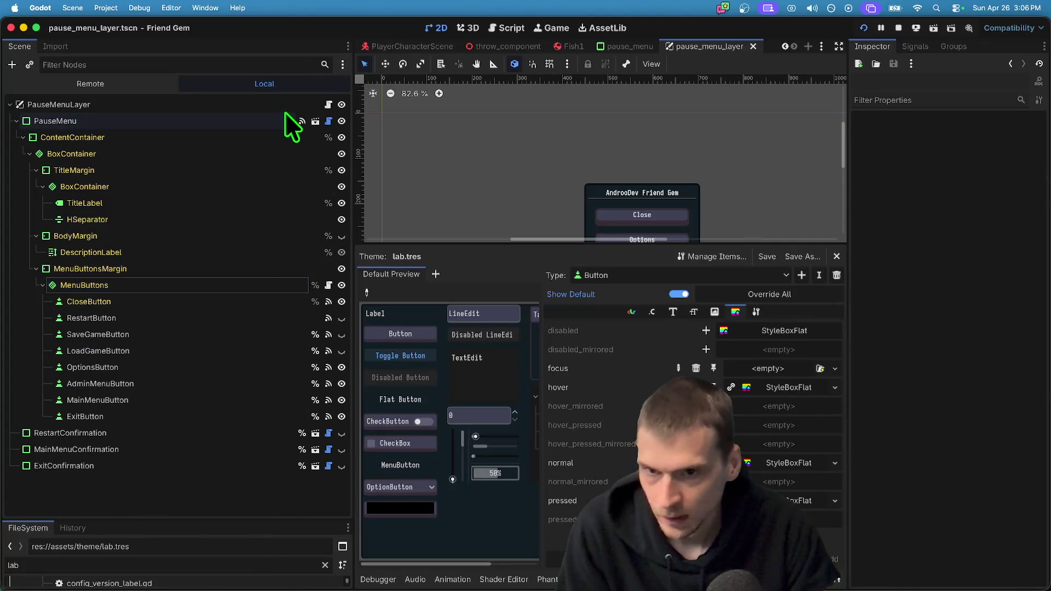
# Step: Collapse and re-expand ContentContainer and BoxContainer, collapse TitleMargin, and select BodyMargin
pyautogui.click(231, 133)
pyautogui.press('Left')
pyautogui.press('Right')
pyautogui.click(169, 154)
pyautogui.press('Left')
pyautogui.press('Right')
pyautogui.click(150, 174)
pyautogui.press('Left')
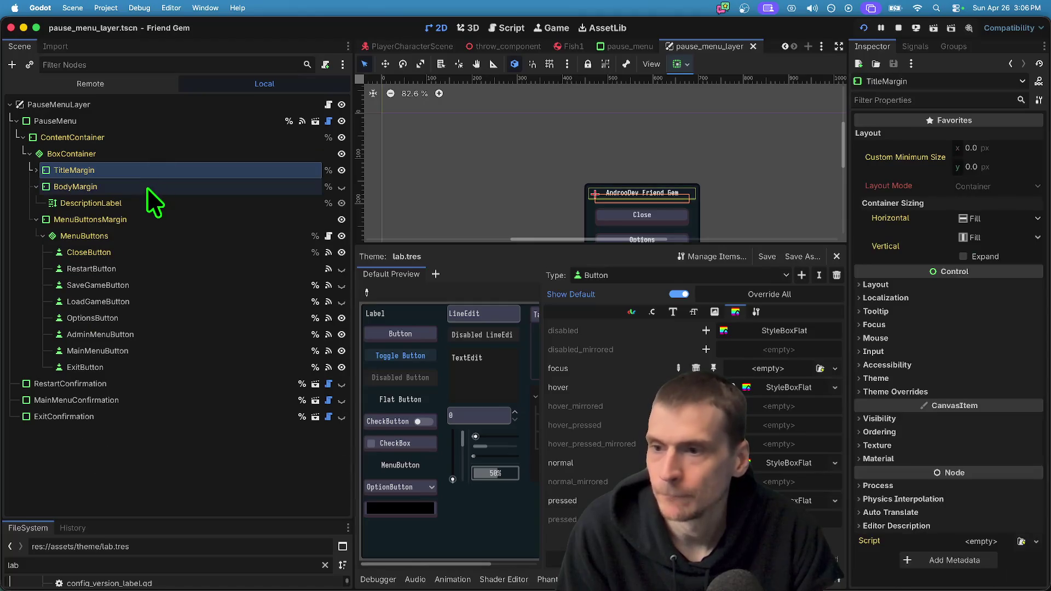
pyautogui.click(146, 188)
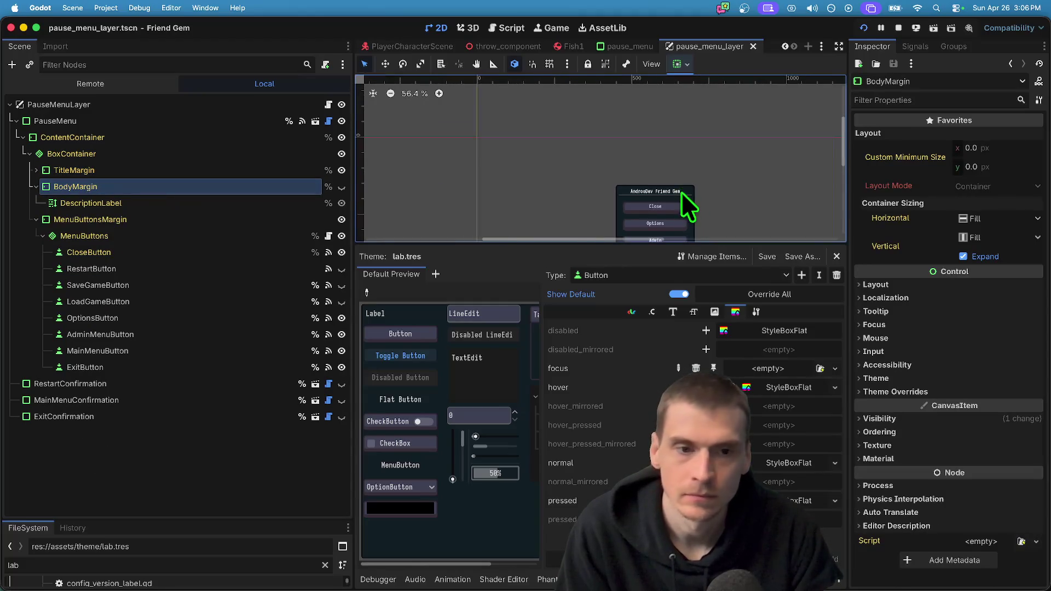
# Step: Close the running game's pause menu, stop the game and clear the tree selection
pyautogui.scroll(-3, 697, 211)
pyautogui.hscroll(2, 641, 214)
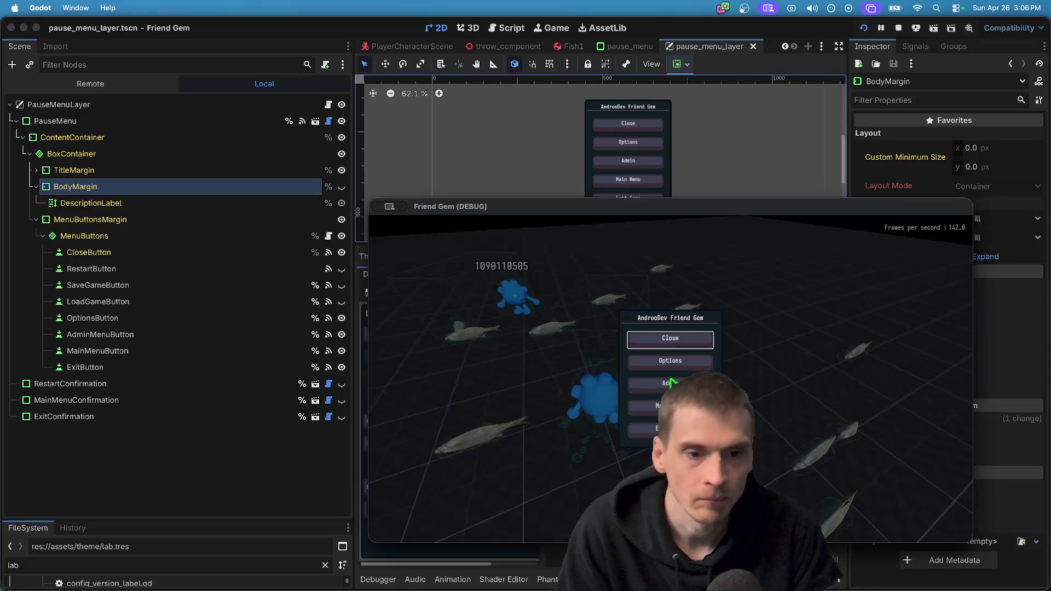
pyautogui.click(677, 345)
pyautogui.press('super+q')
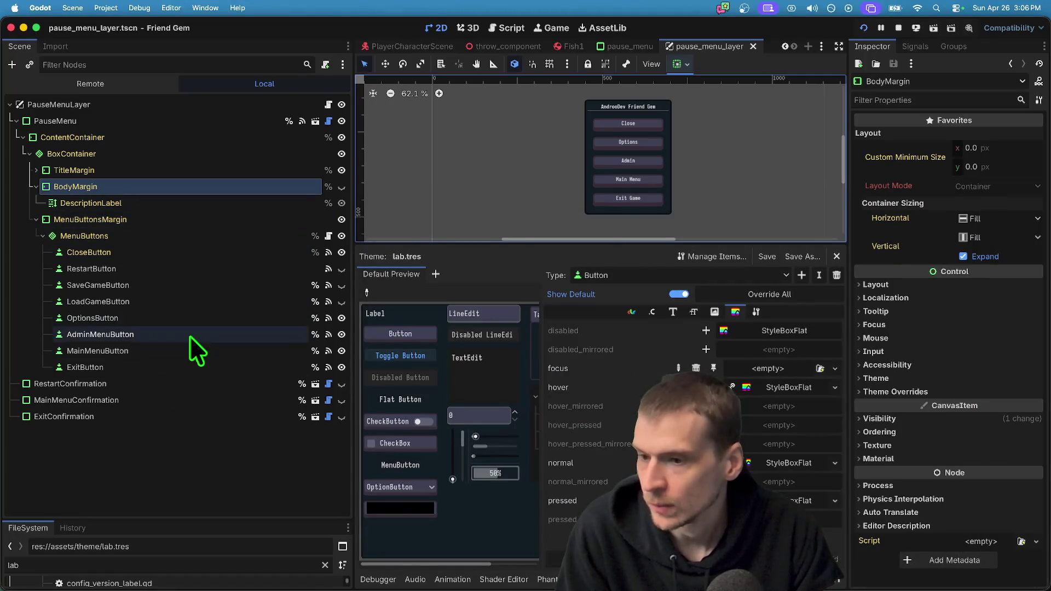
pyautogui.click(242, 455)
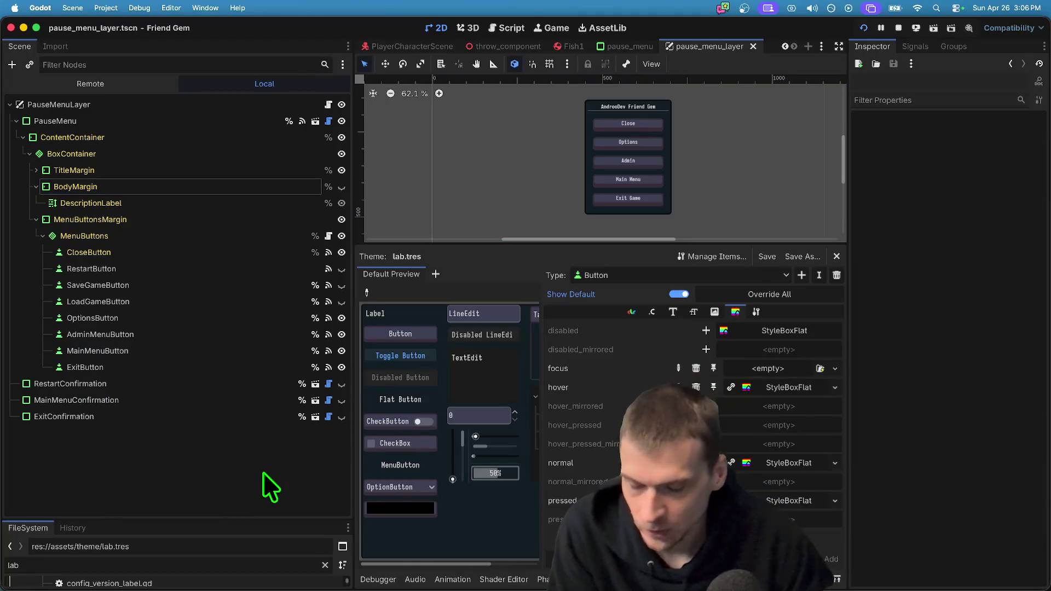
# Step: Add a TextEdit node and move it into MenuButtons above CloseButton
pyautogui.press('super+a')
pyautogui.write('text')
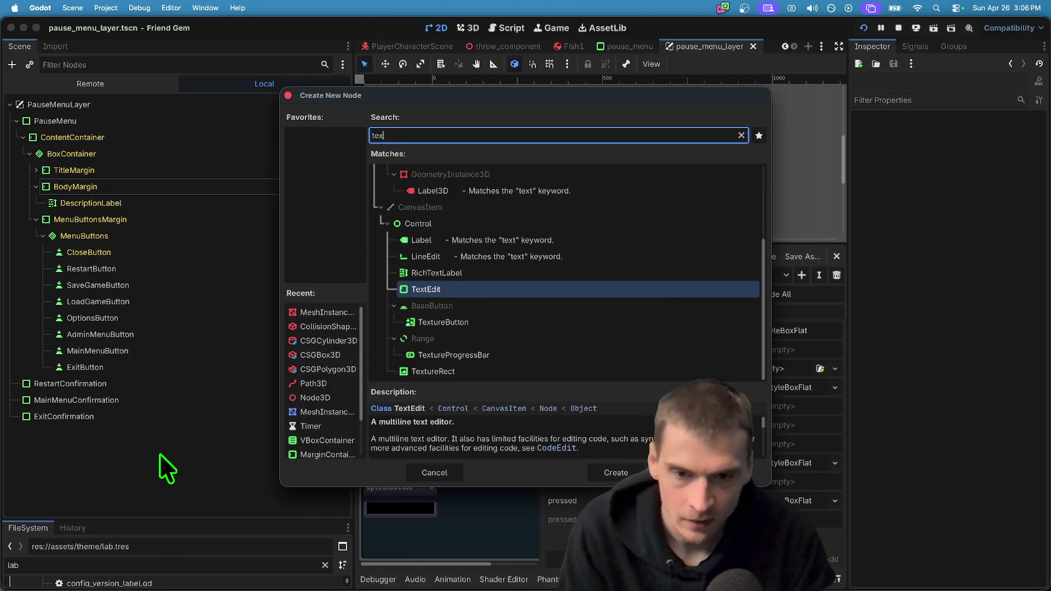
pyautogui.press('Up')
pyautogui.press('Down')
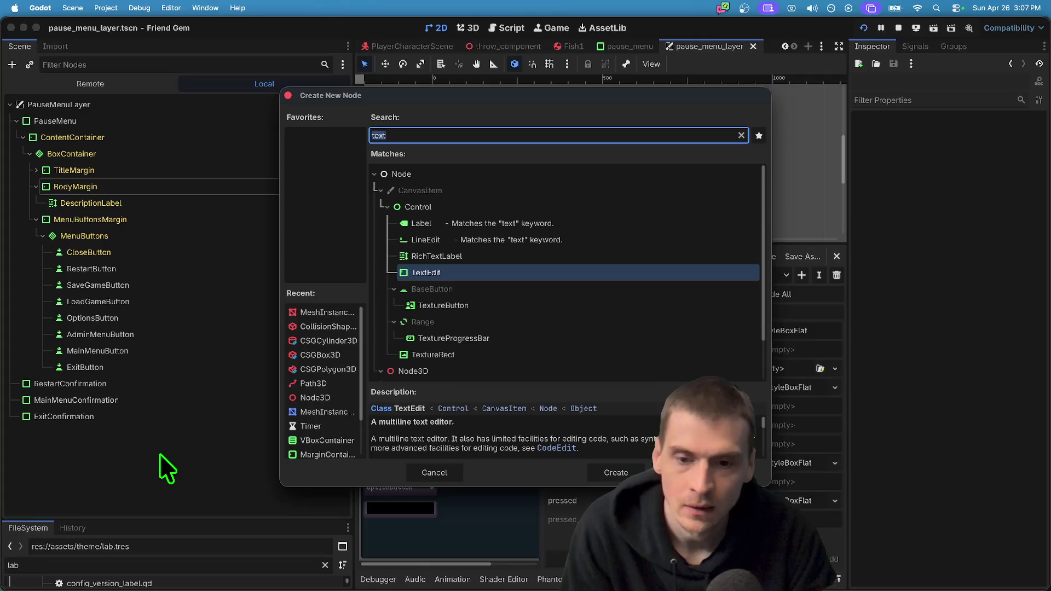
pyautogui.write('area')
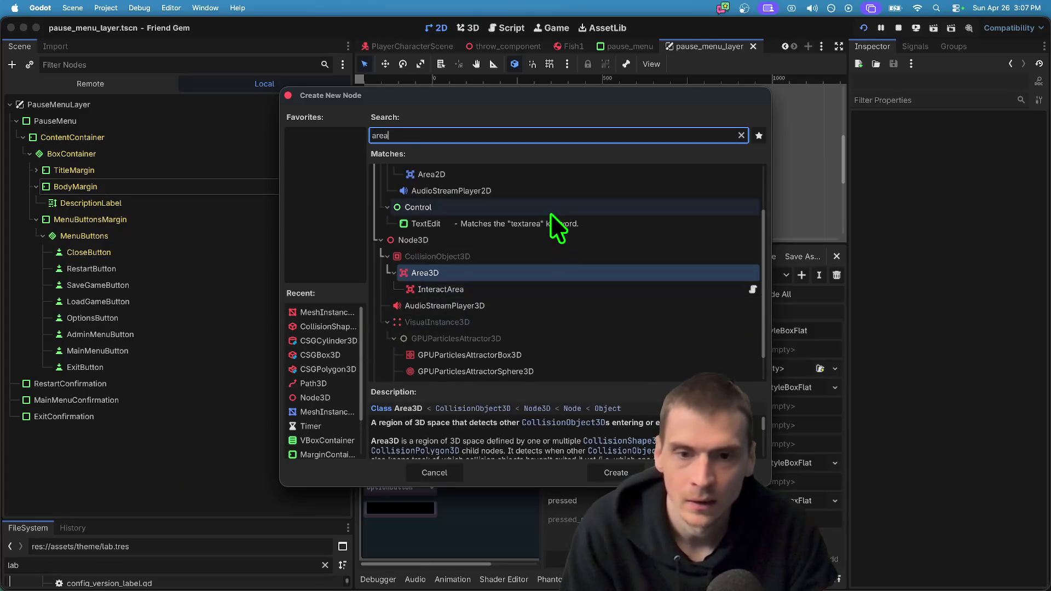
pyautogui.click(548, 222)
pyautogui.press('Return')
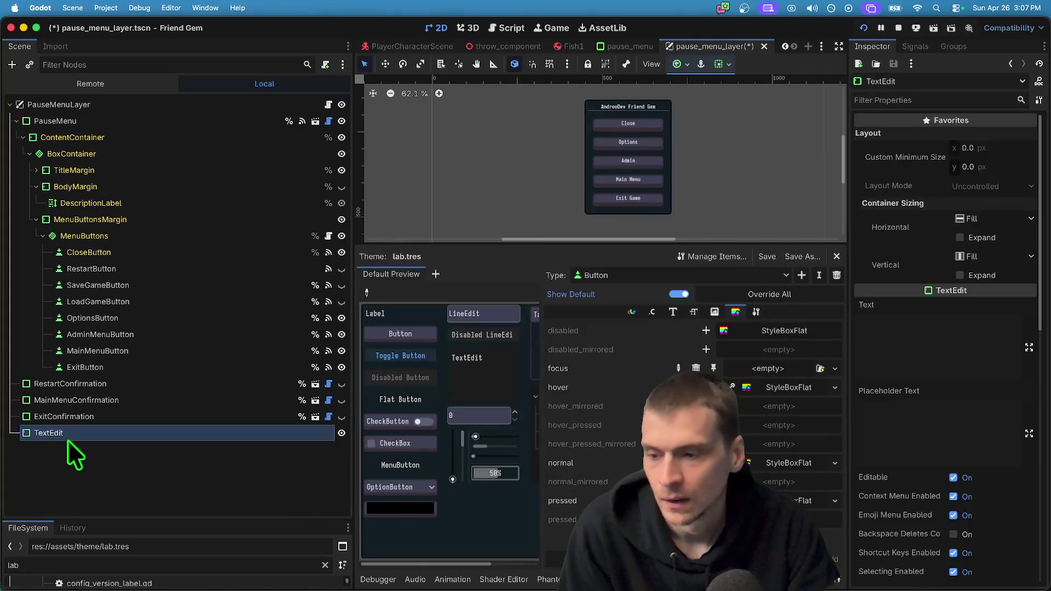
pyautogui.moveTo(74, 432)
pyautogui.mouseDown()
pyautogui.moveTo(218, 239)
pyautogui.moveTo(197, 363)
pyautogui.moveTo(246, 245)
pyautogui.mouseUp()
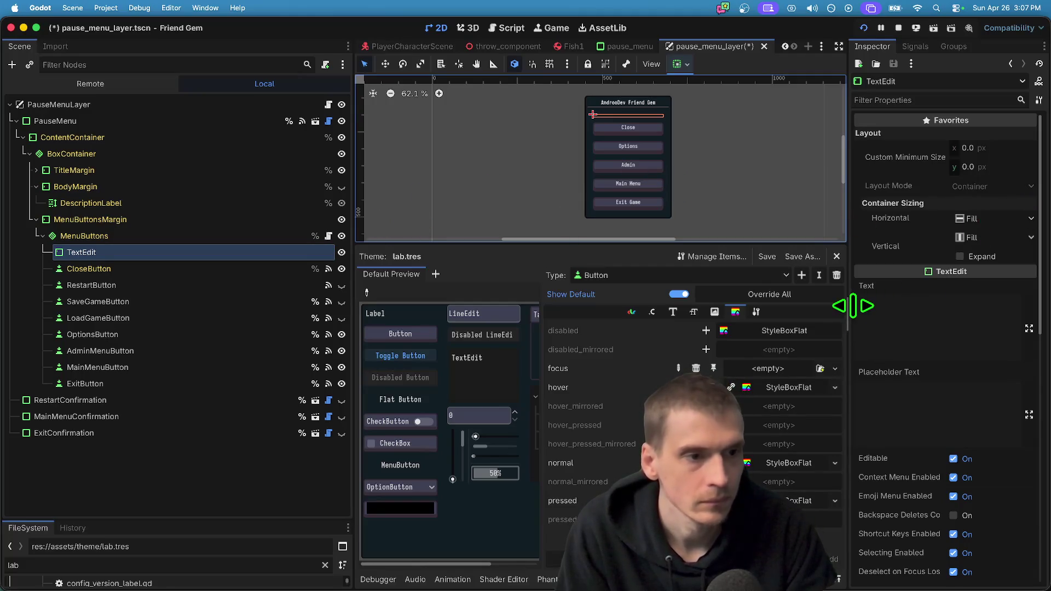
# Step: Set the TextEdit's Custom Minimum Size to 400 × 200 px
pyautogui.moveTo(846, 308); pyautogui.dragTo(729, 307)
pyautogui.click(999, 150)
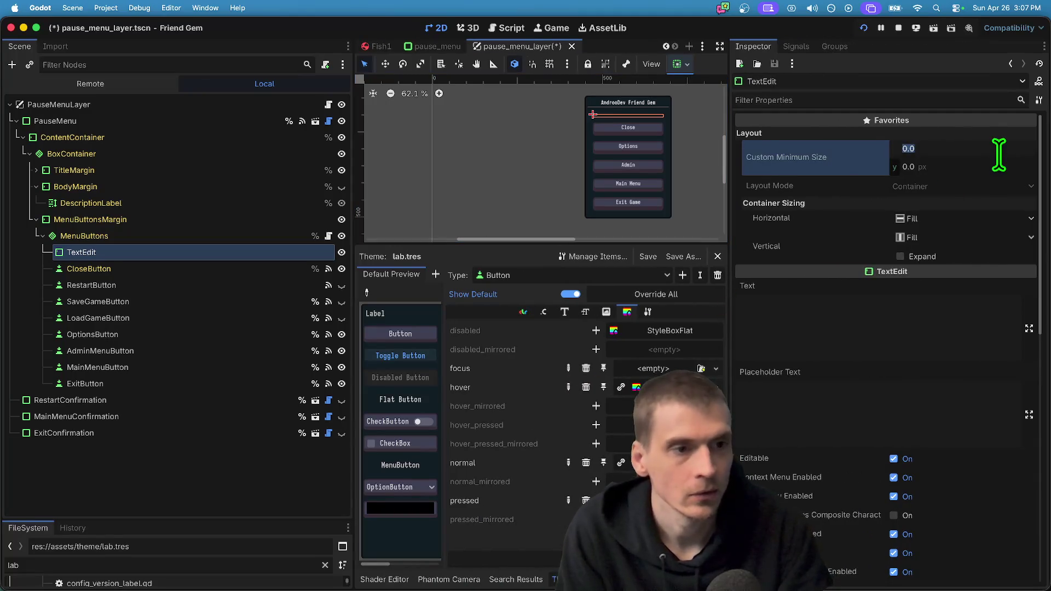
pyautogui.press('Return')
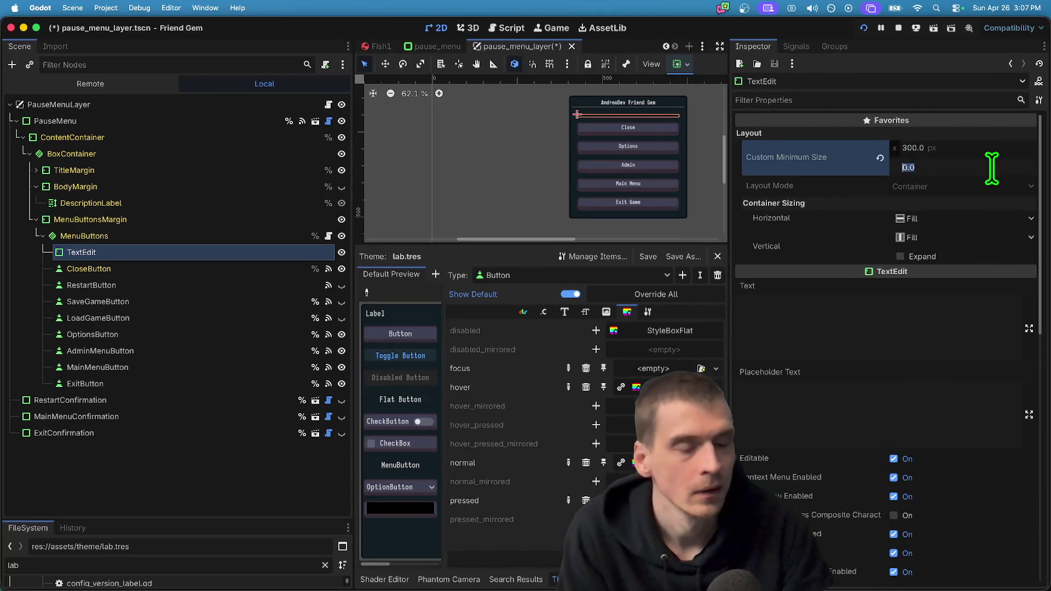
pyautogui.write('00')
pyautogui.press('Return')
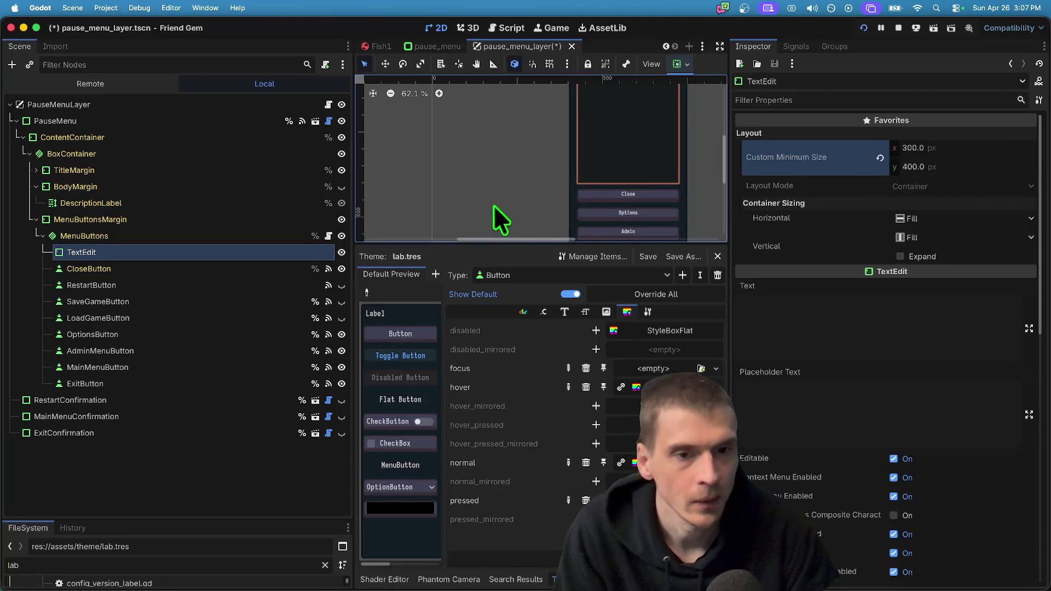
pyautogui.write('00')
pyautogui.hotkey('shift', 'Tab')
pyautogui.write('200')
pyautogui.press('Tab')
pyautogui.hotkey('shift', 'Tab')
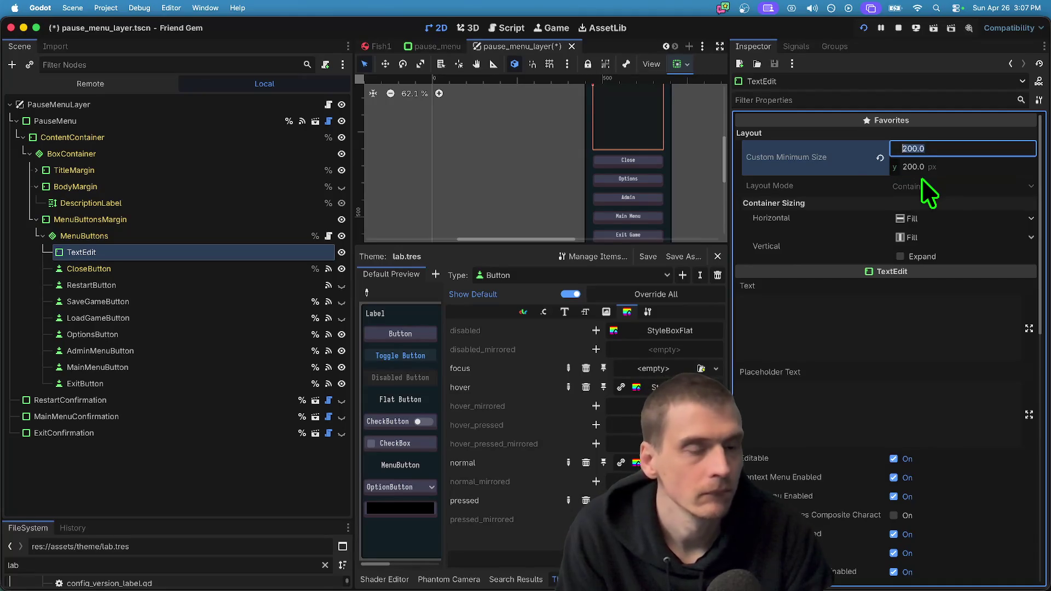
pyautogui.write('0')
pyautogui.press('Return')
# Step: Launch the game, toggle the pause menu repeatedly with Esc to try the chat box, then return to the editor
pyautogui.press('super+b')
pyautogui.press('Escape')
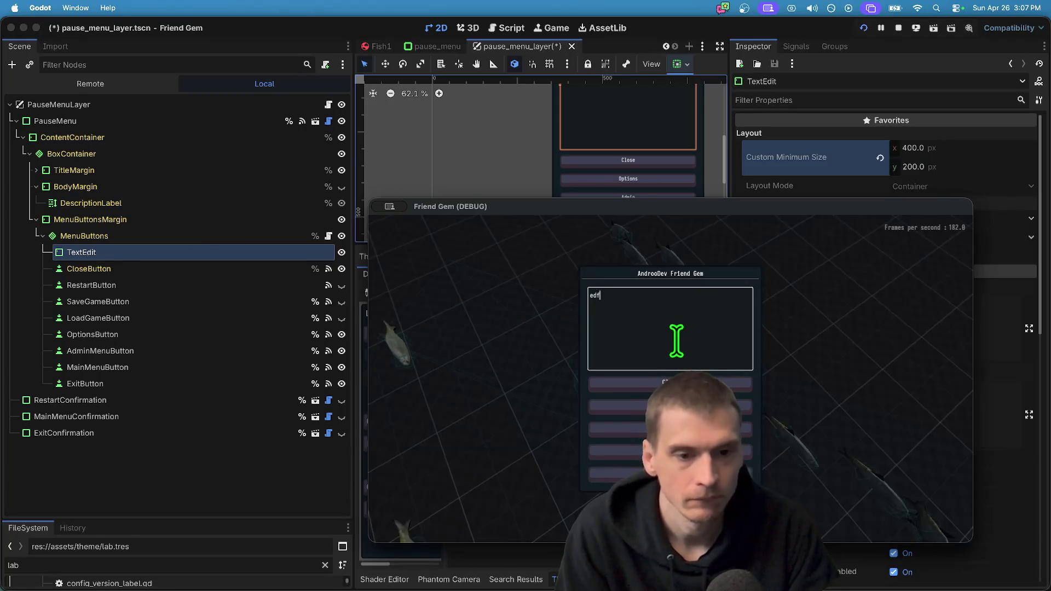
pyautogui.press('Escape')
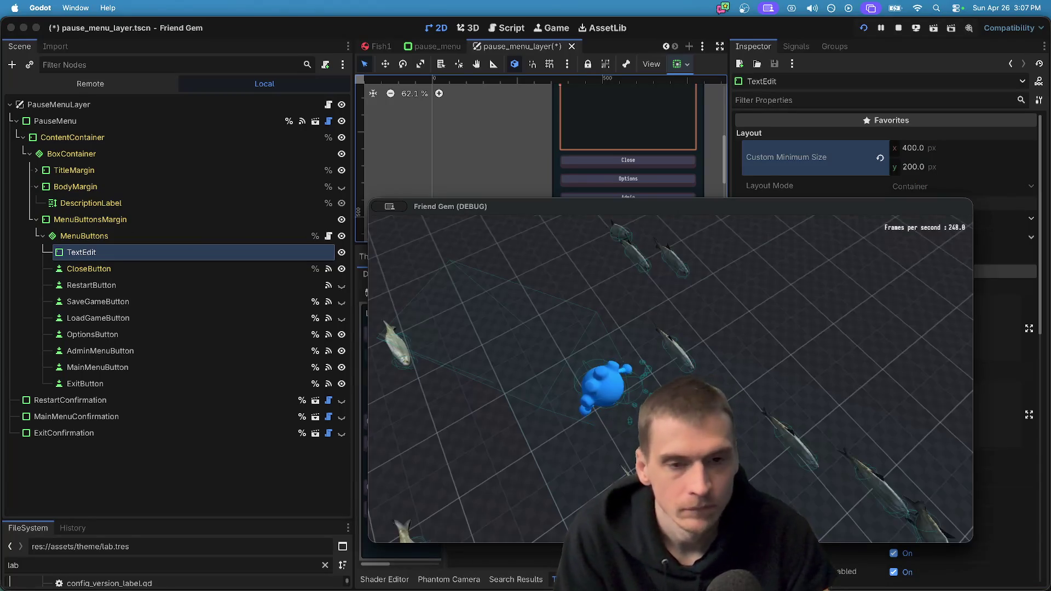
pyautogui.press('Escape')
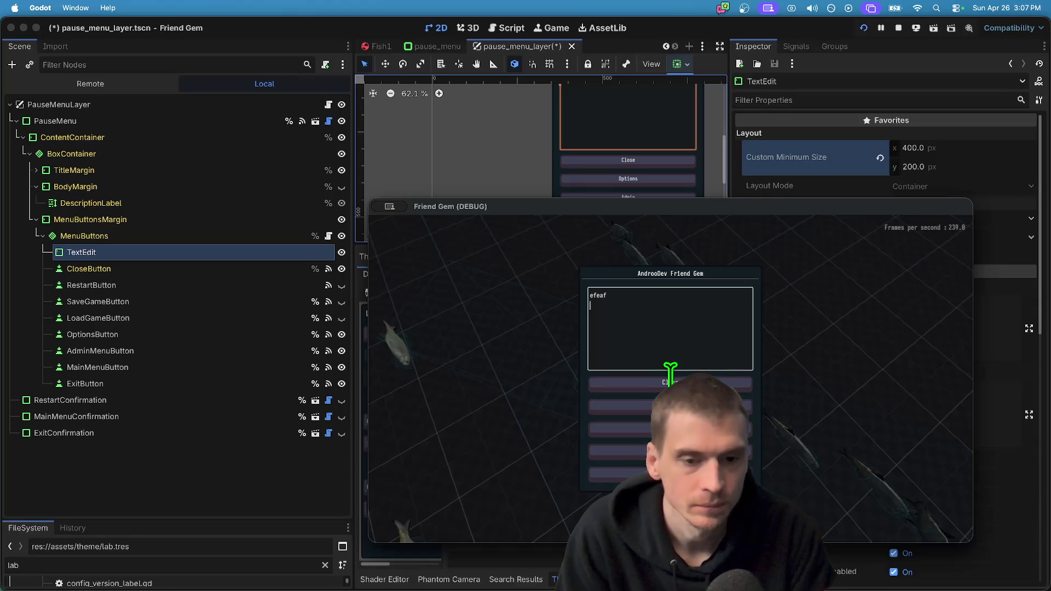
pyautogui.press('Escape')
pyautogui.press('Escape')
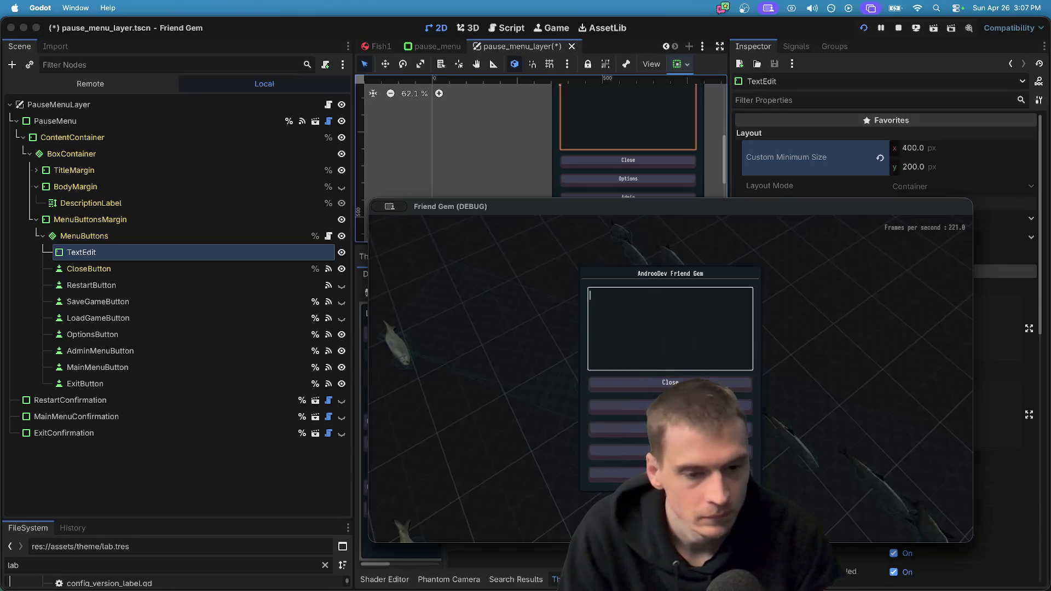
pyautogui.press('Escape')
pyautogui.press('Escape')
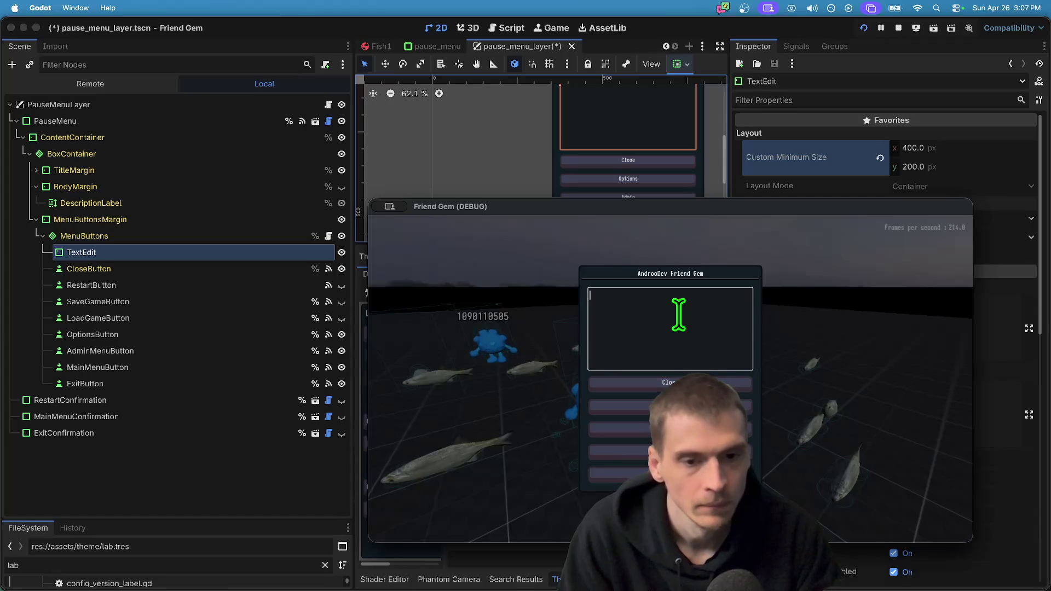
pyautogui.press('Escape')
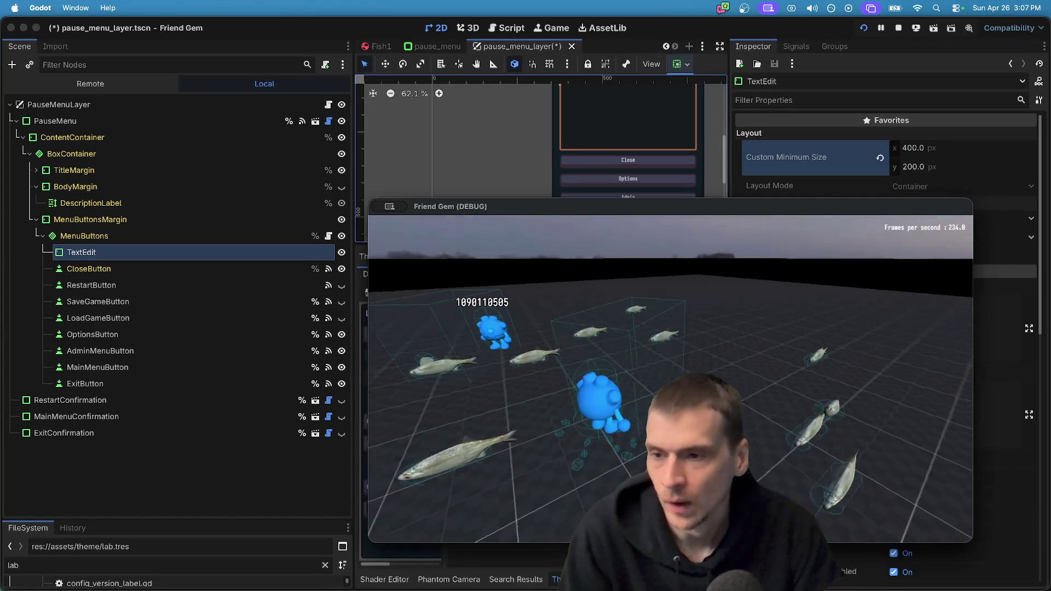
pyautogui.press('super+Tab')
pyautogui.scroll(-3, 911, 325)
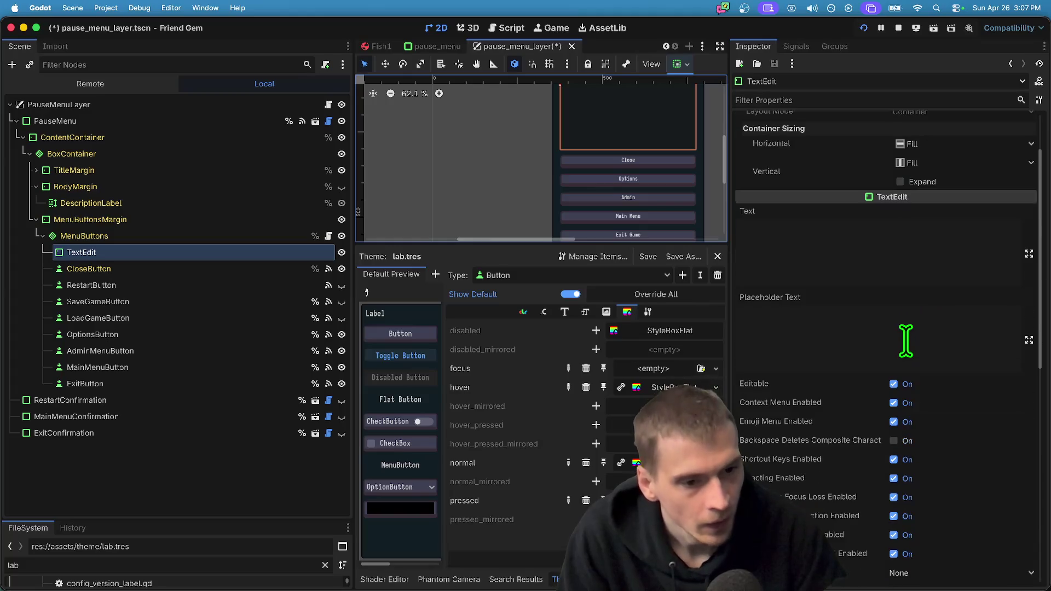
# Step: Turn off the TextEdit's Emoji Menu Enabled, then check the chat box's right-click menu in game
pyautogui.scroll(-2, 940, 408)
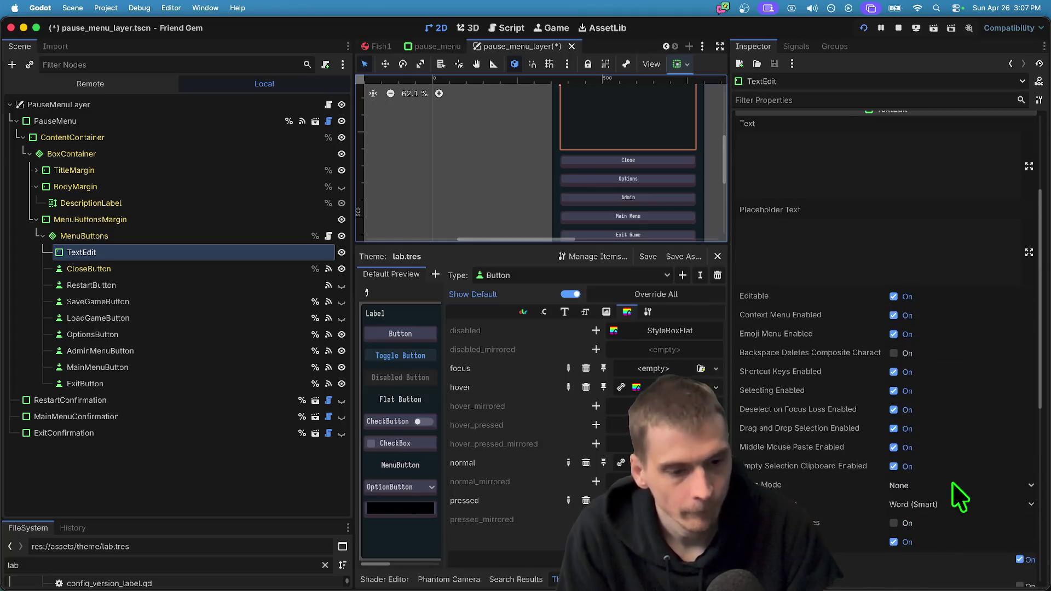
pyautogui.scroll(-3, 984, 398)
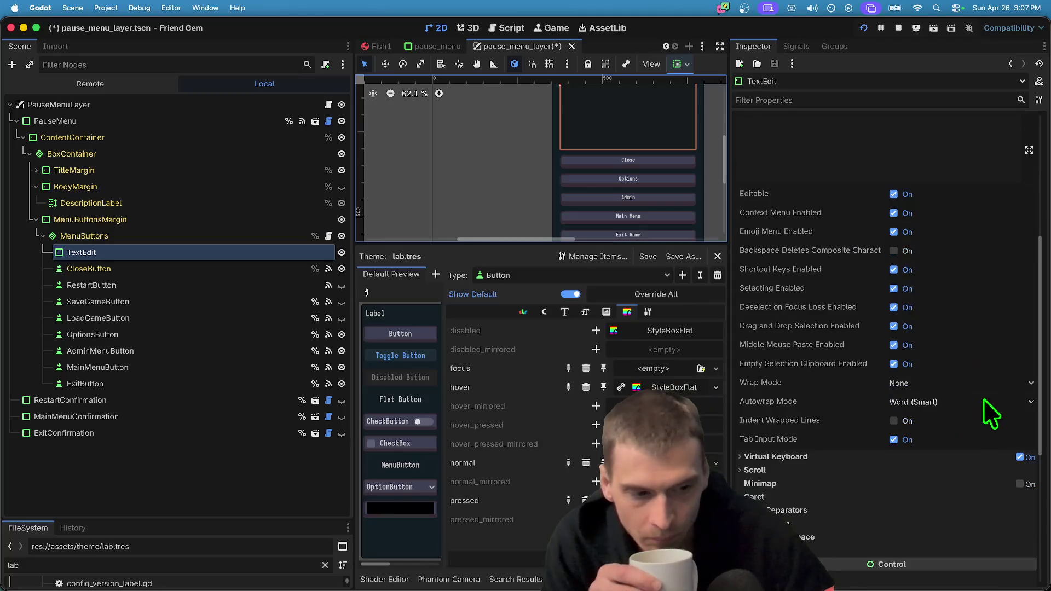
pyautogui.scroll(-3, 984, 399)
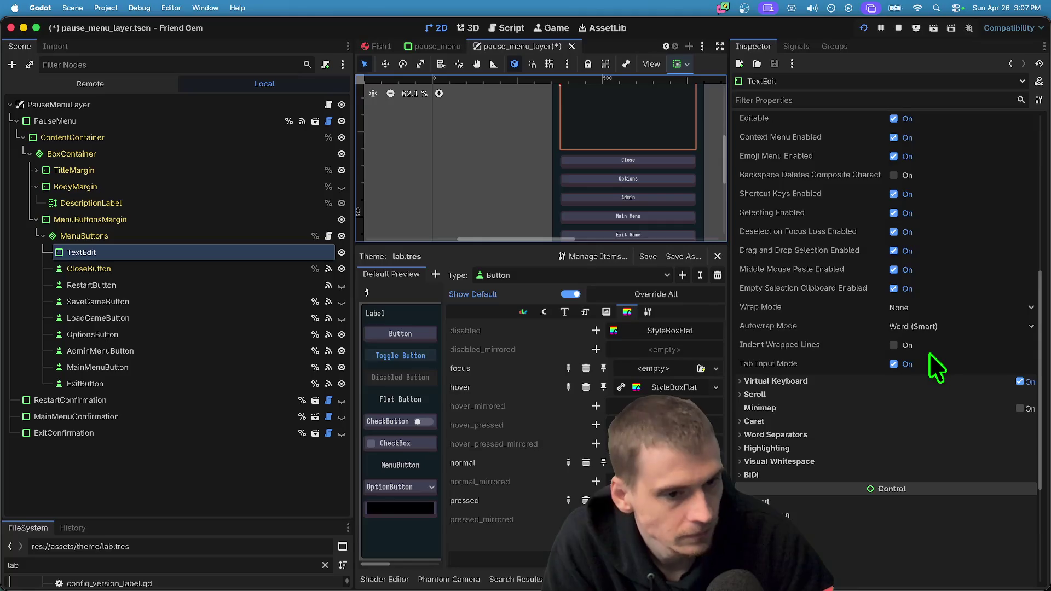
pyautogui.scroll(3, 924, 361)
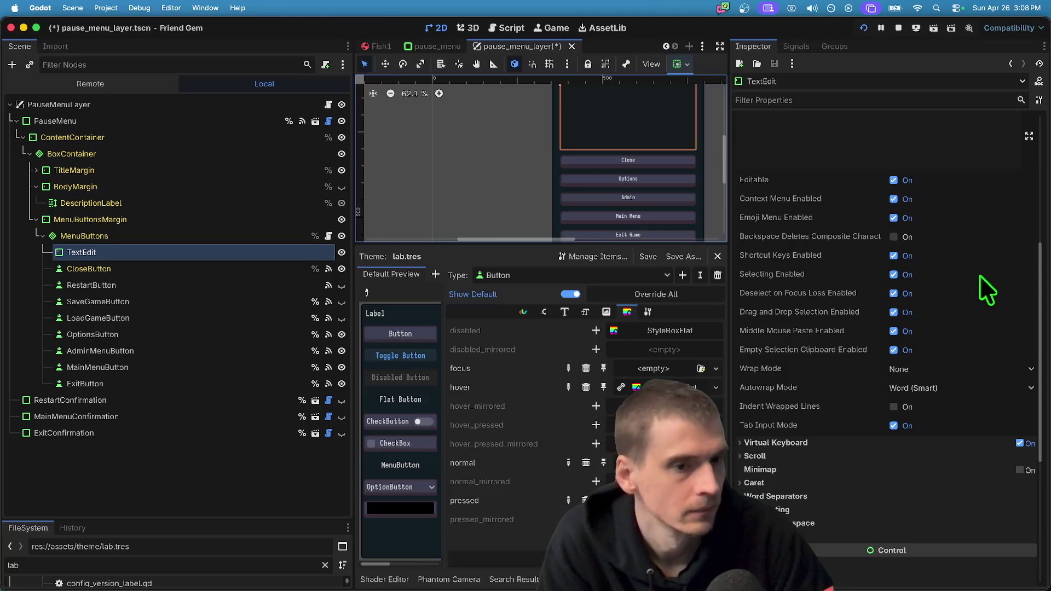
pyautogui.scroll(5, 908, 261)
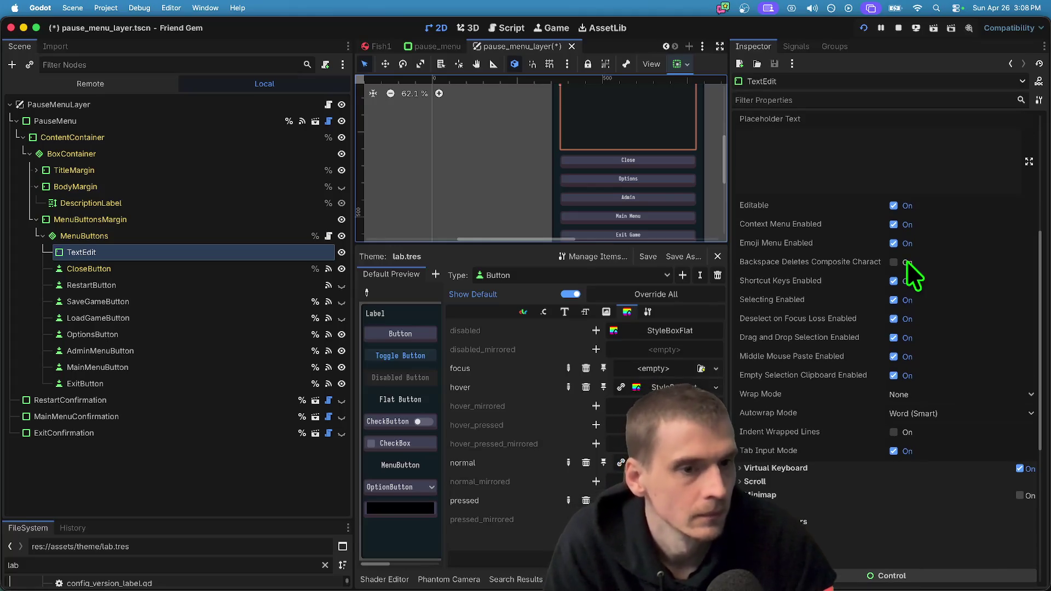
pyautogui.scroll(8, 933, 312)
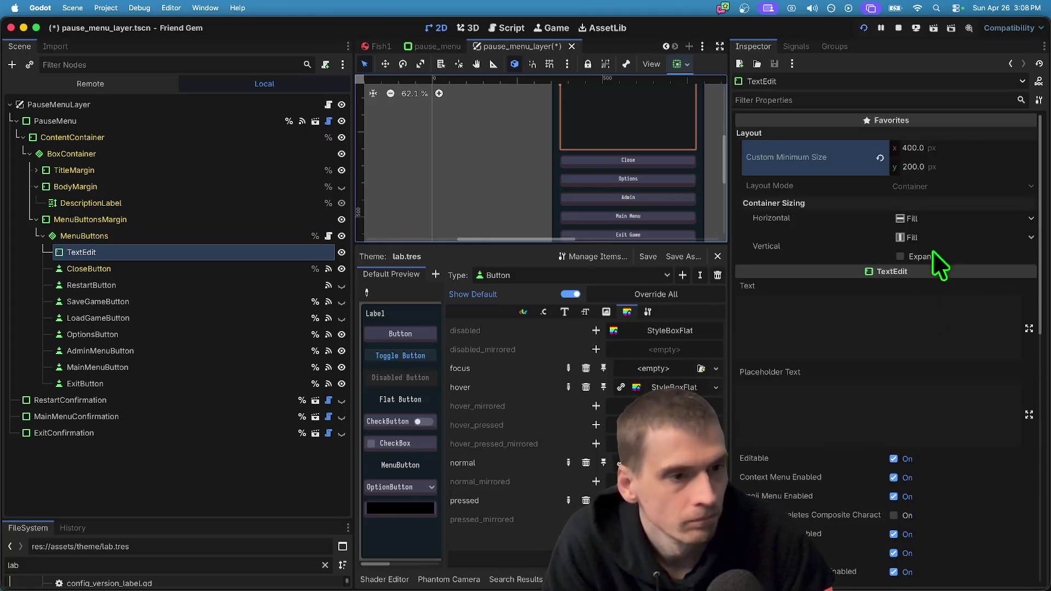
pyautogui.scroll(-7, 903, 340)
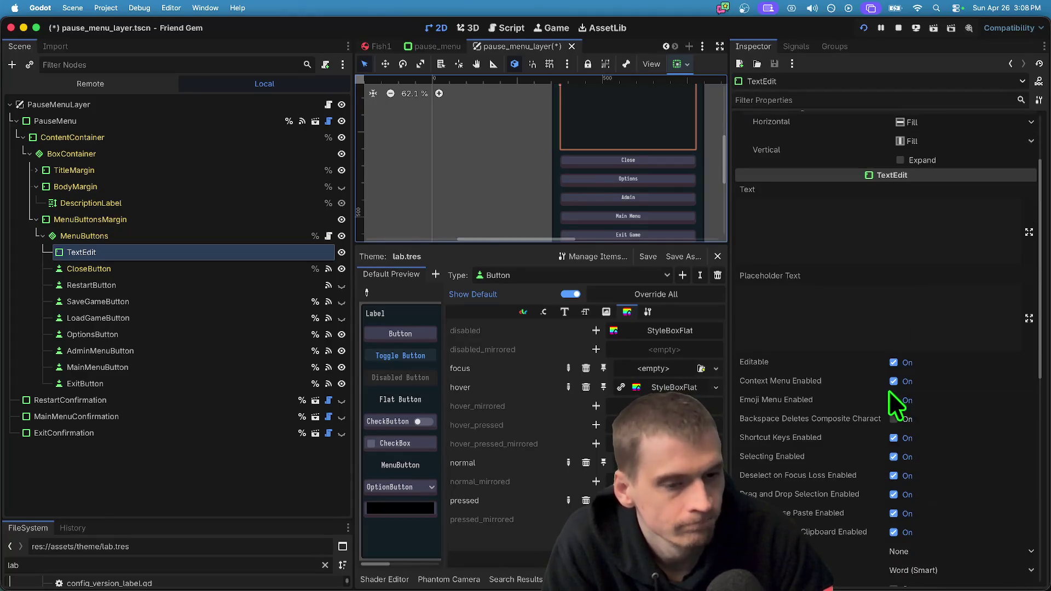
pyautogui.click(904, 331)
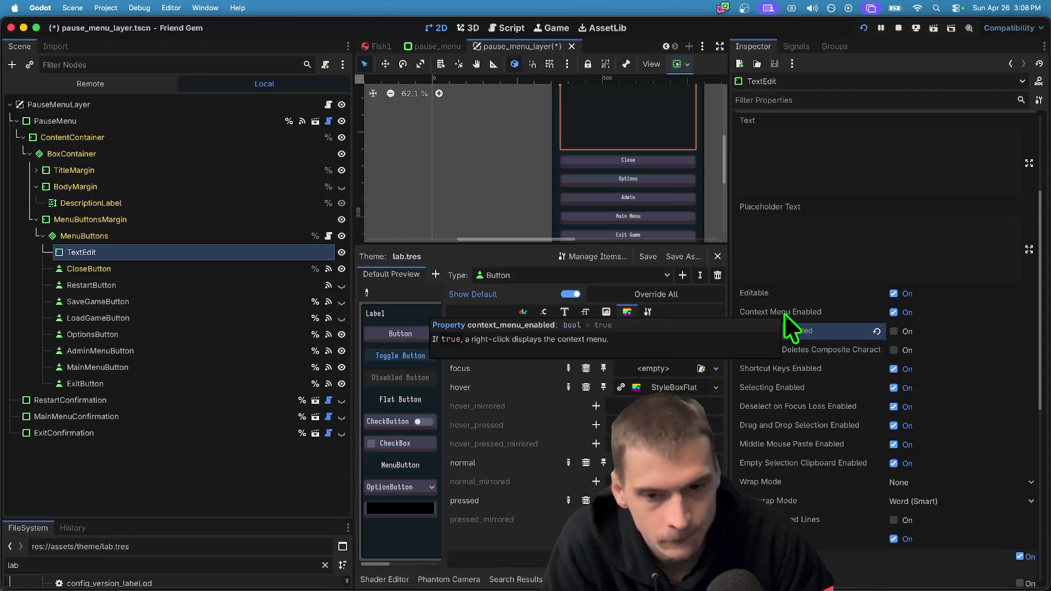
pyautogui.press('Escape')
pyautogui.rightClick(662, 321)
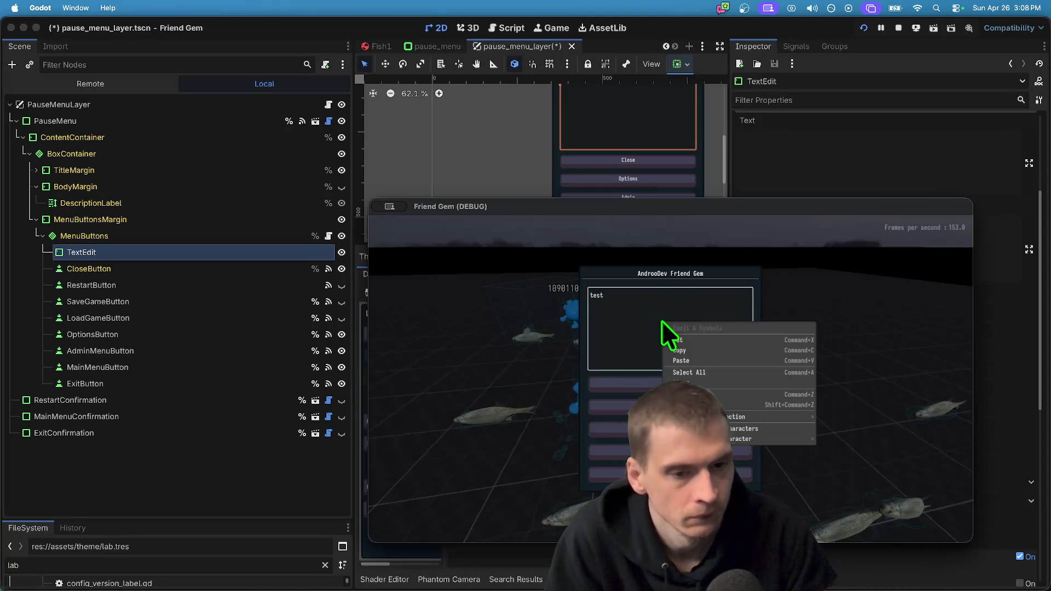
# Step: Copy the chat box text from its context menu and switch back to the editor
pyautogui.moveTo(728, 438)
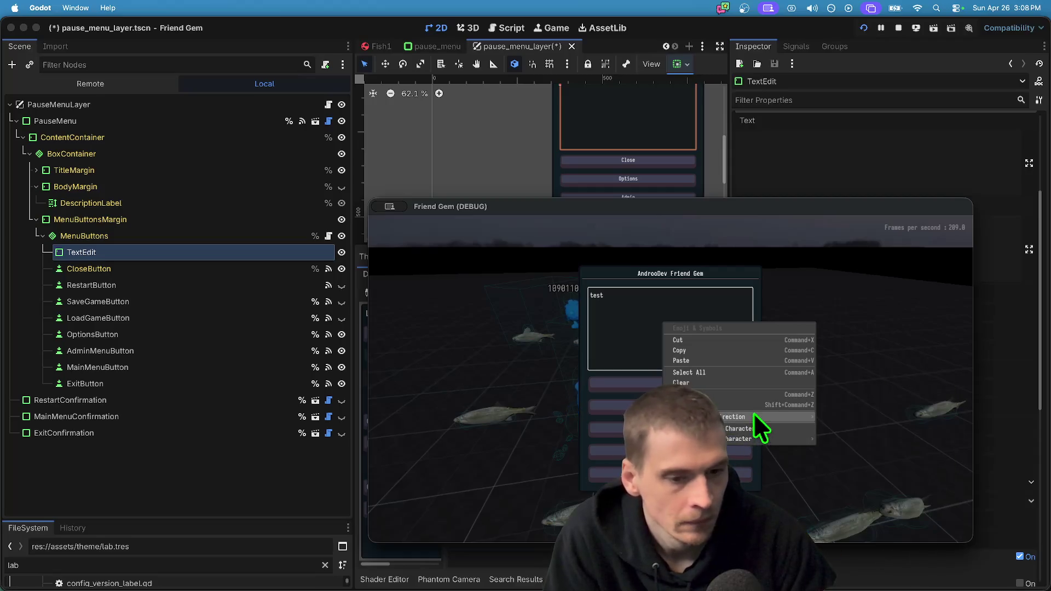
pyautogui.click(763, 350)
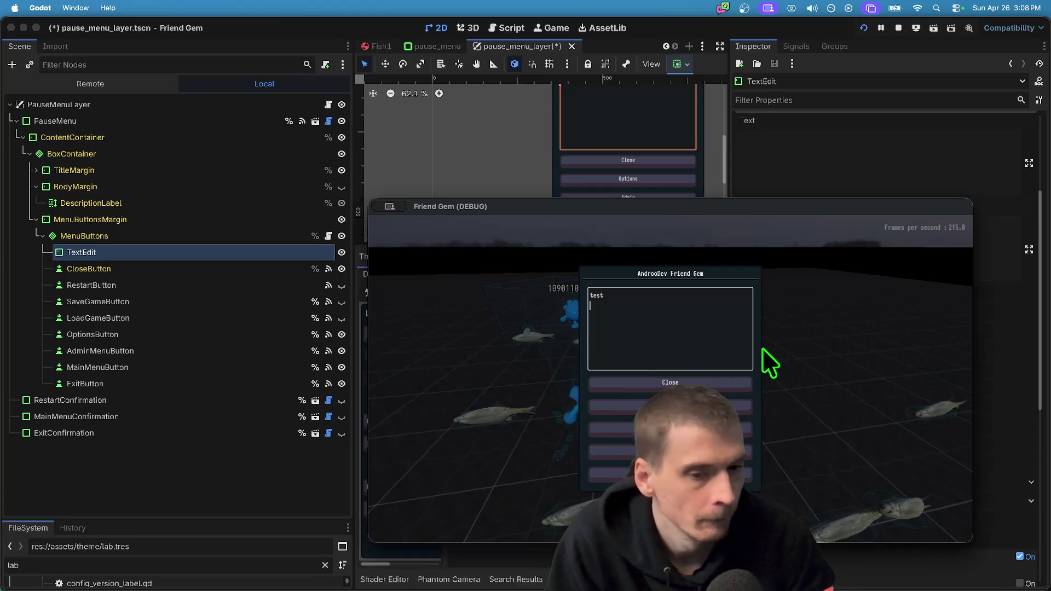
pyautogui.rightClick(732, 340)
pyautogui.click(755, 376)
pyautogui.press('super+Tab')
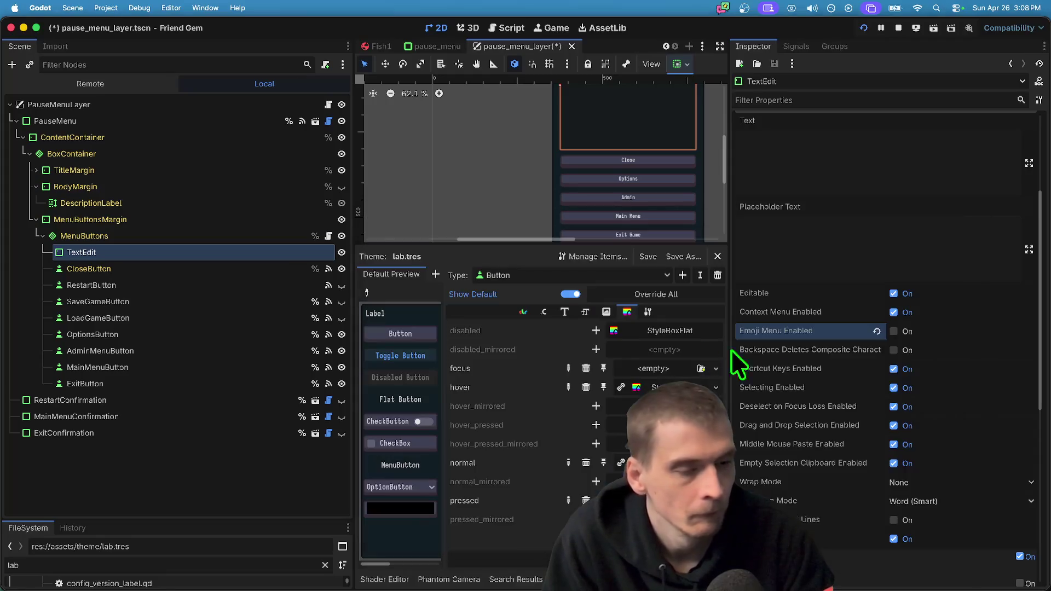
# Step: Rerun the game, open its options menu, and toggle the pause menu with Esc
pyautogui.scroll(-5, 869, 340)
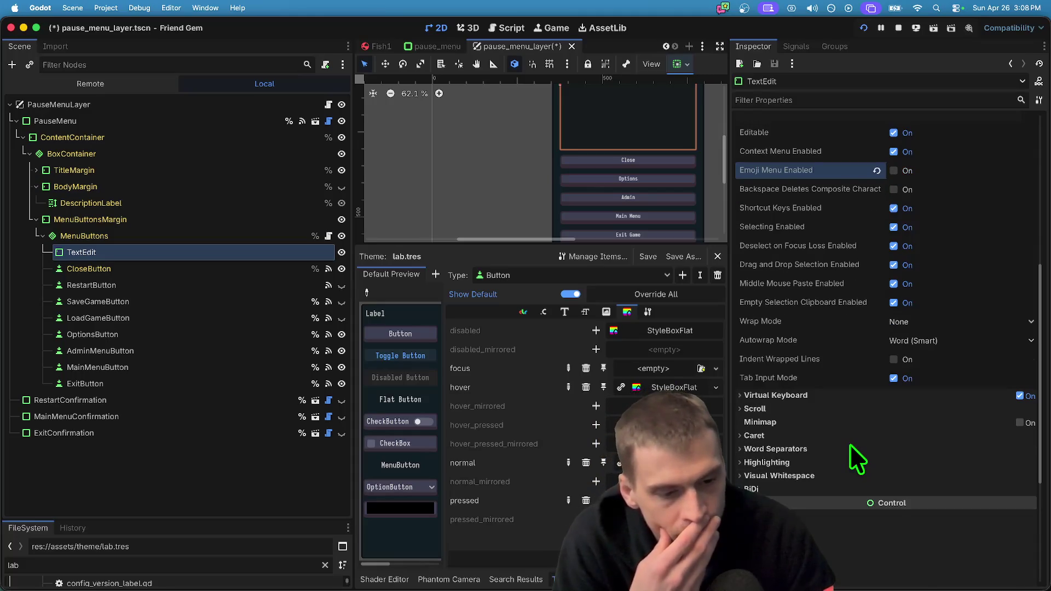
pyautogui.scroll(5, 857, 460)
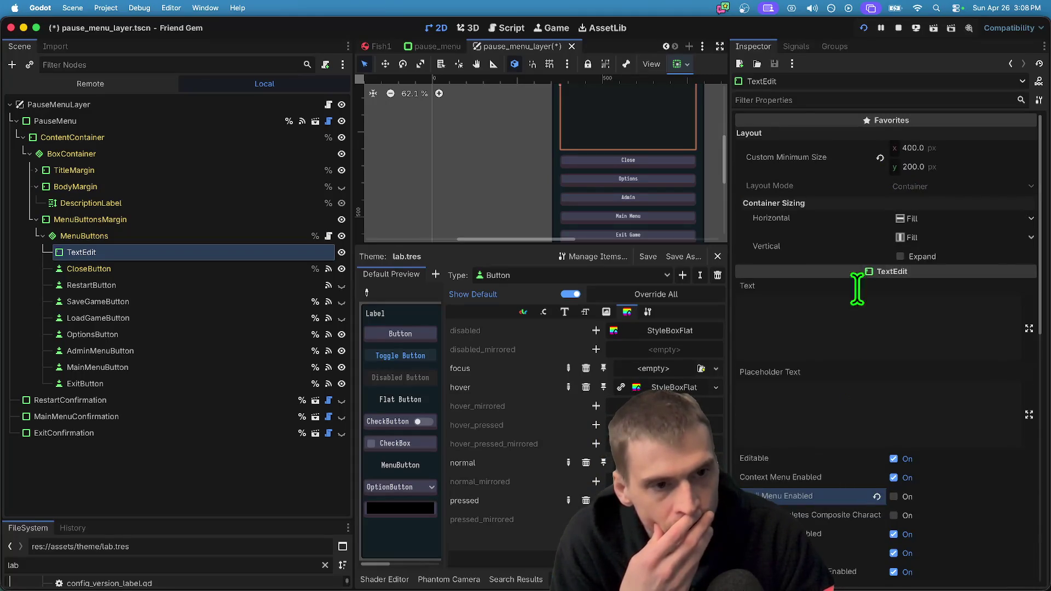
pyautogui.scroll(-3, 853, 317)
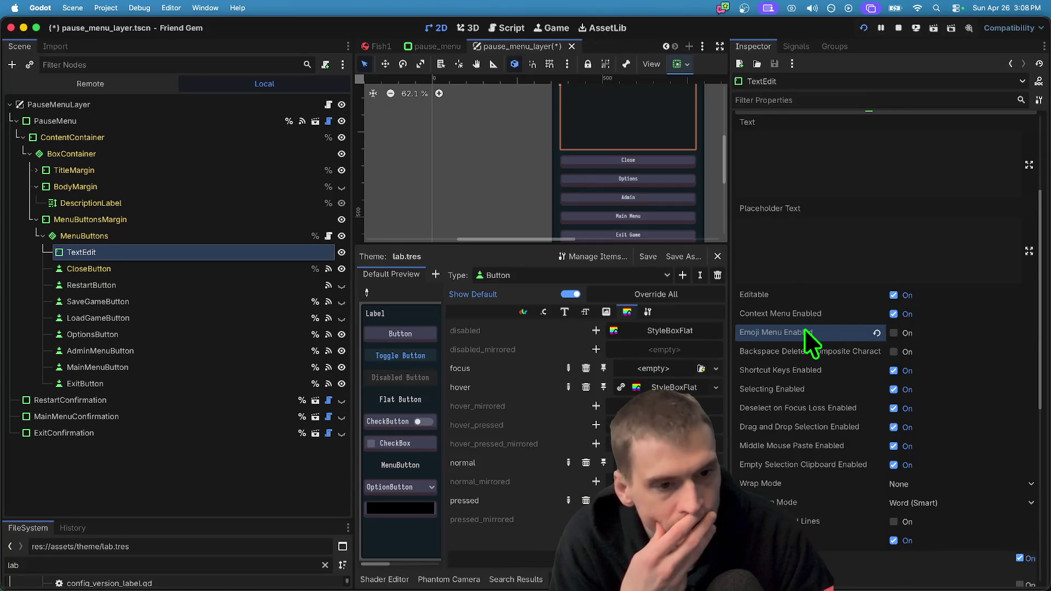
pyautogui.scroll(-1, 787, 475)
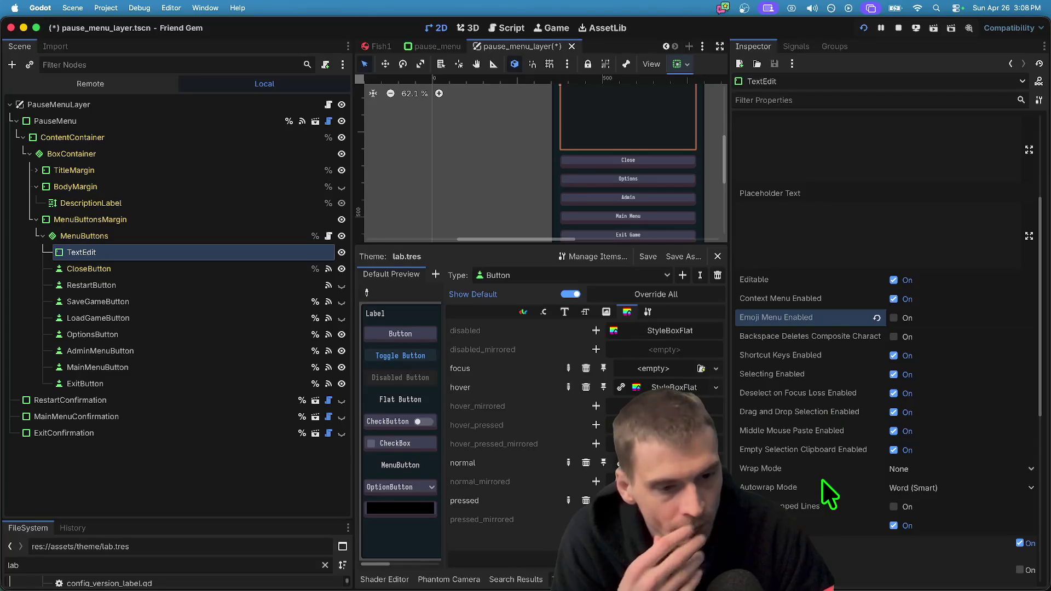
pyautogui.press('super+b')
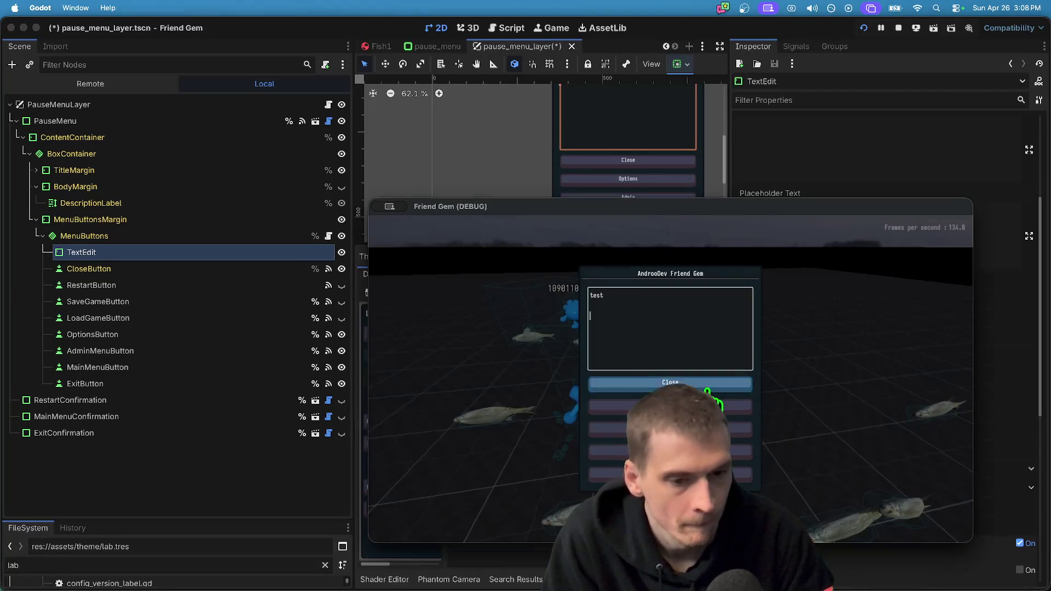
pyautogui.click(709, 406)
pyautogui.press('Escape')
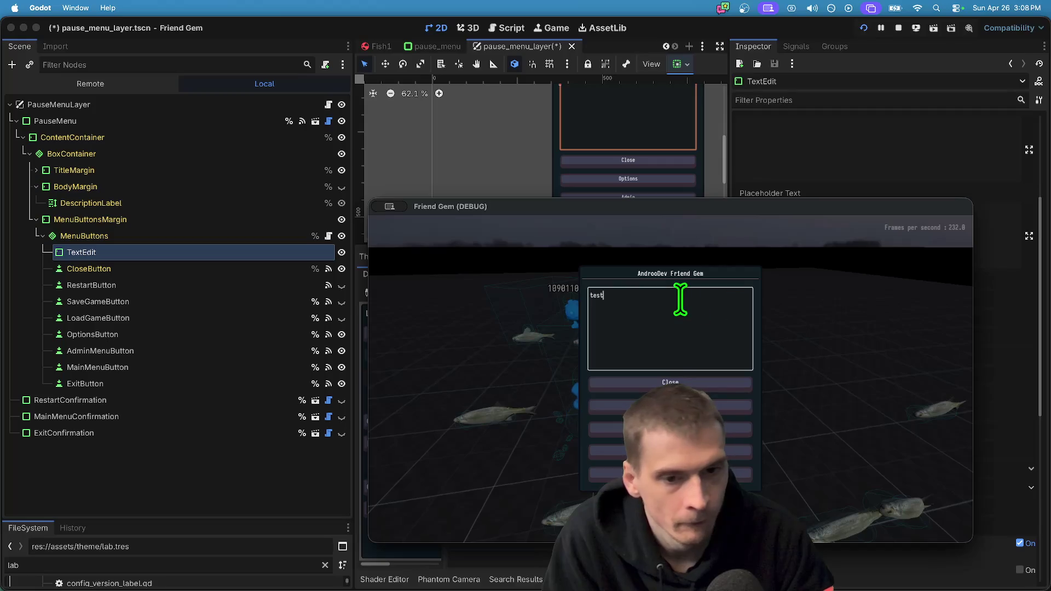
pyautogui.press('Escape')
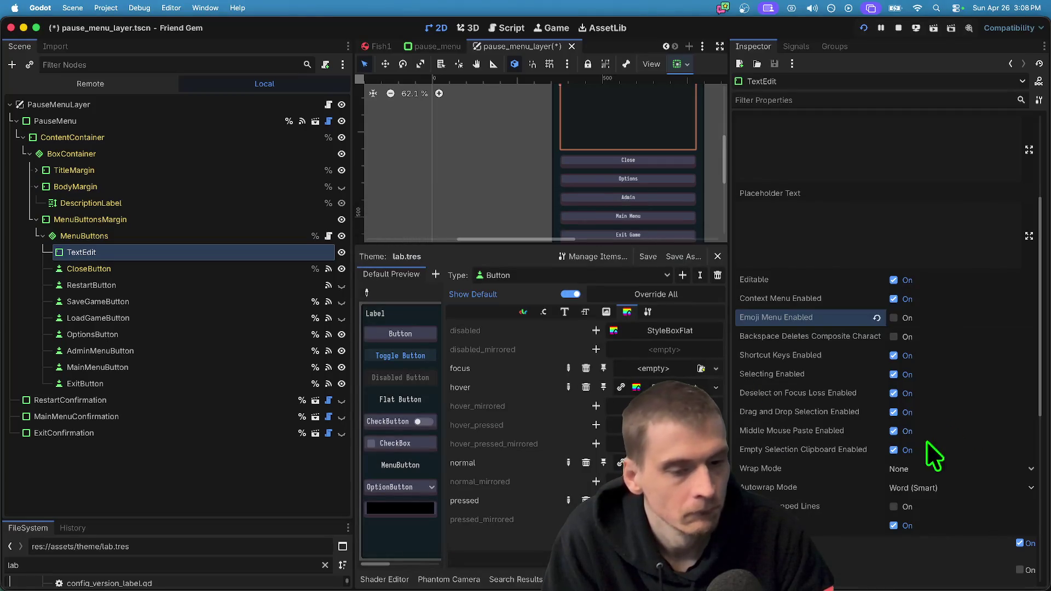
pyautogui.press('Escape')
# Step: Visit Options > Customize > Actions & Inputs, back out, and focus the chat box
pyautogui.click(679, 405)
pyautogui.click(729, 294)
pyautogui.click(654, 290)
pyautogui.press('Escape')
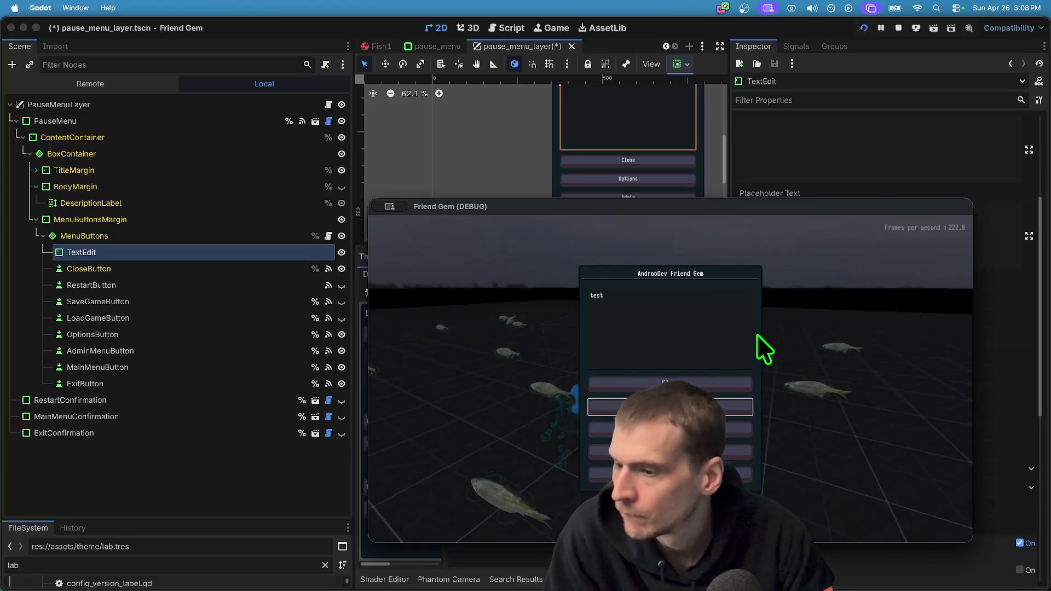
pyautogui.click(695, 327)
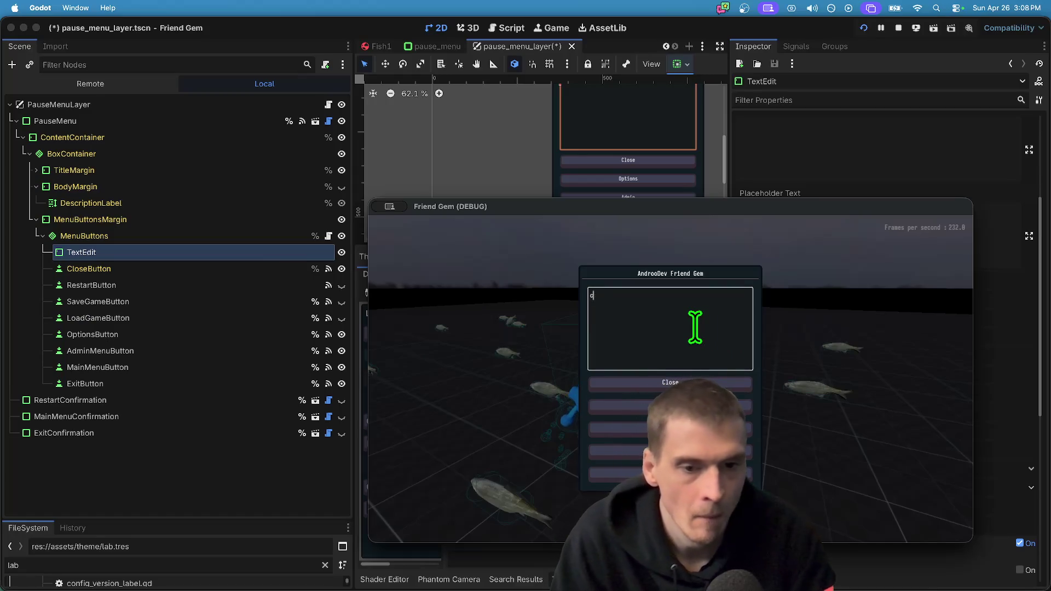
# Step: Back in the editor, select the TextEdit under MenuButtons in the Scene dock
pyautogui.click(106, 269)
pyautogui.click(110, 268)
pyautogui.click(137, 220)
pyautogui.click(134, 253)
pyautogui.scroll(3, 881, 263)
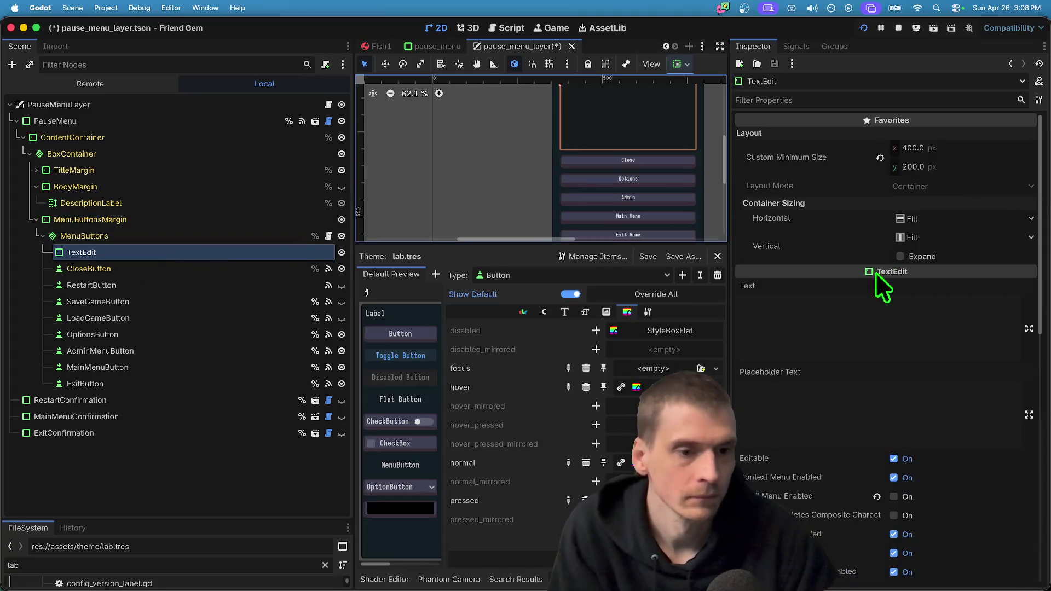
pyautogui.click(865, 323)
pyautogui.press('super+Tab')
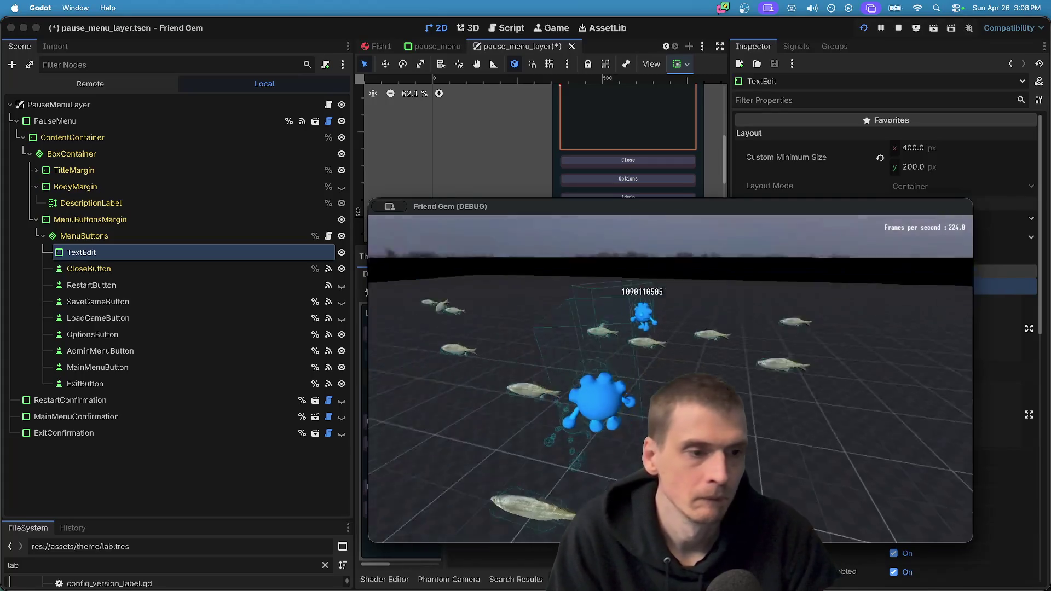
pyautogui.press('Escape')
pyautogui.write('erhear')
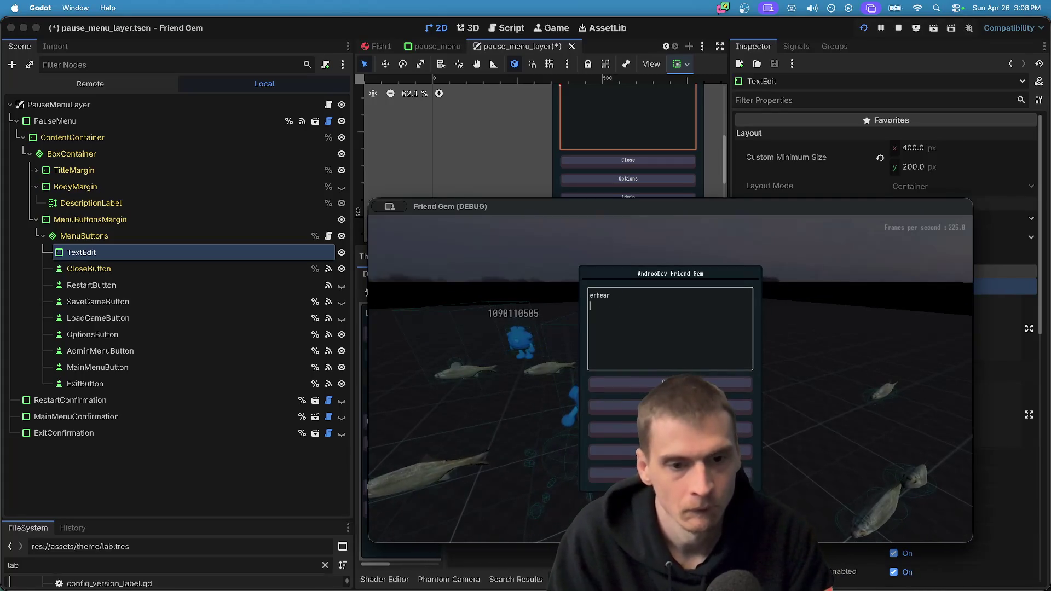
pyautogui.press('Escape')
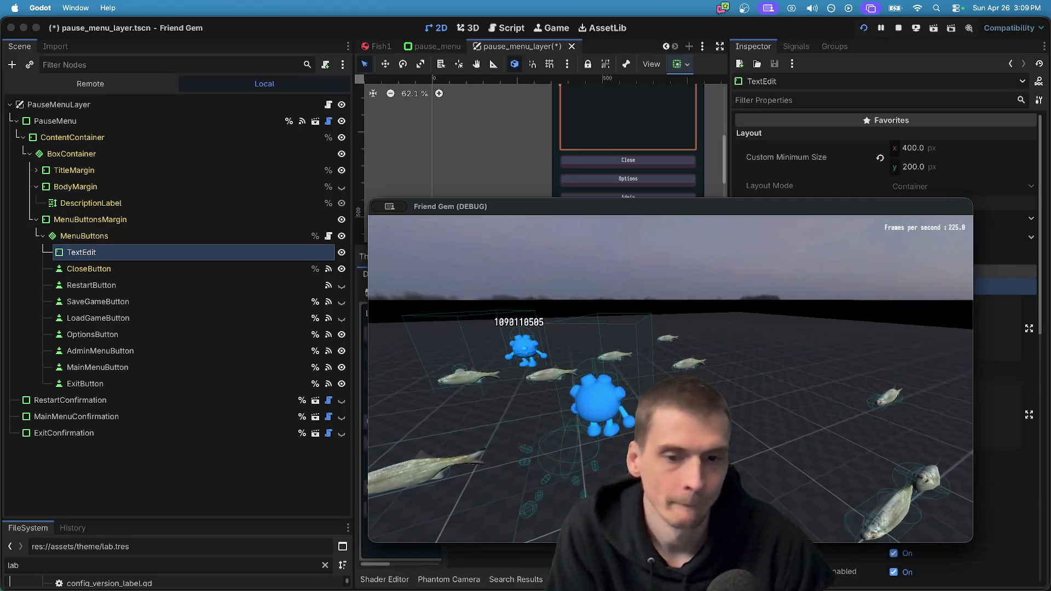
pyautogui.press('Escape')
pyautogui.hotkey('ctrl', 'a')
pyautogui.write('test')
pyautogui.press('Return')
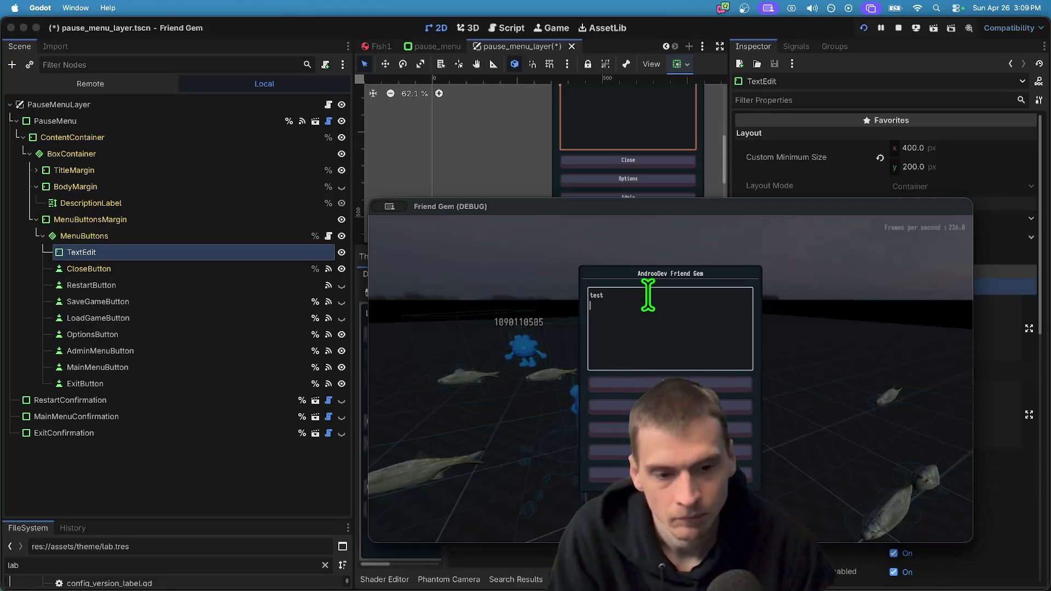
pyautogui.press('Escape')
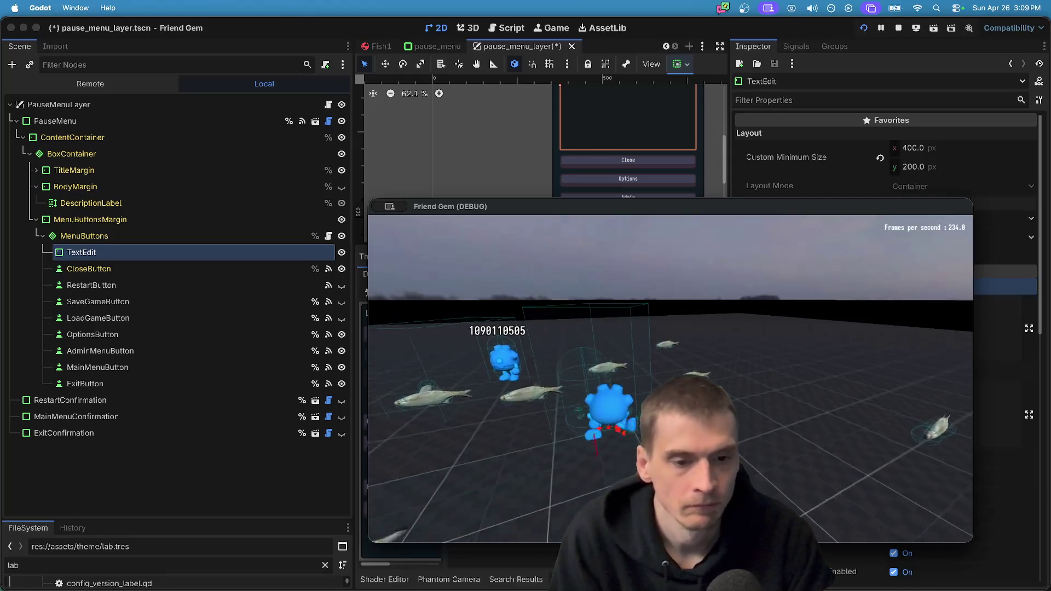
pyautogui.press('Escape')
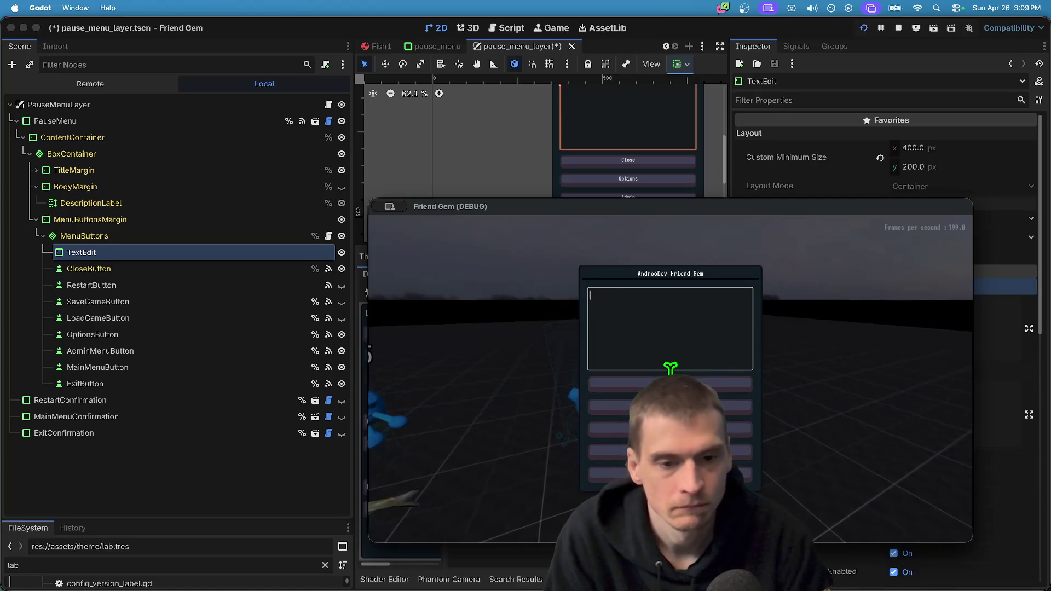
pyautogui.press('Escape')
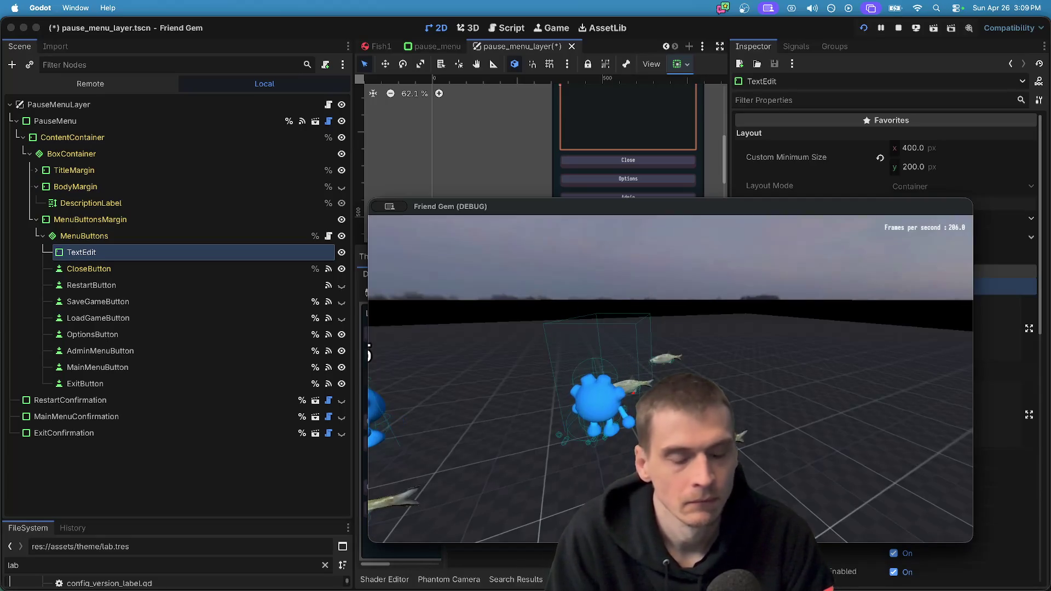
pyautogui.press('Escape')
pyautogui.write('chah')
pyautogui.press('Escape')
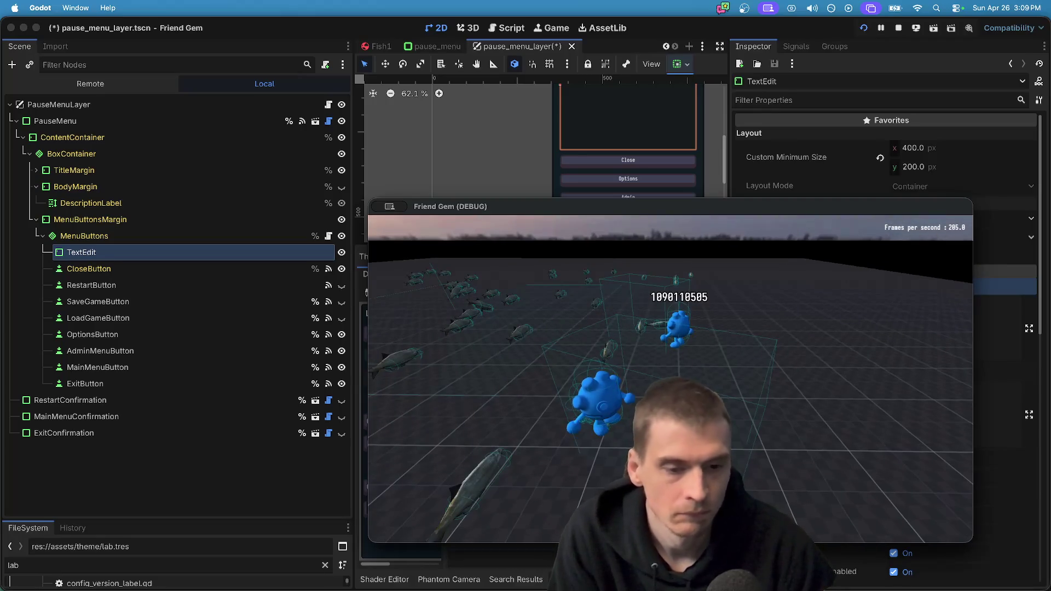
pyautogui.click(643, 173)
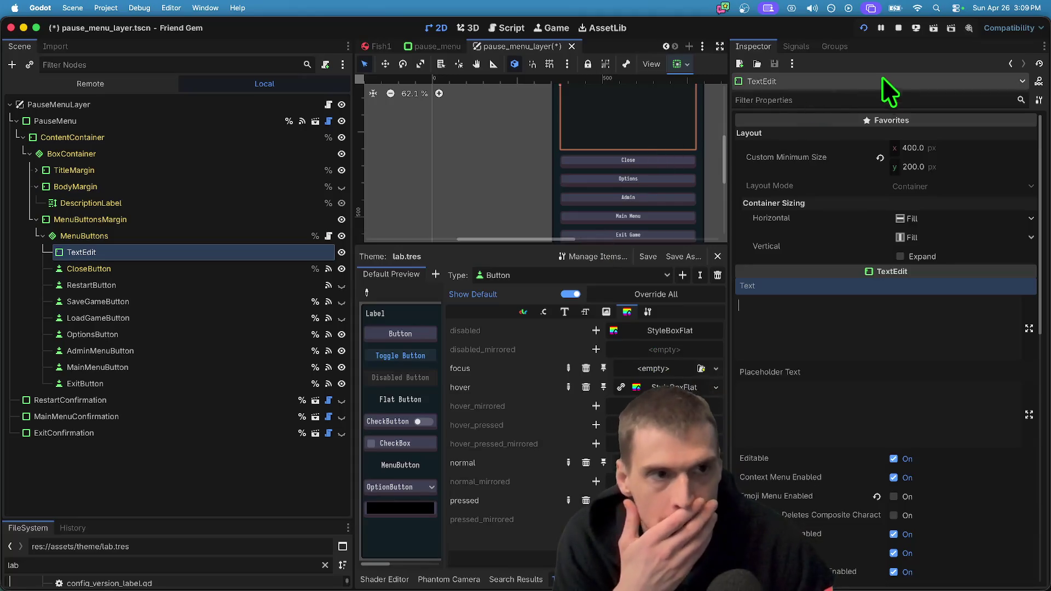
# Step: Filter the FileSystem by 'area' and open interact_area.gd
pyautogui.moveTo(635, 590)
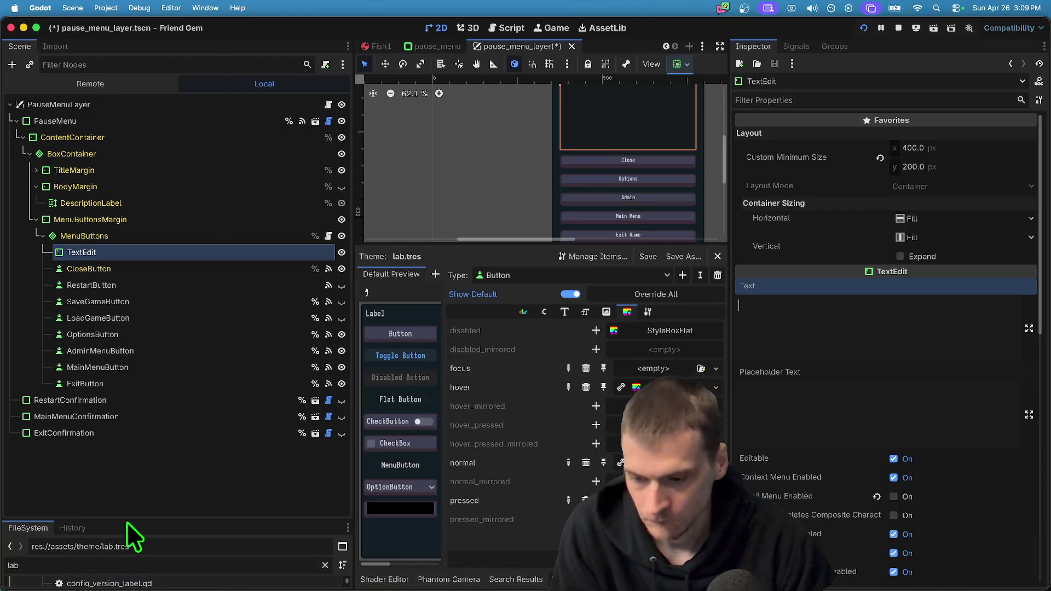
pyautogui.moveTo(129, 520); pyautogui.dragTo(171, 180)
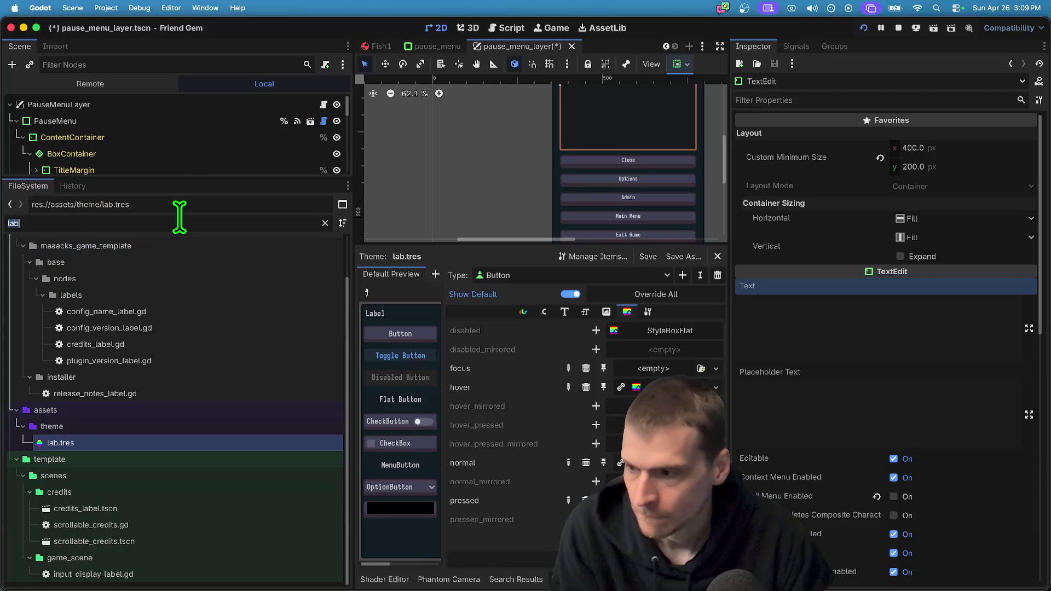
pyautogui.write('area')
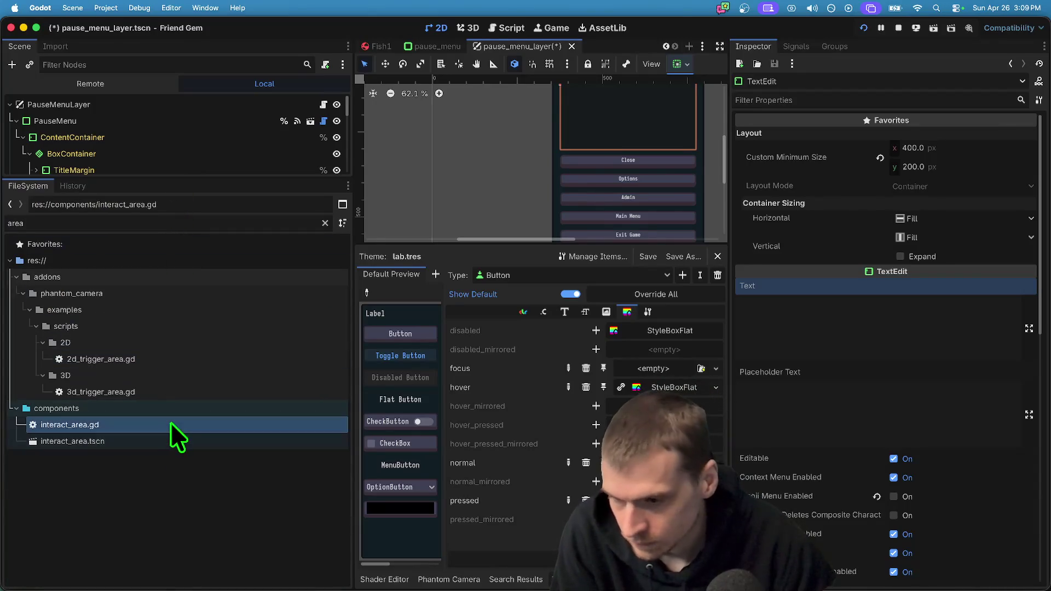
pyautogui.doubleClick(171, 425)
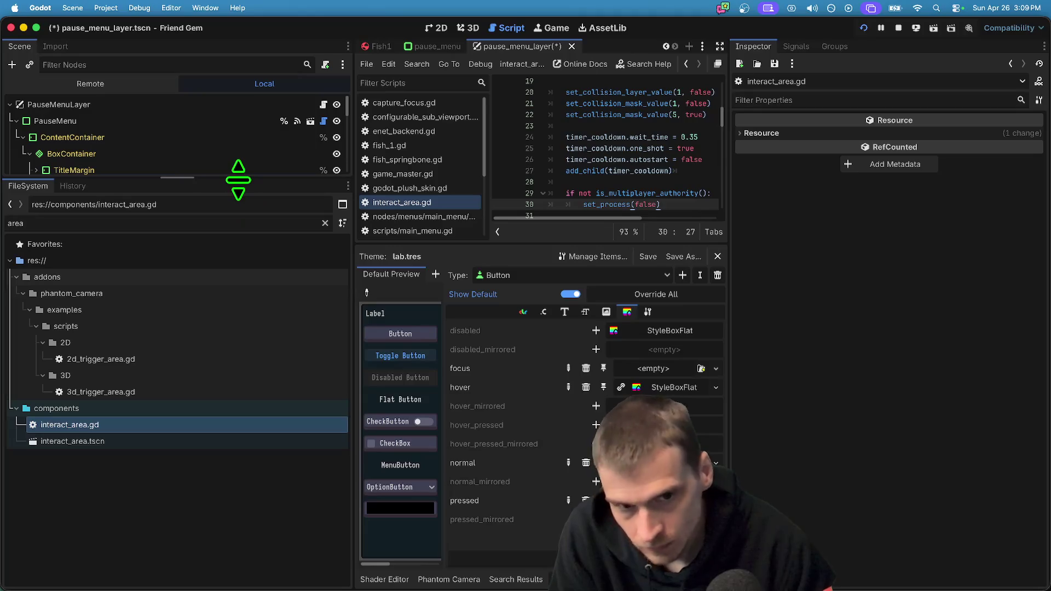
# Step: Restore the dock sizes, widen the code editor, and place the cursor at line 33's disabled check
pyautogui.moveTo(238, 180); pyautogui.dragTo(182, 487)
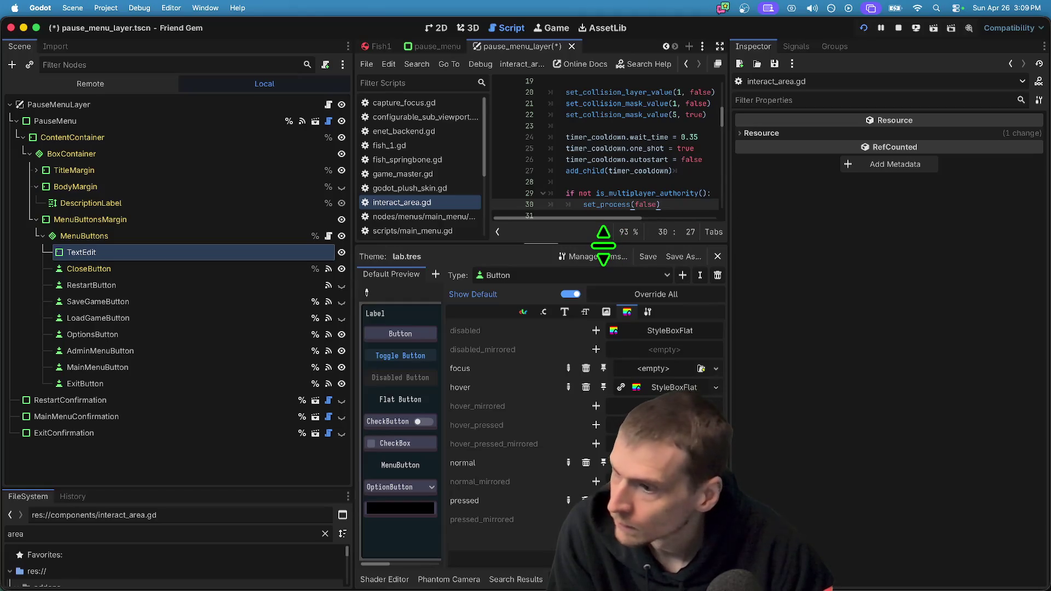
pyautogui.moveTo(604, 246); pyautogui.dragTo(603, 364)
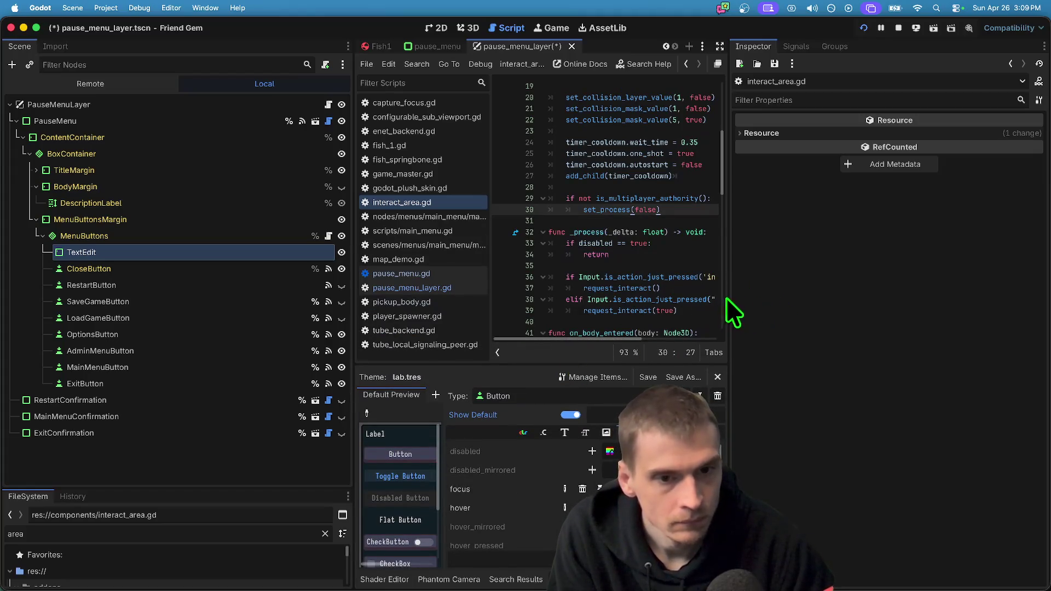
pyautogui.moveTo(734, 294); pyautogui.dragTo(866, 282)
pyautogui.click(709, 241)
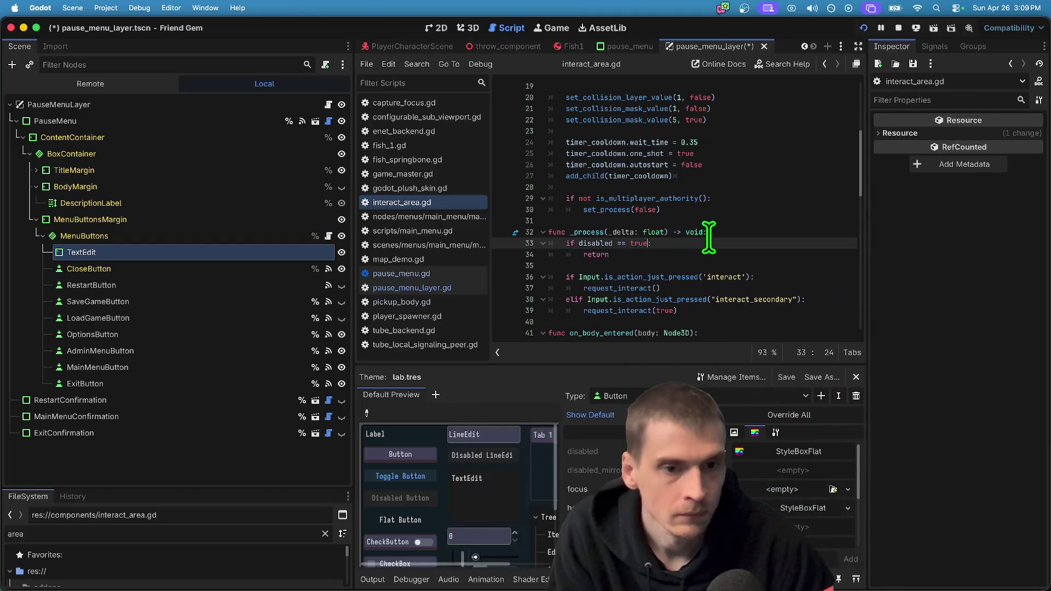
pyautogui.write('r pla')
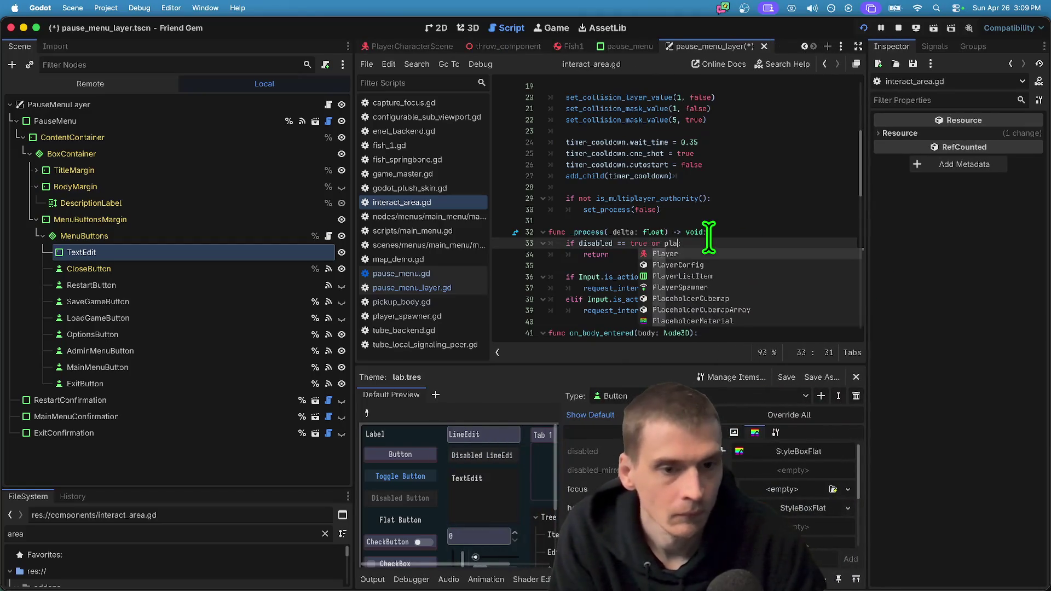
pyautogui.press('BackSpace')
pyautogui.press('BackSpace')
pyautogui.press('BackSpace')
pyautogui.write('get')
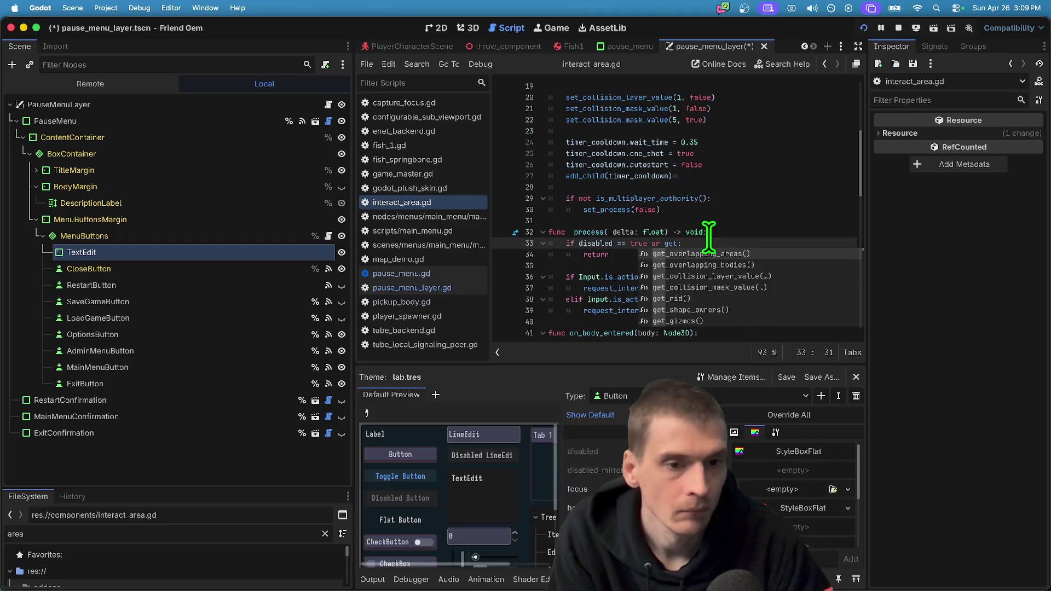
pyautogui.press('Escape')
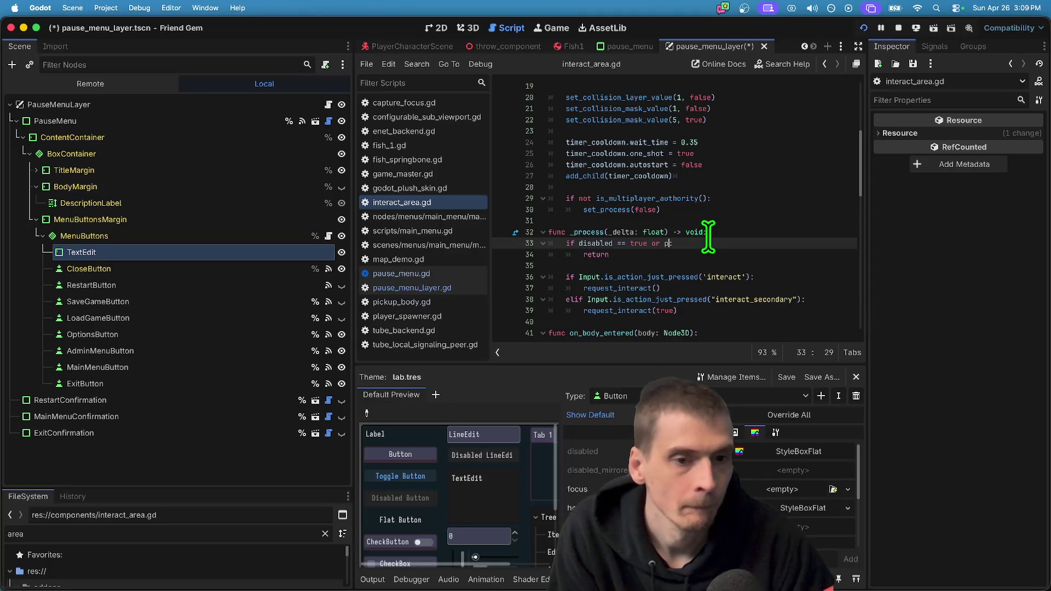
pyautogui.scroll(-2, 708, 239)
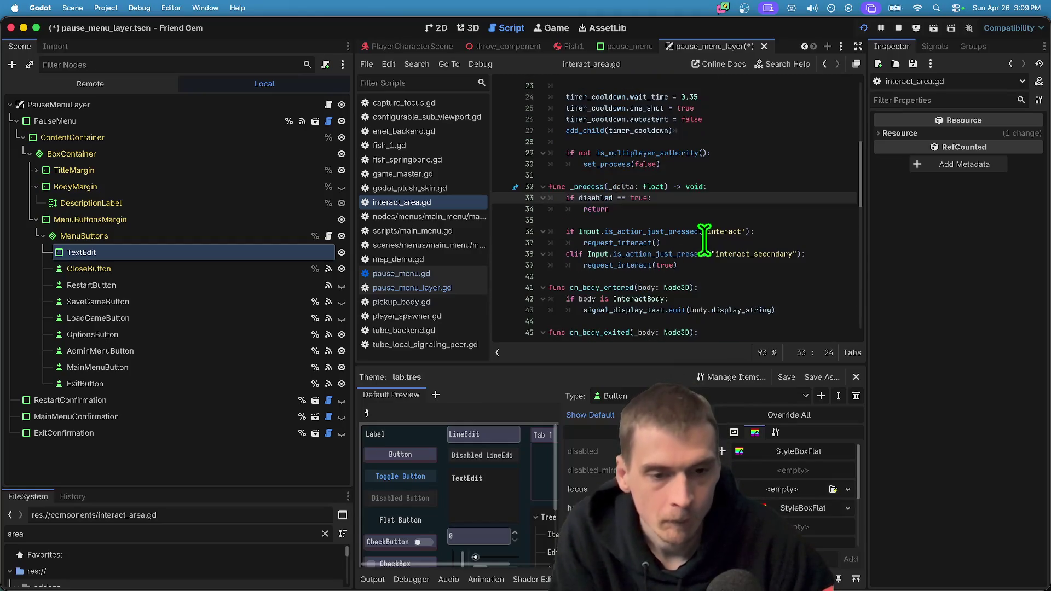
pyautogui.scroll(8, 706, 230)
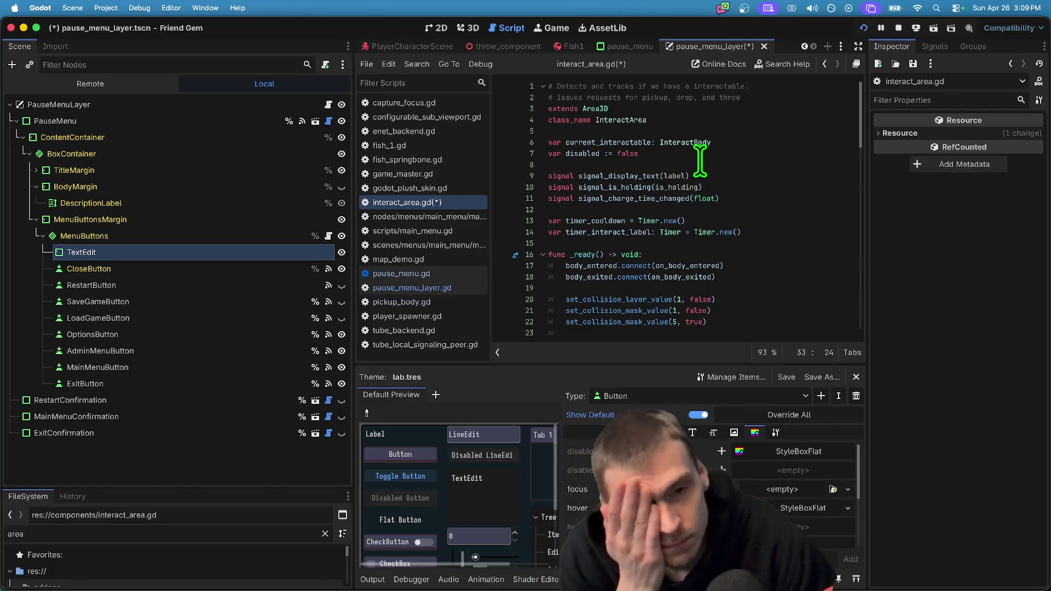
pyautogui.scroll(-1, 699, 163)
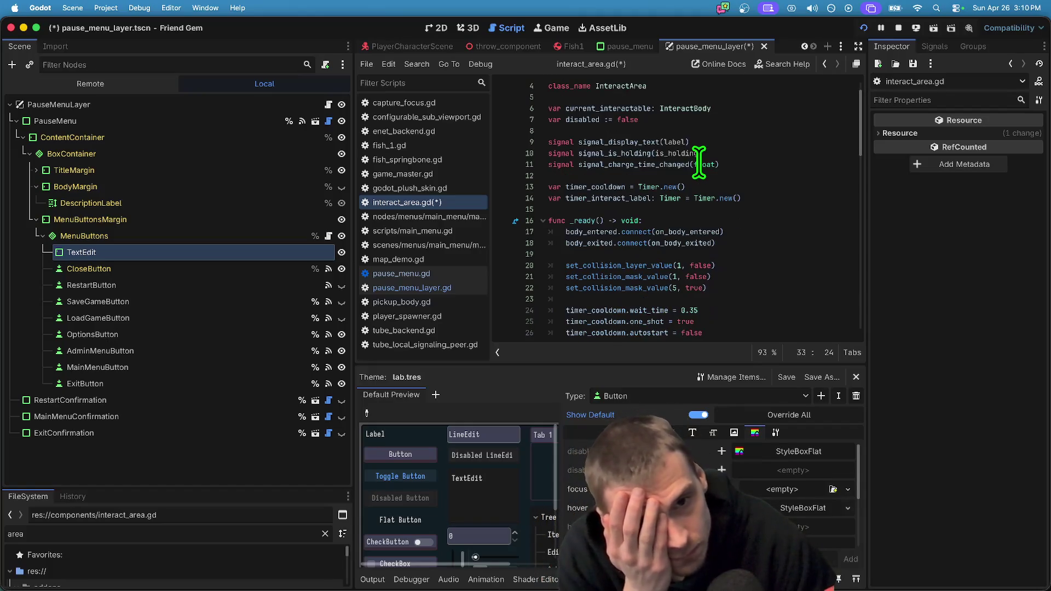
pyautogui.scroll(-1, 780, 191)
pyautogui.scroll(-3, 774, 192)
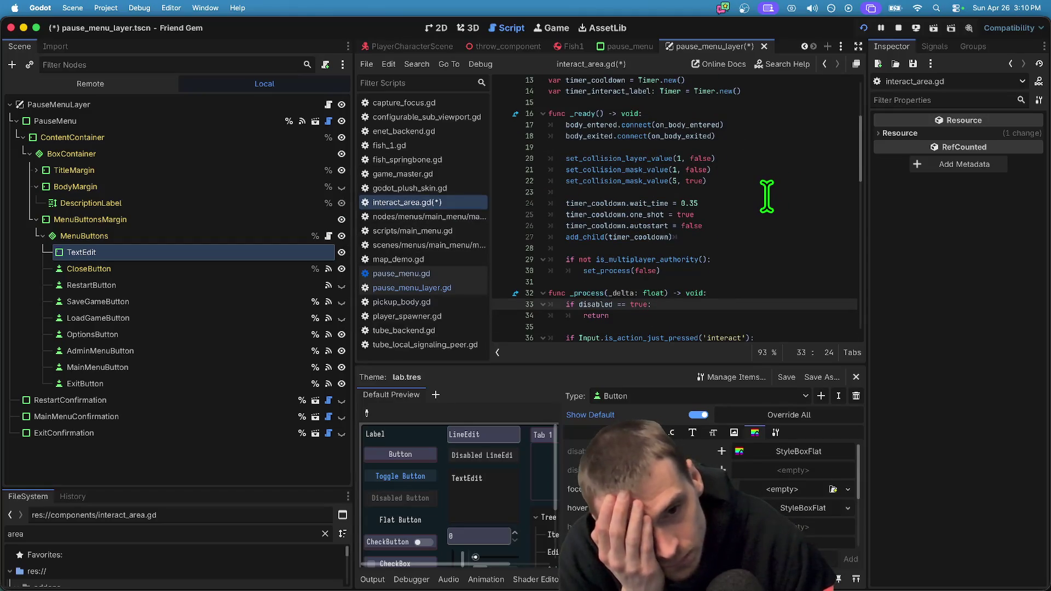
pyautogui.scroll(-3, 767, 196)
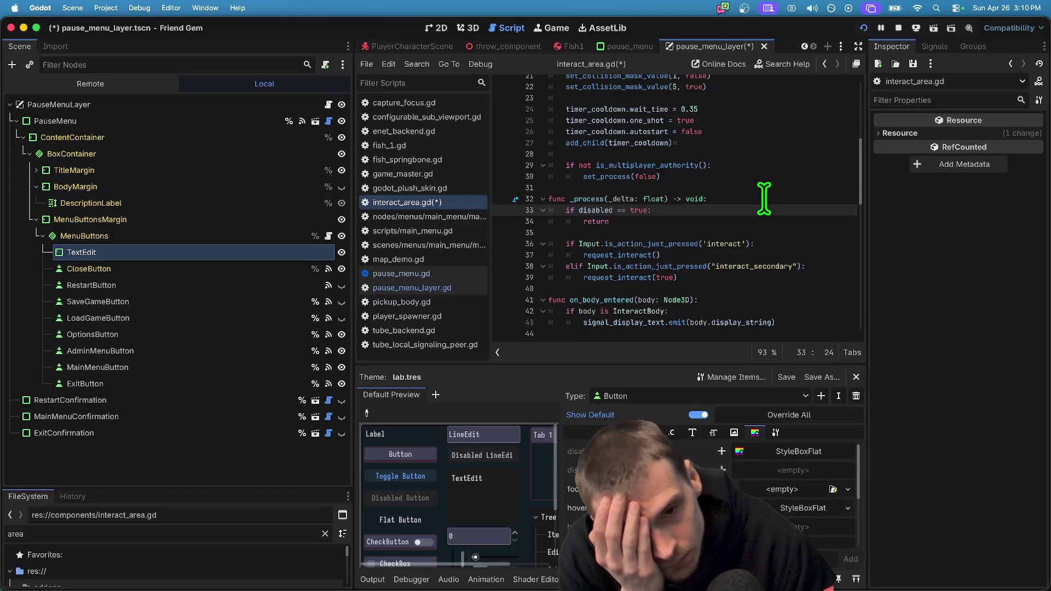
pyautogui.scroll(-2, 764, 198)
pyautogui.scroll(-1, 764, 197)
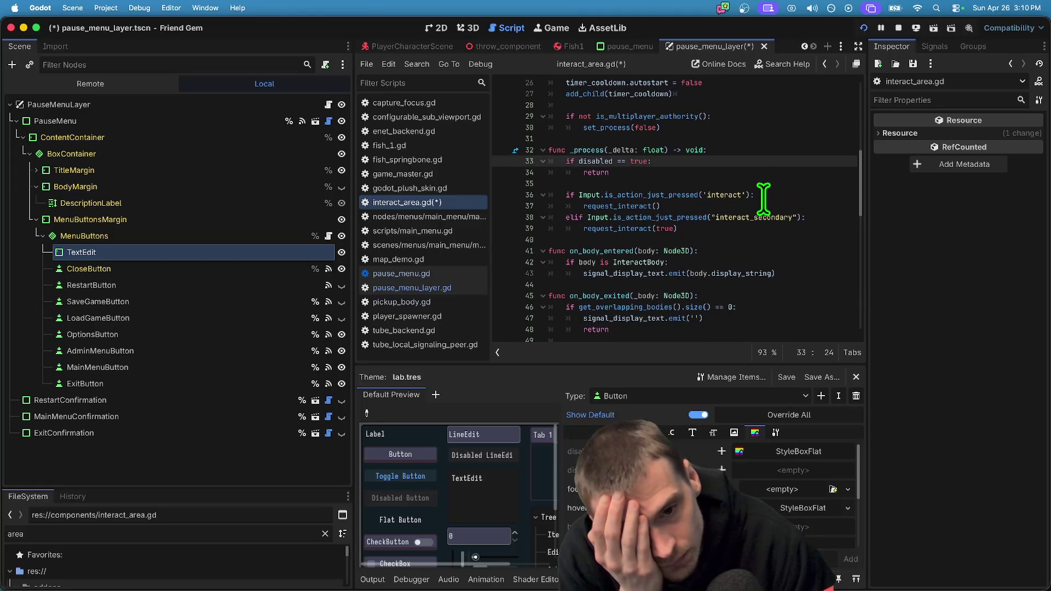
pyautogui.scroll(-5, 764, 198)
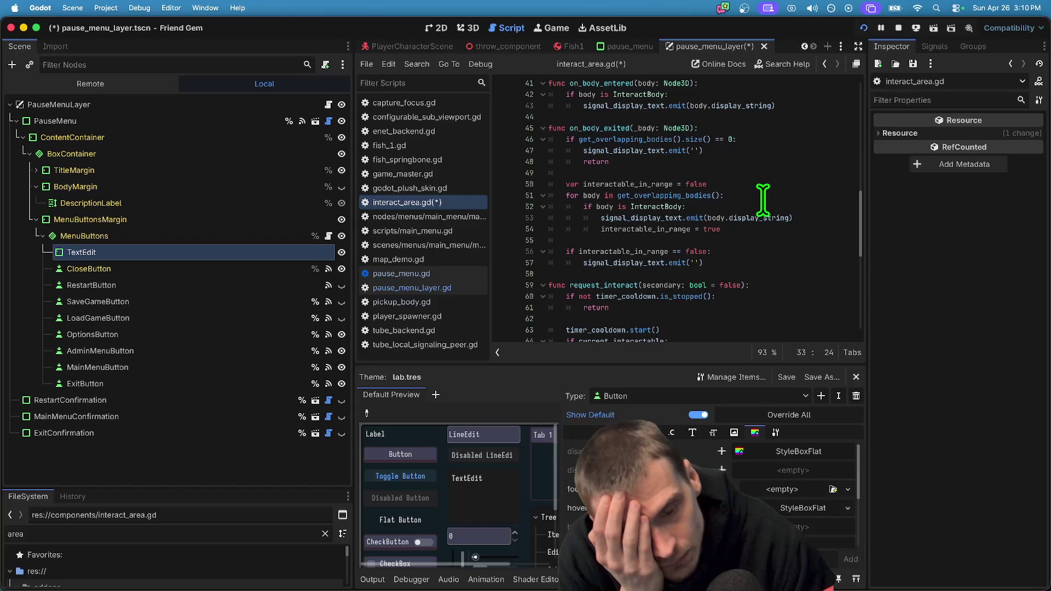
pyautogui.scroll(-2, 763, 198)
pyautogui.scroll(-7, 763, 201)
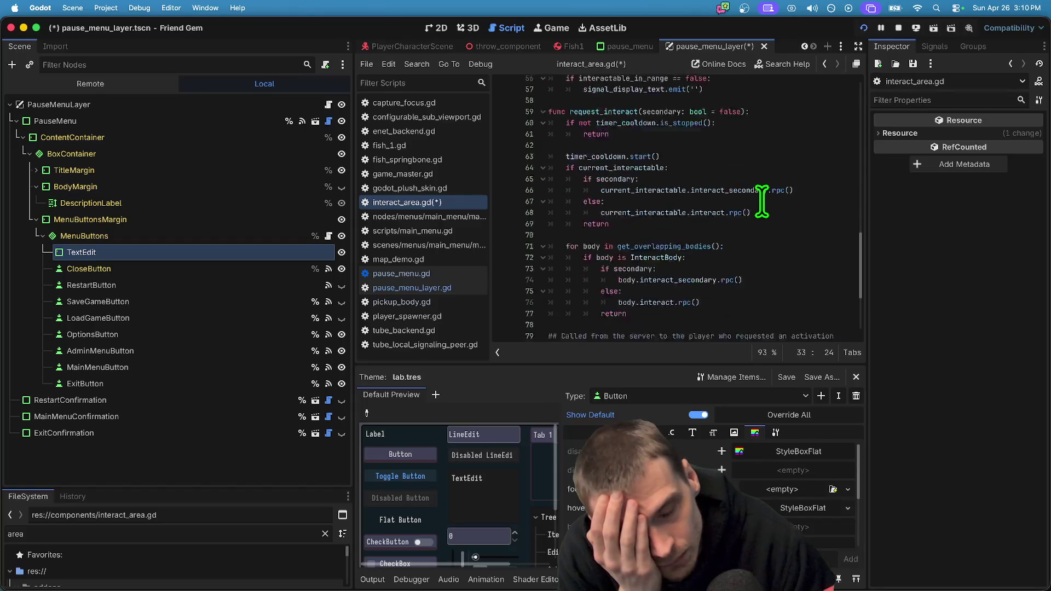
pyautogui.scroll(-1, 763, 201)
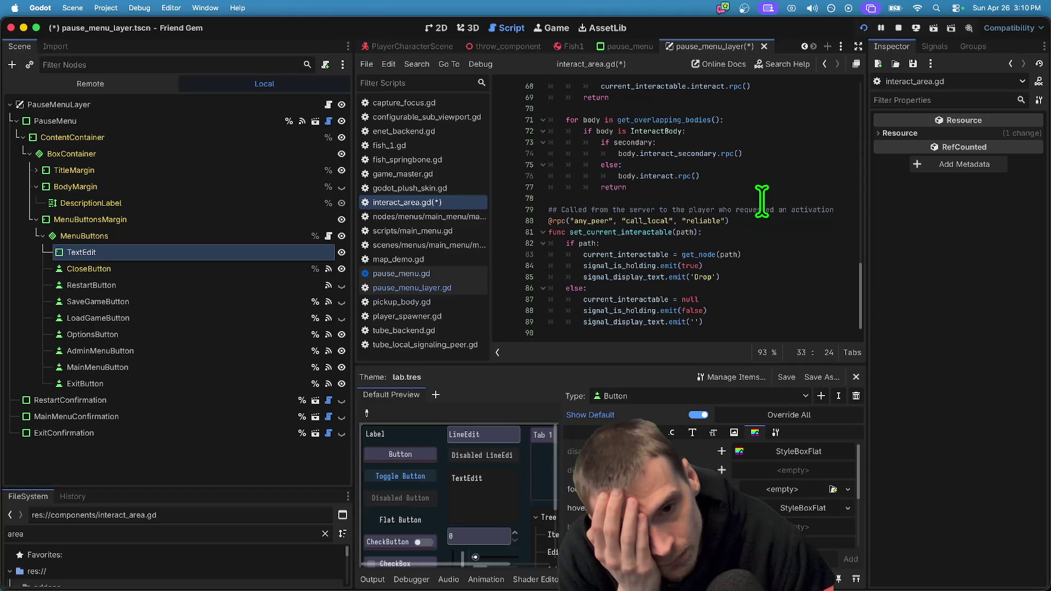
pyautogui.scroll(3, 762, 201)
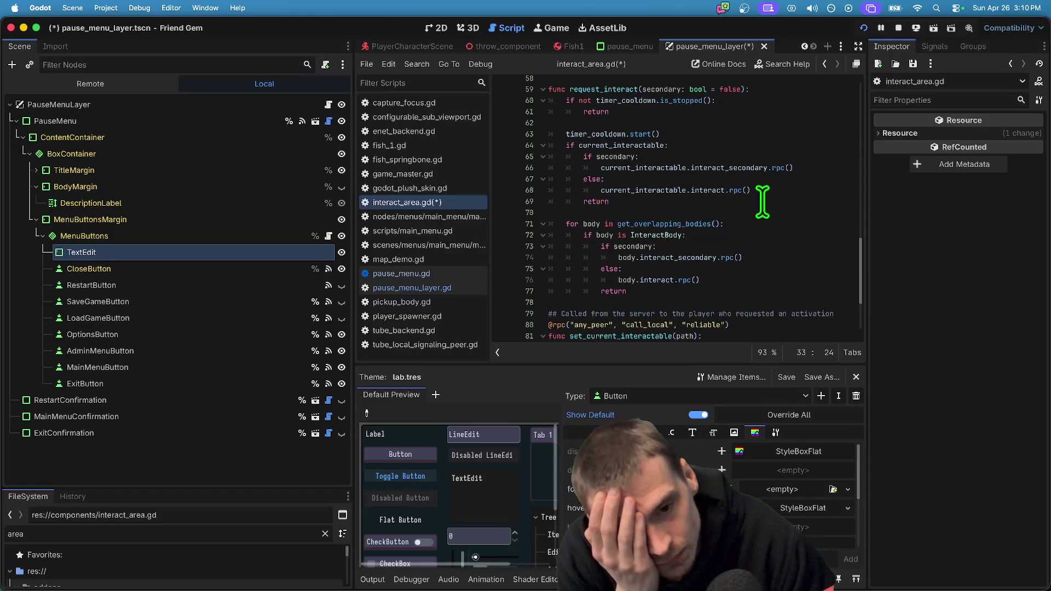
pyautogui.scroll(5, 762, 201)
pyautogui.scroll(5, 763, 201)
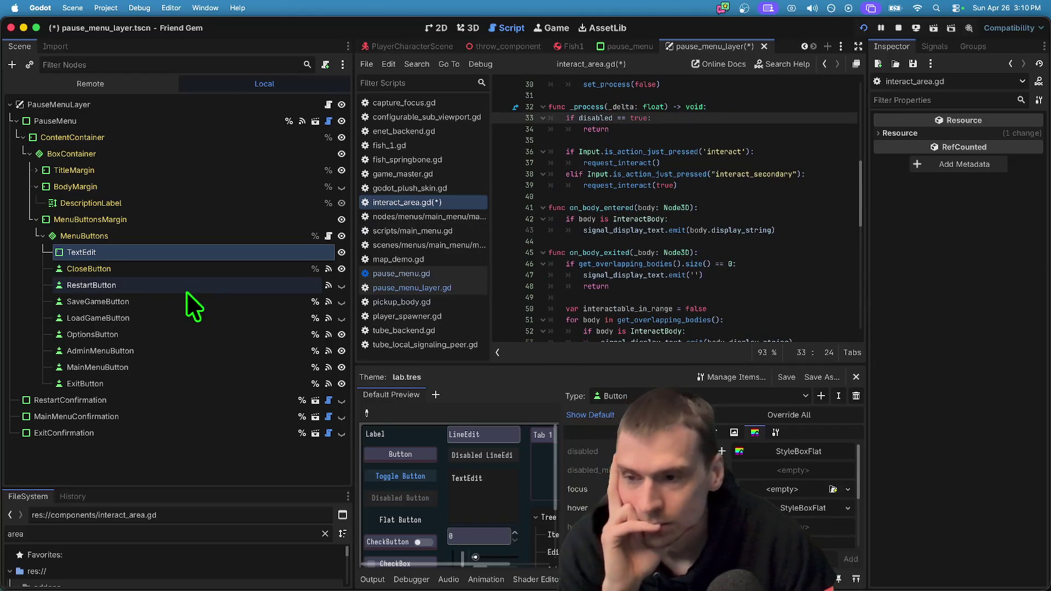
pyautogui.scroll(1, 693, 134)
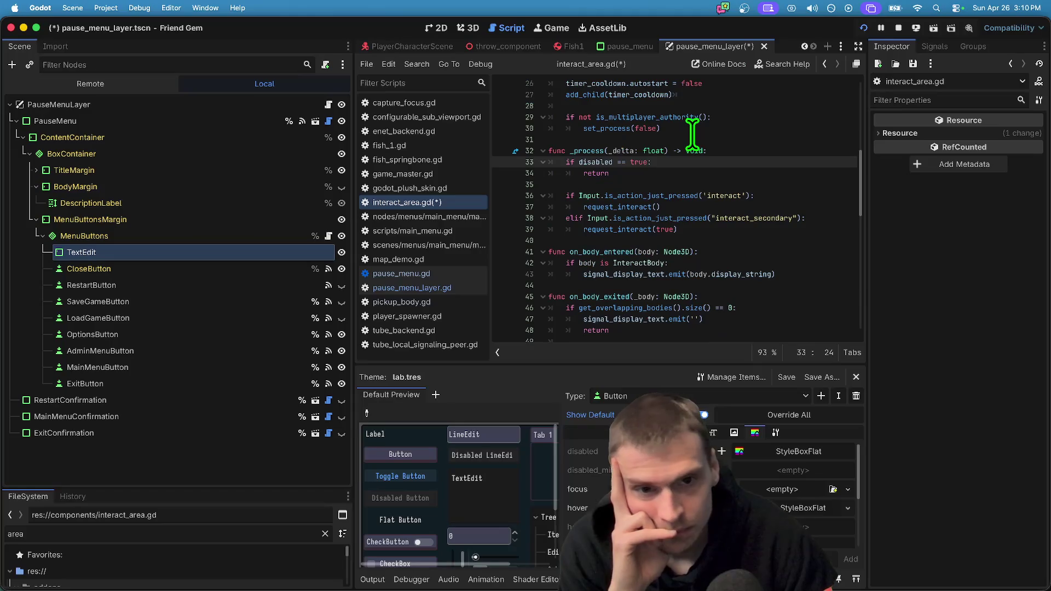
pyautogui.scroll(1, 692, 134)
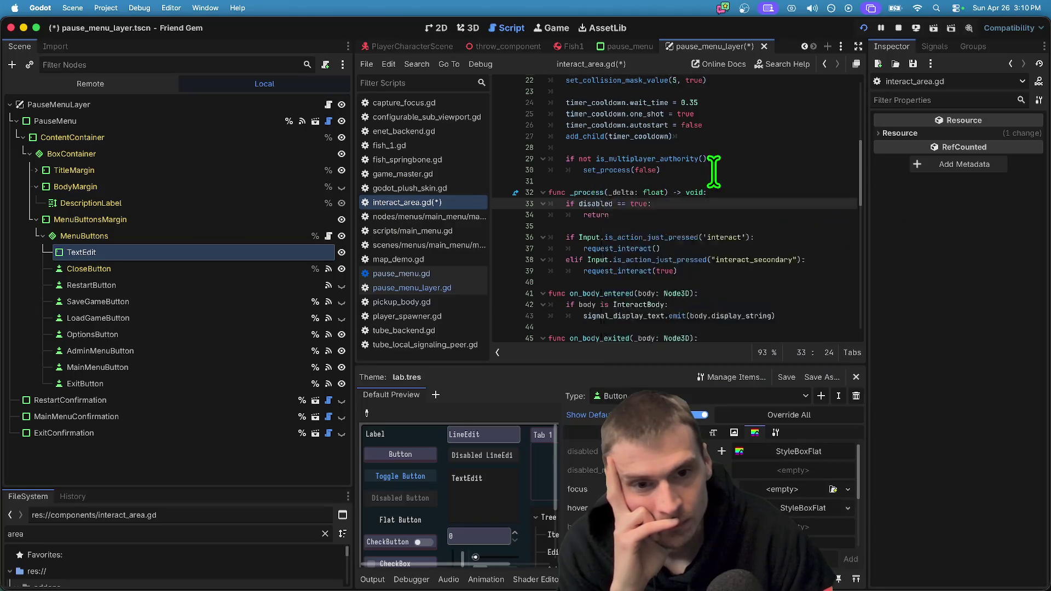
pyautogui.scroll(3, 712, 177)
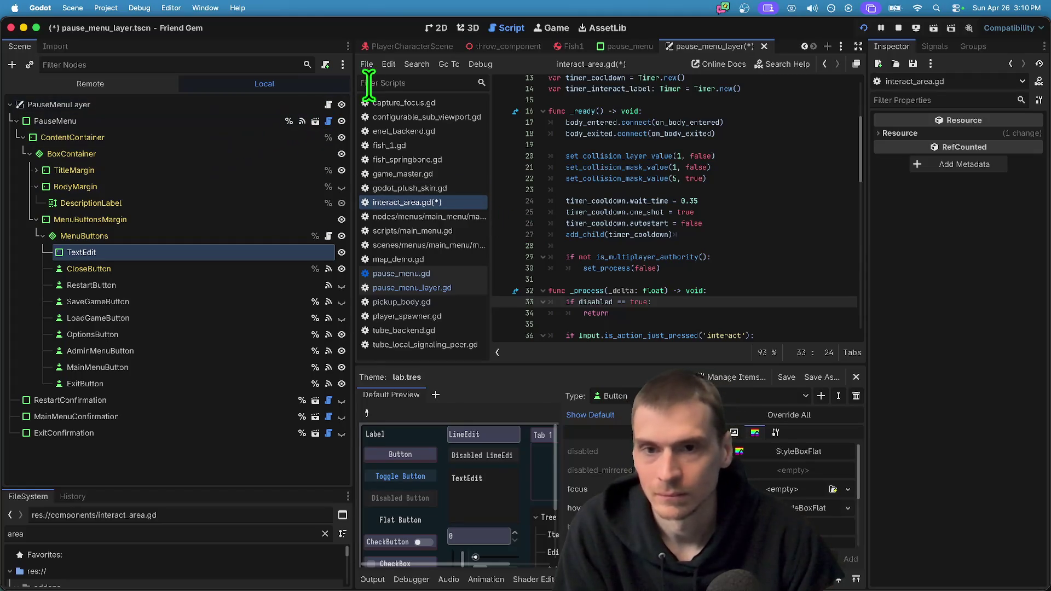
pyautogui.click(392, 47)
# Step: Search player_character_script.gd for 'immo' to locate the set_immobile function
pyautogui.hotkey('ctrl', 'f')
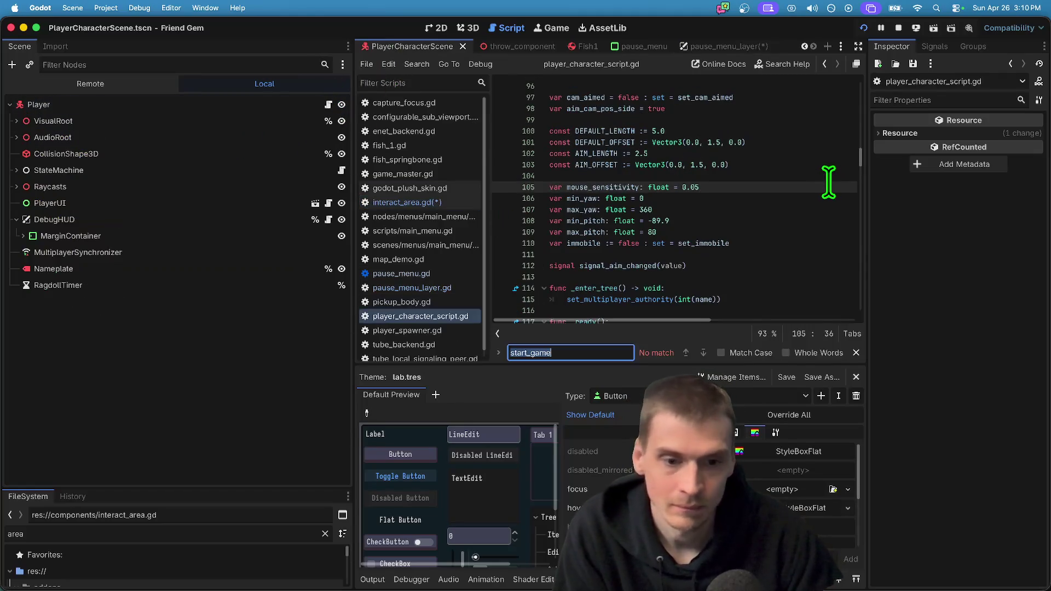
pyautogui.write('immo')
pyautogui.press('Return')
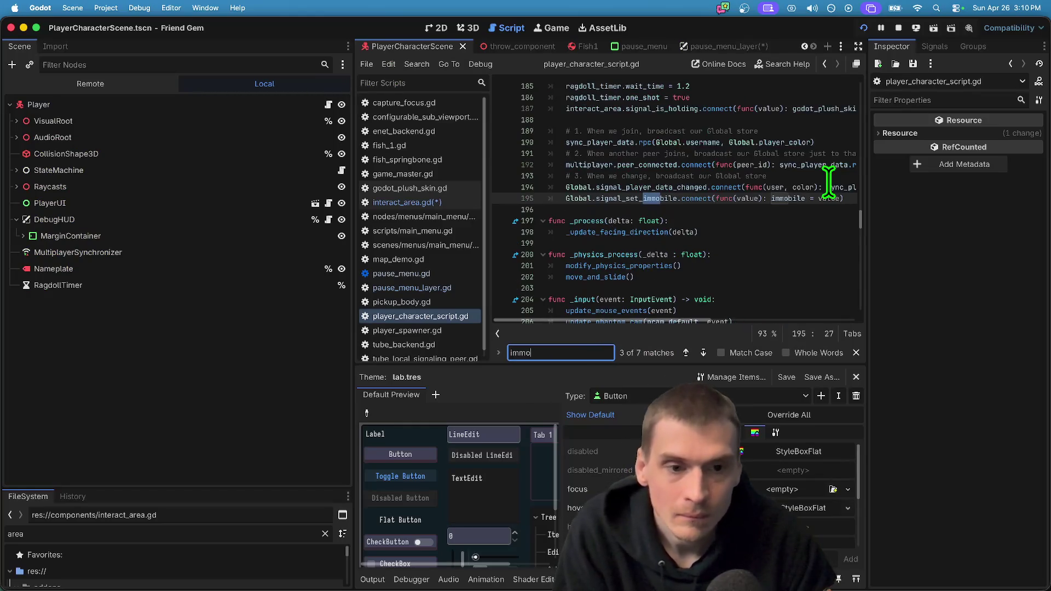
pyautogui.press('Escape')
pyautogui.scroll(-10, 711, 230)
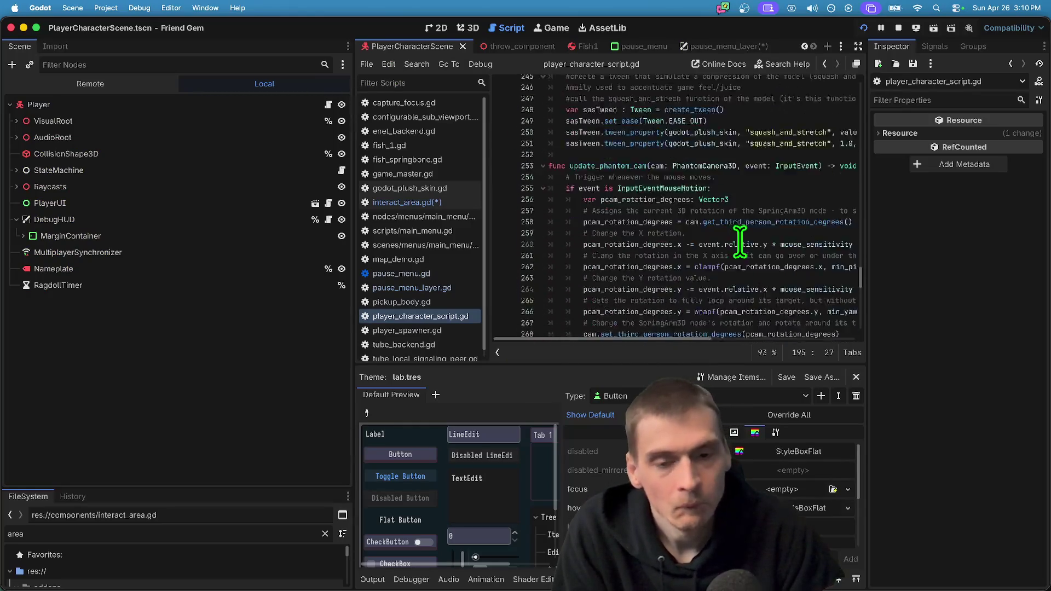
pyautogui.scroll(-5, 751, 243)
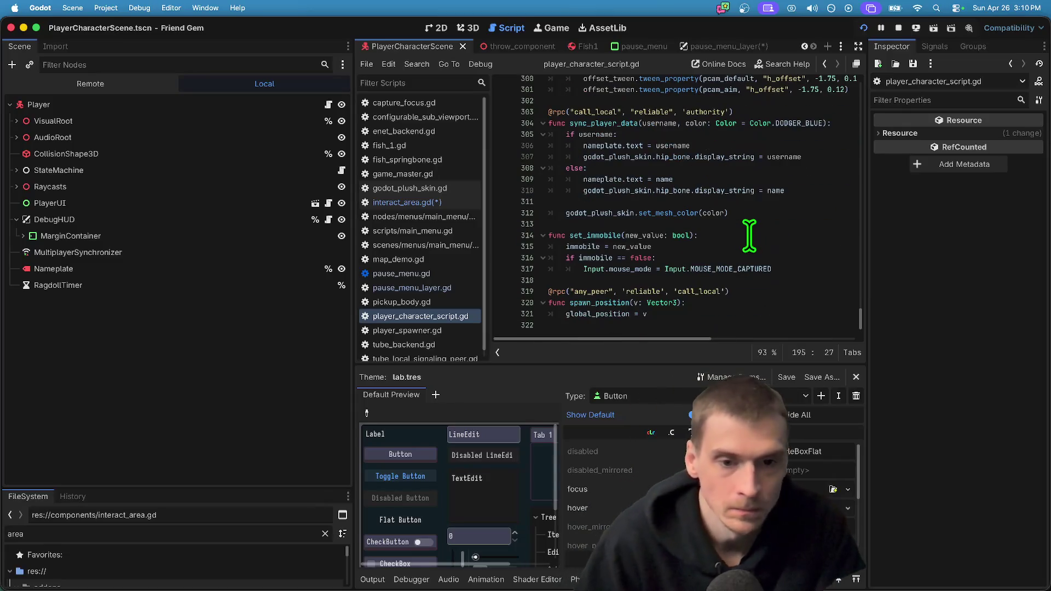
# Step: Add interact_area.set_process(new_value) as the first line of set_immobile
pyautogui.click(753, 235)
pyautogui.press('Return')
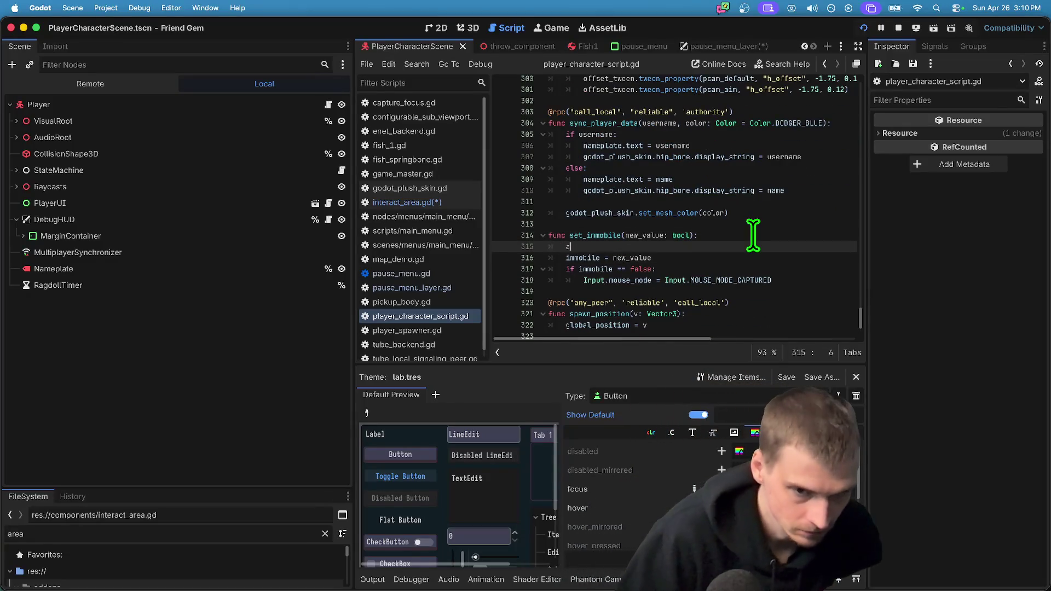
pyautogui.write('area')
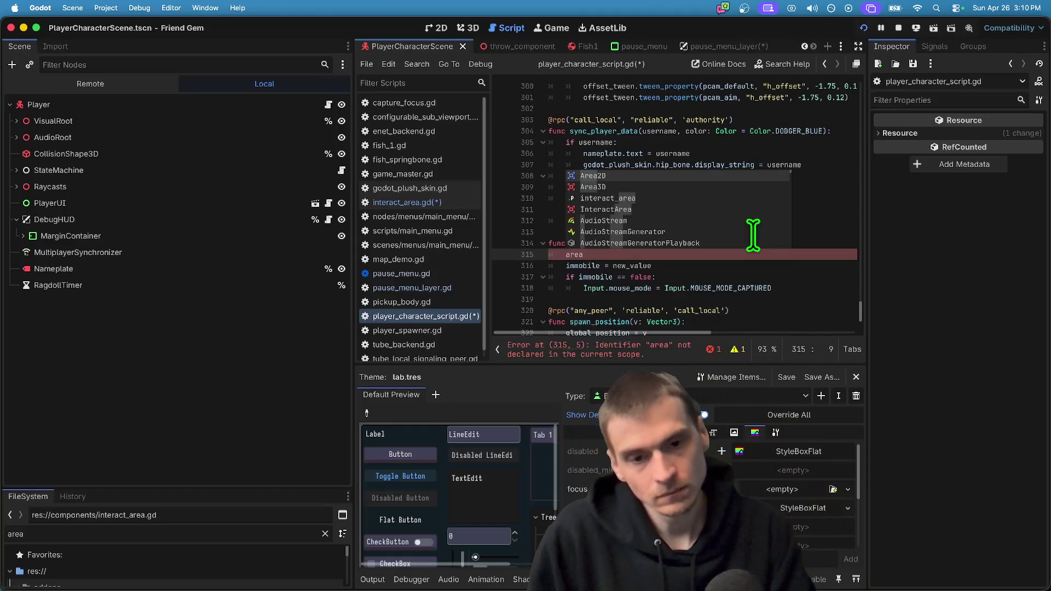
pyautogui.press('Down')
pyautogui.press('Down')
pyautogui.press('Return')
pyautogui.write('.se')
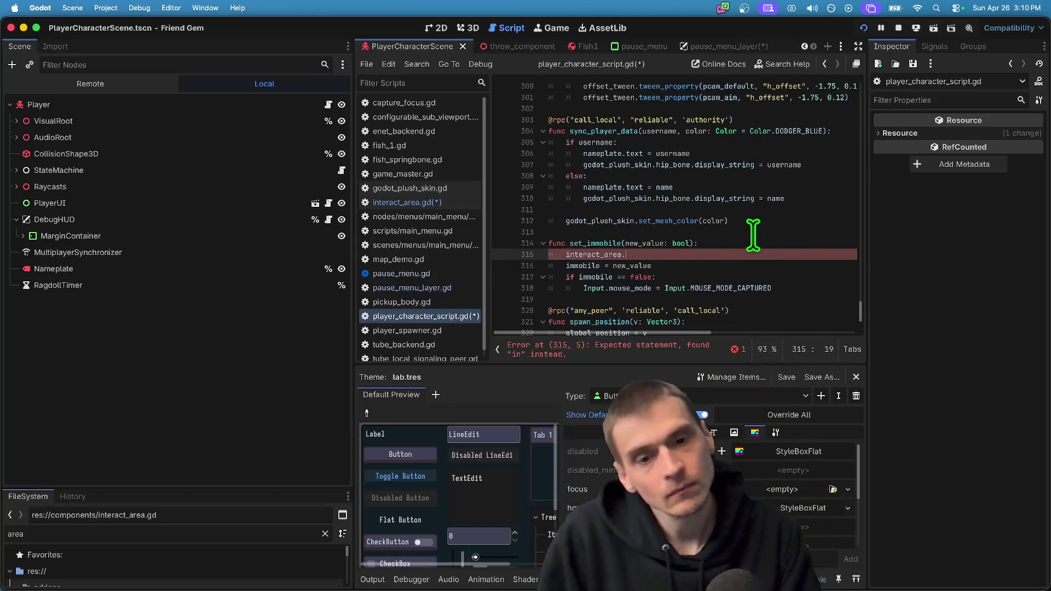
pyautogui.write('t_pro')
pyautogui.press('Return')
pyautogui.write('fal')
pyautogui.press('BackSpace')
pyautogui.press('BackSpace')
pyautogui.press('BackSpace')
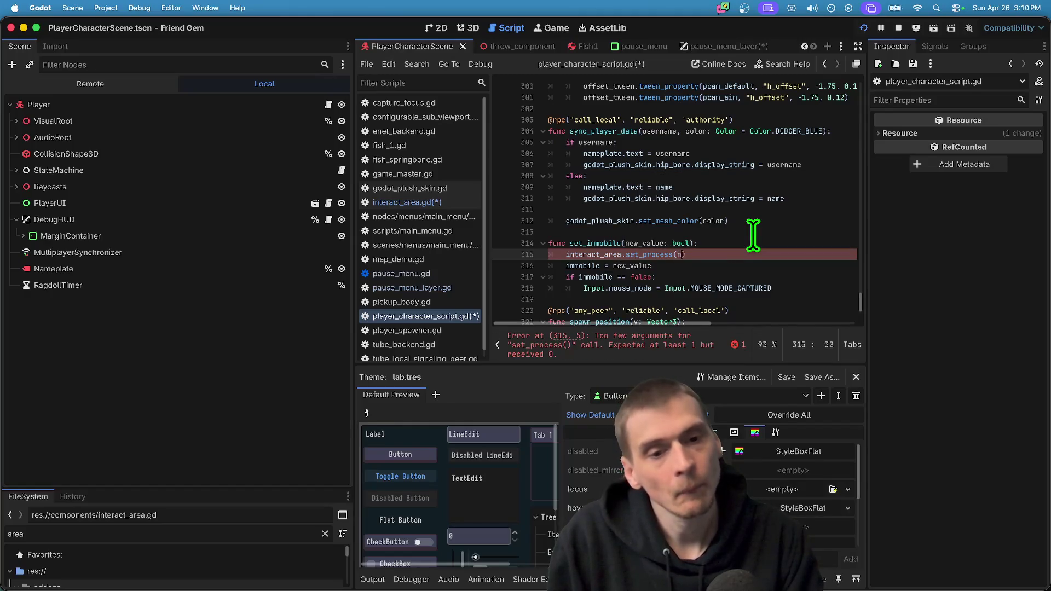
pyautogui.write('new_')
pyautogui.press('Return')
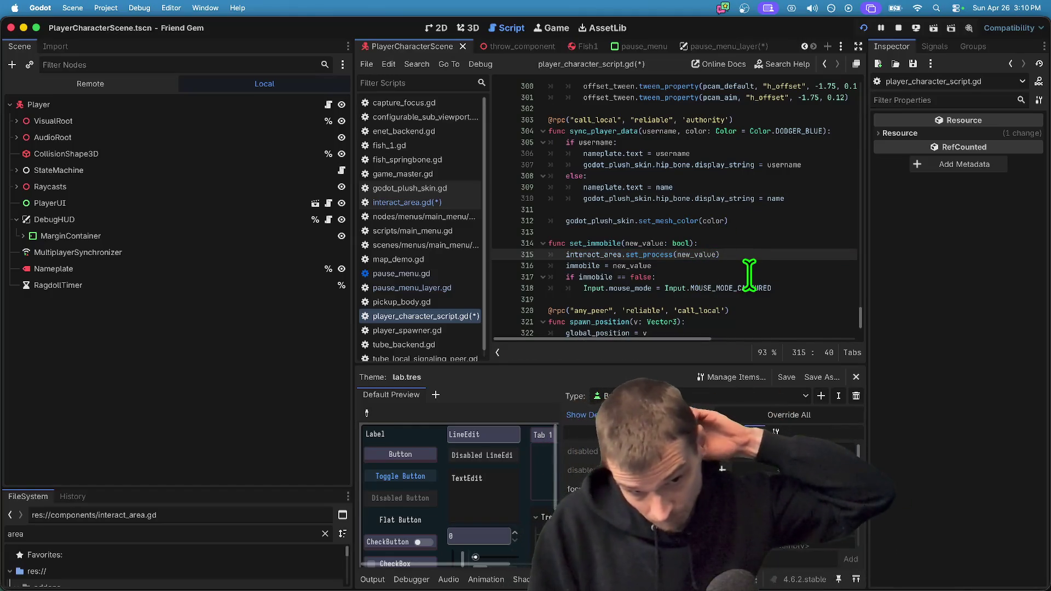
# Step: Negate the argument to !new_value, then save and run the game
pyautogui.click(685, 267)
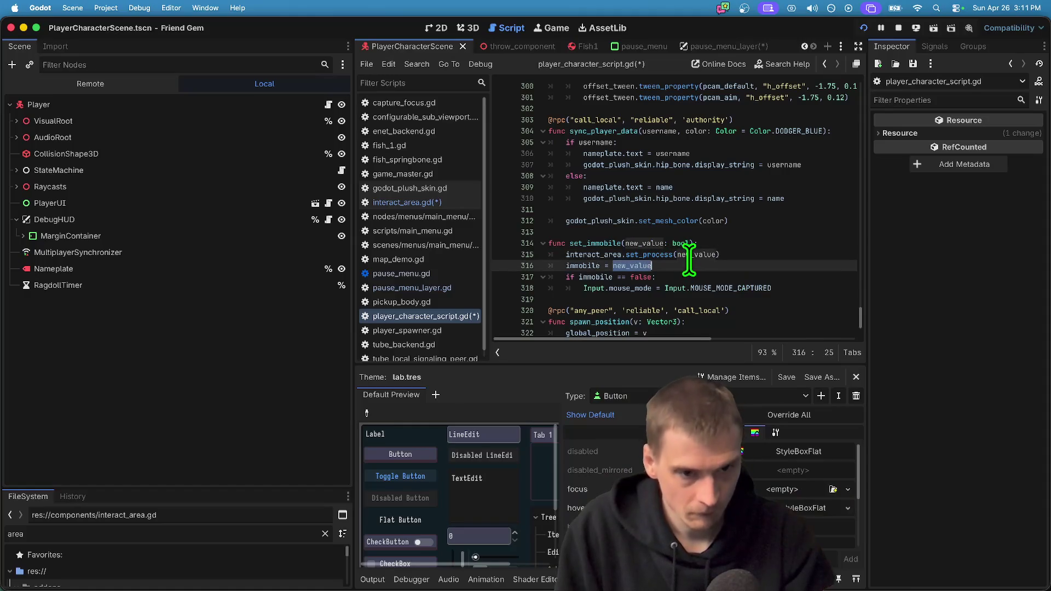
pyautogui.click(693, 256)
pyautogui.write('!')
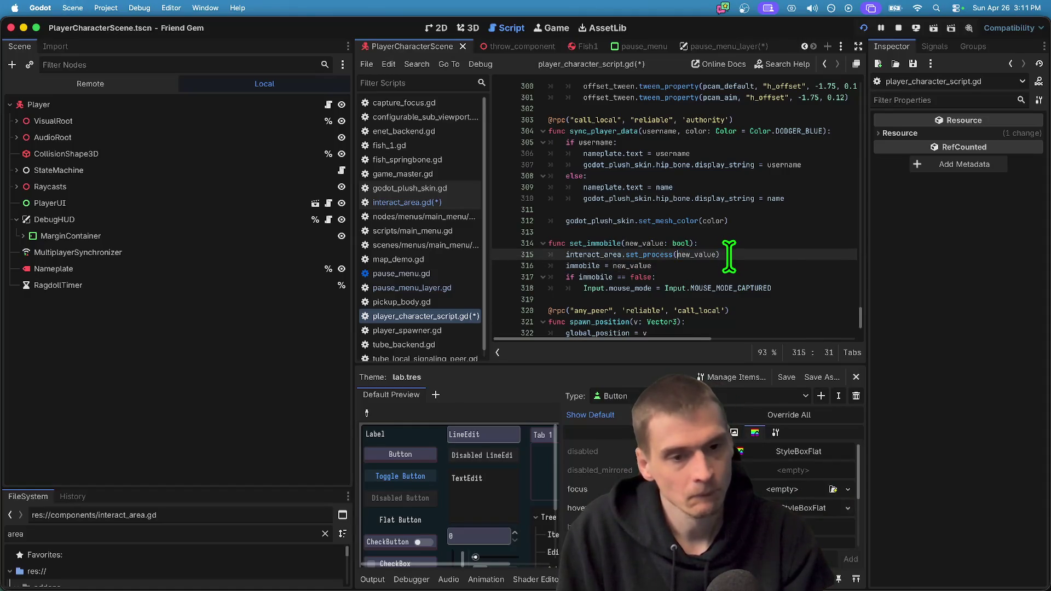
pyautogui.click(787, 243)
pyautogui.press('super+b')
pyautogui.scroll(2, 549, 151)
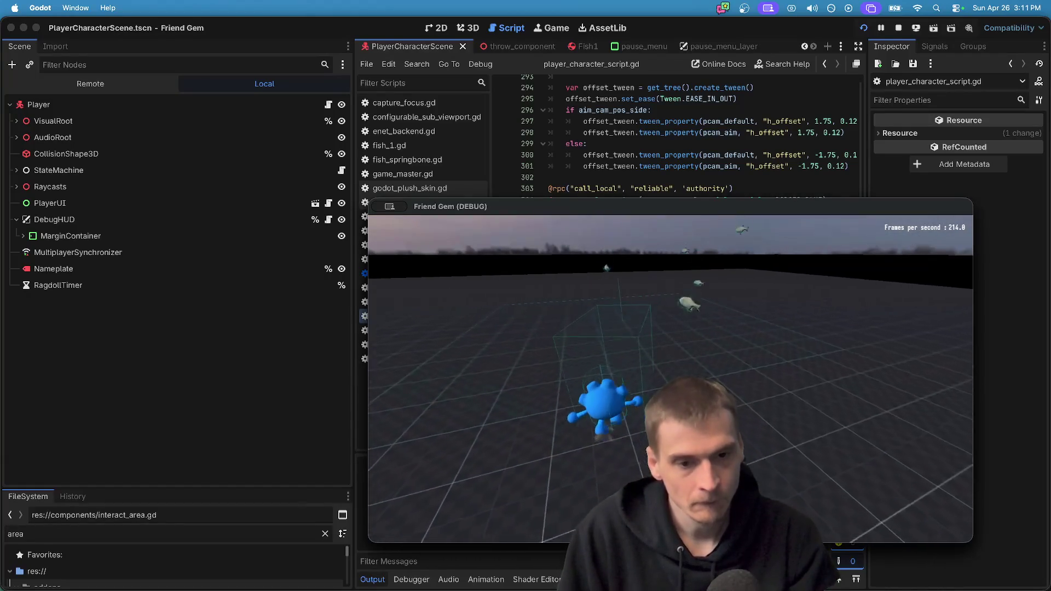
# Step: Type test text into the pause-menu chat box during the run, then stop the game from Godot
pyautogui.write('eefeer')
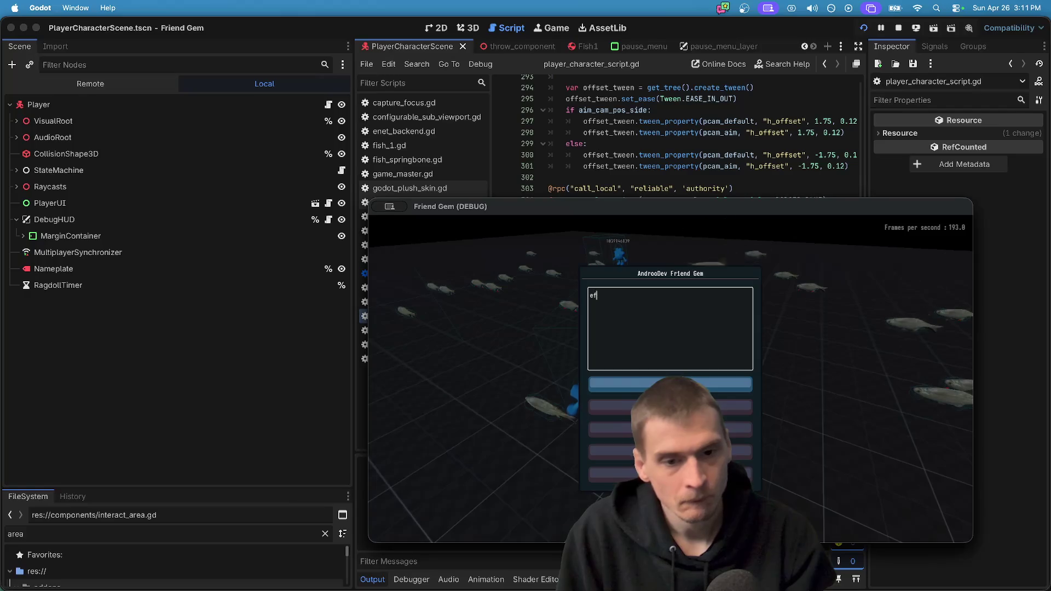
pyautogui.press('Escape')
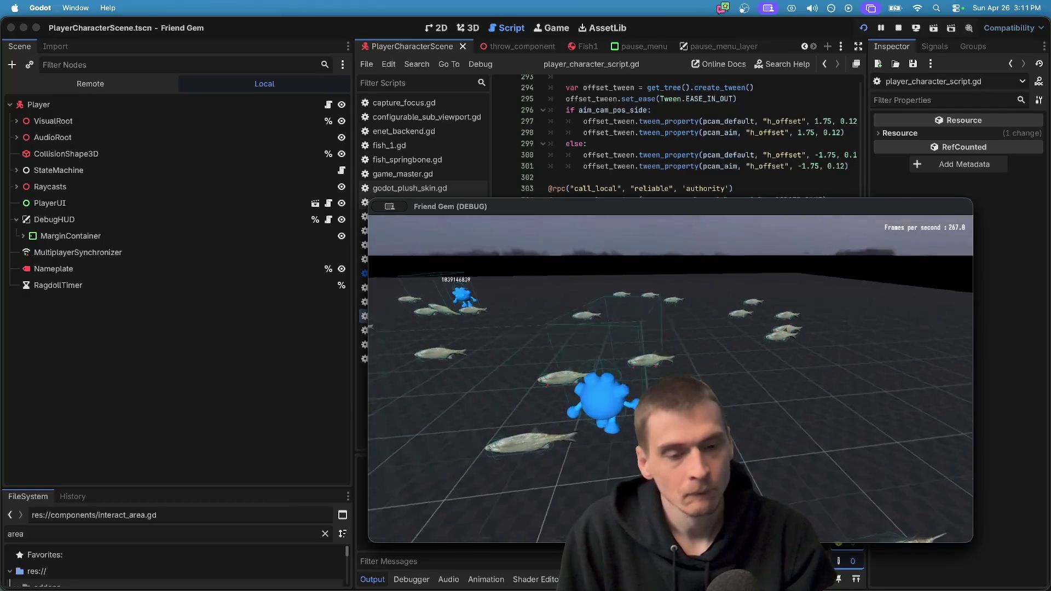
pyautogui.write('era')
pyautogui.press('BackSpace')
pyautogui.press('BackSpace')
pyautogui.press('BackSpace')
pyautogui.write('andrew')
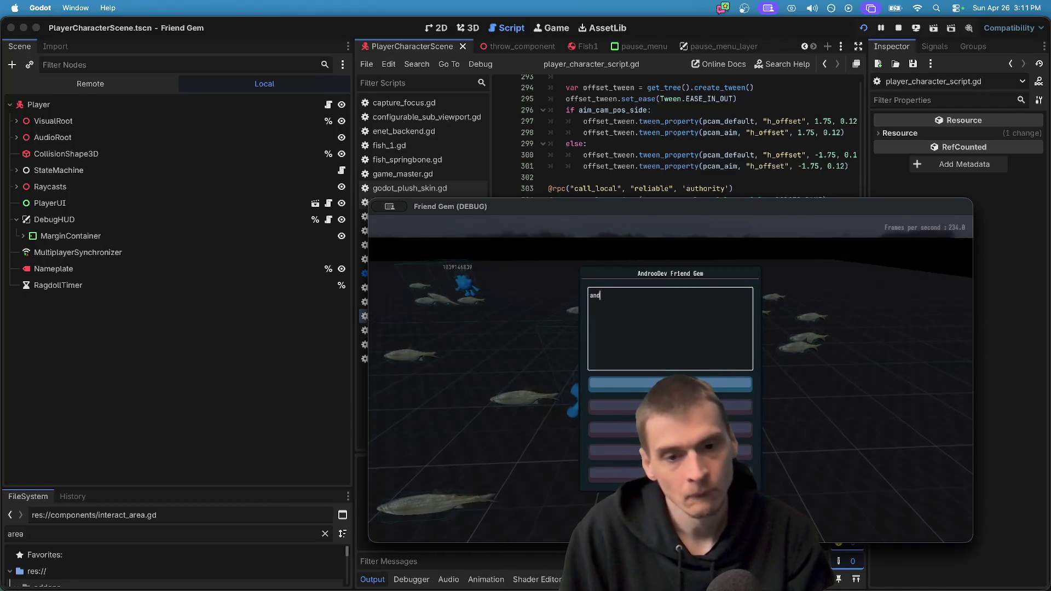
pyautogui.press('Return')
pyautogui.press('Escape')
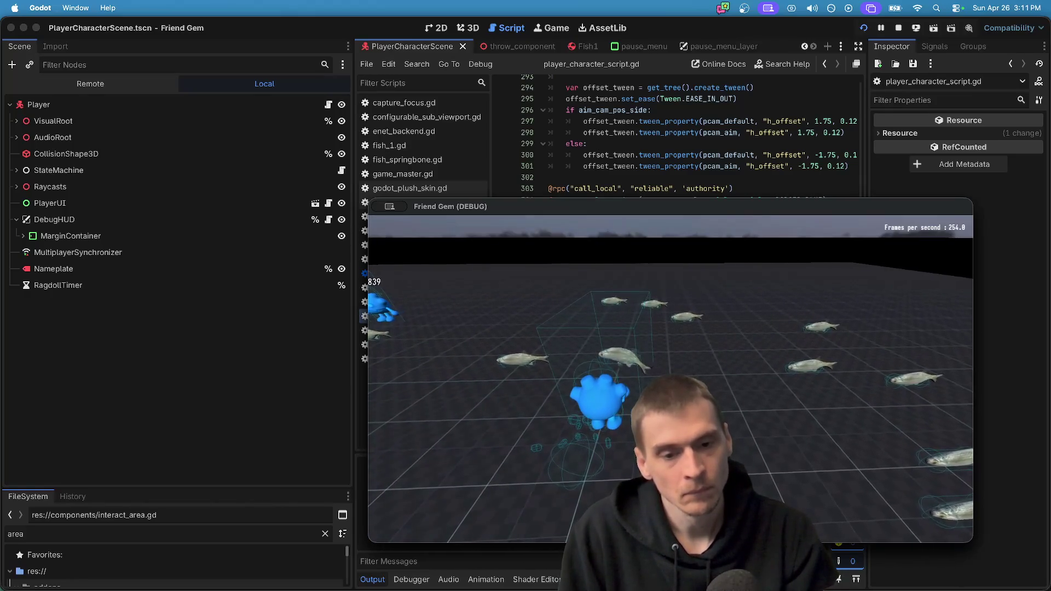
pyautogui.write('ew efae')
pyautogui.press('BackSpace')
pyautogui.press('BackSpace')
pyautogui.press('BackSpace')
pyautogui.write('asd')
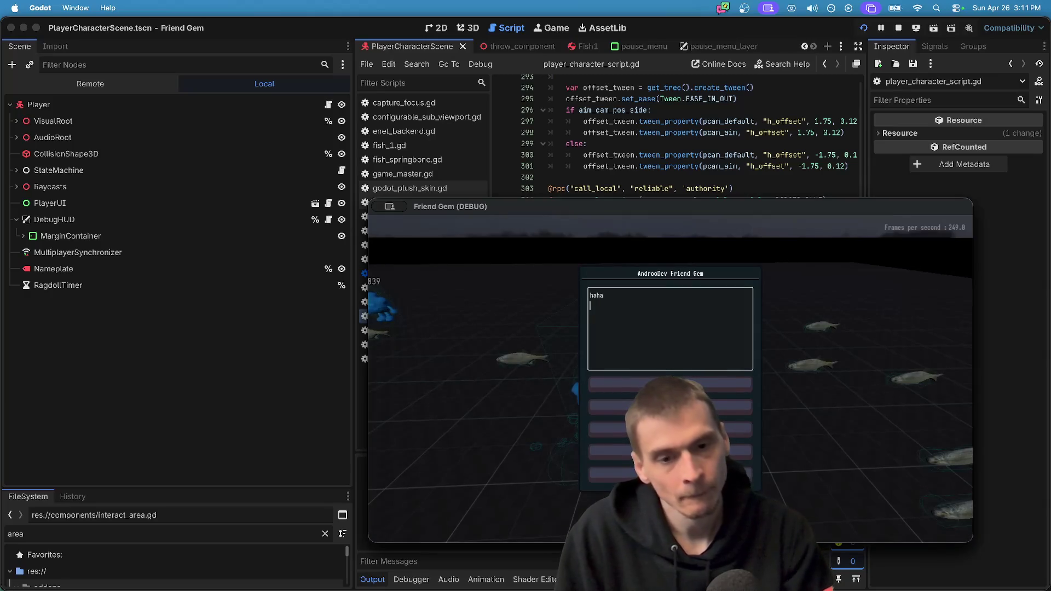
pyautogui.press('Escape')
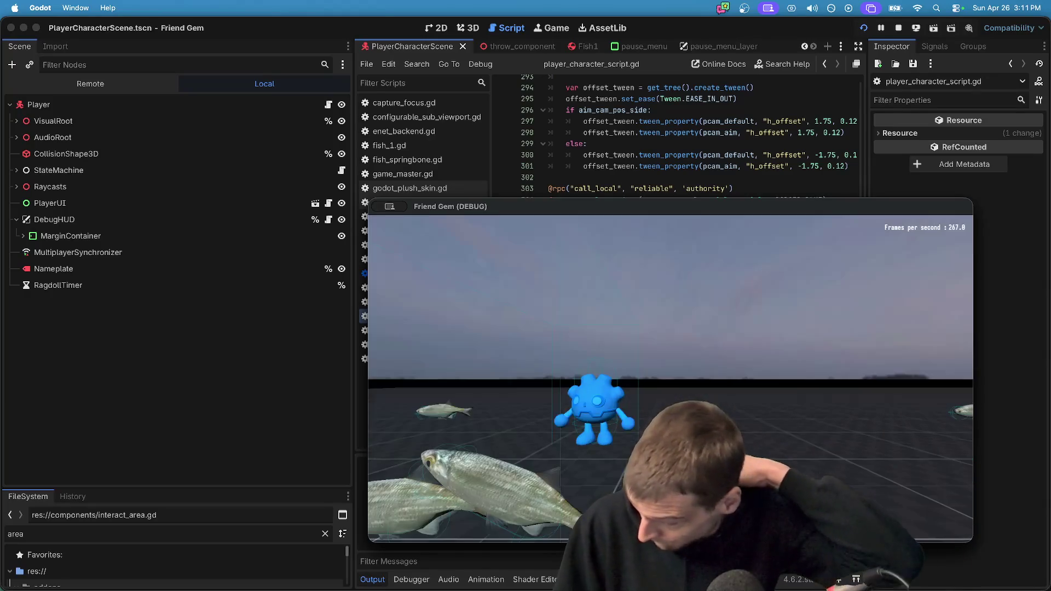
pyautogui.press('super+Tab')
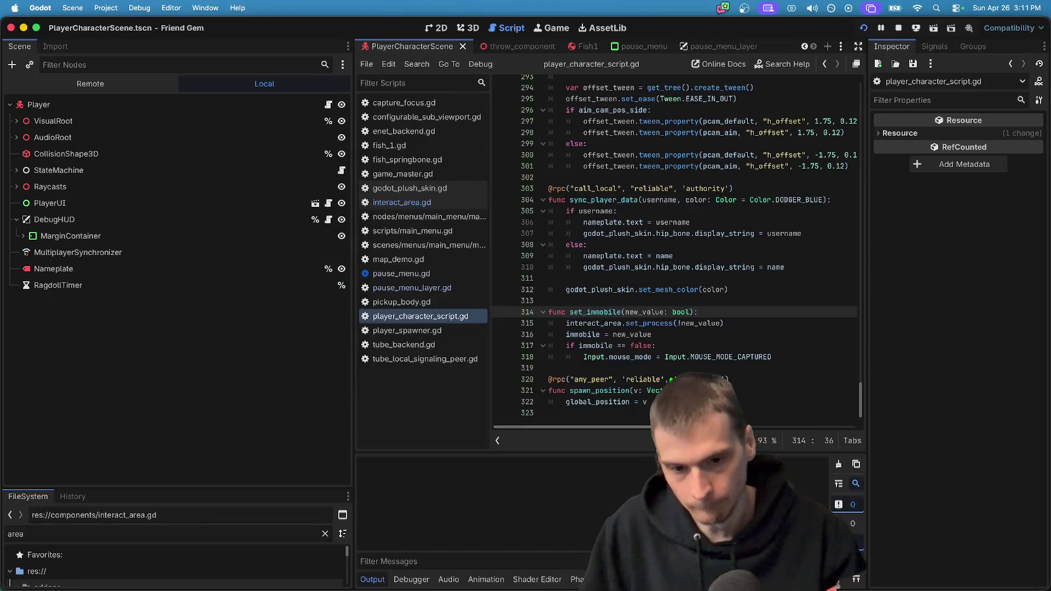
pyautogui.click(897, 29)
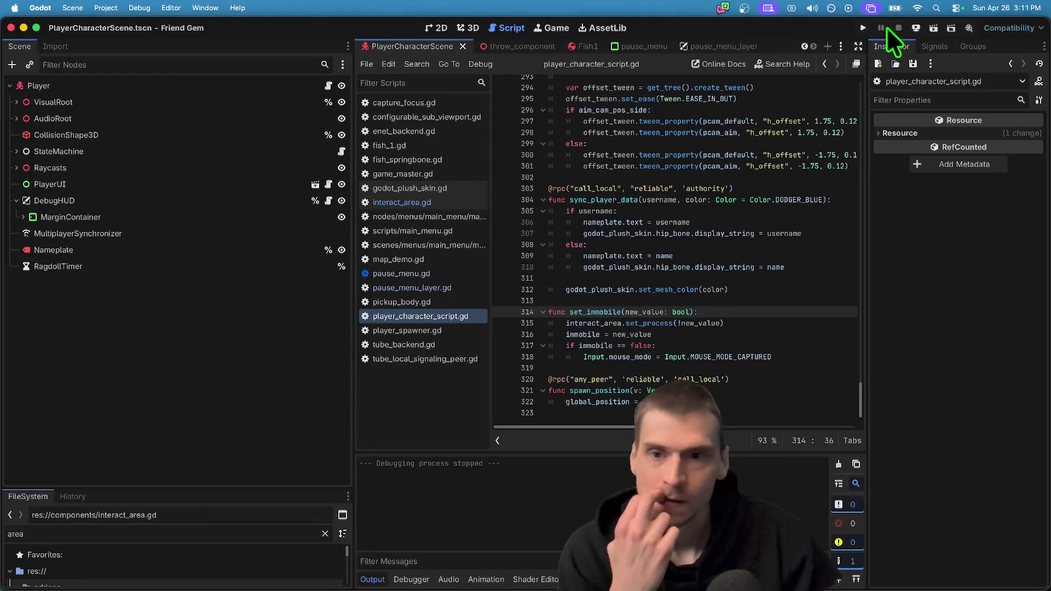
# Step: Close the pause_menu scene tab and return to the pause_menu_layer scene and its script
pyautogui.click(701, 46)
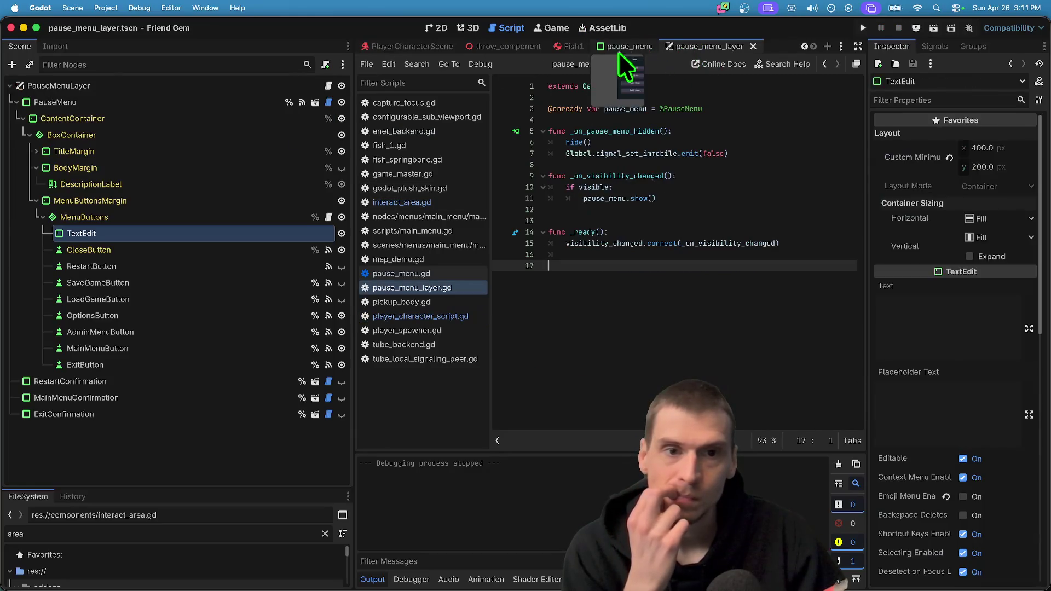
pyautogui.click(621, 47)
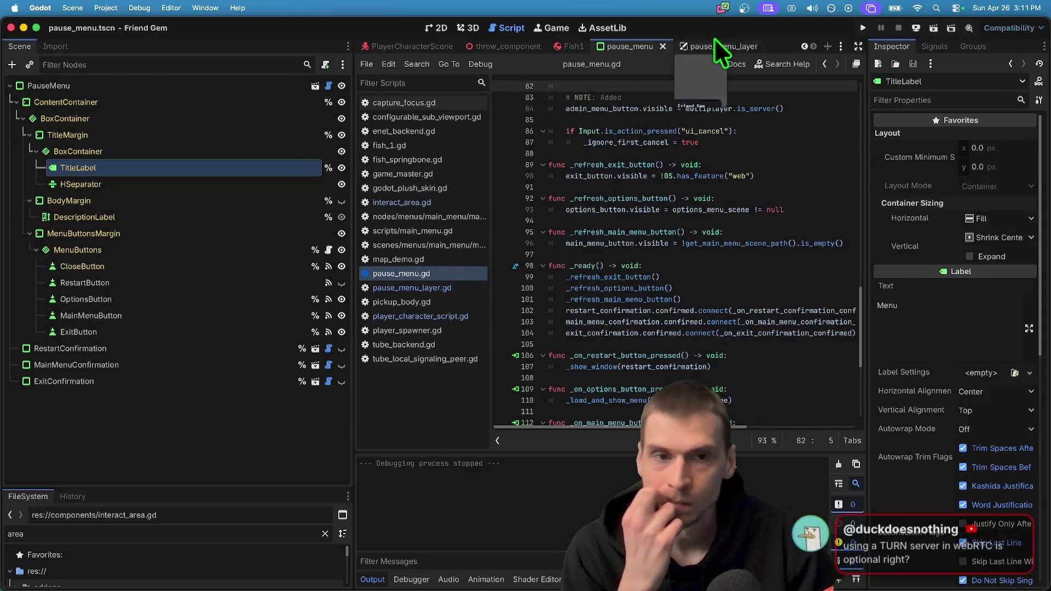
pyautogui.middleClick(622, 47)
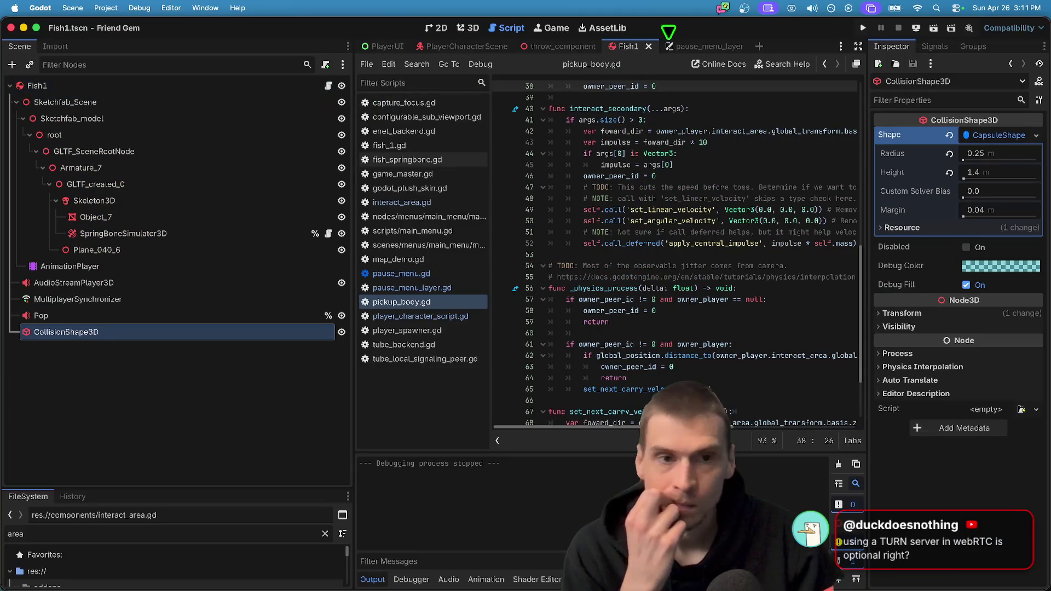
pyautogui.click(696, 45)
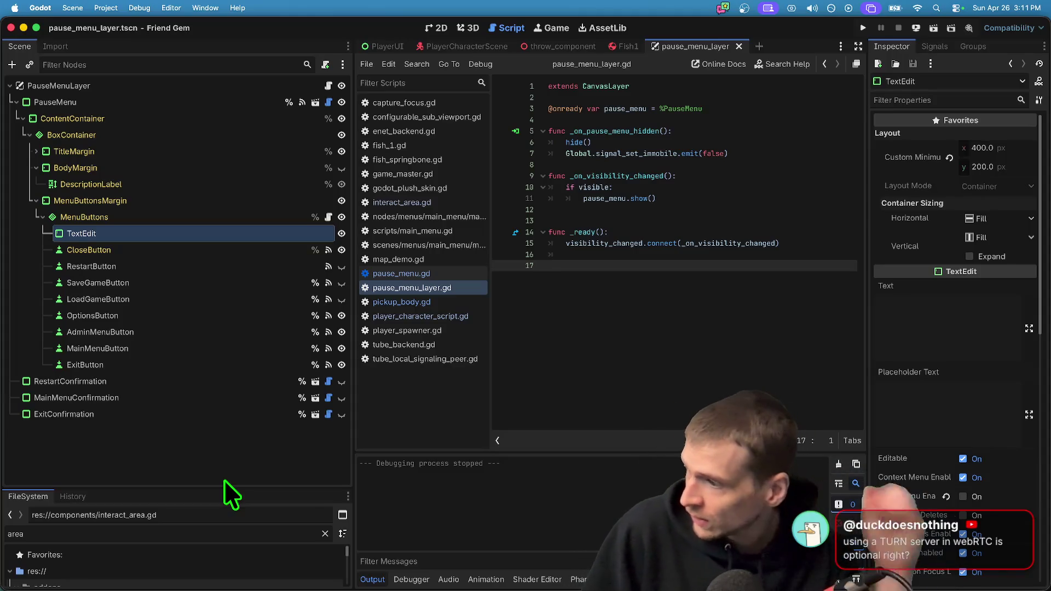
pyautogui.press('super+Tab')
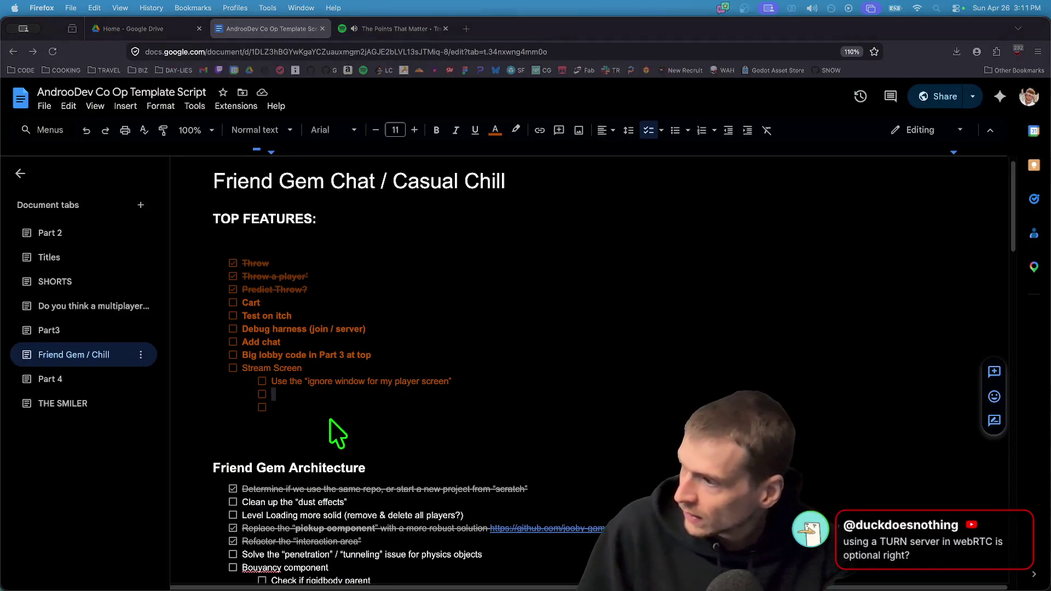
pyautogui.press('super+Tab')
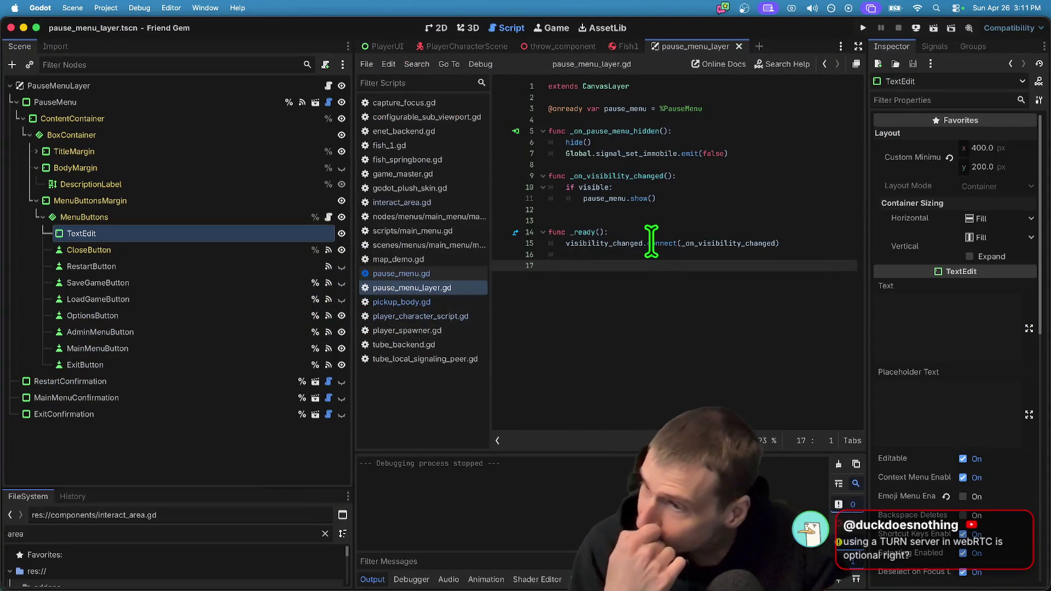
# Step: Delete the extra blank lines around _ready in pause_menu_layer.gd and save the script
pyautogui.press('BackSpace')
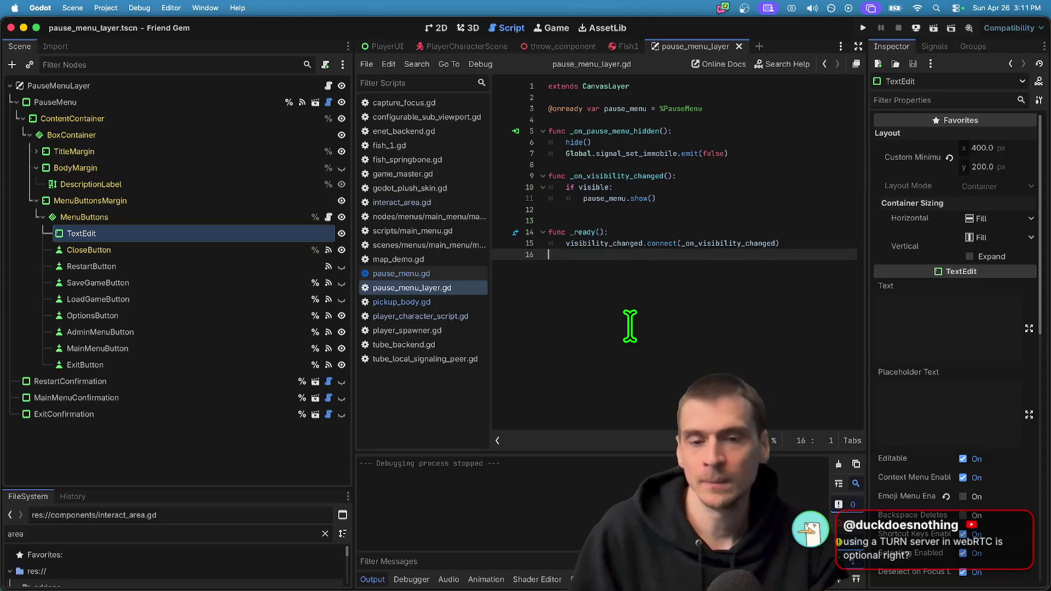
pyautogui.press('Up')
pyautogui.press('Up')
pyautogui.press('Up')
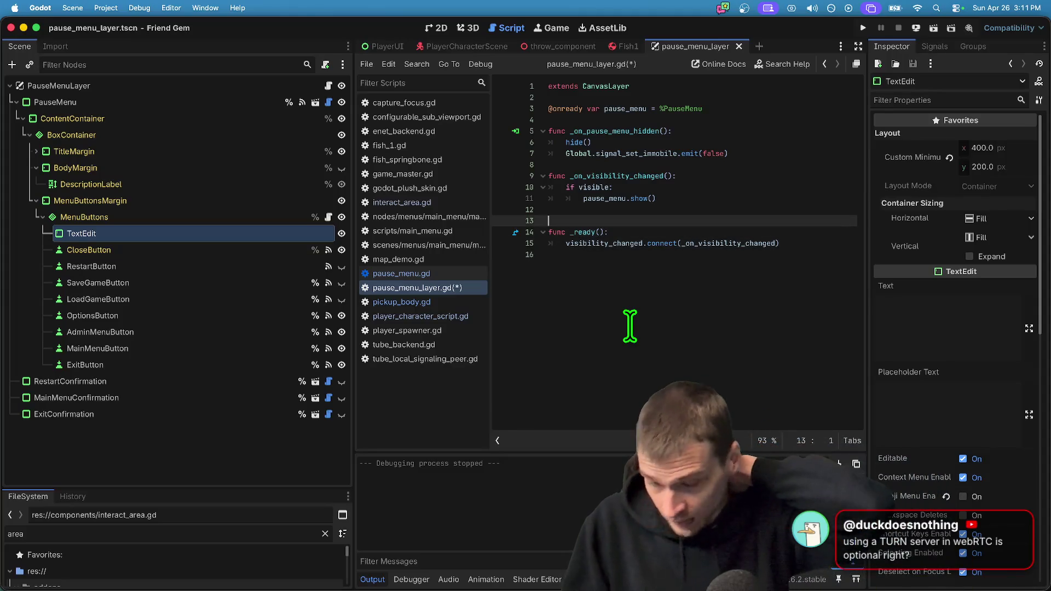
pyautogui.press('Delete')
pyautogui.press('Down')
pyautogui.press('Down')
pyautogui.press('Down')
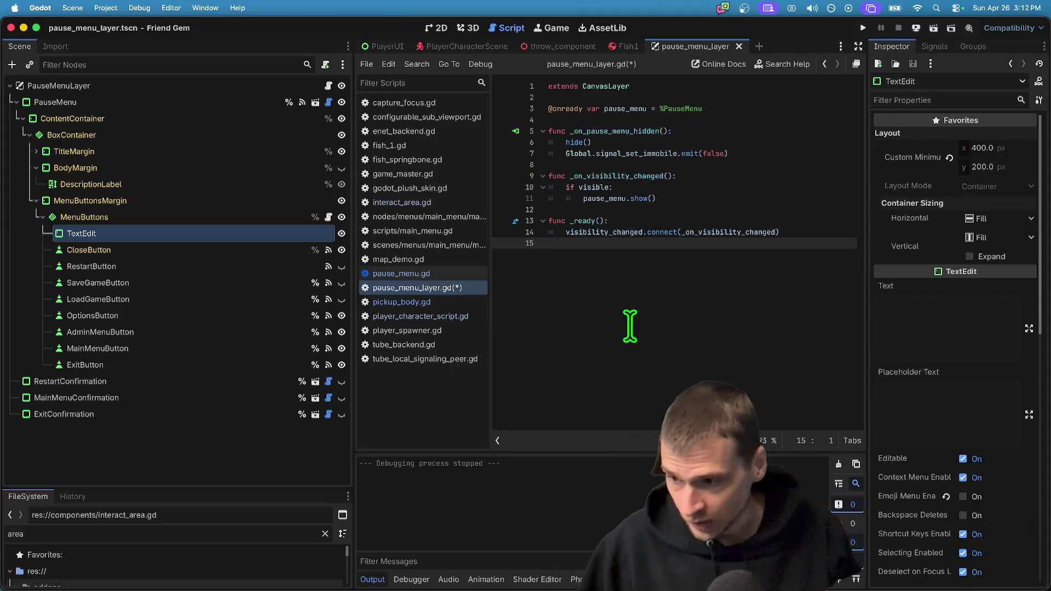
pyautogui.hotkey('ctrl', 's')
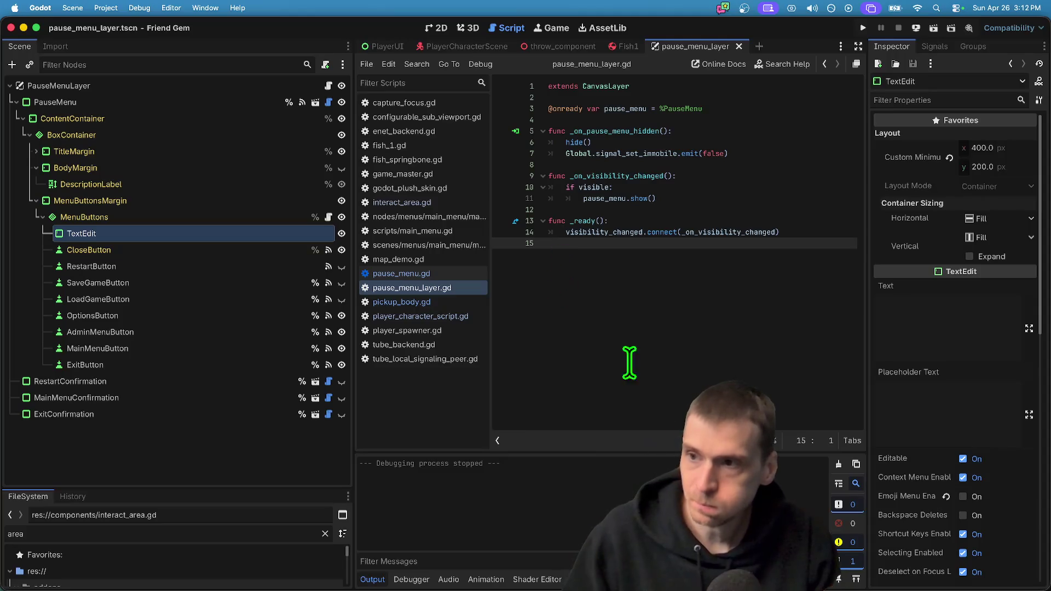
pyautogui.moveTo(605, 589)
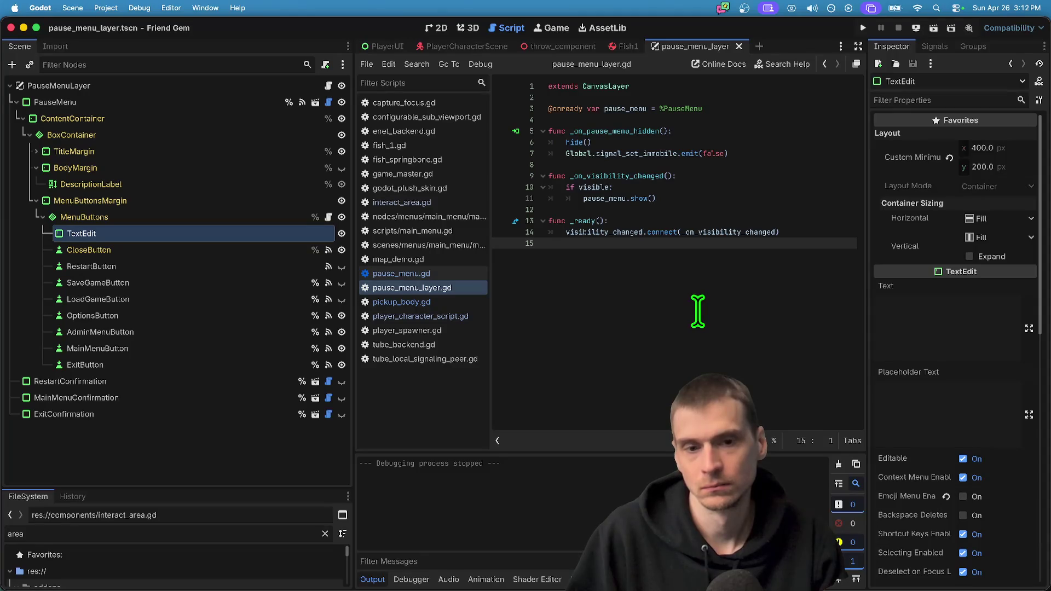
pyautogui.click(275, 86)
pyautogui.click(750, 110)
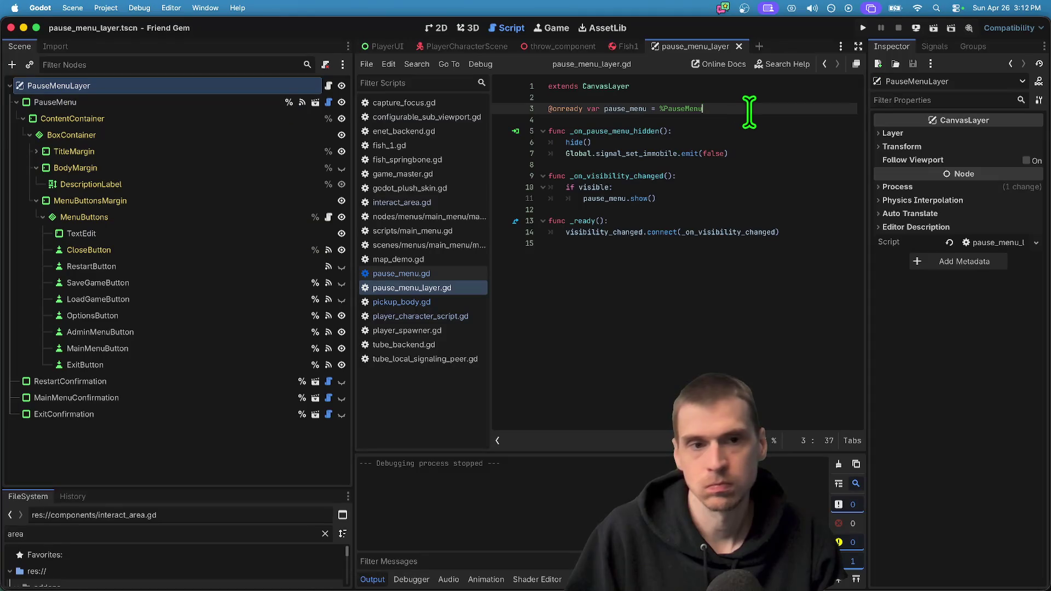
# Step: Rename the TextEdit node to TextEditChat
pyautogui.press('Return')
pyautogui.write('@onready var chat')
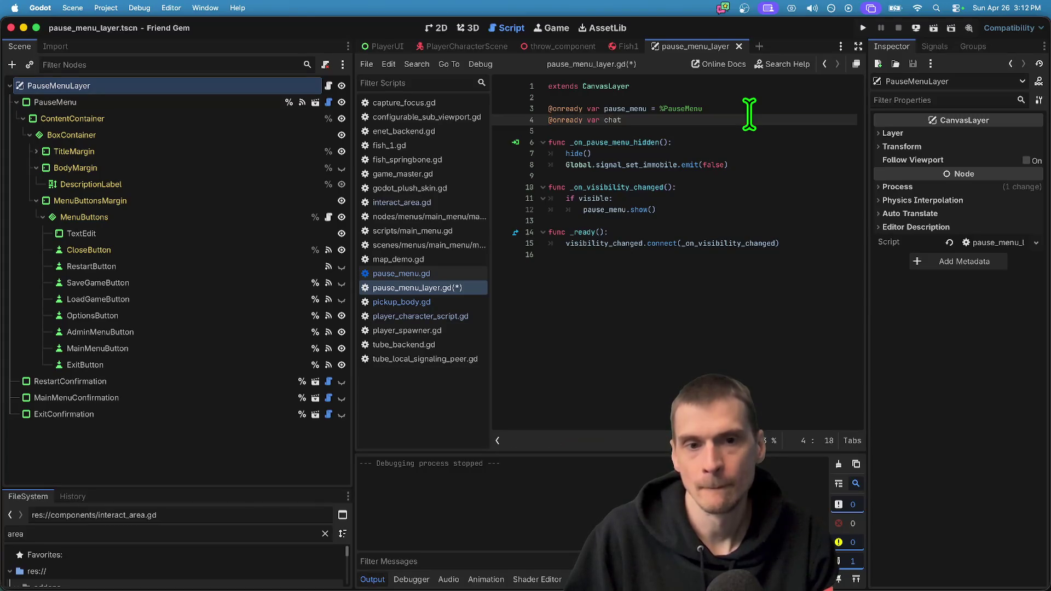
pyautogui.rightClick(271, 232)
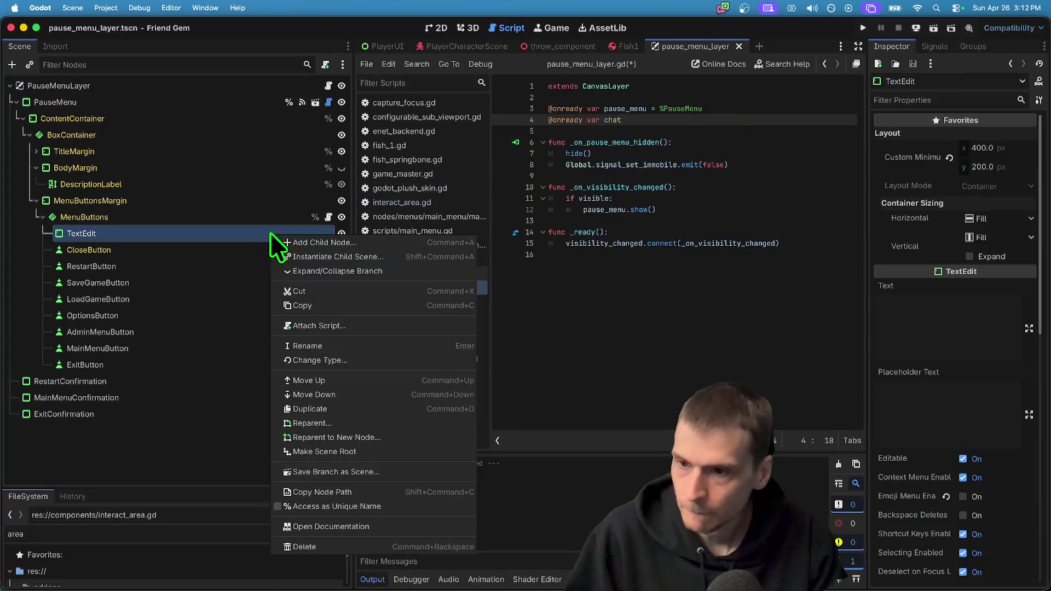
pyautogui.click(392, 526)
pyautogui.doubleClick(154, 233)
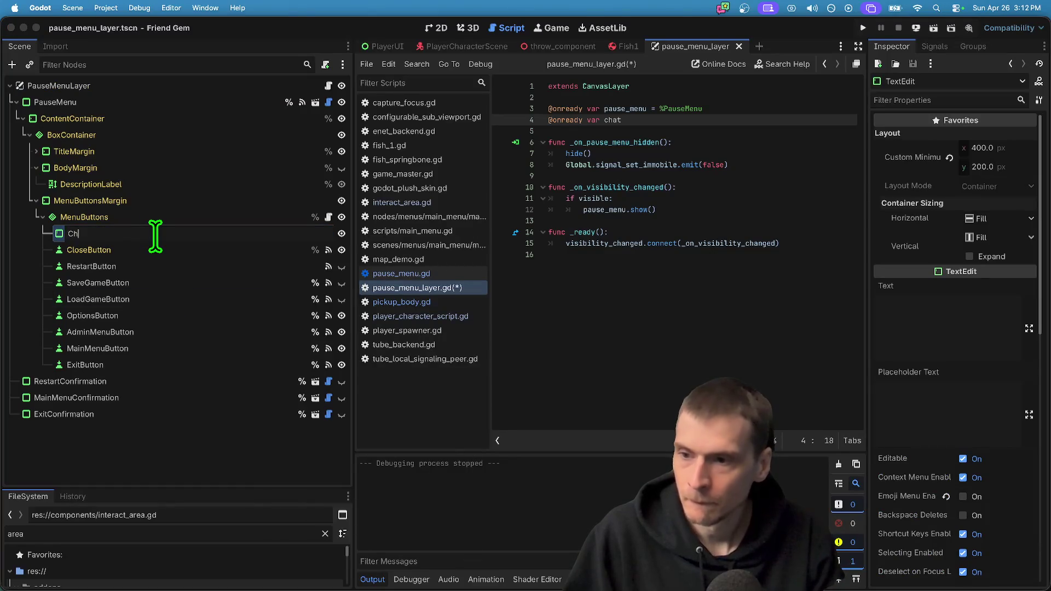
pyautogui.write('TextEditCh')
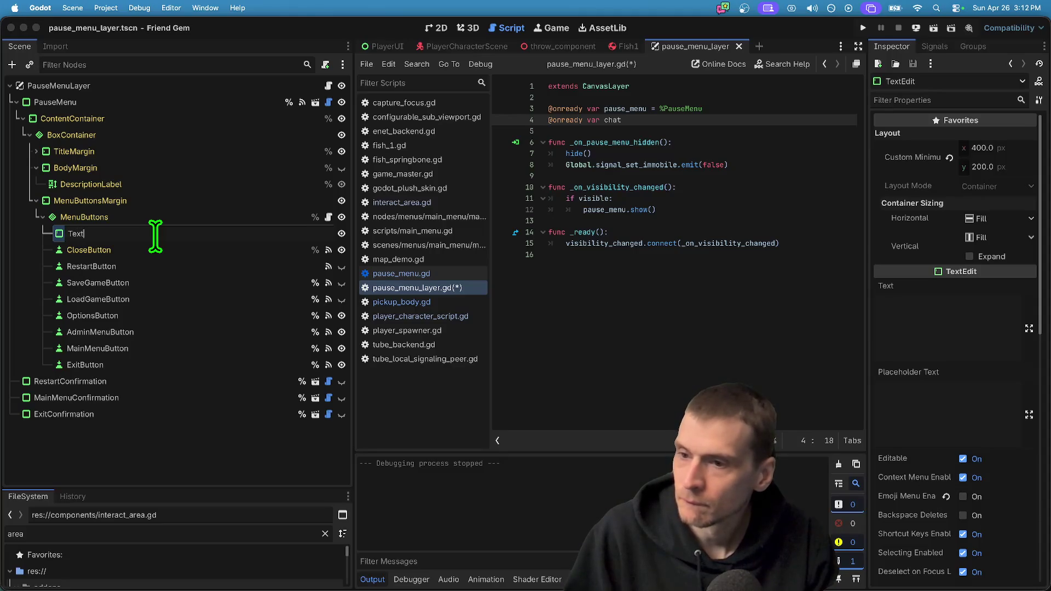
pyautogui.write('at')
pyautogui.press('Return')
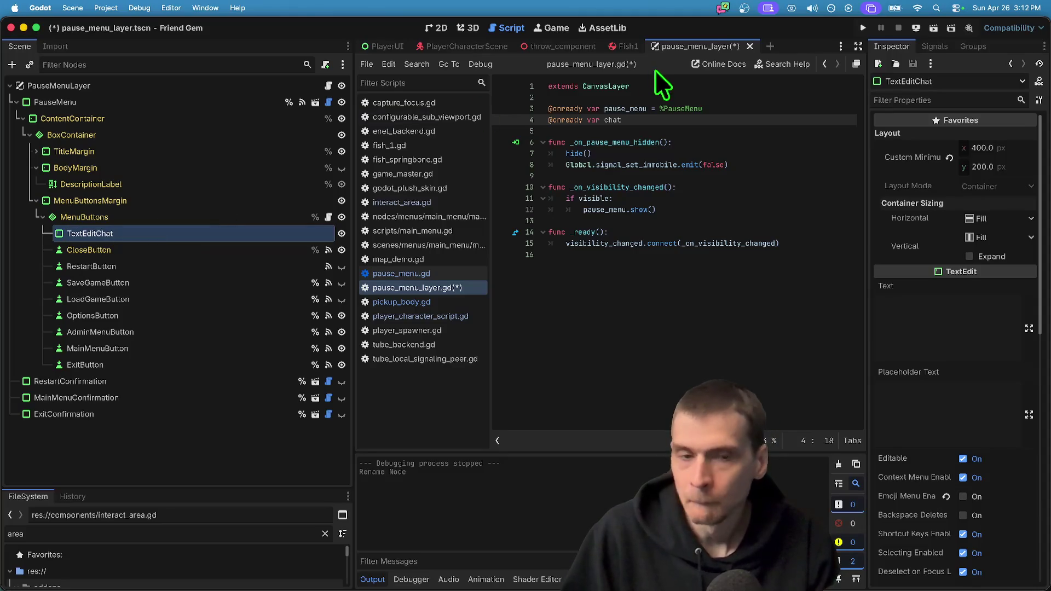
pyautogui.press('super+x')
pyautogui.rightClick(200, 235)
pyautogui.click(274, 547)
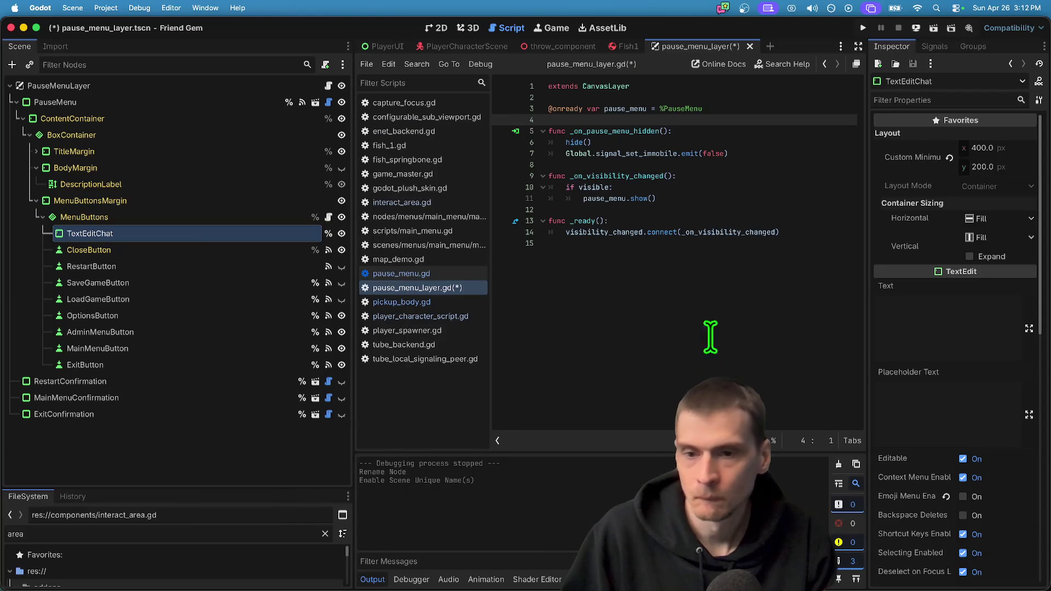
pyautogui.click(710, 344)
pyautogui.moveTo(90, 231)
pyautogui.mouseDown()
pyautogui.moveTo(812, 104)
pyautogui.moveTo(154, 259)
pyautogui.moveTo(150, 239)
pyautogui.moveTo(800, 109)
pyautogui.moveTo(791, 117)
pyautogui.mouseUp()
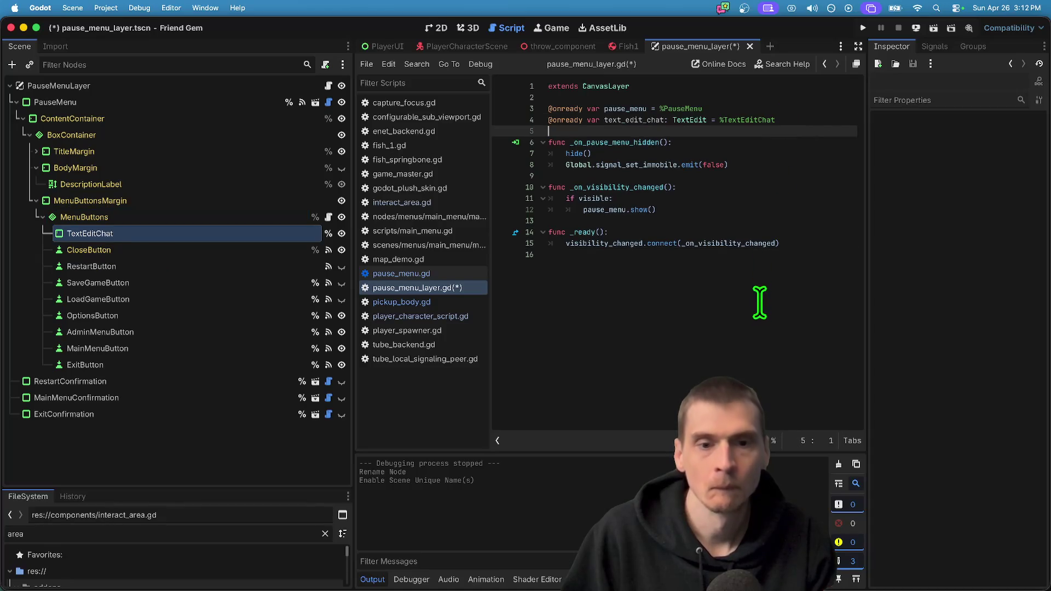
# Step: Add a text_edit_chat.connect() line inside _ready
pyautogui.click(712, 290)
pyautogui.doubleClick(605, 120)
pyautogui.click(724, 314)
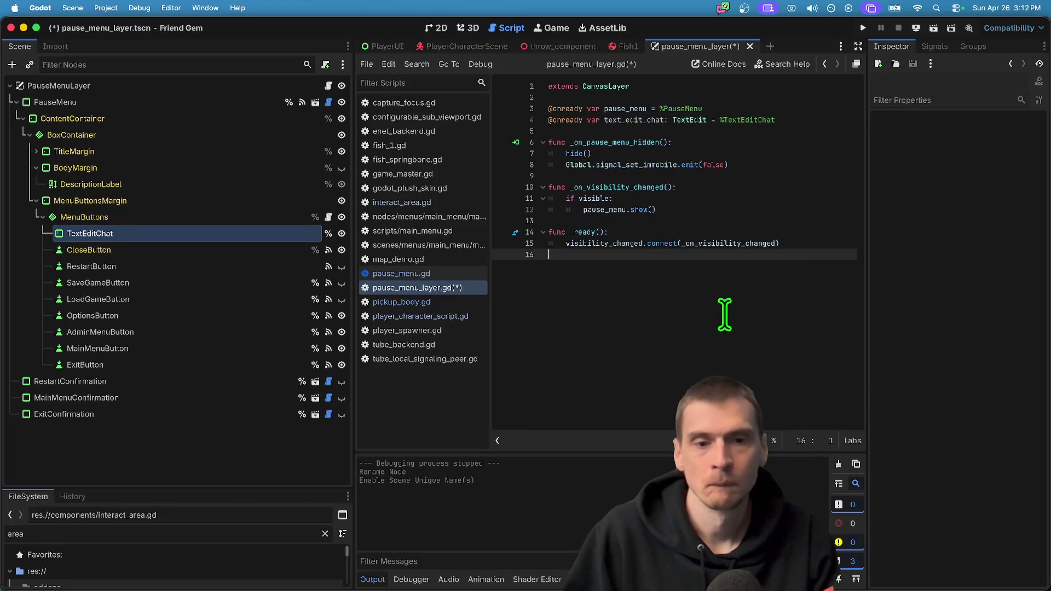
pyautogui.press('Tab')
pyautogui.hotkey('ctrl', 'v')
pyautogui.write('.co')
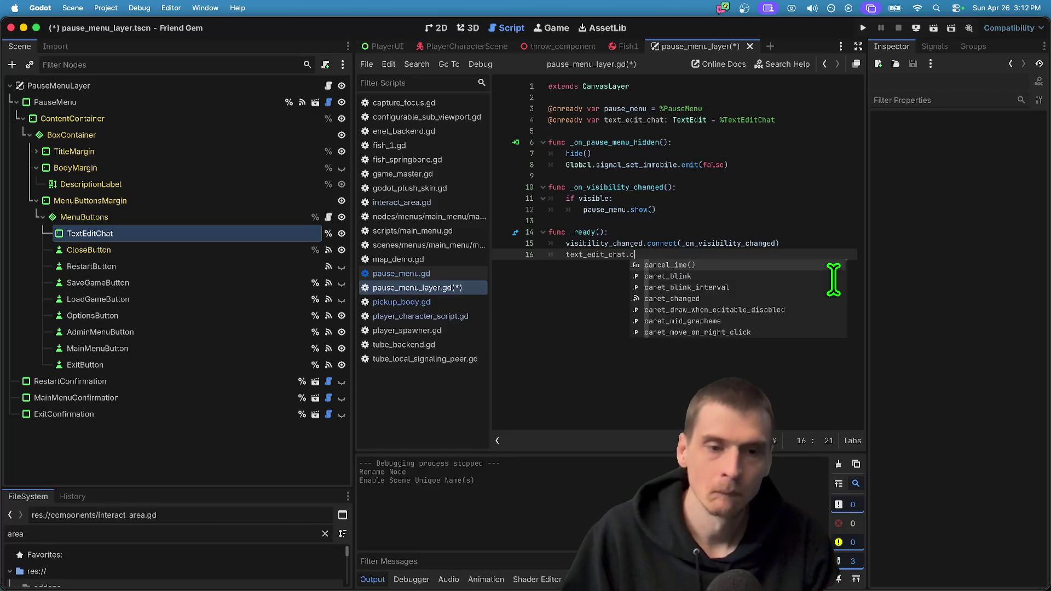
pyautogui.write('nn')
pyautogui.press('Return')
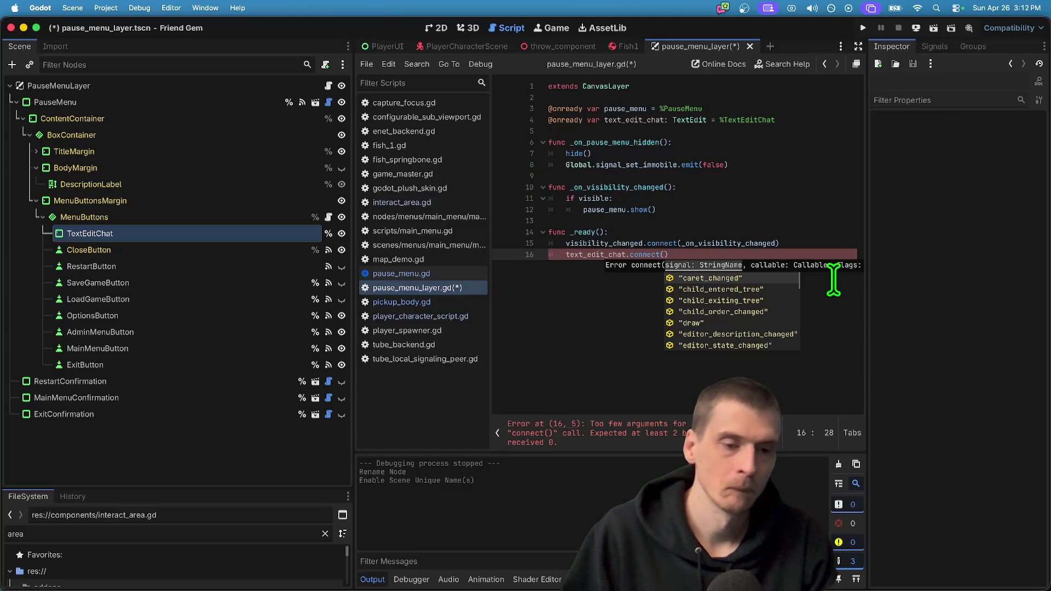
pyautogui.press('Escape')
pyautogui.write(')')
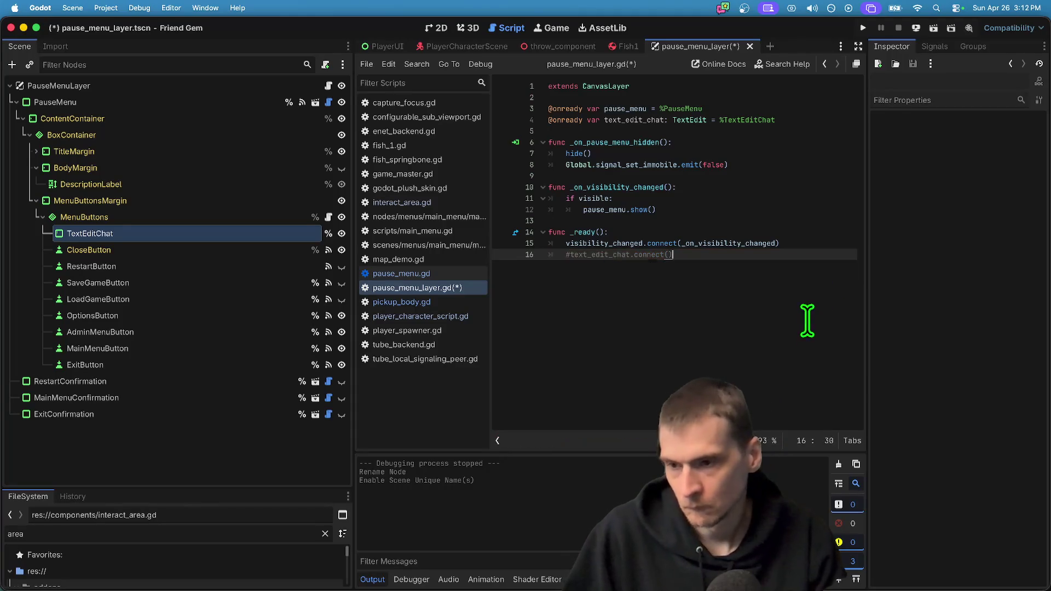
pyautogui.click(102, 237)
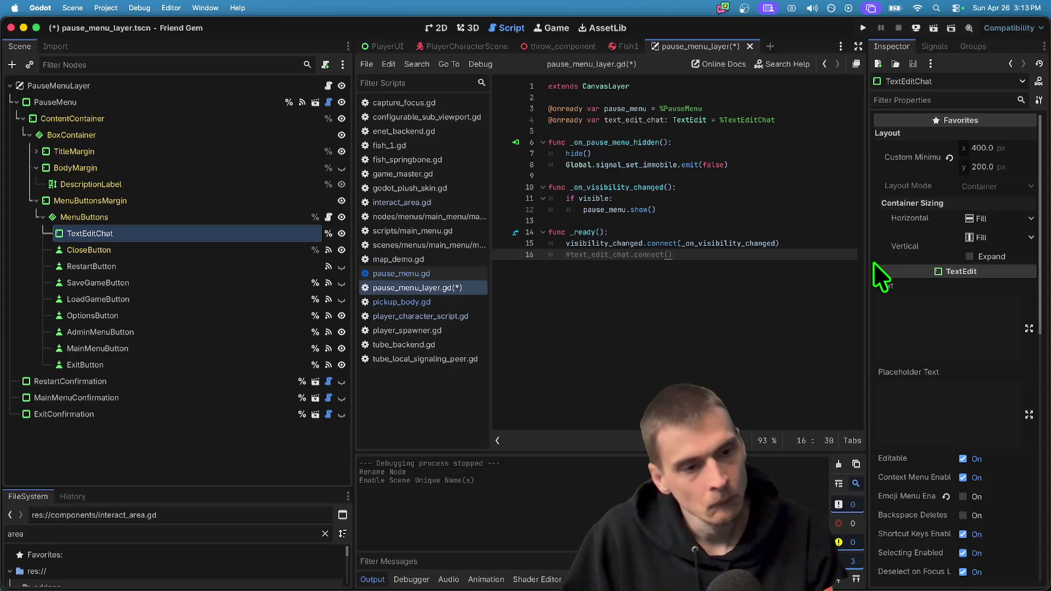
pyautogui.moveTo(869, 264); pyautogui.dragTo(733, 257)
pyautogui.scroll(-3, 858, 465)
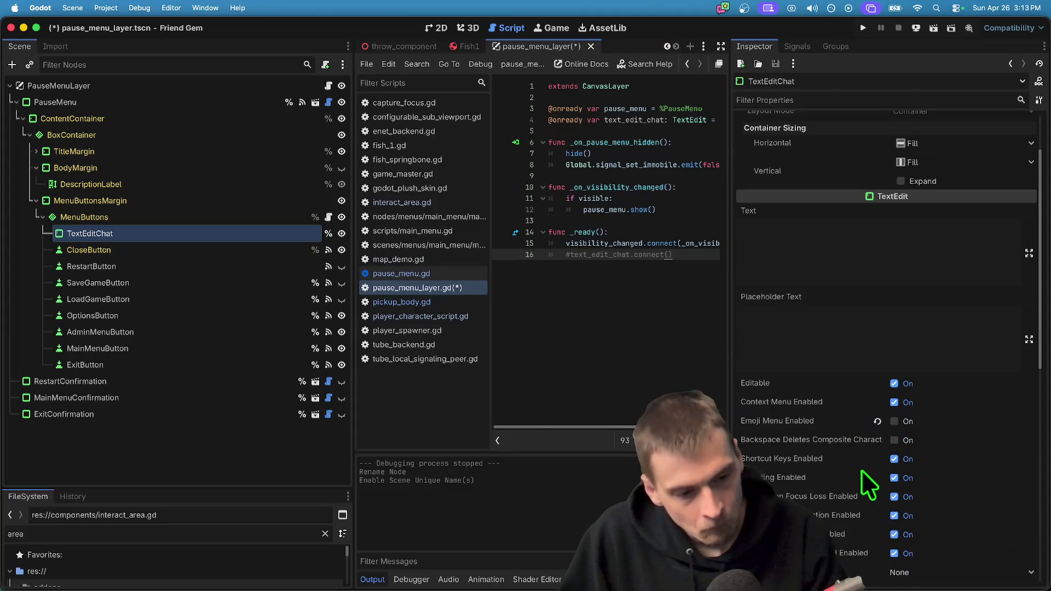
pyautogui.scroll(-5, 881, 493)
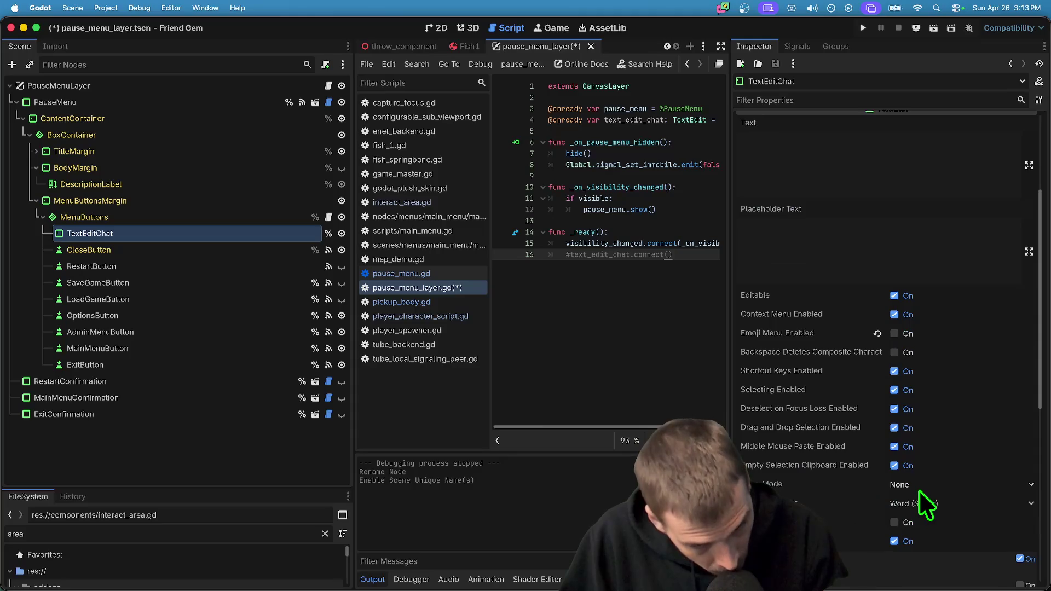
pyautogui.scroll(-5, 920, 493)
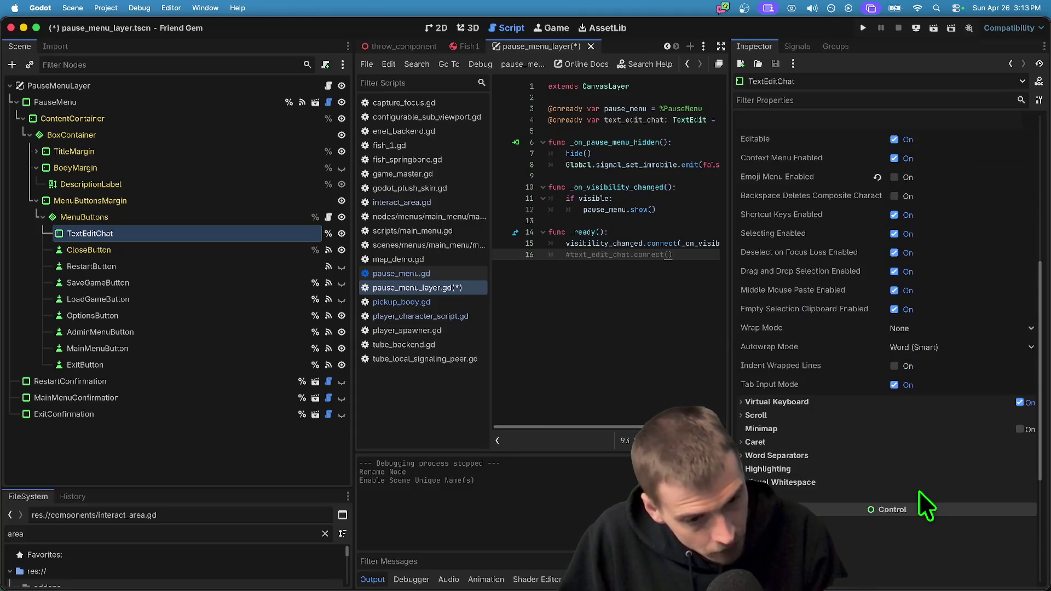
pyautogui.click(890, 457)
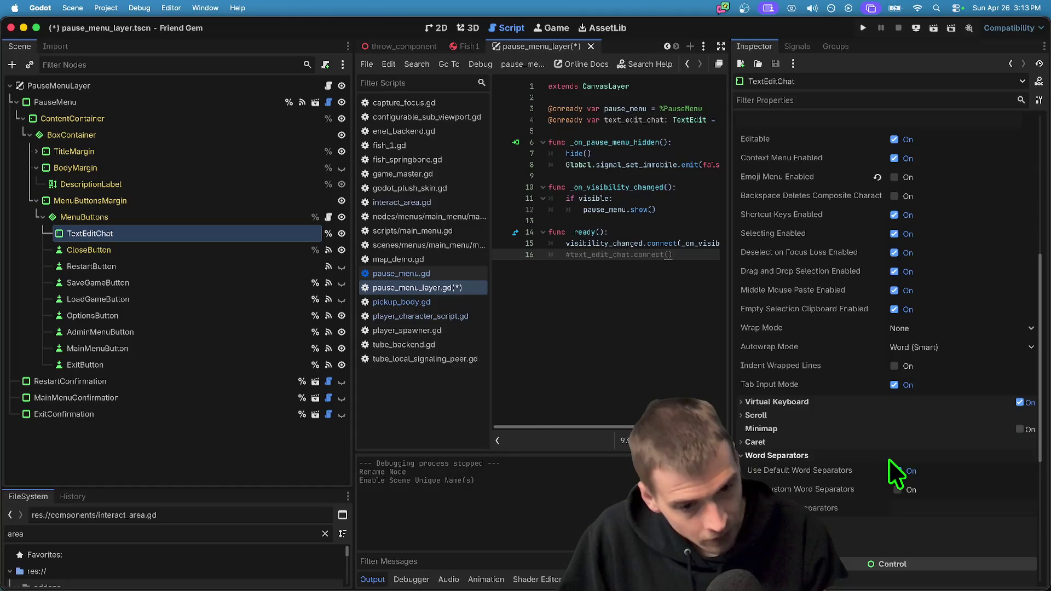
pyautogui.click(867, 455)
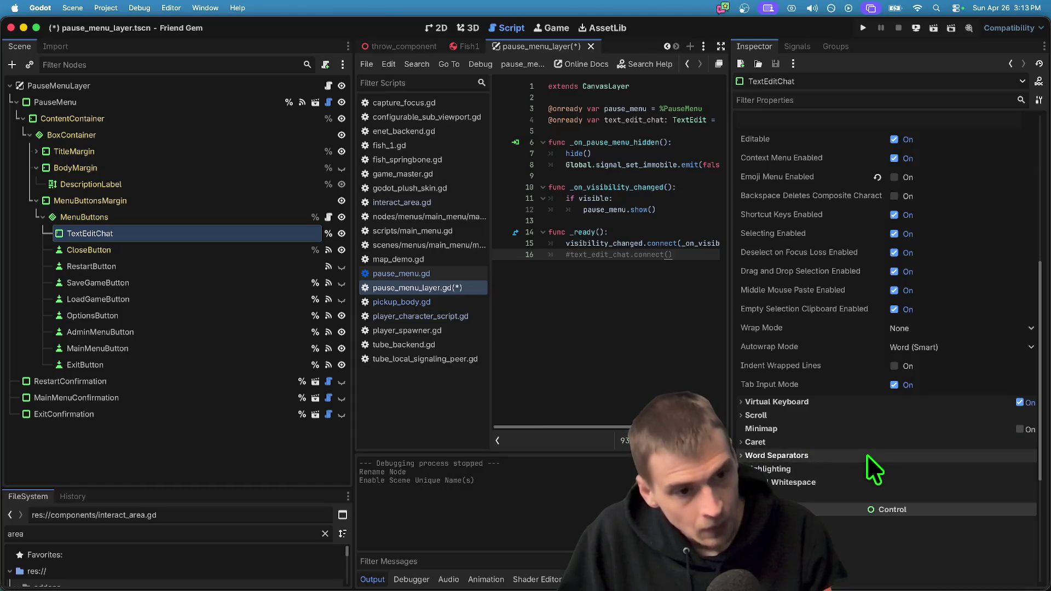
pyautogui.scroll(-6, 875, 465)
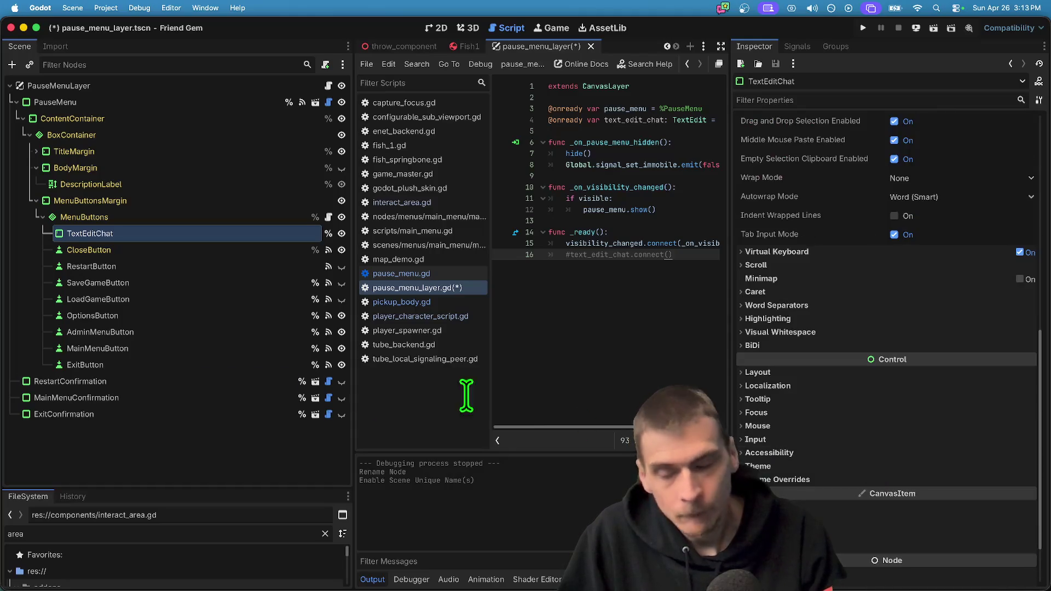
pyautogui.click(204, 465)
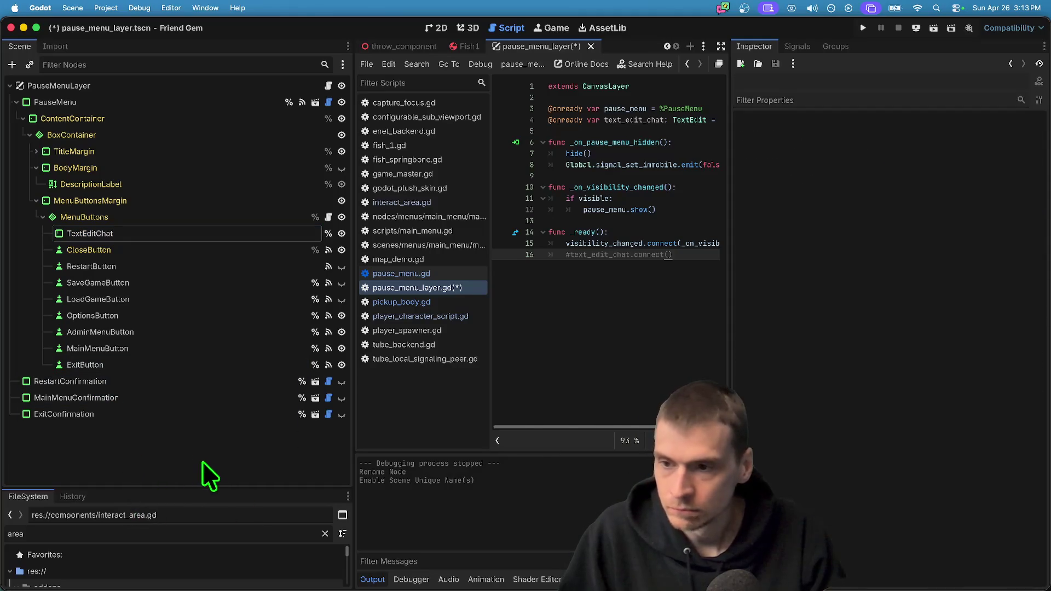
pyautogui.hotkey('ctrl', 'a')
pyautogui.write('richt')
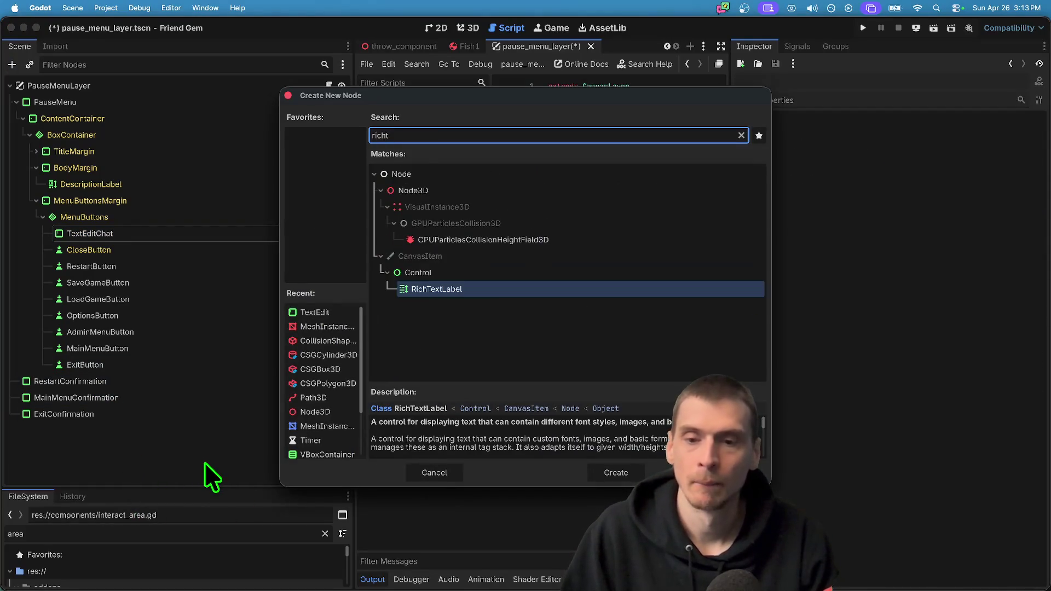
pyautogui.press('Escape')
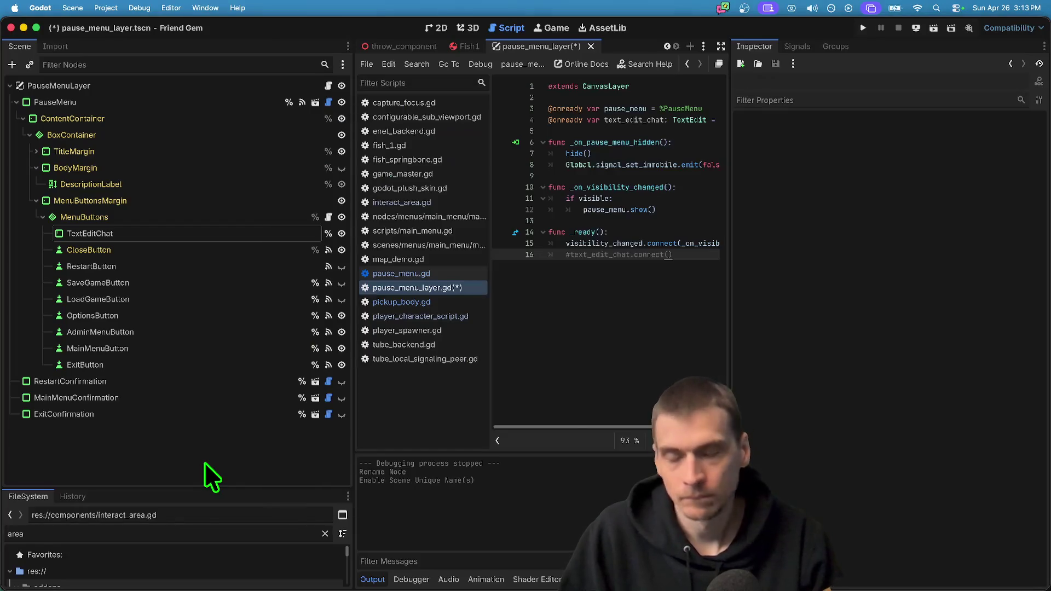
pyautogui.click(104, 239)
pyautogui.scroll(-1, 981, 387)
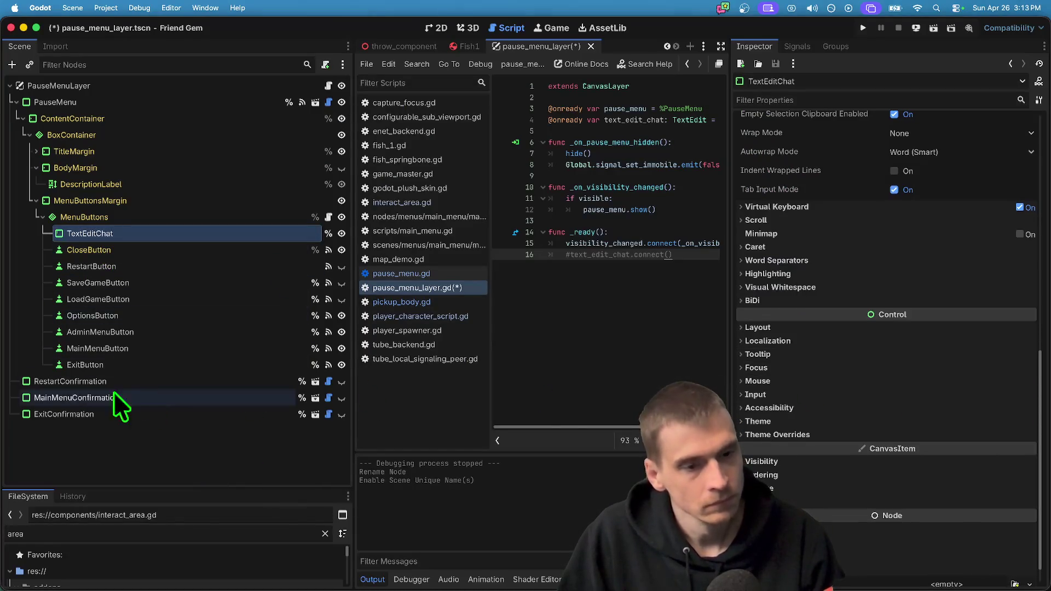
# Step: Change the TextEditChat node's type to LineEdit
pyautogui.rightClick(112, 237)
pyautogui.click(192, 363)
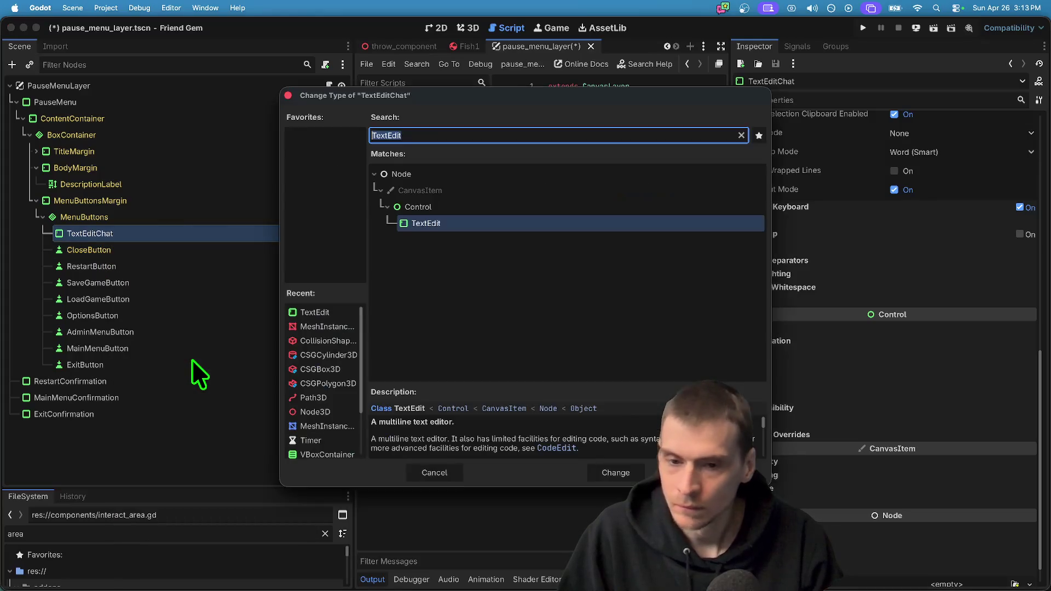
pyautogui.write('lineedit')
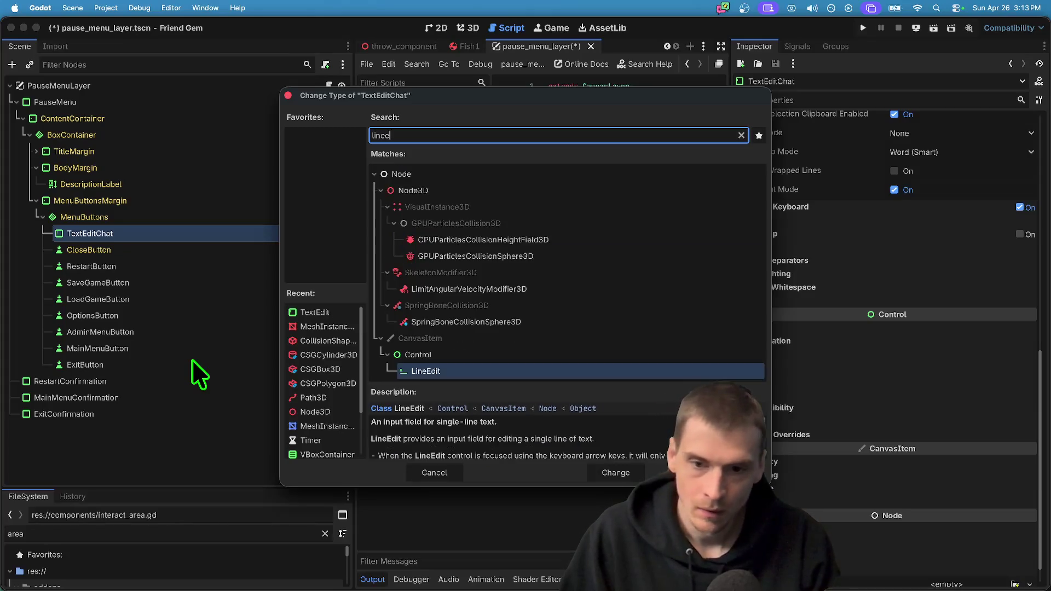
pyautogui.press('Return')
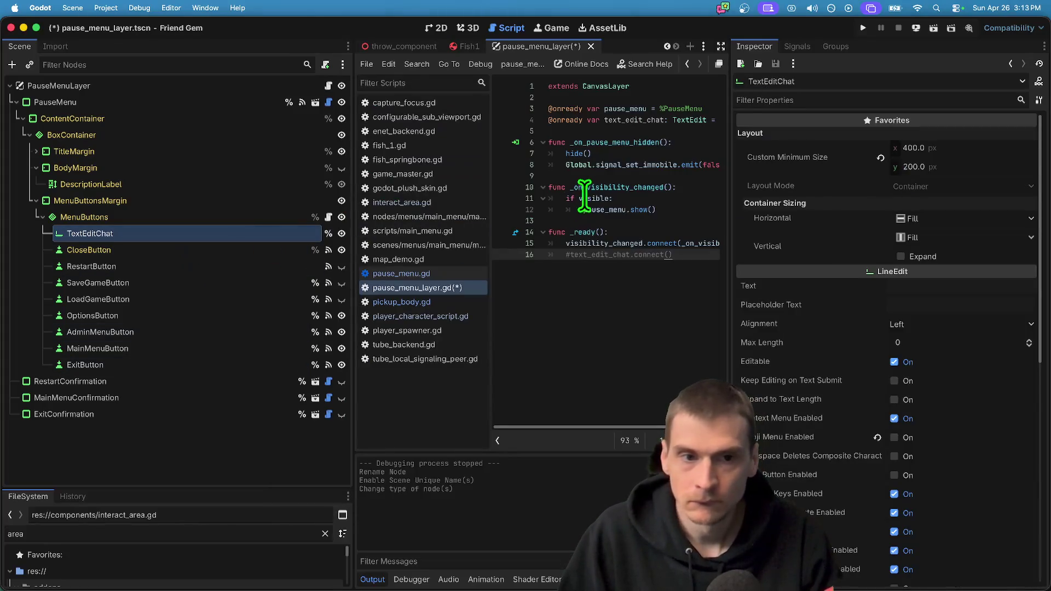
# Step: Retype the text_edit_chat variable on line 4 from TextEdit to LineEdit
pyautogui.doubleClick(691, 120)
pyautogui.write('ne = %')
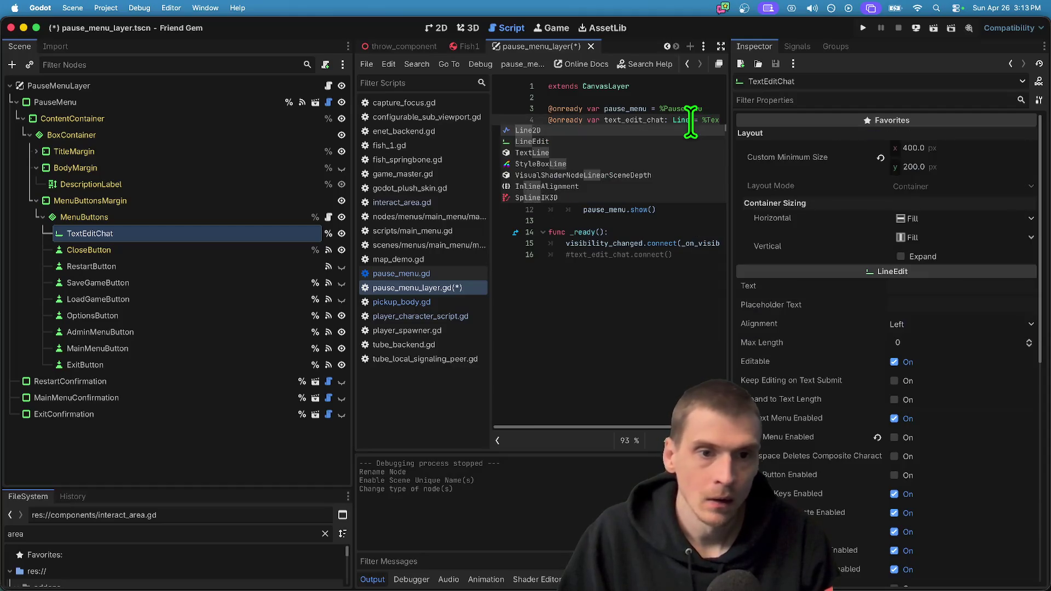
pyautogui.press('Down')
pyautogui.press('Return')
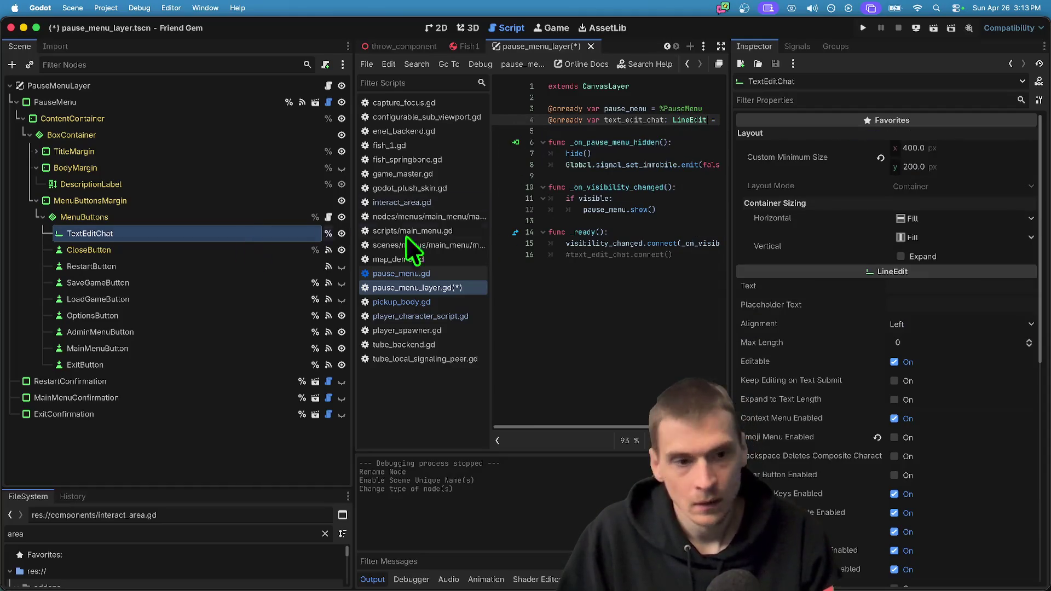
pyautogui.scroll(-4, 870, 317)
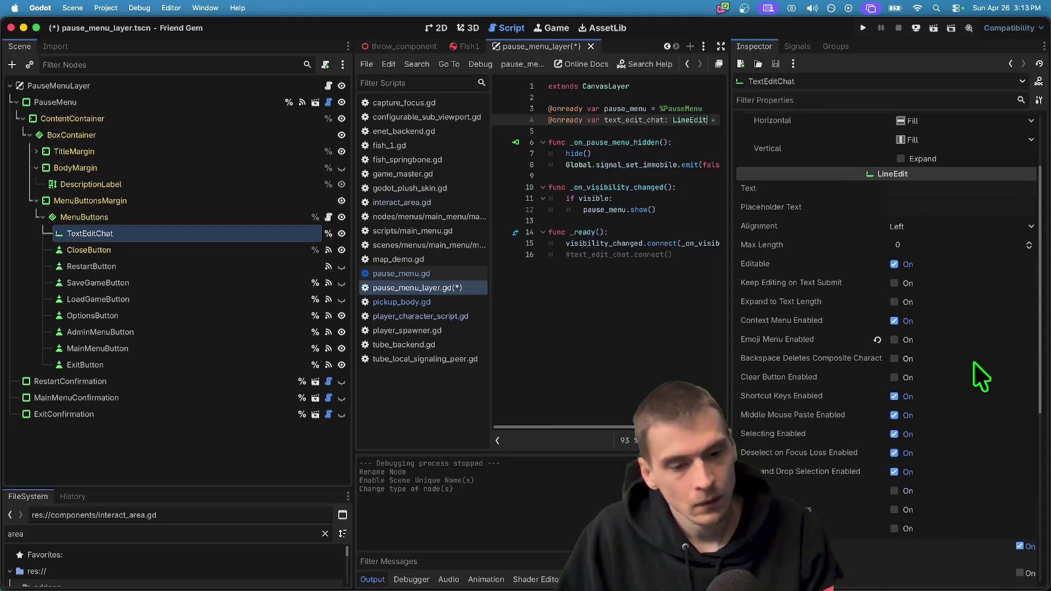
# Step: Add blank lines at the end of _ready in the PauseMenuLayer script
pyautogui.scroll(-2, 974, 364)
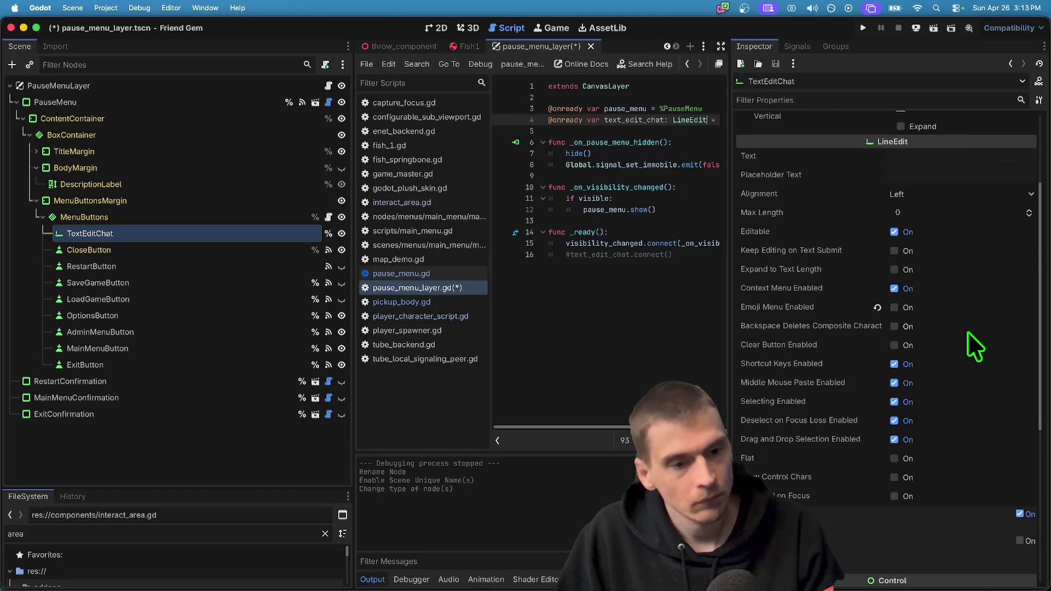
pyautogui.scroll(1, 945, 304)
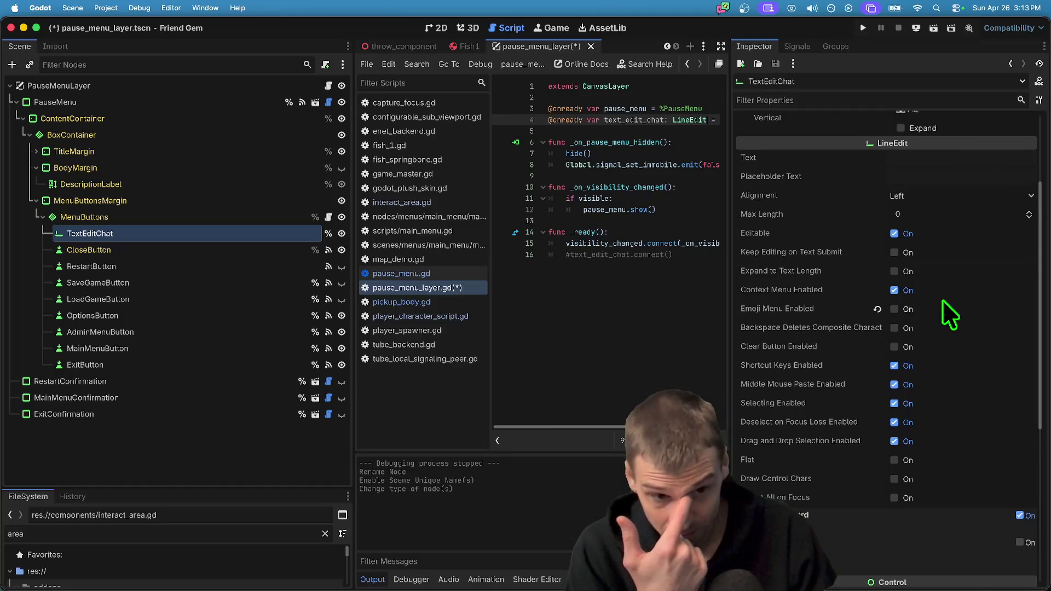
pyautogui.scroll(5, 942, 302)
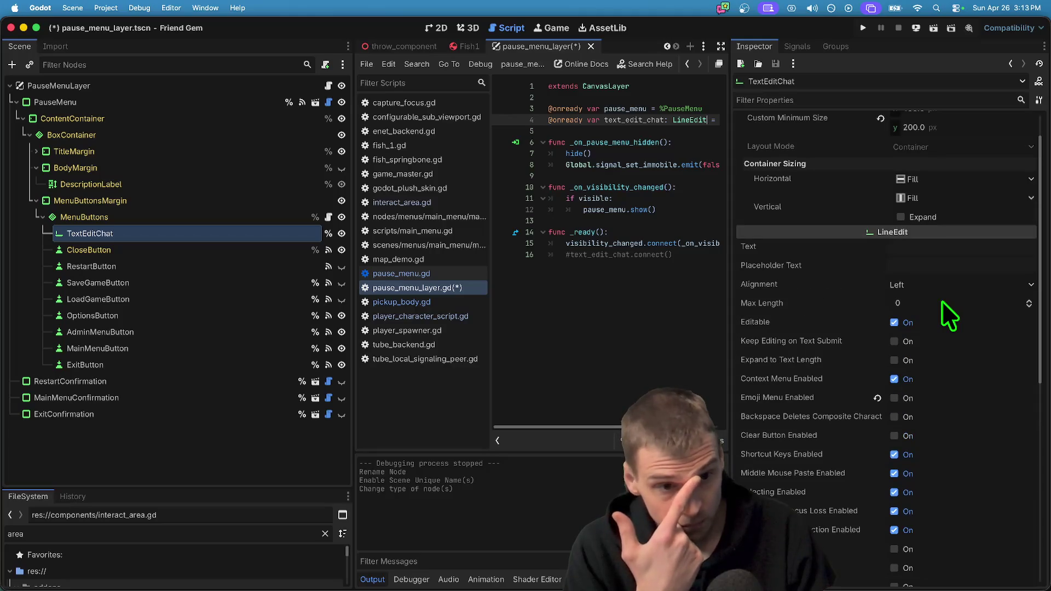
pyautogui.scroll(-5, 941, 301)
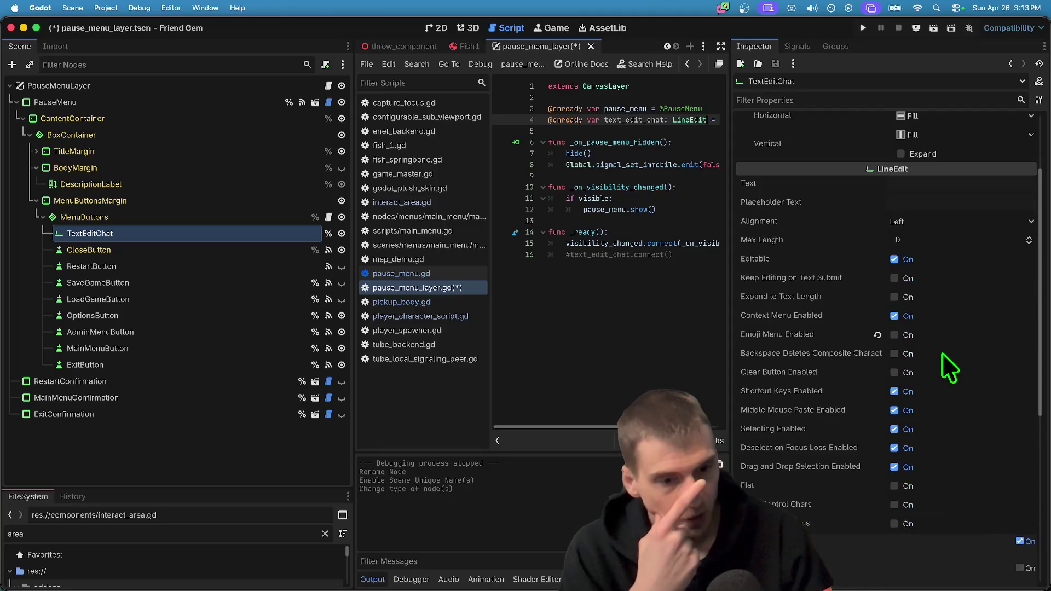
pyautogui.scroll(-4, 931, 342)
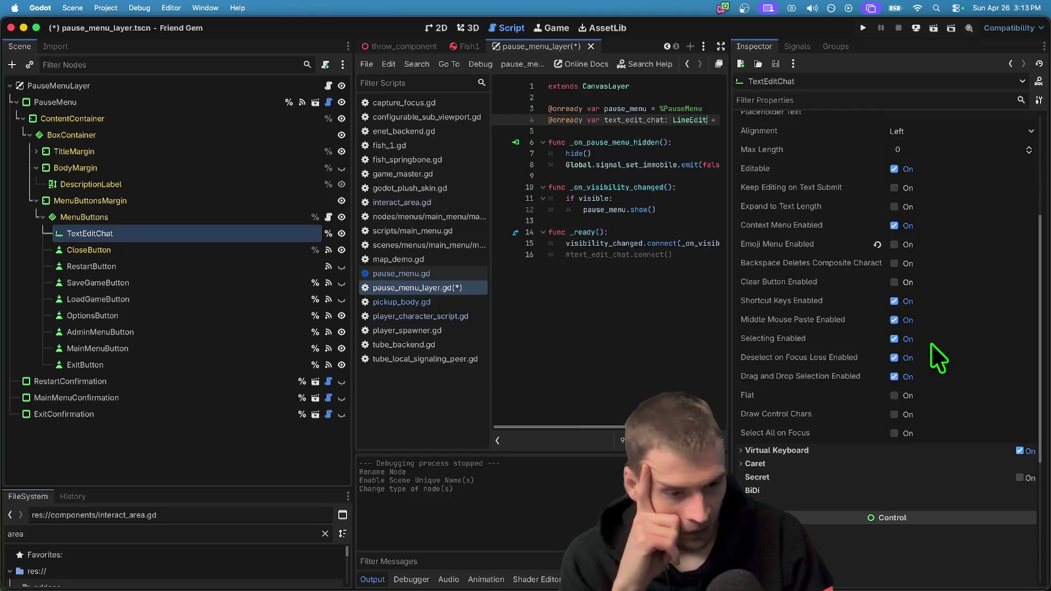
pyautogui.click(328, 86)
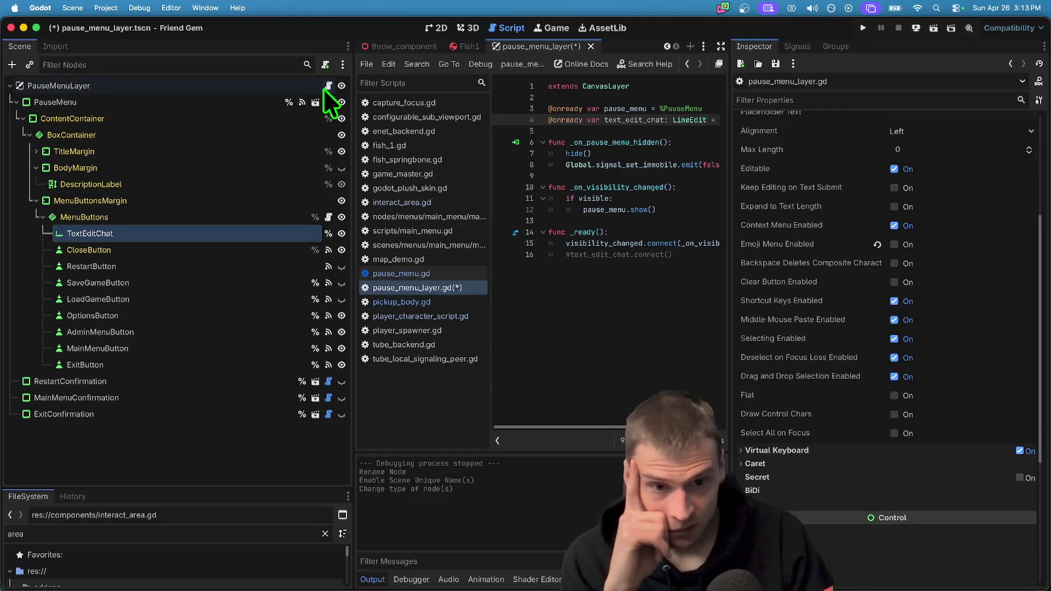
pyautogui.click(700, 299)
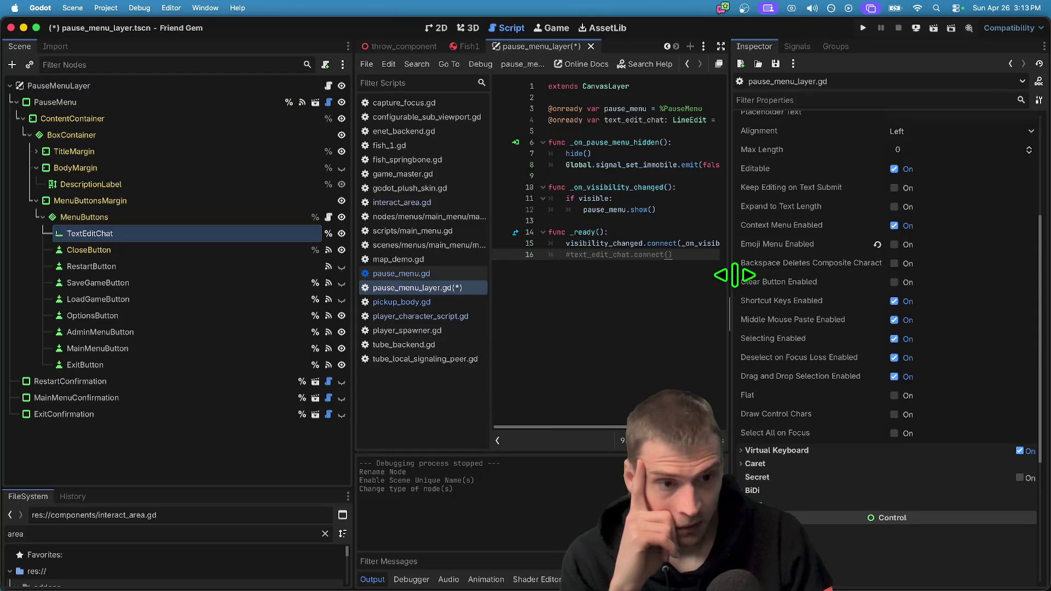
pyautogui.press('Return')
pyautogui.press('Return')
pyautogui.press('Return')
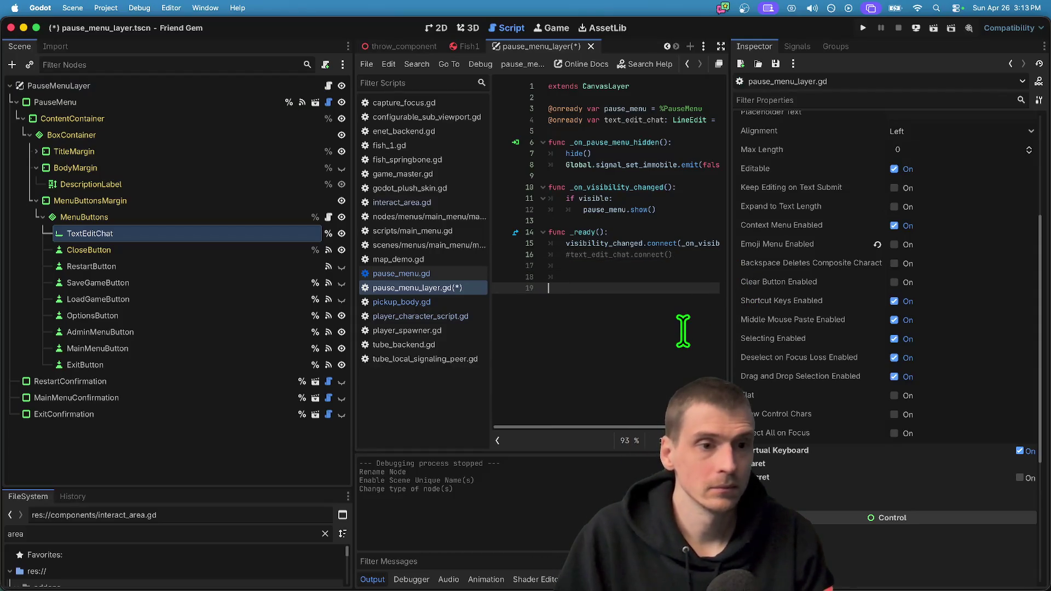
# Step: Set the LineEdit's Max Length to 45, then revert Max Length and Emoji Menu Enabled to defaults
pyautogui.scroll(1, 886, 241)
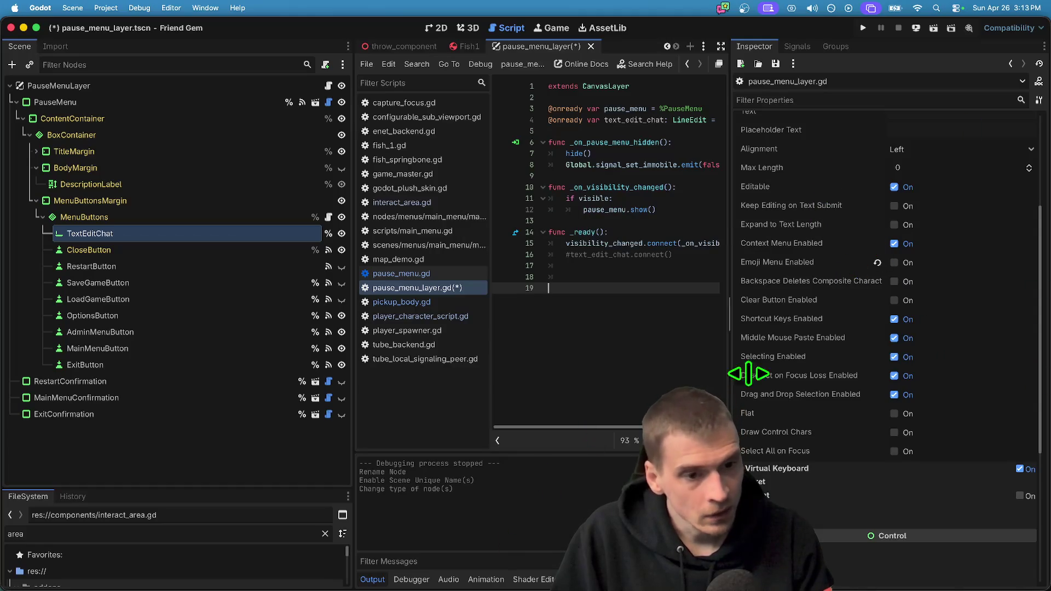
pyautogui.scroll(1, 839, 328)
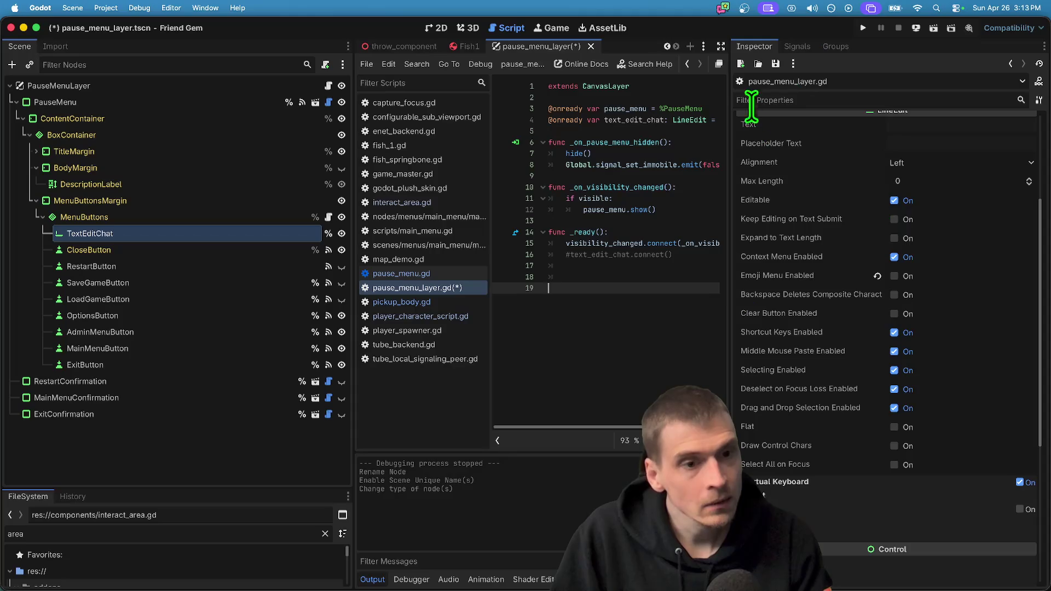
pyautogui.click(913, 182)
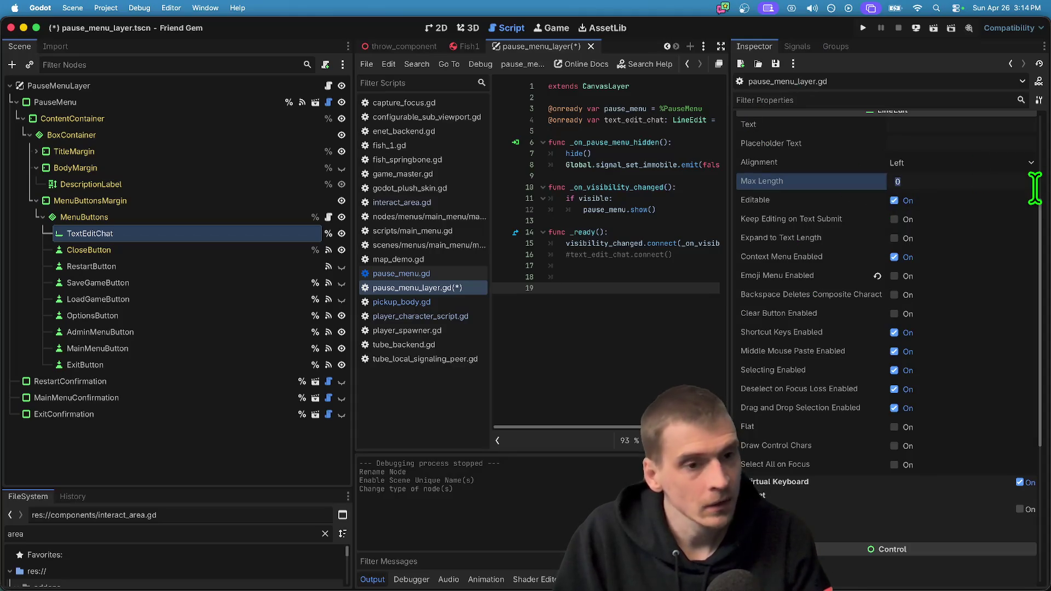
pyautogui.write('45')
pyautogui.press('Return')
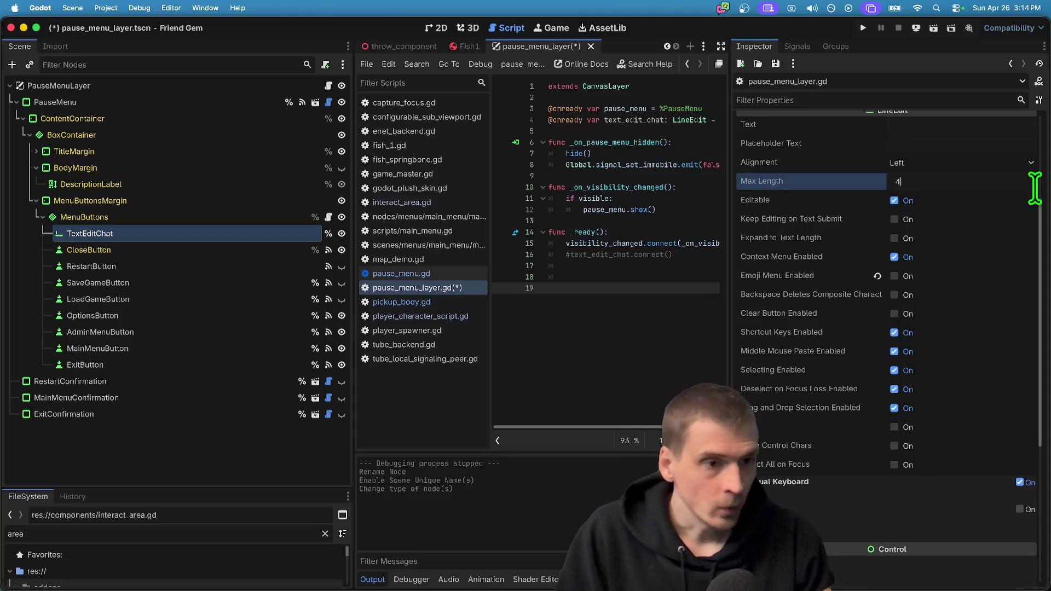
pyautogui.scroll(5, 1034, 189)
pyautogui.click(887, 249)
pyautogui.click(878, 249)
pyautogui.click(876, 343)
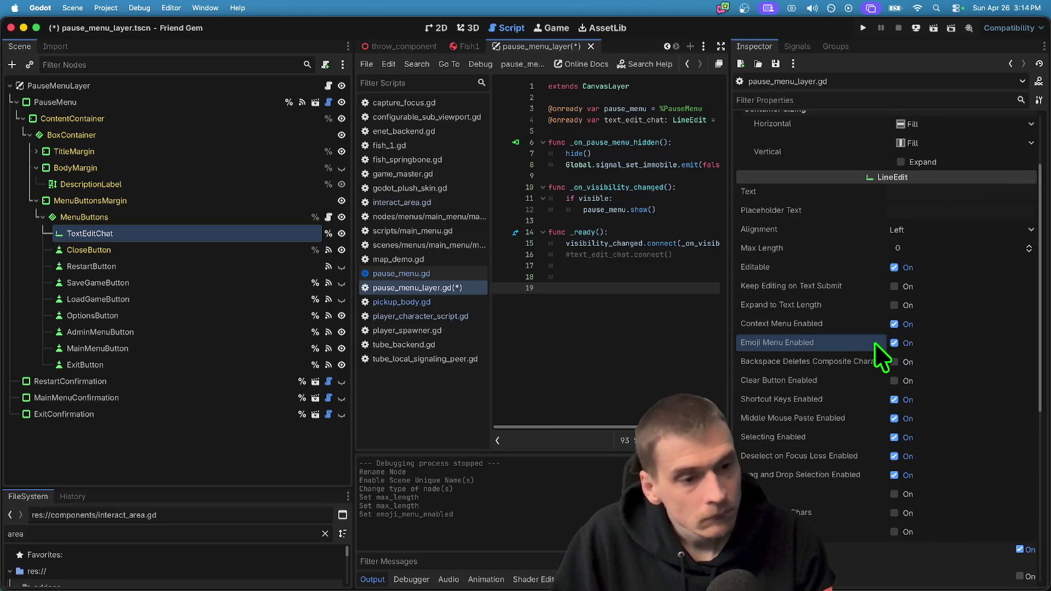
# Step: Add text_edit_chat.emoji_menu_enabled = false inside _ready
pyautogui.click(669, 265)
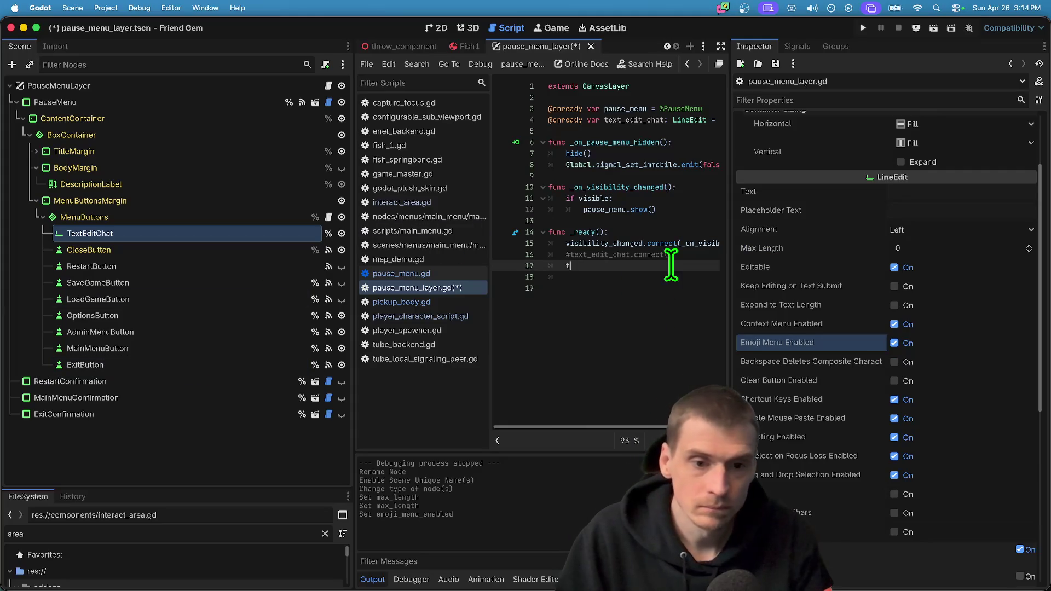
pyautogui.write('te')
pyautogui.press('Return')
pyautogui.write('.')
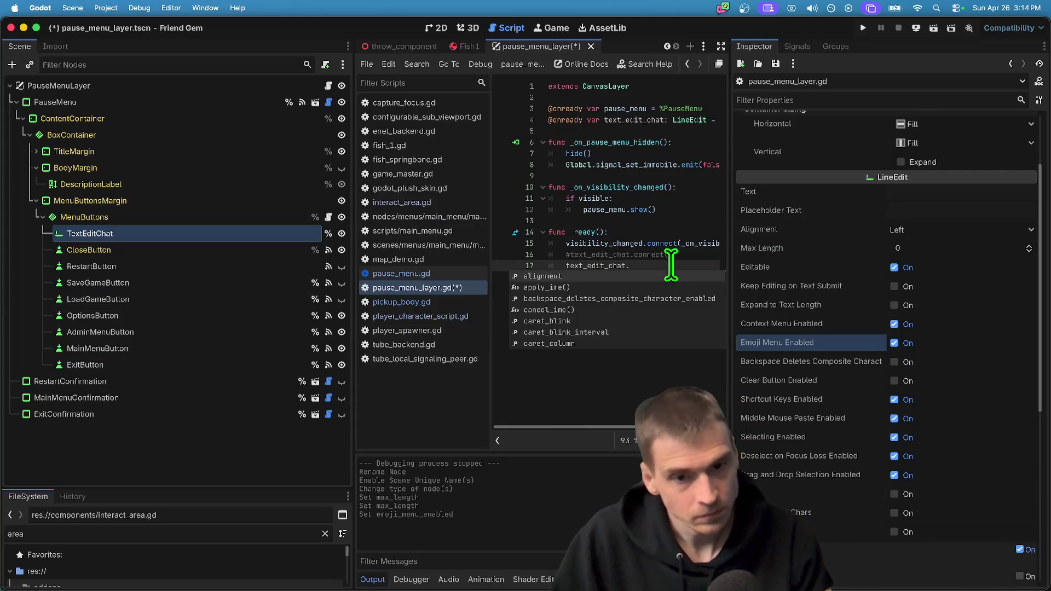
pyautogui.write('eo')
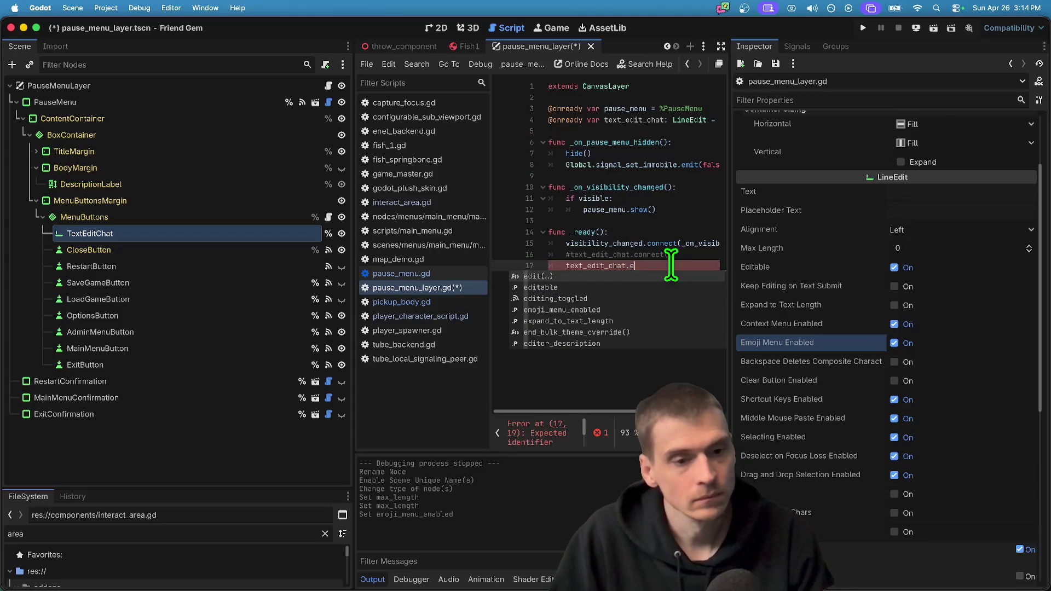
pyautogui.press('Return')
pyautogui.write('= false')
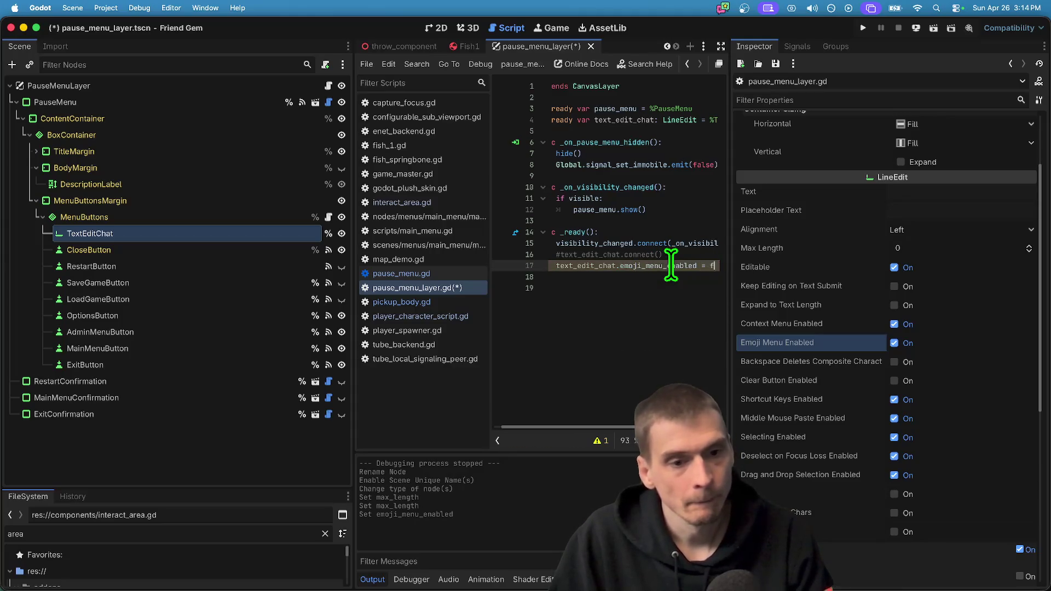
pyautogui.press('Return')
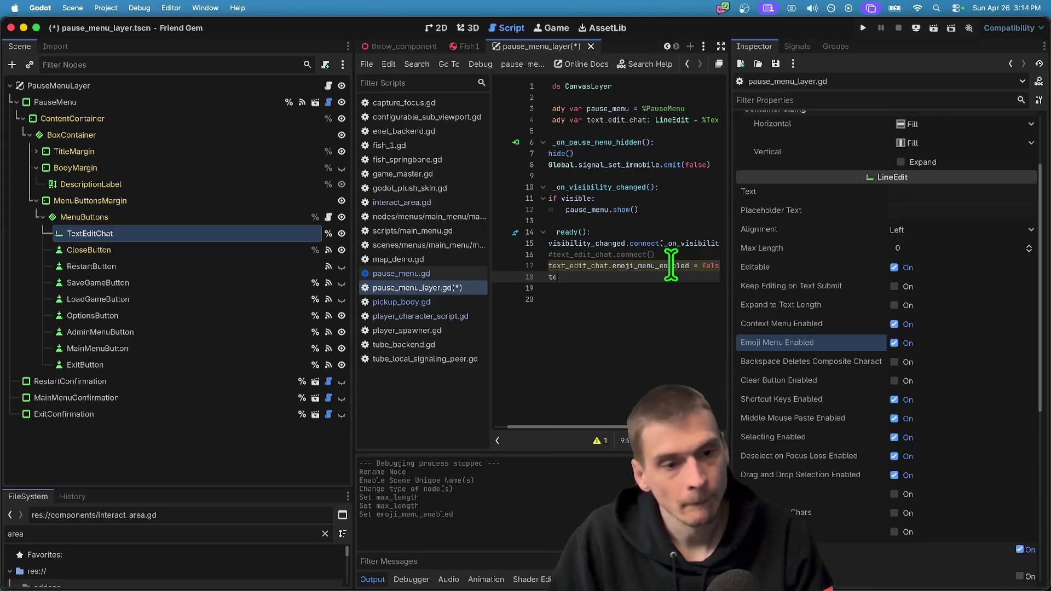
# Step: Add a text_edit_chat.max_length assignment on the next line
pyautogui.press('Return')
pyautogui.write('.max')
pyautogui.press('Return')
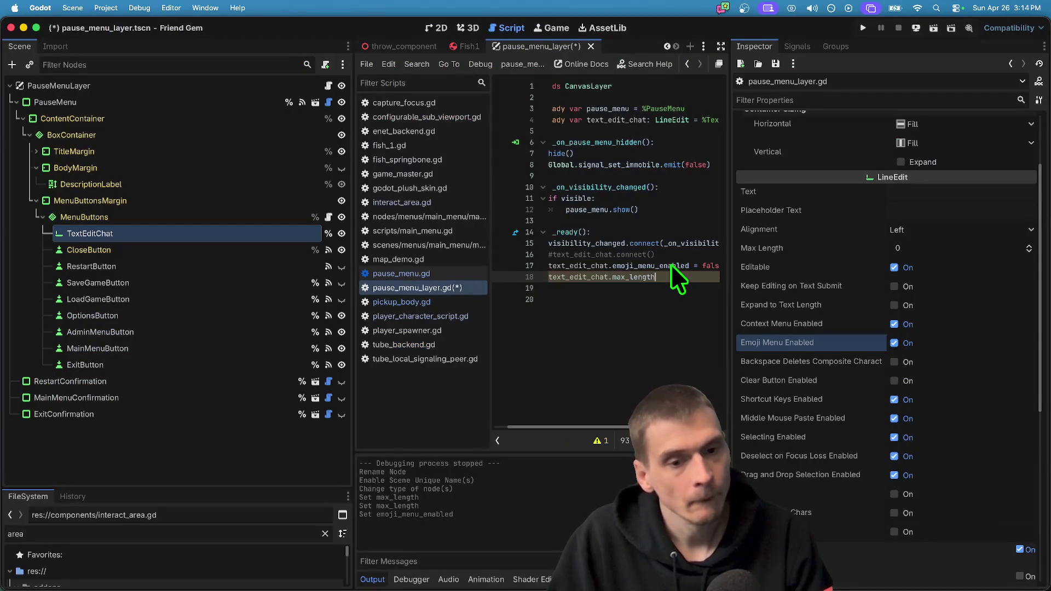
pyautogui.press('Return')
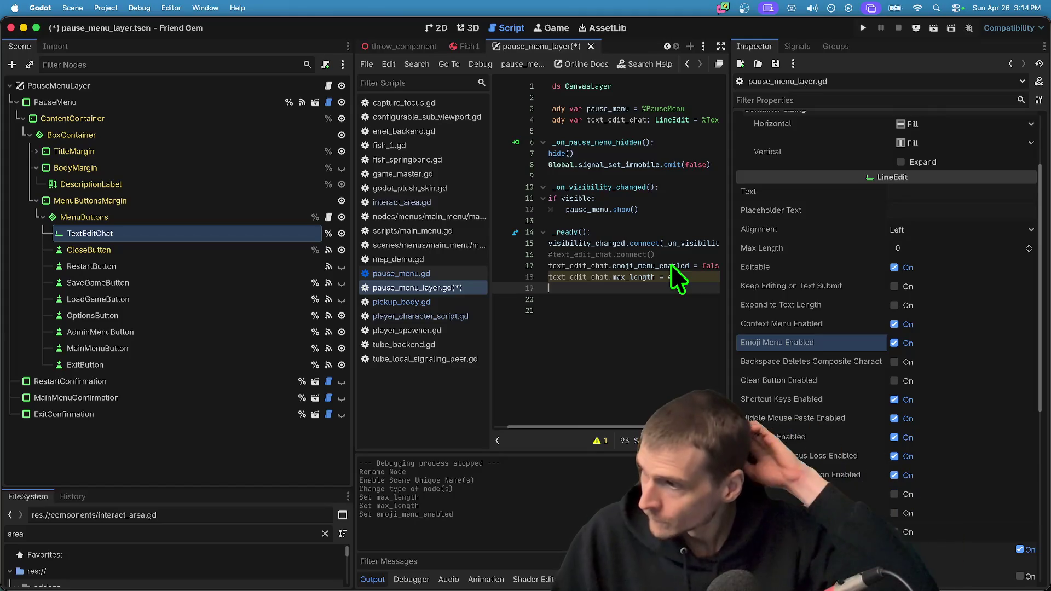
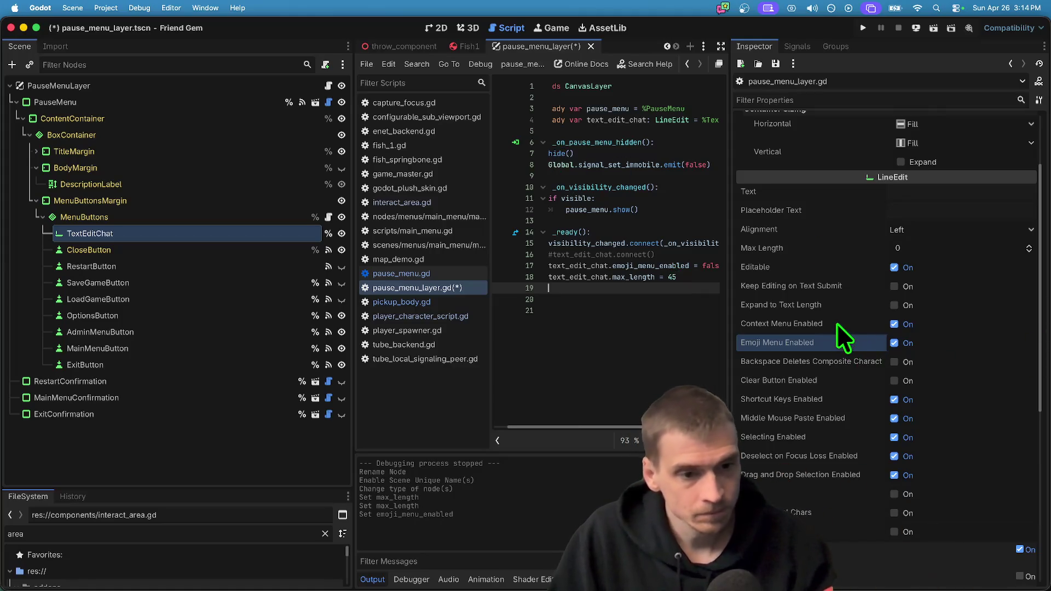
# Step: Add text_edit_chat.context_menu_enabled = false on line 19 of pause_menu_layer.gd
pyautogui.doubleClick(572, 277)
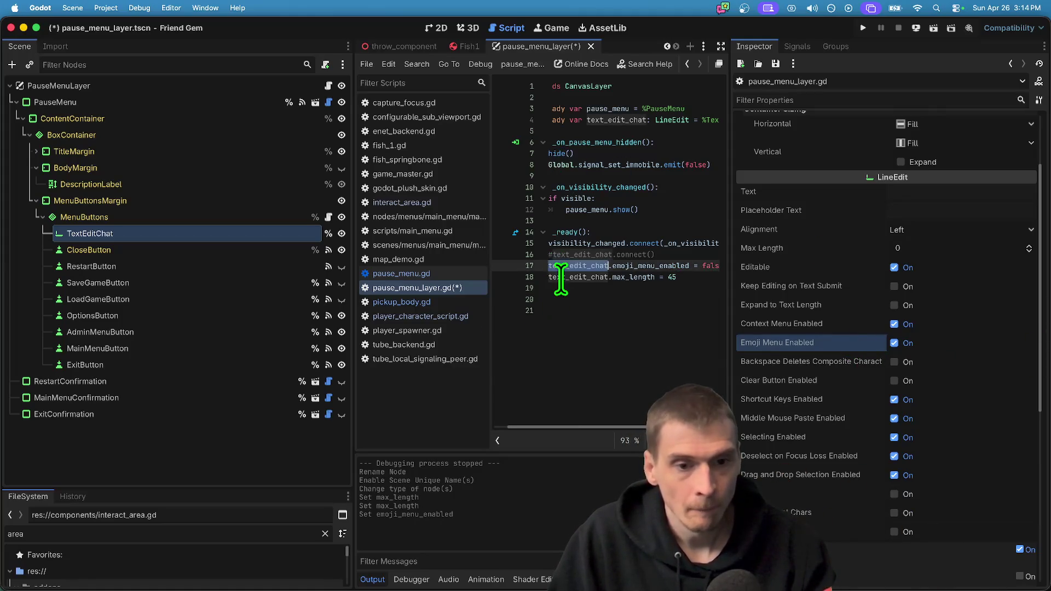
pyautogui.press('super+c')
pyautogui.click(591, 299)
pyautogui.press('BackSpace')
pyautogui.press('super+v')
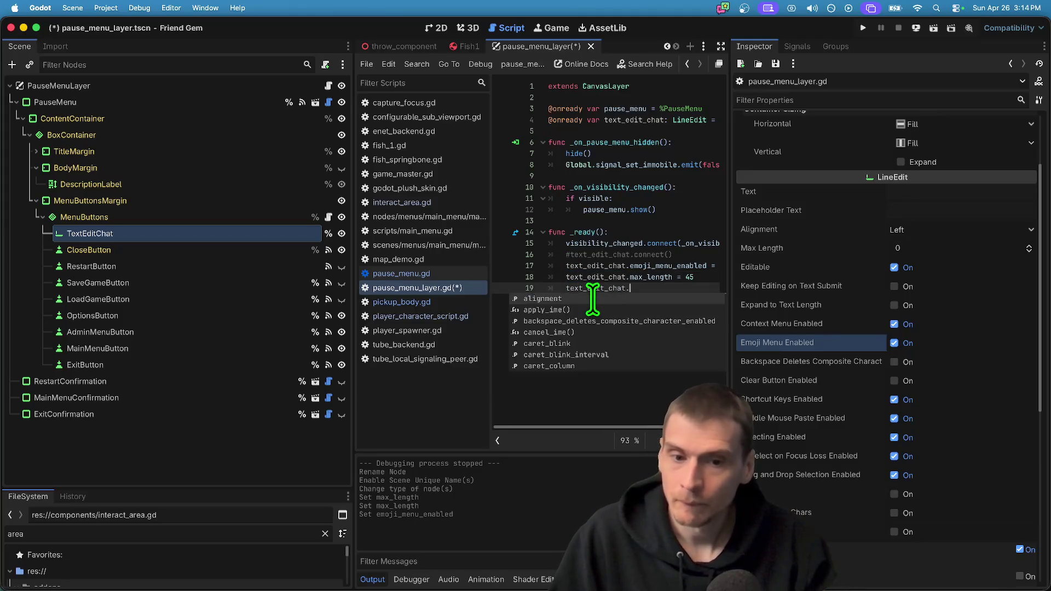
pyautogui.write('context_menu_enabled = f')
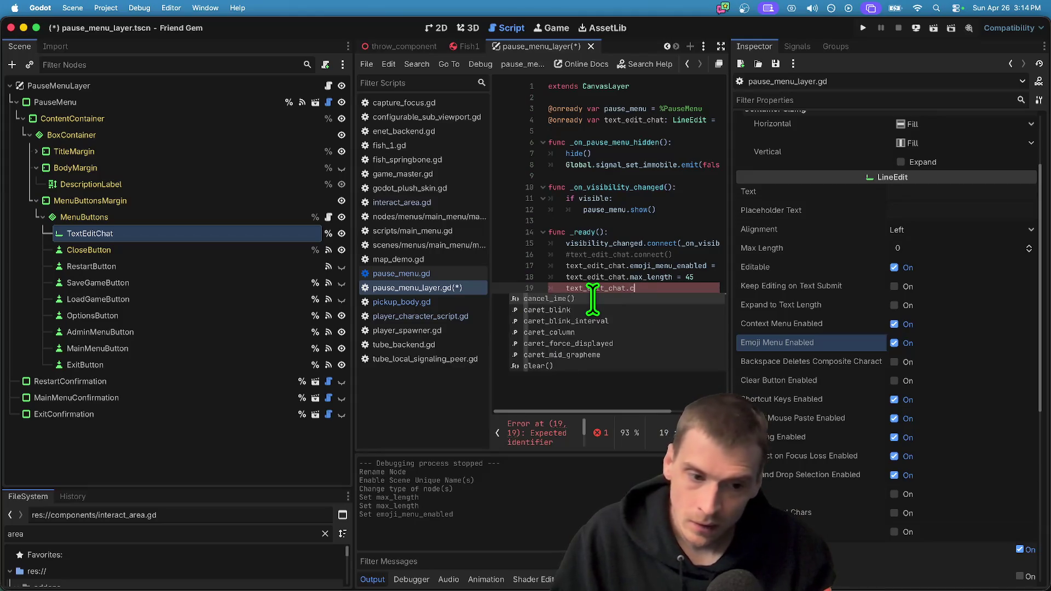
pyautogui.write('alse')
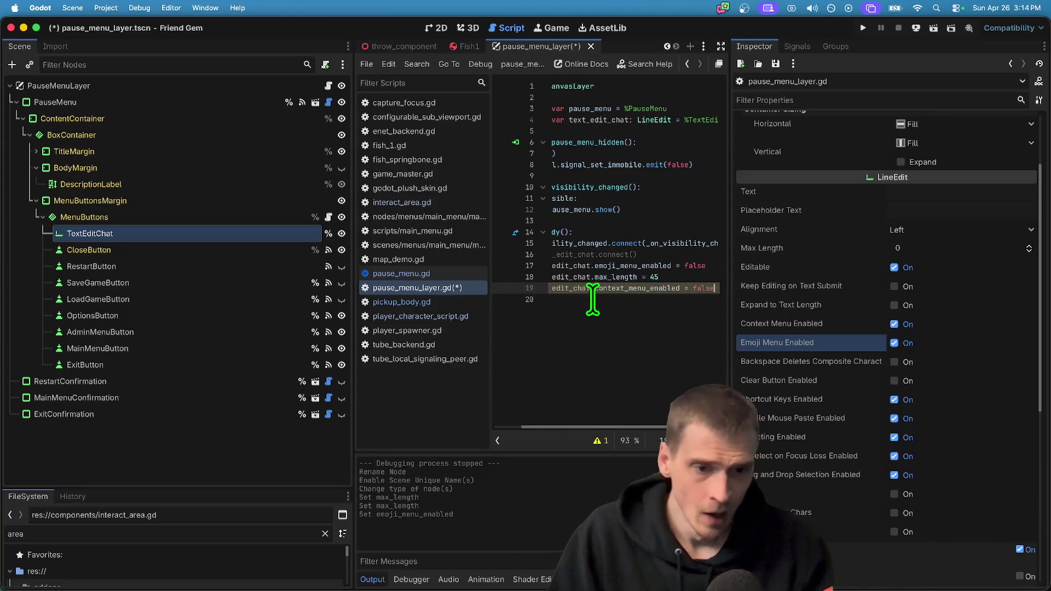
# Step: Cut the three text_edit_chat property lines out of the _ready function
pyautogui.moveTo(629, 289); pyautogui.dragTo(621, 265)
pyautogui.press('BackSpace')
pyautogui.rightClick(261, 235)
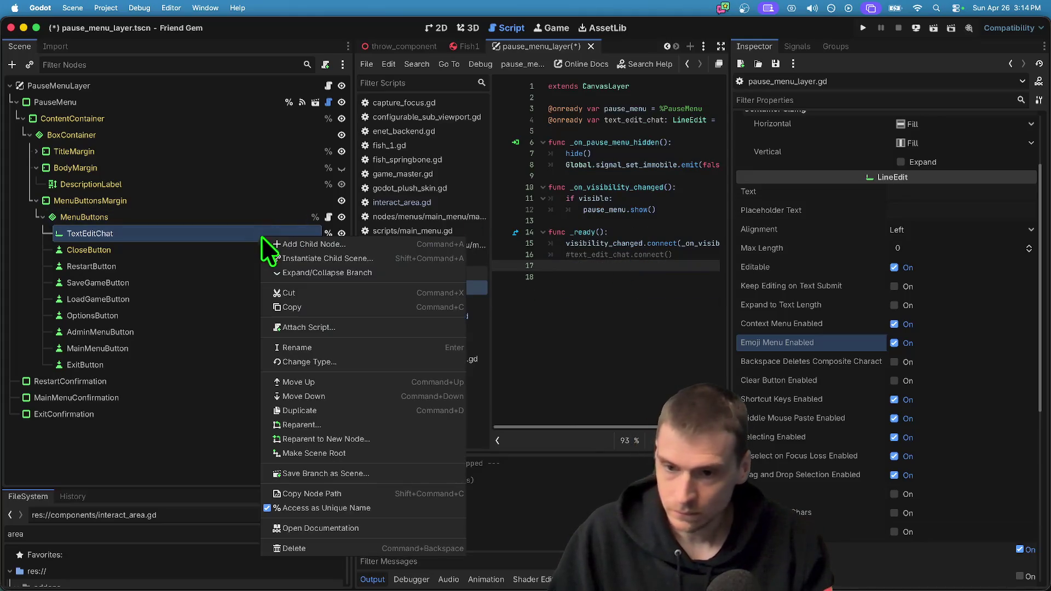
# Step: Attach a new text_edit_chat.gd in res://scripts/menu to TextEditChat, pasting the property lines into _ready
pyautogui.click(379, 327)
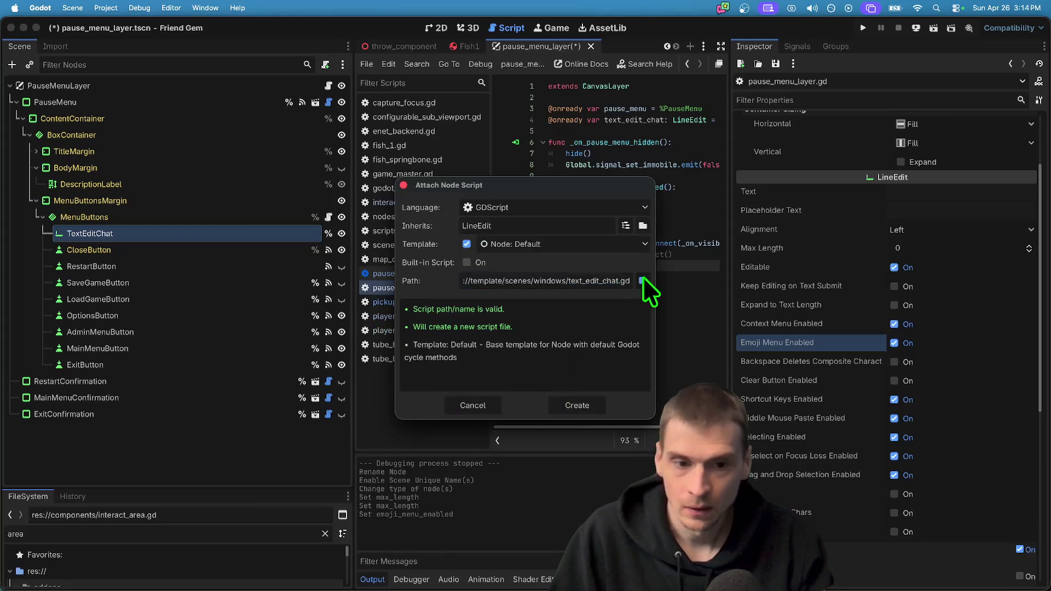
pyautogui.click(643, 280)
pyautogui.click(276, 360)
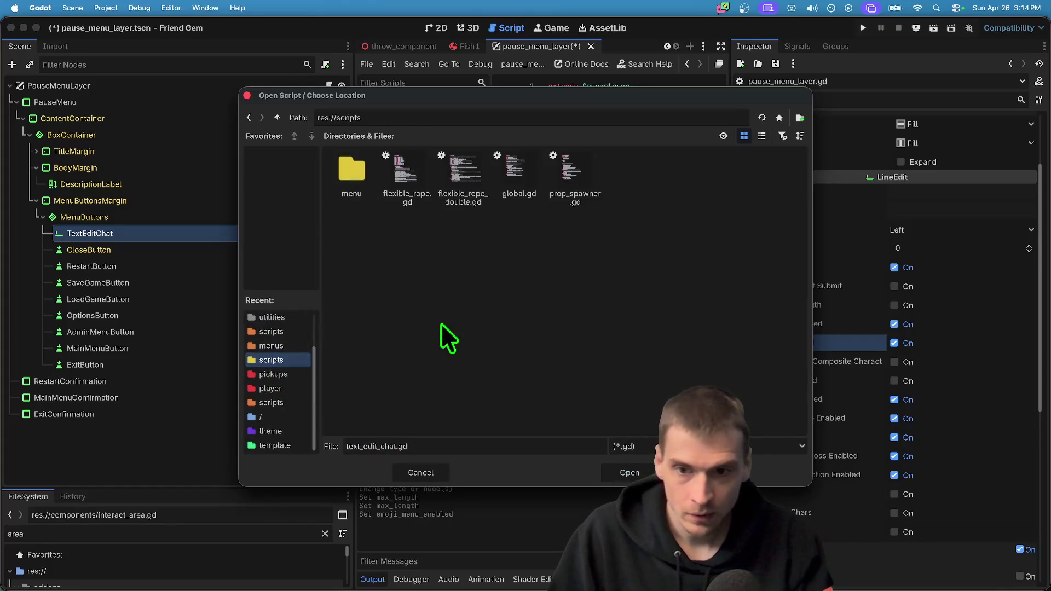
pyautogui.doubleClick(356, 181)
pyautogui.click(630, 475)
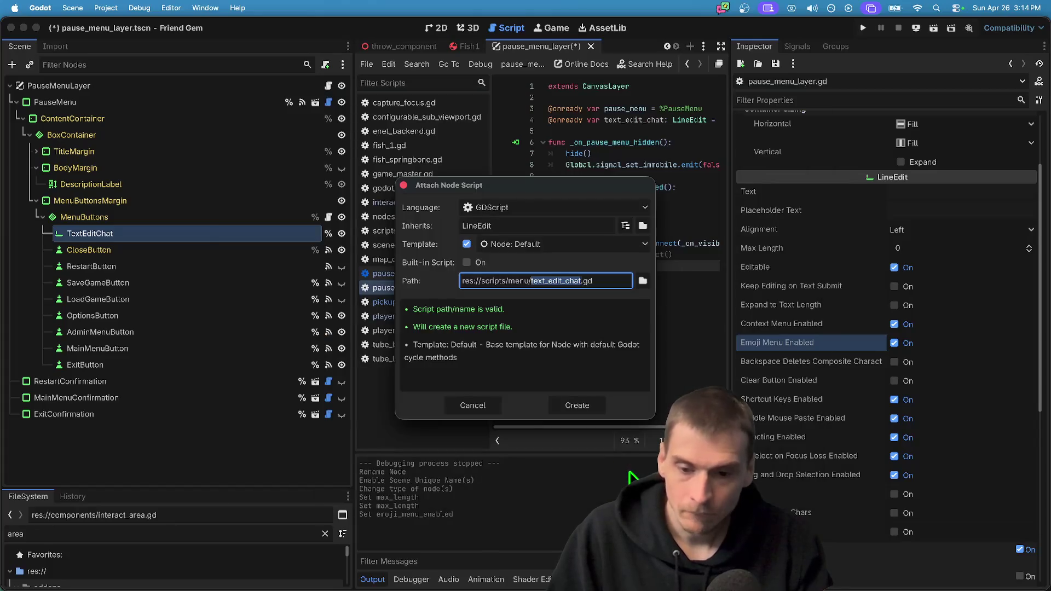
pyautogui.click(576, 403)
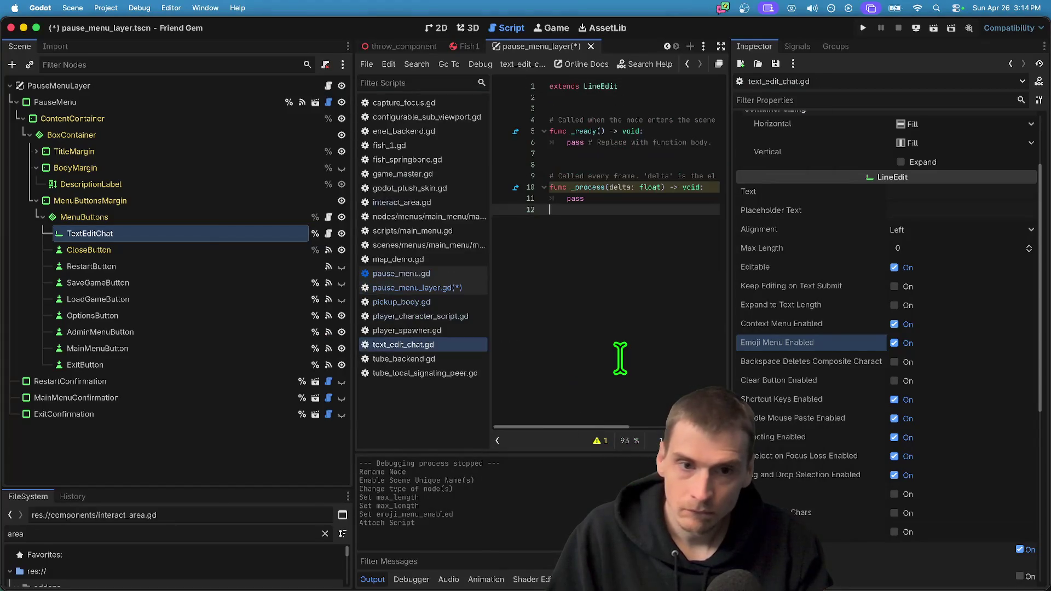
pyautogui.tripleClick(603, 141)
pyautogui.press('super+v')
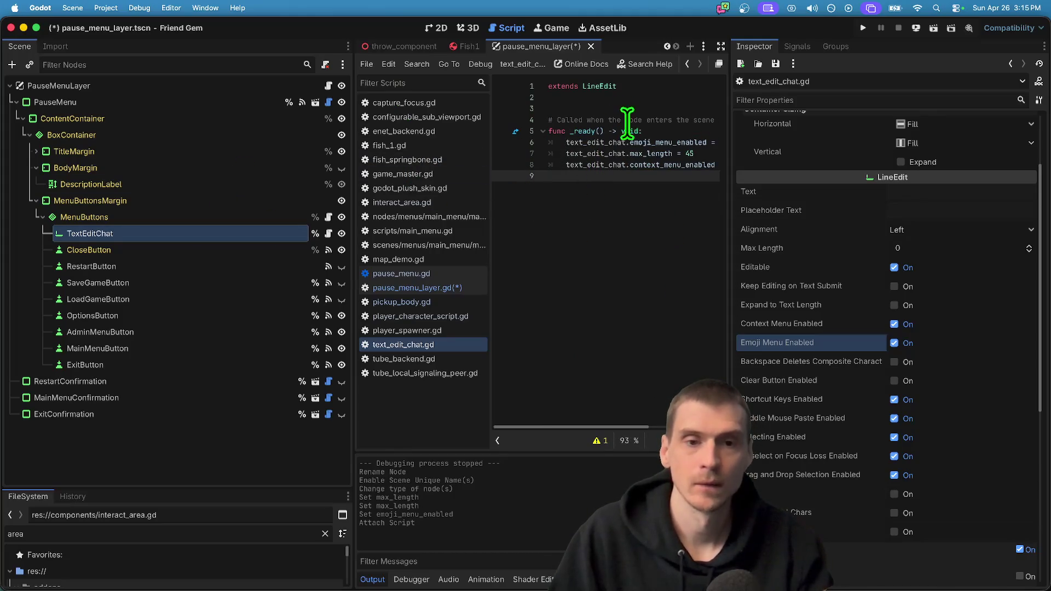
# Step: Replace pass in _process with if Input.is_action_just_pressed('ui_accept'):
pyautogui.click(661, 221)
pyautogui.click(670, 208)
pyautogui.press('BackSpace')
pyautogui.press('BackSpace')
pyautogui.press('BackSpace')
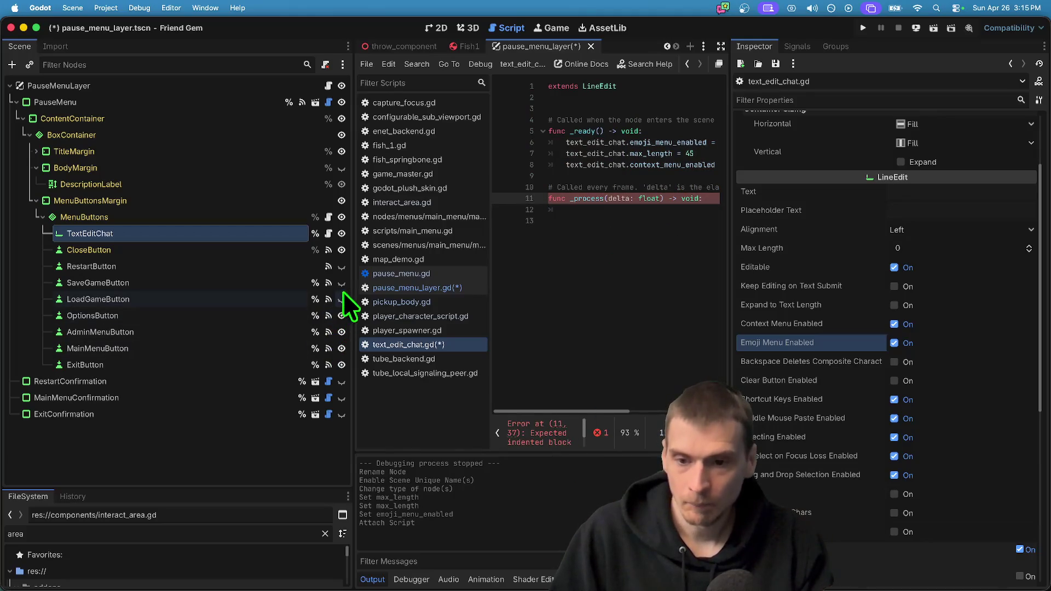
pyautogui.moveTo(353, 282); pyautogui.dragTo(280, 288)
pyautogui.click(644, 230)
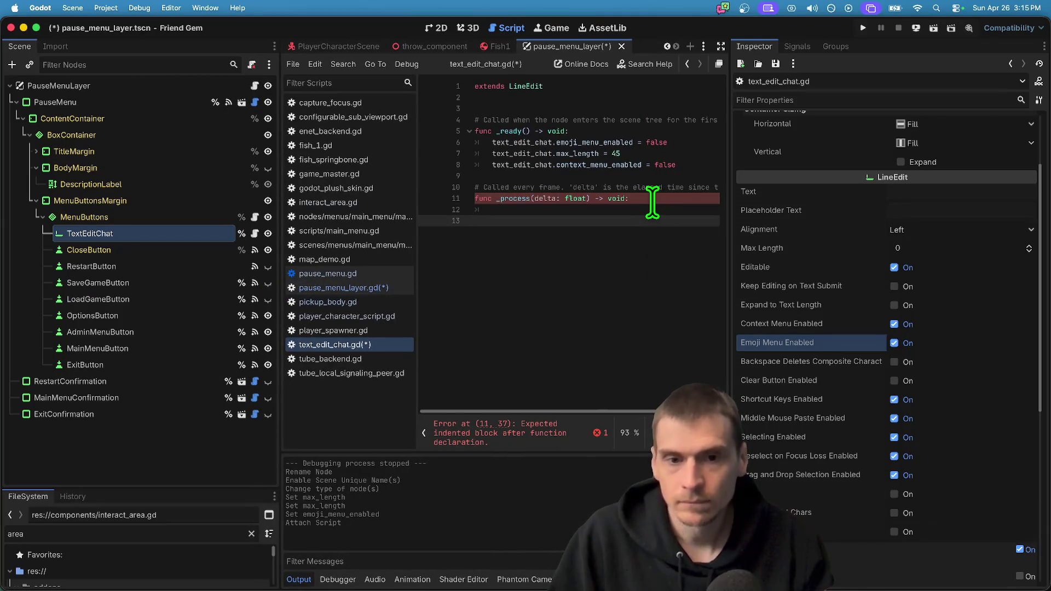
pyautogui.press('BackSpace')
pyautogui.write('if In')
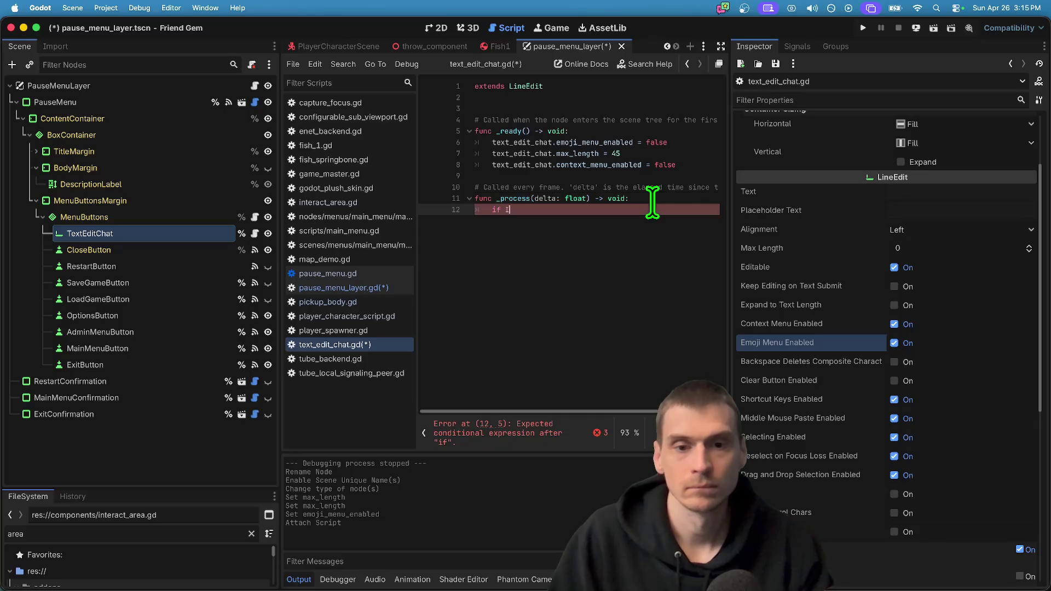
pyautogui.write('put.isa')
pyautogui.press('Return')
pyautogui.write("'")
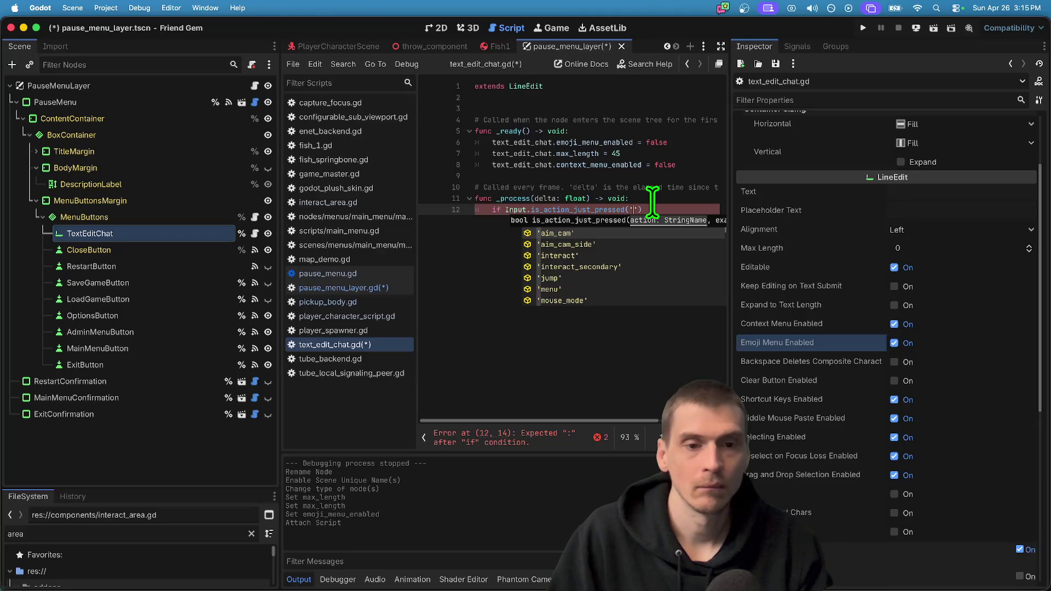
pyautogui.write('enter')
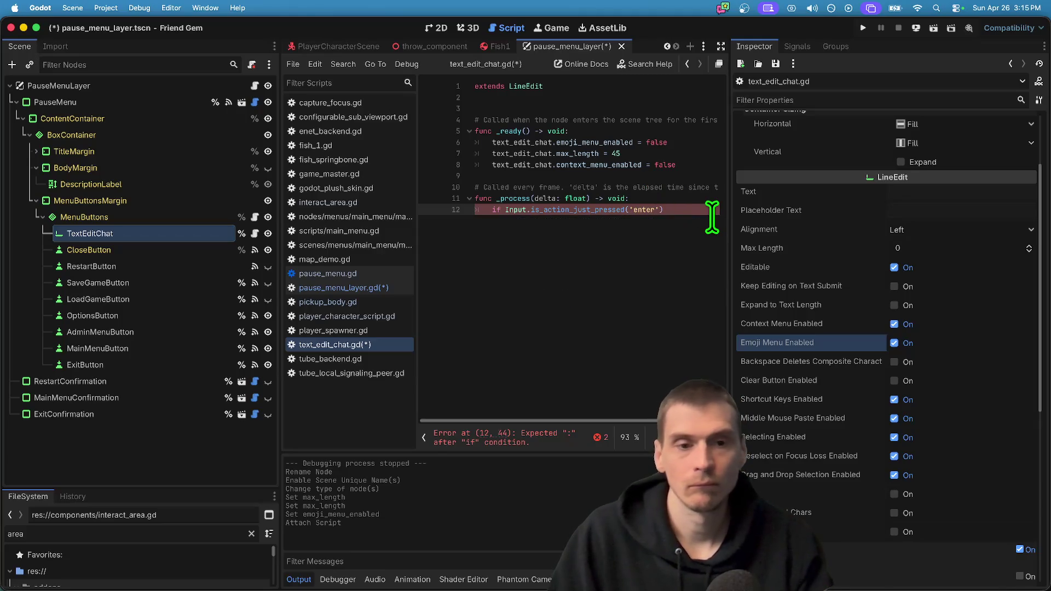
pyautogui.write('i_')
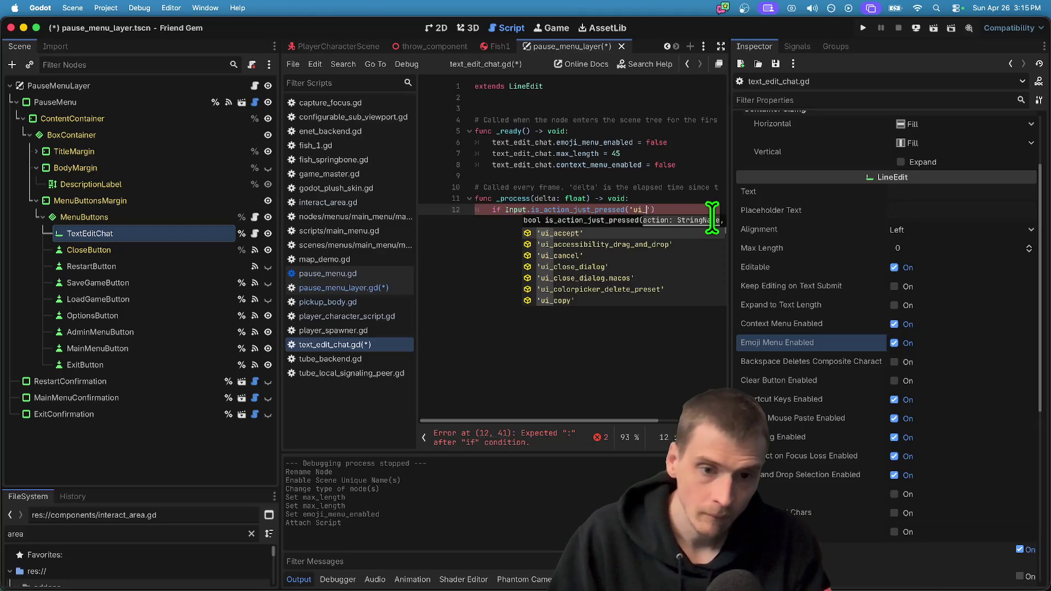
pyautogui.press('Return')
pyautogui.write(':')
pyautogui.press('Return')
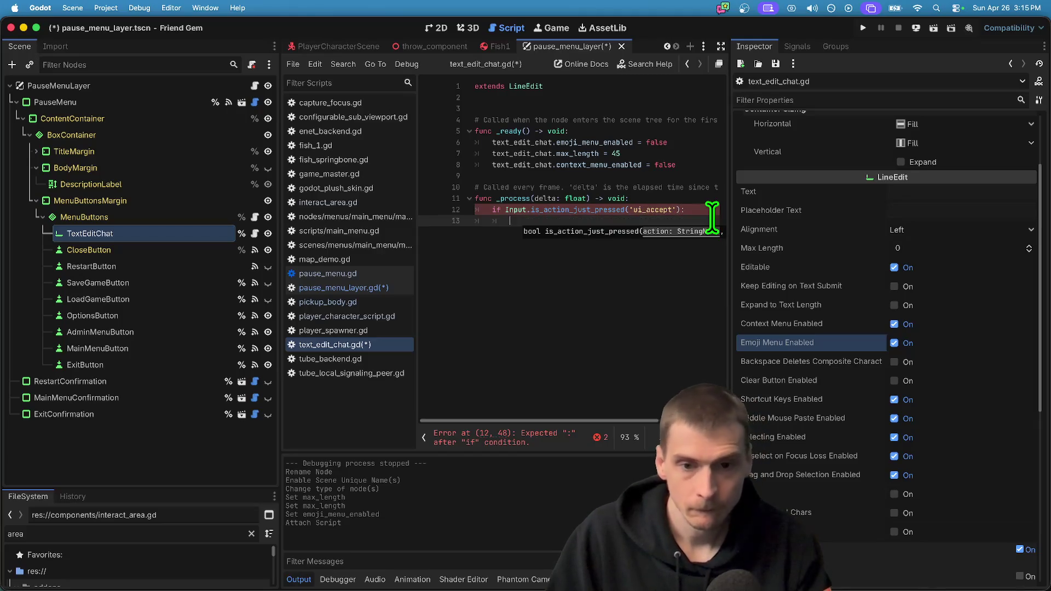
pyautogui.write('ss')
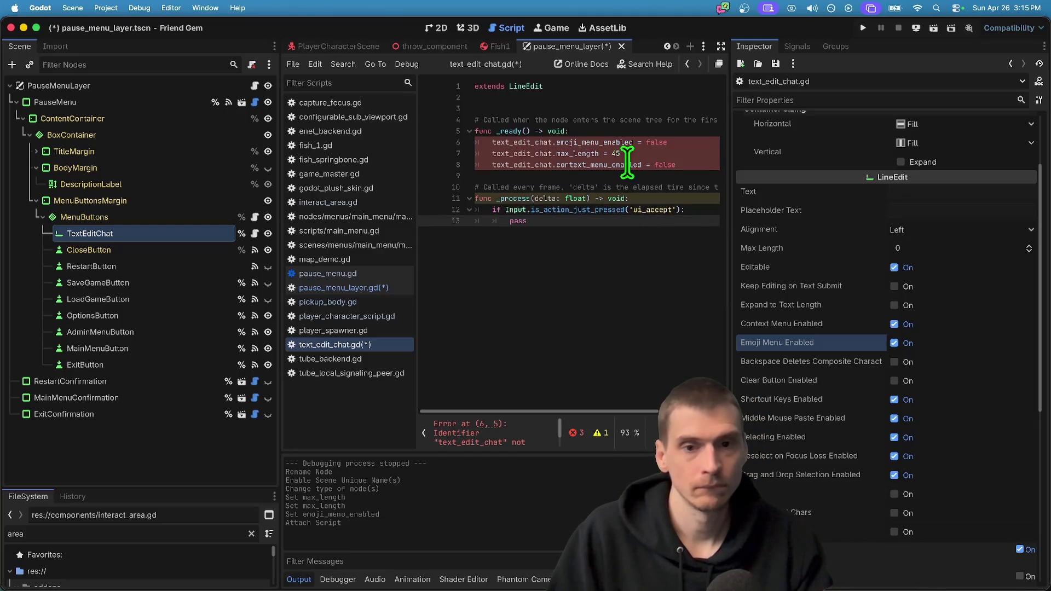
# Step: Remove the text_edit_chat. prefix from the three property lines in _ready
pyautogui.click(649, 131)
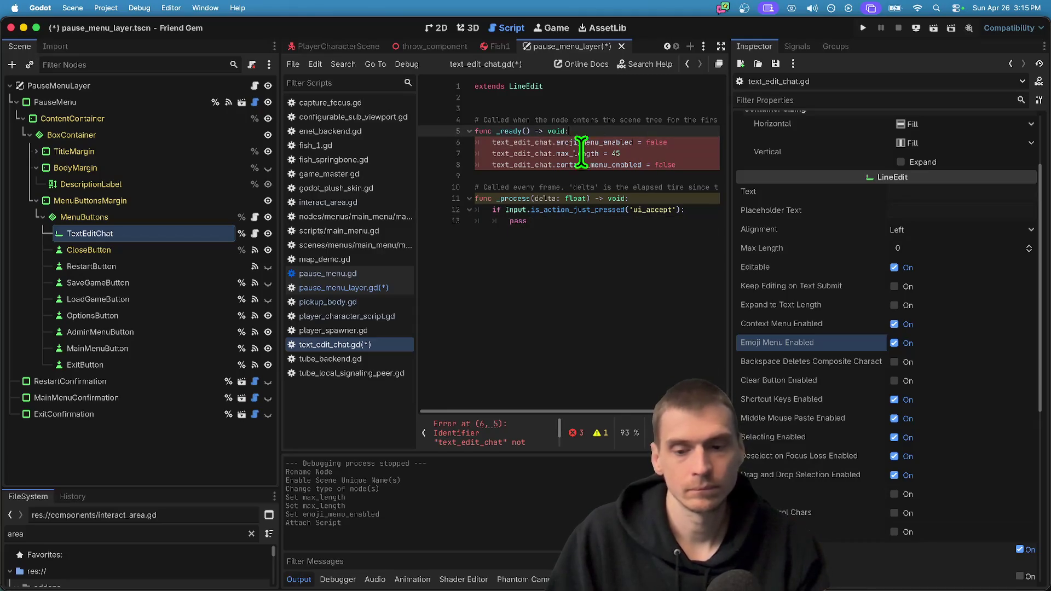
pyautogui.click(489, 443)
pyautogui.moveTo(688, 165)
pyautogui.mouseDown()
pyautogui.moveTo(376, 122)
pyautogui.moveTo(372, 143)
pyautogui.mouseUp()
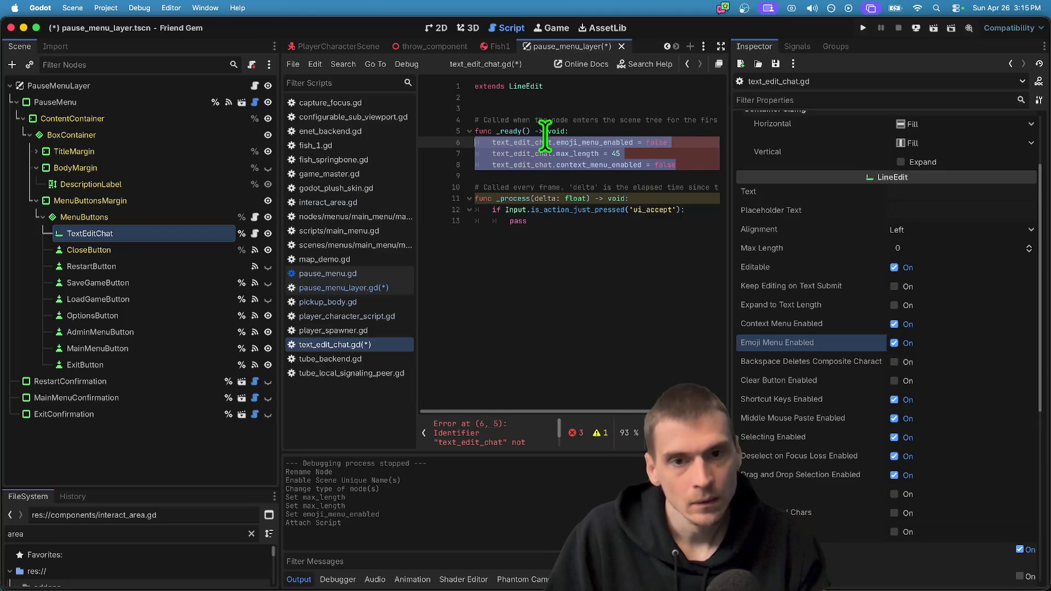
pyautogui.moveTo(493, 142); pyautogui.dragTo(555, 165)
pyautogui.press('BackSpace')
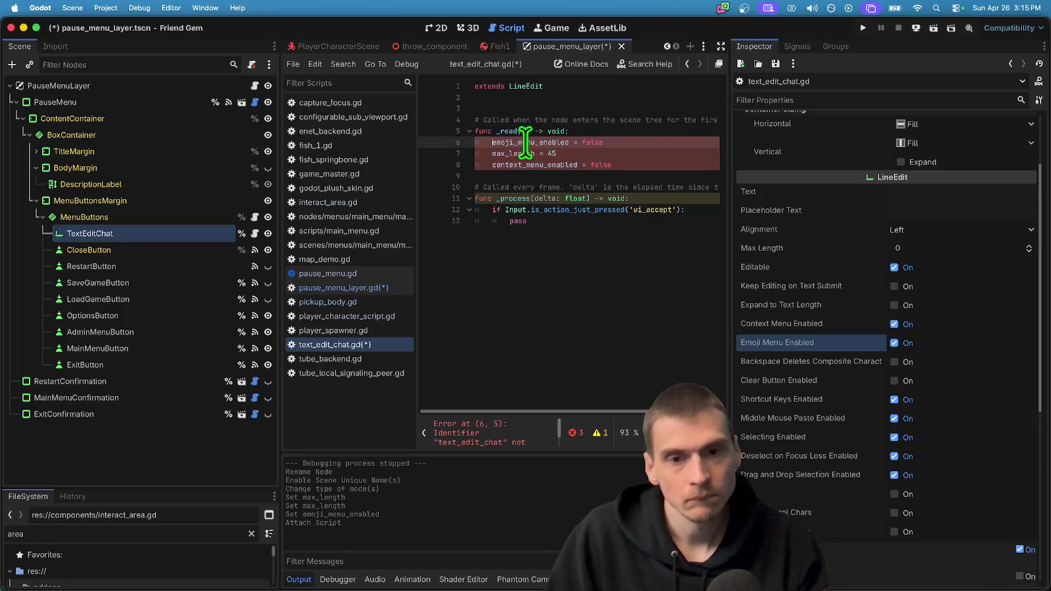
# Step: Call clear() inside the if block and delete the leftover pass line
pyautogui.click(596, 239)
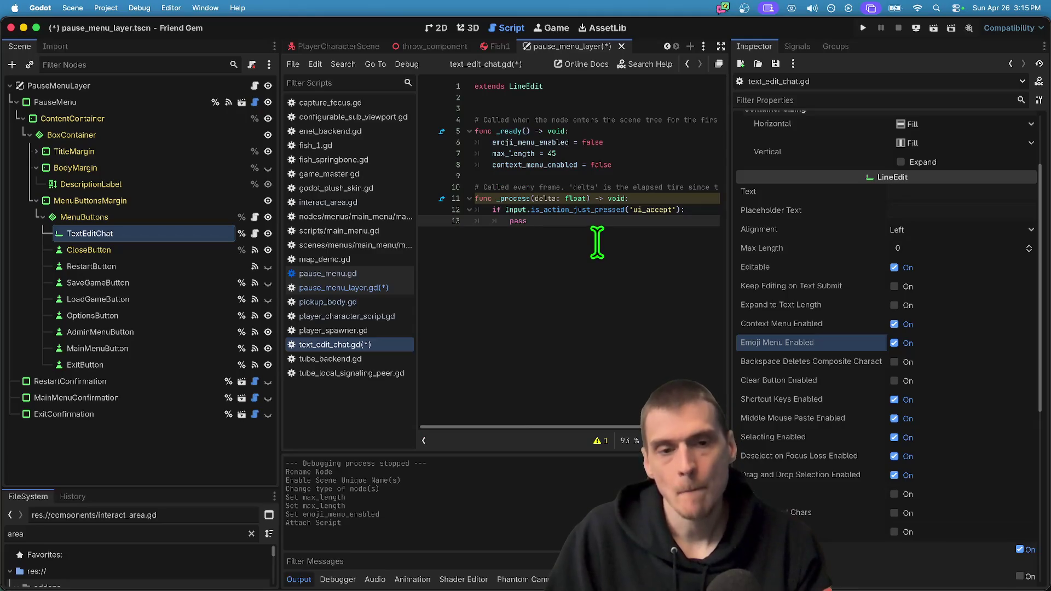
pyautogui.click(705, 209)
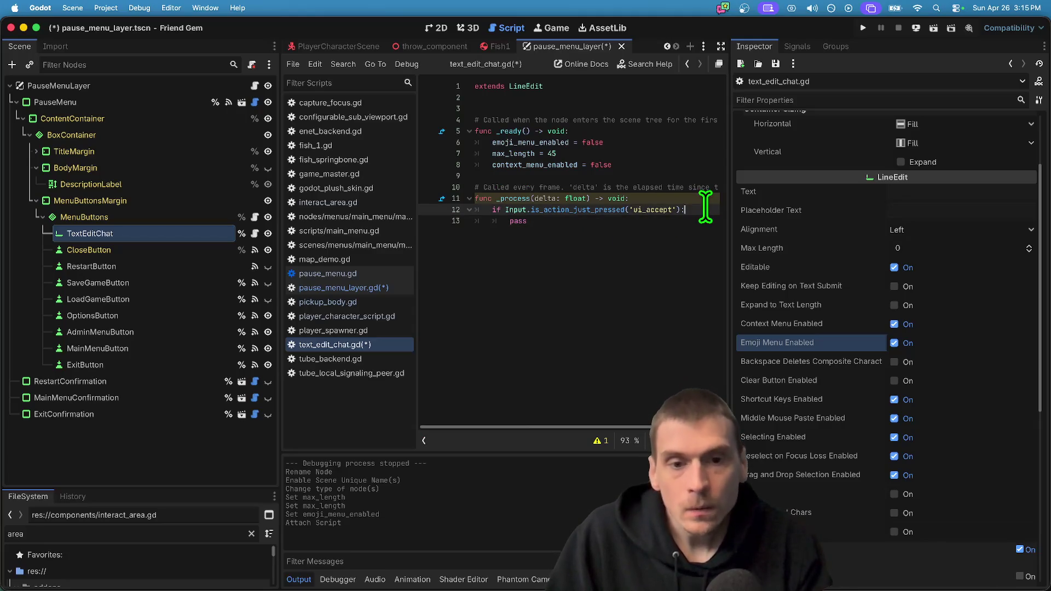
pyautogui.press('Return')
pyautogui.write('text.c')
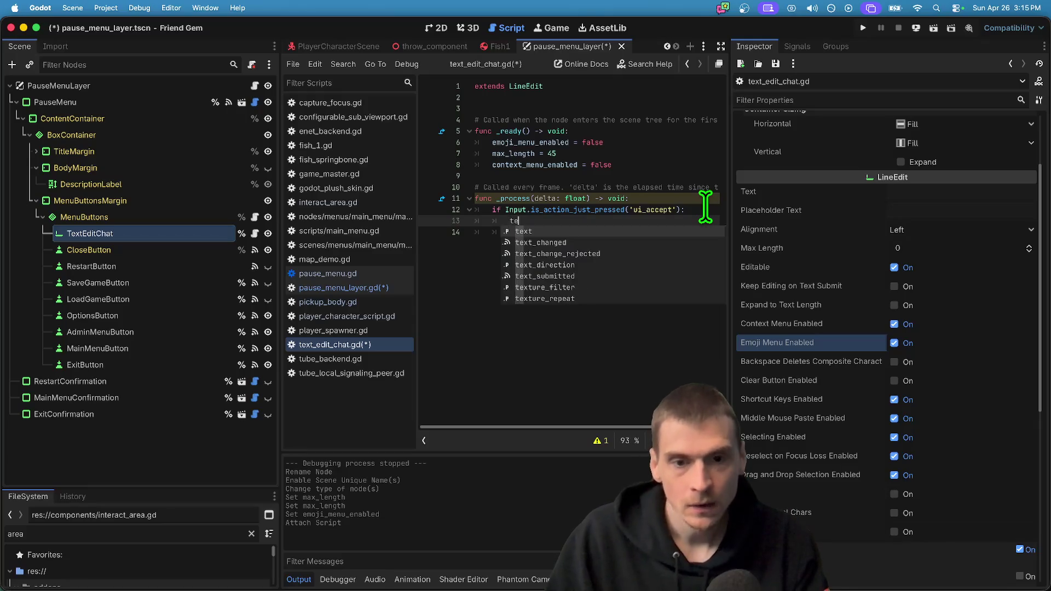
pyautogui.press('BackSpace')
pyautogui.press('BackSpace')
pyautogui.press('BackSpace')
pyautogui.write('clear')
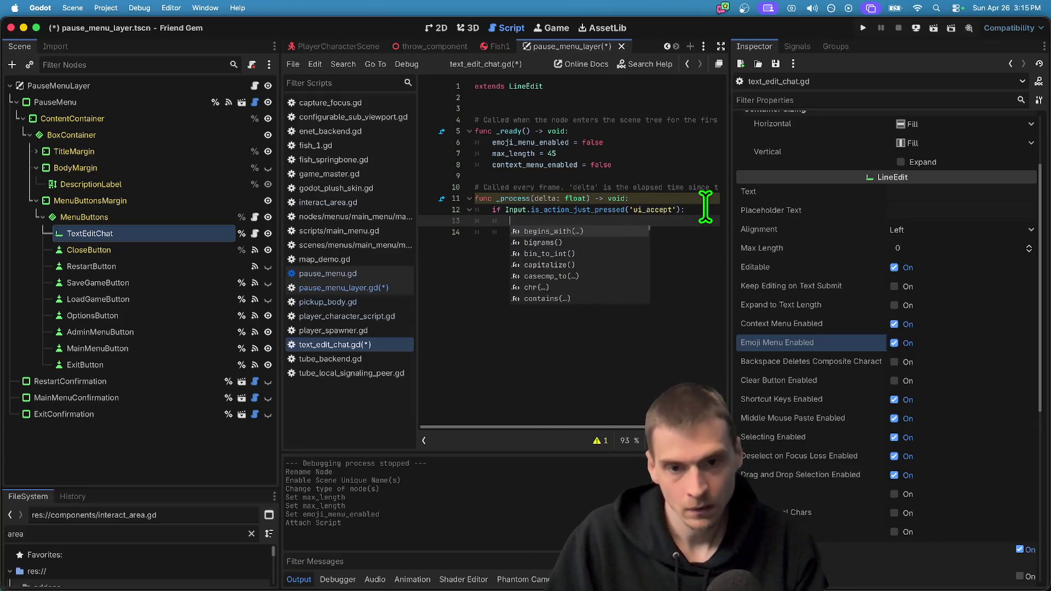
pyautogui.press('Return')
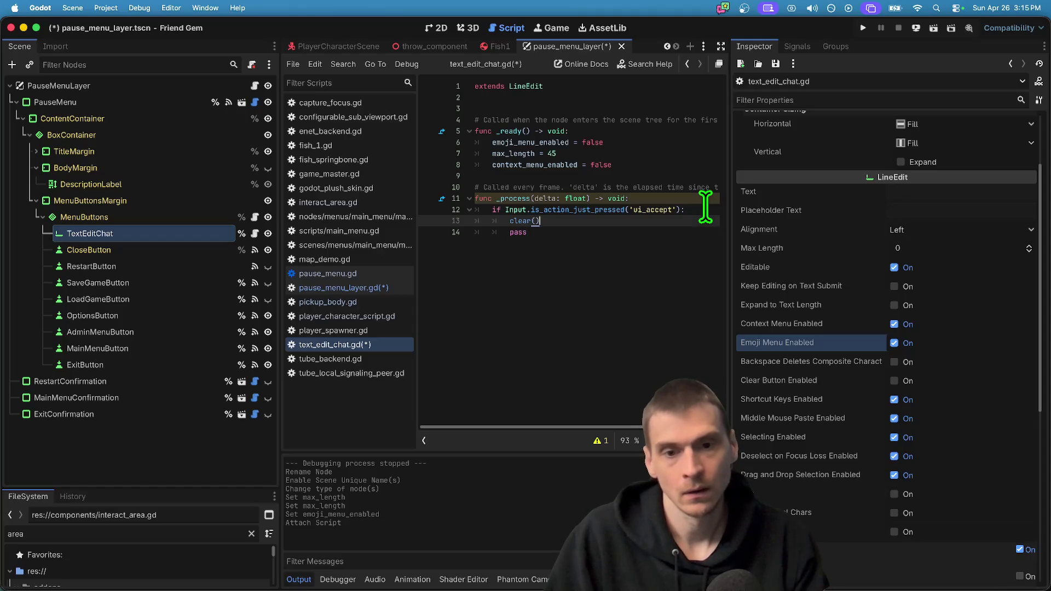
pyautogui.press('Down')
pyautogui.hotkey('ctrl', 'shift', 'k')
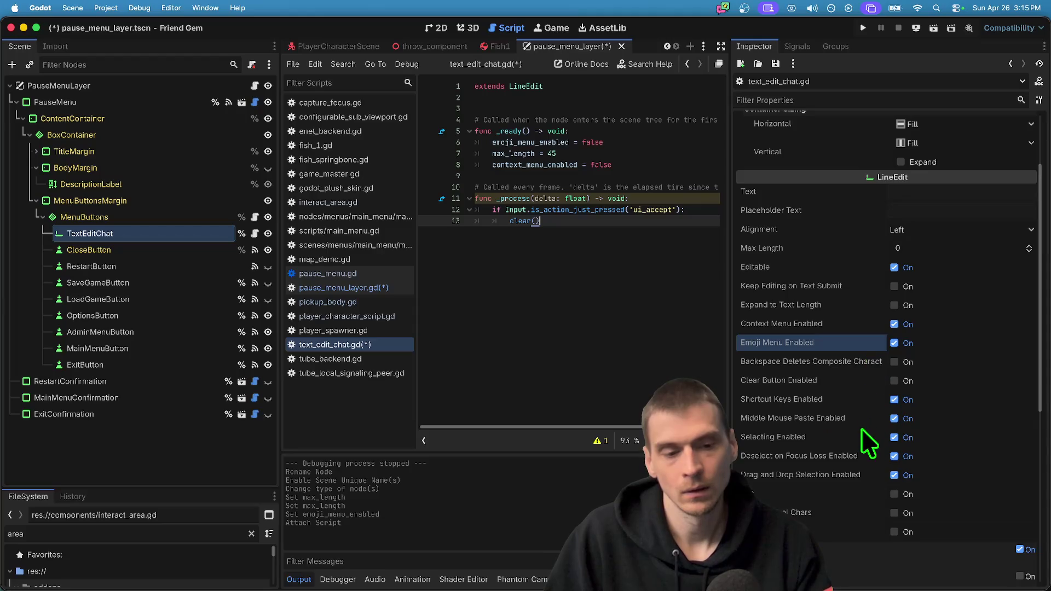
pyautogui.moveTo(835, 402)
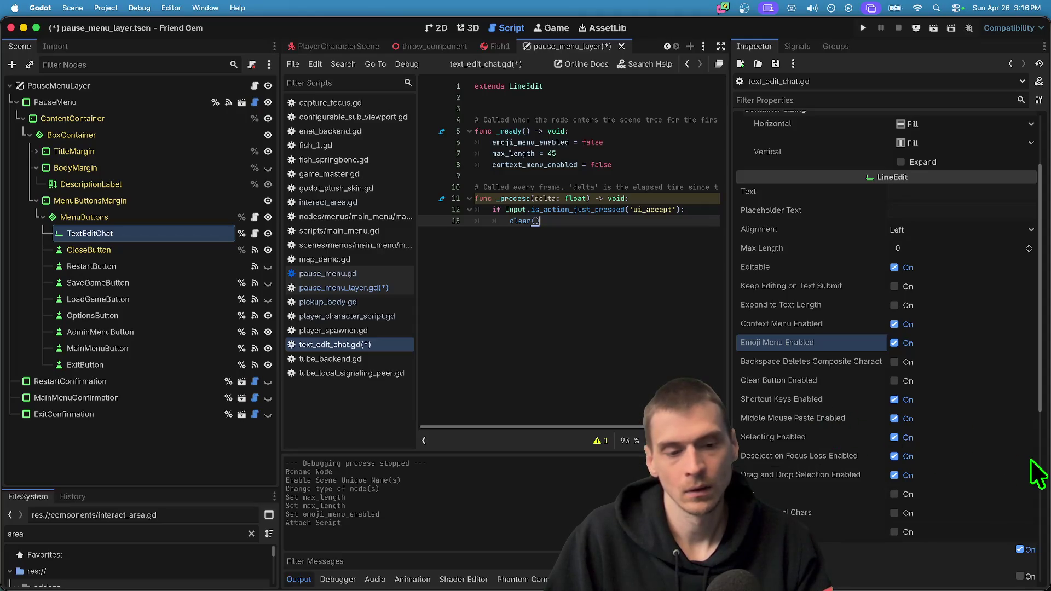
# Step: Browse the chat field's Caret, BiDi, Icon, Layout and Focus Inspector sections
pyautogui.scroll(-5, 895, 425)
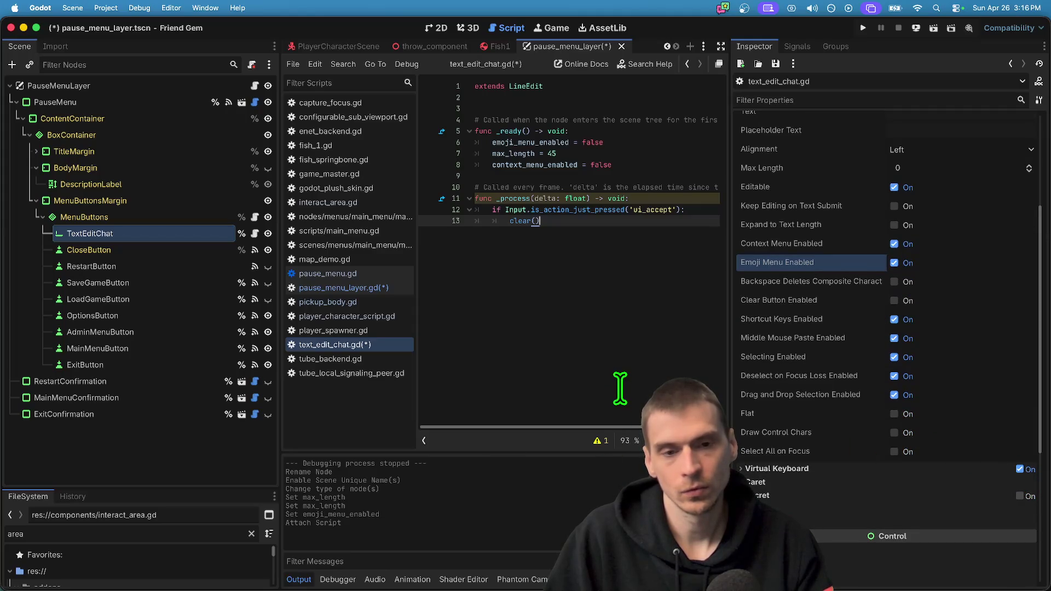
pyautogui.scroll(5, 808, 353)
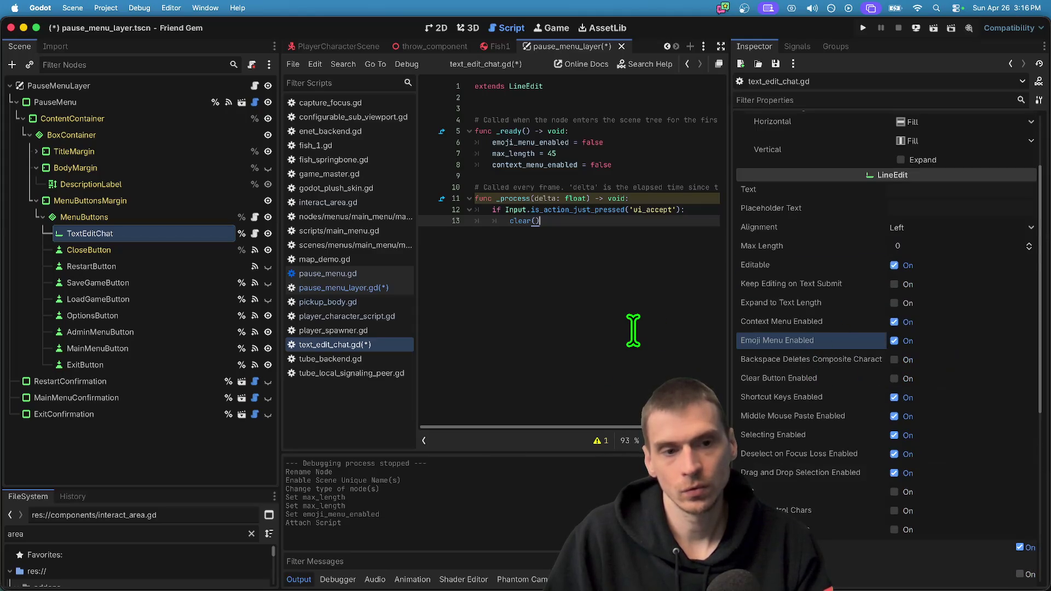
pyautogui.scroll(5, 887, 318)
pyautogui.scroll(-15, 887, 318)
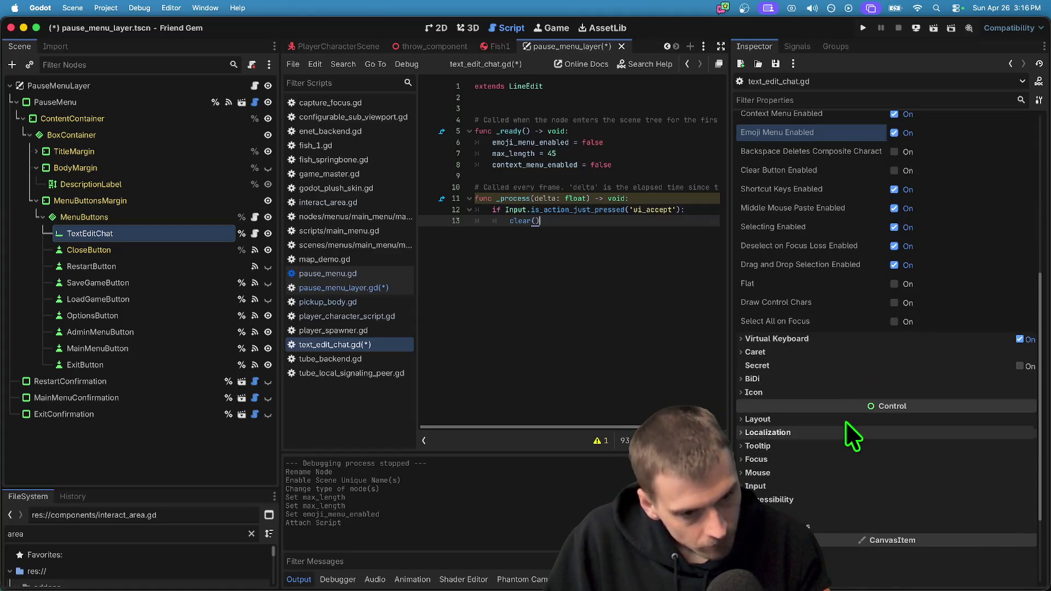
pyautogui.click(832, 347)
pyautogui.click(832, 347)
pyautogui.click(832, 347)
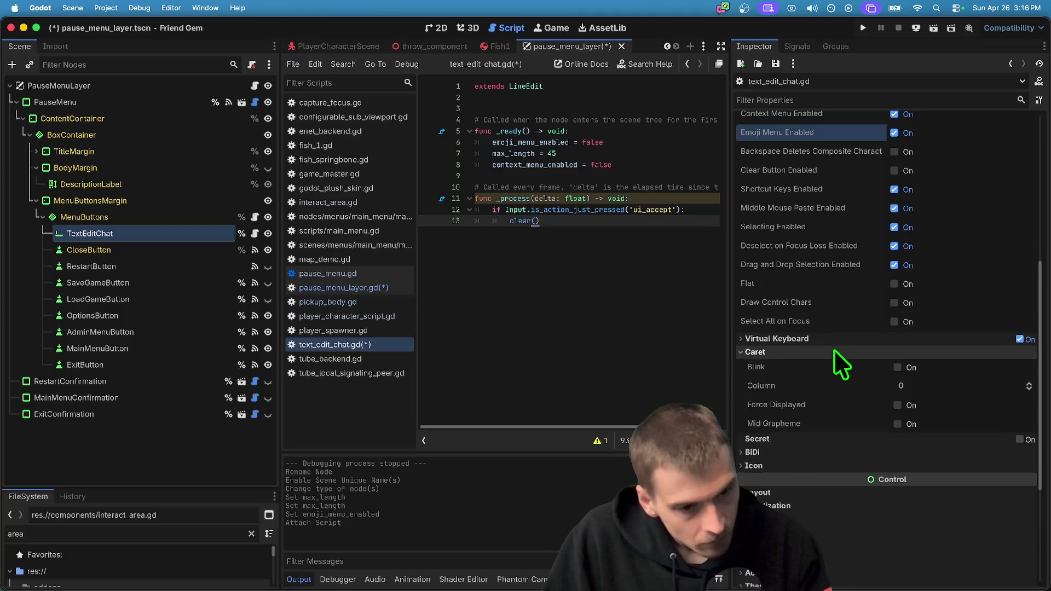
pyautogui.click(834, 352)
pyautogui.click(837, 377)
pyautogui.click(837, 379)
pyautogui.click(835, 393)
pyautogui.click(836, 393)
pyautogui.click(841, 419)
pyautogui.click(840, 420)
pyautogui.scroll(-1, 841, 446)
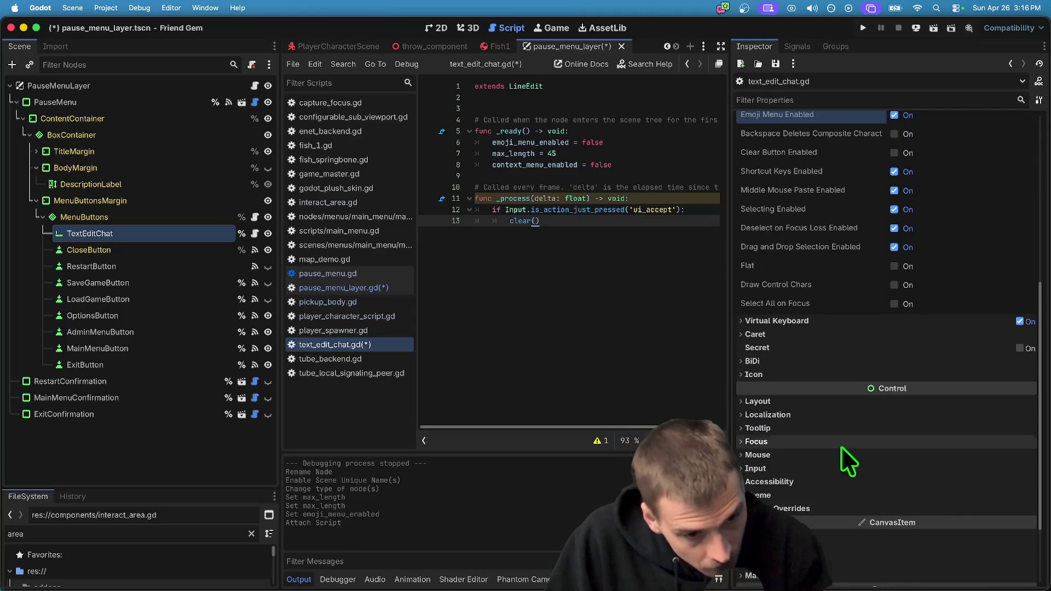
pyautogui.click(841, 445)
pyautogui.click(859, 439)
pyautogui.click(859, 439)
pyautogui.click(859, 439)
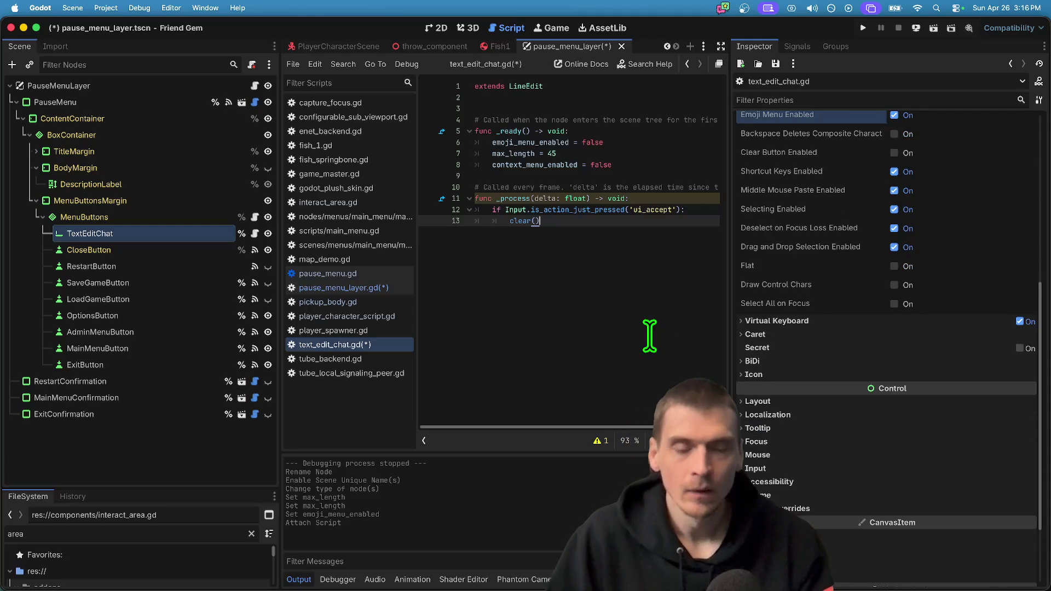
# Step: Save the pause menu scene and text_edit_chat.gd with Cmd+S
pyautogui.click(105, 8)
pyautogui.click(106, 8)
pyautogui.press('super+s')
pyautogui.click(106, 8)
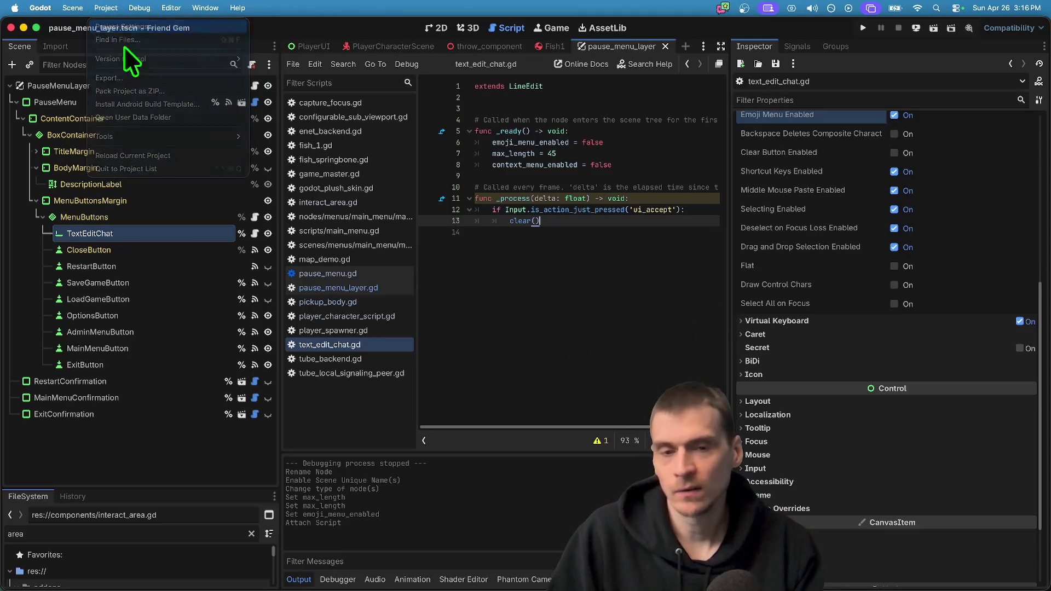
# Step: Add a new 'submit' action in Project Settings' Input Map
pyautogui.click(122, 26)
pyautogui.click(137, 74)
pyautogui.moveTo(140, 52); pyautogui.dragTo(125, 27)
pyautogui.click(55, 51)
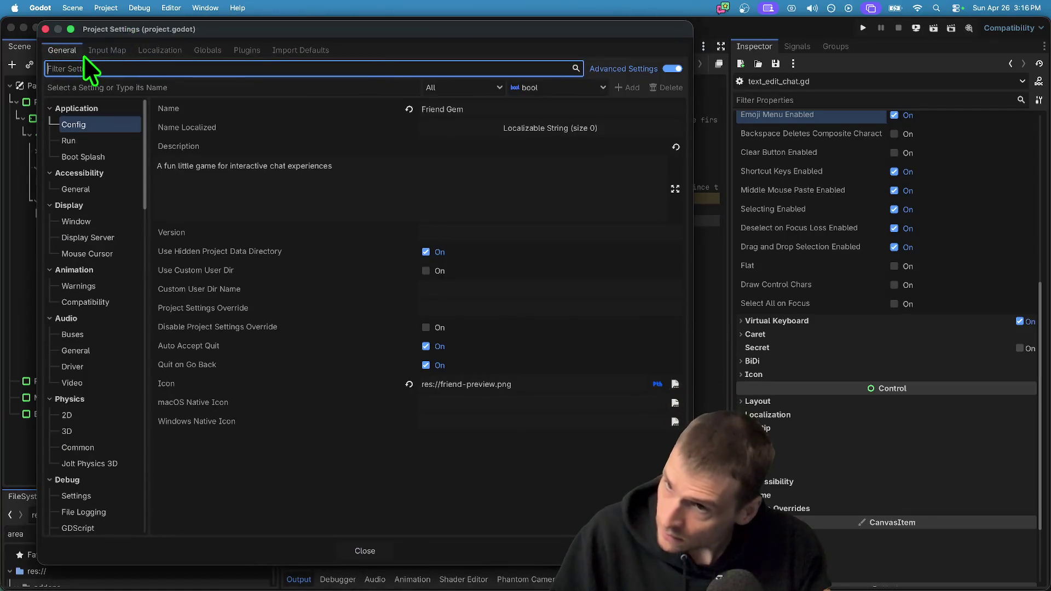
pyautogui.click(107, 50)
pyautogui.scroll(-4, 153, 289)
pyautogui.scroll(4, 158, 284)
pyautogui.click(94, 87)
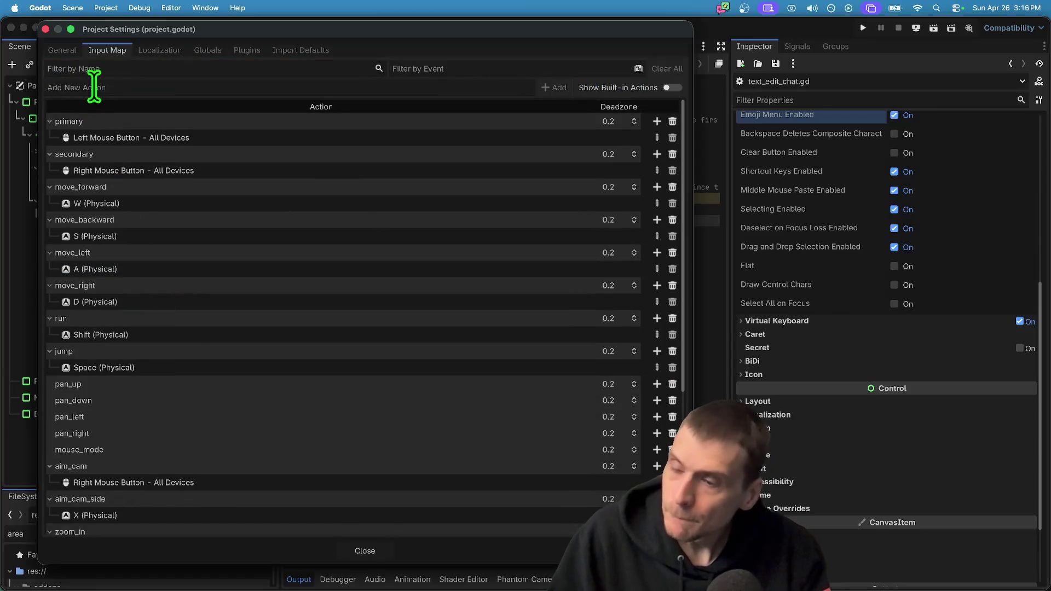
pyautogui.scroll(-5, 502, 359)
# Step: Bind the submit action to the Enter key and close Project Settings
pyautogui.click(657, 523)
pyautogui.press('r')
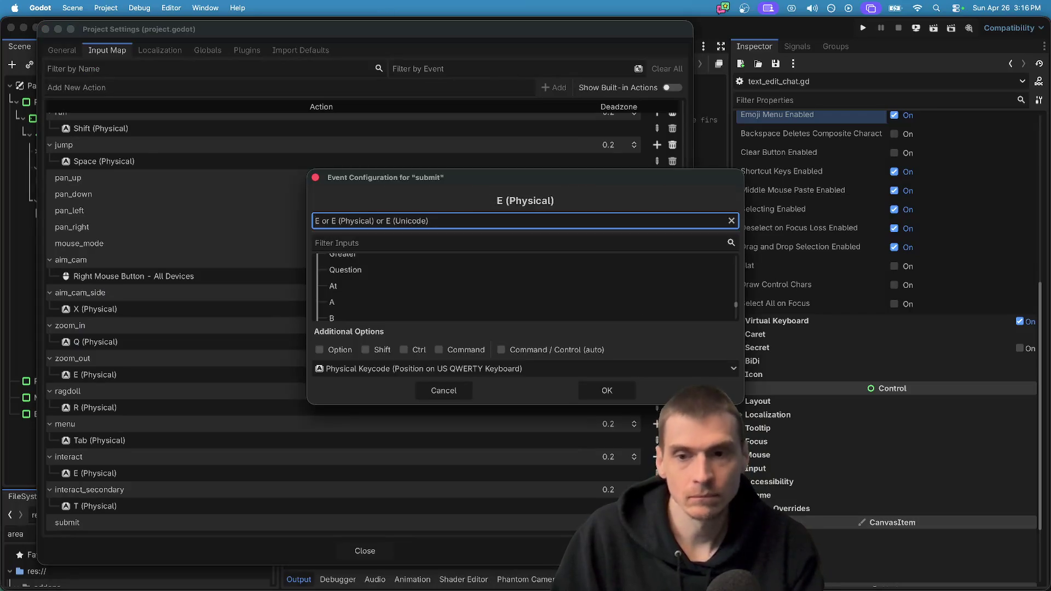
pyautogui.press('Return')
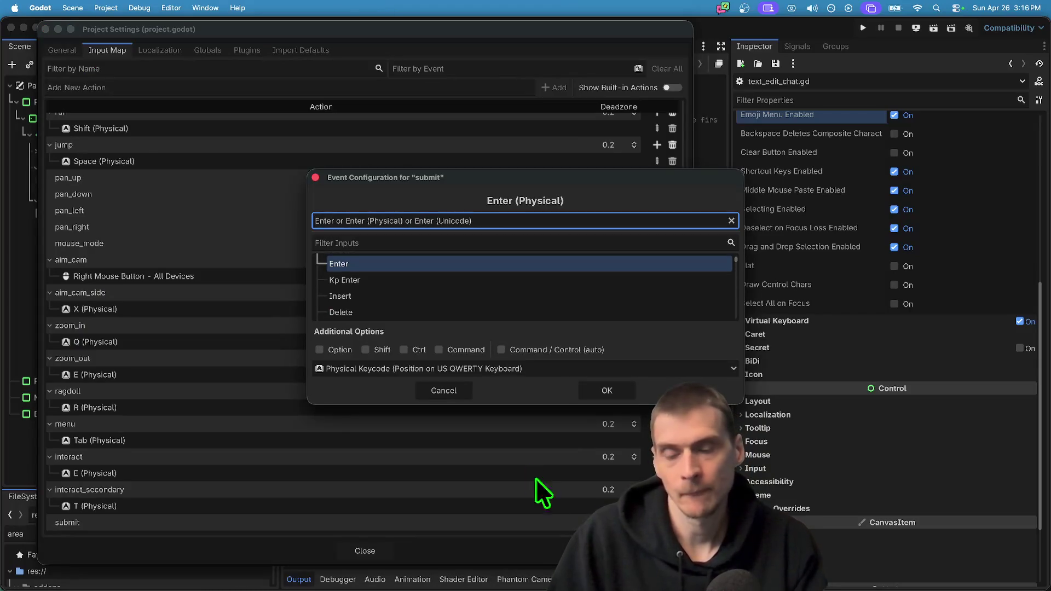
pyautogui.click(617, 385)
pyautogui.click(385, 547)
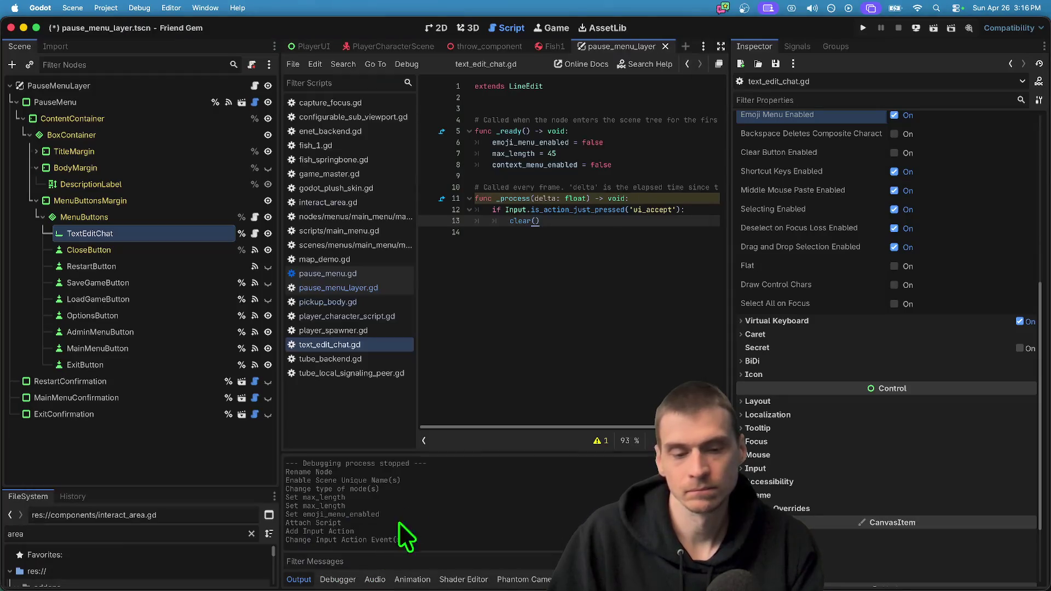
pyautogui.click(557, 323)
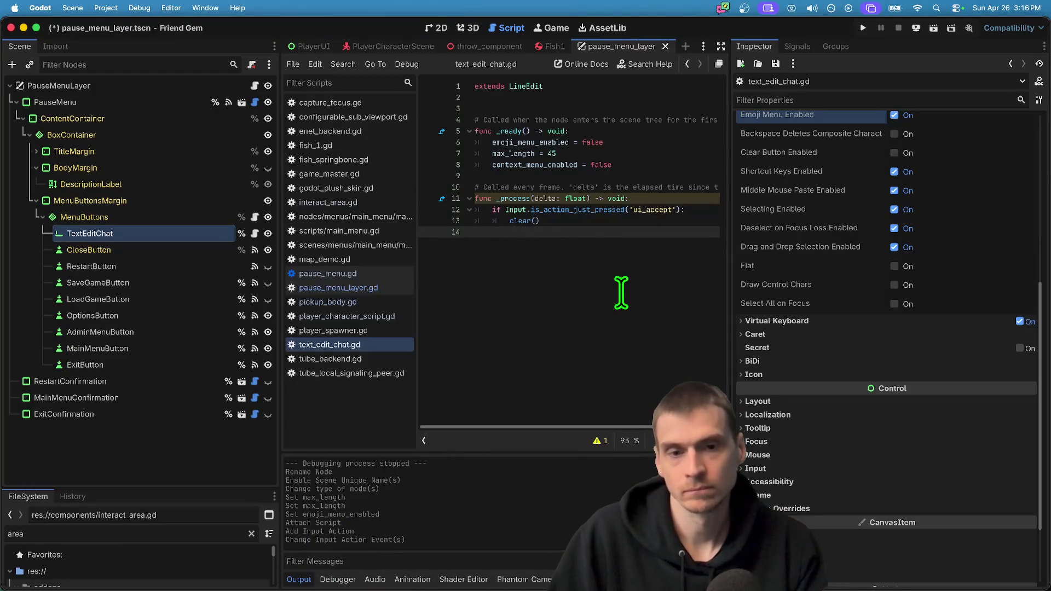
# Step: Make line 12 check the 'submit' action instead of ui_accept
pyautogui.press('super+s')
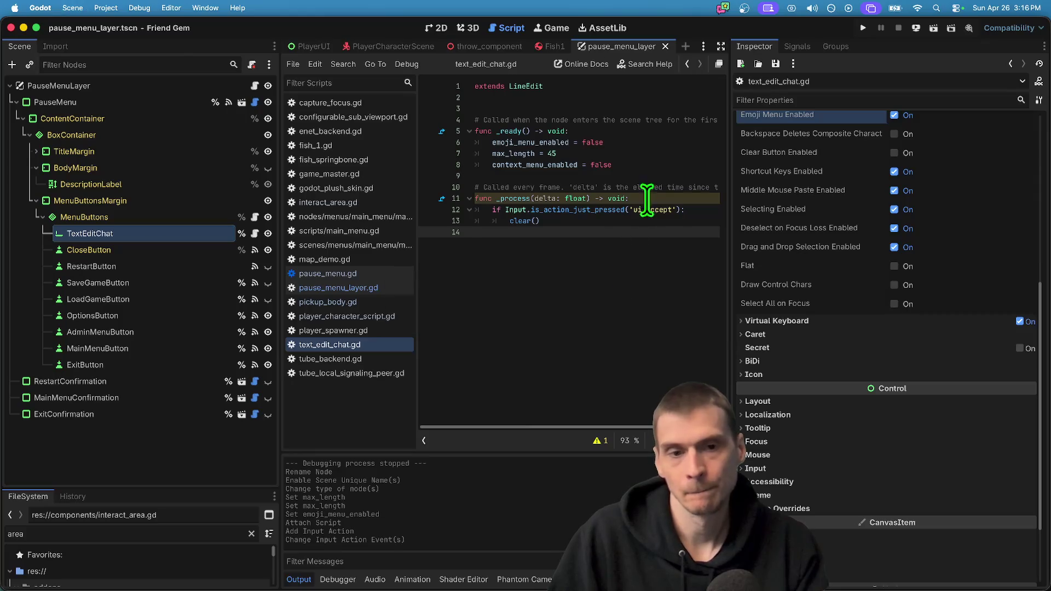
pyautogui.doubleClick(649, 209)
pyautogui.write('su')
pyautogui.press('Return')
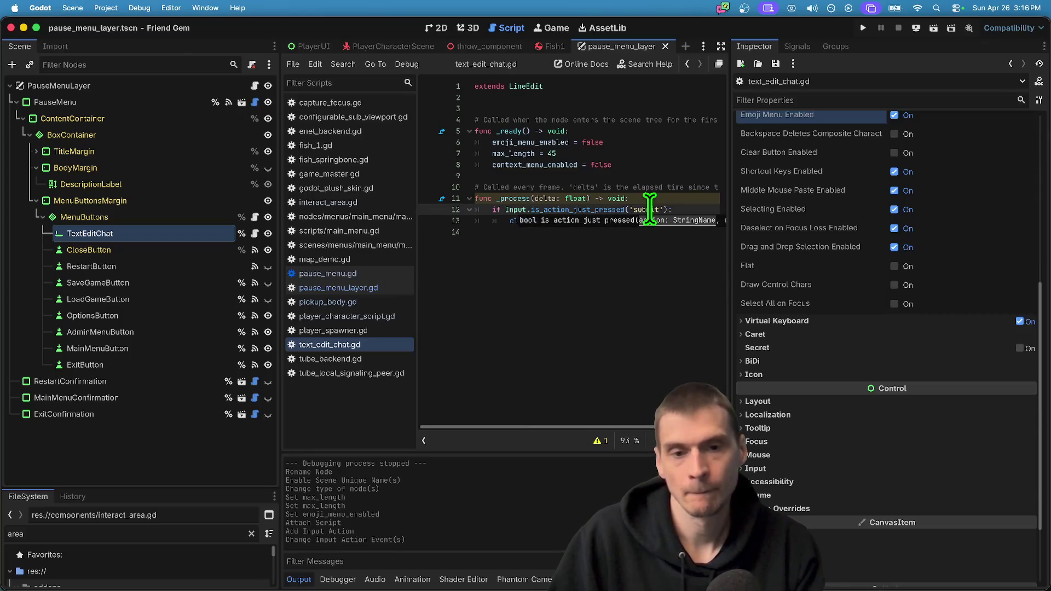
pyautogui.click(612, 350)
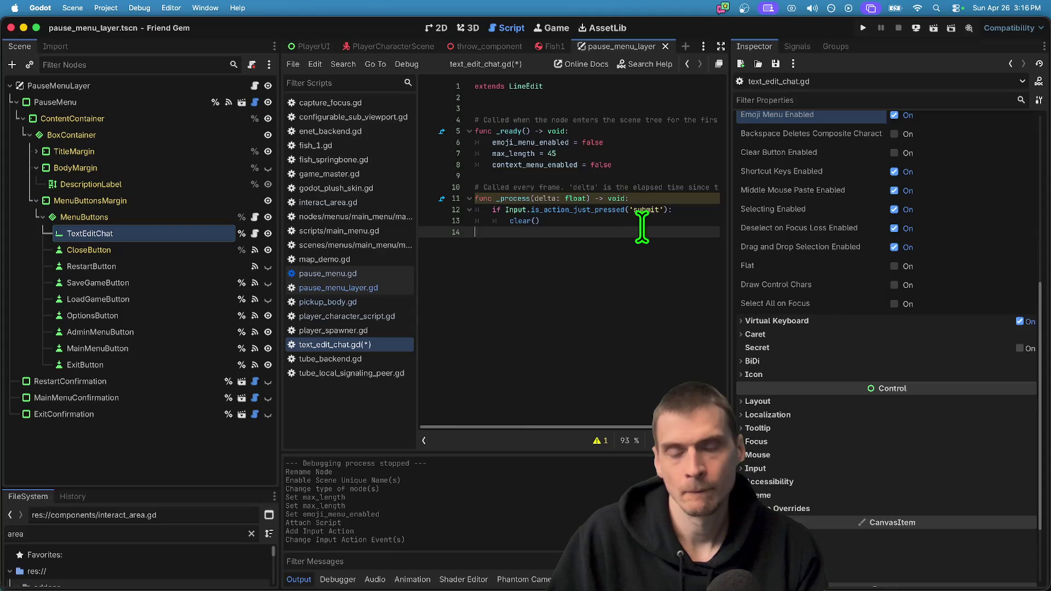
# Step: Search all project files for ui_text actions
pyautogui.press('super+shift+f')
pyautogui.write('ui_text_u')
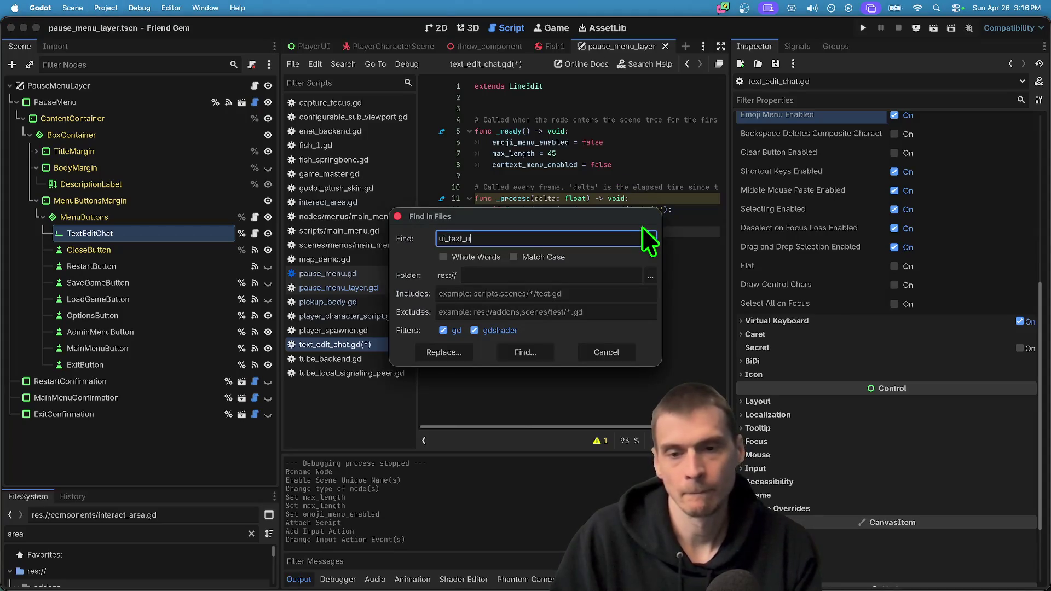
pyautogui.press('Return')
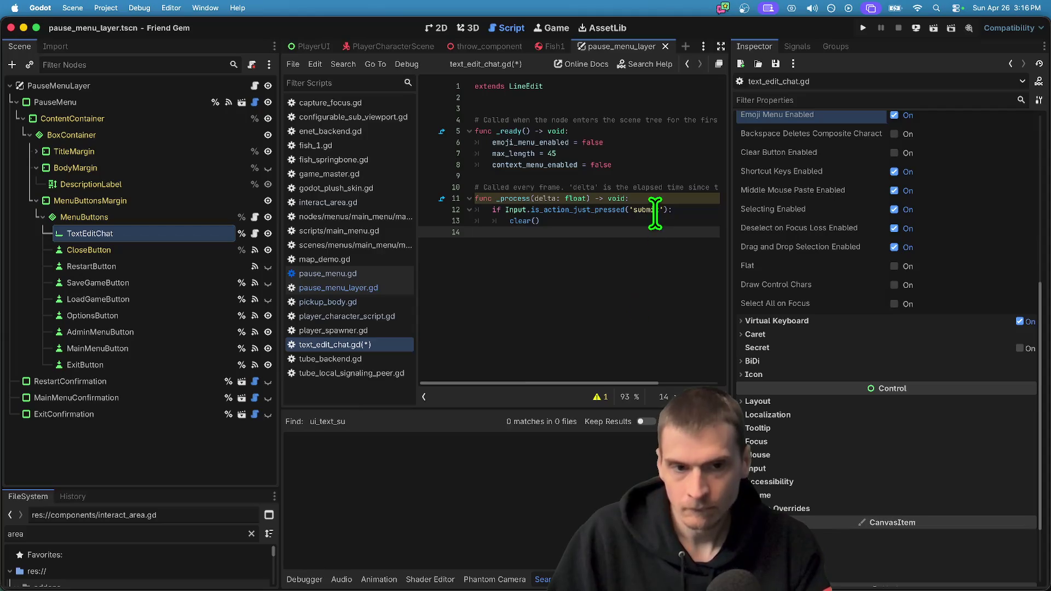
# Step: Save text_edit_chat.gd and launch the project with Cmd+B
pyautogui.doubleClick(647, 209)
pyautogui.press('Right')
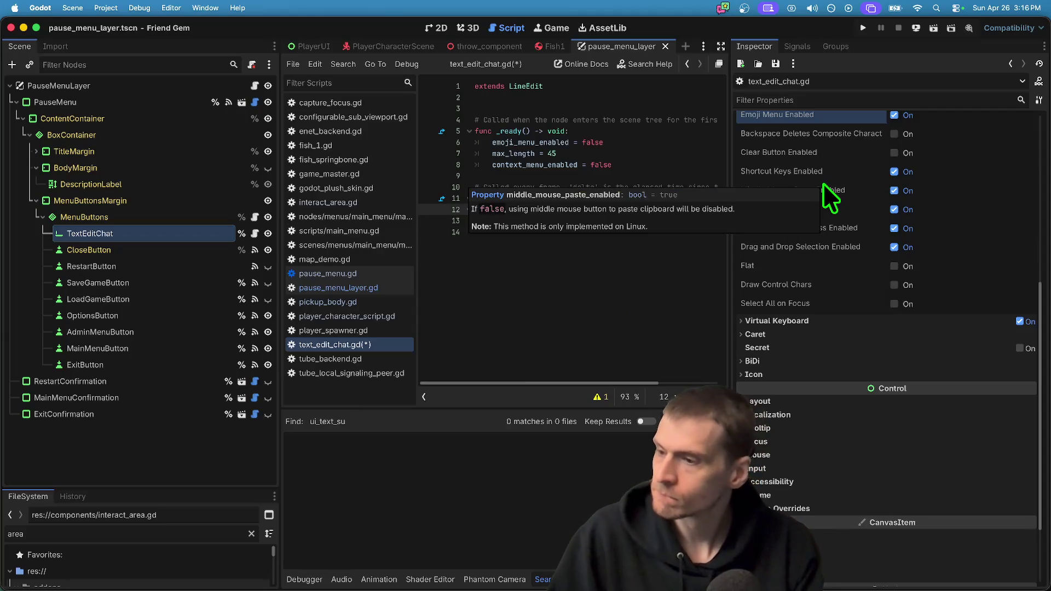
pyautogui.click(692, 241)
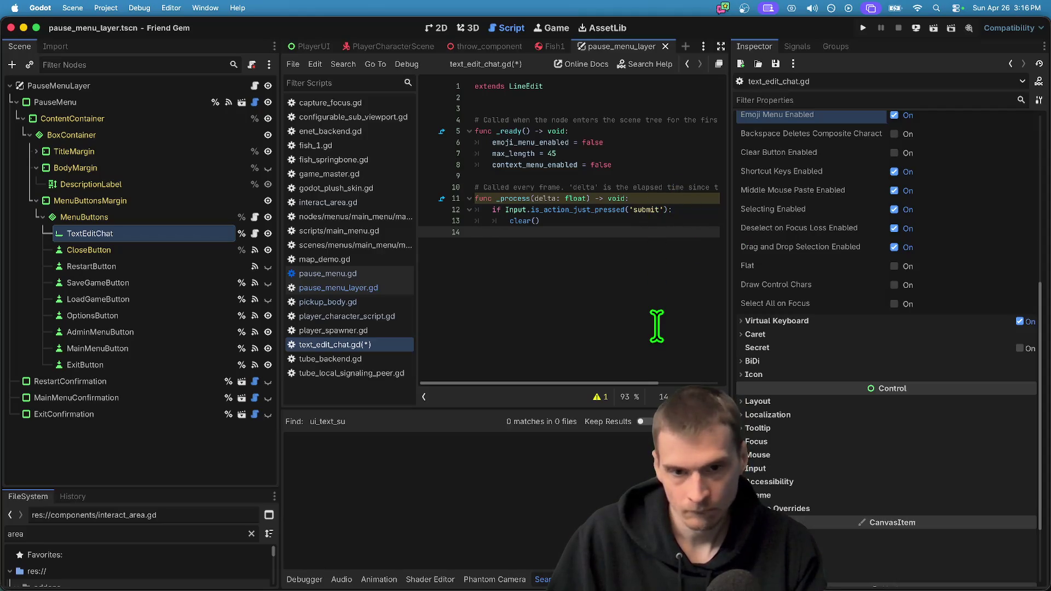
pyautogui.doubleClick(643, 209)
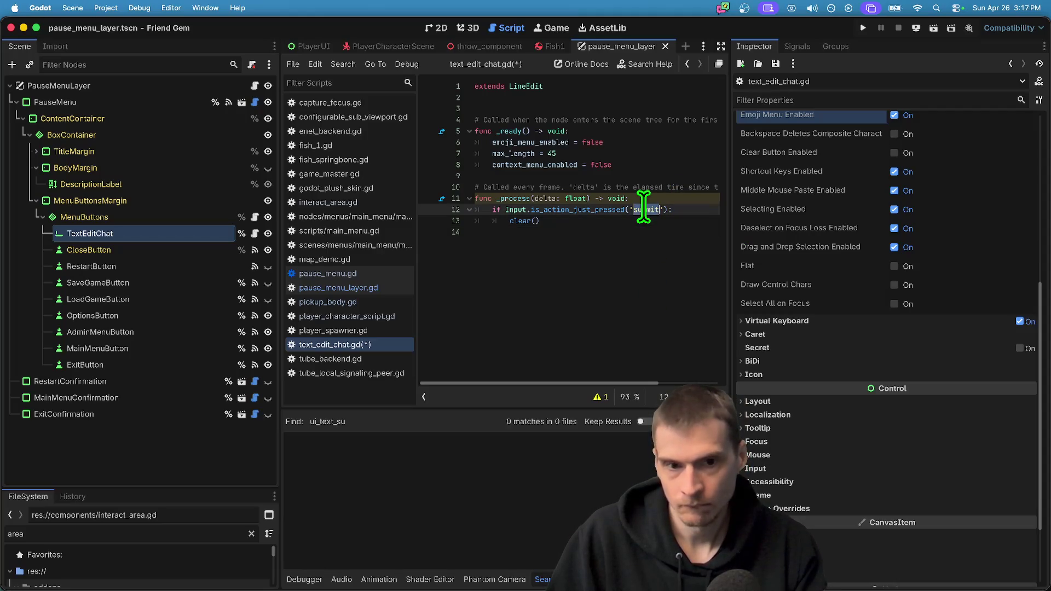
pyautogui.click(665, 329)
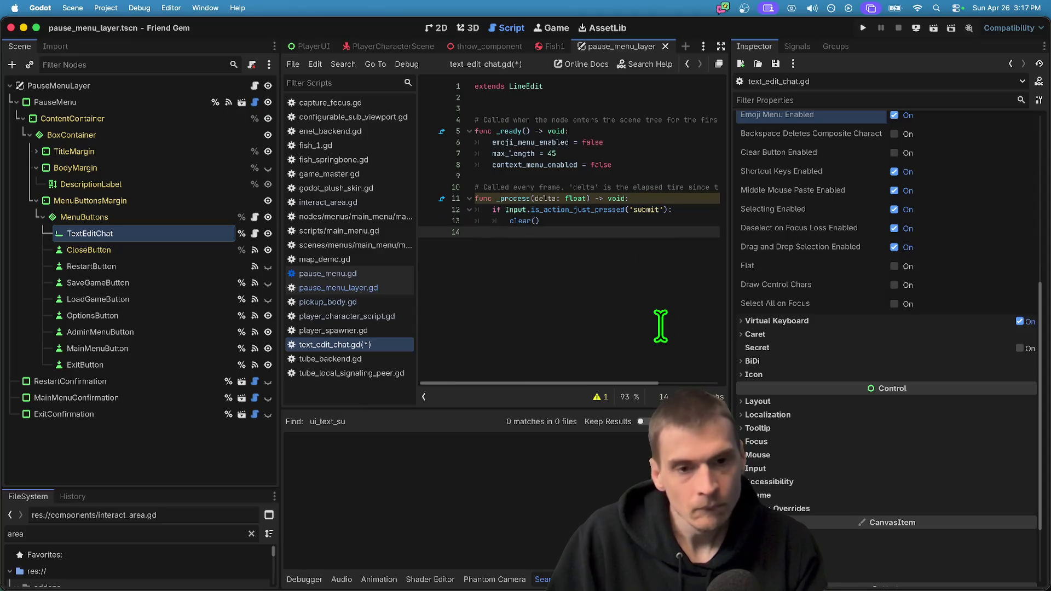
pyautogui.press('Up')
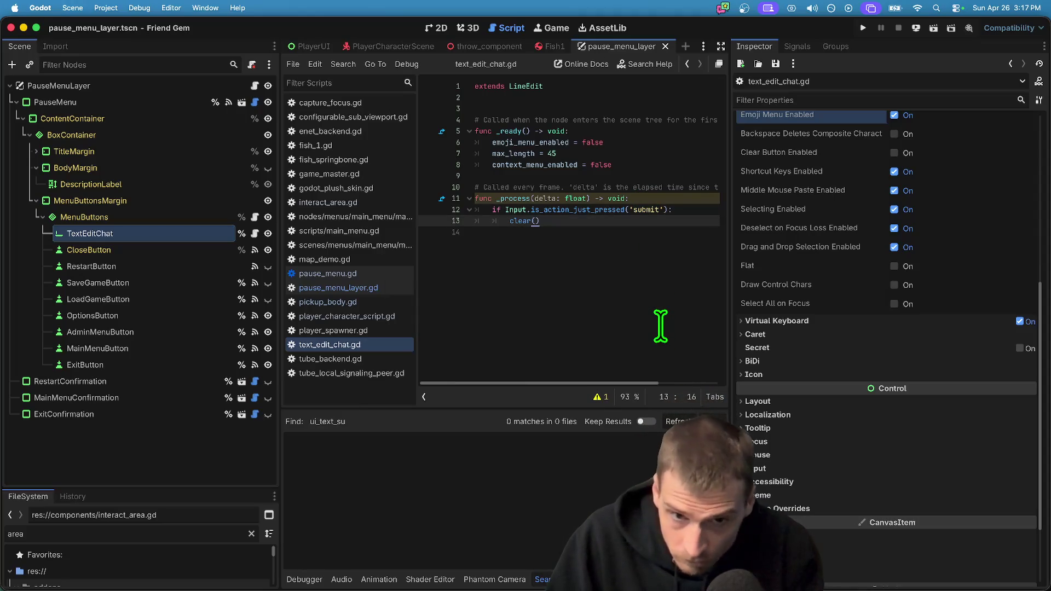
pyautogui.press('super+b')
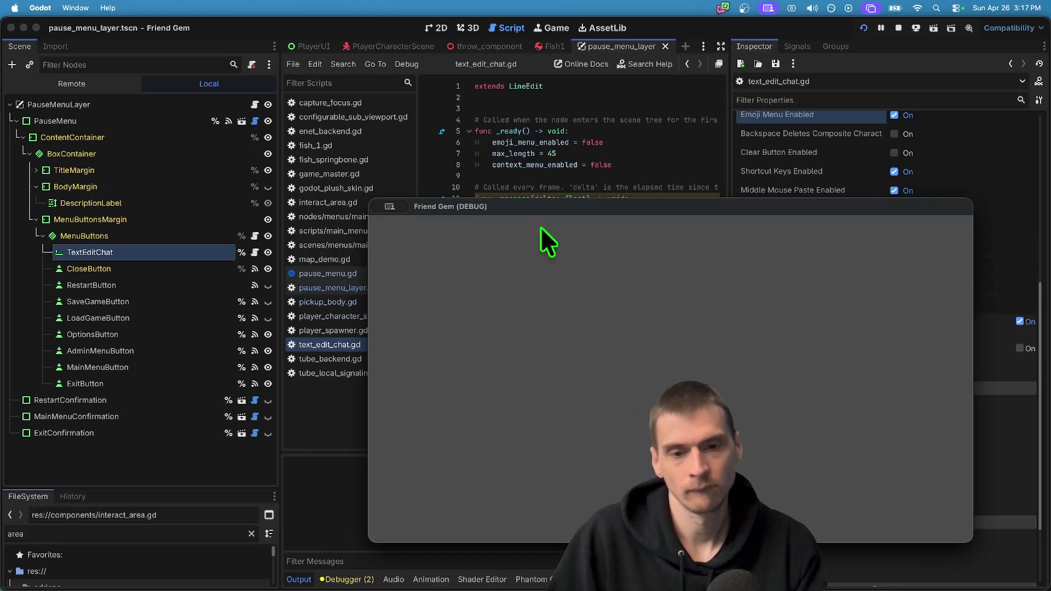
# Step: In the running game's pause menu, submit 'ef' and 'asdf' in the chat field to confirm it clears
pyautogui.press('Escape')
pyautogui.write('efef')
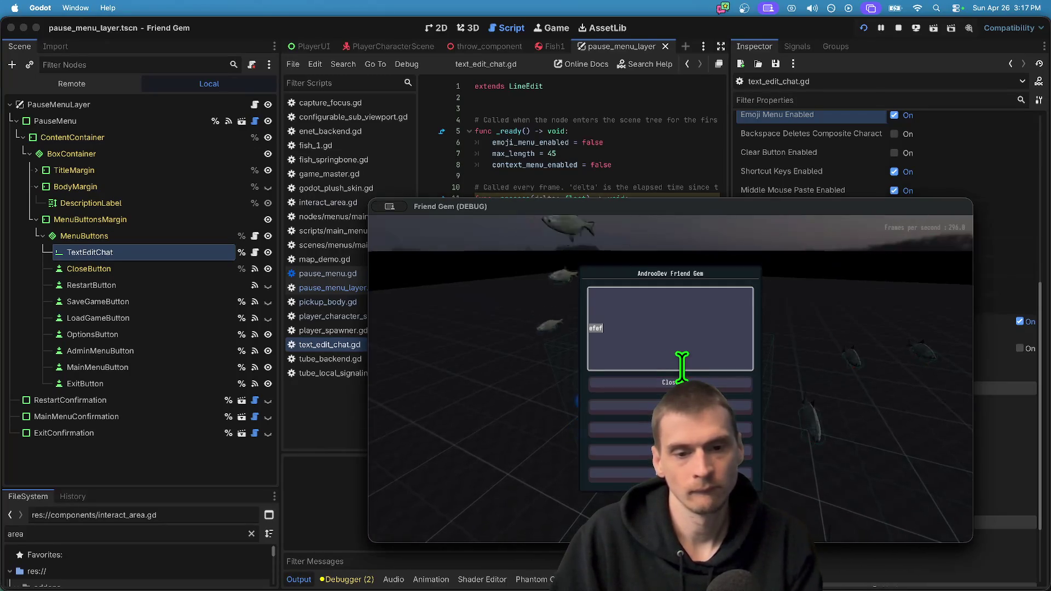
pyautogui.press('Return')
pyautogui.write('asdf')
pyautogui.press('Return')
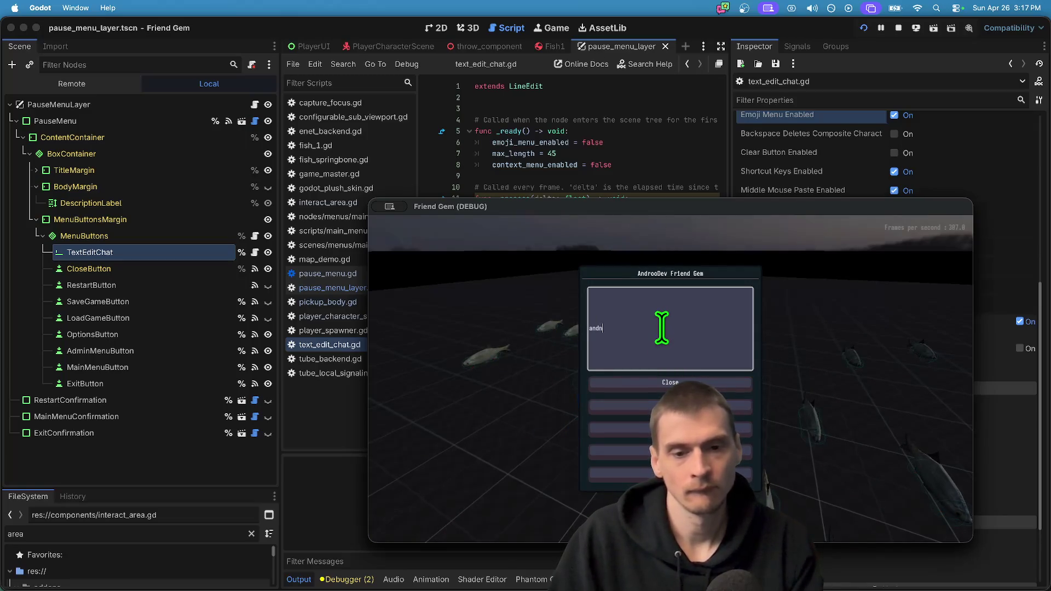
pyautogui.write('text')
pyautogui.press('Escape')
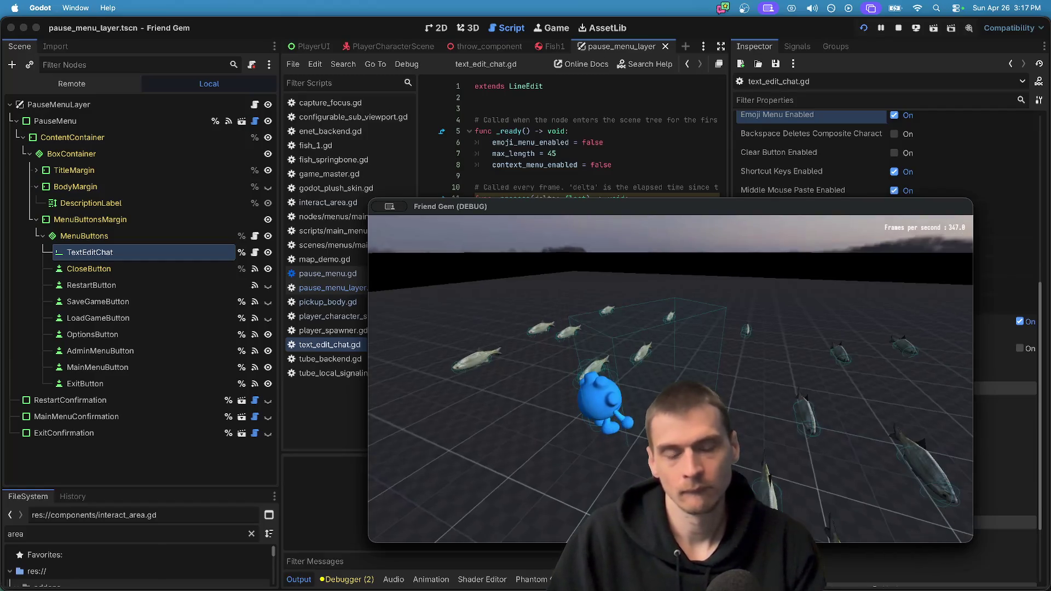
# Step: Back in the editor, select TextEditChat and show the pause menu in 2D
pyautogui.press('super+Tab')
pyautogui.click(153, 234)
pyautogui.click(155, 250)
pyautogui.click(438, 28)
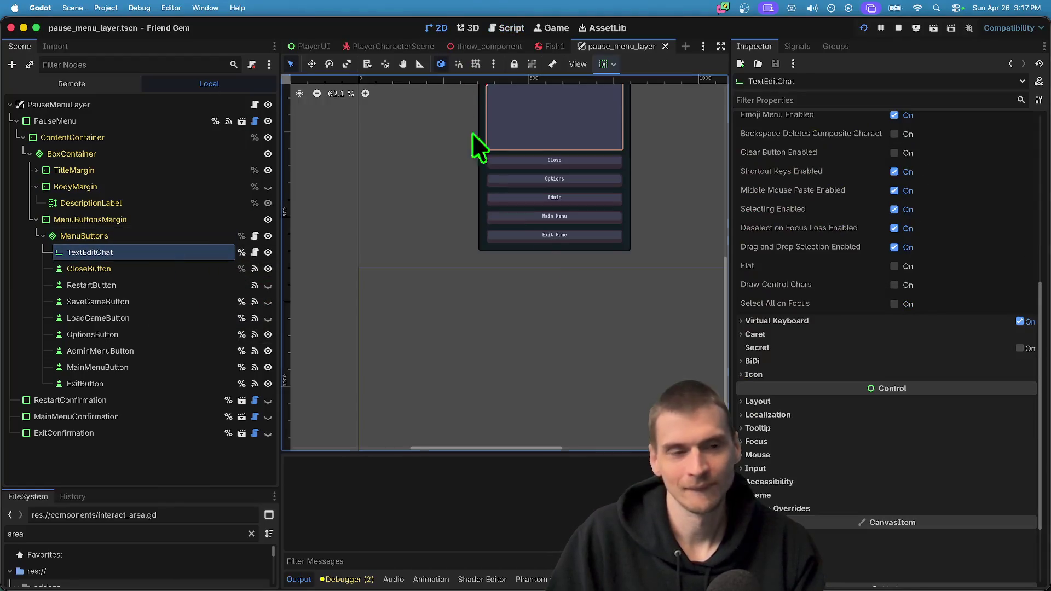
# Step: Set TextEditChat's Custom Minimum Size y to 50 px
pyautogui.click(944, 151)
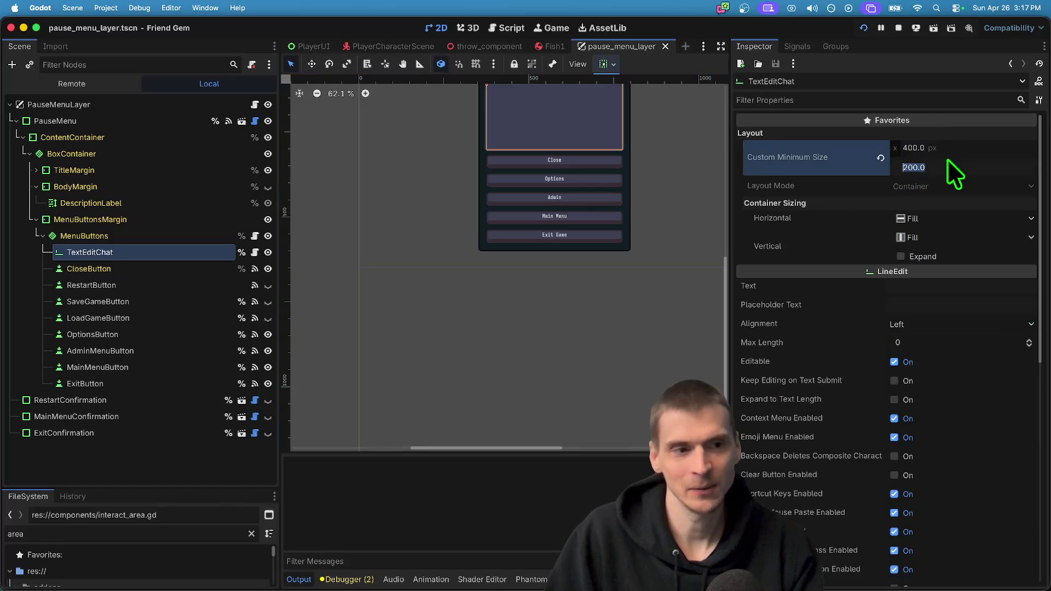
pyautogui.scroll(-3, 576, 216)
pyautogui.scroll(3, 626, 291)
pyautogui.scroll(2, 606, 353)
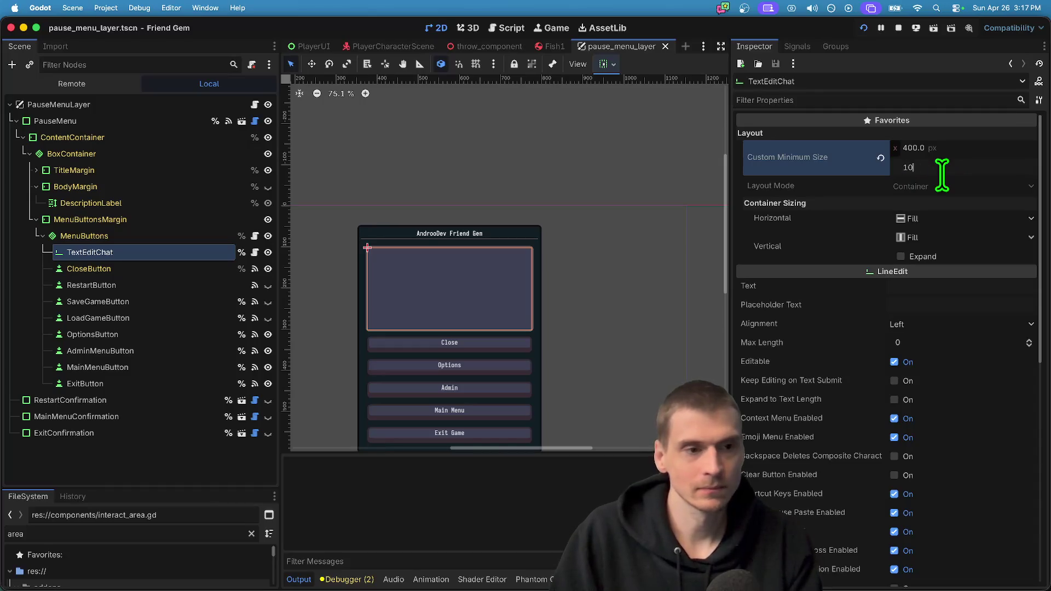
pyautogui.press('Return')
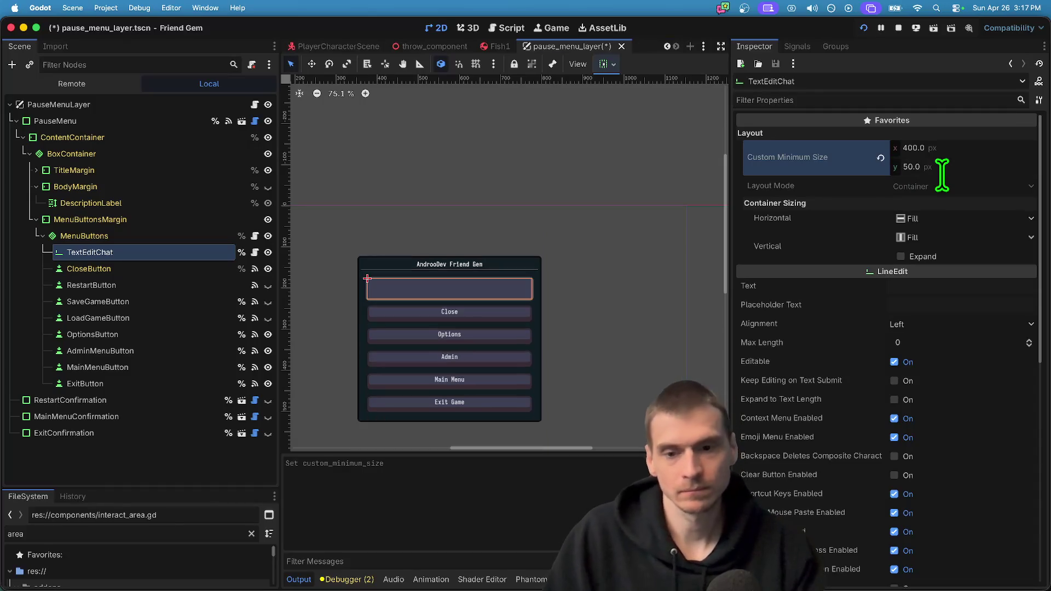
pyautogui.click(605, 238)
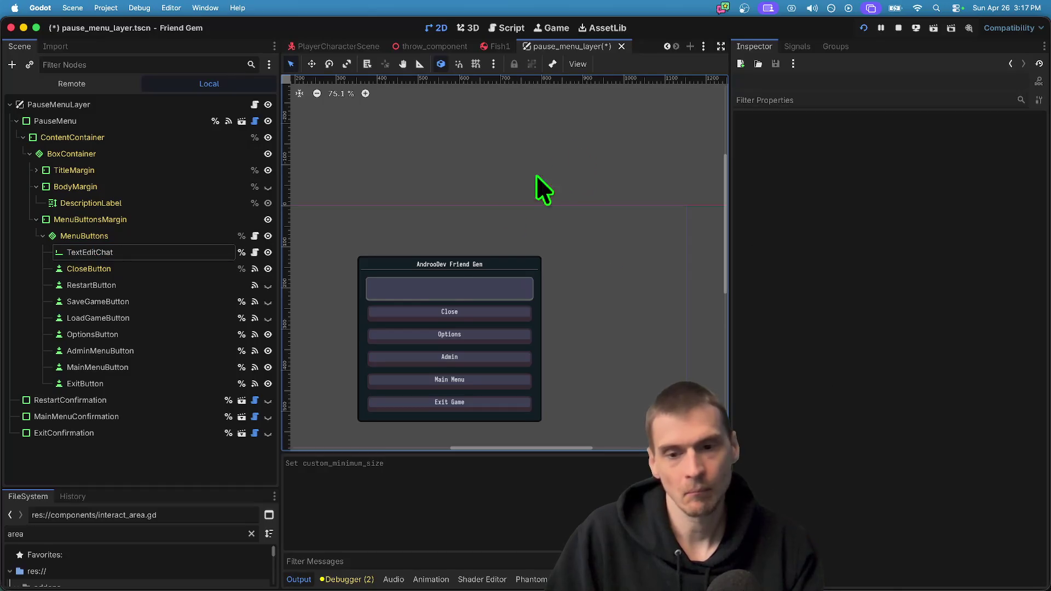
pyautogui.click(448, 290)
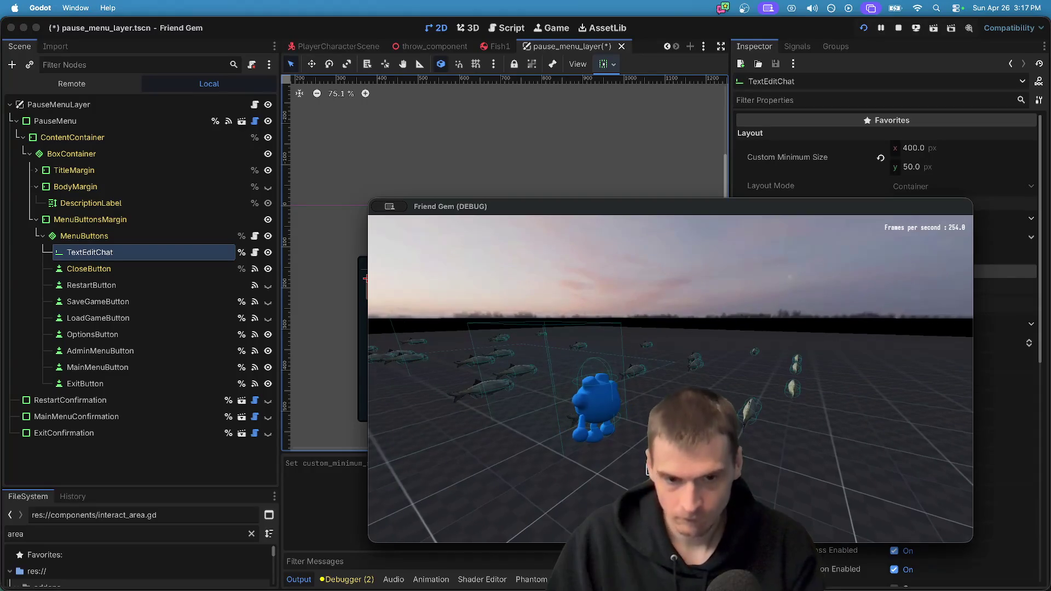
# Step: Check the slimmer chat field in the game's pause menu, then return to the editor
pyautogui.press('Escape')
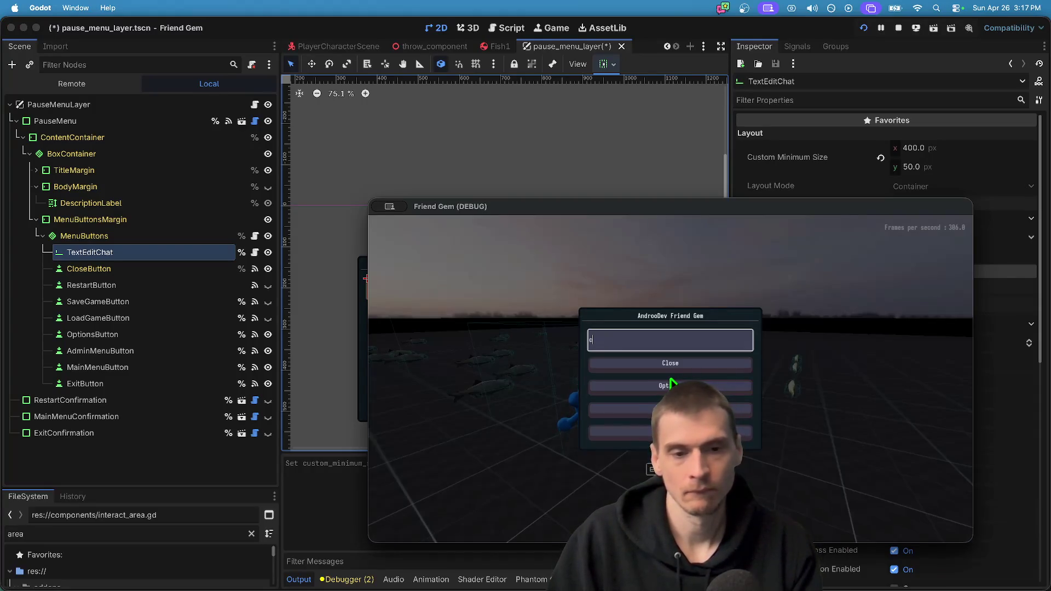
pyautogui.press('super+Tab')
pyautogui.press('Escape')
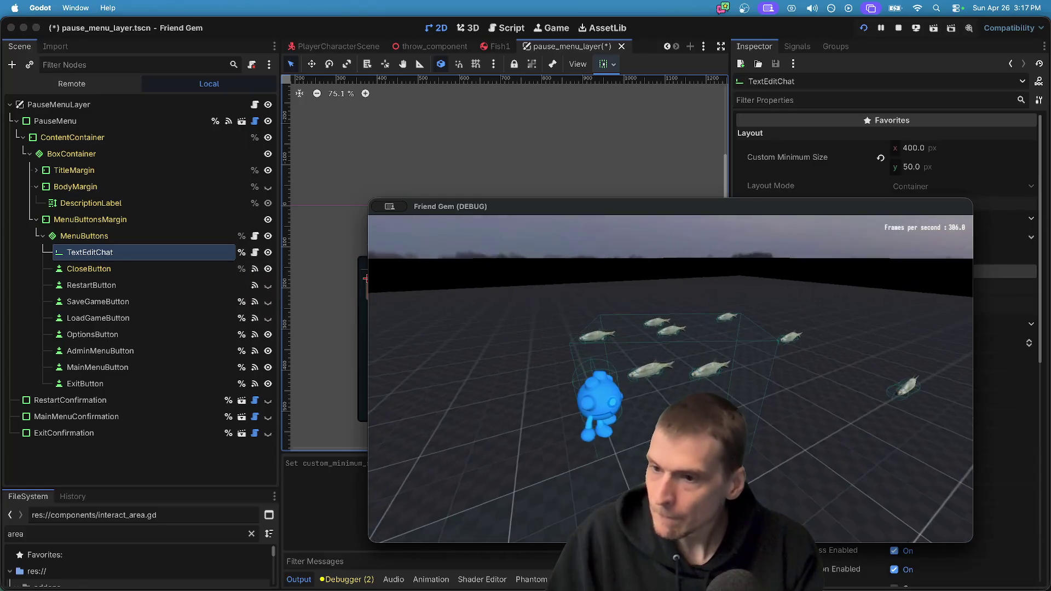
pyautogui.press('super+Tab')
pyautogui.press('Escape')
pyautogui.click(107, 266)
# Step: Add a Label node under MenuButtons and place it above TextEditChat
pyautogui.click(111, 250)
pyautogui.click(114, 250)
pyautogui.click(113, 267)
pyautogui.click(115, 252)
pyautogui.click(118, 242)
pyautogui.press('super+a')
pyautogui.write('lab')
pyautogui.press('Return')
pyautogui.moveTo(124, 396)
pyautogui.mouseDown()
pyautogui.moveTo(157, 218)
pyautogui.moveTo(148, 247)
pyautogui.mouseUp()
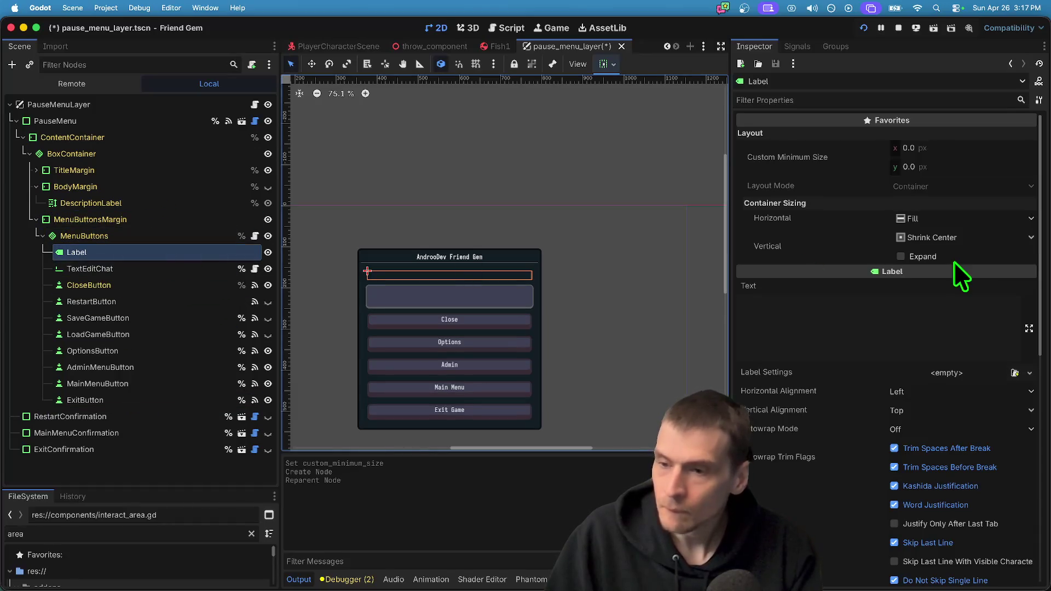
# Step: Set the Label's text to 'Chat', save the scene and check it in the running game
pyautogui.click(855, 315)
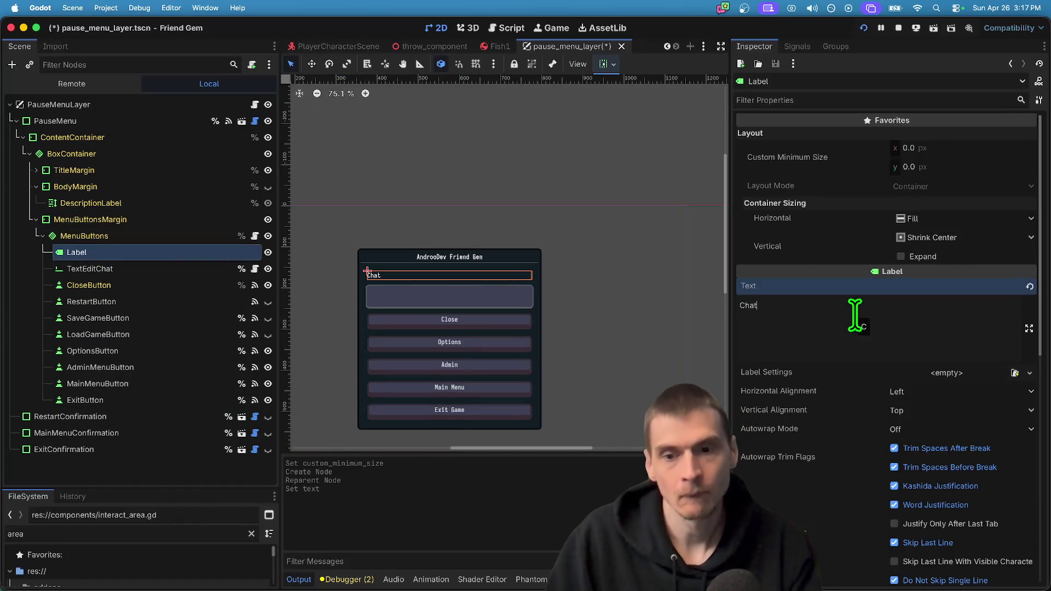
pyautogui.click(675, 356)
pyautogui.hotkey('ctrl', 's')
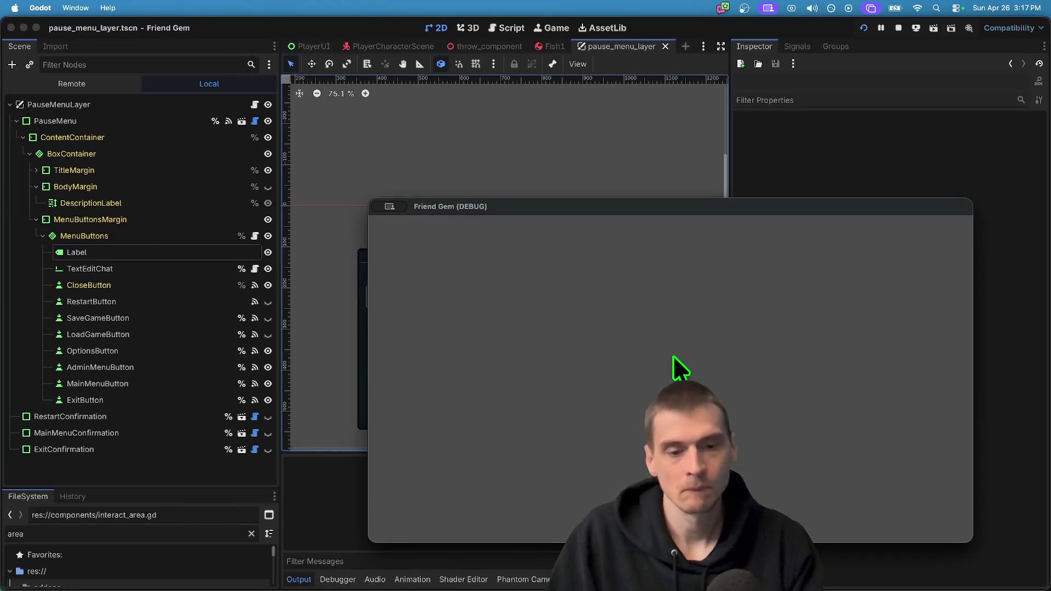
pyautogui.press('Escape')
pyautogui.press('Escape')
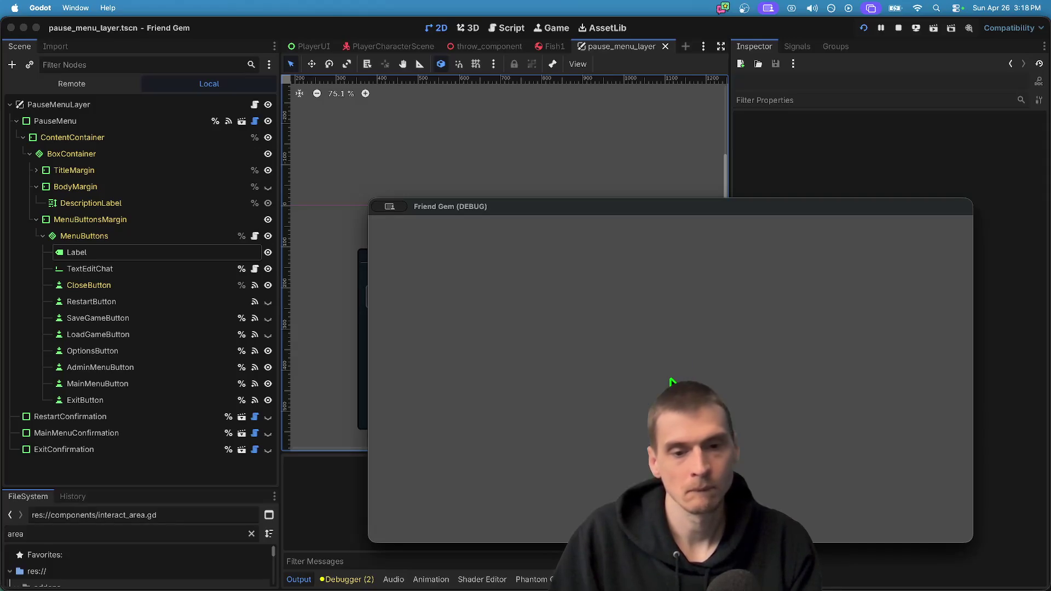
pyautogui.press('Escape')
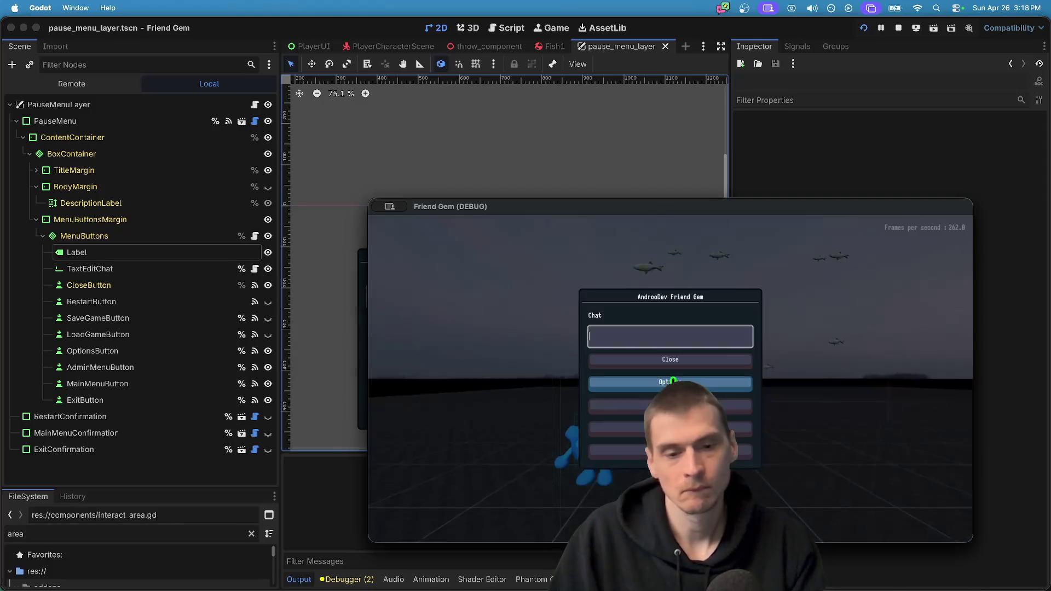
pyautogui.press('Escape')
pyautogui.press('Escape')
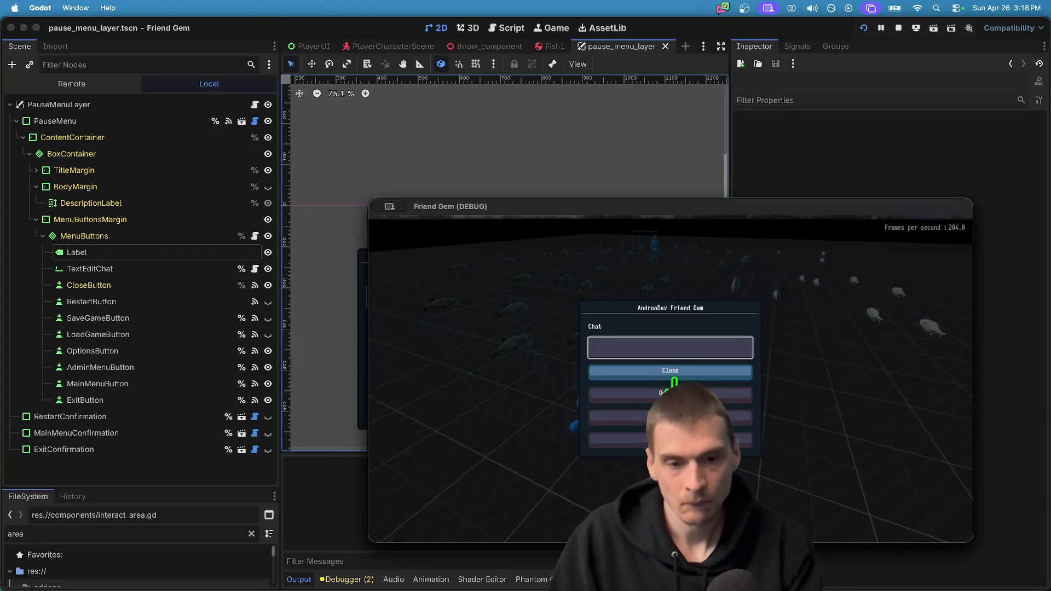
pyautogui.click(155, 252)
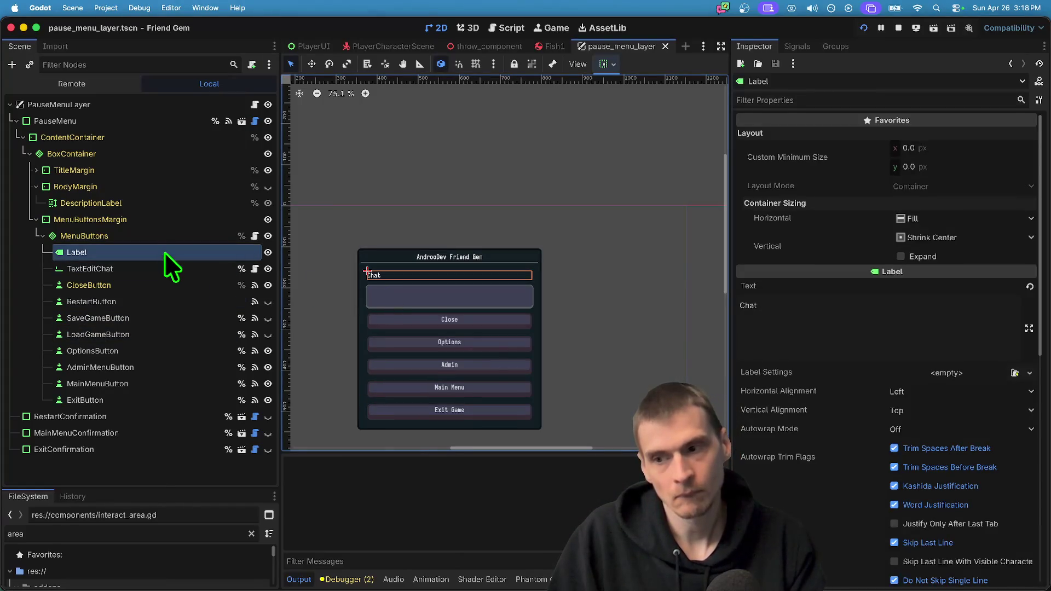
# Step: Add an HBoxContainer child under MenuButtons, undoing a mistaken VBoxContainer first
pyautogui.click(165, 235)
pyautogui.press('super+a')
pyautogui.write('vbo')
pyautogui.press('Return')
pyautogui.press('super+z')
pyautogui.rightClick(173, 236)
pyautogui.moveTo(206, 241)
pyautogui.click(214, 264)
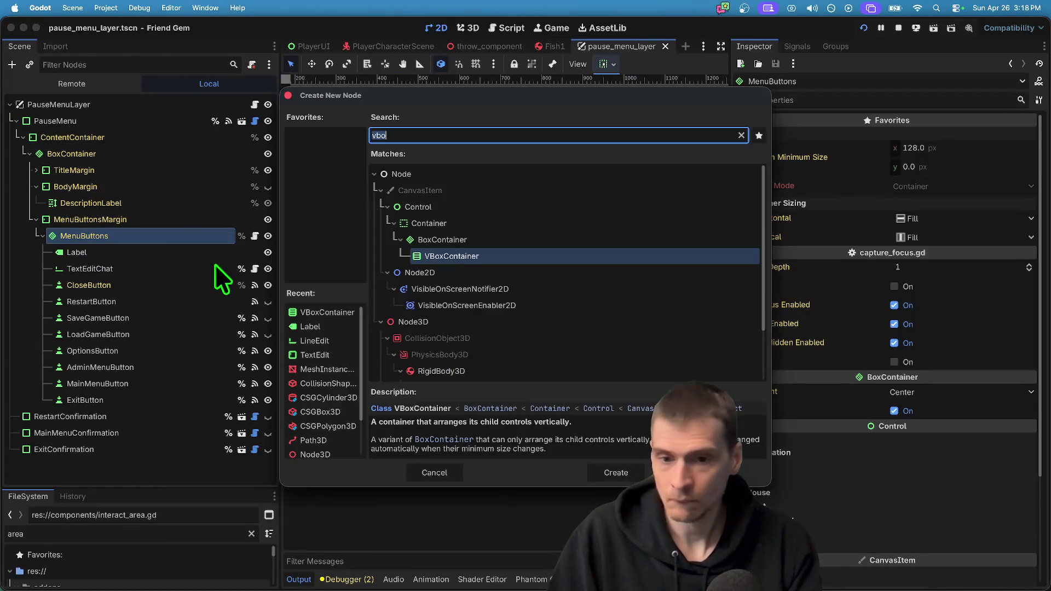
pyautogui.write('hb')
pyautogui.press('Return')
# Step: Move the HBoxContainer to the top and put Label and TextEditChat inside it
pyautogui.moveTo(145, 417)
pyautogui.mouseDown()
pyautogui.moveTo(145, 282)
pyautogui.moveTo(172, 244)
pyautogui.moveTo(129, 253)
pyautogui.mouseUp()
pyautogui.moveTo(66, 286); pyautogui.dragTo(131, 253)
pyautogui.doubleClick(121, 283)
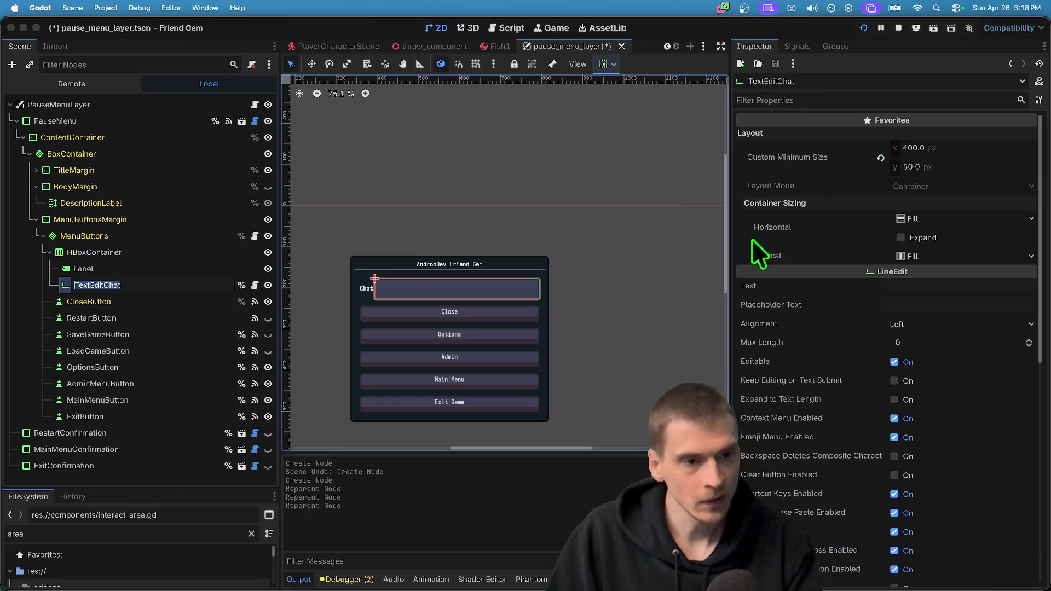
pyautogui.click(926, 305)
# Step: Set the Label's text to 'Chat: '
pyautogui.click(114, 268)
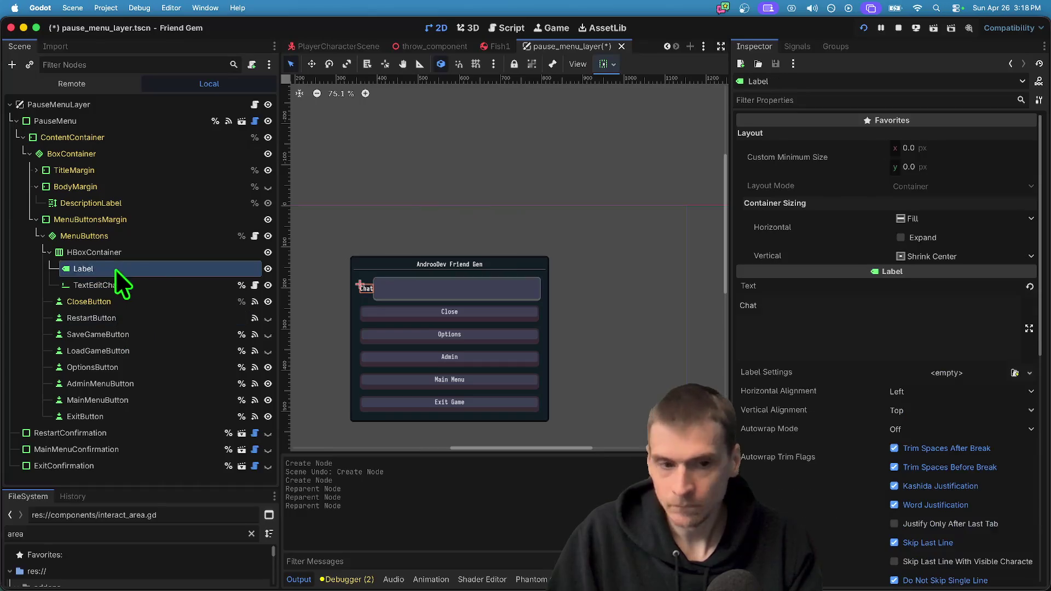
pyautogui.click(836, 309)
pyautogui.write(':')
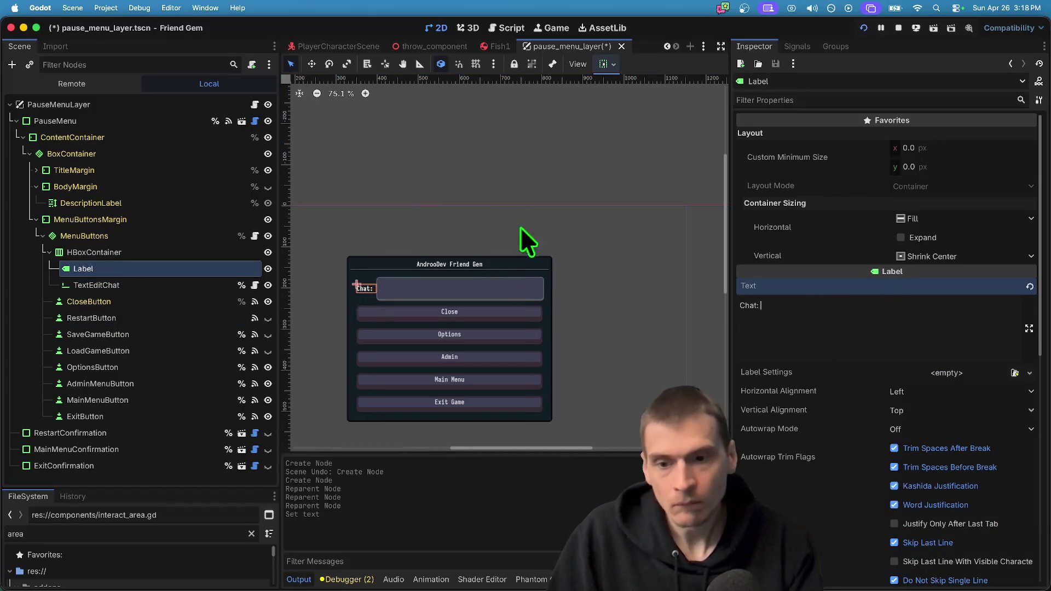
pyautogui.click(528, 164)
# Step: Reset the chat field's minimum size to zero and make it expand horizontally
pyautogui.click(431, 285)
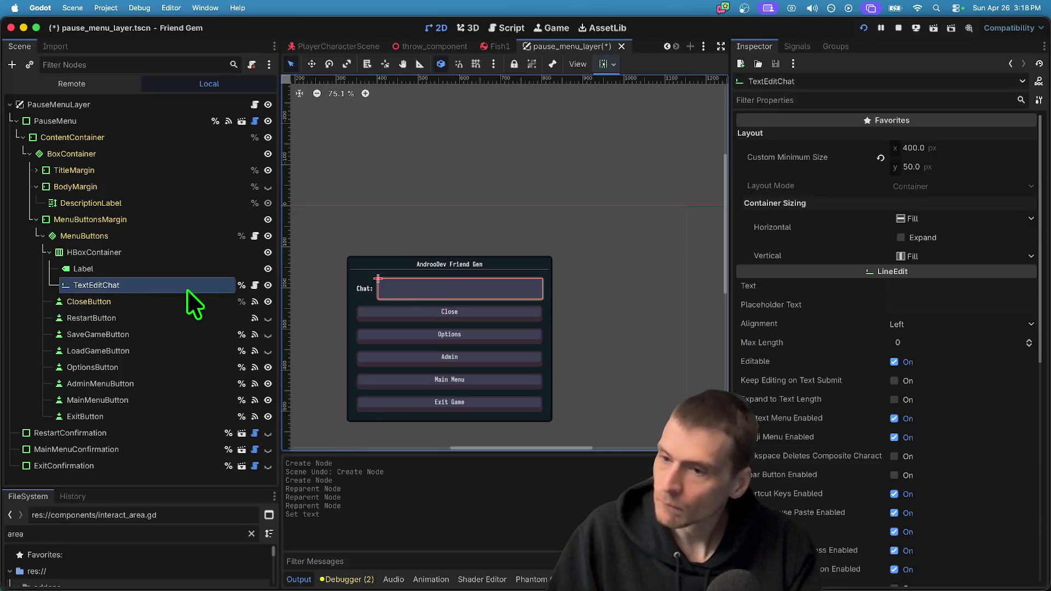
pyautogui.click(880, 158)
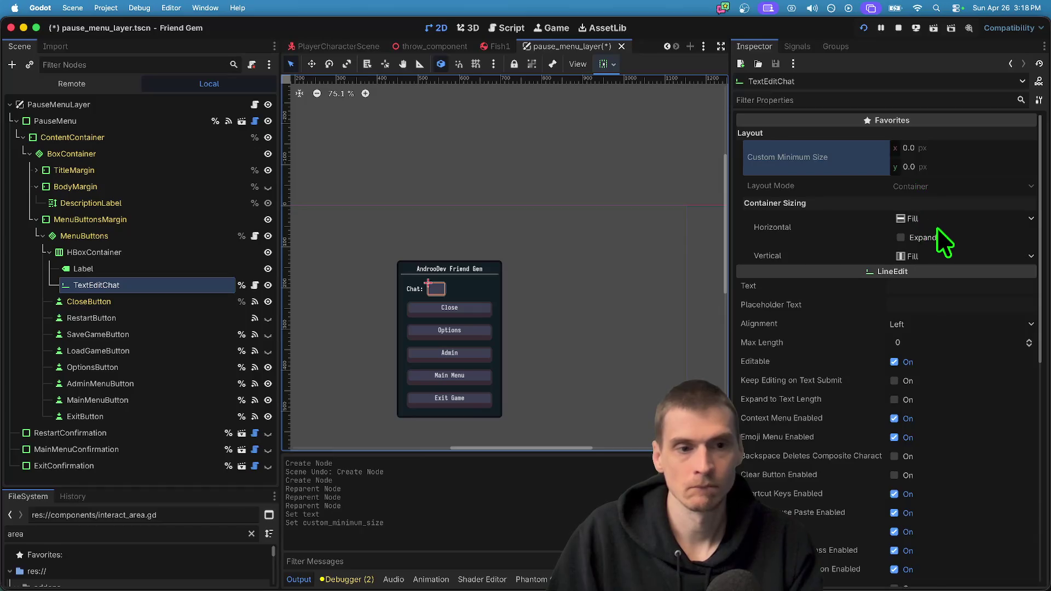
pyautogui.click(909, 237)
pyautogui.click(554, 152)
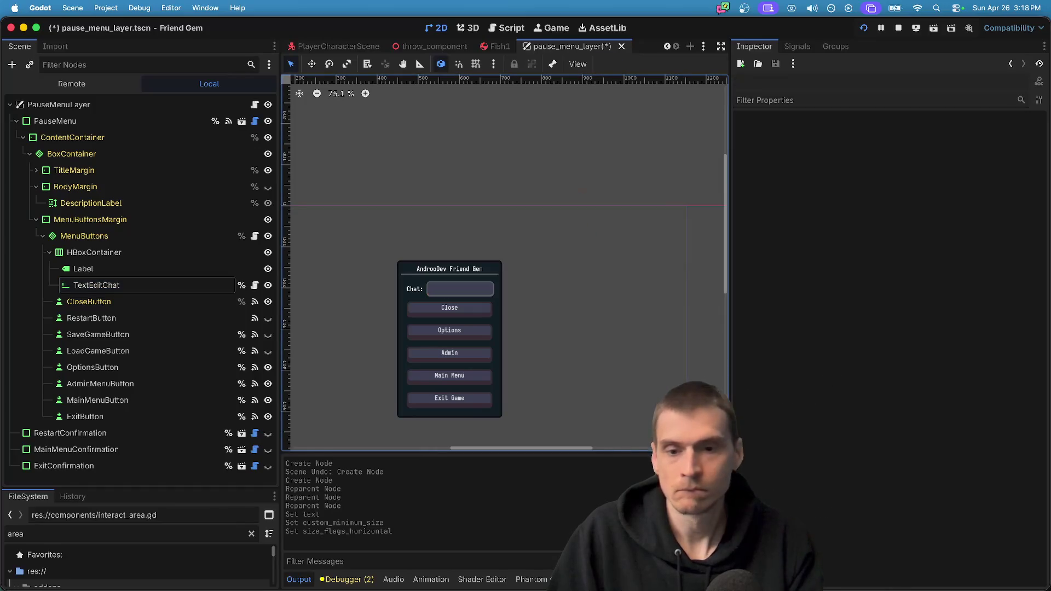
pyautogui.click(205, 301)
pyautogui.click(204, 288)
# Step: Save the pause menu scene, test the chat row in the running game, and stop it
pyautogui.hotkey('ctrl', 's')
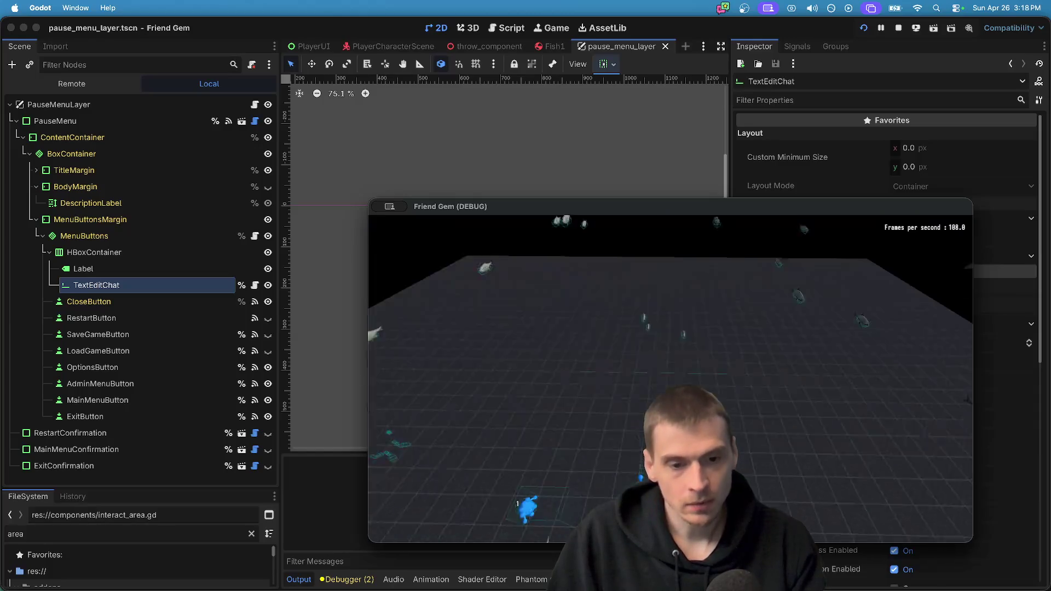
pyautogui.press('Escape')
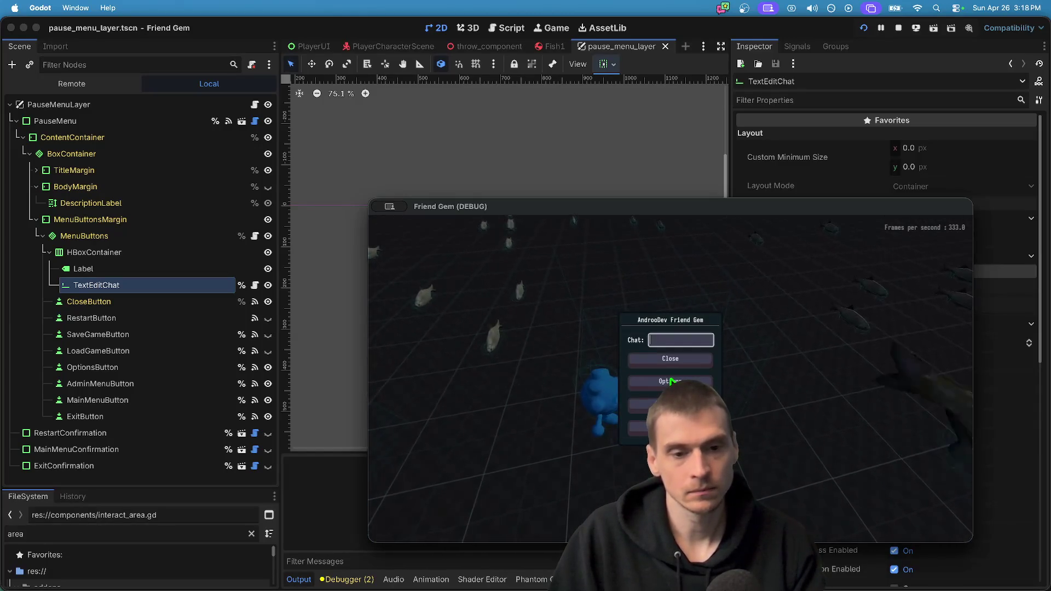
pyautogui.press('Escape')
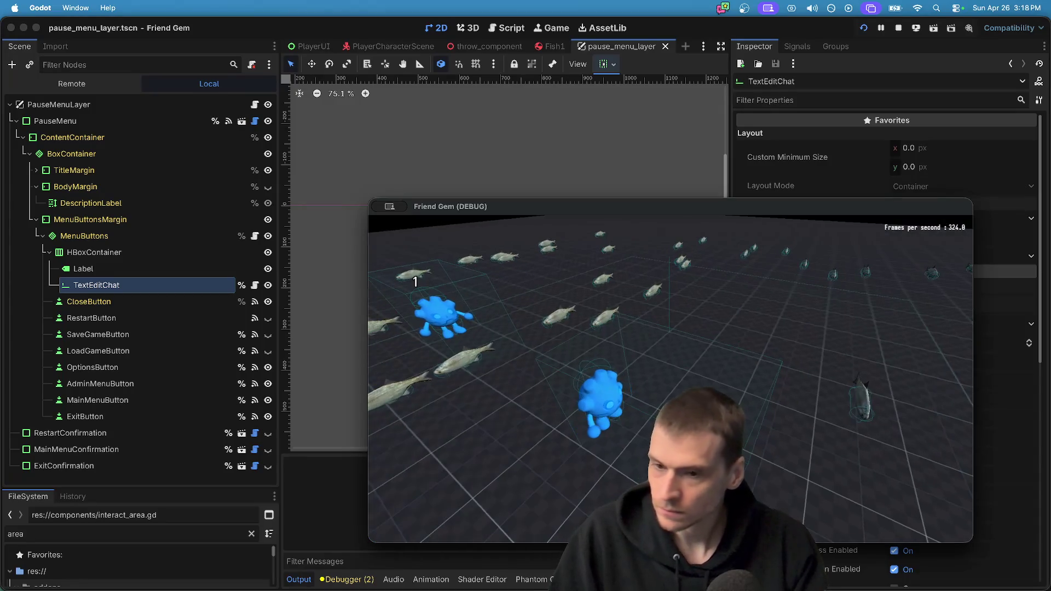
pyautogui.press('Escape')
pyautogui.click(699, 342)
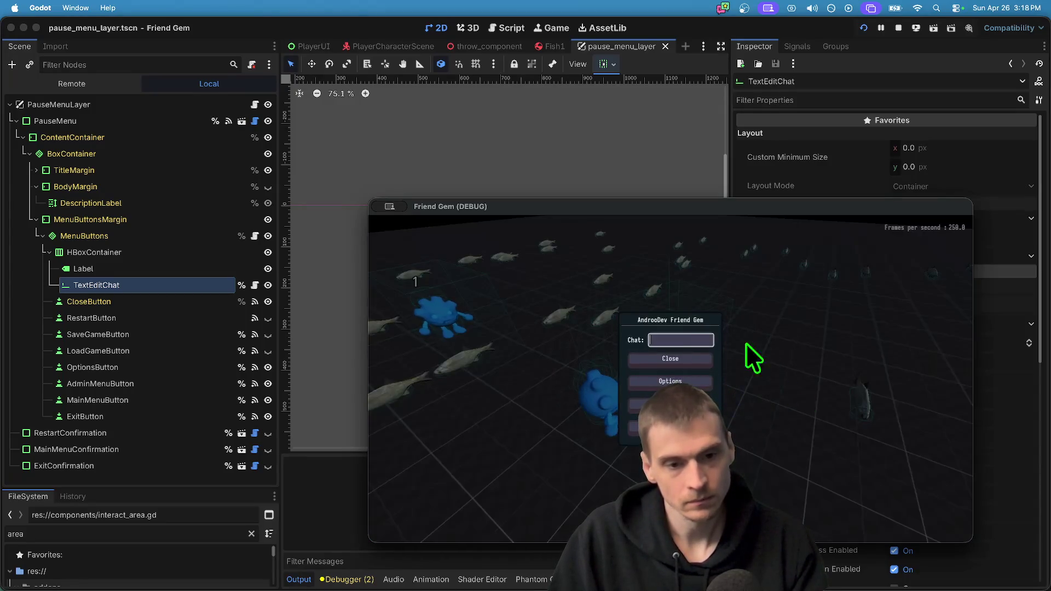
pyautogui.press('Escape')
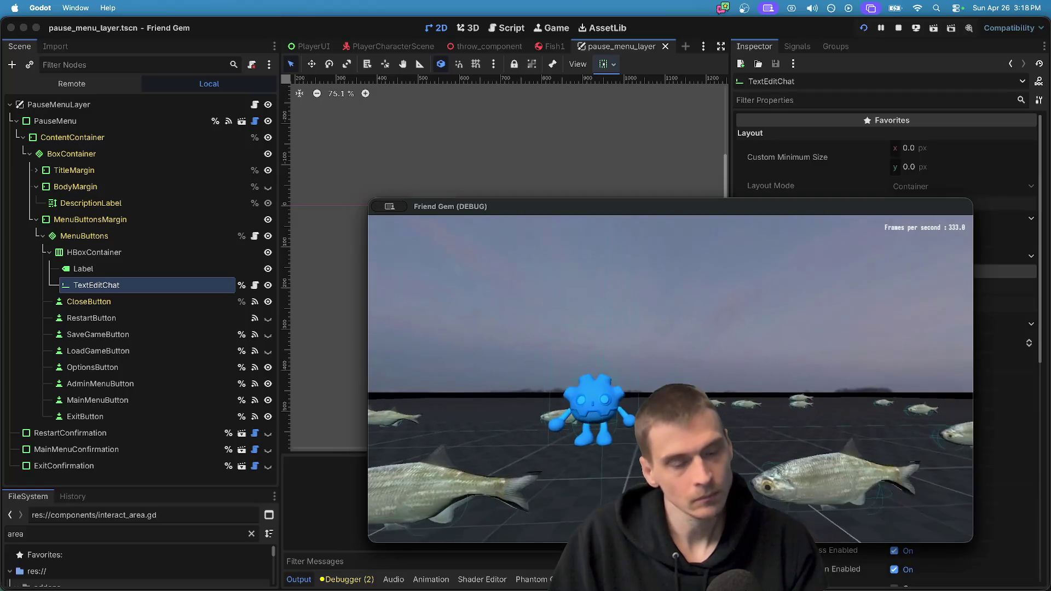
pyautogui.press('super+Tab')
pyautogui.click(897, 28)
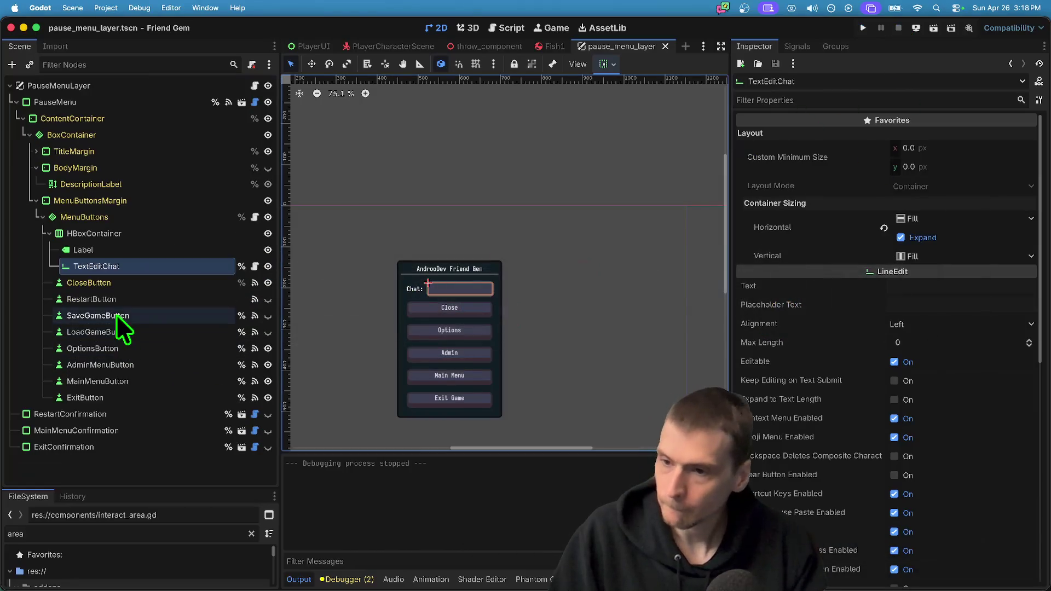
# Step: Move TextEditChat out of the HBoxContainer and delete the HBoxContainer with its Label
pyautogui.click(125, 283)
pyautogui.click(138, 245)
pyautogui.press('Down')
pyautogui.press('Up')
pyautogui.press('Down')
pyautogui.press('Up')
pyautogui.moveTo(153, 268); pyautogui.dragTo(147, 225)
pyautogui.rightClick(145, 257)
pyautogui.click(146, 252)
pyautogui.rightClick(147, 253)
pyautogui.click(317, 568)
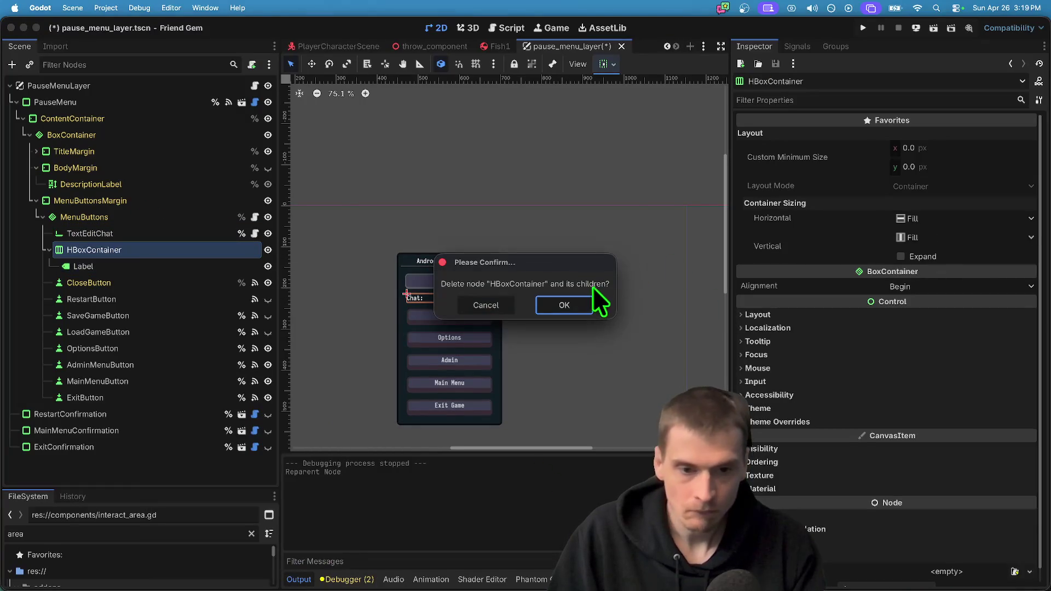
pyautogui.click(585, 300)
# Step: Give the chat field the placeholder 'Enter text', save, and try it in the running game
pyautogui.click(449, 289)
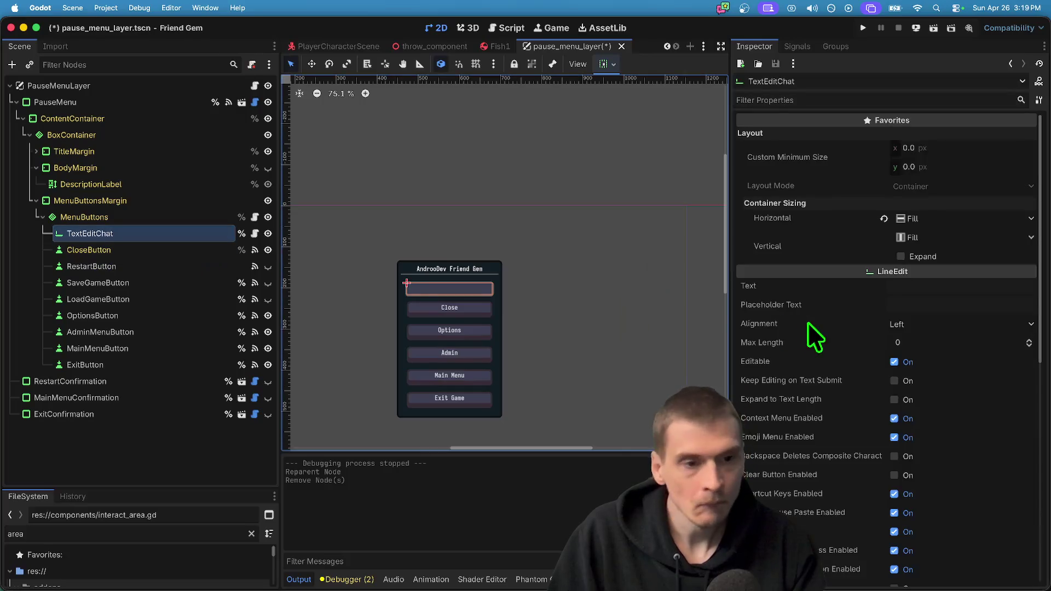
pyautogui.click(958, 324)
pyautogui.click(960, 305)
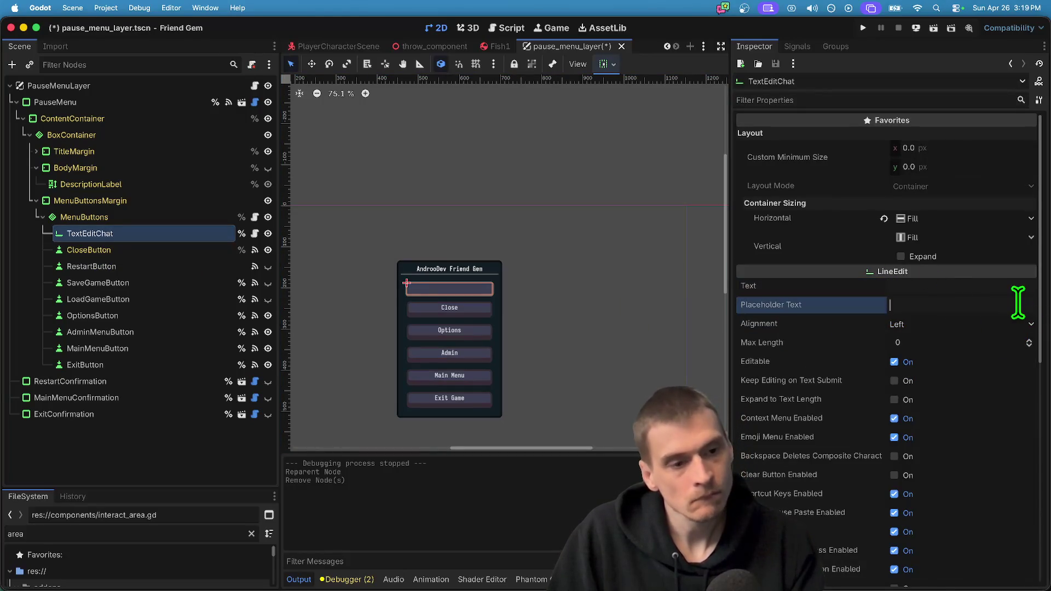
pyautogui.write('Chat:')
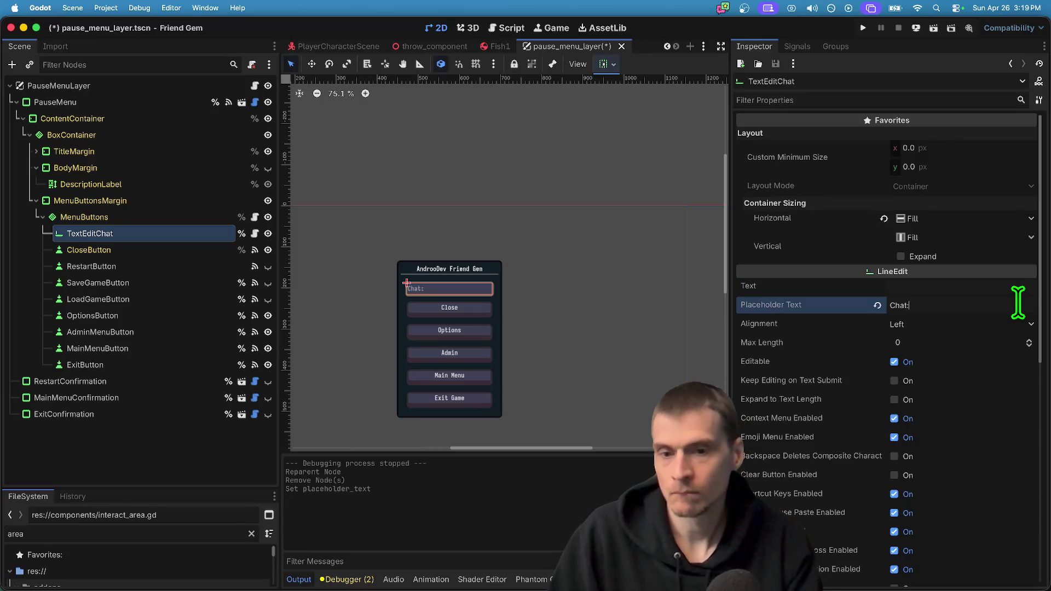
pyautogui.press('BackSpace')
pyautogui.press('BackSpace')
pyautogui.press('BackSpace')
pyautogui.write('Enter text')
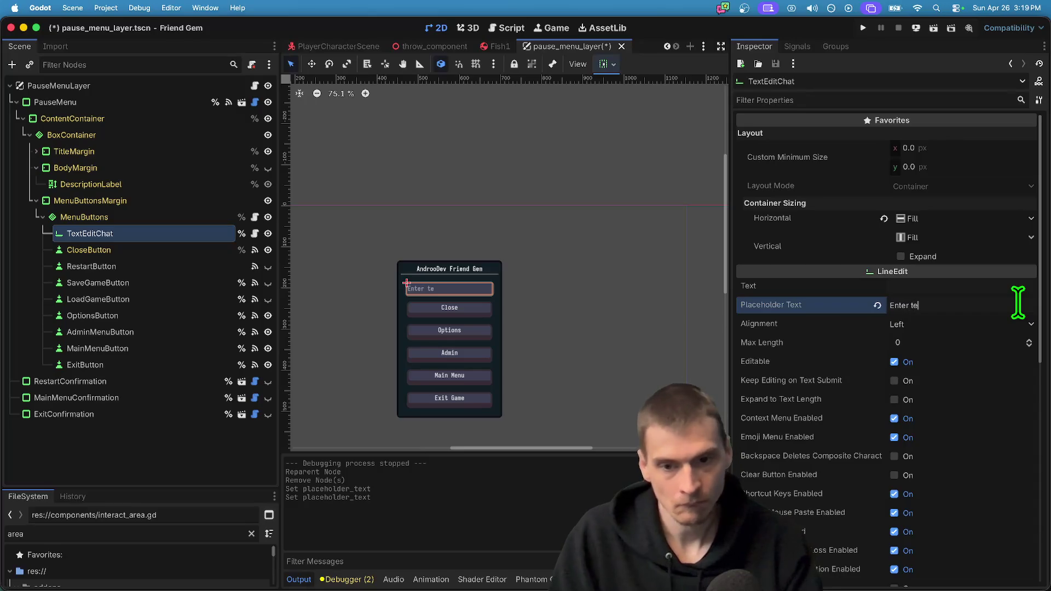
pyautogui.hotkey('ctrl', 's')
pyautogui.press('F5')
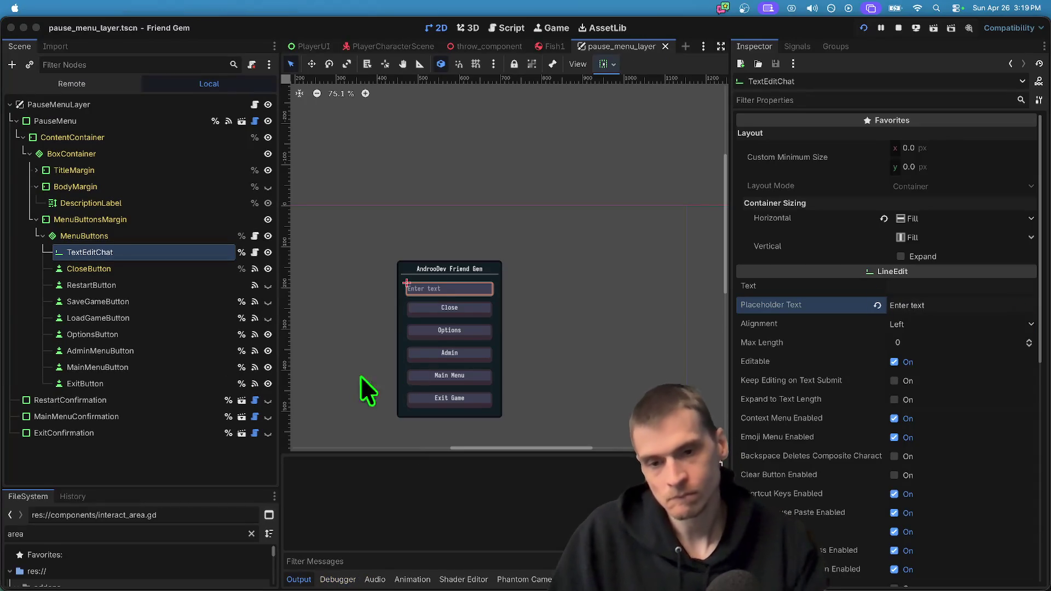
pyautogui.write('send tex')
pyautogui.press('super+q')
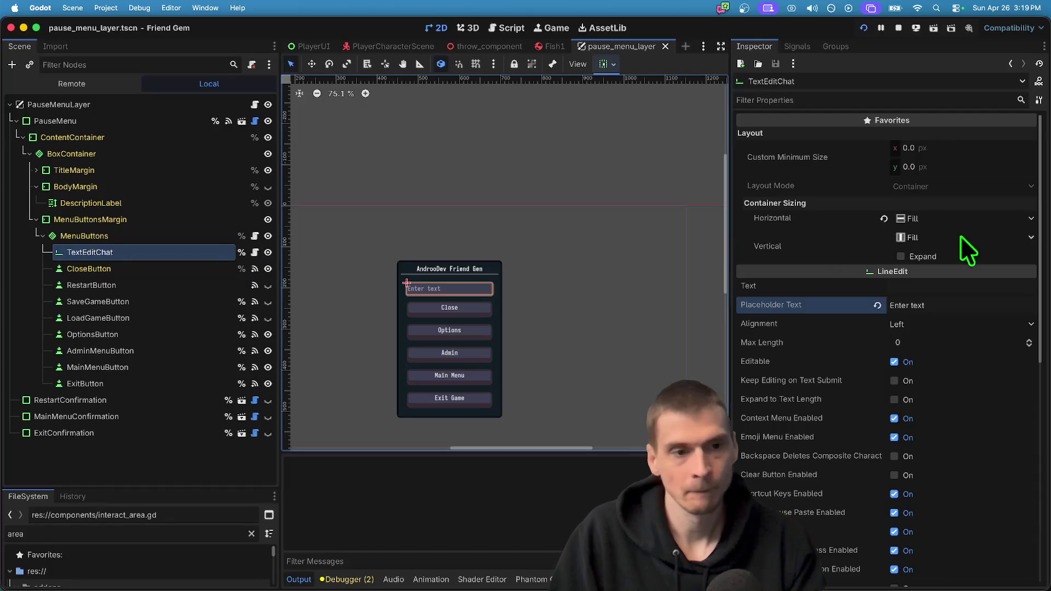
# Step: Change the chat field's placeholder text to 'Send text'
pyautogui.doubleClick(928, 304)
pyautogui.press('super+a')
pyautogui.write('Send')
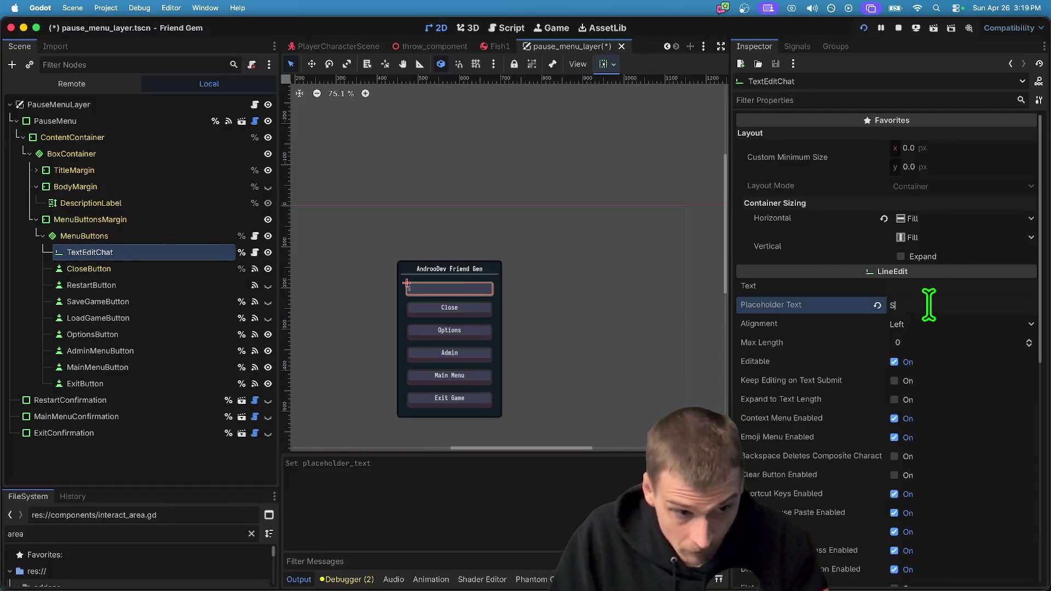
pyautogui.write(' text')
pyautogui.click(593, 110)
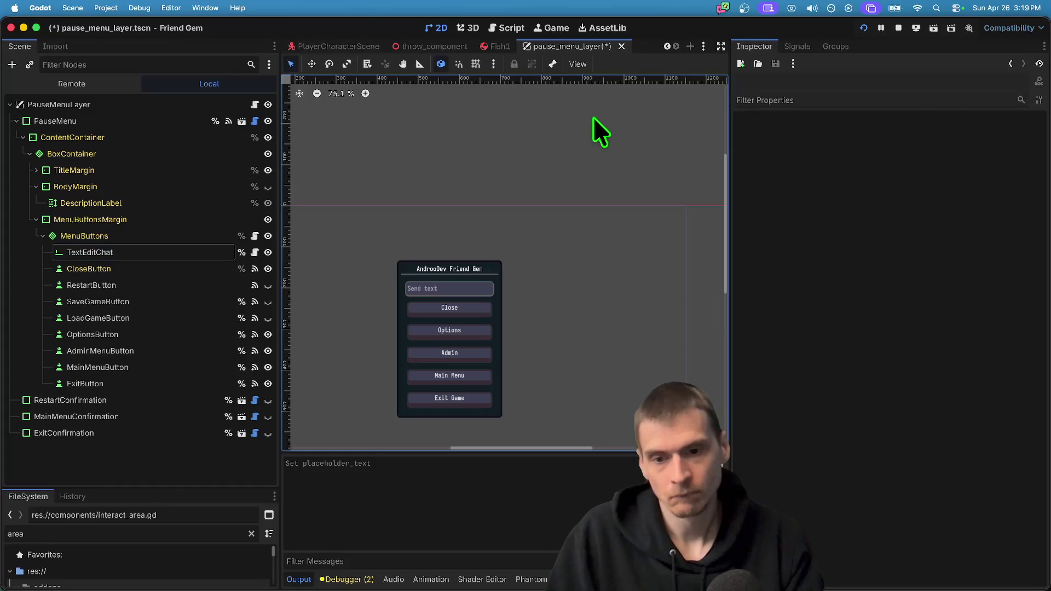
pyautogui.click(470, 290)
pyautogui.click(934, 300)
pyautogui.press('super+a')
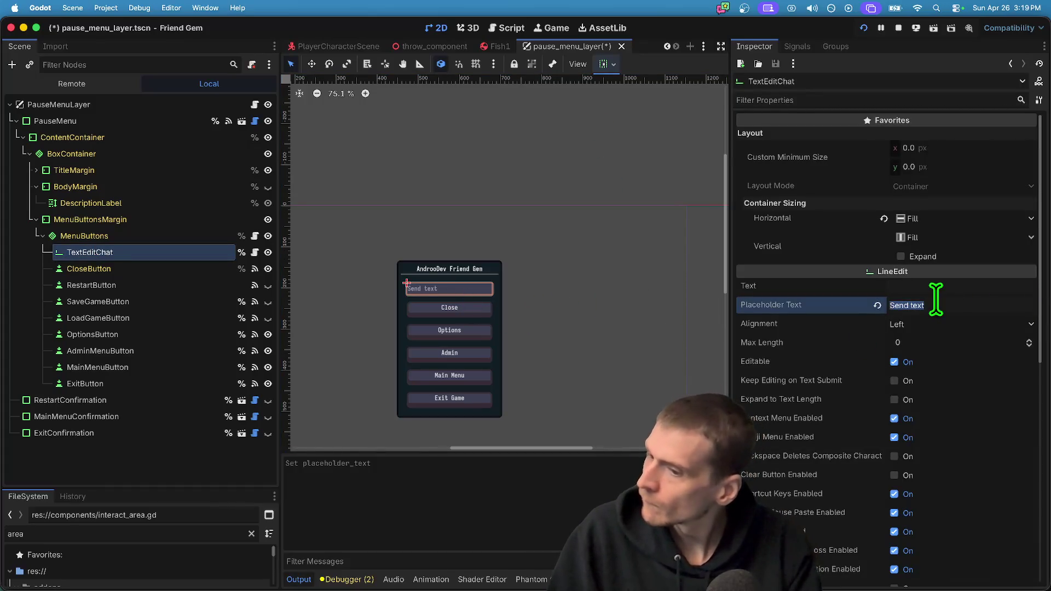
pyautogui.click(497, 188)
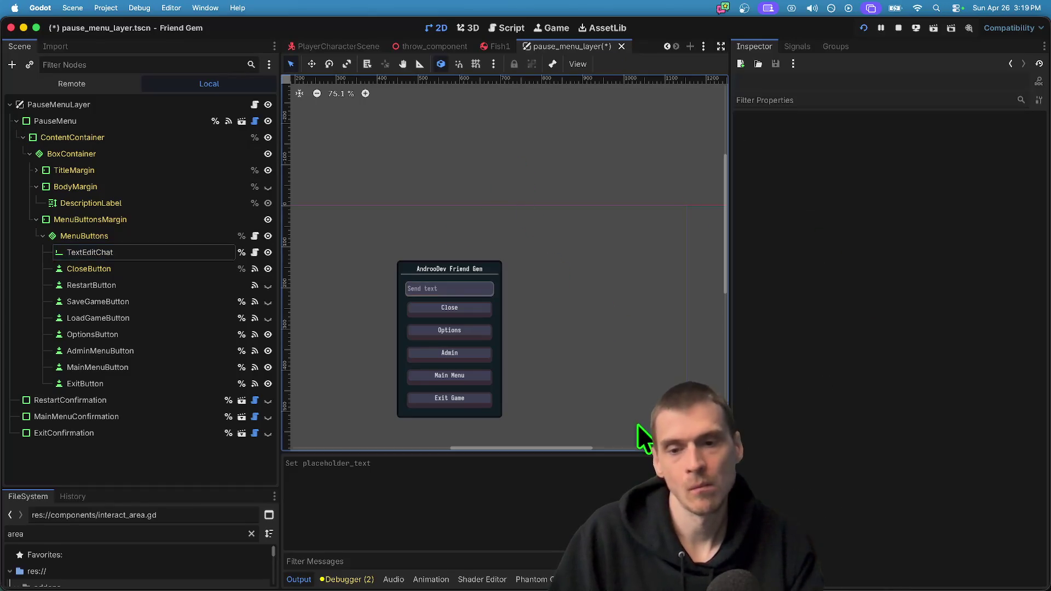
# Step: Run the game to test the 'Send text' placeholder, then return to TextEditChat's script
pyautogui.press('super+b')
pyautogui.press('BackSpace')
pyautogui.press('BackSpace')
pyautogui.press('BackSpace')
pyautogui.write('c')
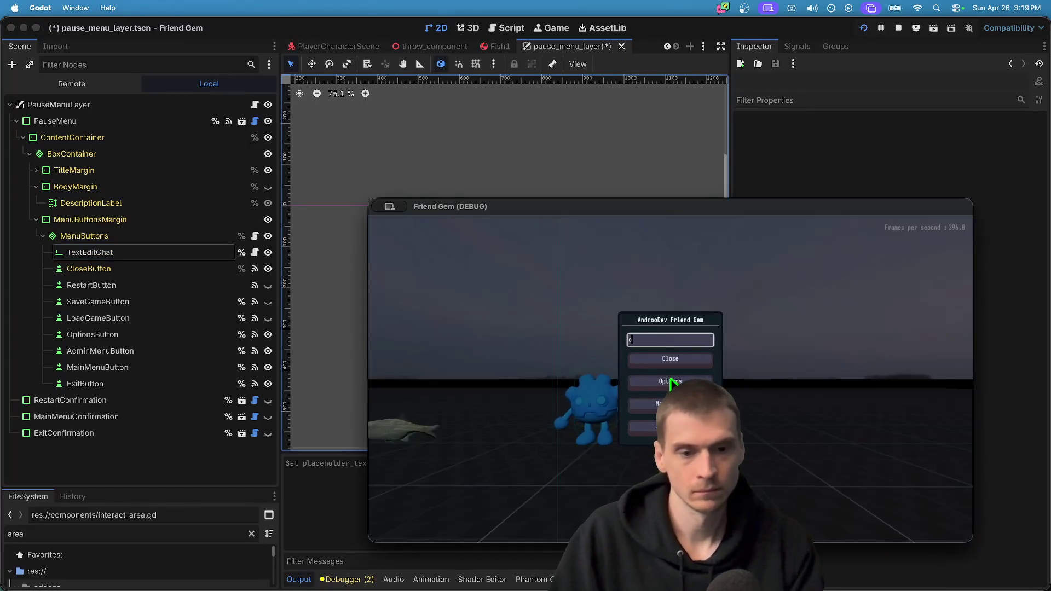
pyautogui.press('BackSpace')
pyautogui.write('a')
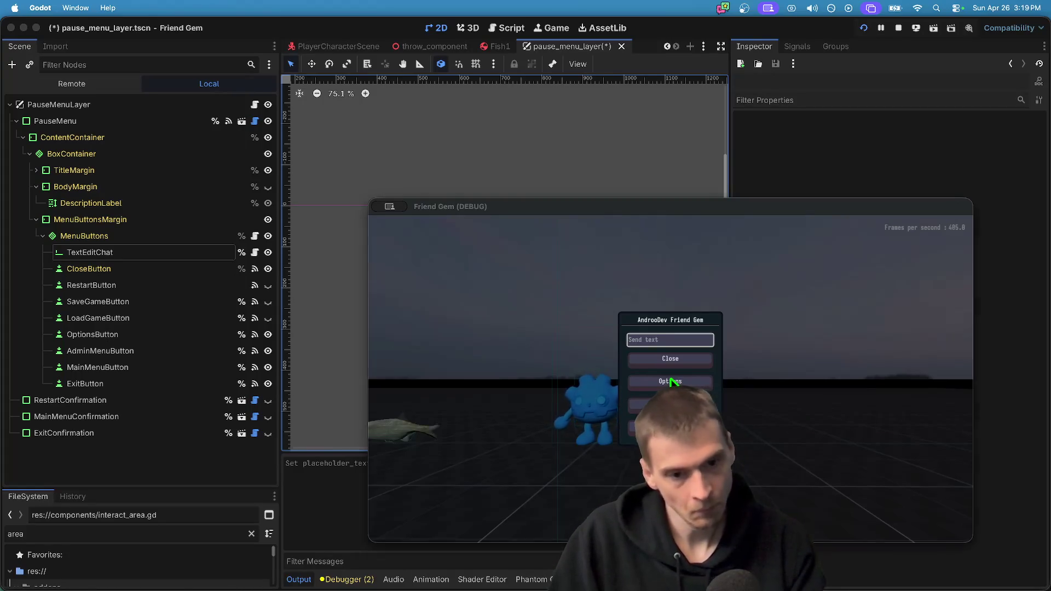
pyautogui.press('super+Tab')
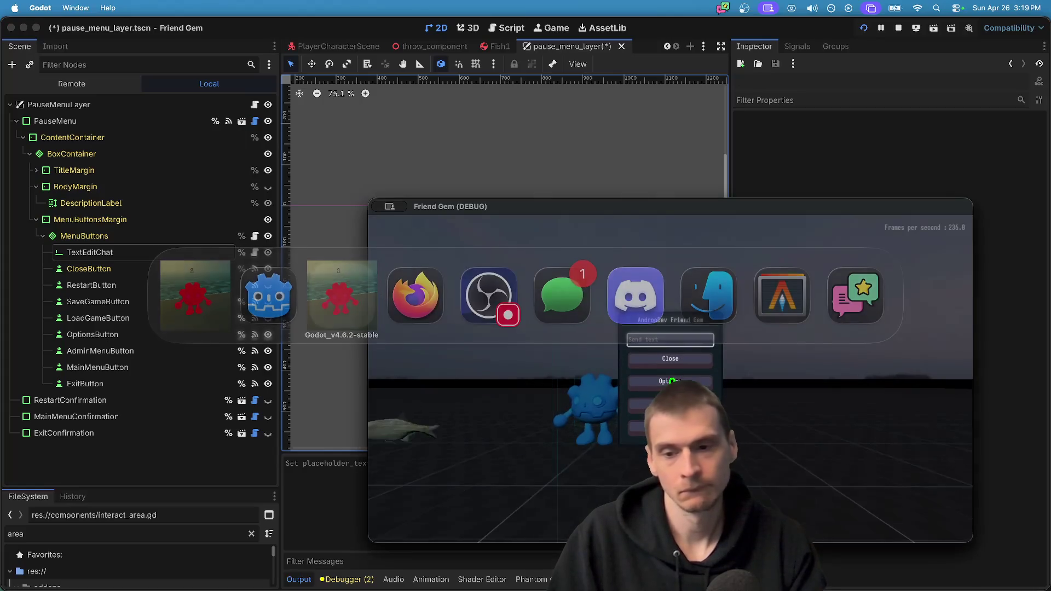
pyautogui.click(176, 254)
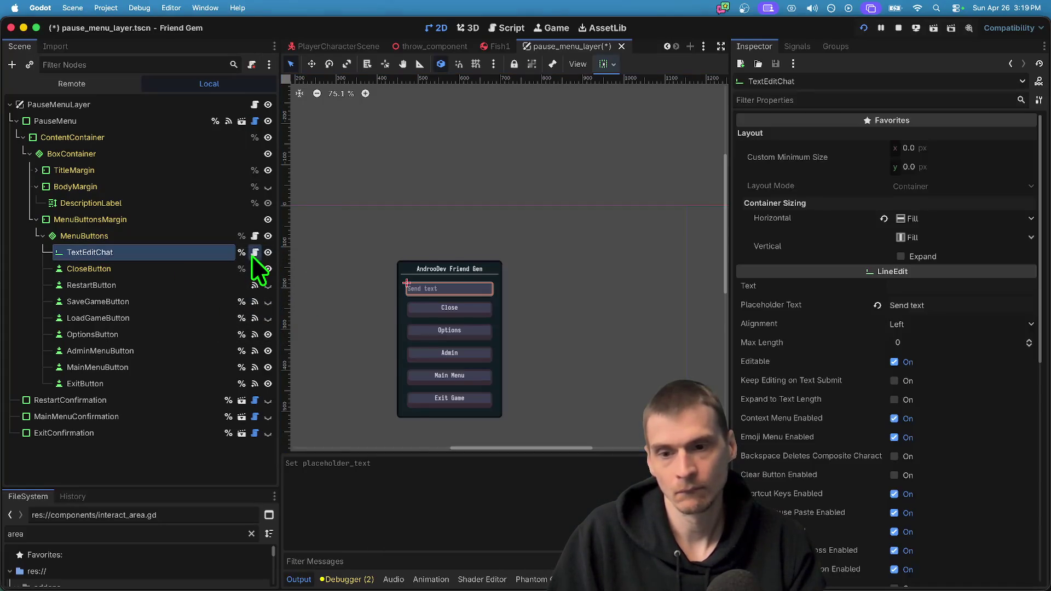
pyautogui.click(254, 253)
# Step: Add a grab_focus() call after clear() in text_edit_chat.gd via autocomplete and save
pyautogui.press('Tab')
pyautogui.press('Tab')
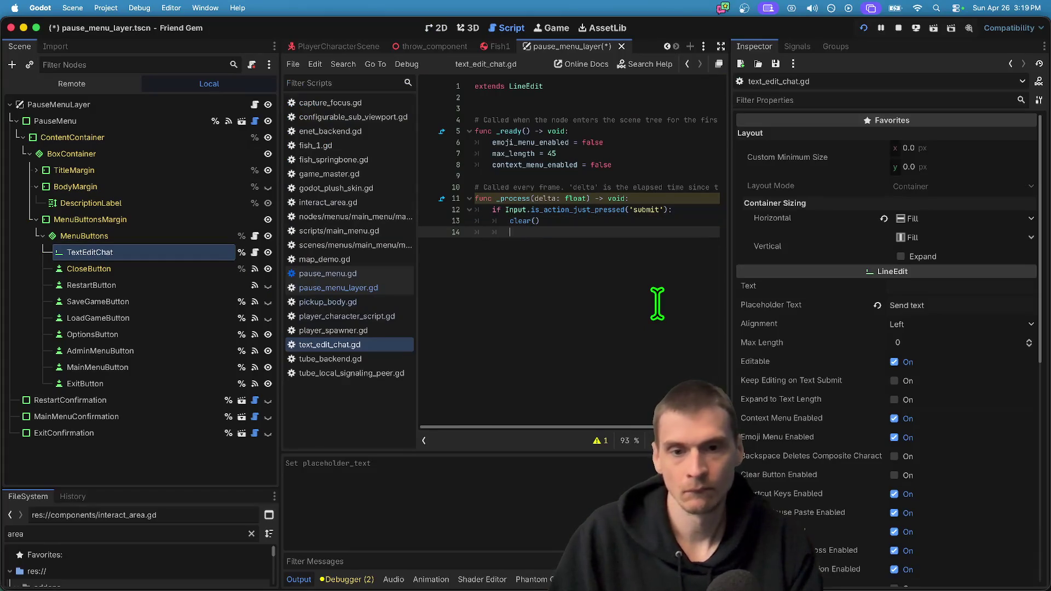
pyautogui.write('ocu')
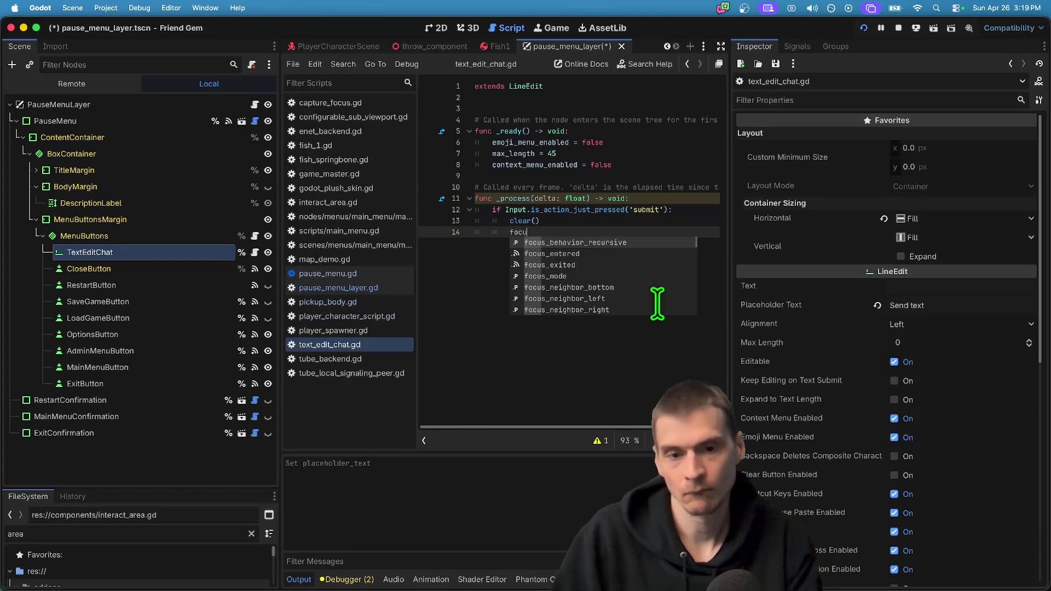
pyautogui.press('Down')
pyautogui.press('Down')
pyautogui.press('Down')
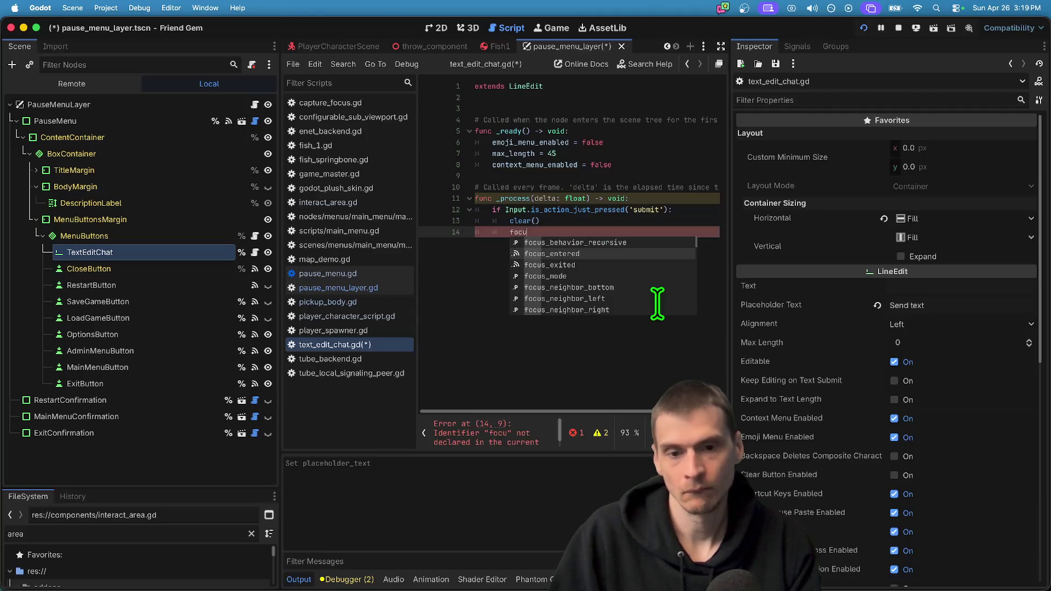
pyautogui.press('Down')
pyautogui.press('Down')
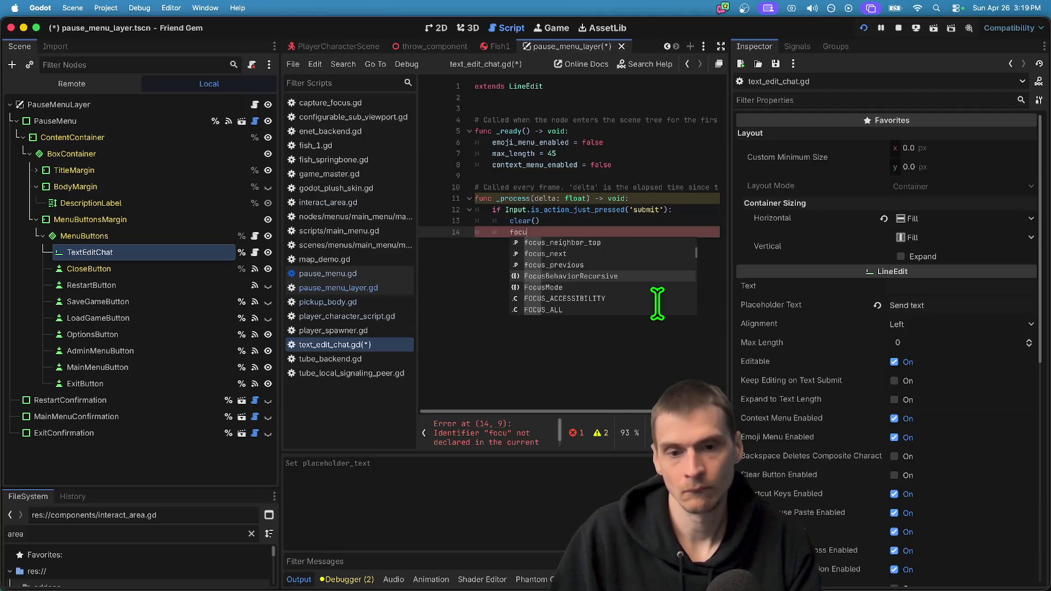
pyautogui.press('Down')
pyautogui.press('Down')
pyautogui.press('Down')
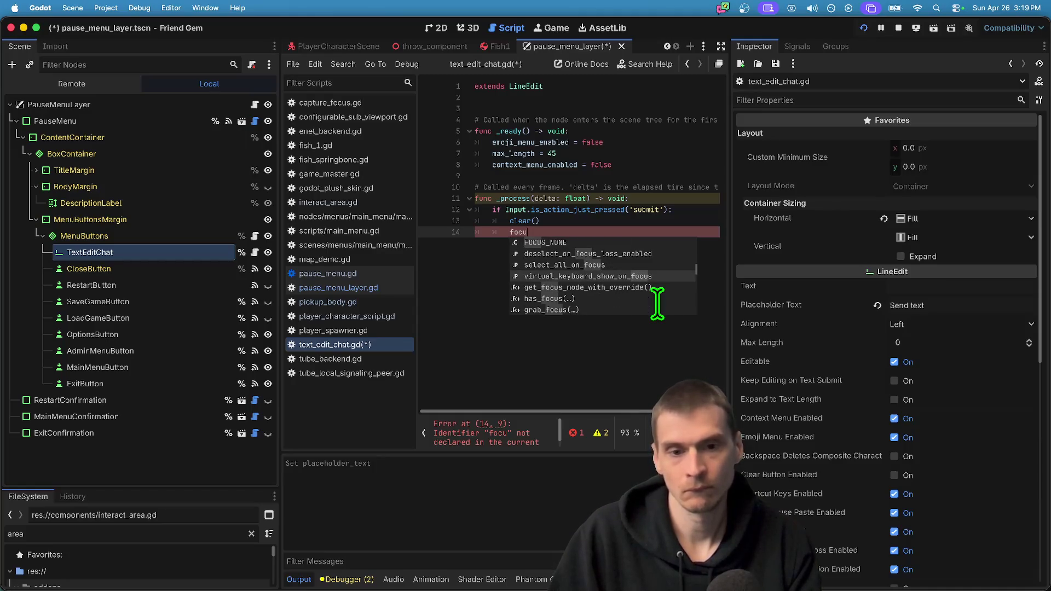
pyautogui.press('Down')
pyautogui.press('Down')
pyautogui.press('Down')
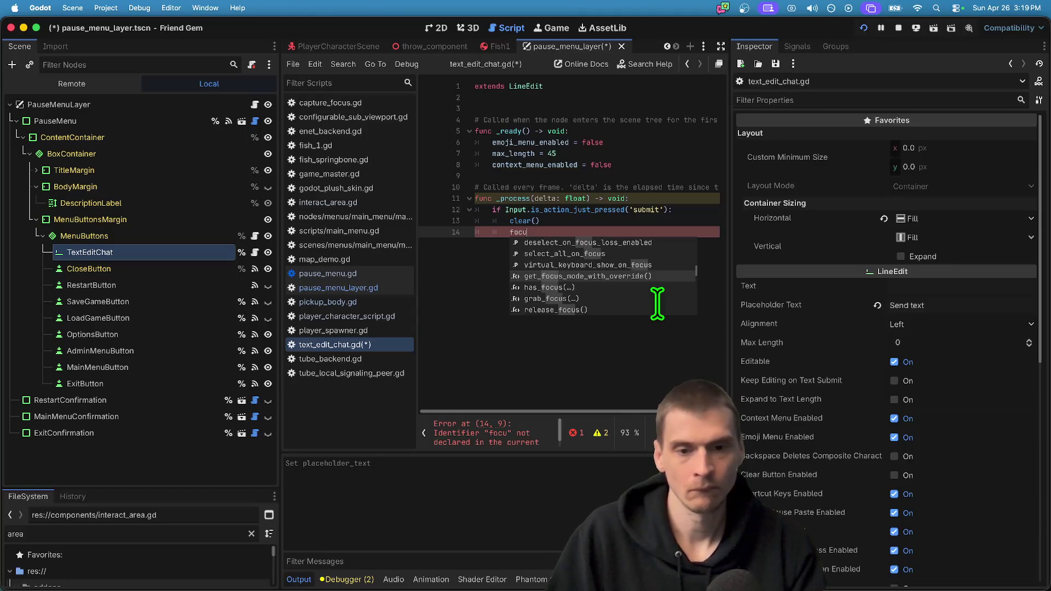
pyautogui.press('Return')
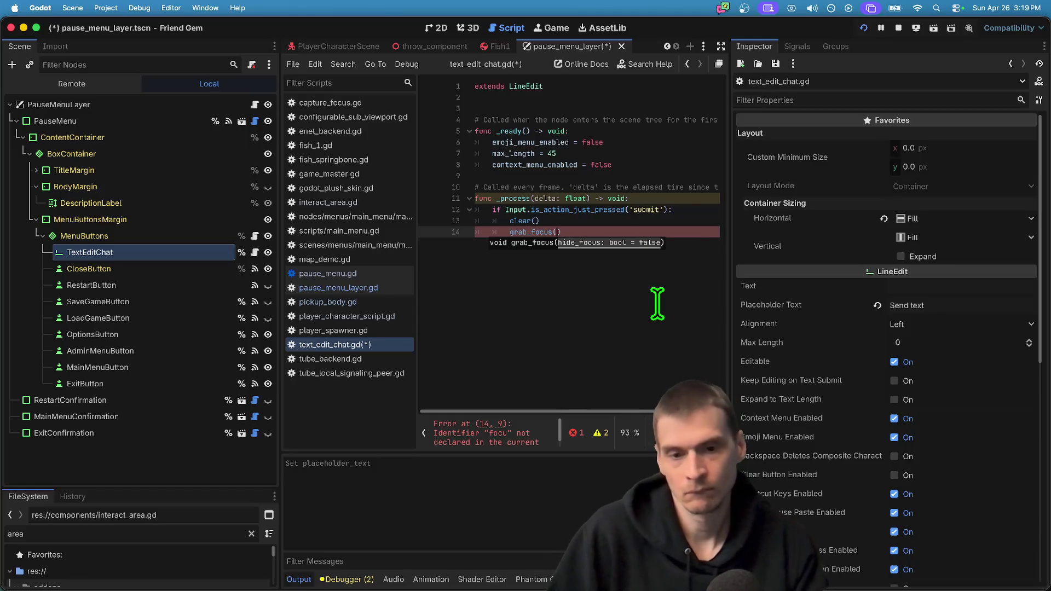
pyautogui.press('super+s')
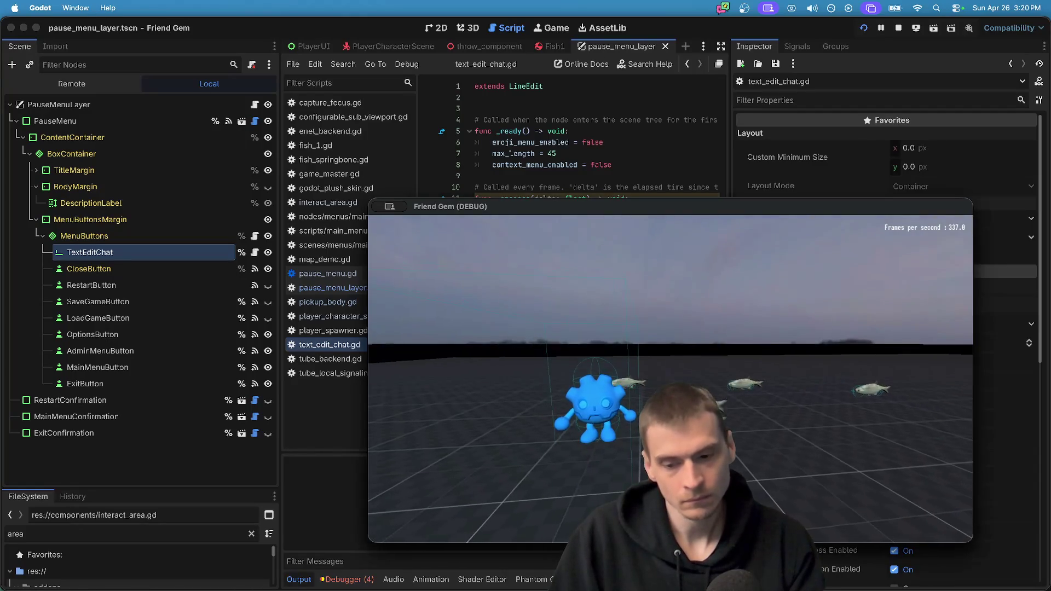
pyautogui.click(342, 581)
# Step: Inspect the second session's debugger errors, including the tube_backend error
pyautogui.click(375, 424)
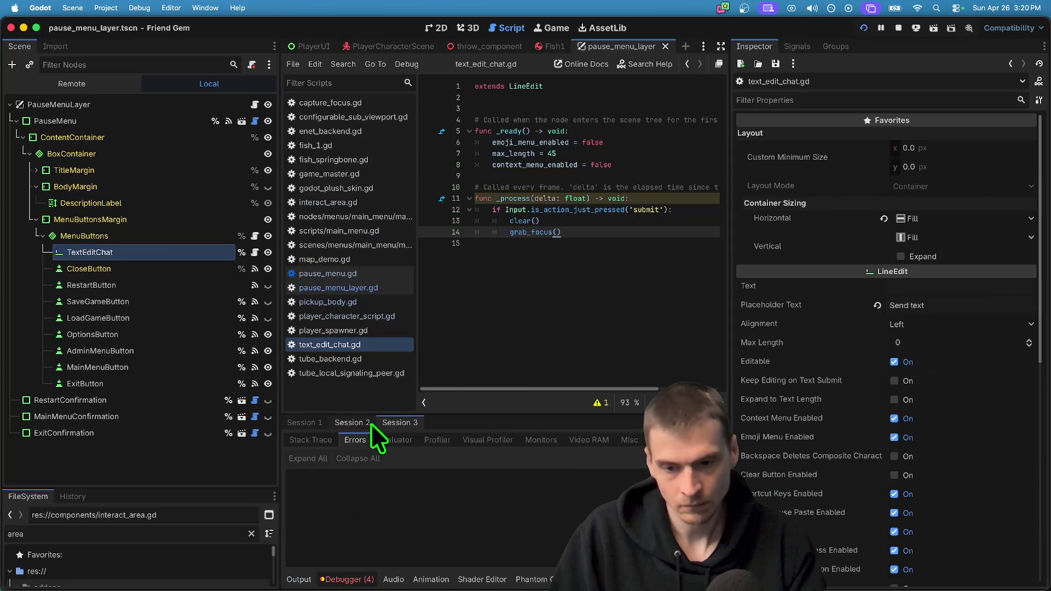
pyautogui.click(485, 525)
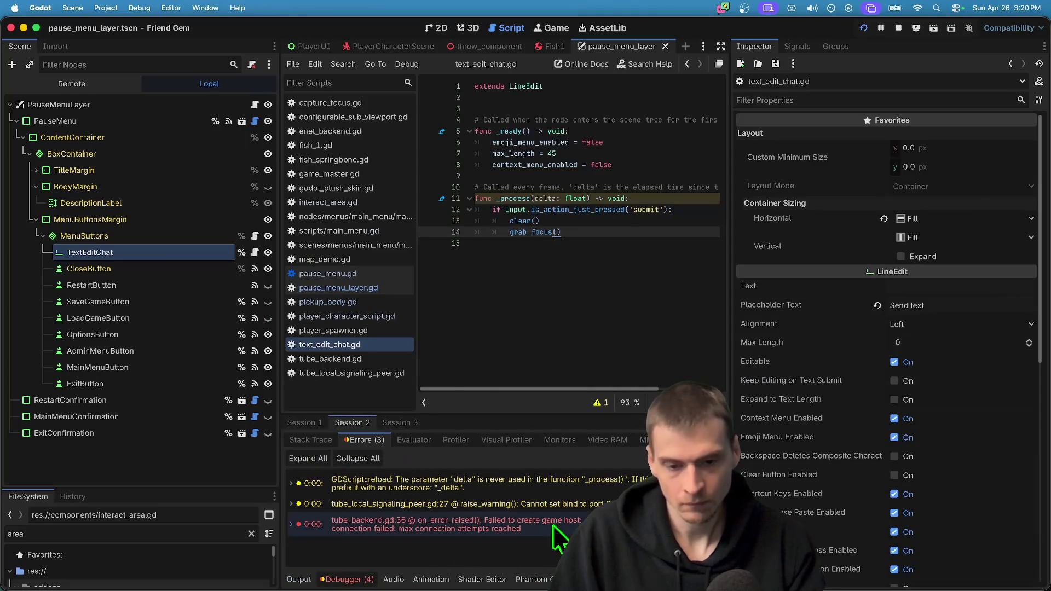
pyautogui.press('Escape')
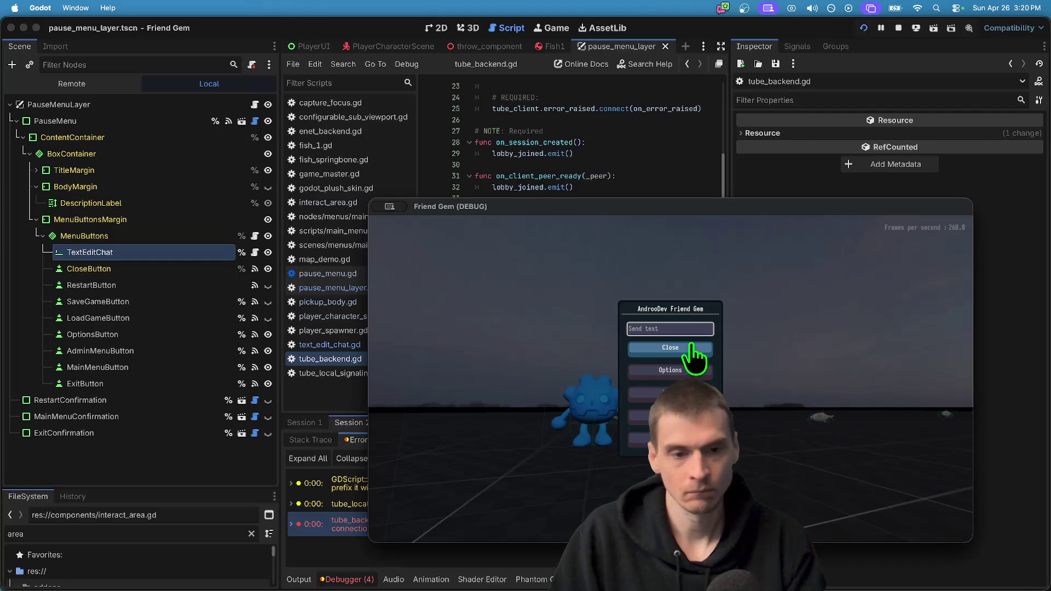
pyautogui.click(692, 347)
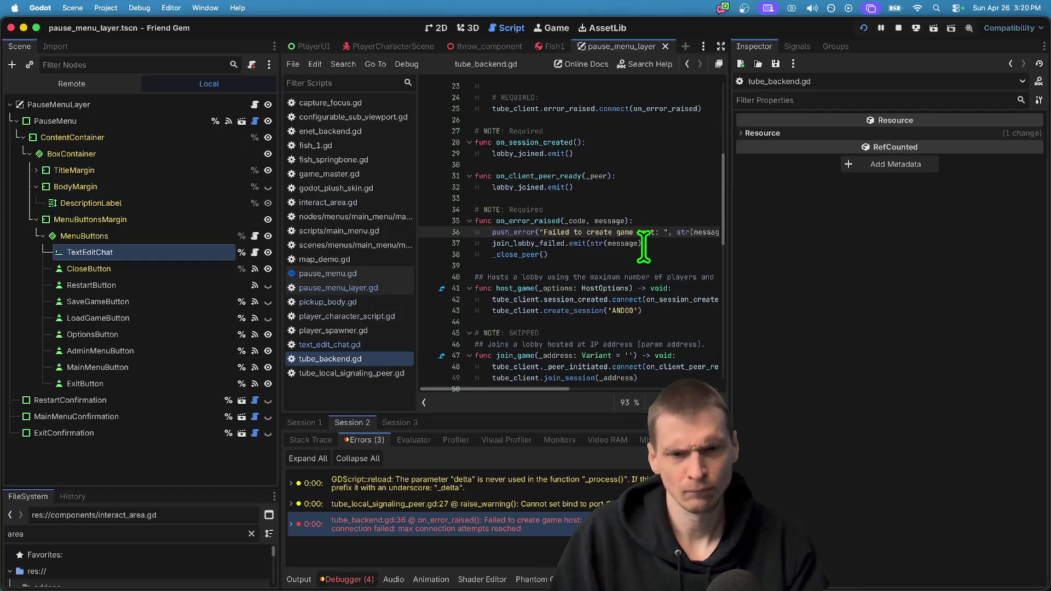
# Step: Turn on Keep Editing on Text Submit for TextEditChat and test submitting chat text in-game
pyautogui.click(45, 250)
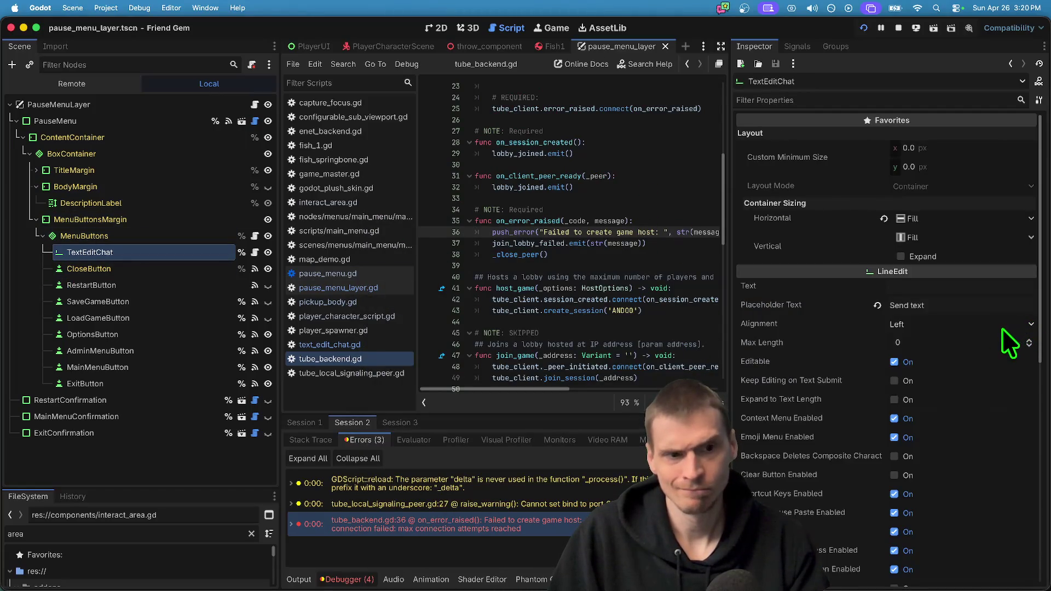
pyautogui.scroll(-1, 977, 393)
pyautogui.click(896, 364)
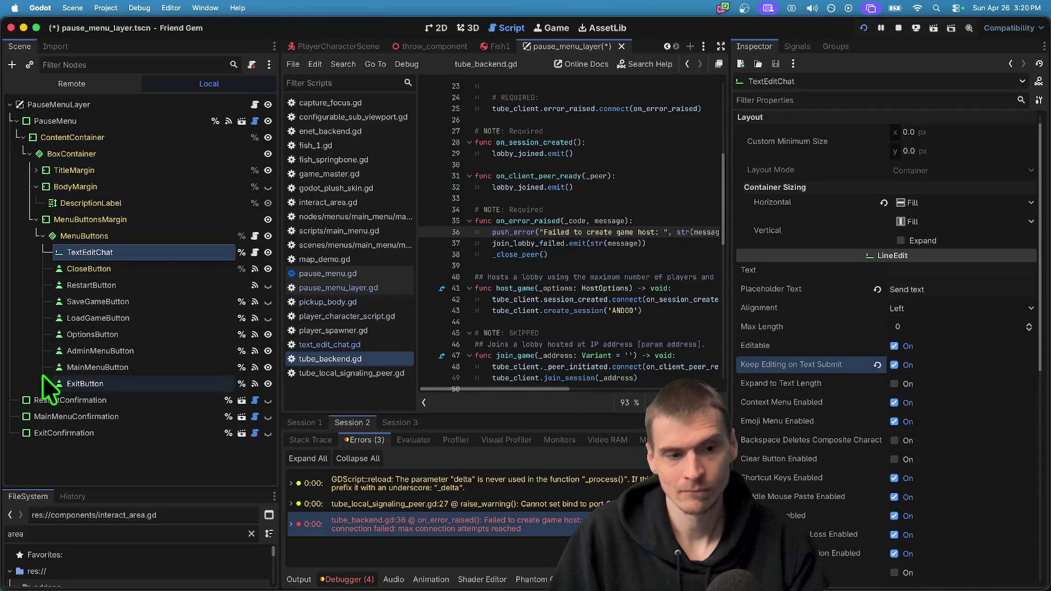
pyautogui.click(119, 261)
pyautogui.click(123, 251)
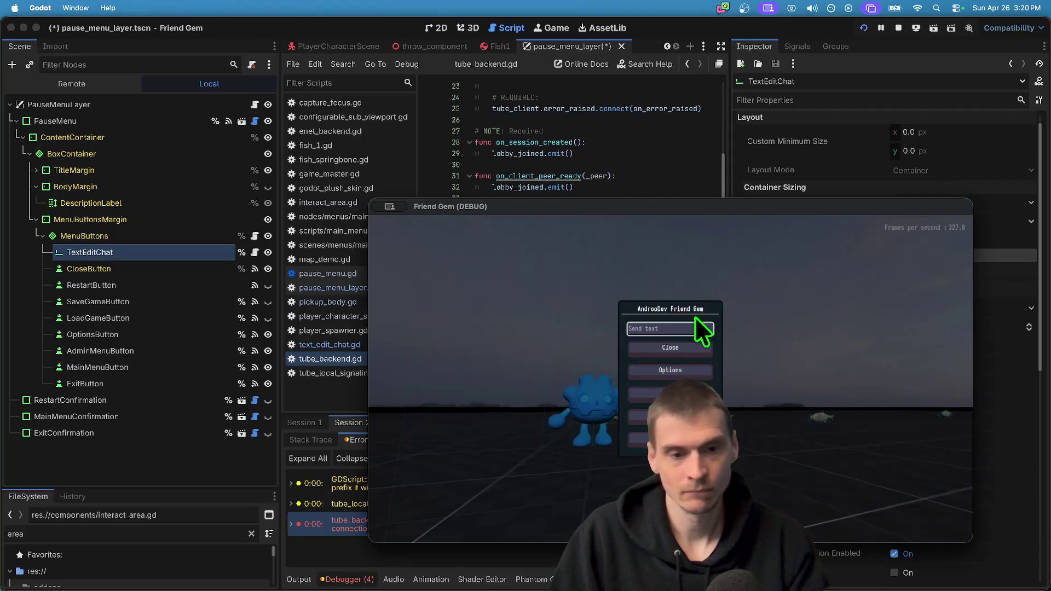
pyautogui.write('aefae')
pyautogui.press('BackSpace')
pyautogui.press('BackSpace')
pyautogui.press('BackSpace')
pyautogui.write('andrew')
pyautogui.press('Return')
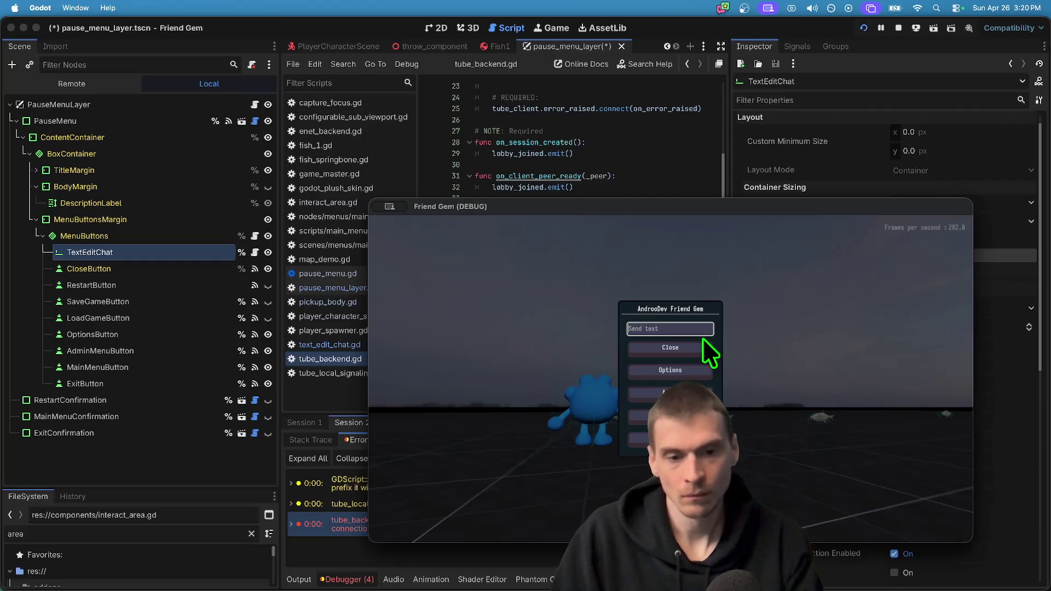
pyautogui.click(291, 332)
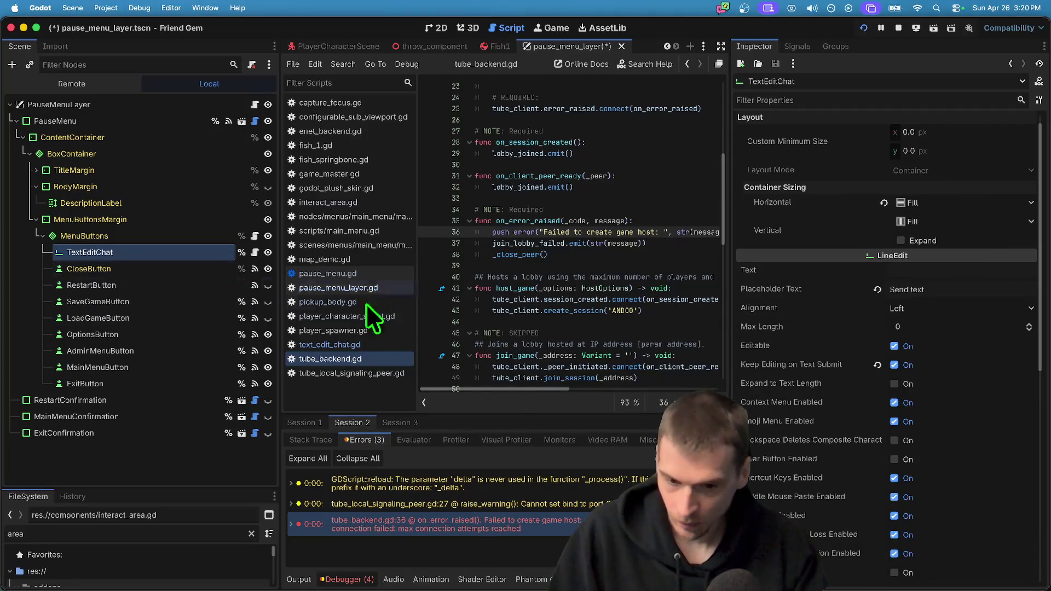
# Step: Delete the grab_focus() line from text_edit_chat.gd and filter FileSystem by 'inspect'
pyautogui.moveTo(651, 311); pyautogui.dragTo(475, 277)
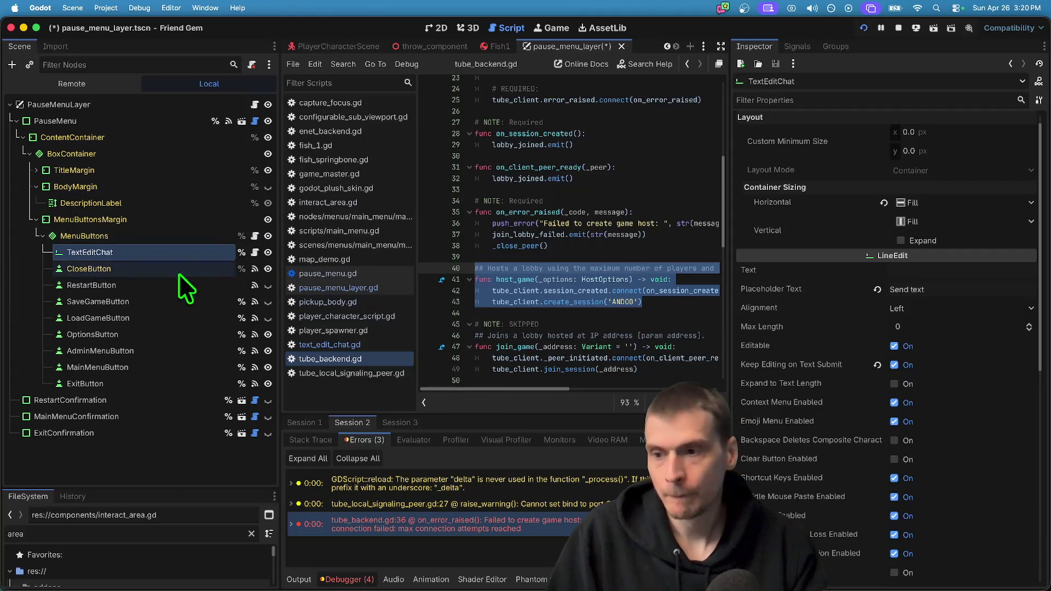
pyautogui.click(120, 271)
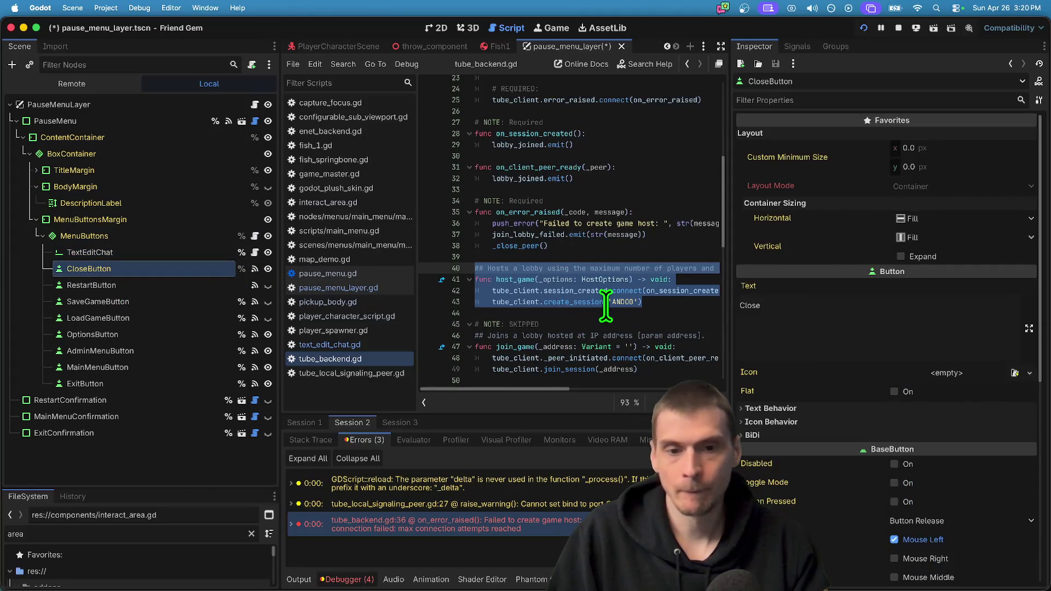
pyautogui.click(254, 252)
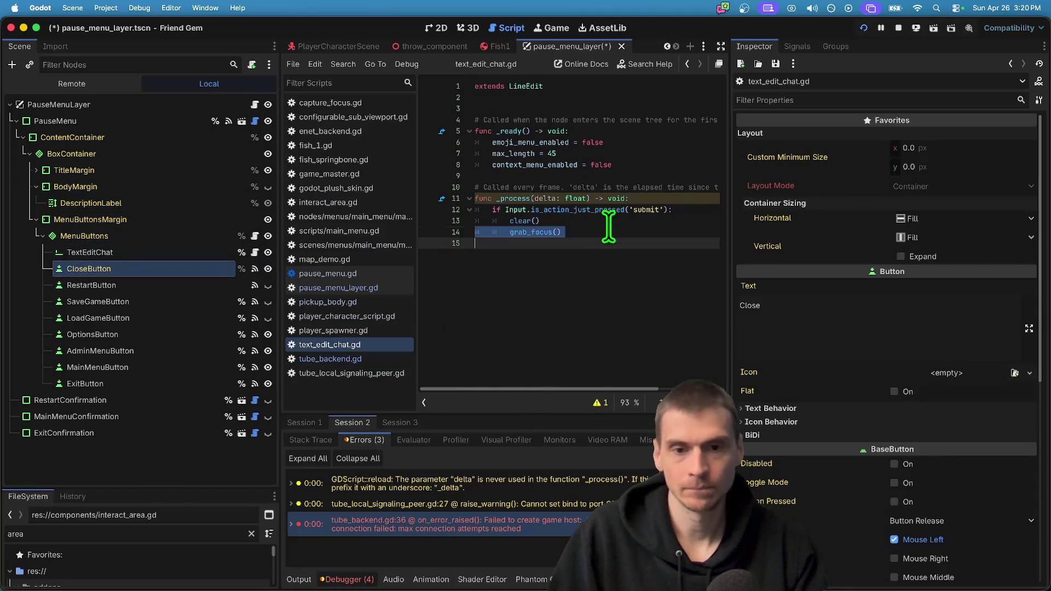
pyautogui.press('super+shift+k')
pyautogui.press('super+shift+Return')
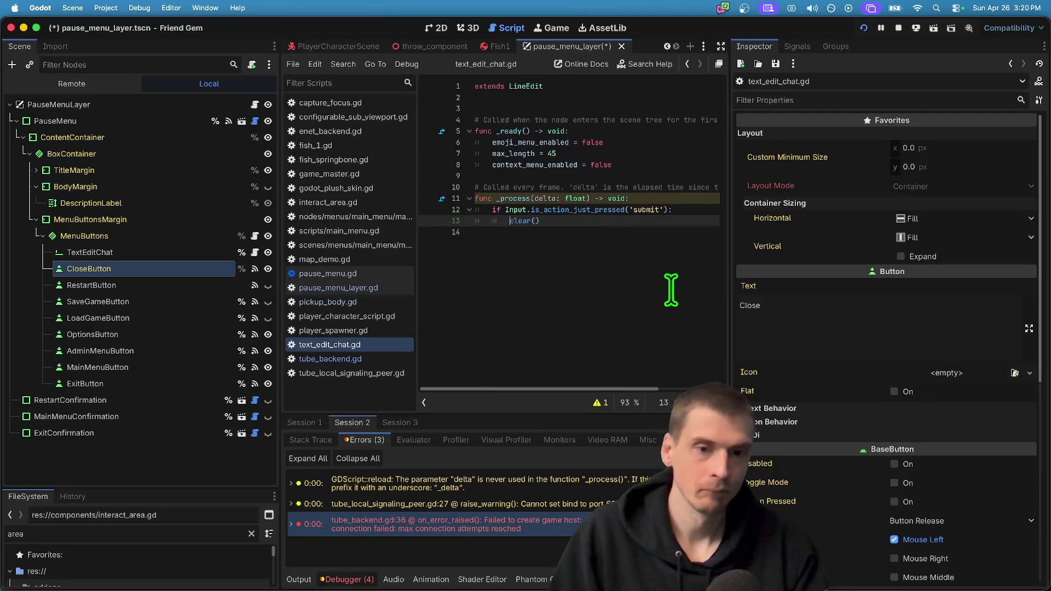
pyautogui.press('super+z')
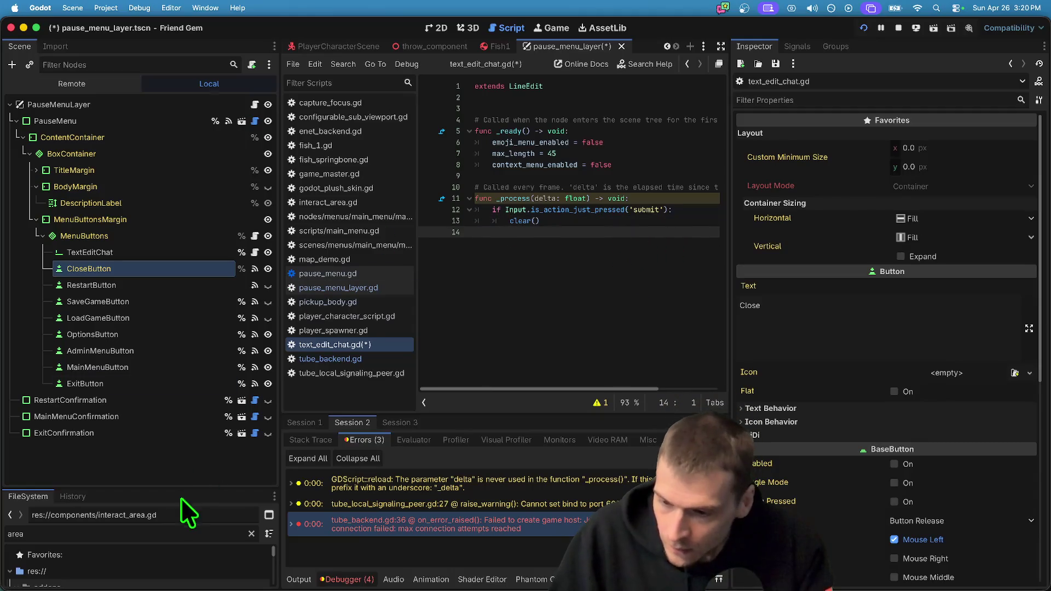
pyautogui.press('super+a')
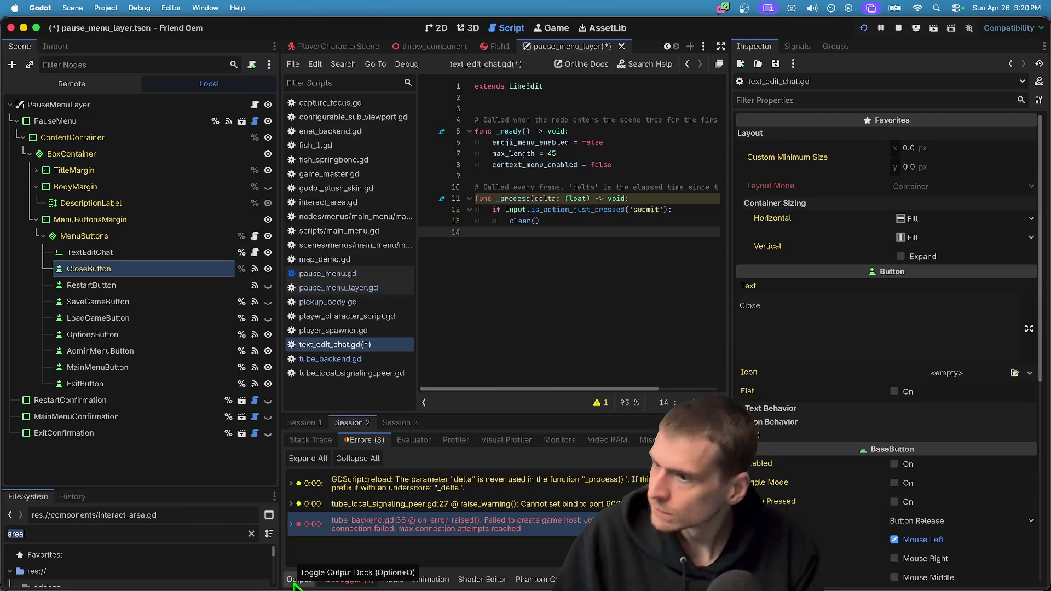
pyautogui.write('ect')
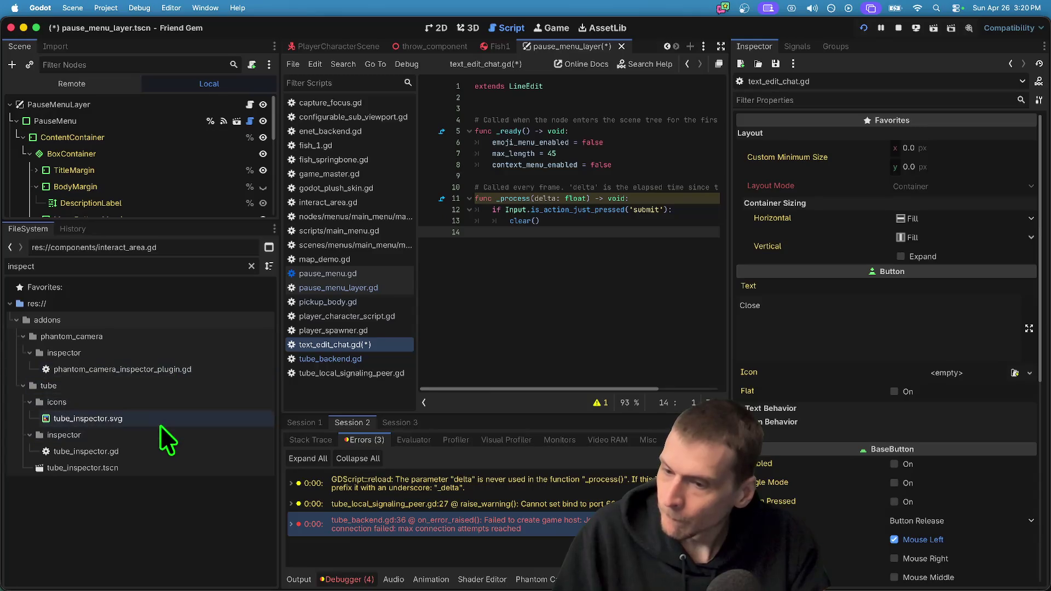
# Step: Open tube_inspector.gd with wider code area and search it for 'chat'
pyautogui.doubleClick(170, 450)
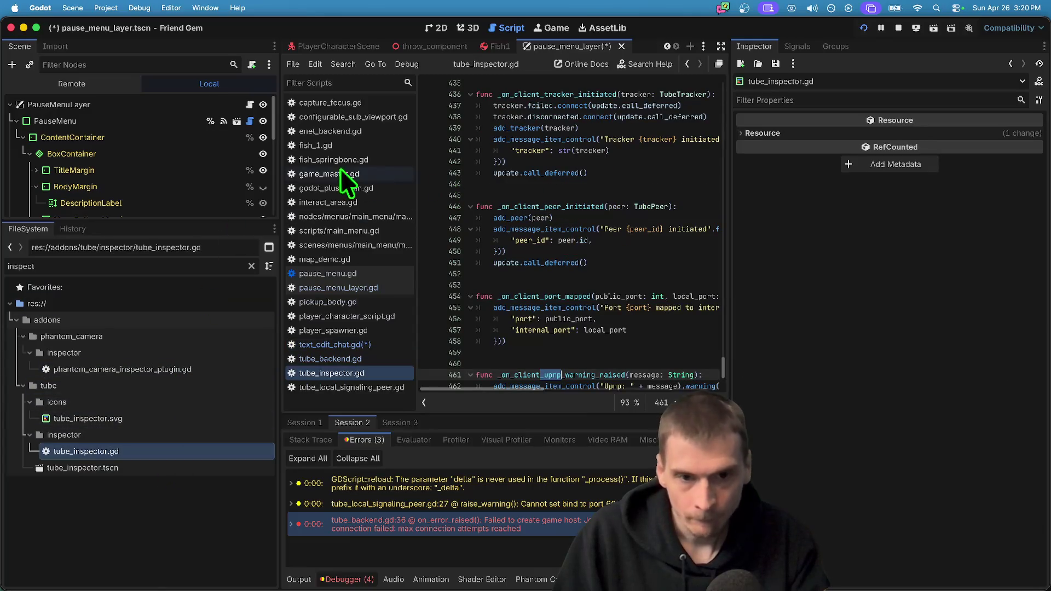
pyautogui.moveTo(285, 206); pyautogui.dragTo(189, 207)
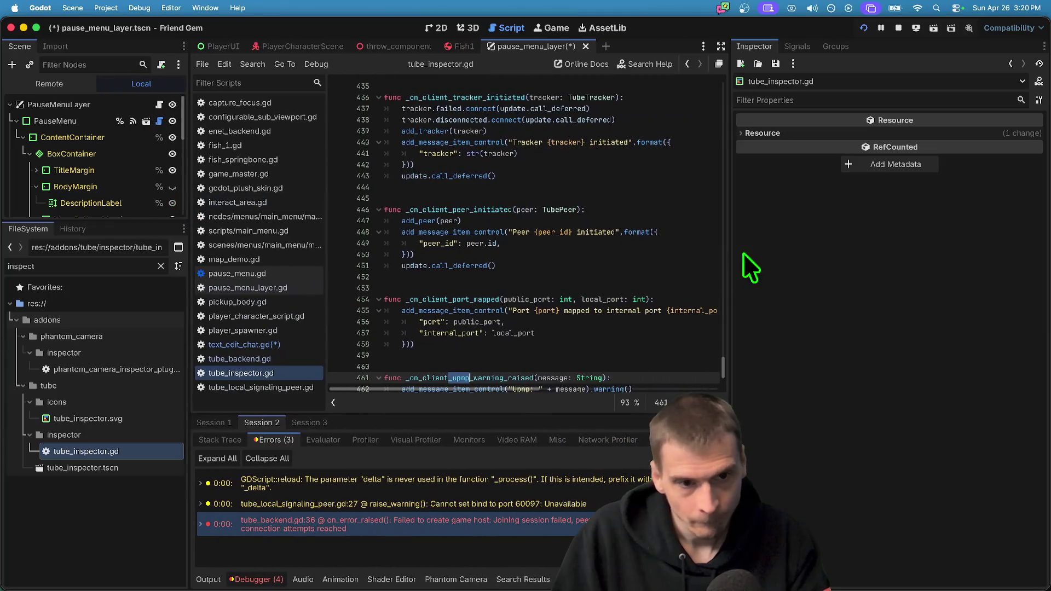
pyautogui.moveTo(728, 268); pyautogui.dragTo(831, 265)
pyautogui.scroll(5, 731, 301)
pyautogui.scroll(14, 731, 300)
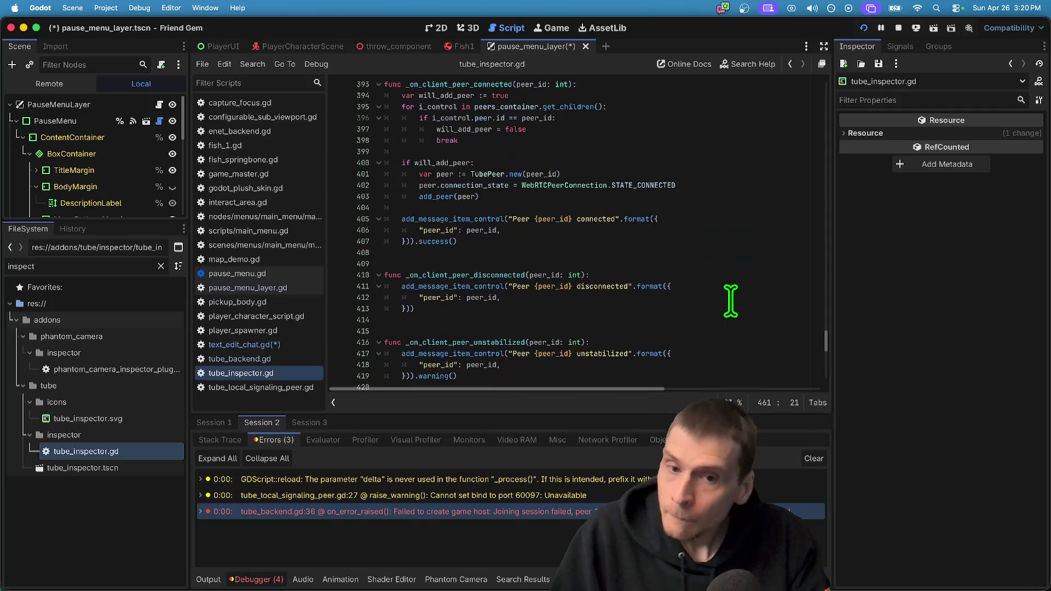
pyautogui.click(731, 301)
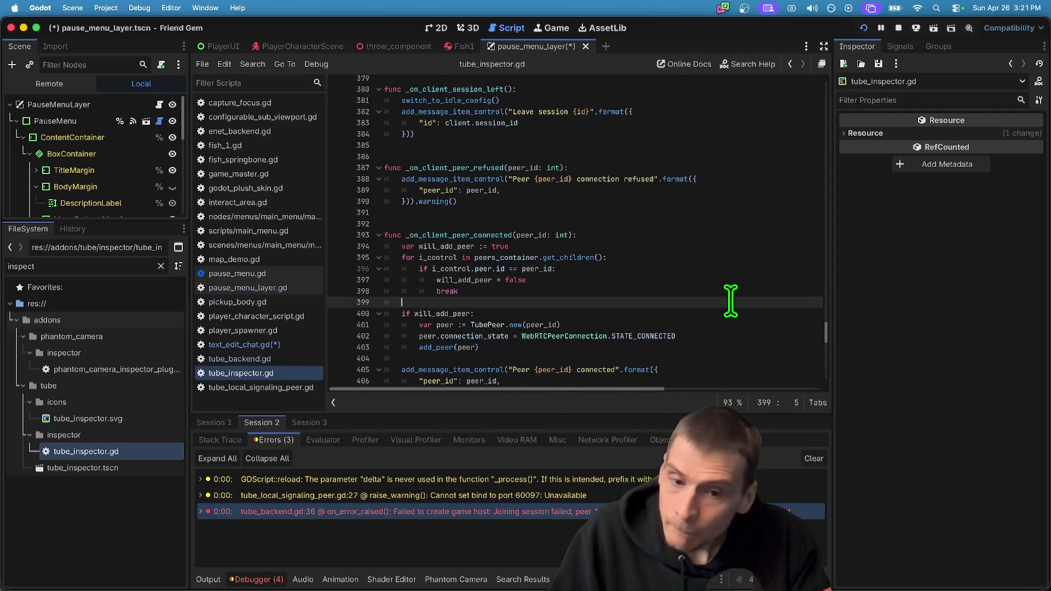
pyautogui.hotkey('ctrl', 'f')
pyautogui.write('chat')
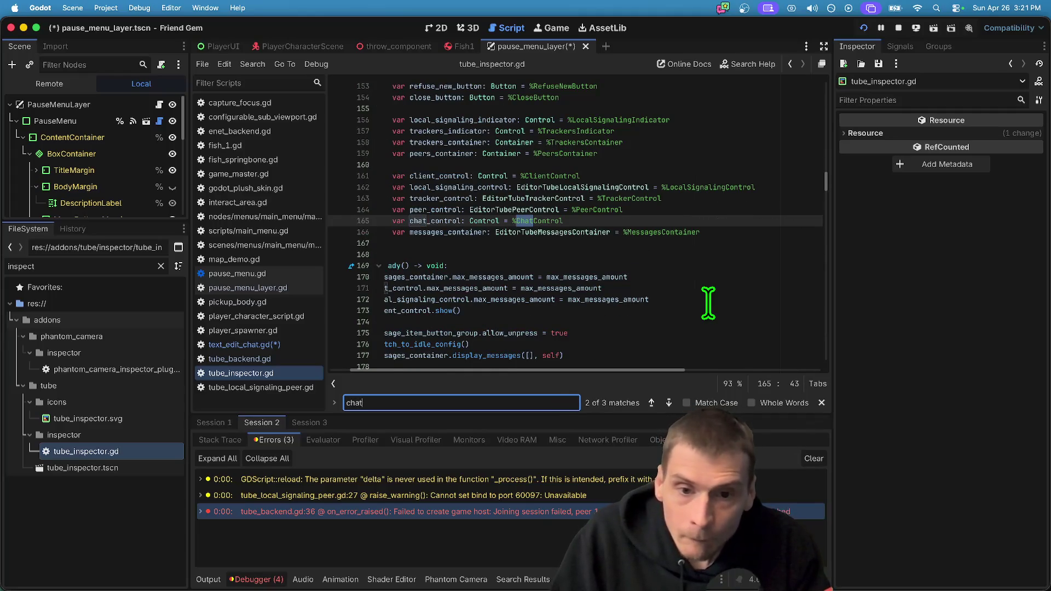
pyautogui.press('Return')
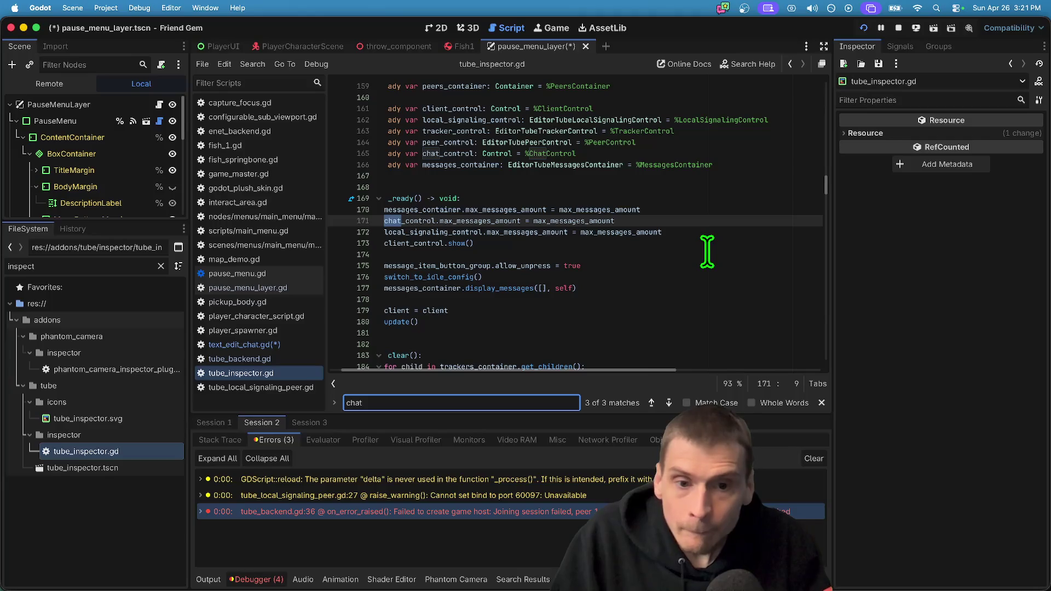
# Step: Find chat_control's declaration on line 165 and usage on line 171, then open tube_inspector.tscn
pyautogui.moveTo(514, 232); pyautogui.dragTo(70, 218)
pyautogui.doubleClick(430, 221)
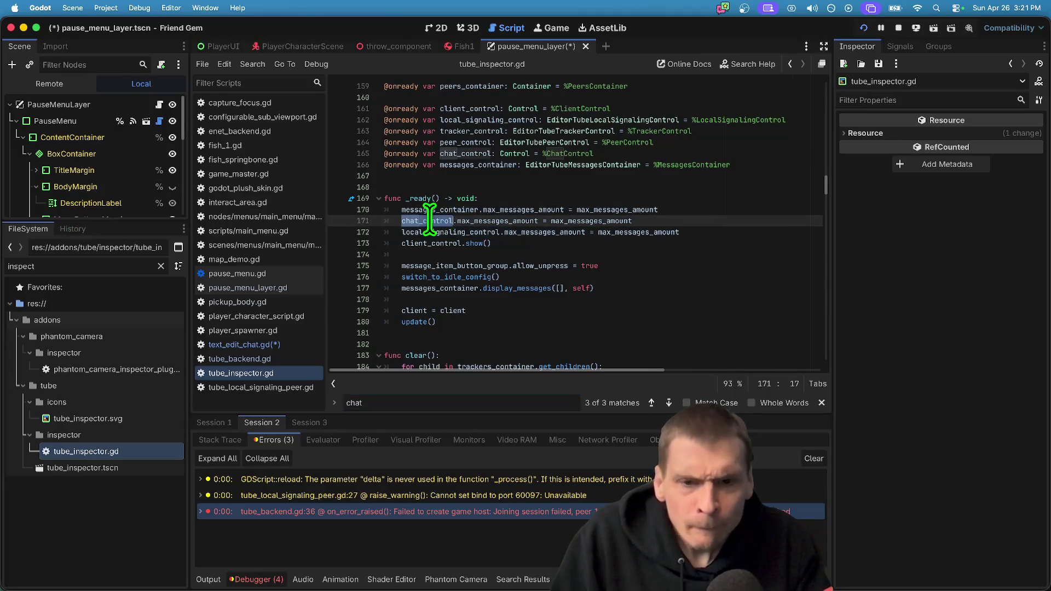
pyautogui.press('super+f')
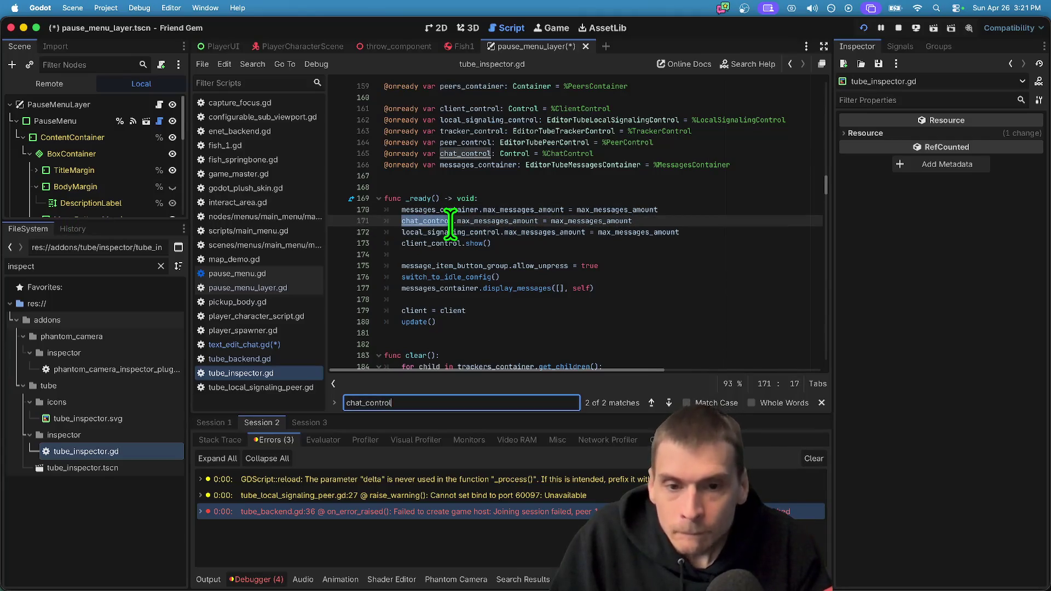
pyautogui.press('Return')
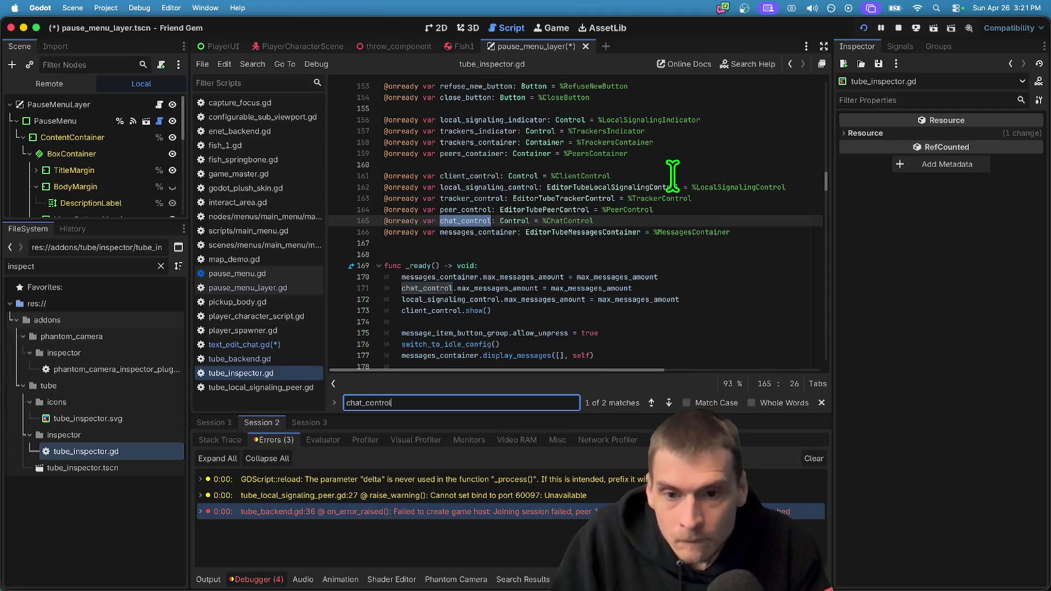
pyautogui.press('Return')
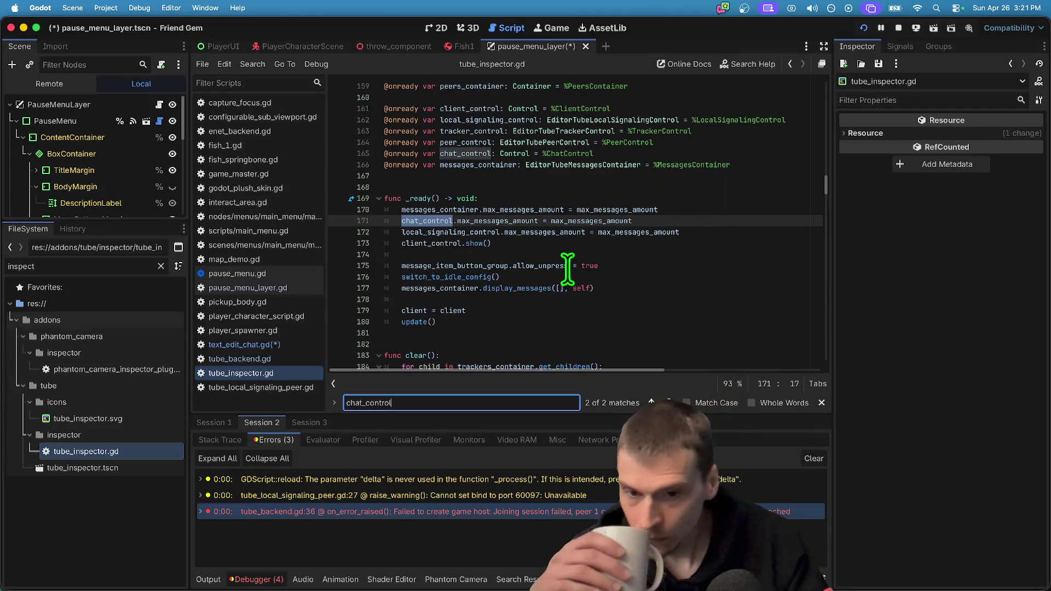
pyautogui.click(121, 465)
pyautogui.doubleClick(121, 465)
# Step: Show the tube_inspector scene in 2D and expand its VBoxContainer tree in a wider panel
pyautogui.click(429, 25)
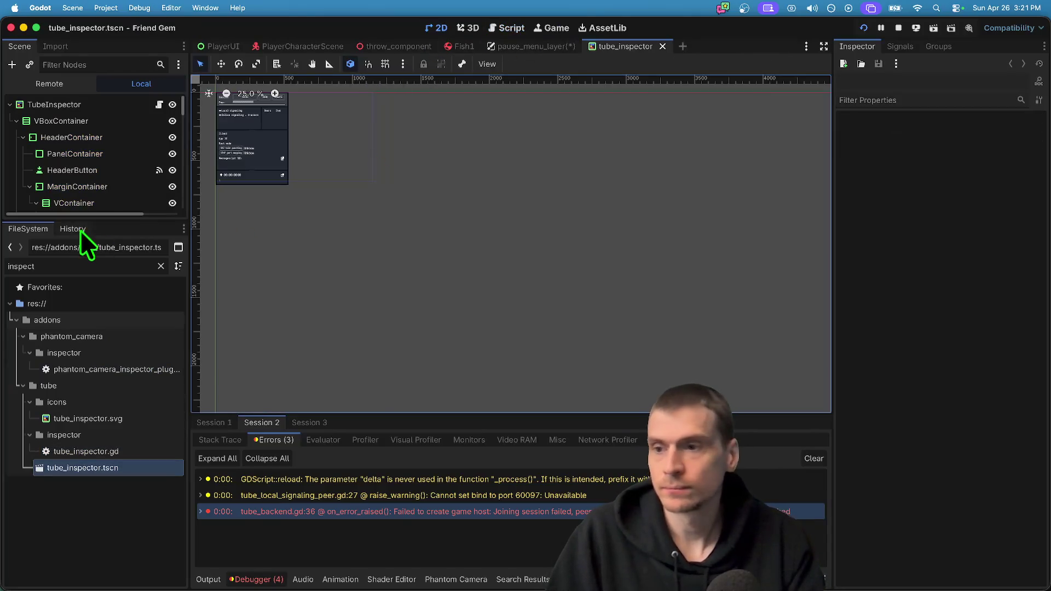
pyautogui.scroll(3, 258, 131)
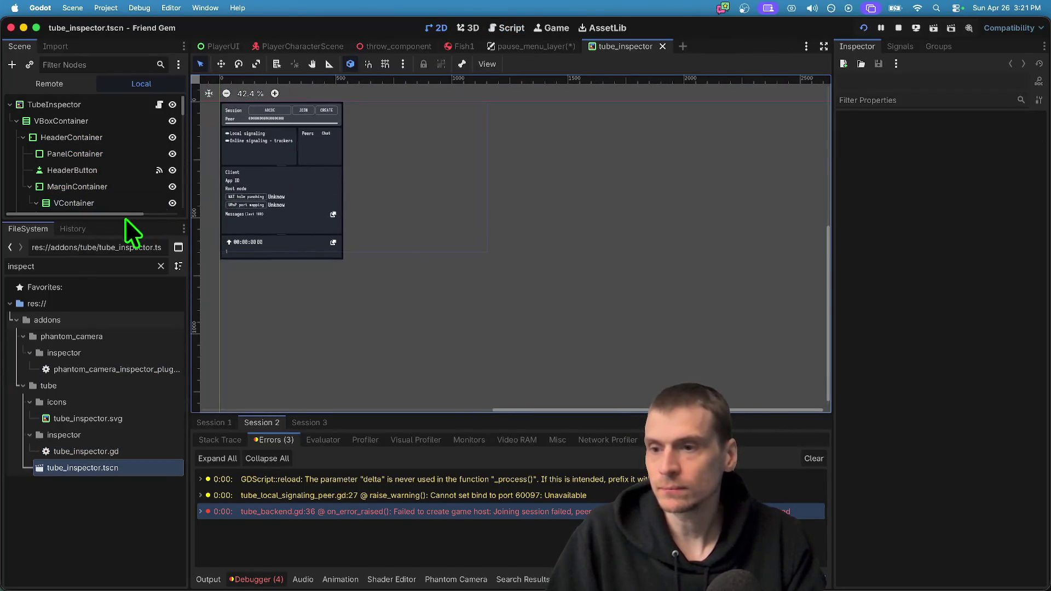
pyautogui.moveTo(122, 223)
pyautogui.mouseDown()
pyautogui.moveTo(68, 544)
pyautogui.moveTo(68, 515)
pyautogui.mouseUp()
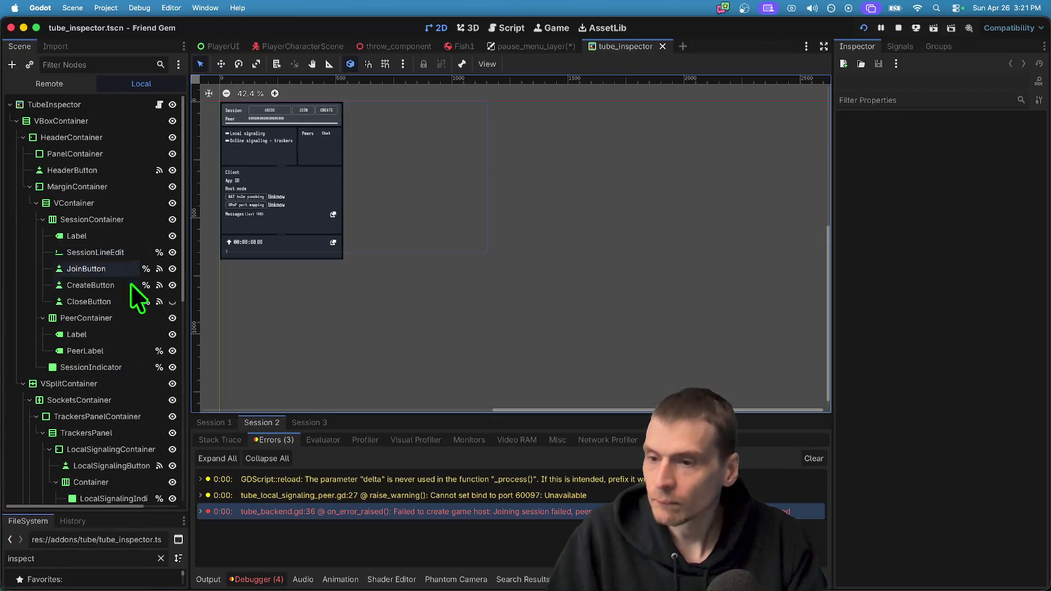
pyautogui.click(119, 118)
pyautogui.press('Left')
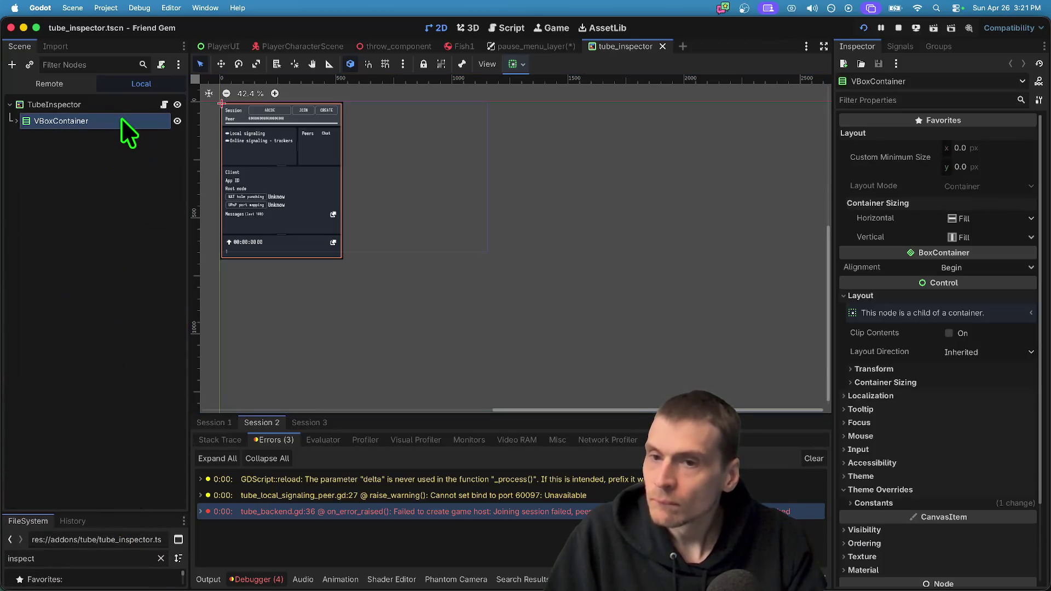
pyautogui.click(16, 121)
pyautogui.scroll(-10, 81, 252)
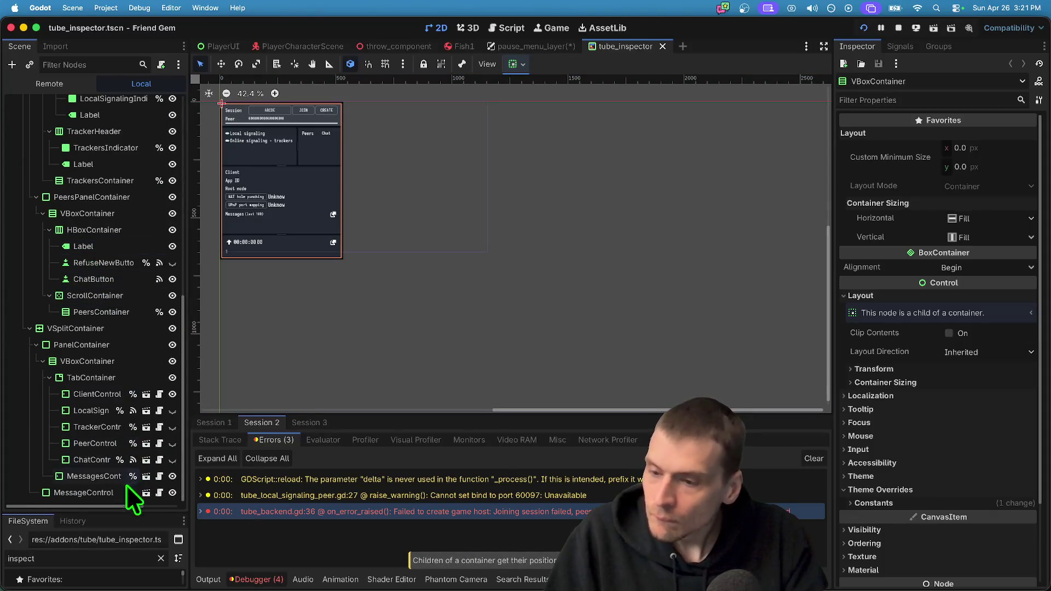
pyautogui.moveTo(194, 412)
pyautogui.mouseDown()
pyautogui.moveTo(304, 412)
pyautogui.moveTo(293, 412)
pyautogui.mouseUp()
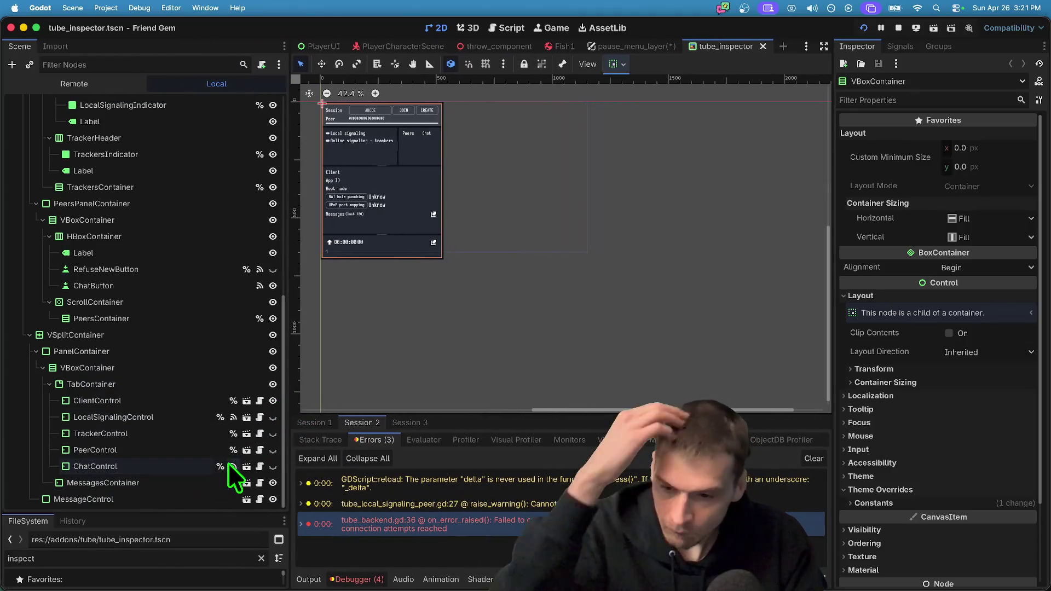
# Step: Make ChatControl the visible tab and open its chat_control.gd script
pyautogui.click(270, 468)
pyautogui.click(270, 468)
pyautogui.click(271, 469)
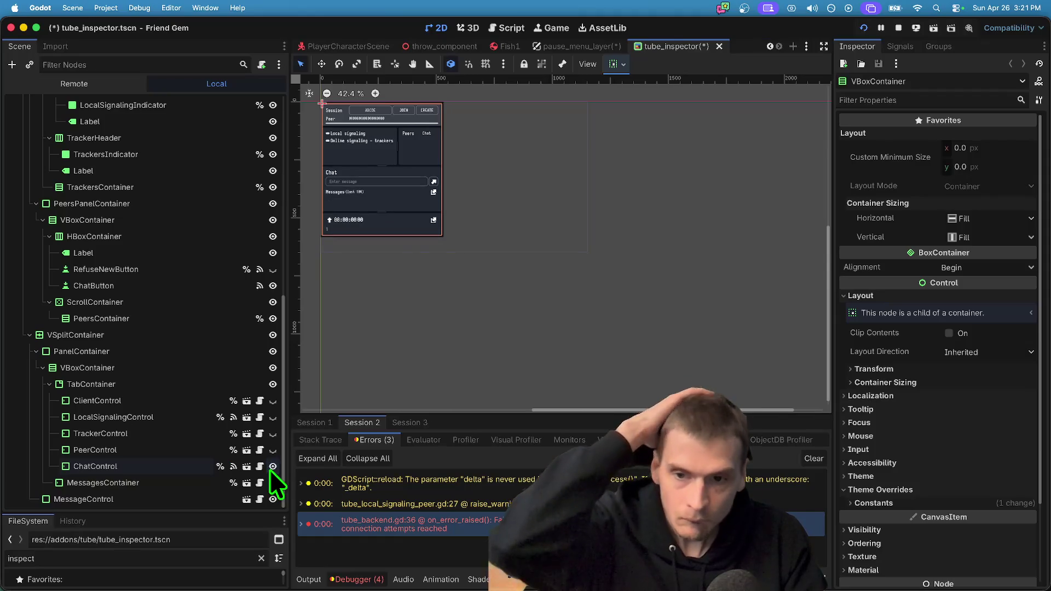
pyautogui.click(369, 180)
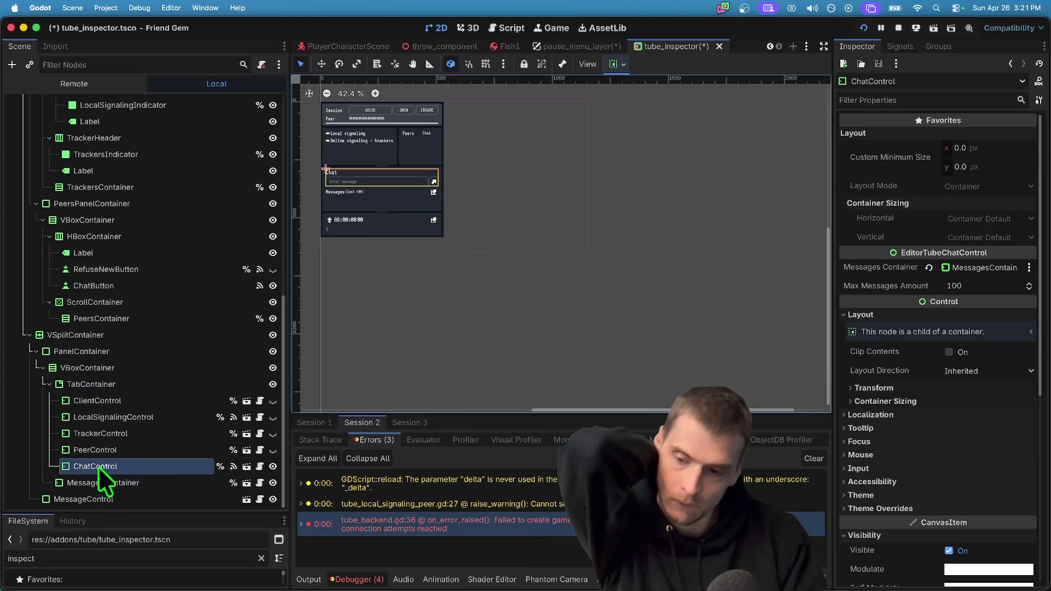
pyautogui.click(261, 466)
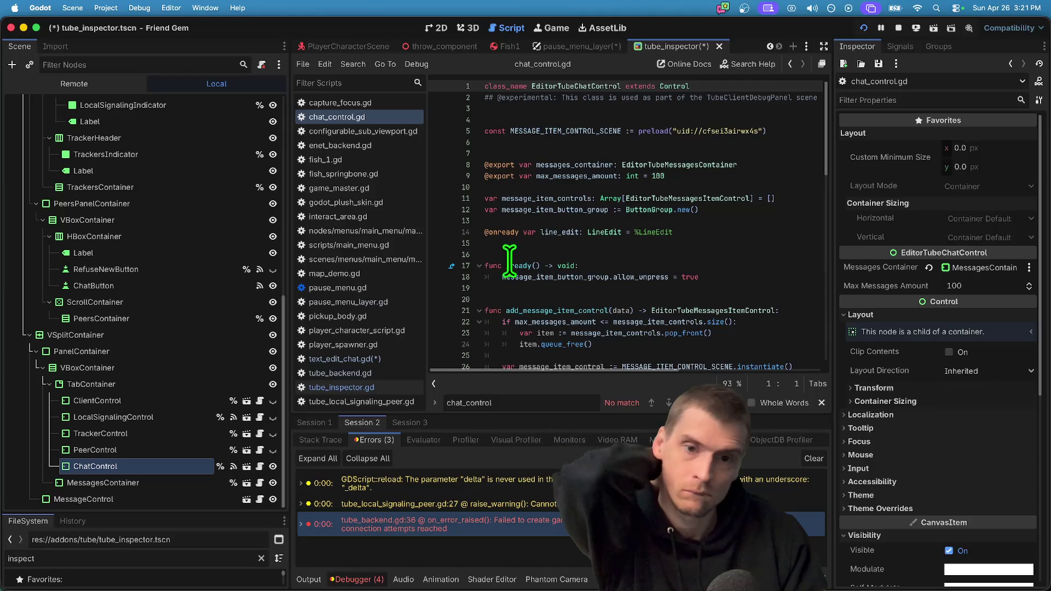
pyautogui.moveTo(526, 266)
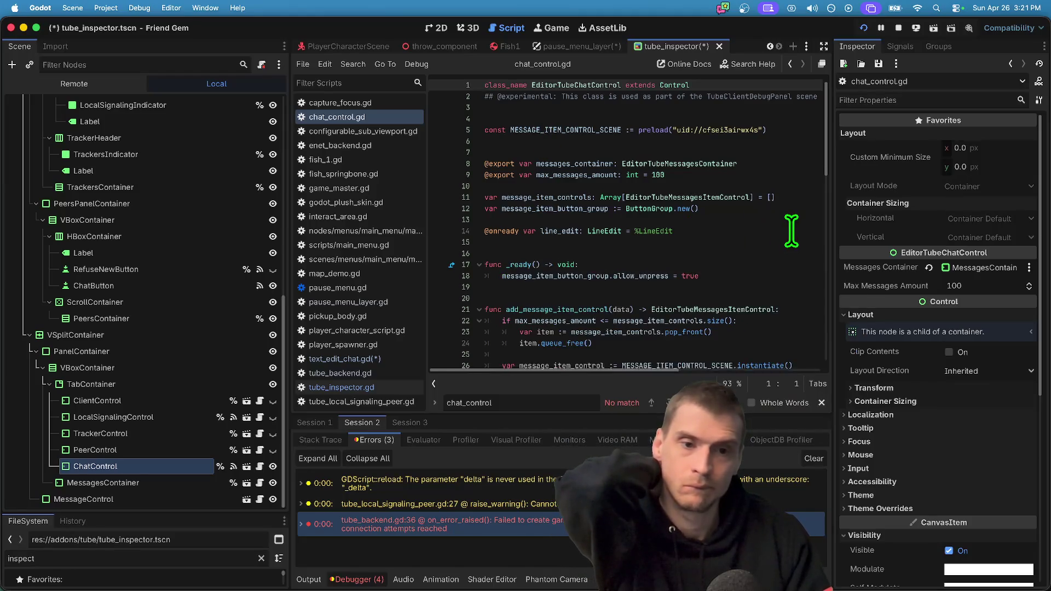
pyautogui.scroll(-1, 793, 227)
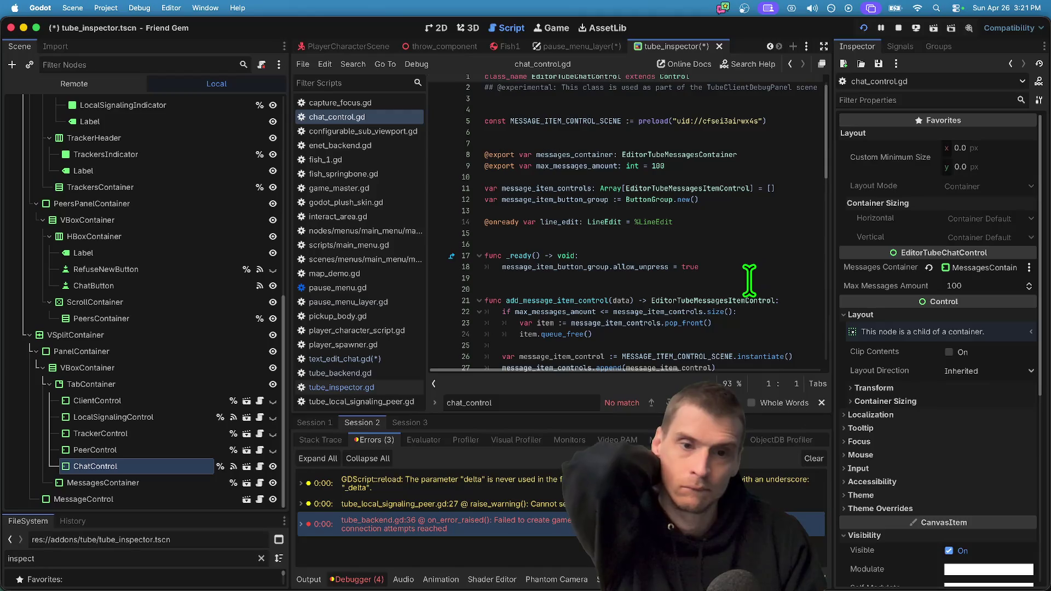
pyautogui.scroll(-3, 749, 281)
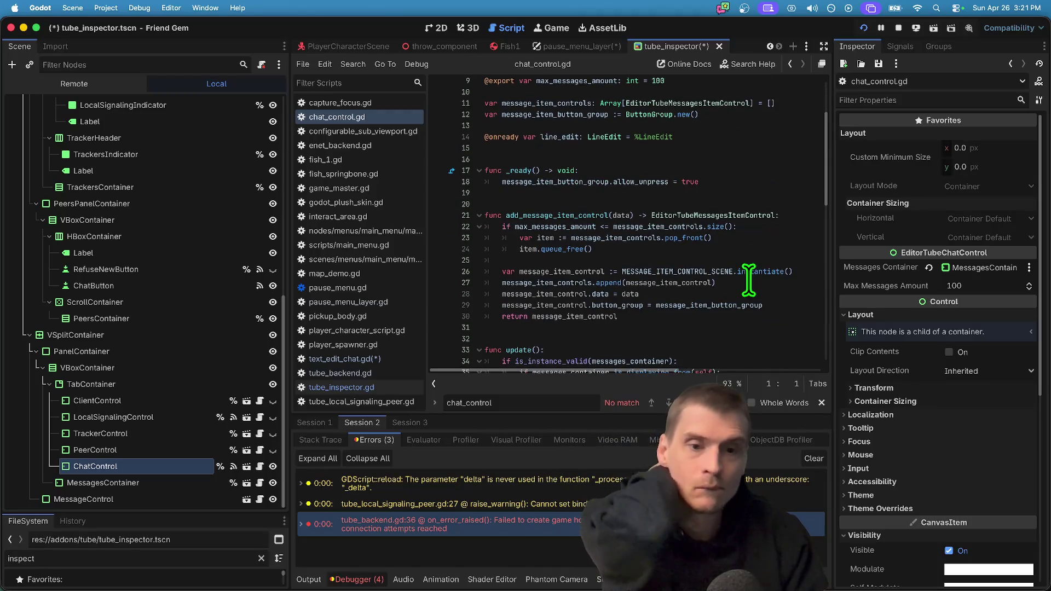
pyautogui.doubleClick(699, 269)
pyautogui.click(726, 314)
pyautogui.scroll(-3, 725, 314)
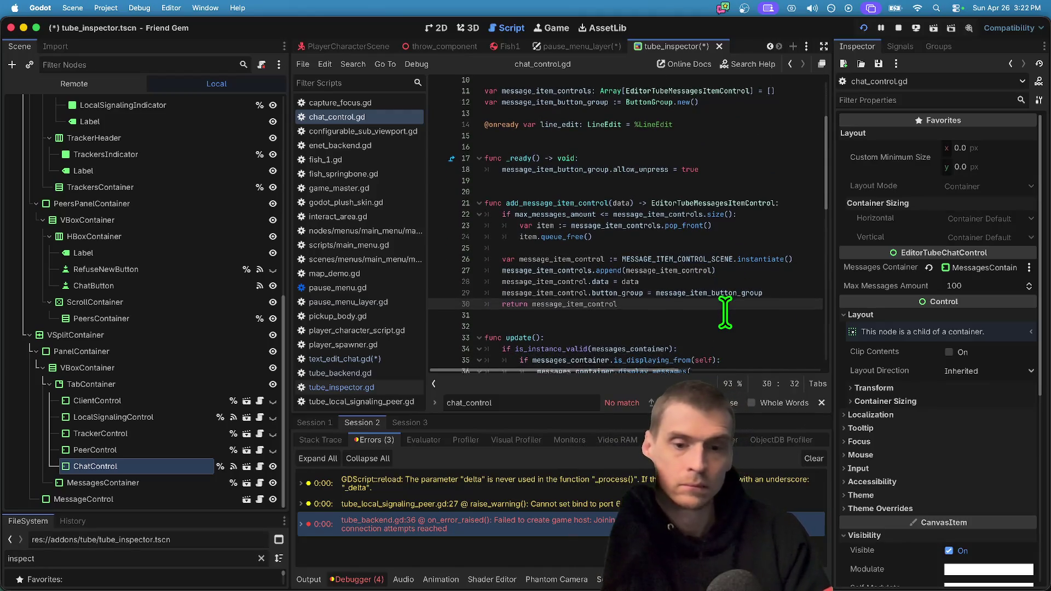
pyautogui.scroll(-4, 725, 313)
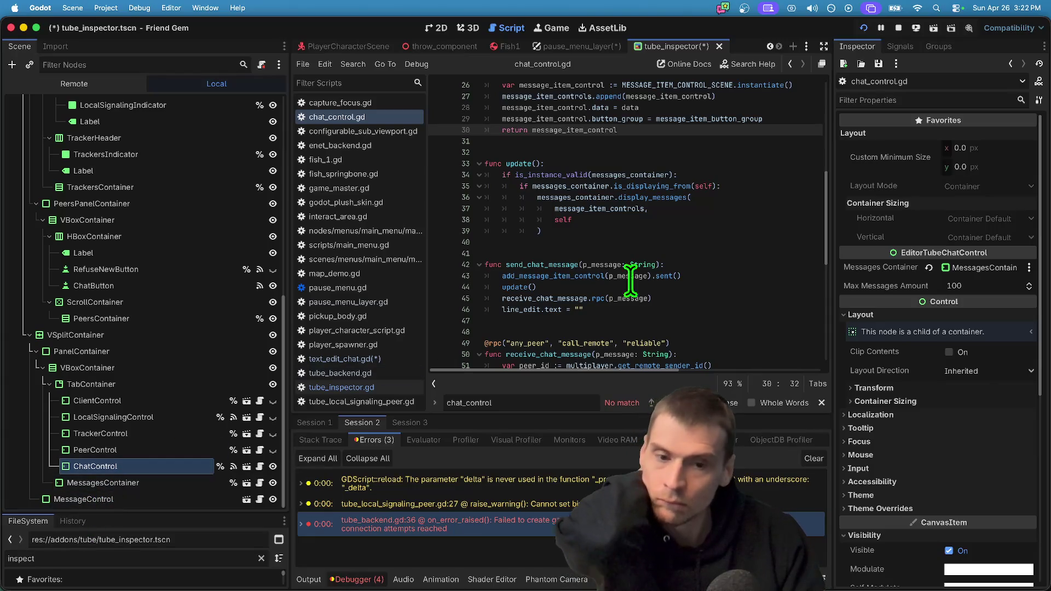
pyautogui.scroll(-3, 609, 284)
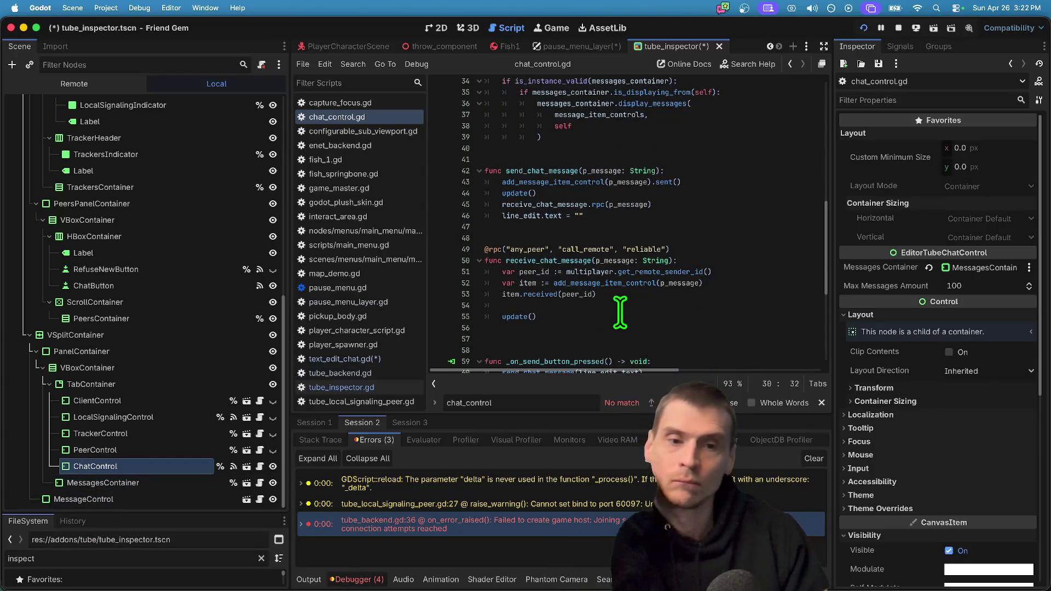
pyautogui.scroll(-6, 620, 312)
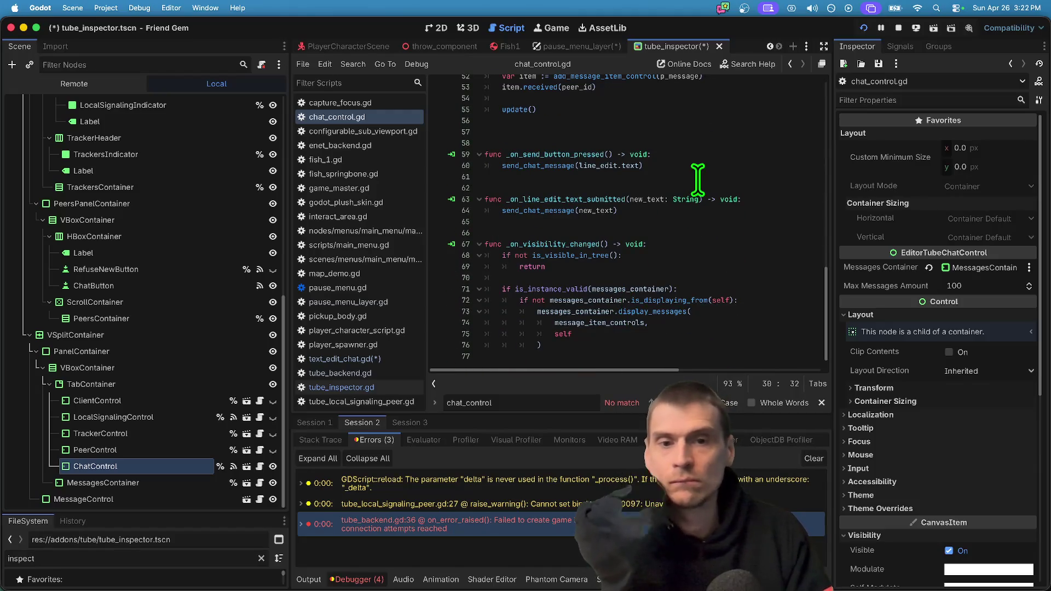
pyautogui.doubleClick(559, 165)
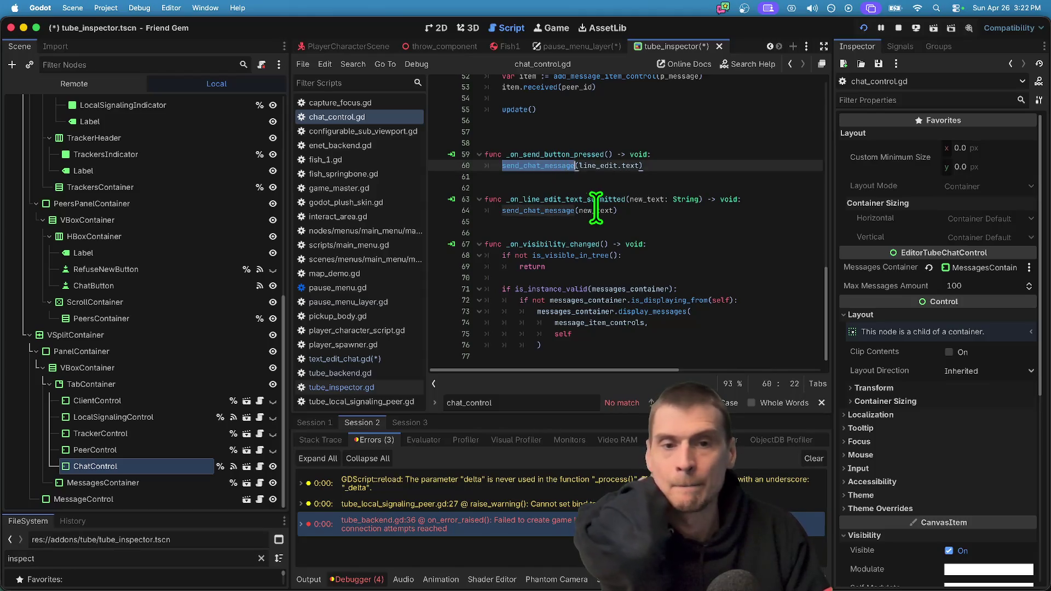
pyautogui.click(618, 335)
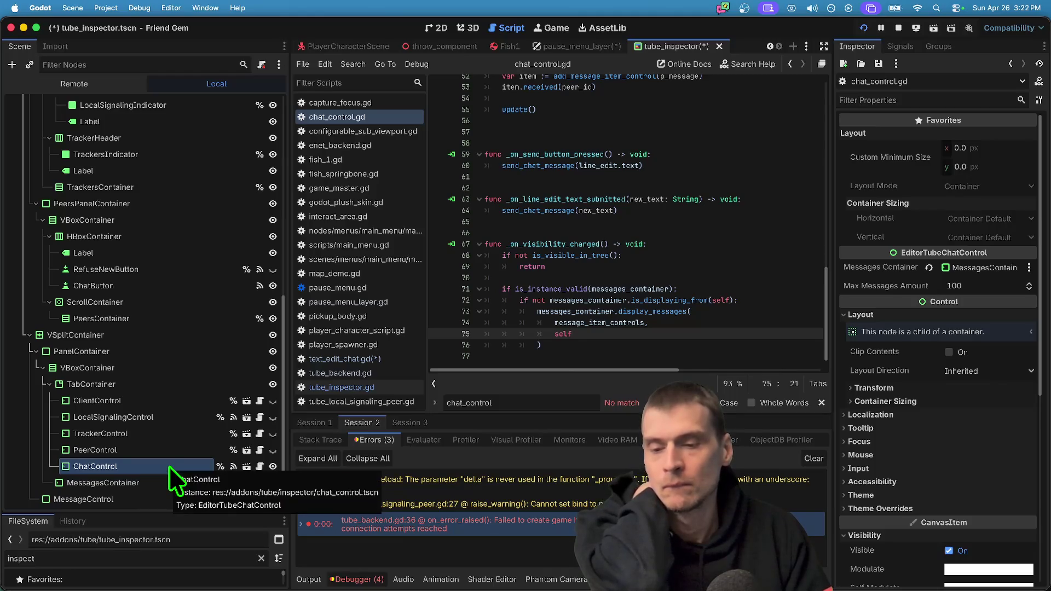
pyautogui.scroll(5, 168, 193)
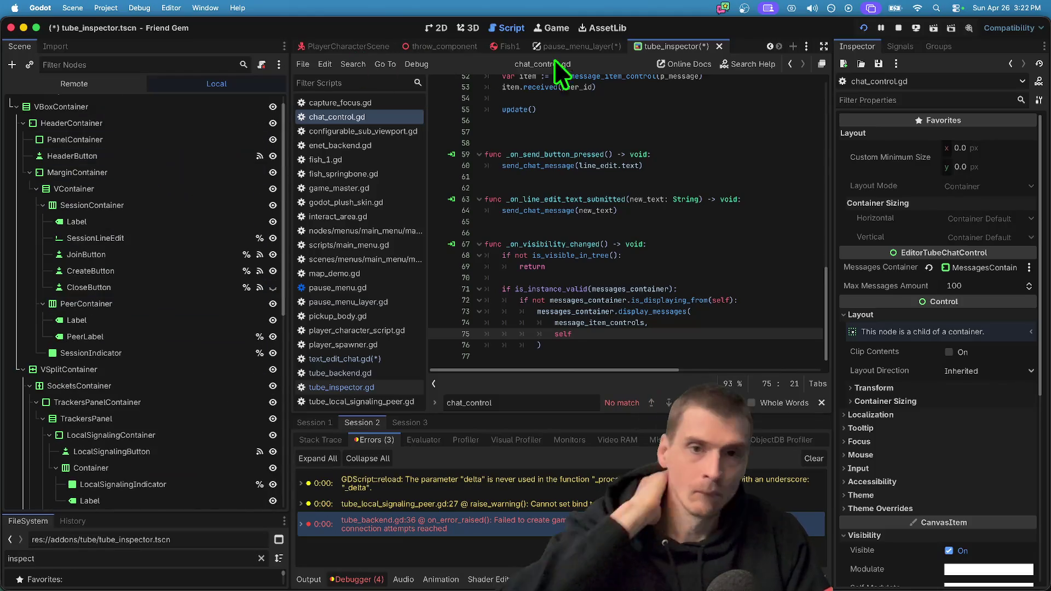
pyautogui.click(565, 50)
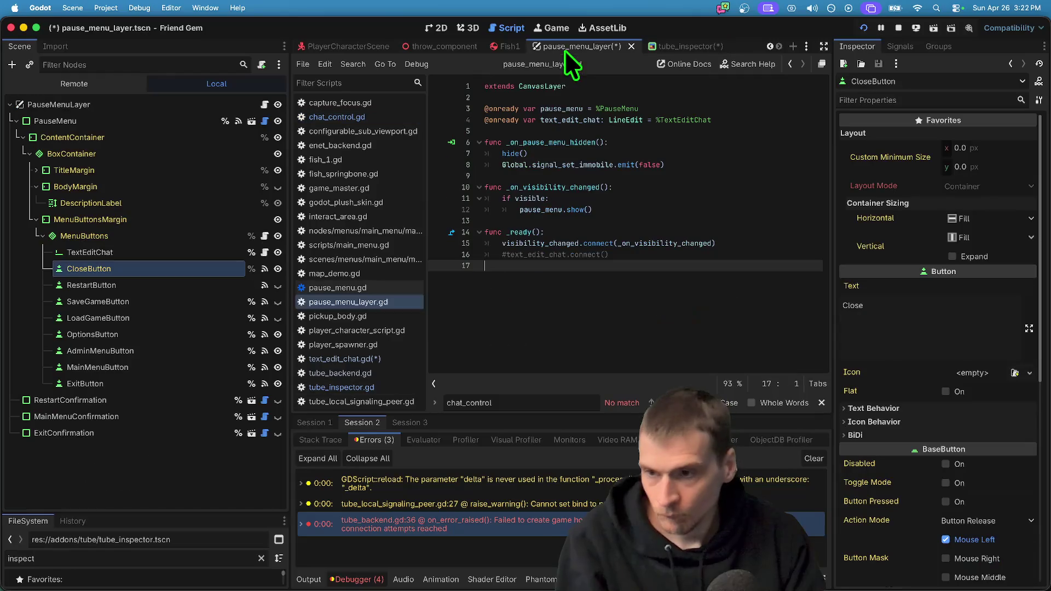
# Step: Instance chat_control.tscn as the first child of MenuButtons
pyautogui.click(123, 238)
pyautogui.press('super+shift+o')
pyautogui.write('chat')
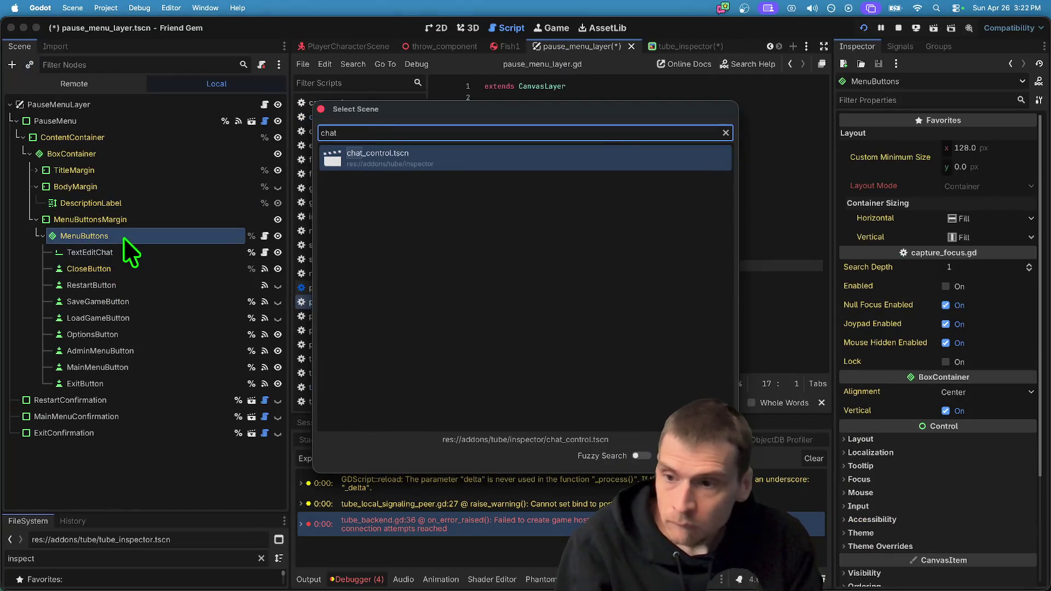
pyautogui.press('Return')
pyautogui.moveTo(92, 394)
pyautogui.mouseDown()
pyautogui.moveTo(117, 237)
pyautogui.moveTo(126, 244)
pyautogui.mouseUp()
# Step: Hide TextEditChat, save the pause menu scene, and run the game
pyautogui.click(144, 271)
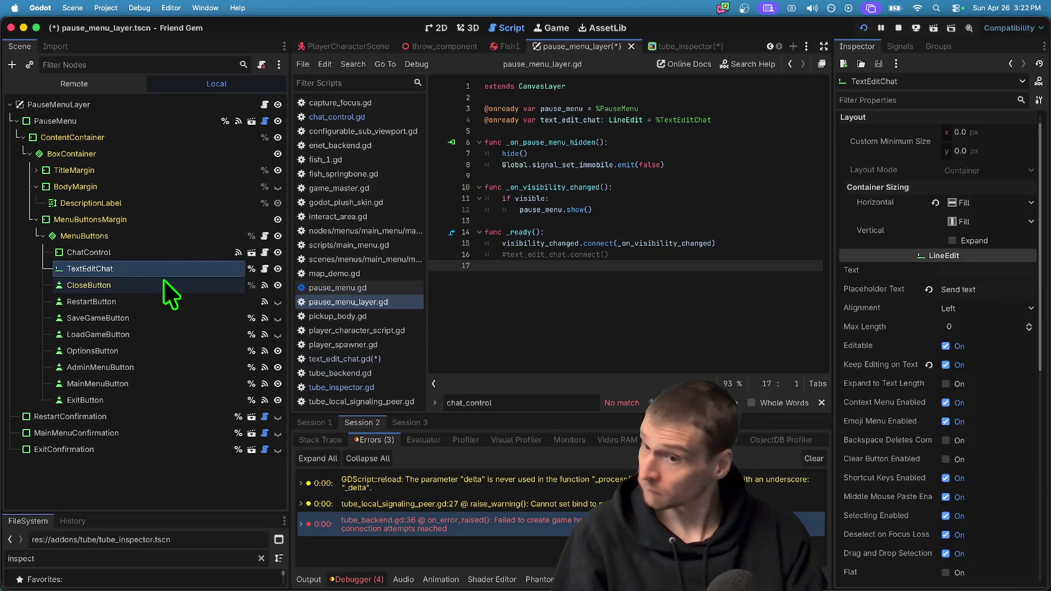
pyautogui.click(278, 268)
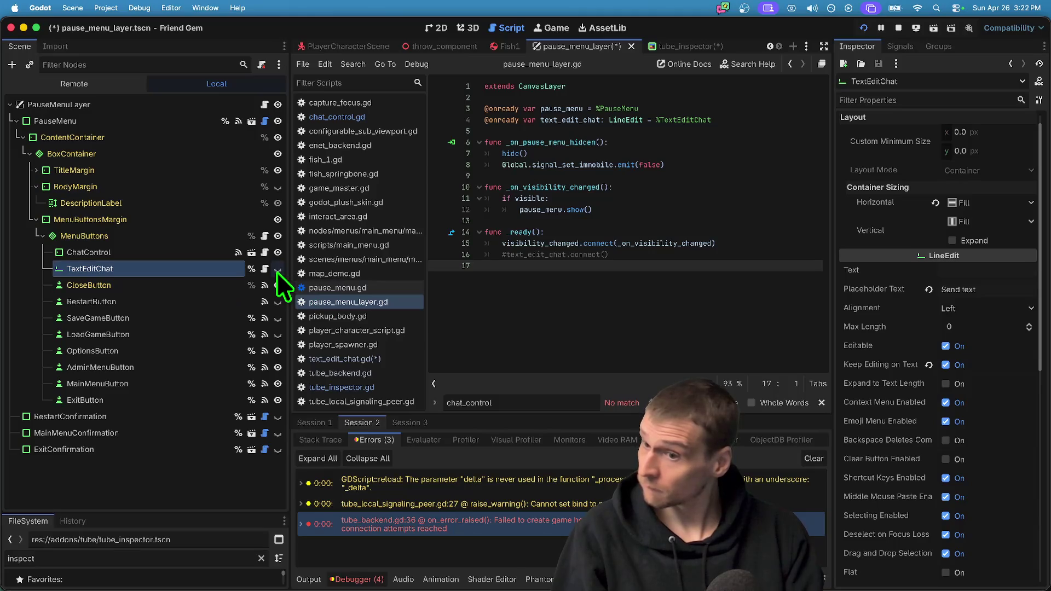
pyautogui.click(668, 221)
pyautogui.press('super+s')
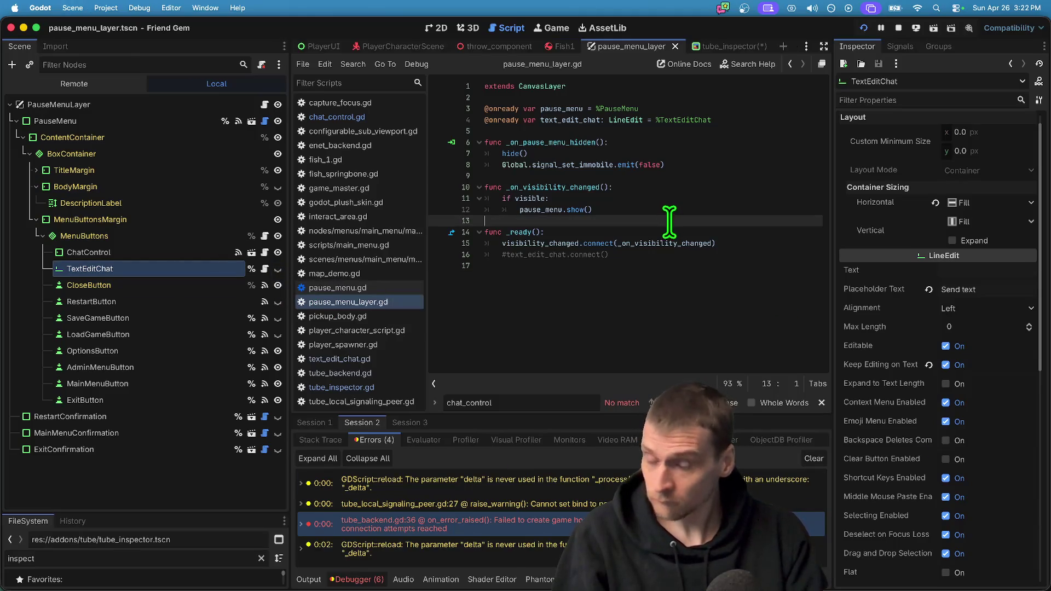
pyautogui.press('super+b')
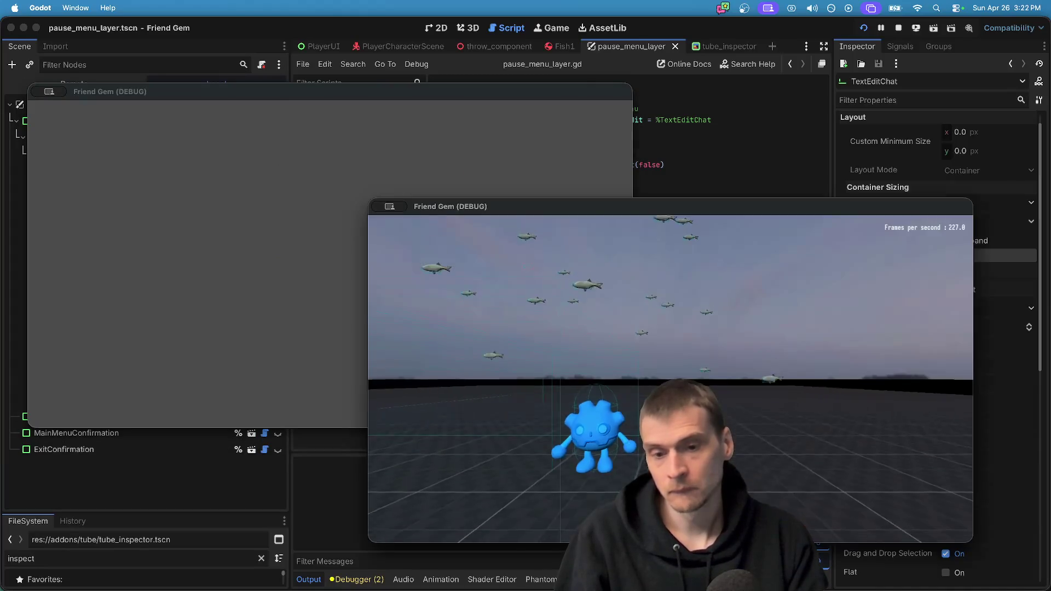
# Step: Open the pause menu in both running game windows
pyautogui.click(330, 264)
pyautogui.press('Escape')
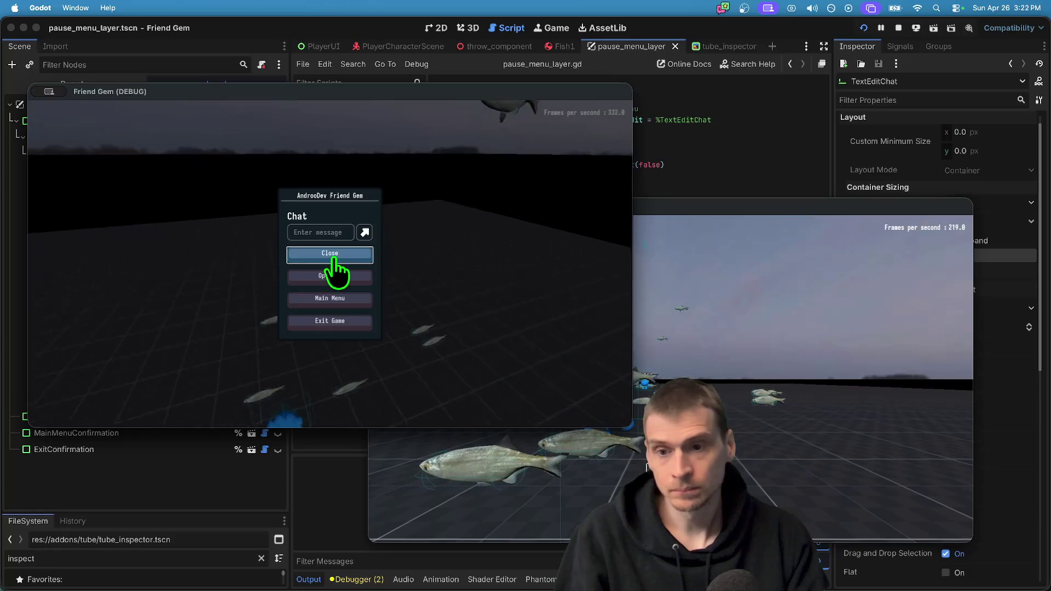
pyautogui.click(766, 301)
pyautogui.press('Escape')
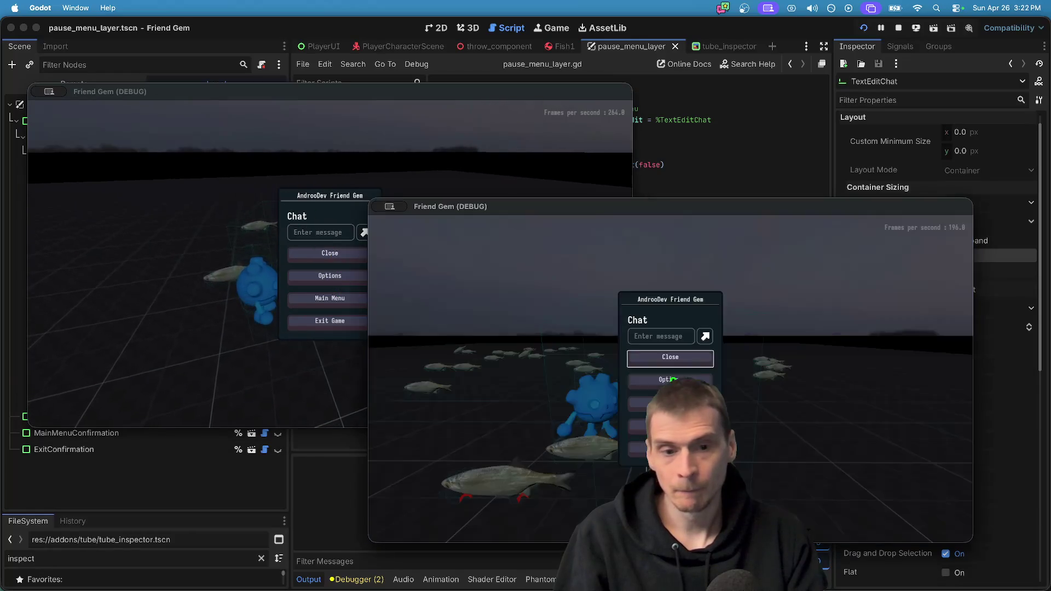
# Step: Send several 'zzz' test messages through the Chat field, then return to the editor
pyautogui.click(662, 336)
pyautogui.write('zzz')
pyautogui.click(712, 341)
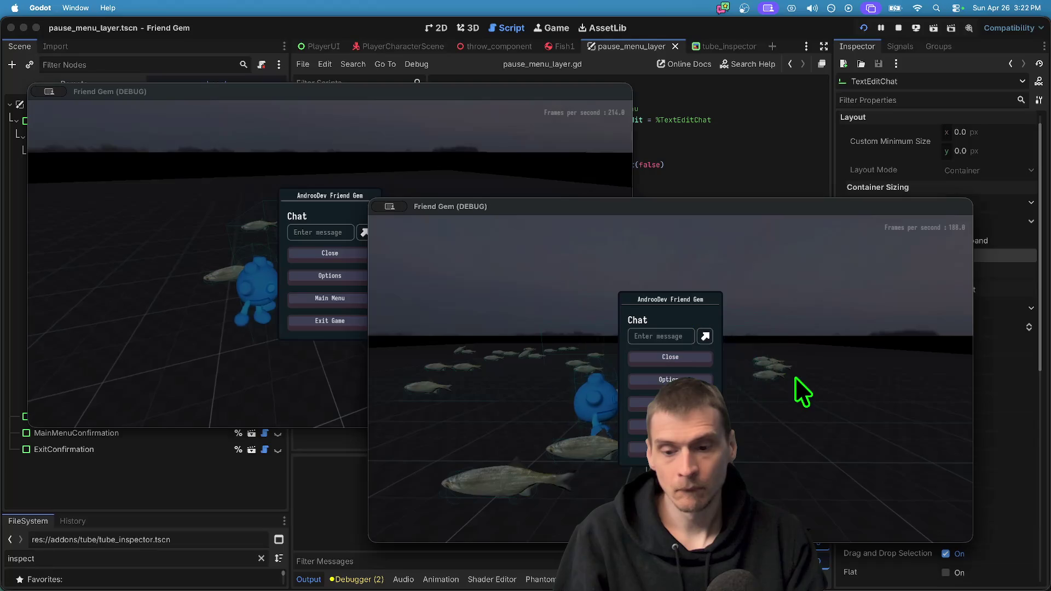
pyautogui.press('super+Tab')
pyautogui.write('zzz')
pyautogui.press('Return')
pyautogui.write('zzz')
pyautogui.press('Return')
pyautogui.press('super+Tab')
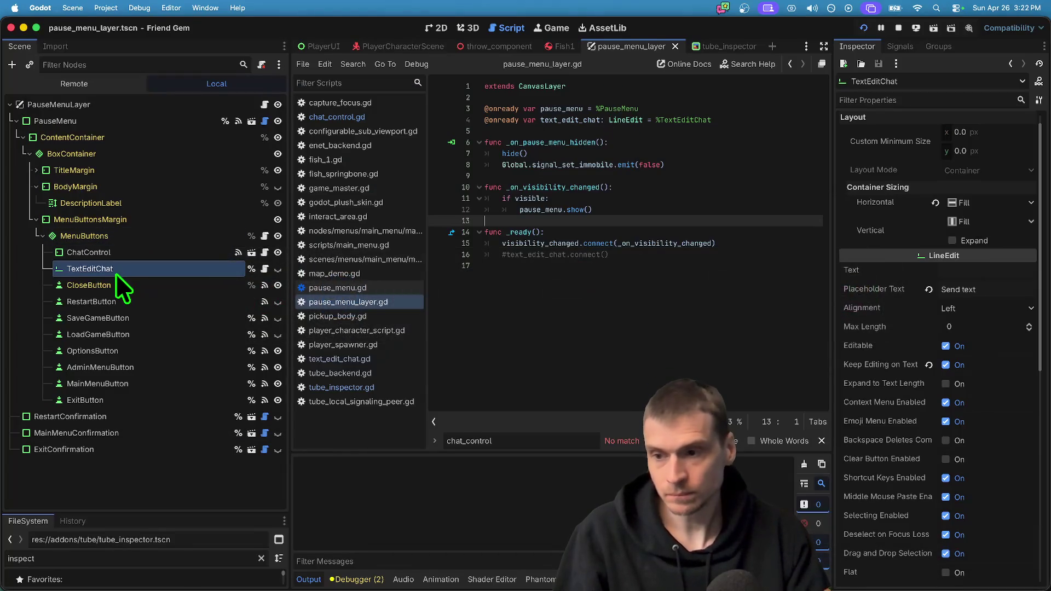
# Step: Delete the TextEditChat node from the pause menu
pyautogui.rightClick(213, 267)
pyautogui.click(300, 583)
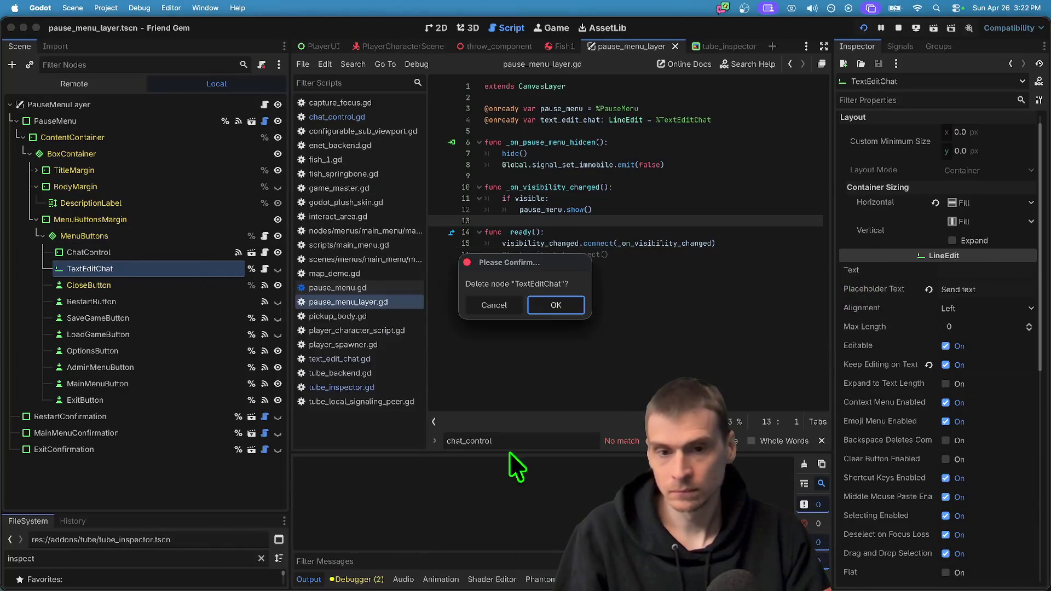
pyautogui.click(577, 310)
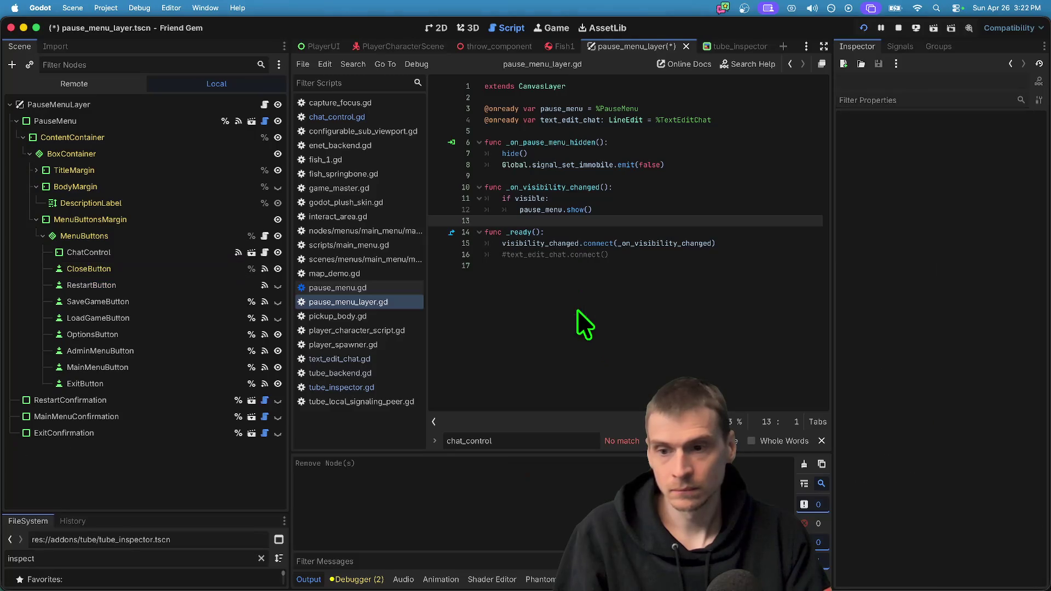
# Step: Select ChatControl, view its script, and try saving it as its own scene, dismissing the alert
pyautogui.click(153, 265)
pyautogui.click(183, 257)
pyautogui.click(266, 251)
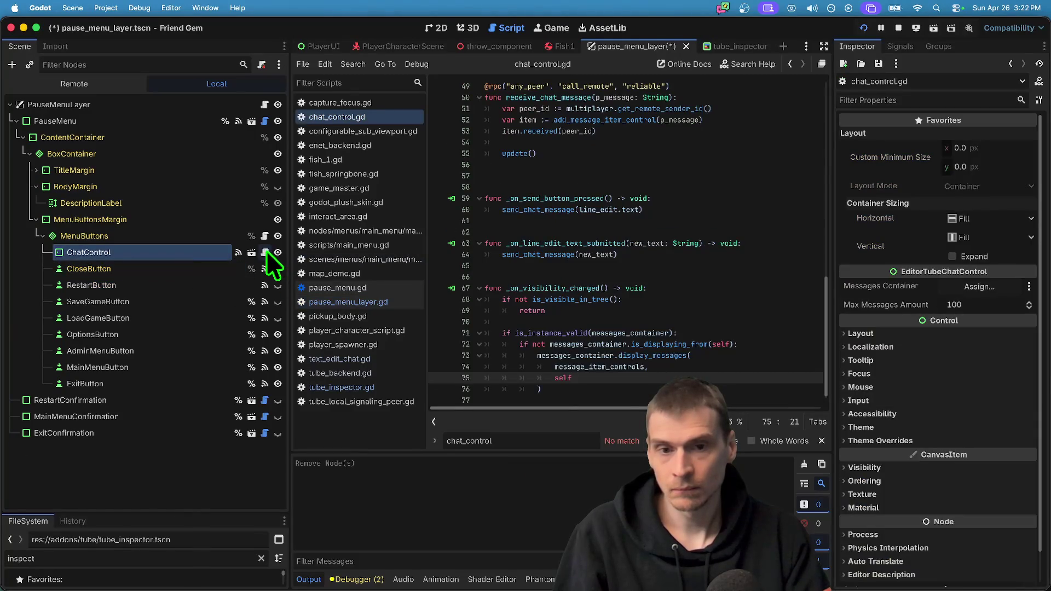
pyautogui.rightClick(146, 255)
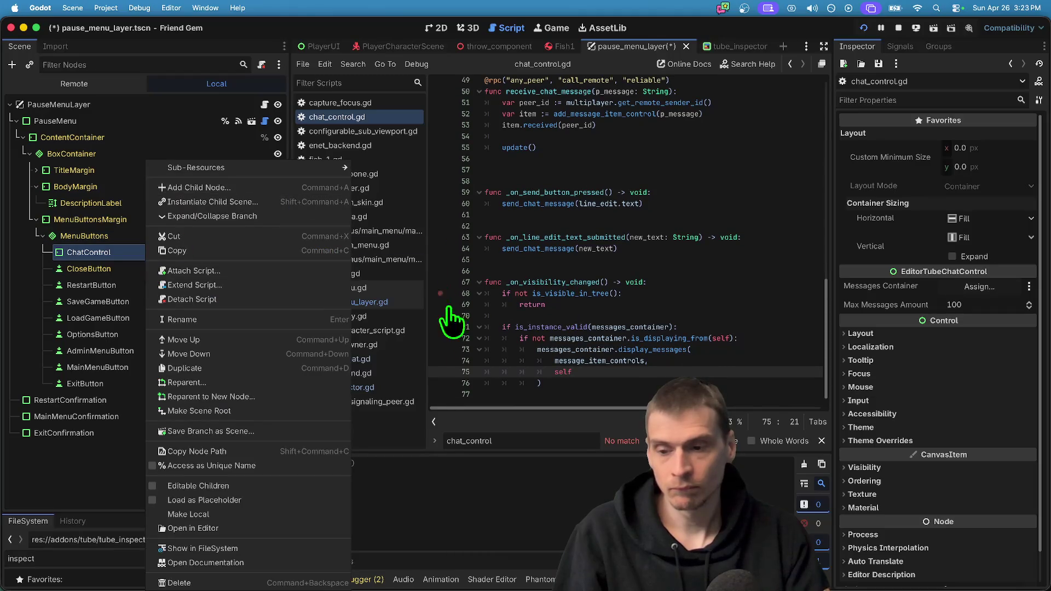
pyautogui.click(314, 431)
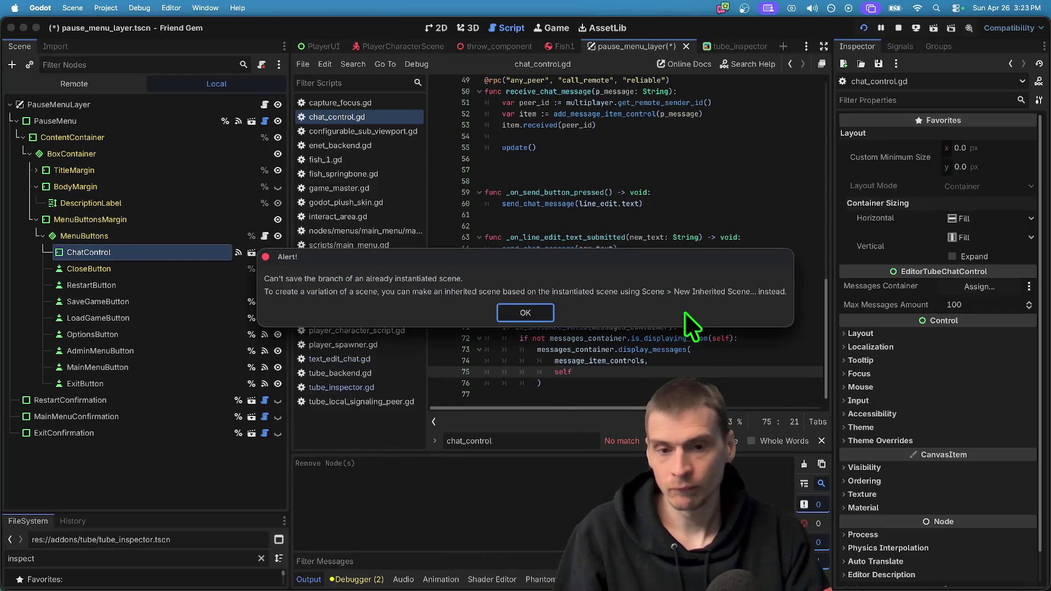
pyautogui.click(505, 310)
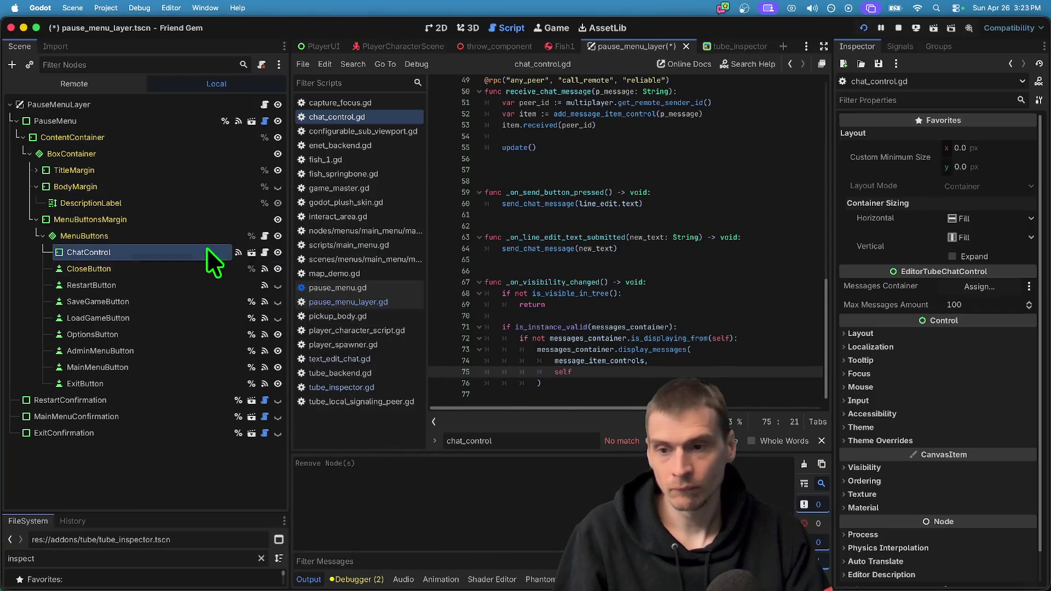
# Step: Open the ChatControl scene and turn on keep editing after text submit for its LineEdit
pyautogui.click(251, 253)
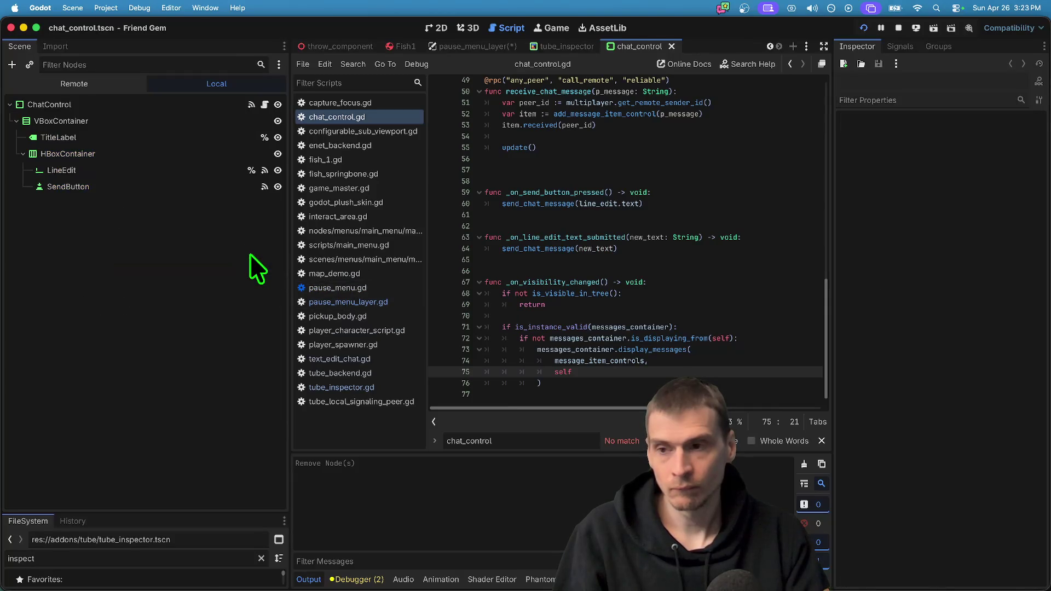
pyautogui.click(213, 170)
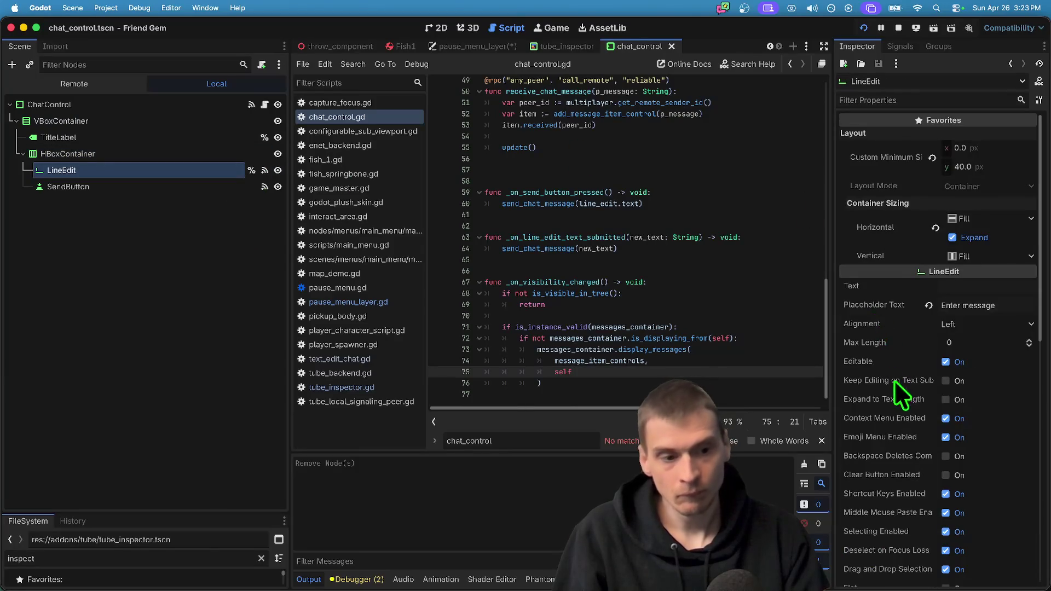
pyautogui.click(947, 381)
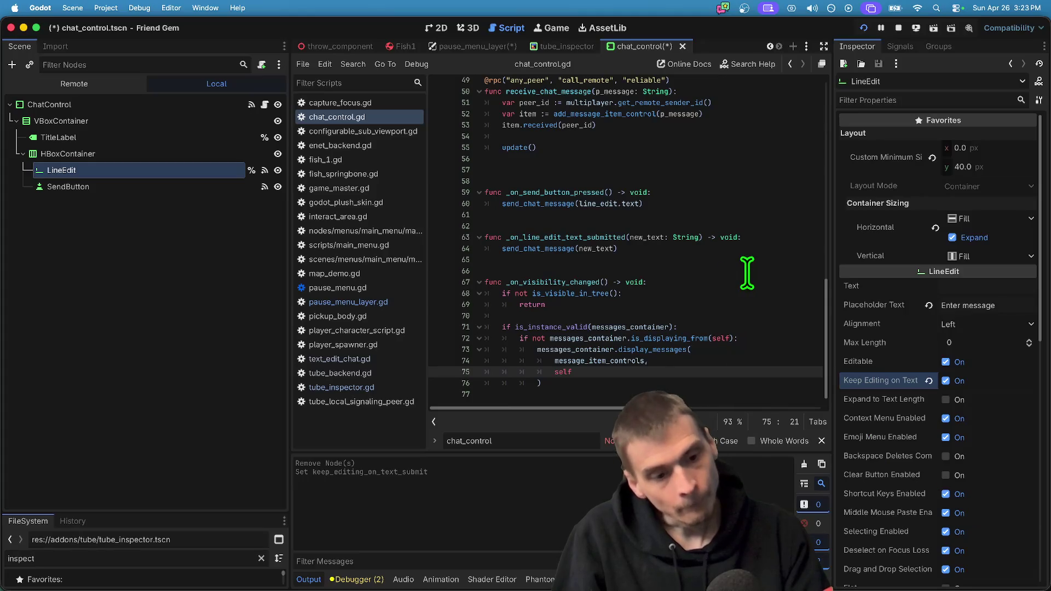
pyautogui.scroll(15, 688, 371)
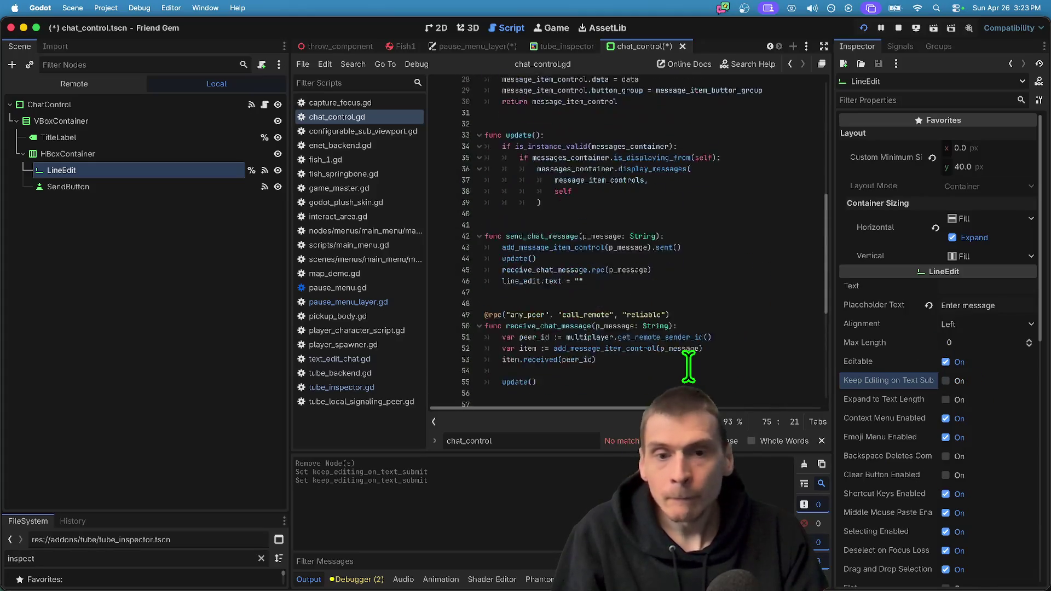
# Step: Copy the three settings lines from text_edit_chat.gd into chat_control.gd's _ready()
pyautogui.click(757, 267)
pyautogui.press('Return')
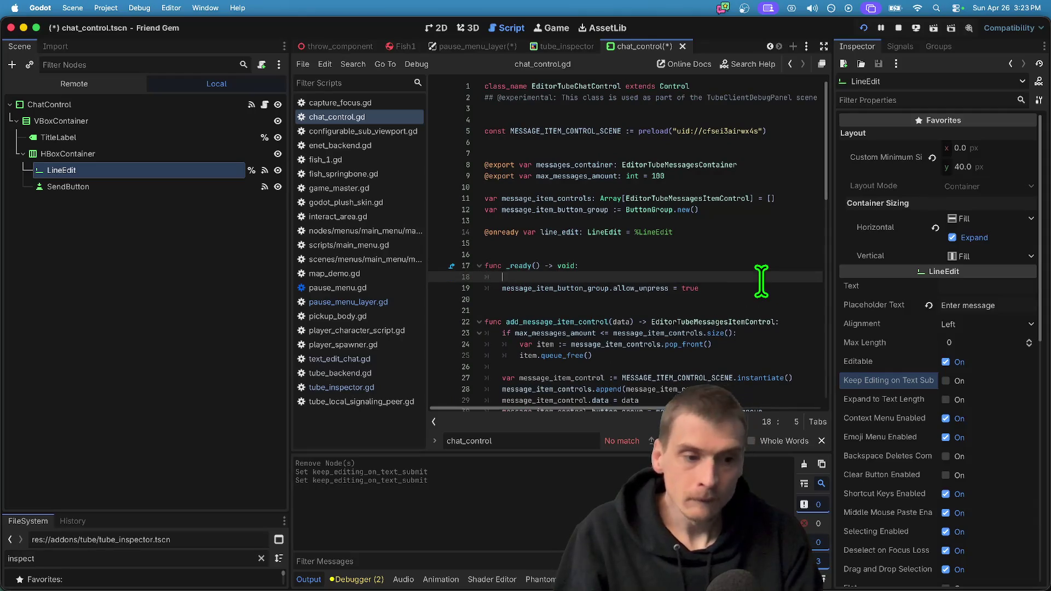
pyautogui.write('kee')
pyautogui.press('BackSpace')
pyautogui.press('BackSpace')
pyautogui.press('BackSpace')
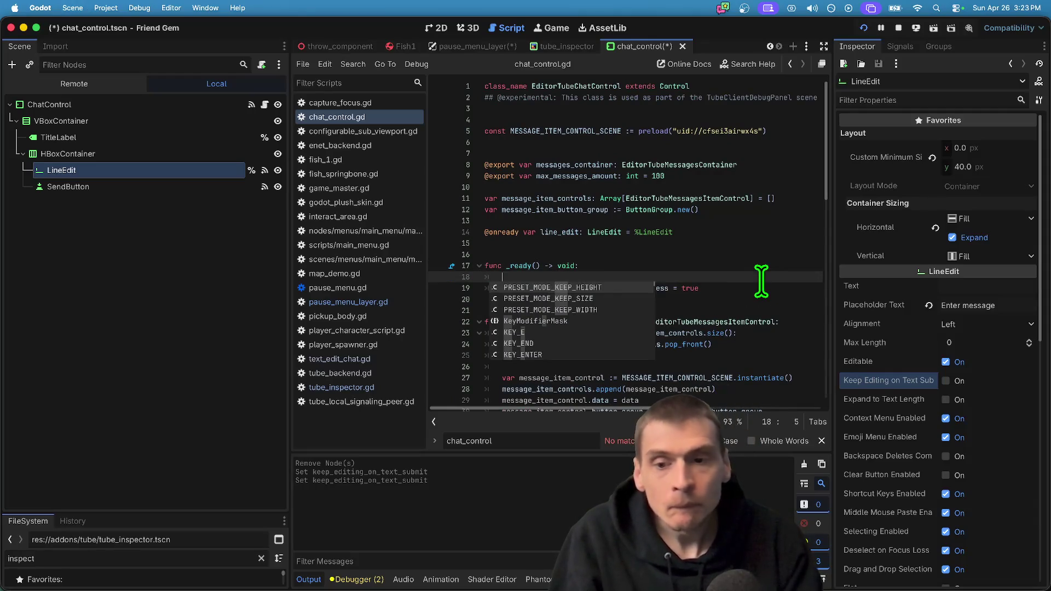
pyautogui.click(350, 359)
pyautogui.moveTo(690, 166); pyautogui.dragTo(431, 141)
pyautogui.press('super+c')
pyautogui.hotkey('alt', 'Left')
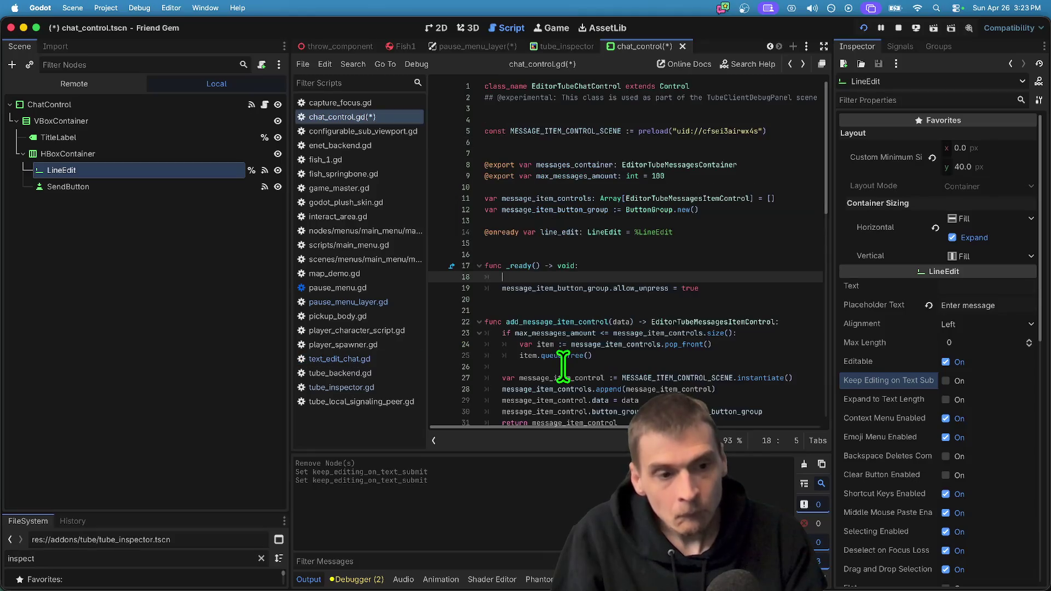
pyautogui.press('BackSpace')
pyautogui.press('super+v')
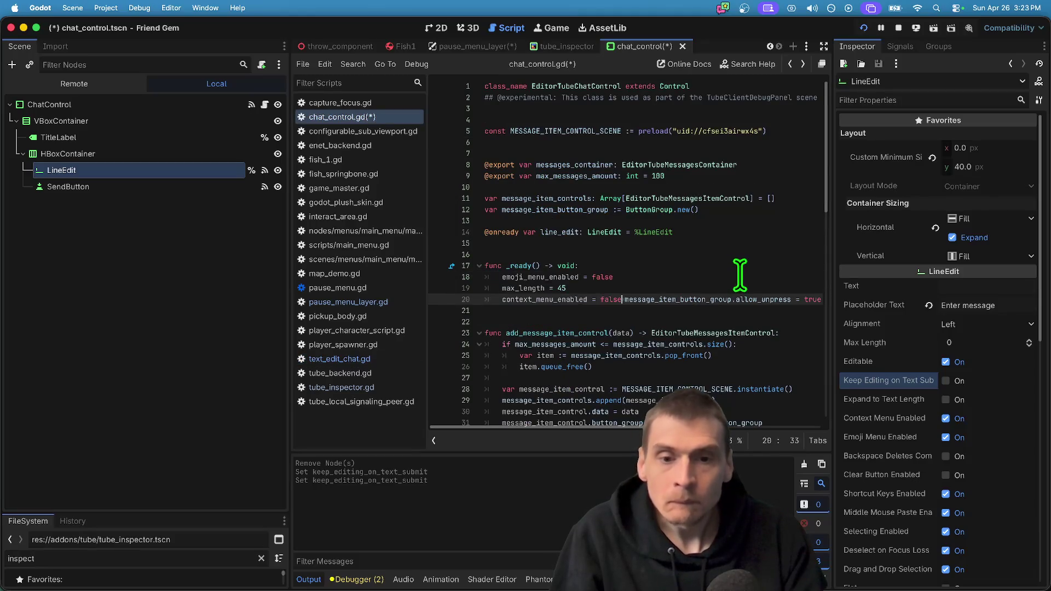
pyautogui.press('Return')
# Step: Prefix emoji_menu_enabled and context_menu_enabled with 'line_edit.'
pyautogui.click(617, 232)
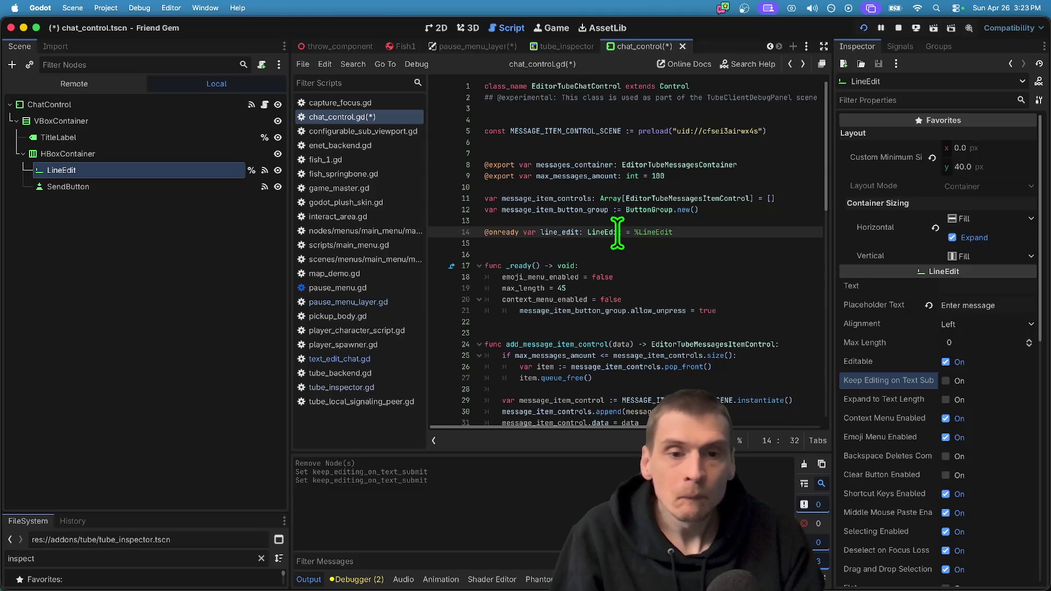
pyautogui.press('super+c')
pyautogui.click(500, 277)
pyautogui.press('super+v')
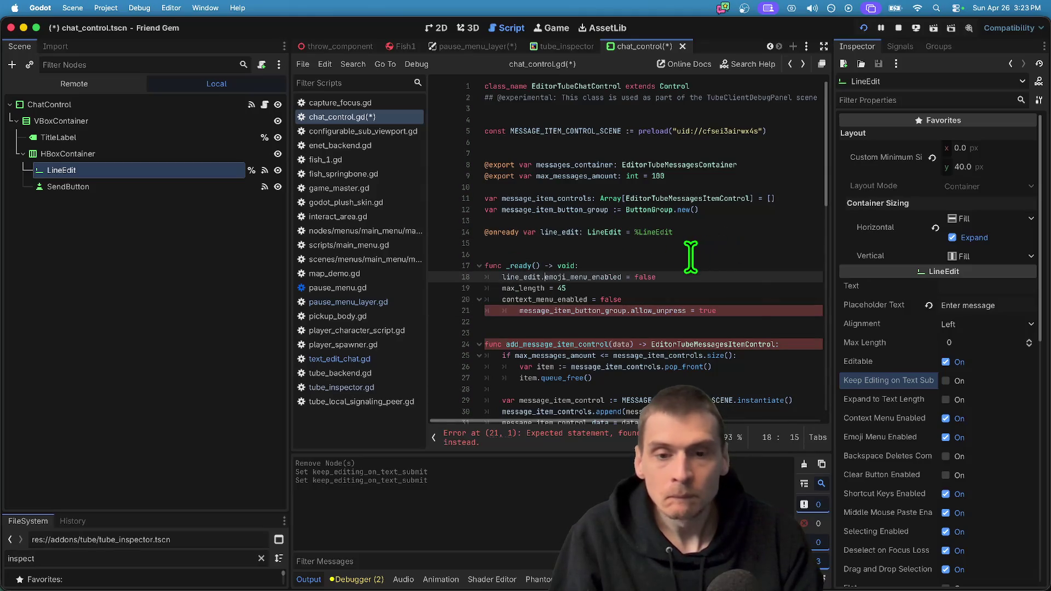
pyautogui.write('.')
pyautogui.click(501, 288)
pyautogui.click(502, 300)
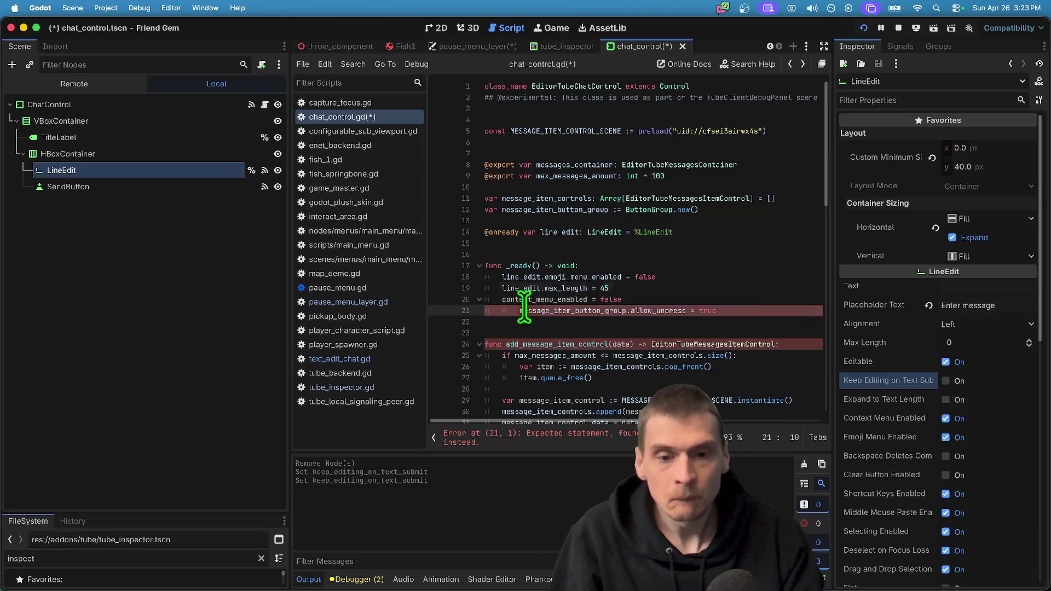
pyautogui.press('super+v')
pyautogui.write('.')
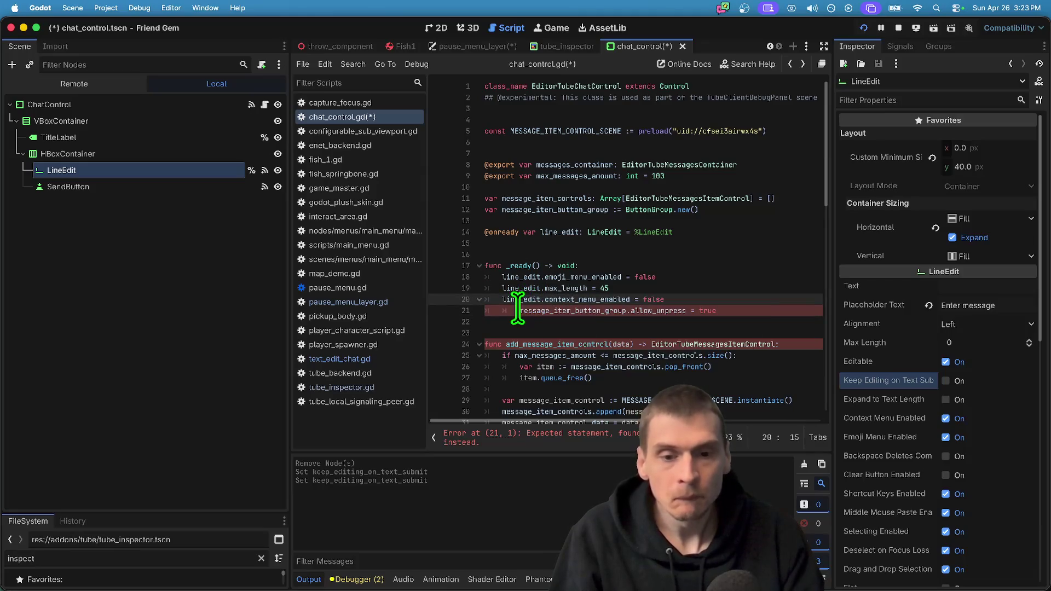
# Step: Fix the indentation of the allow_unpress line, save chat_control.gd, and run the game
pyautogui.click(520, 311)
pyautogui.press('BackSpace')
pyautogui.press('Down')
pyautogui.press('Delete')
pyautogui.press('super+s')
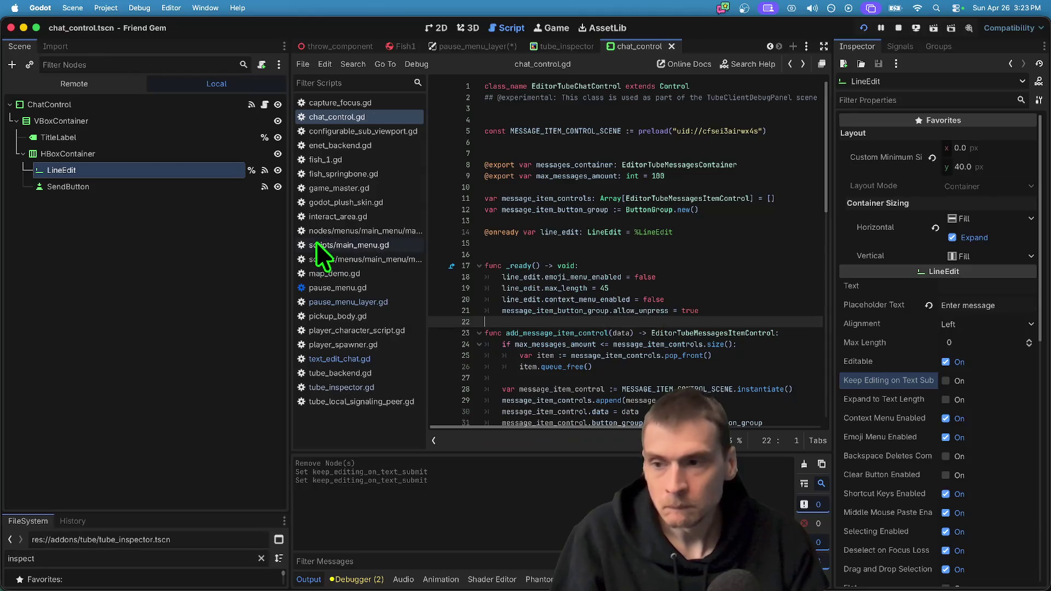
pyautogui.press('super+b')
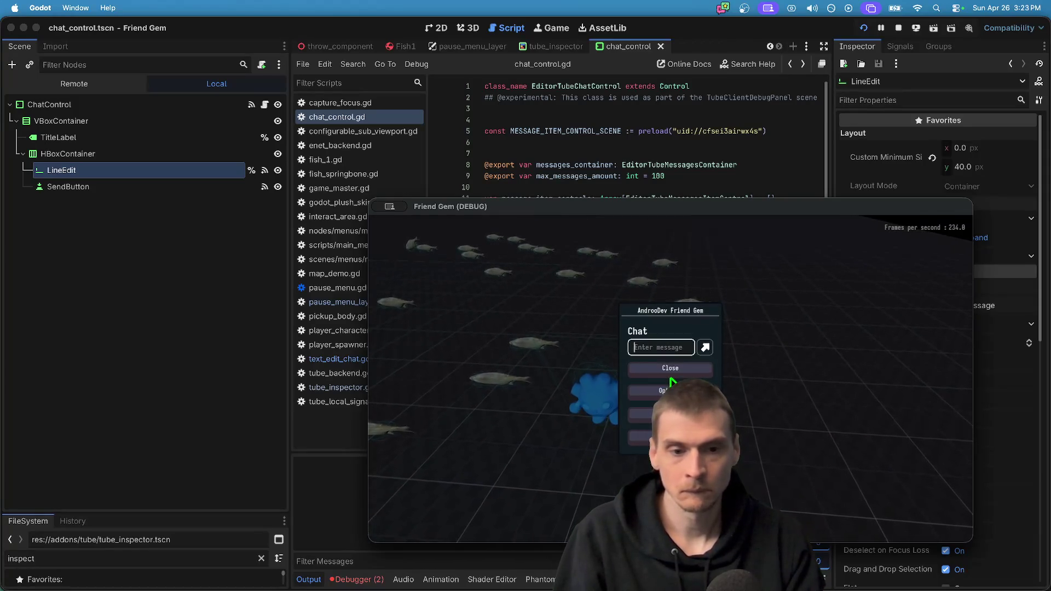
# Step: Send a test chat message in the game, then stop the running game
pyautogui.press('Return')
pyautogui.press('super+Tab')
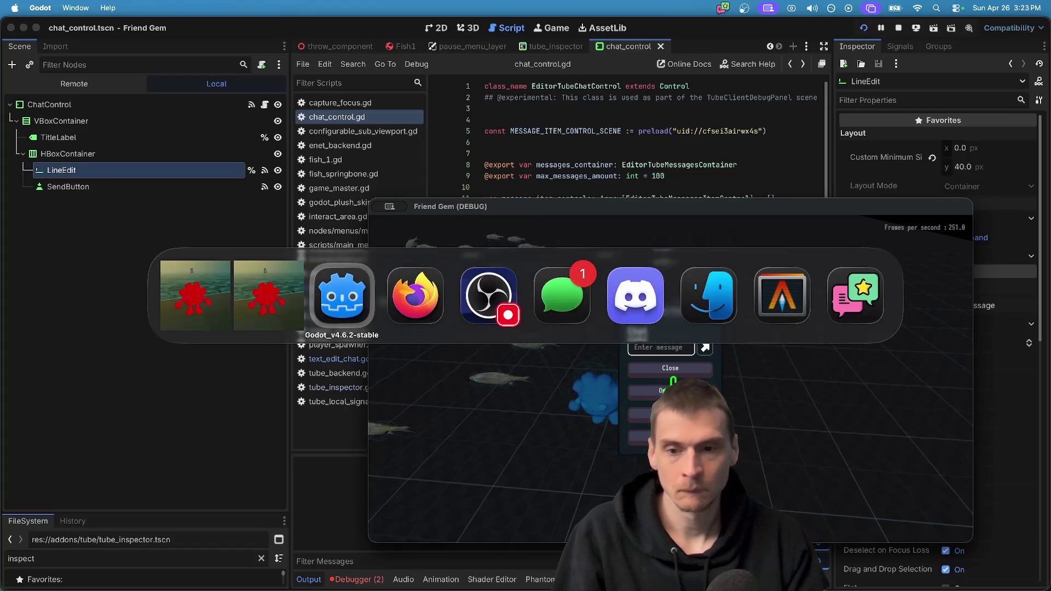
pyautogui.press('super+Tab')
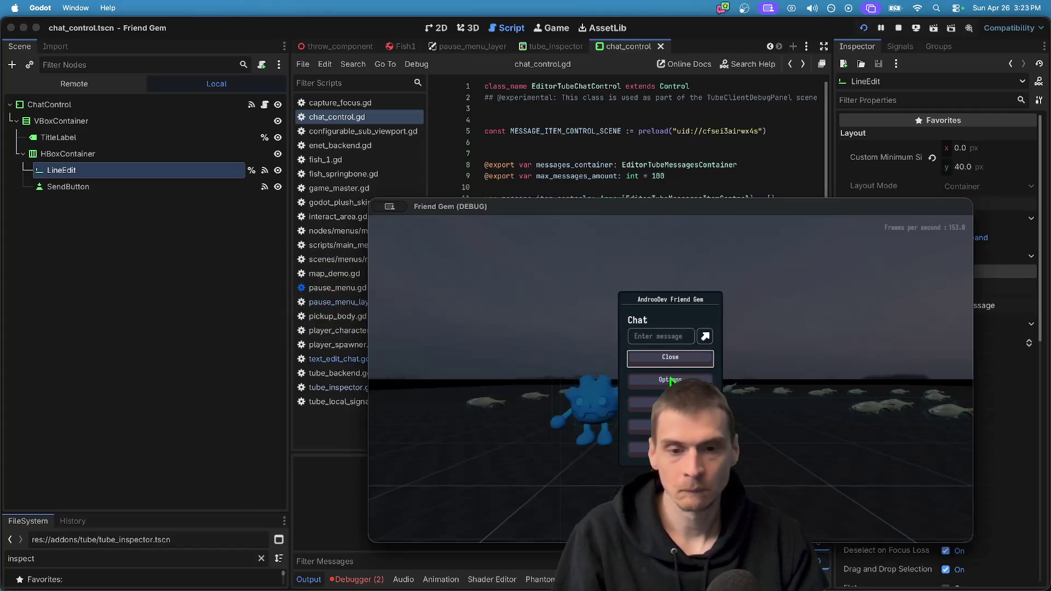
pyautogui.click(672, 342)
pyautogui.click(705, 336)
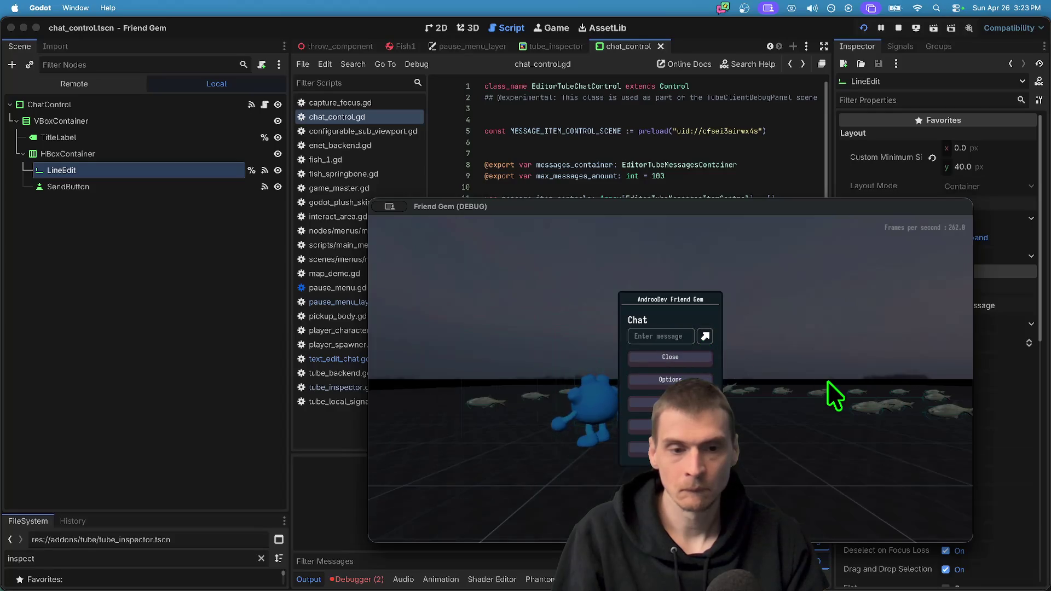
pyautogui.press('super+Tab')
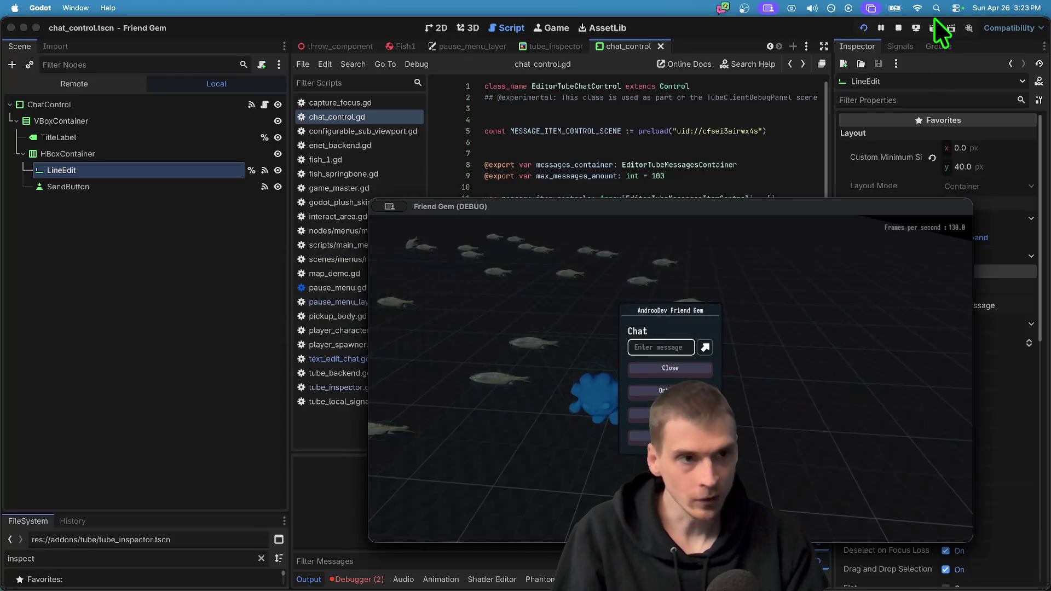
pyautogui.click(898, 28)
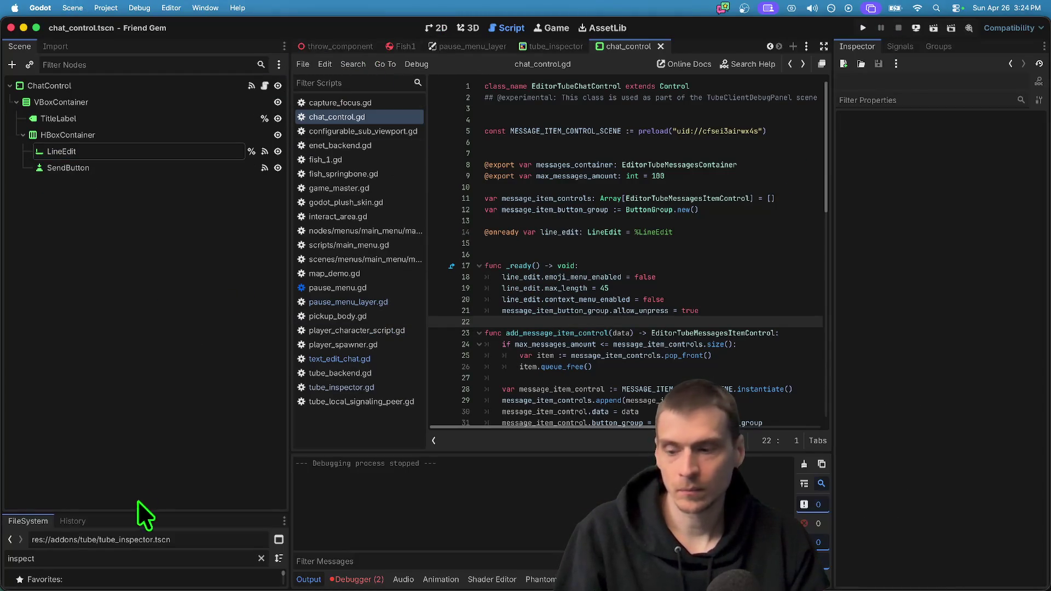
# Step: Filter the FileSystem panel to 'player' and enlarge it to show more files
pyautogui.doubleClick(134, 558)
pyautogui.write('player')
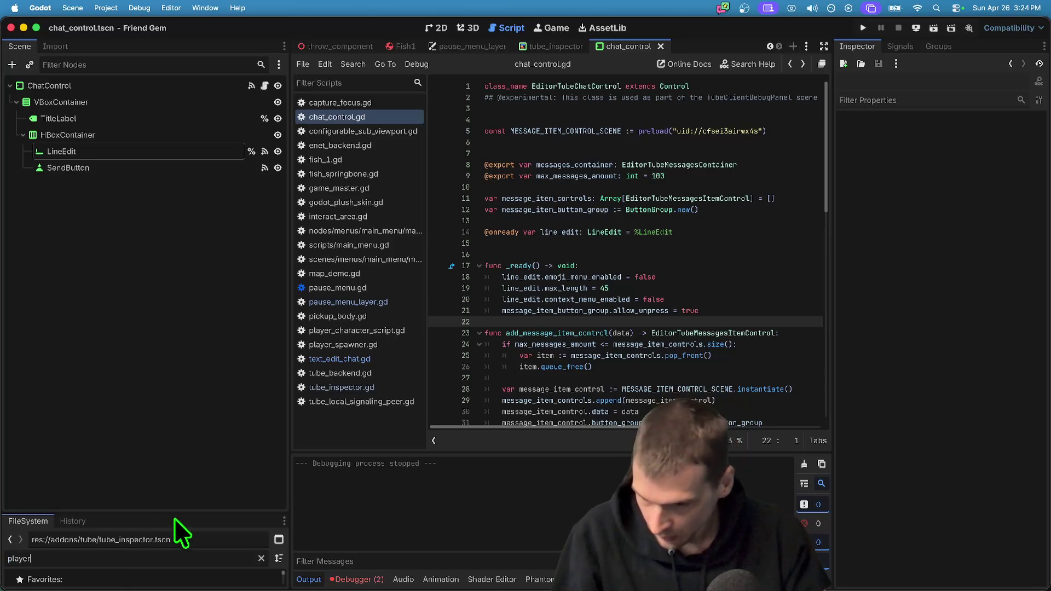
pyautogui.moveTo(176, 512); pyautogui.dragTo(181, 300)
pyautogui.scroll(-10, 189, 446)
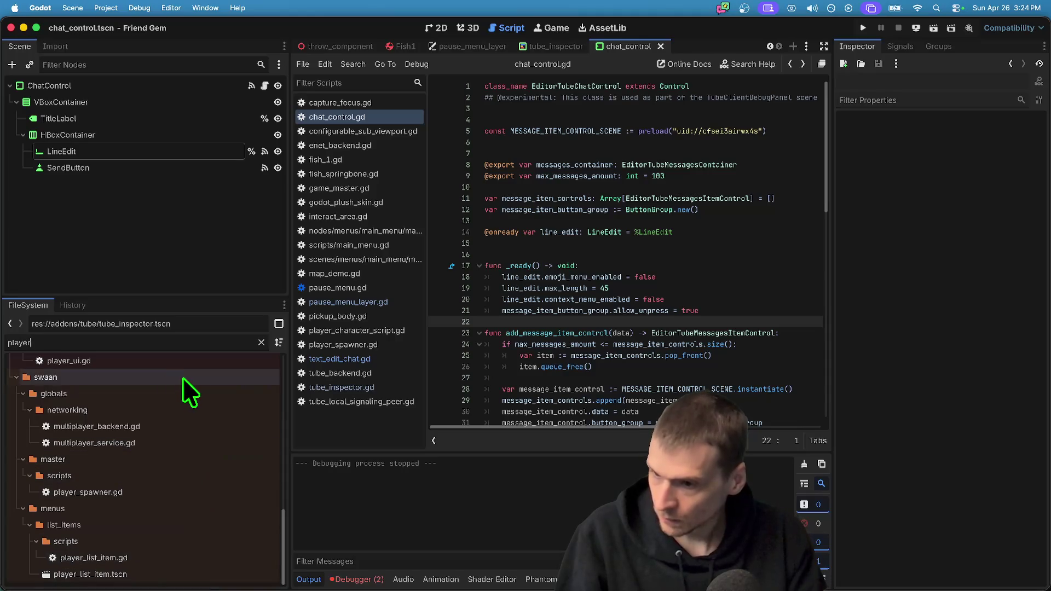
# Step: Open the PlayerUI.tscn scene from the FileSystem in the 2D view
pyautogui.doubleClick(193, 361)
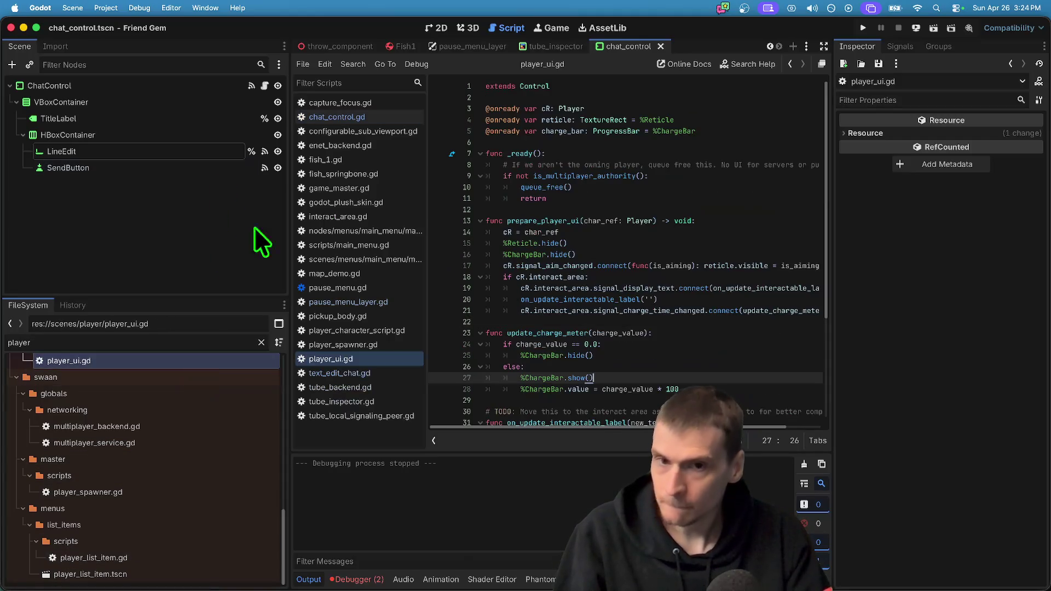
pyautogui.click(445, 29)
pyautogui.scroll(2, 462, 190)
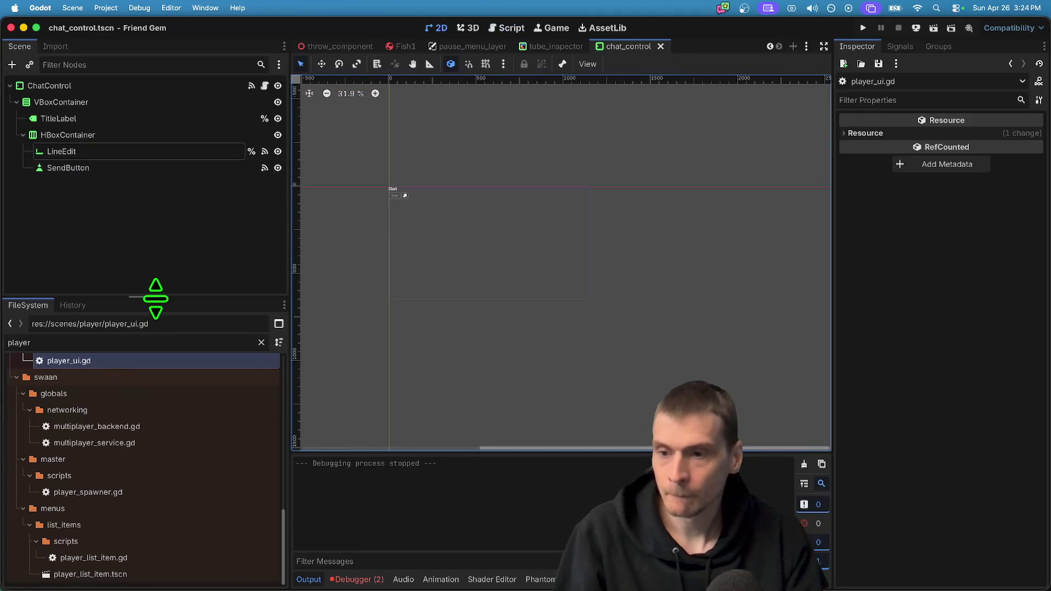
pyautogui.moveTo(156, 298); pyautogui.dragTo(159, 401)
pyautogui.scroll(3, 392, 189)
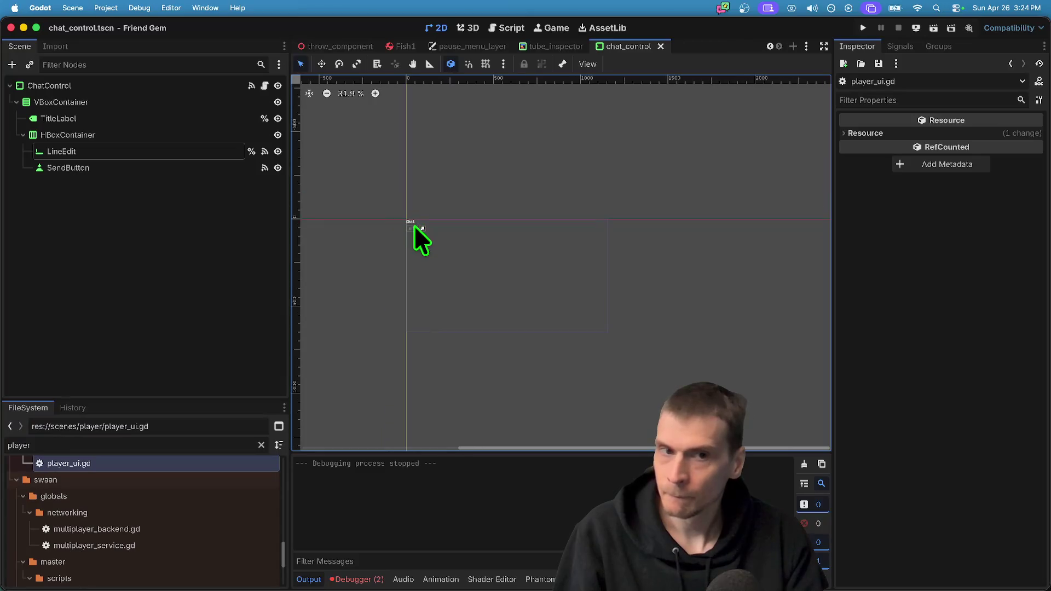
pyautogui.scroll(3, 132, 501)
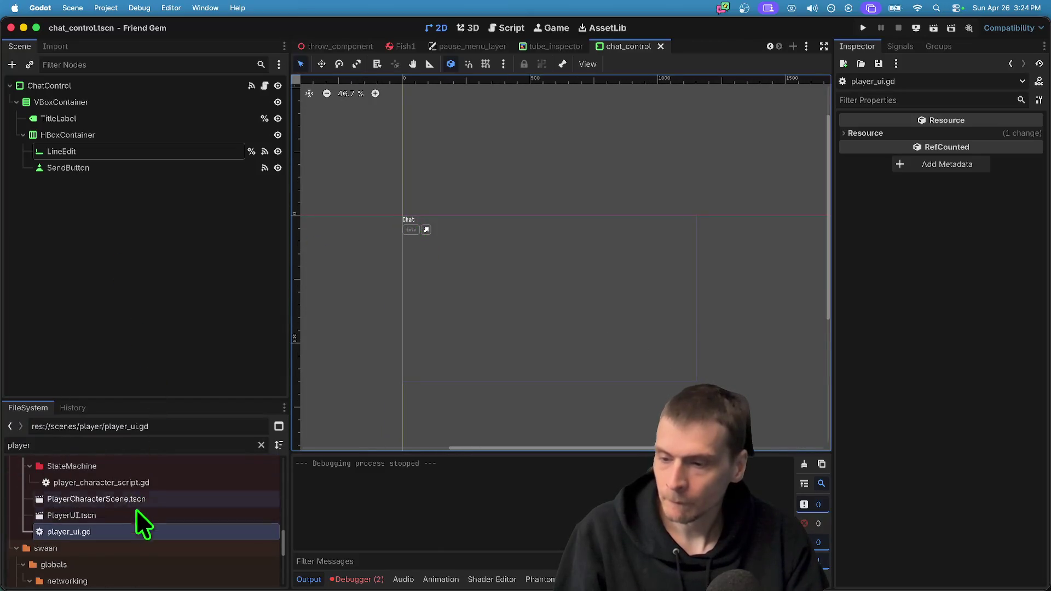
pyautogui.doubleClick(140, 515)
pyautogui.scroll(-5, 680, 253)
pyautogui.hscroll(5, 681, 336)
pyautogui.keyDown('ctrl'); pyautogui.scroll(-2, 488, 251); pyautogui.keyUp('ctrl')
# Step: Quick Open the chat_control.tscn scene by searching 'chat'
pyautogui.click(167, 274)
pyautogui.press('super+a')
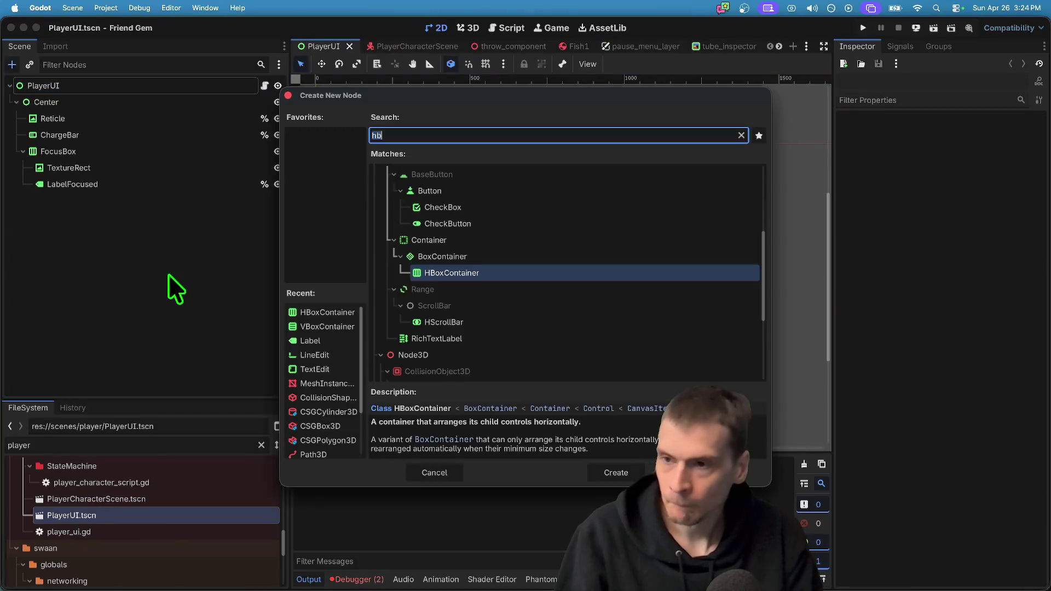
pyautogui.write('chat')
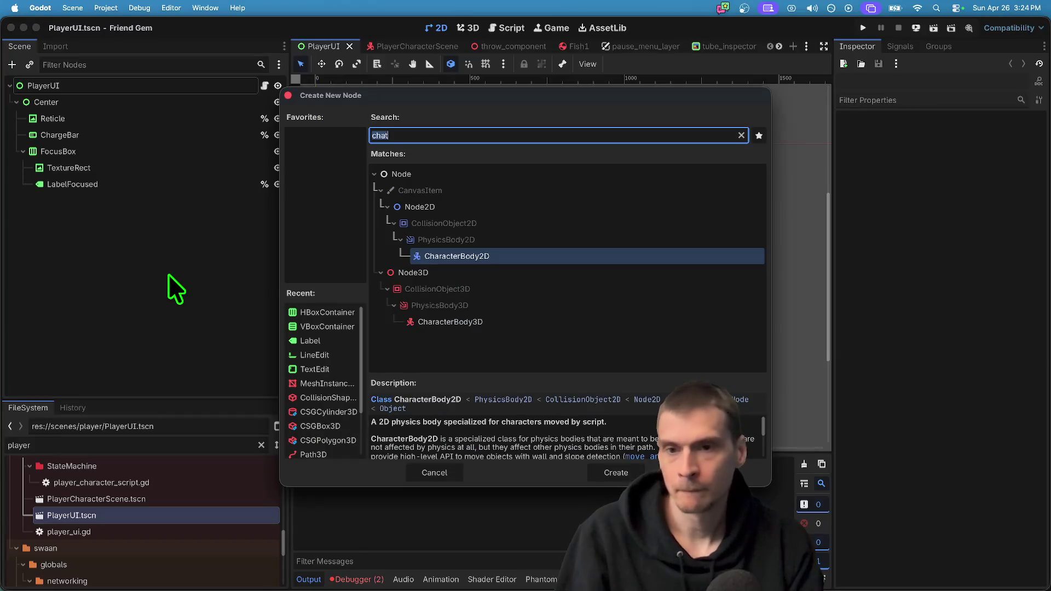
pyautogui.press('BackSpace')
pyautogui.press('Escape')
pyautogui.press('super+shift+a')
pyautogui.write('chat')
pyautogui.press('BackSpace')
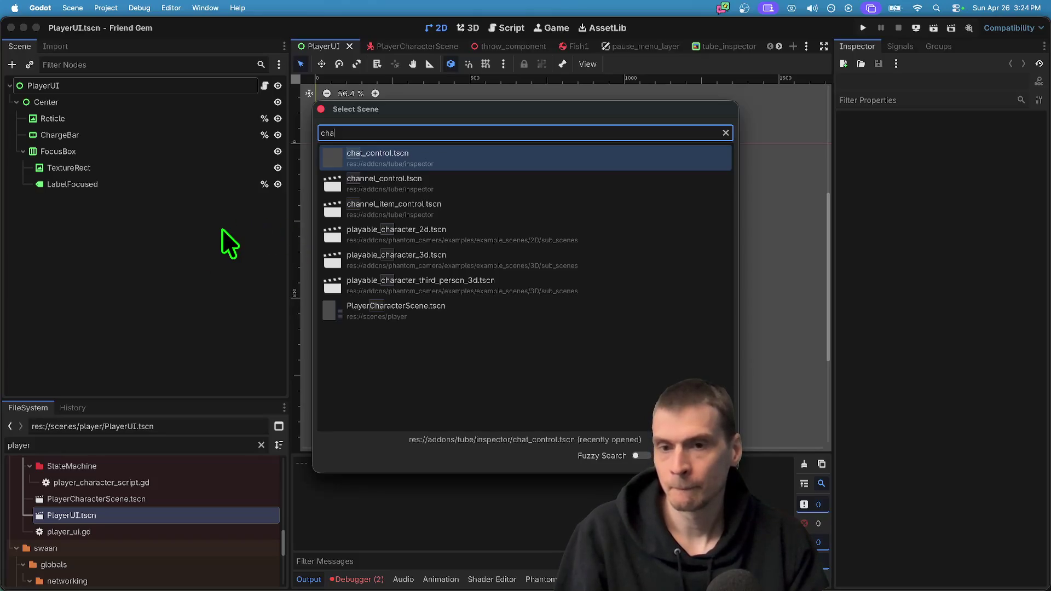
pyautogui.press('Return')
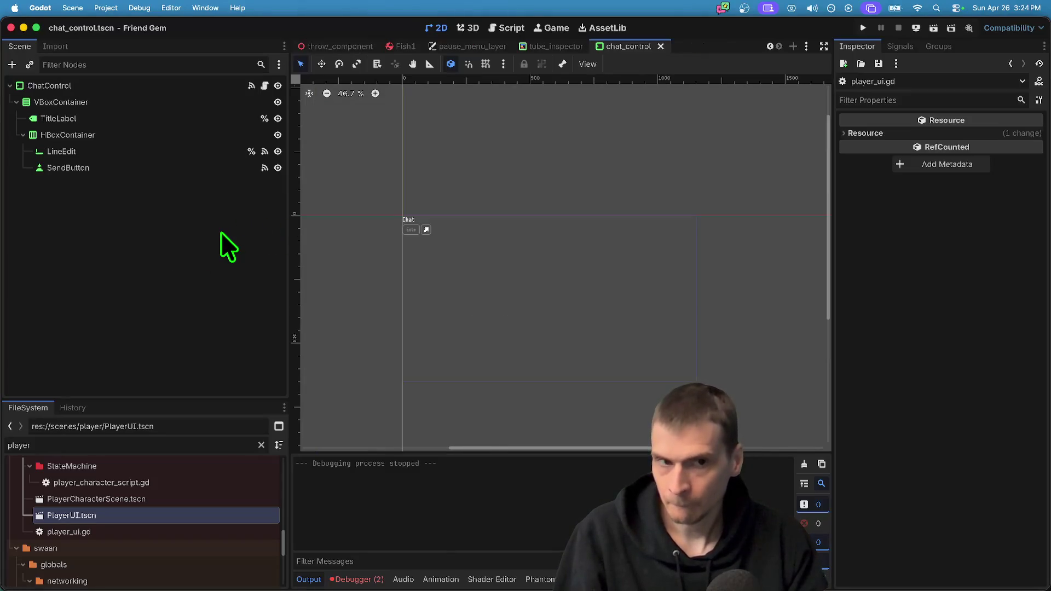
# Step: Toggle MessagesContainer's visibility in tube_inspector, then cycle back to the PlayerUI scene tab
pyautogui.press('super+s')
pyautogui.scroll(-2, 186, 274)
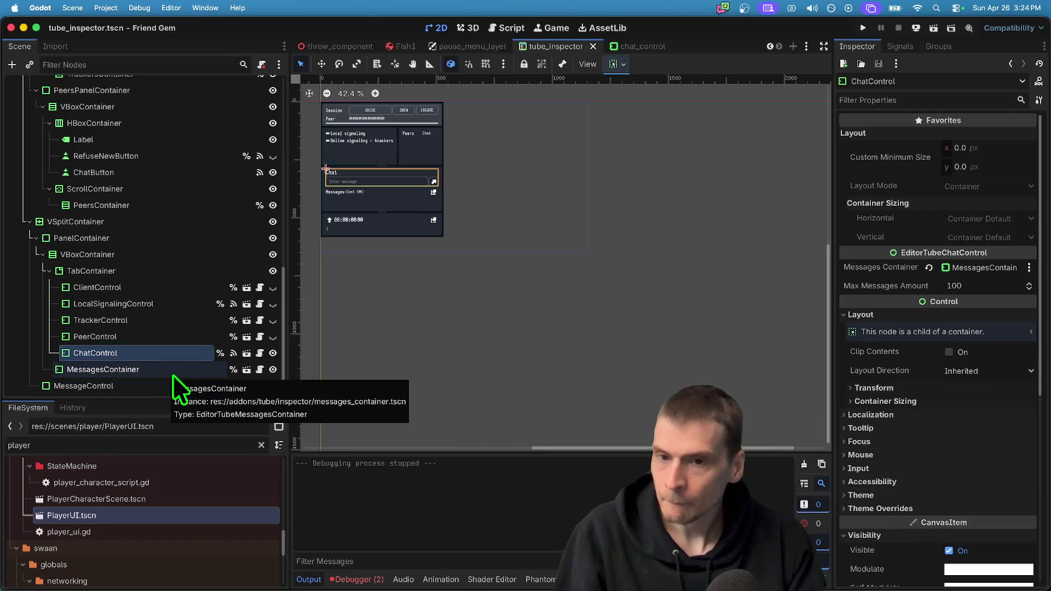
pyautogui.click(267, 371)
pyautogui.click(267, 372)
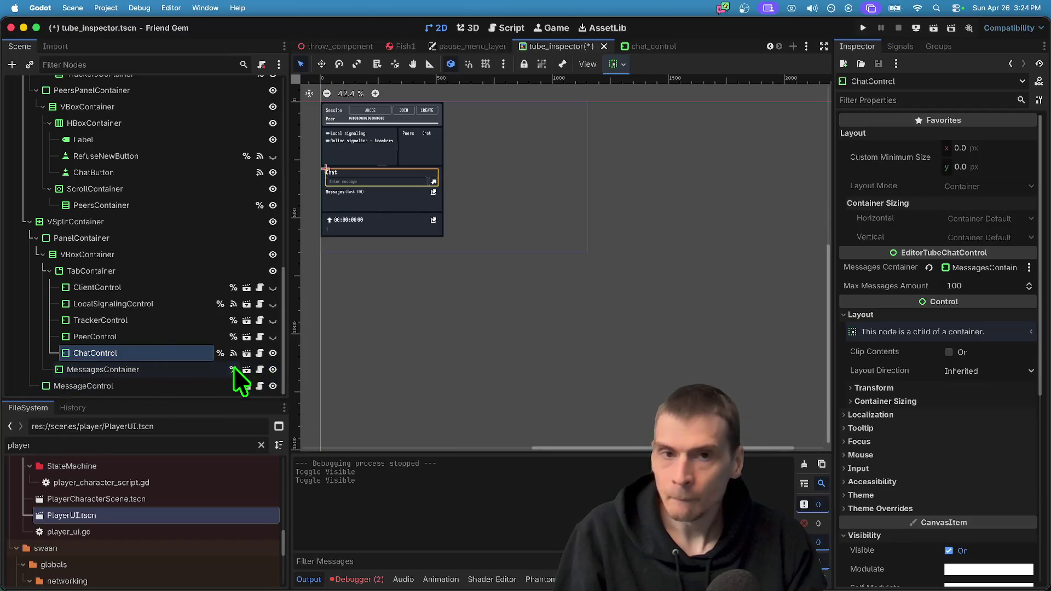
pyautogui.hotkey('ctrl', 'shift', 'Tab')
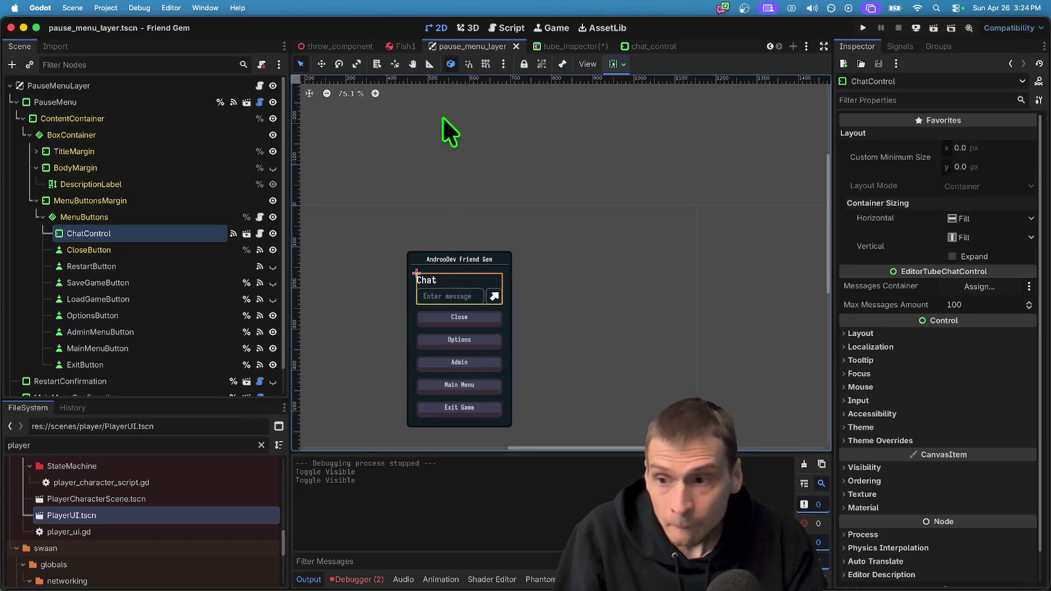
pyautogui.hotkey('ctrl', 'Tab')
pyautogui.hotkey('ctrl', 'Tab')
pyautogui.hotkey('ctrl', 'Tab')
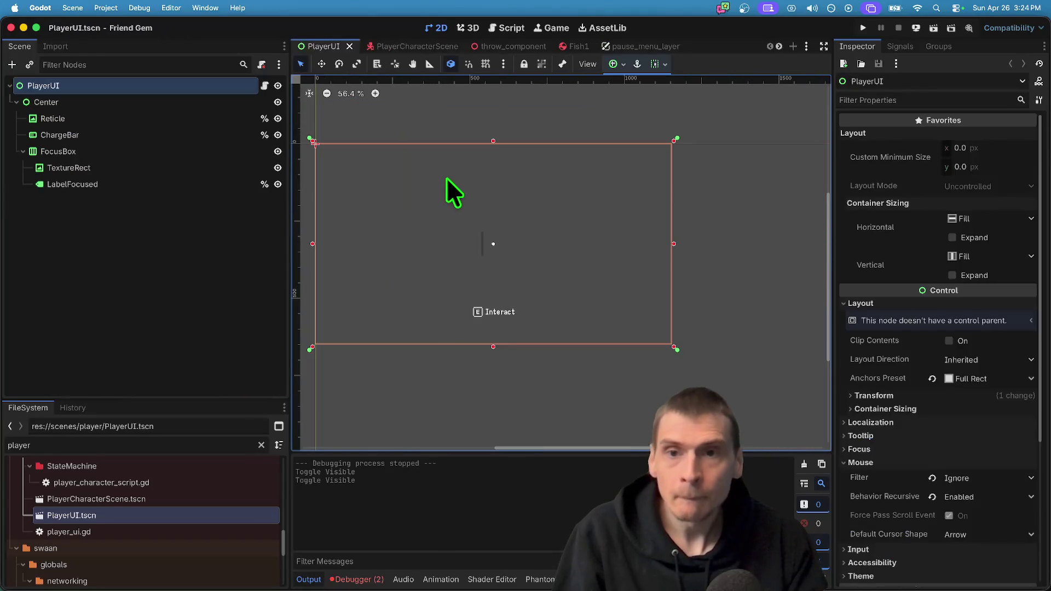
pyautogui.click(81, 249)
# Step: Instance messages_container.tscn under the PlayerUI root
pyautogui.press('super+shift+o')
pyautogui.write('messages')
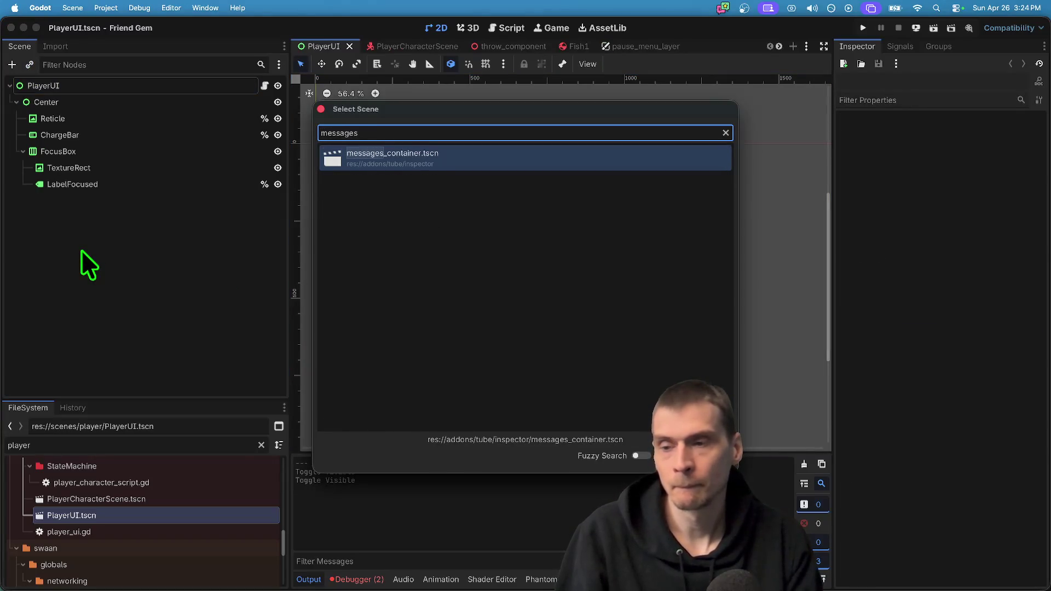
pyautogui.press('Return')
pyautogui.scroll(-2, 503, 225)
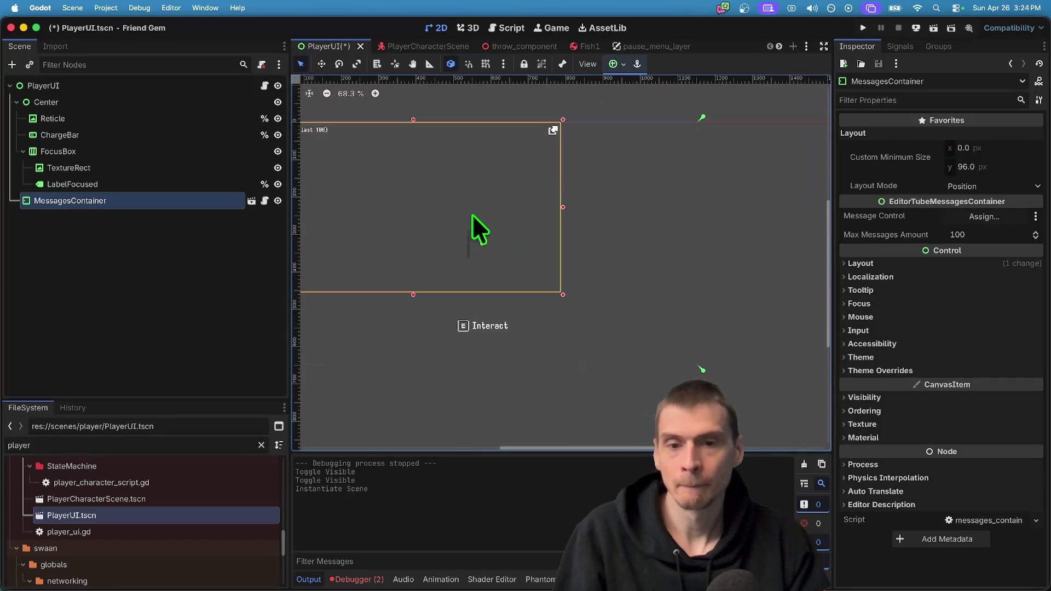
pyautogui.scroll(-2, 478, 247)
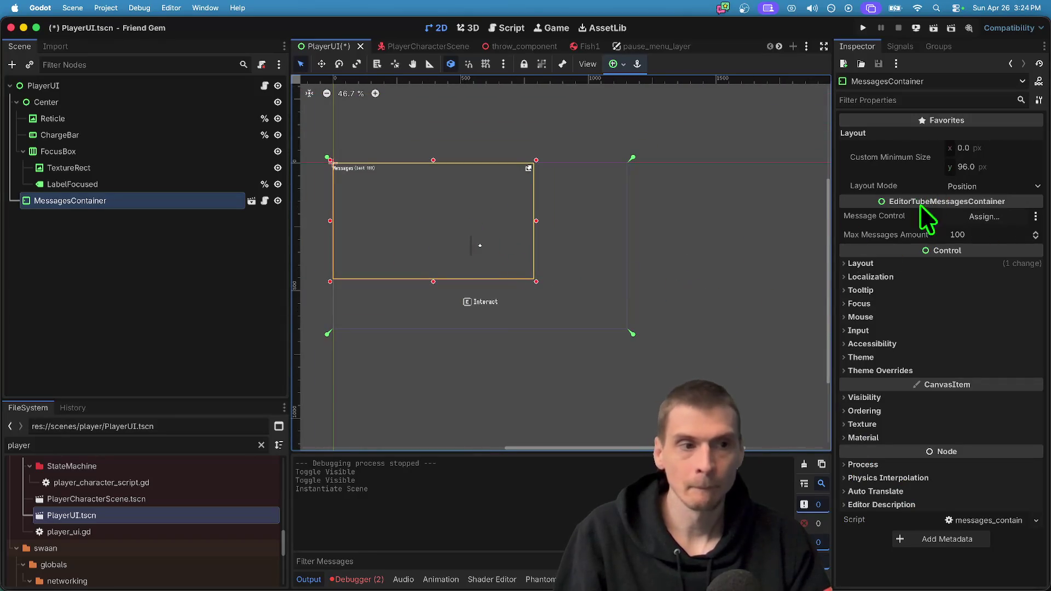
# Step: Review MessagesContainer's layout mode choices, then start adding a child node to PlayerUI
pyautogui.click(986, 186)
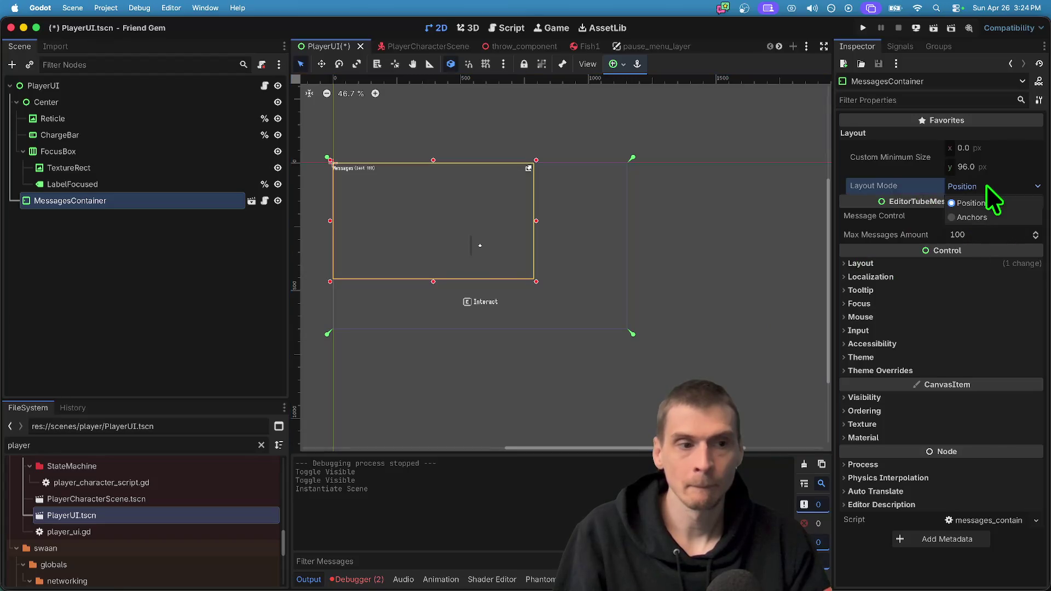
pyautogui.click(992, 217)
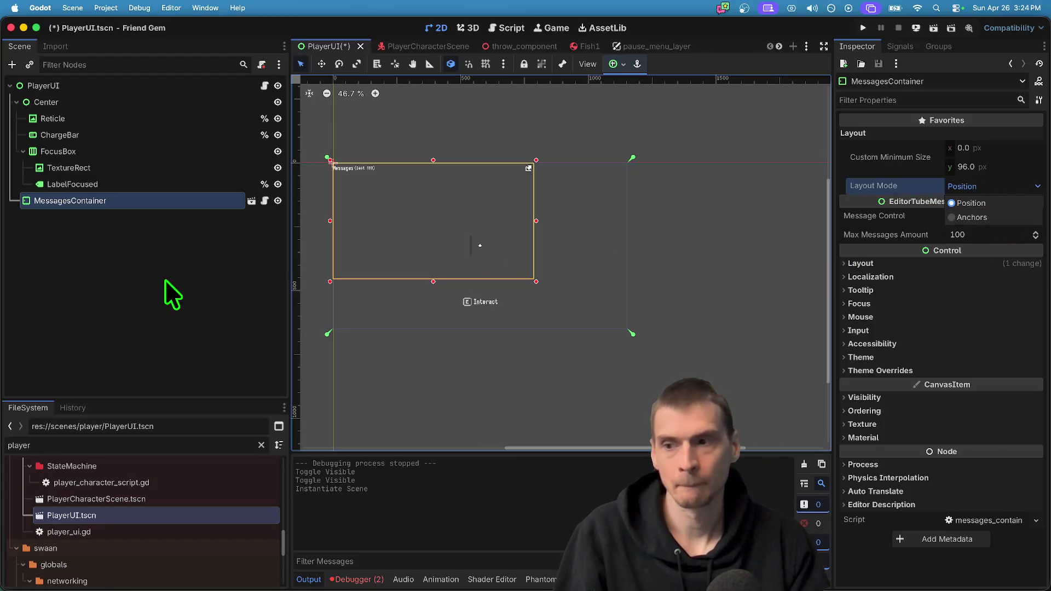
pyautogui.click(165, 281)
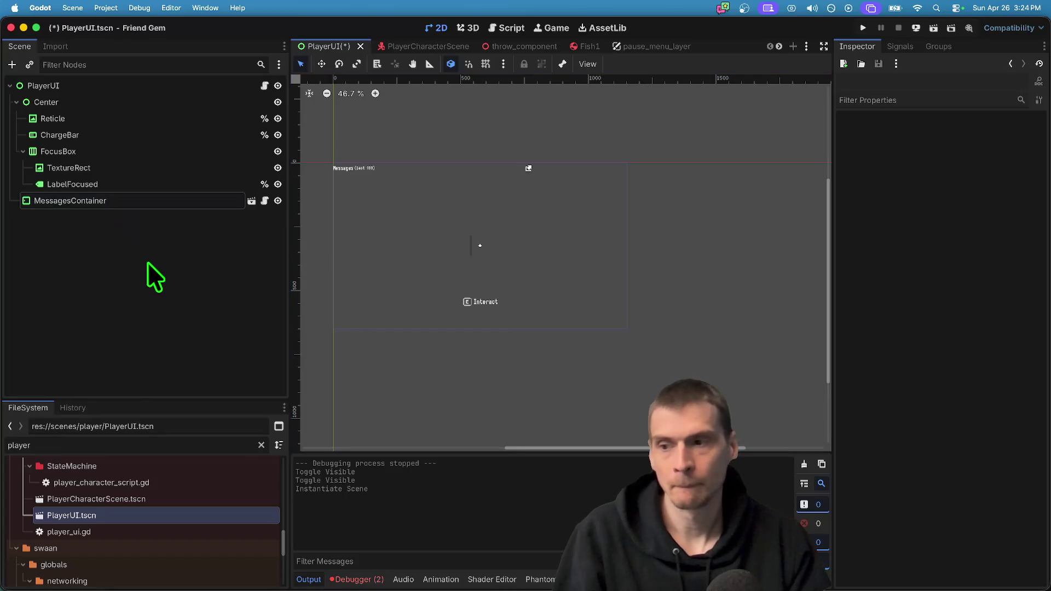
pyautogui.click(184, 199)
pyautogui.click(192, 290)
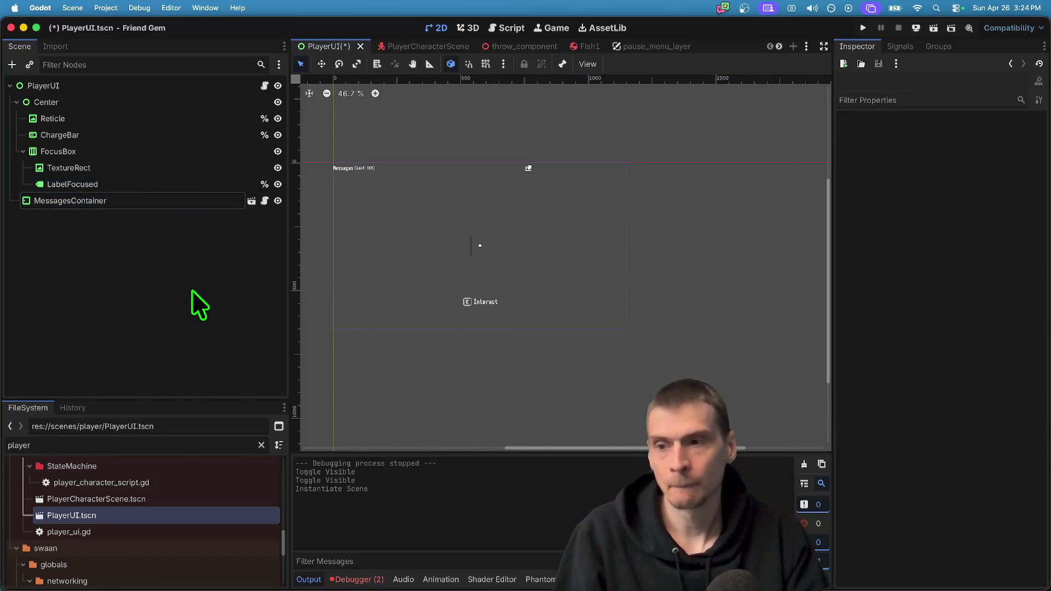
pyautogui.hotkey('ctrl', 'a')
# Step: Add a MarginContainer and move MessagesContainer inside it
pyautogui.write('margin')
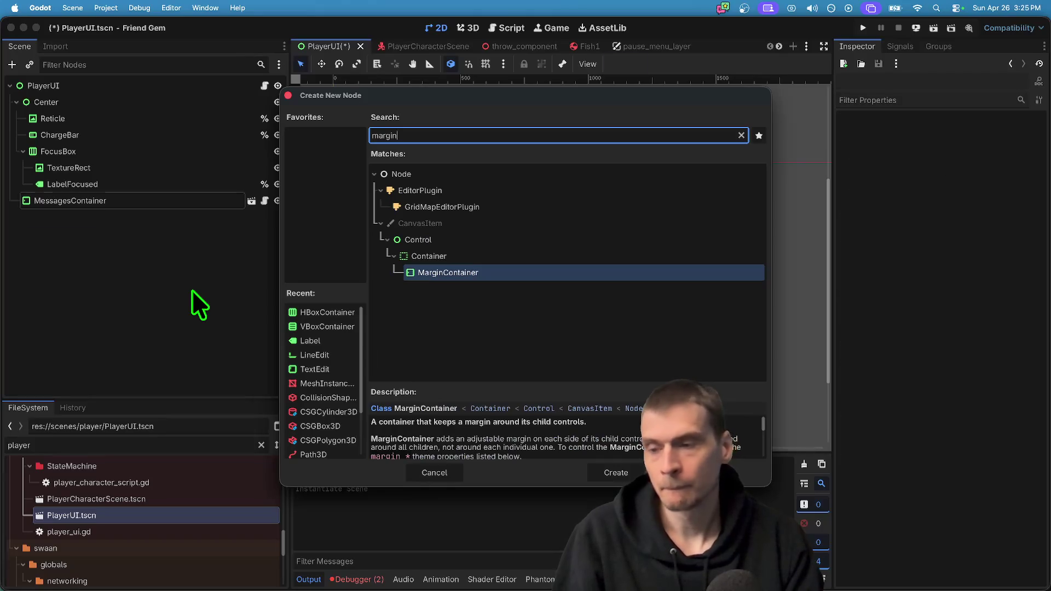
pyautogui.press('Return')
pyautogui.moveTo(71, 200); pyautogui.dragTo(84, 215)
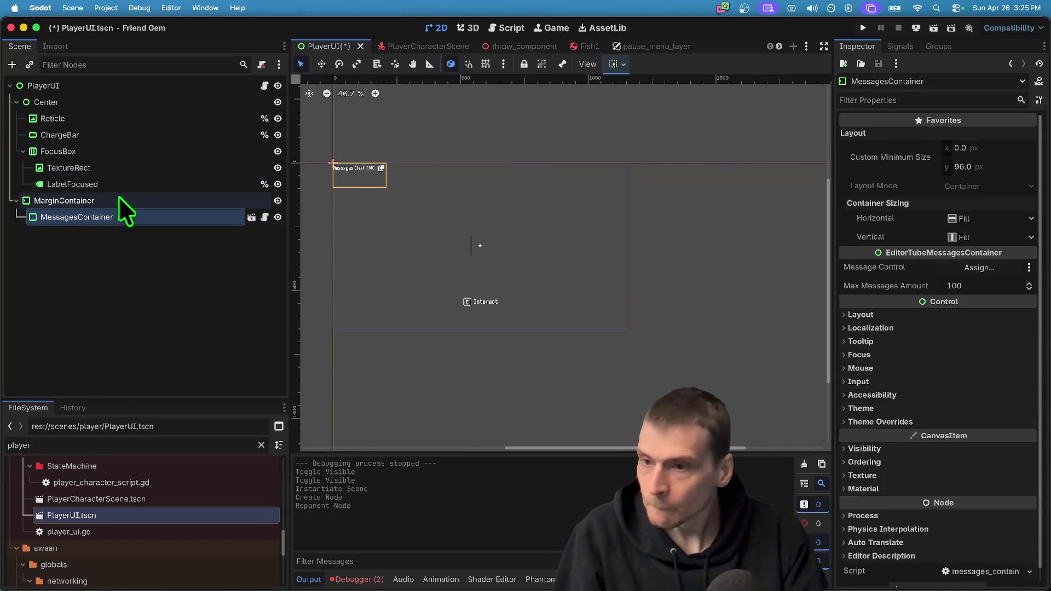
pyautogui.click(121, 201)
# Step: Set the MarginContainer's layout mode to Anchors with the Top Right anchor preset
pyautogui.click(1007, 184)
pyautogui.click(994, 218)
pyautogui.click(996, 187)
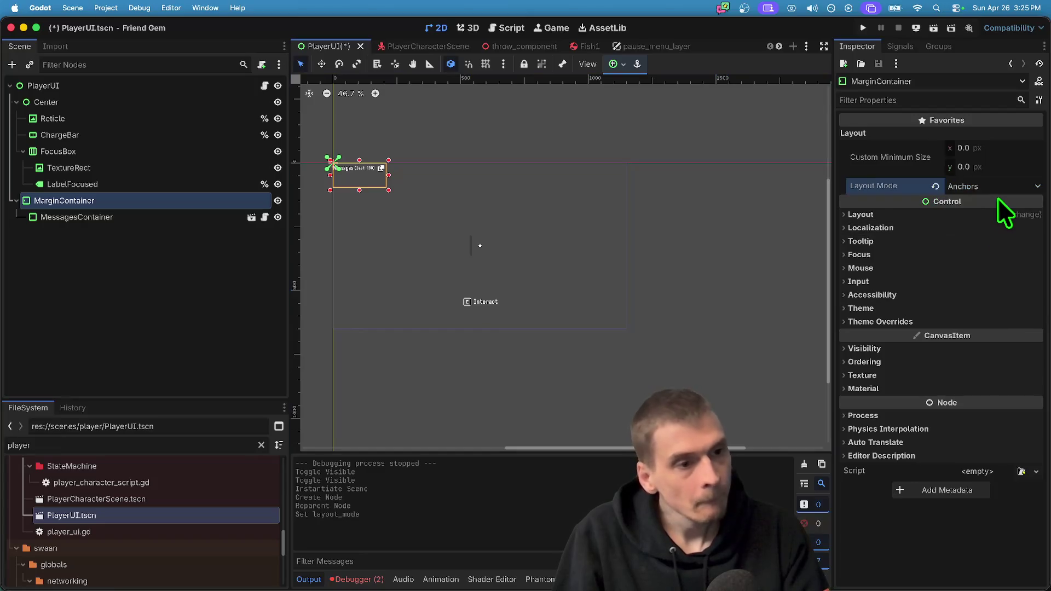
pyautogui.click(985, 217)
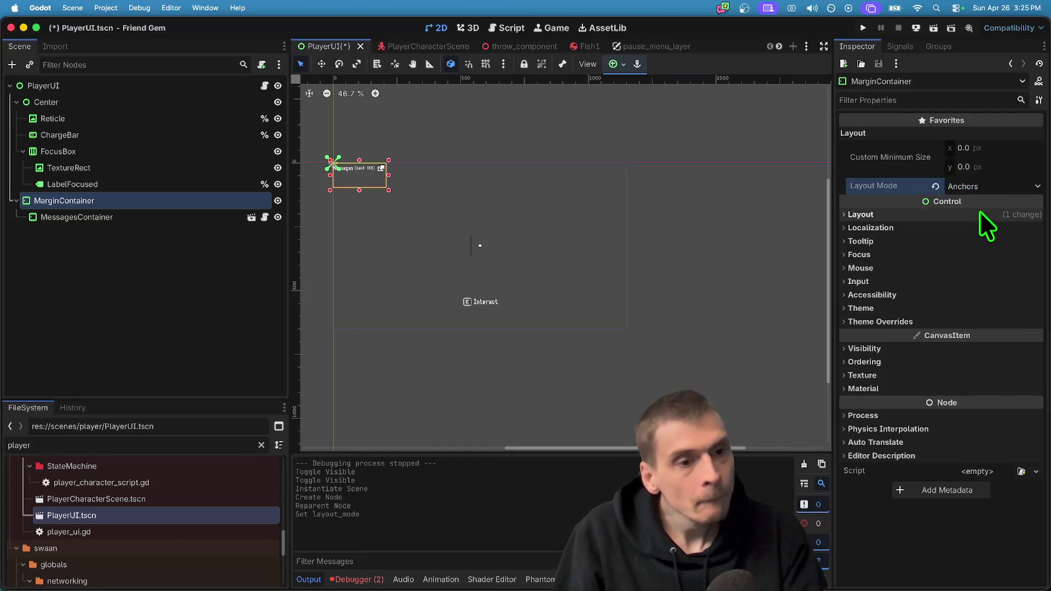
pyautogui.click(980, 213)
pyautogui.click(977, 290)
pyautogui.click(977, 289)
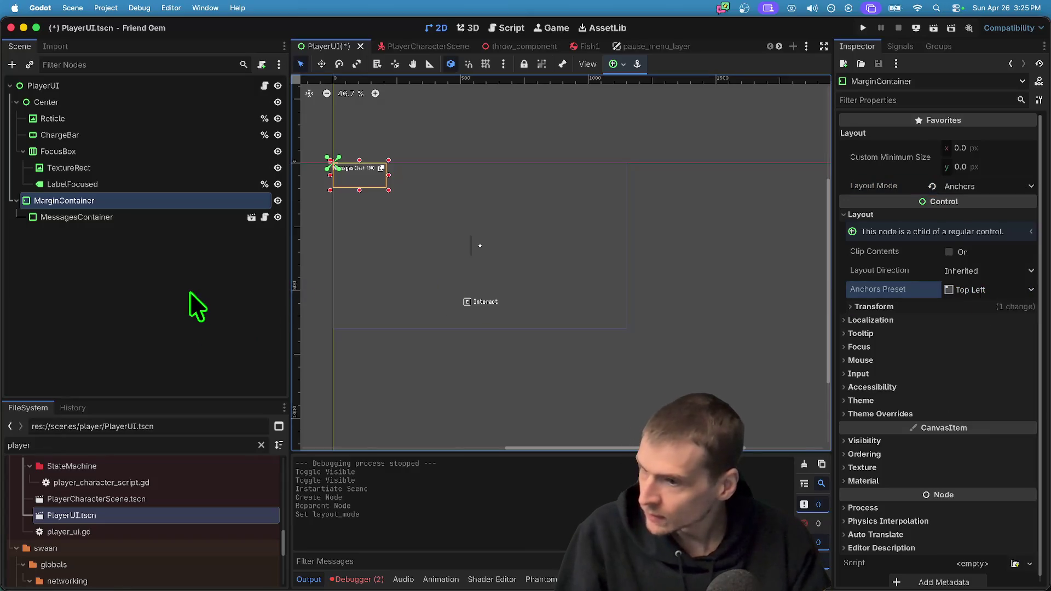
pyautogui.click(967, 289)
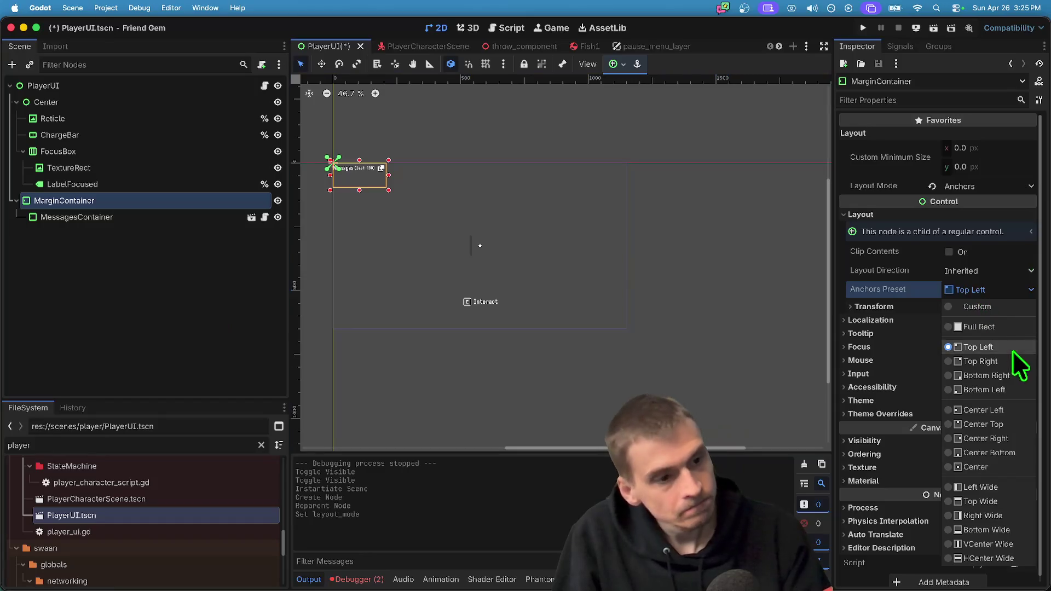
pyautogui.click(1012, 363)
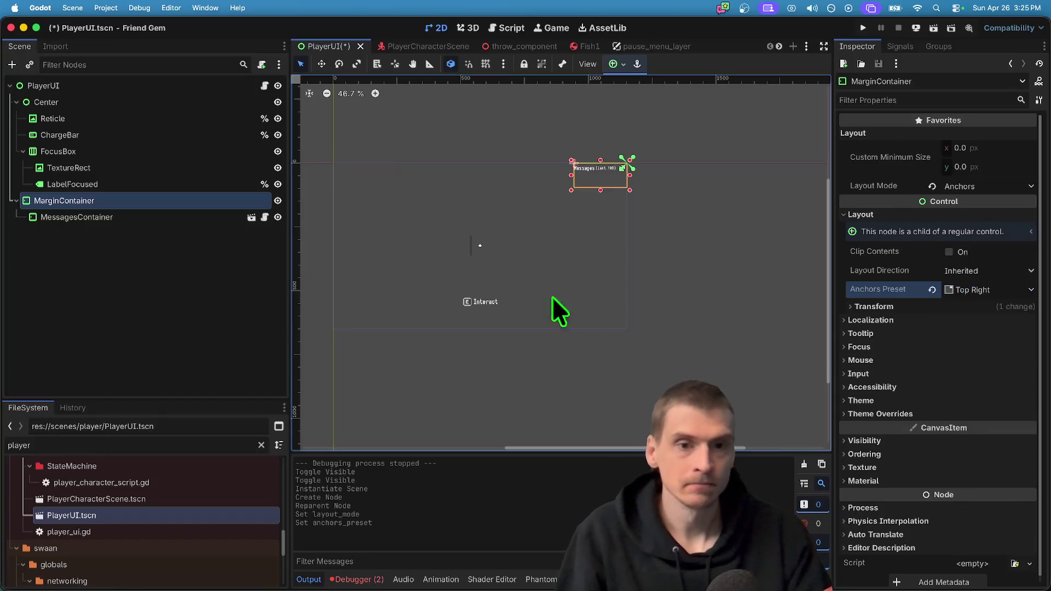
# Step: Give MessagesContainer a custom minimum width of 300 px
pyautogui.click(131, 317)
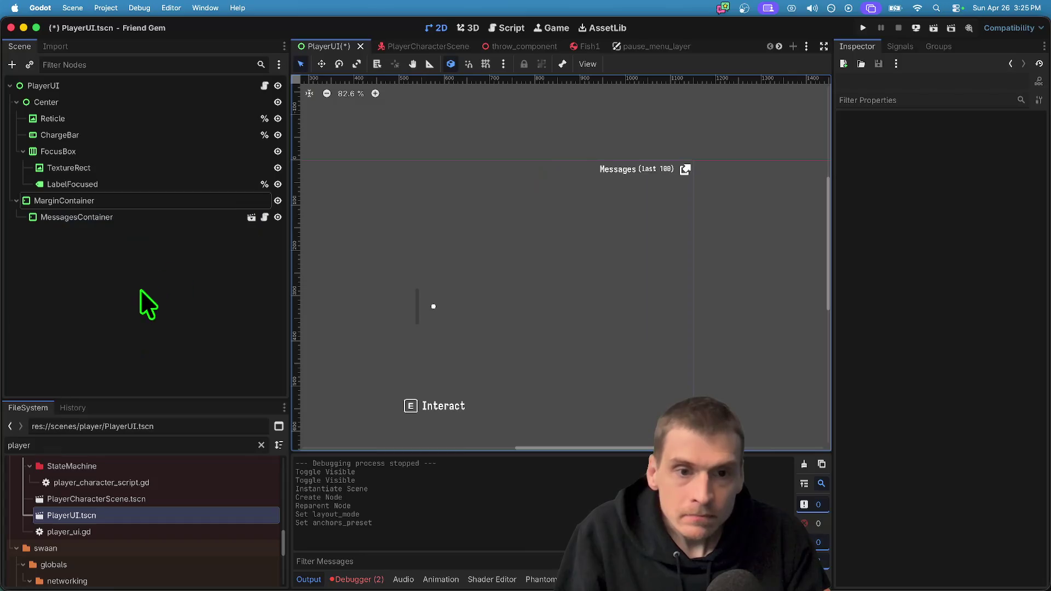
pyautogui.scroll(5, 635, 205)
pyautogui.scroll(11, 635, 197)
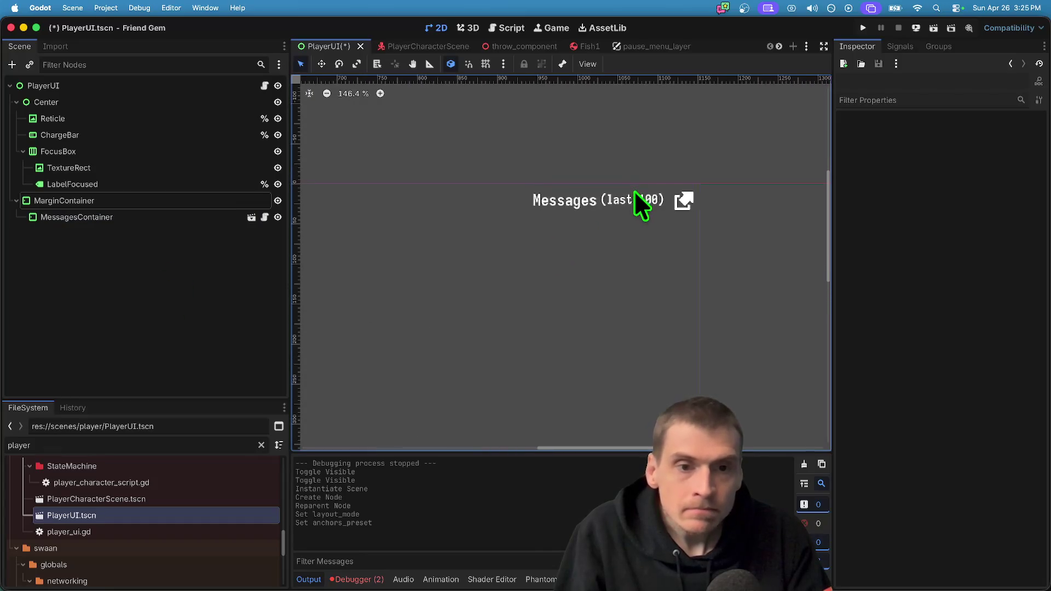
pyautogui.click(625, 221)
pyautogui.click(89, 238)
pyautogui.click(98, 217)
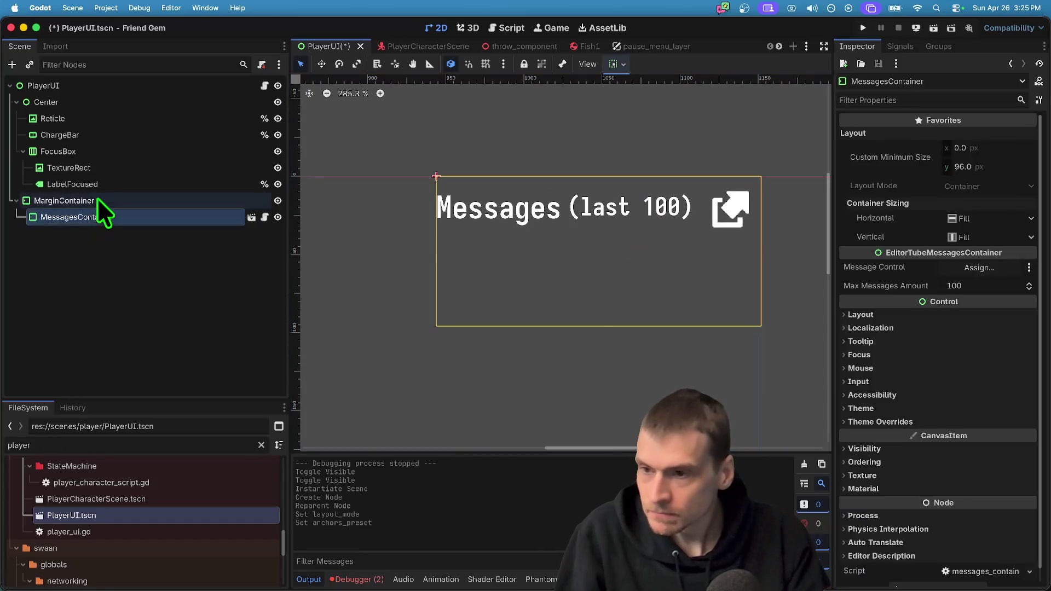
pyautogui.click(99, 200)
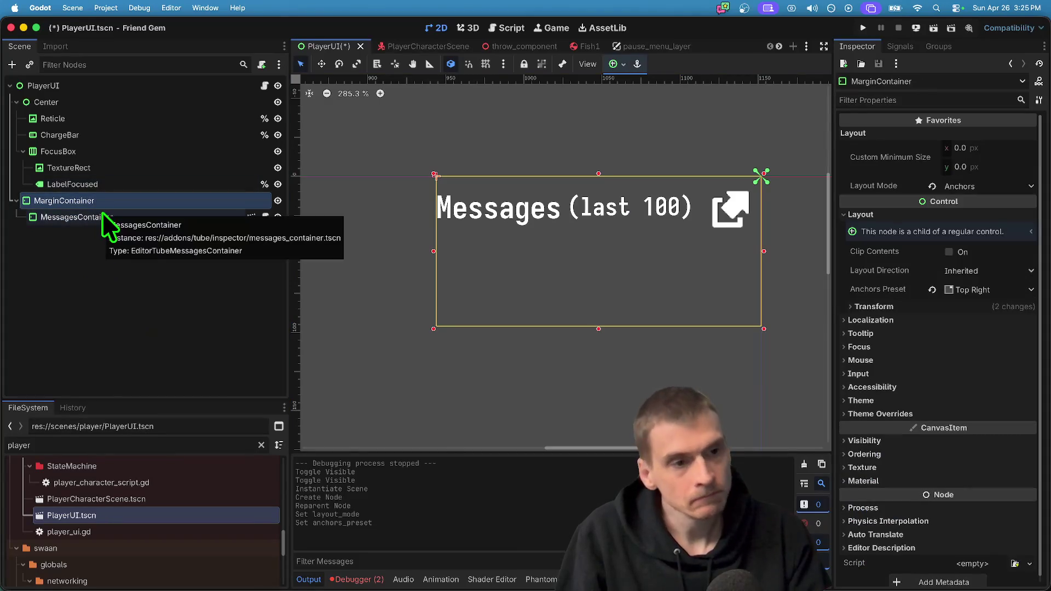
pyautogui.click(43, 217)
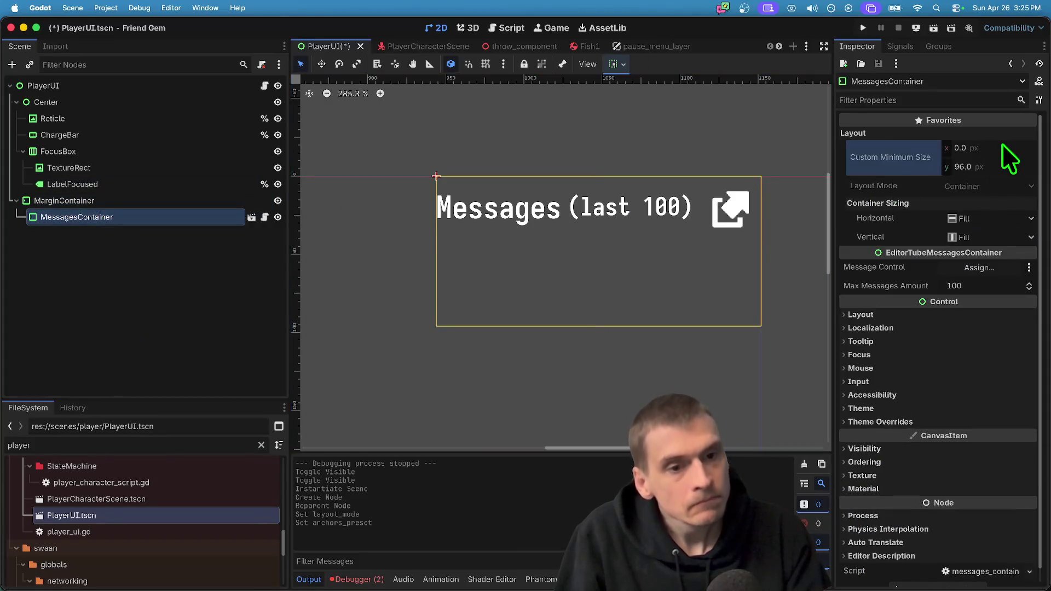
pyautogui.write('300')
pyautogui.press('Return')
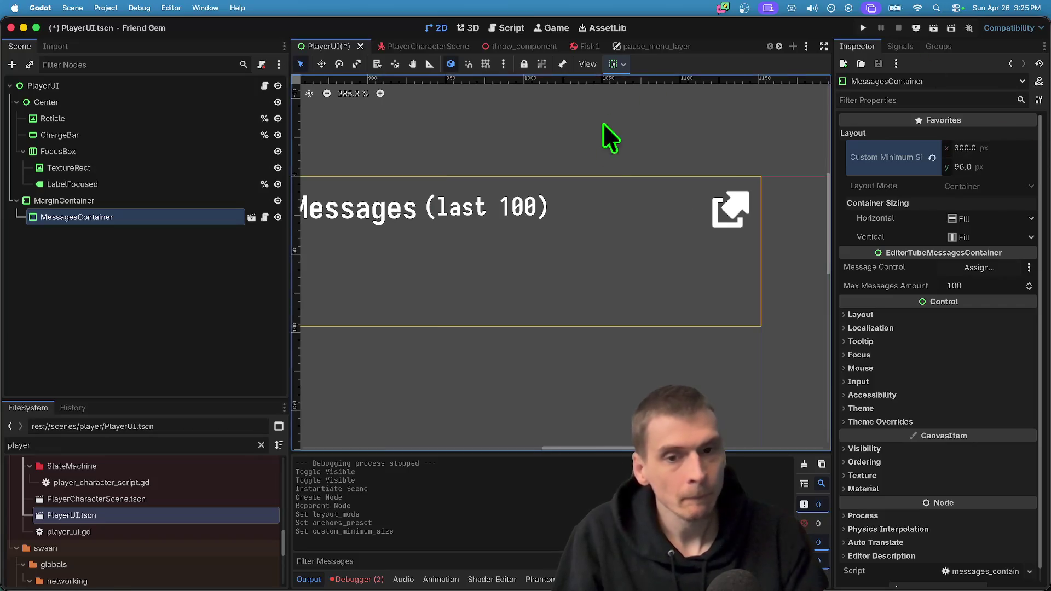
# Step: Save the PlayerUI scene and run the game
pyautogui.scroll(-5, 605, 131)
pyautogui.press('super+s')
pyautogui.press('super+b')
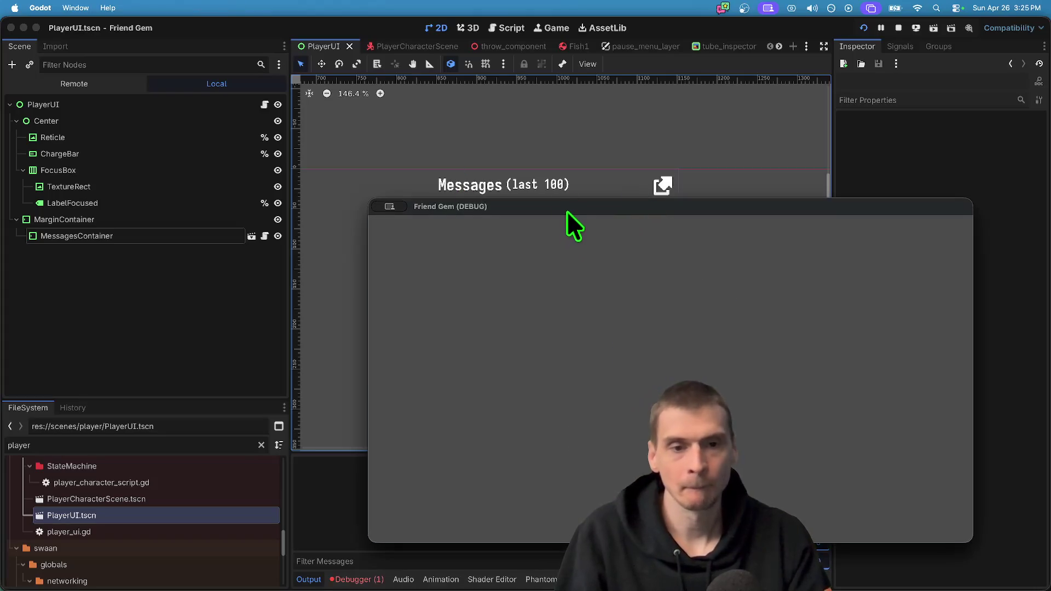
# Step: Delete the text_edit_chat declaration line from pause_menu_layer.gd
pyautogui.moveTo(567, 212); pyautogui.dragTo(434, 211)
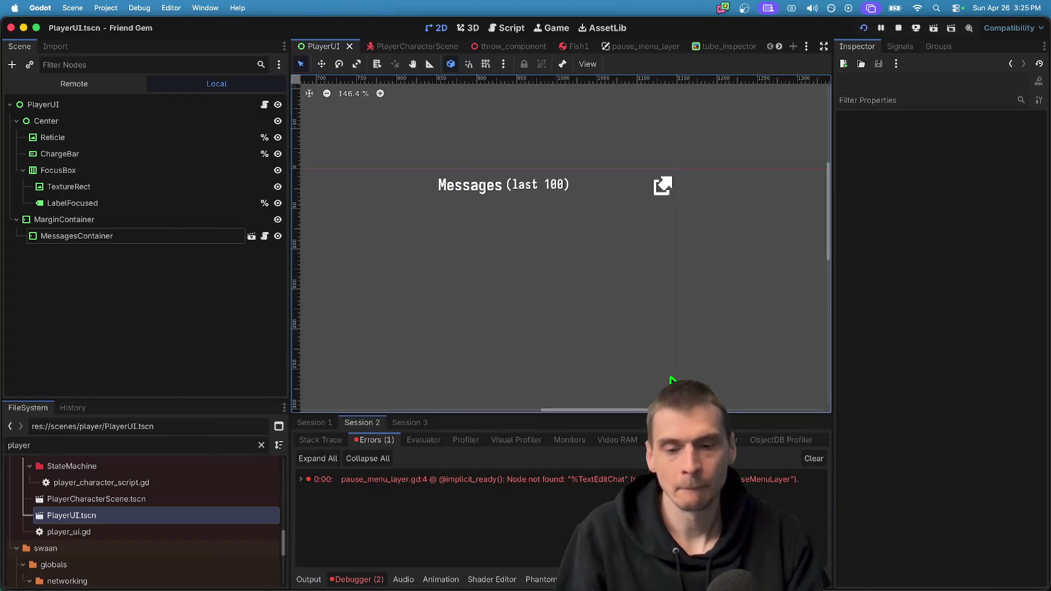
pyautogui.click(540, 386)
pyautogui.click(140, 253)
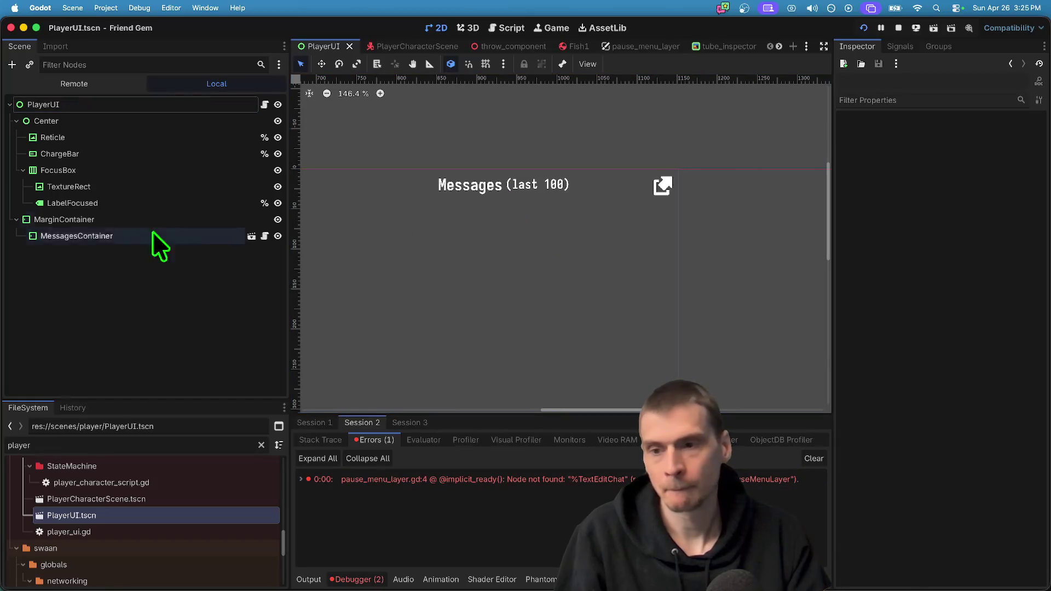
pyautogui.click(265, 105)
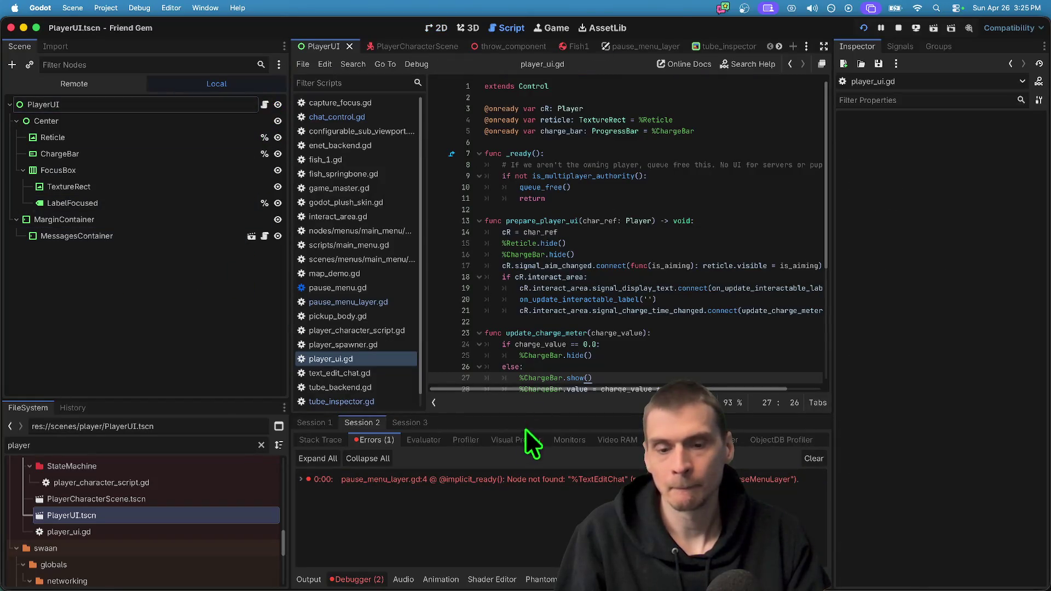
pyautogui.click(517, 479)
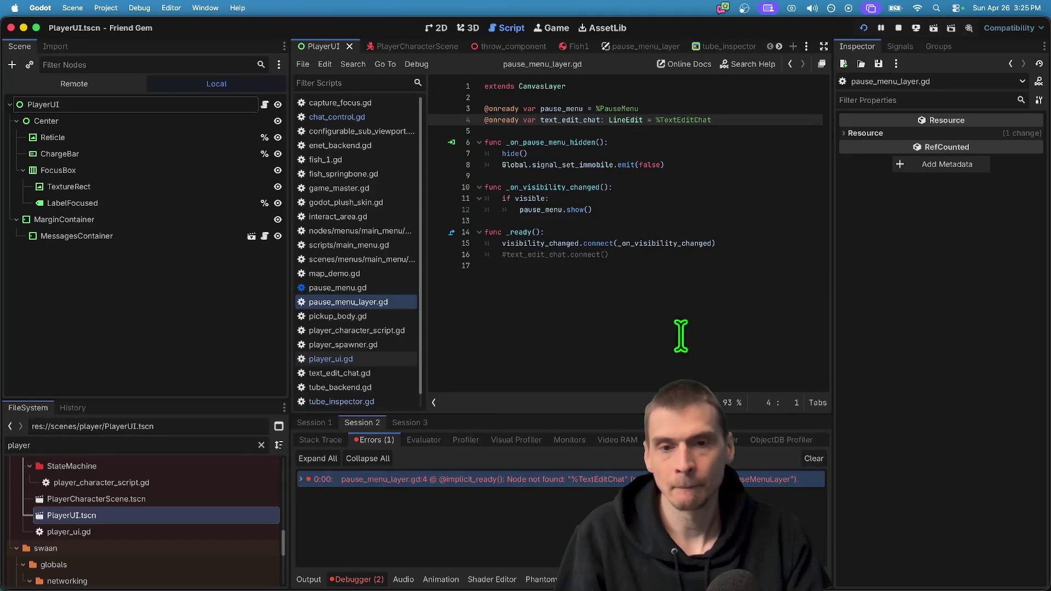
pyautogui.tripleClick(731, 119)
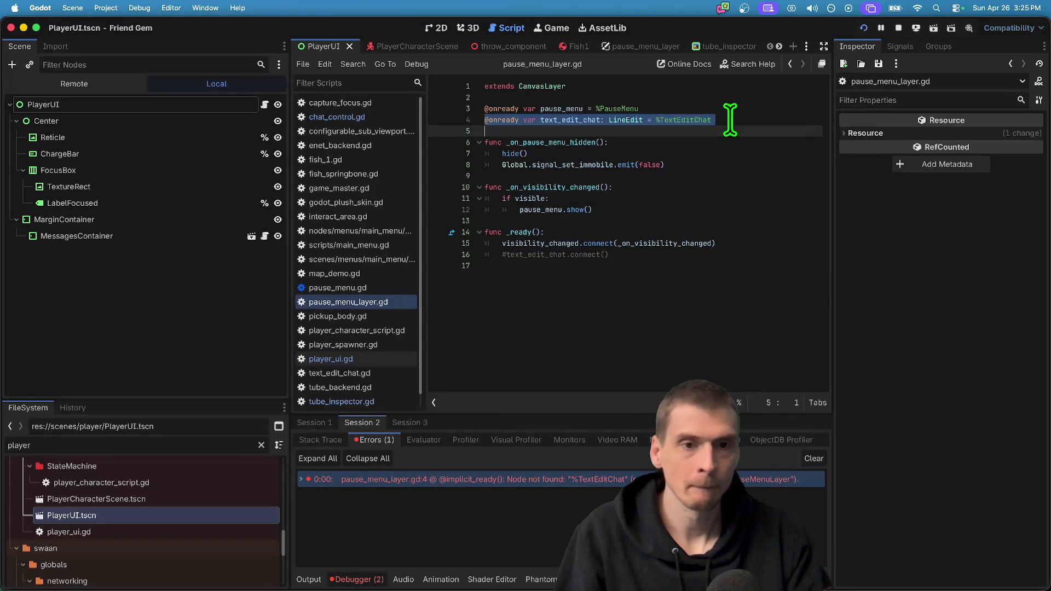
pyautogui.press('BackSpace')
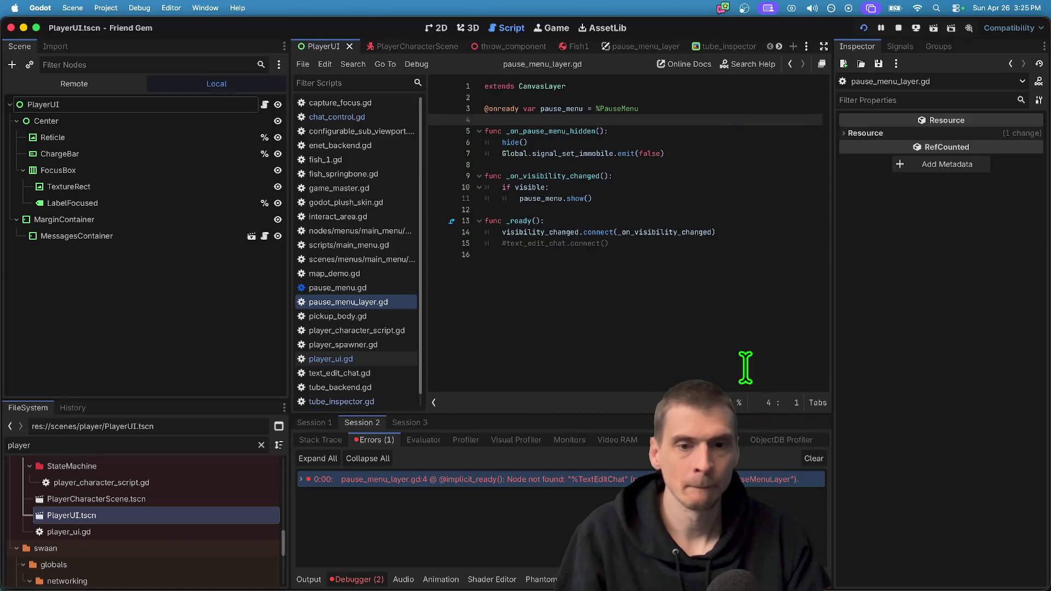
# Step: Relaunch the game, send 'efefefef' through the pause-menu chat, and quit the game
pyautogui.press('super+b')
pyautogui.press('Escape')
pyautogui.click(526, 340)
pyautogui.write('efef')
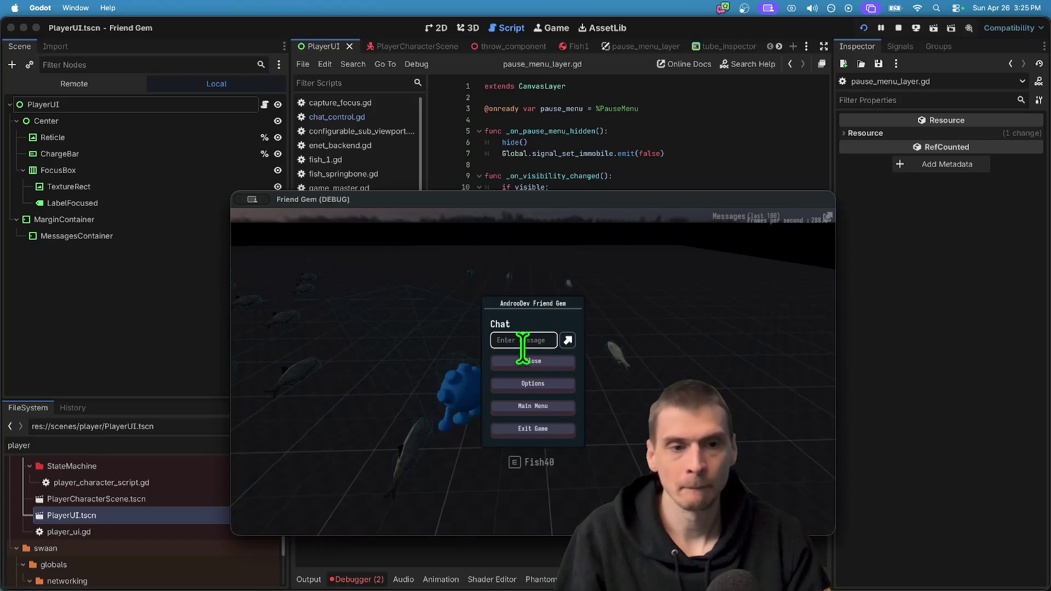
pyautogui.write('efef')
pyautogui.click(568, 340)
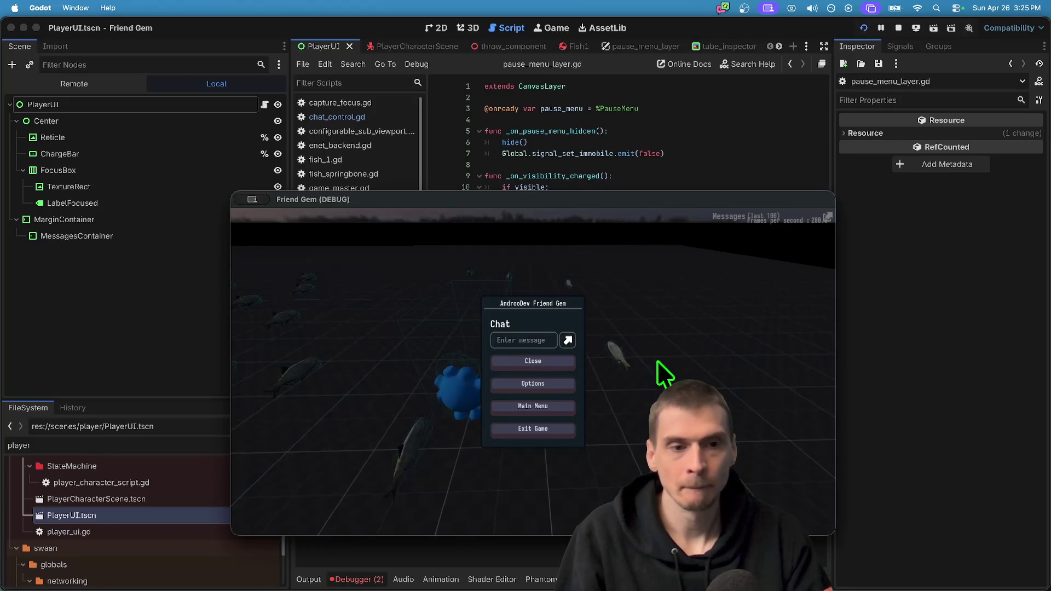
pyautogui.press('Escape')
pyautogui.press('super+q')
pyautogui.press('super+Tab')
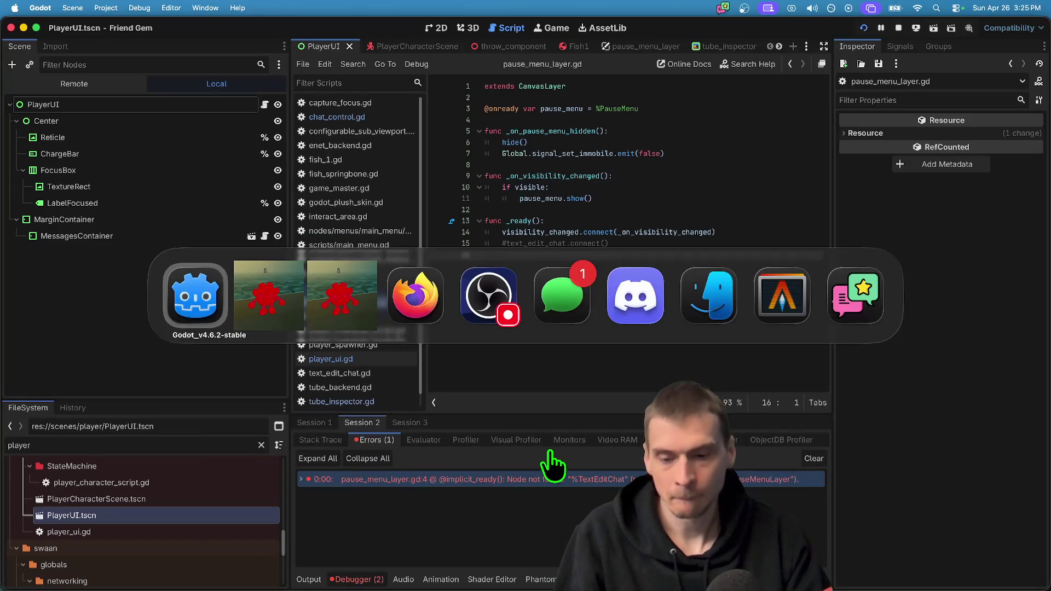
# Step: Open MessagesContainer's messages_container.gd and inspect its EditorTubeMessageControl type
pyautogui.click(164, 236)
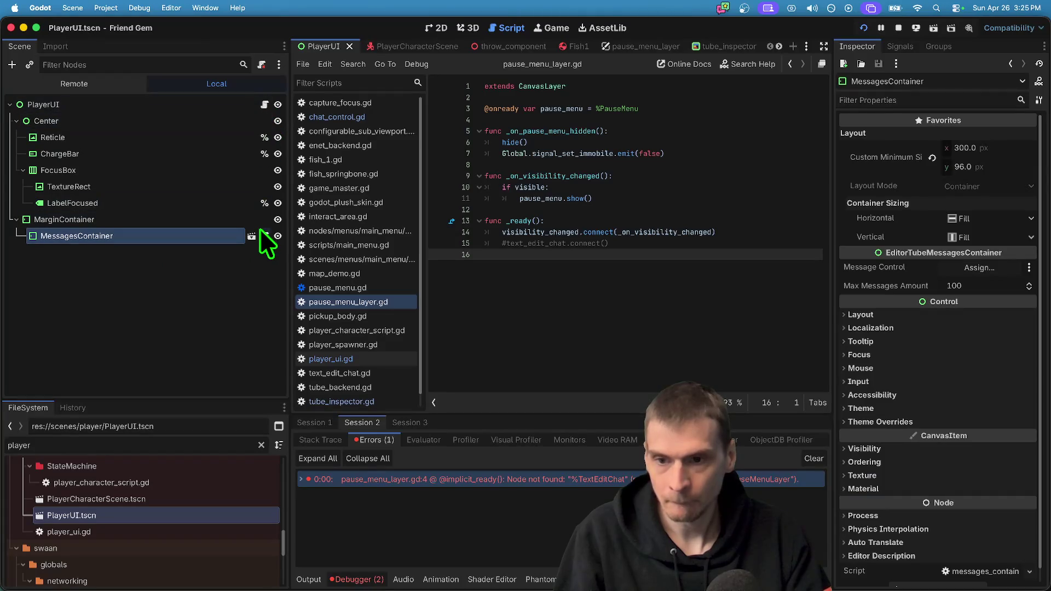
pyautogui.click(264, 235)
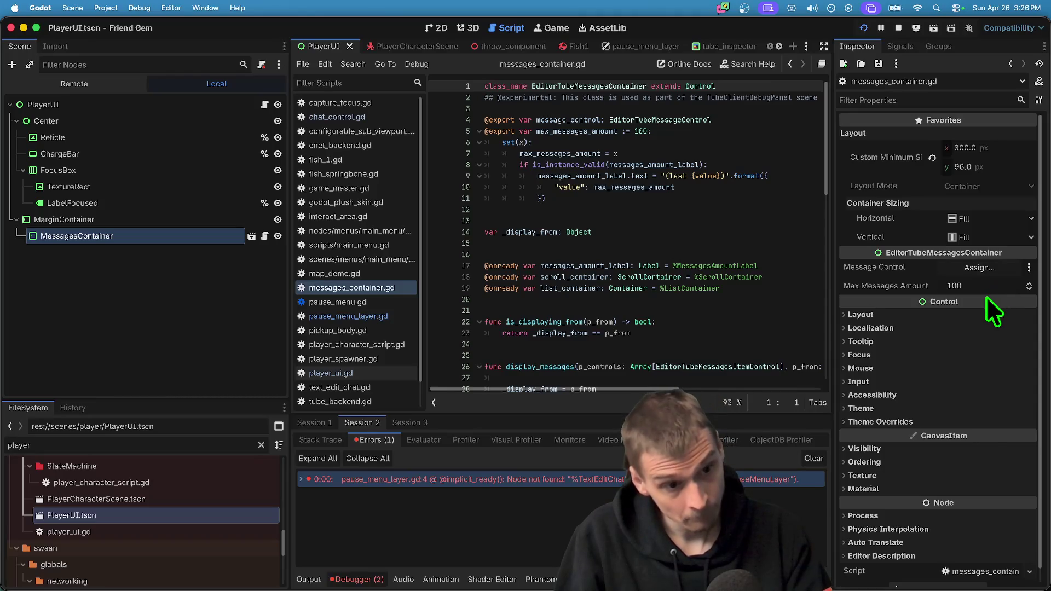
pyautogui.scroll(-8, 754, 317)
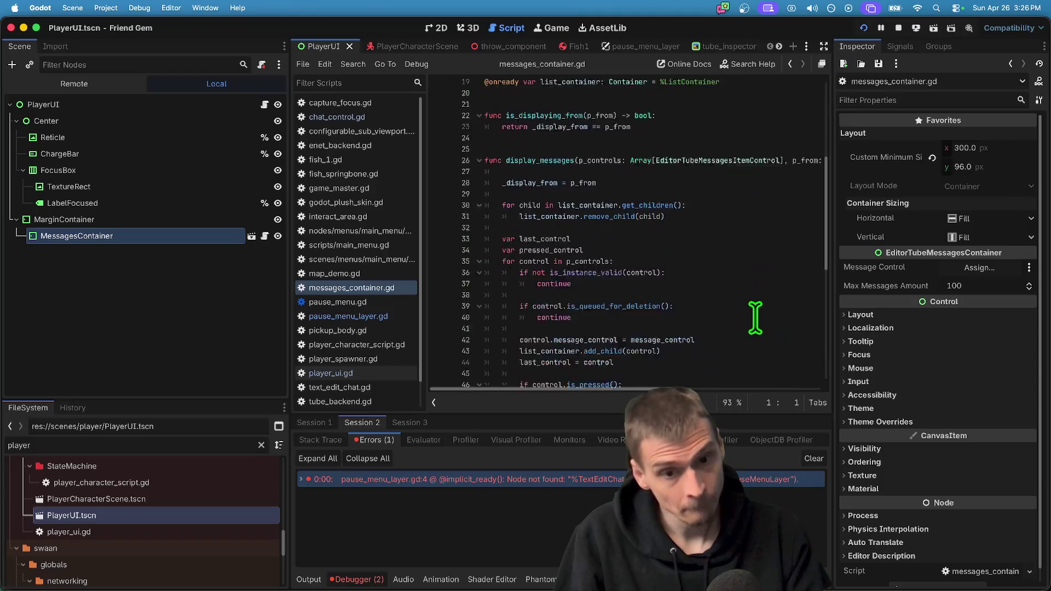
pyautogui.scroll(8, 754, 317)
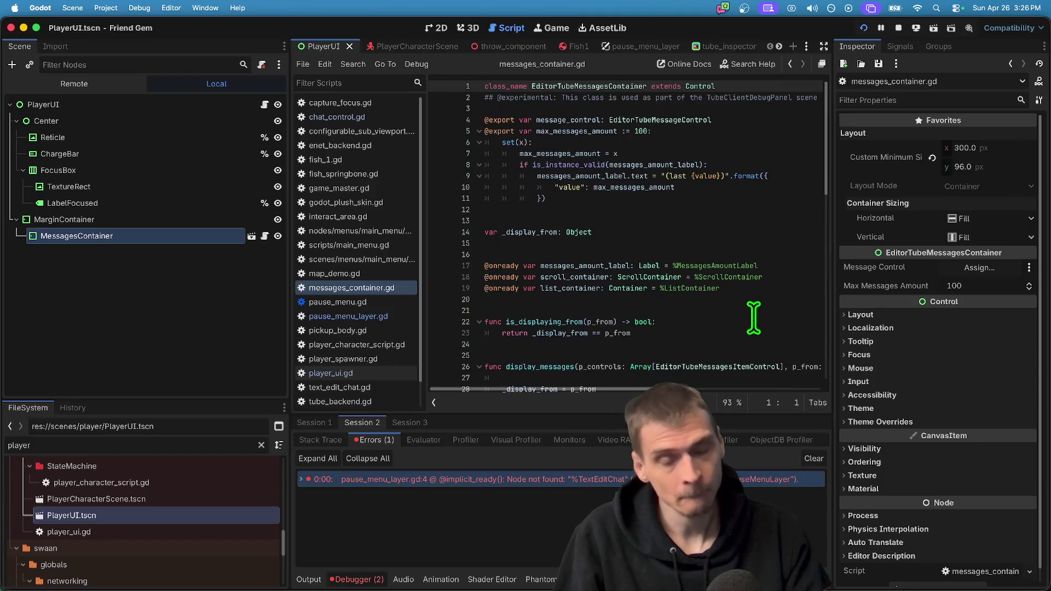
pyautogui.doubleClick(694, 118)
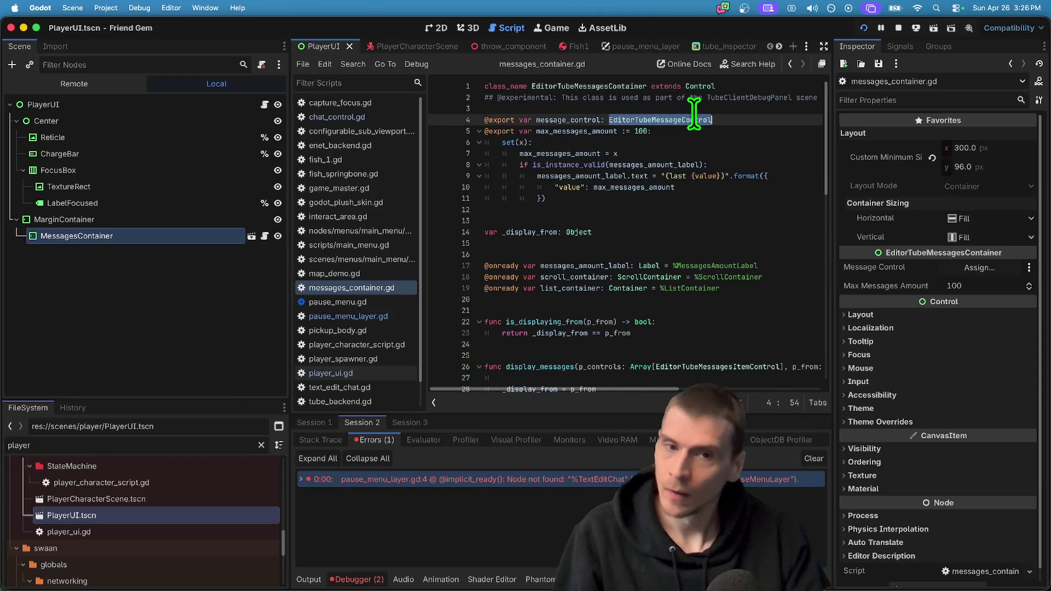
pyautogui.click(569, 243)
pyautogui.scroll(-1, 629, 306)
pyautogui.click(633, 291)
# Step: Review the rest of messages_container.gd, clear the scene selection, and relaunch the game
pyautogui.scroll(-3, 632, 331)
pyautogui.scroll(-4, 631, 333)
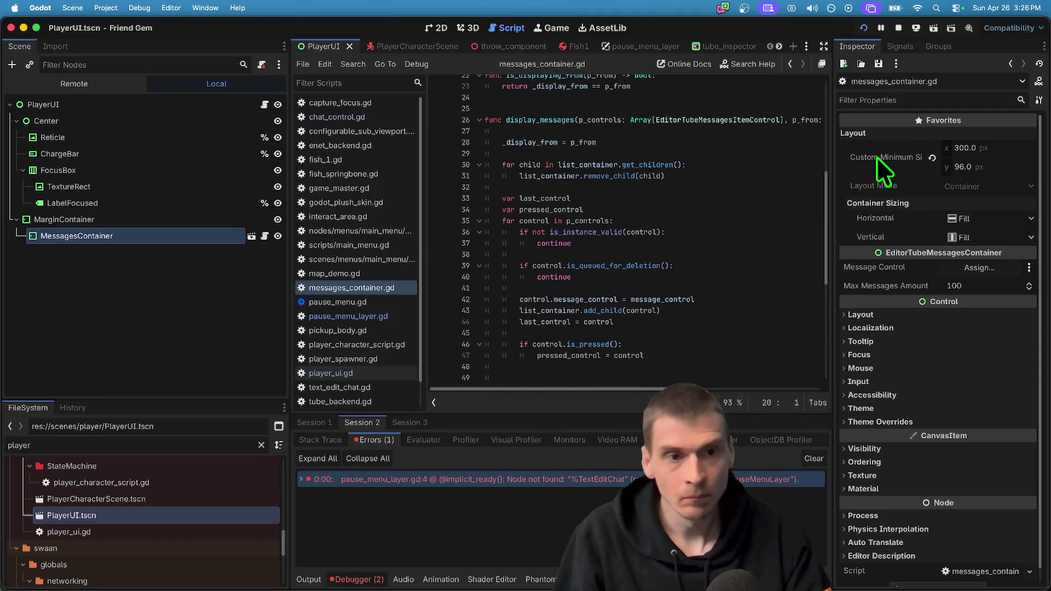
pyautogui.scroll(-8, 722, 220)
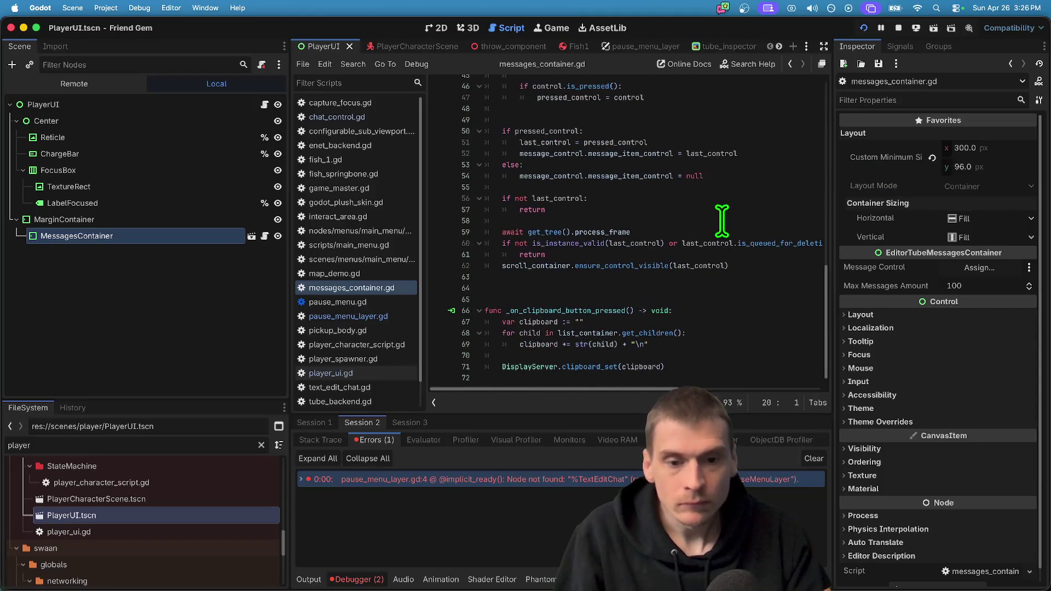
pyautogui.scroll(15, 721, 220)
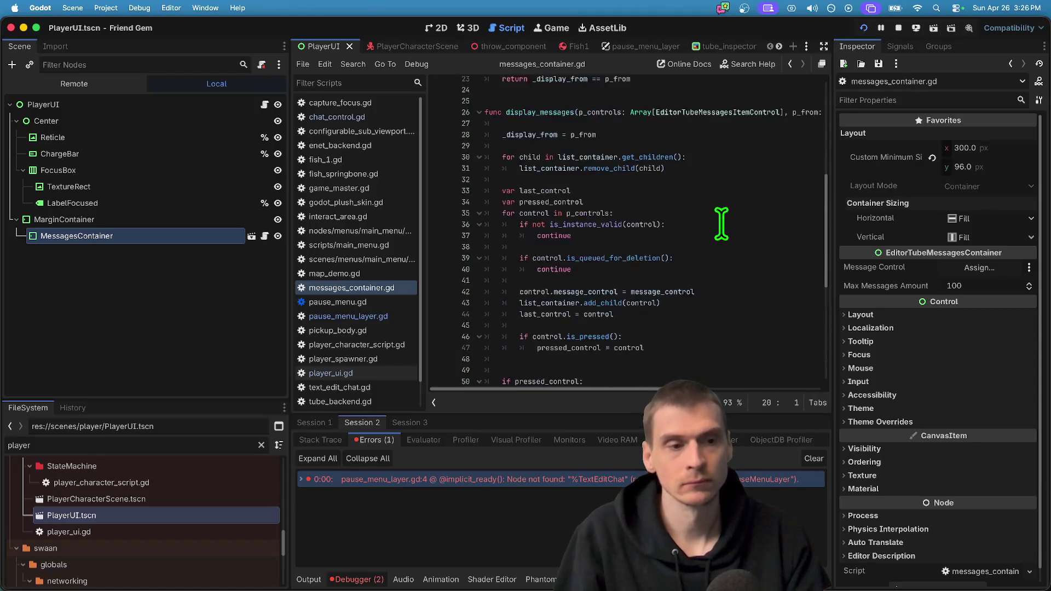
pyautogui.click(215, 300)
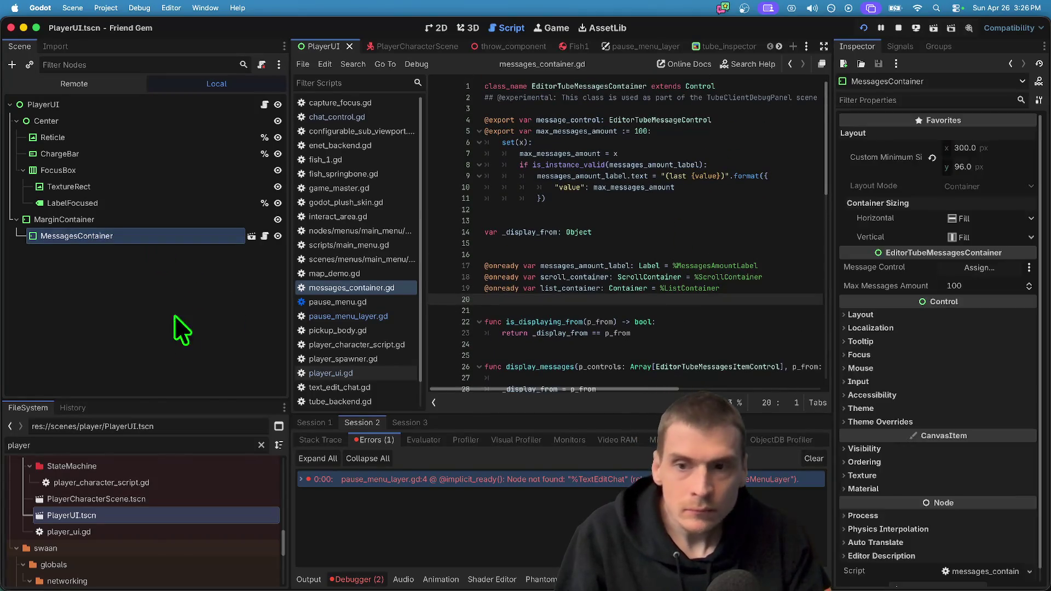
pyautogui.press('cmd+b')
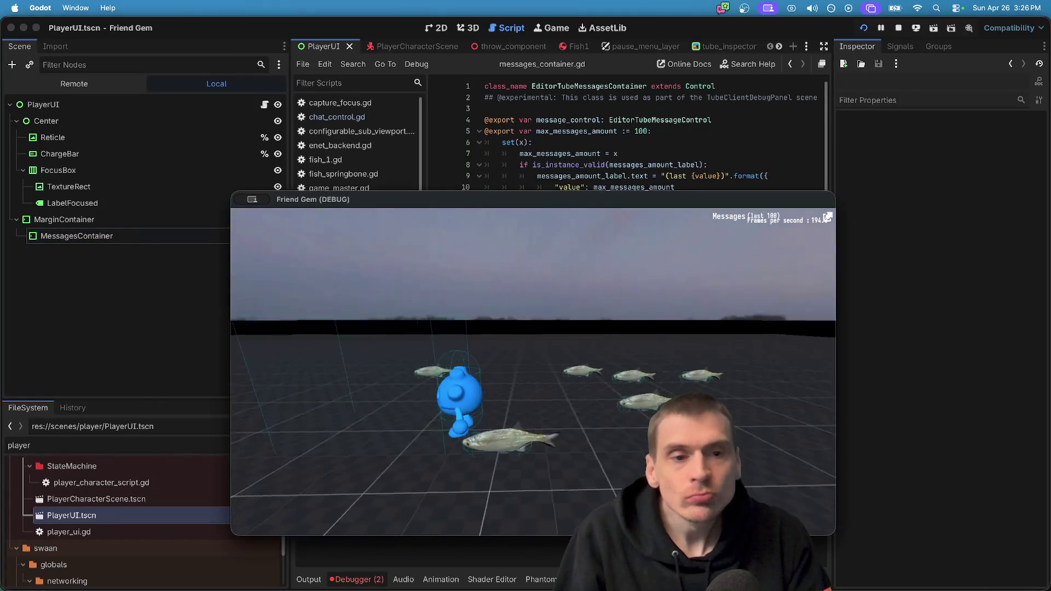
# Step: Send the chat message 'e' from the in-game pause menu, then stop the game
pyautogui.press('Escape')
pyautogui.click(523, 340)
pyautogui.write('eafef')
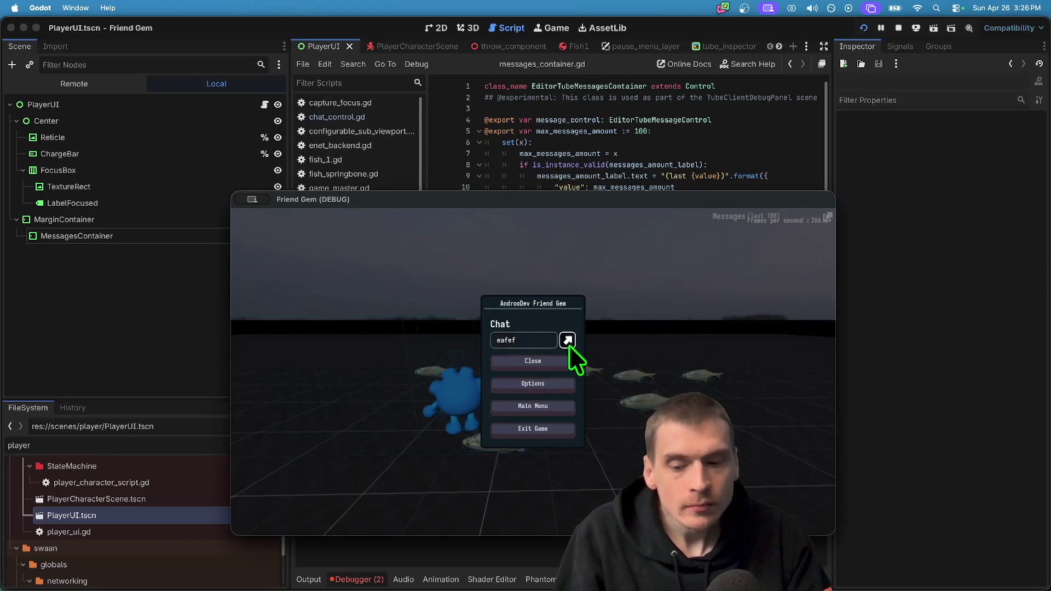
pyautogui.click(568, 341)
pyautogui.press('super+q')
# Step: Instance the MessageControl scene into PlayerUI by searching 'mess'
pyautogui.moveTo(638, 317)
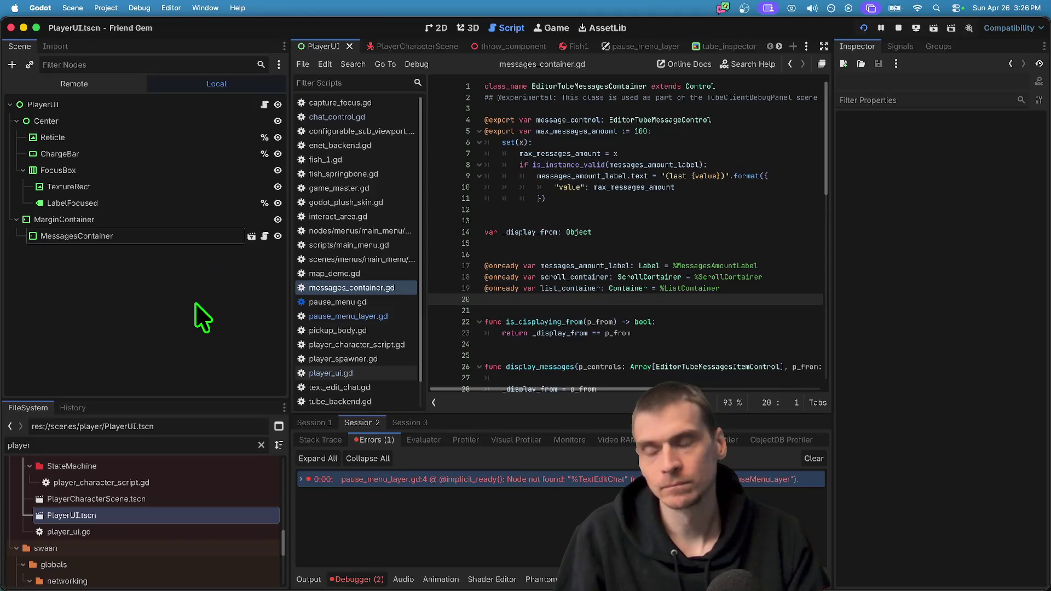
pyautogui.press('super+shift+o')
pyautogui.write('mess')
pyautogui.press('Return')
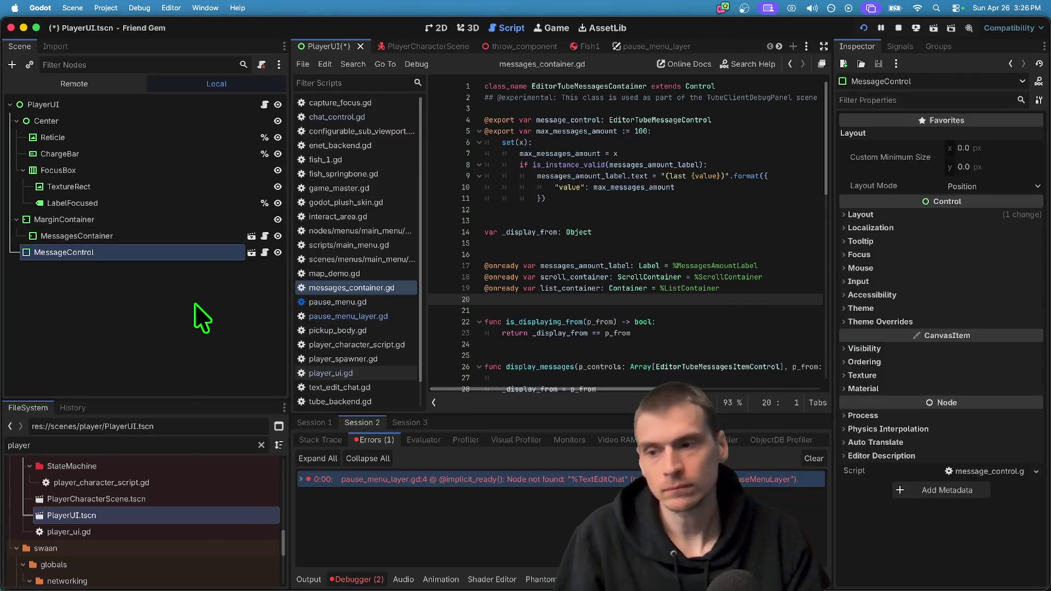
# Step: View MessageControl in the 2D canvas at 100% zoom
pyautogui.click(426, 28)
pyautogui.scroll(-3, 567, 211)
pyautogui.moveTo(526, 263)
pyautogui.mouseDown()
pyautogui.moveTo(629, 281)
pyautogui.moveTo(675, 250)
pyautogui.mouseUp()
pyautogui.press('1')
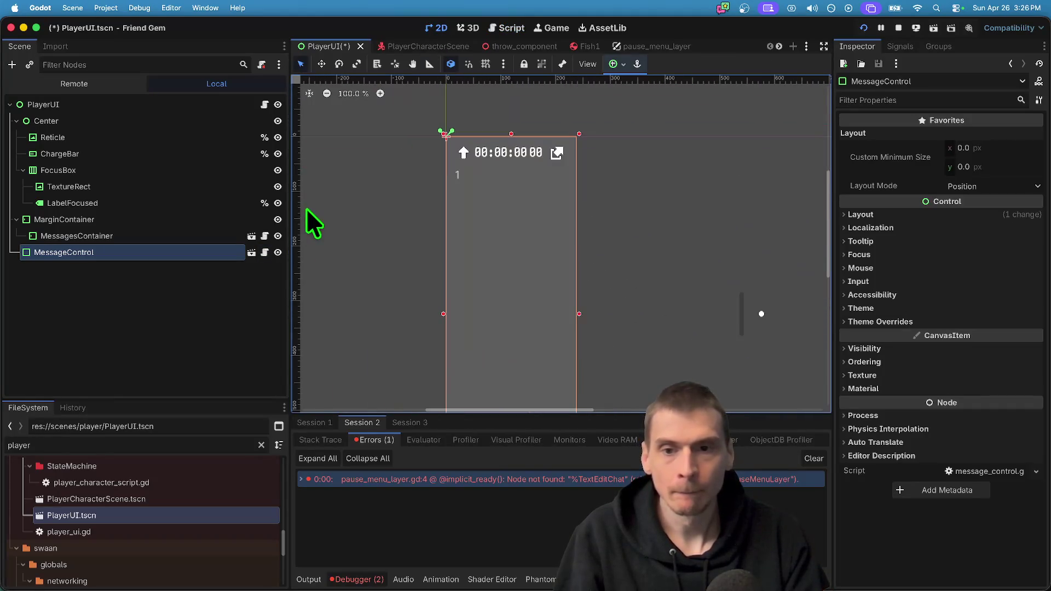
# Step: Open message_control.gd and look up EditorTubePeerItemControl on line 26
pyautogui.click(265, 253)
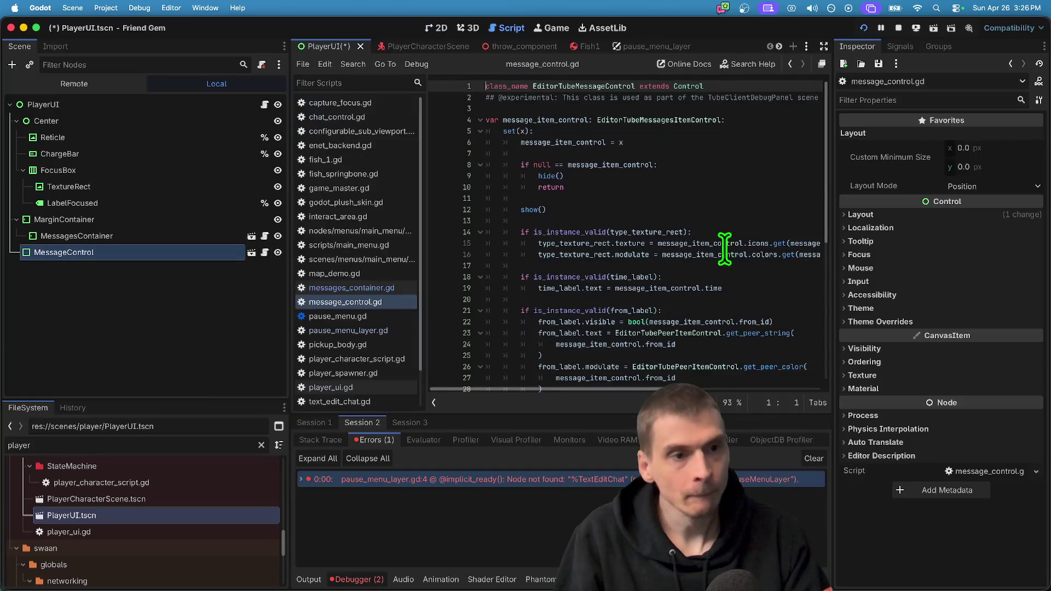
pyautogui.moveTo(716, 245)
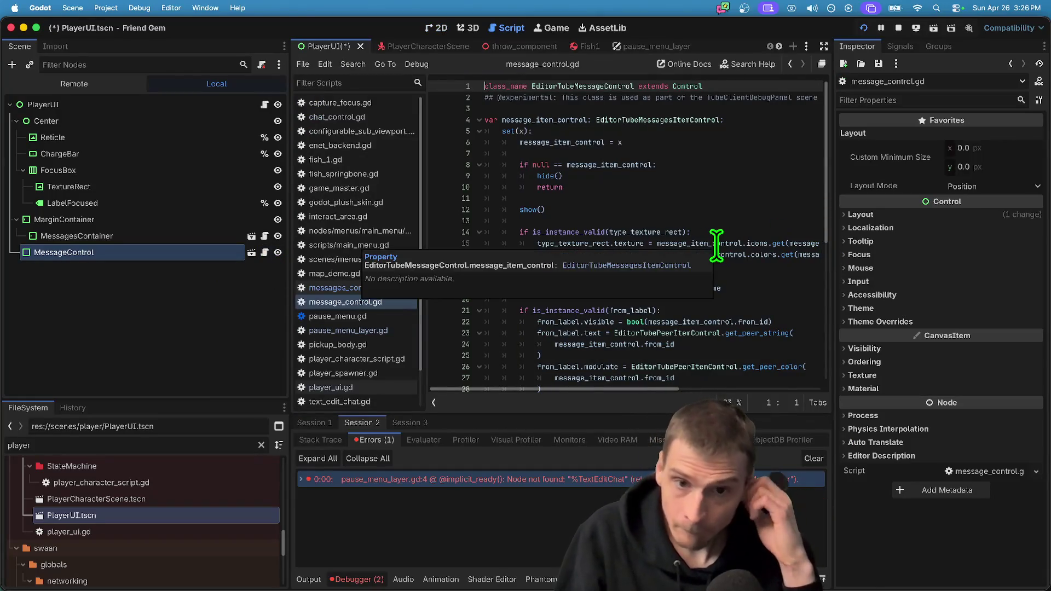
pyautogui.scroll(-3, 771, 229)
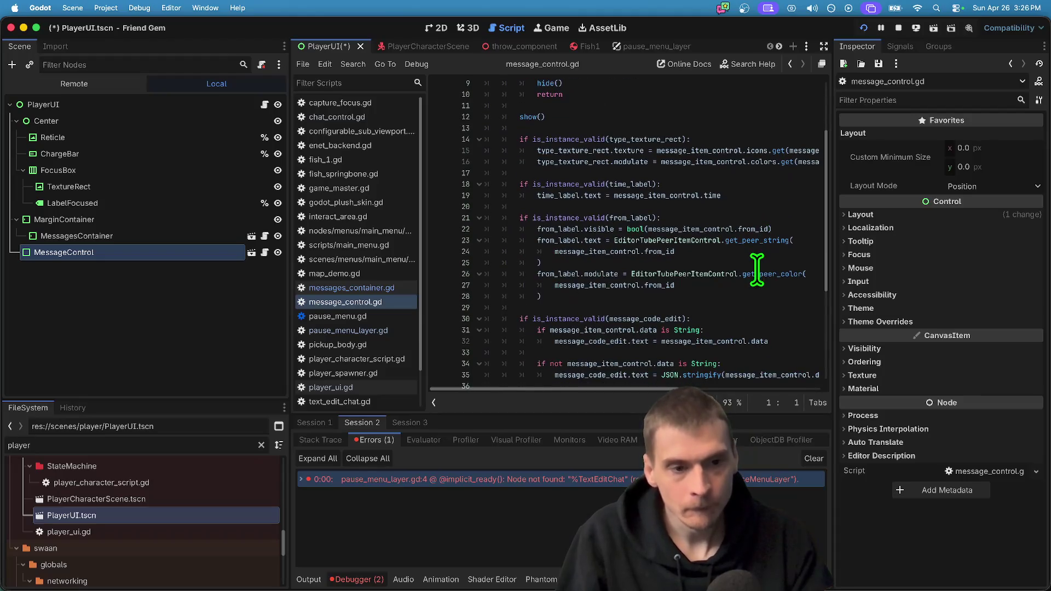
pyautogui.scroll(-5, 778, 343)
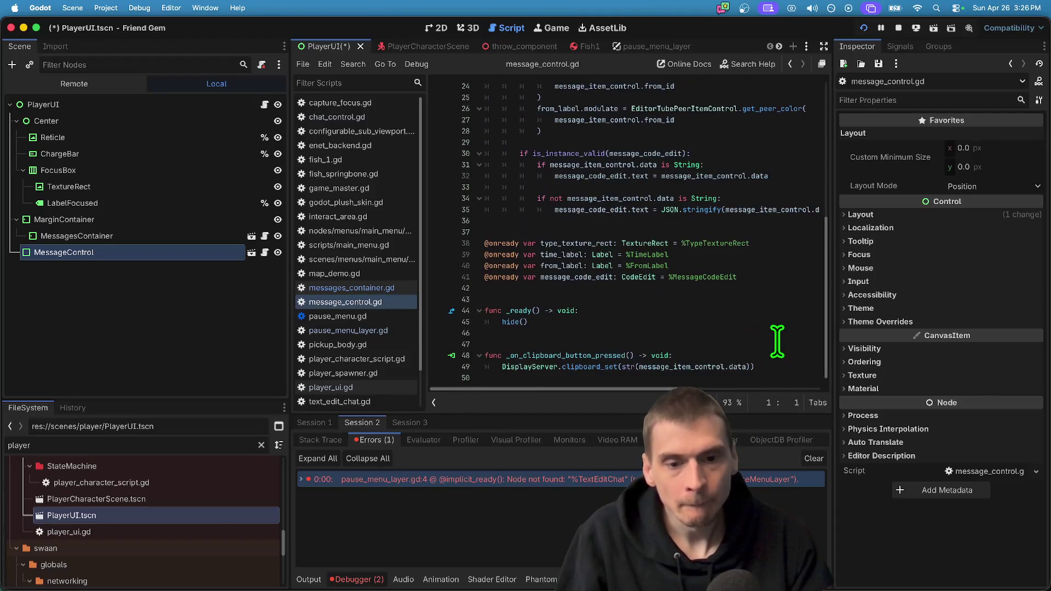
pyautogui.scroll(6, 682, 348)
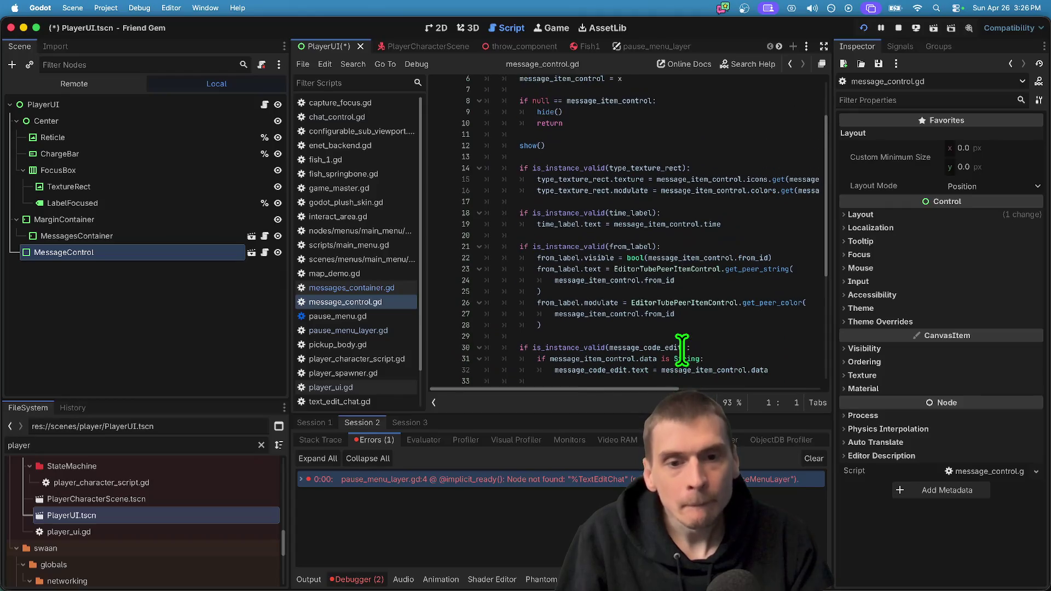
pyautogui.click(711, 303)
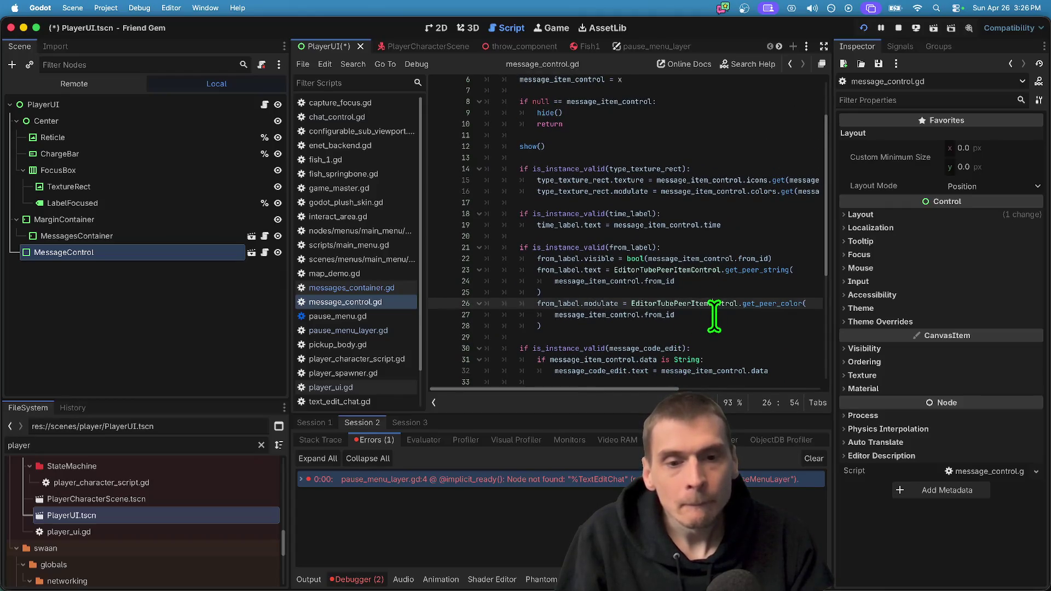
pyautogui.scroll(2, 712, 308)
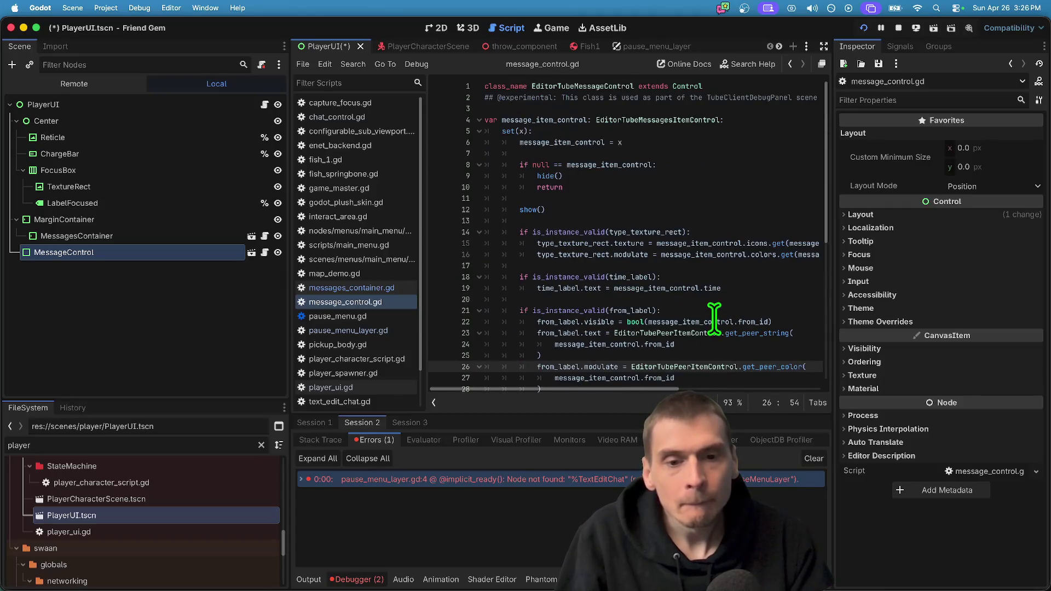
pyautogui.click(659, 164)
# Step: Inspect the message_item_control setter, then select the MessagesContainer node
pyautogui.click(667, 153)
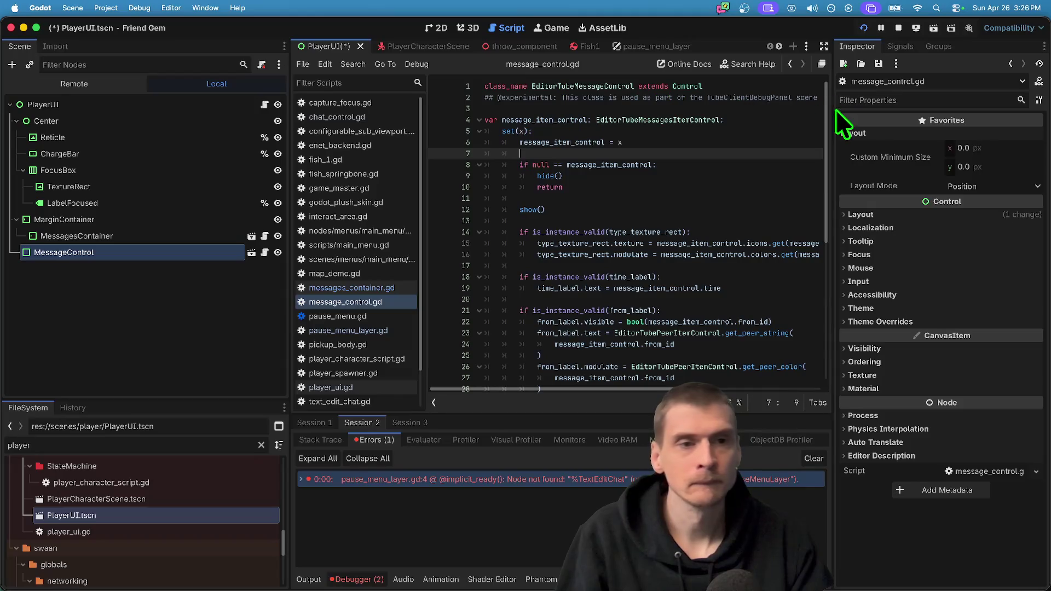
pyautogui.moveTo(607, 389)
pyautogui.mouseDown()
pyautogui.moveTo(788, 382)
pyautogui.moveTo(157, 240)
pyautogui.mouseUp()
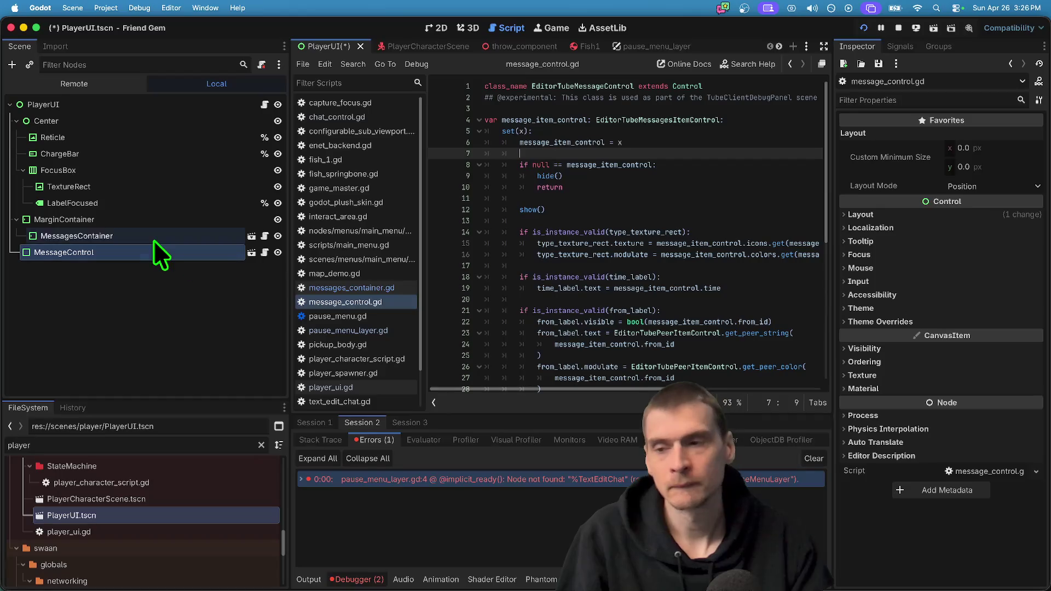
pyautogui.click(153, 239)
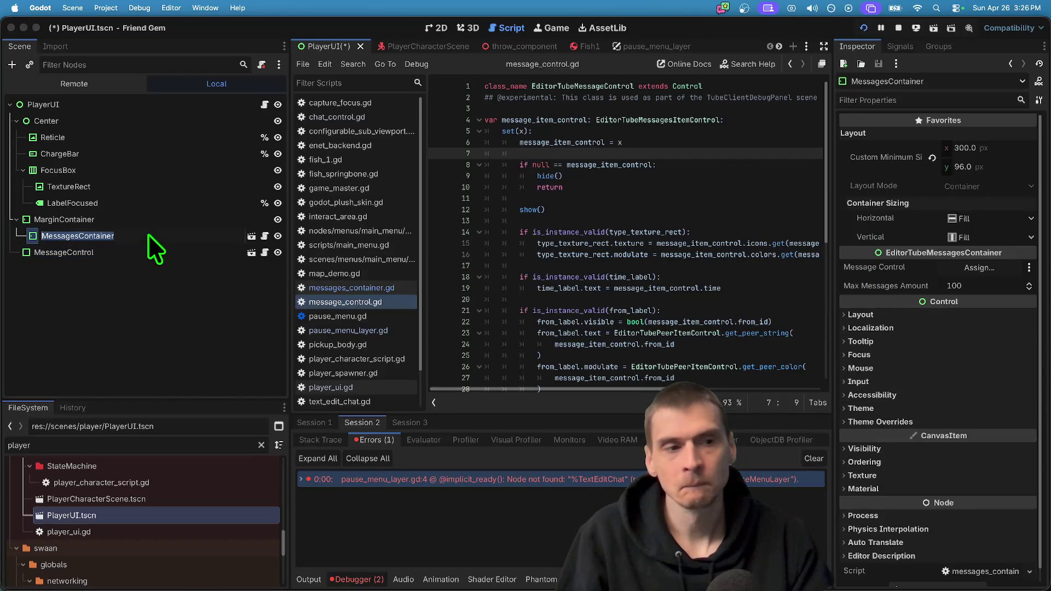
# Step: Assign MessageControl as MessagesContainer's Message Control and save the PlayerUI scene
pyautogui.click(153, 219)
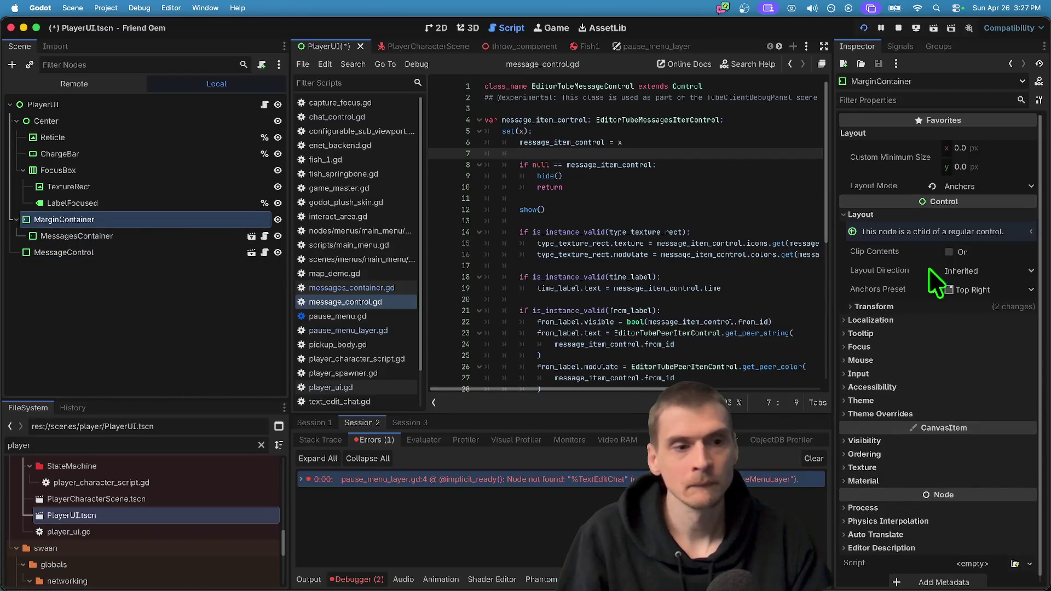
pyautogui.click(108, 241)
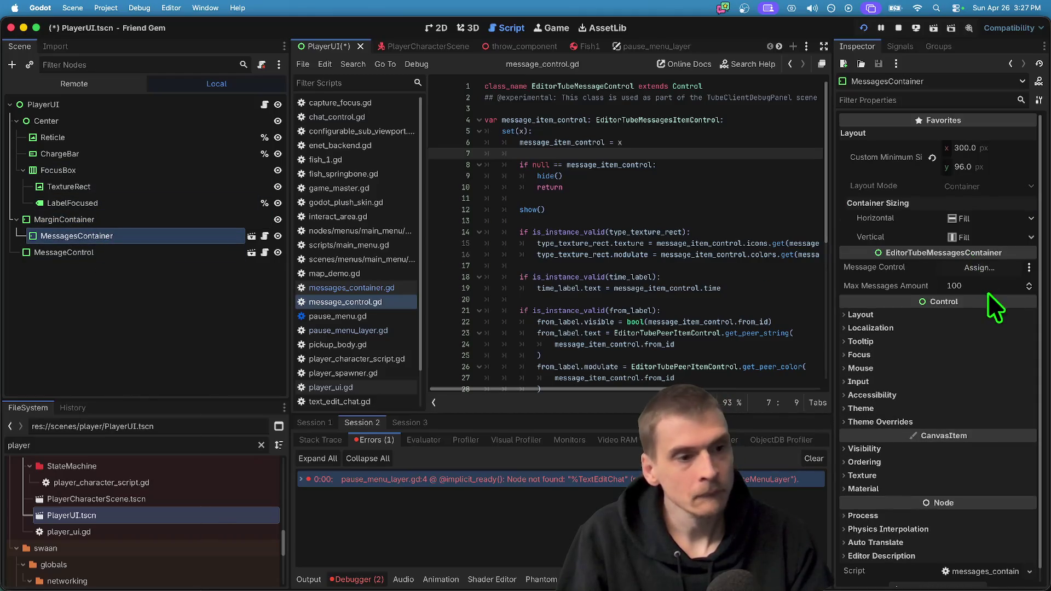
pyautogui.click(980, 267)
pyautogui.click(565, 472)
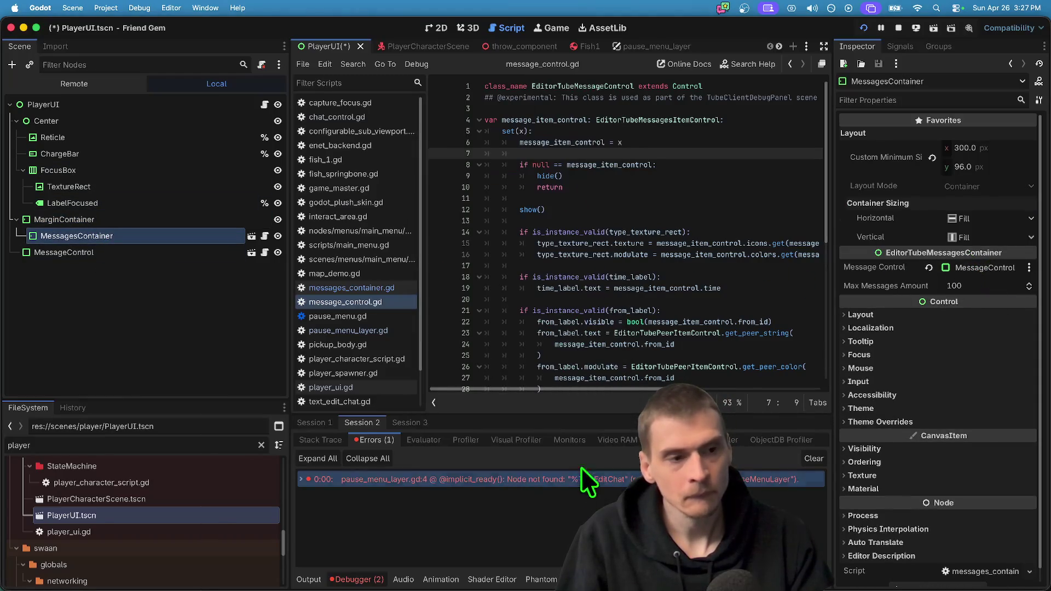
pyautogui.click(728, 243)
pyautogui.press('super+s')
# Step: Run the project, send the test chat message '4', and return to the editor
pyautogui.press('super+b')
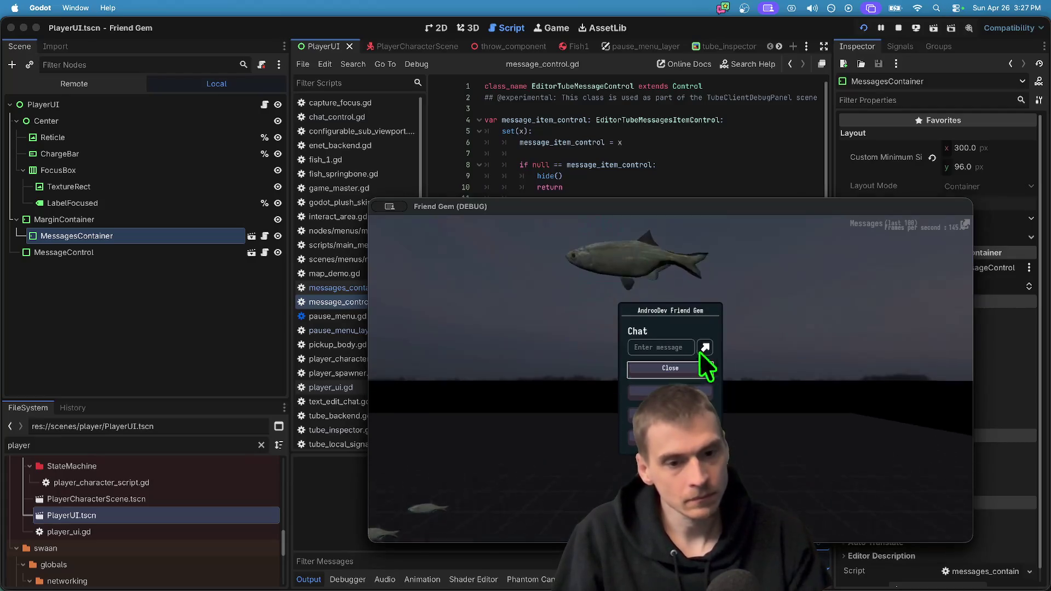
pyautogui.write('4')
pyautogui.click(705, 349)
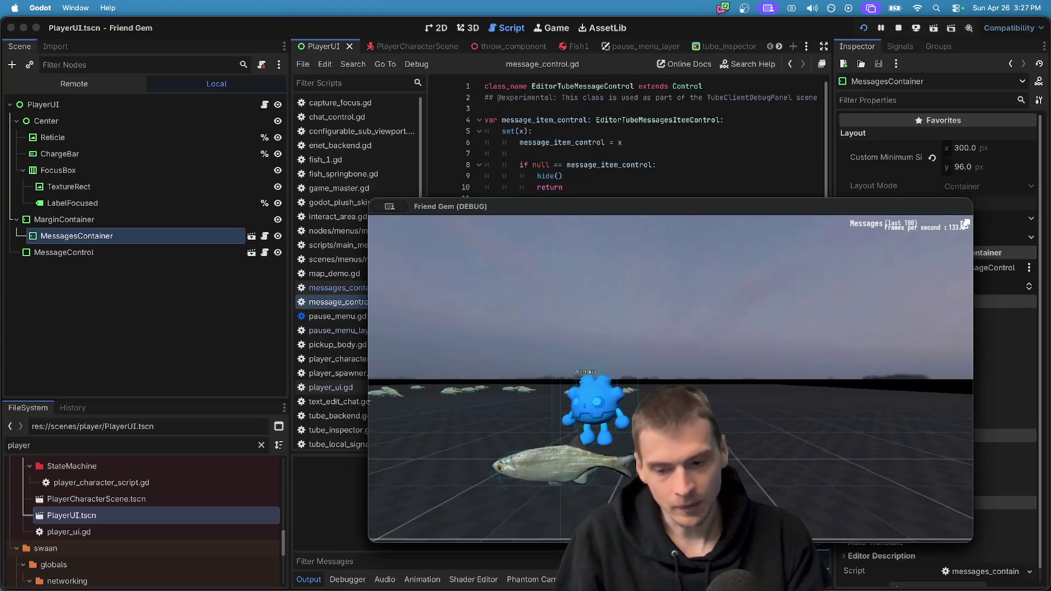
pyautogui.click(409, 182)
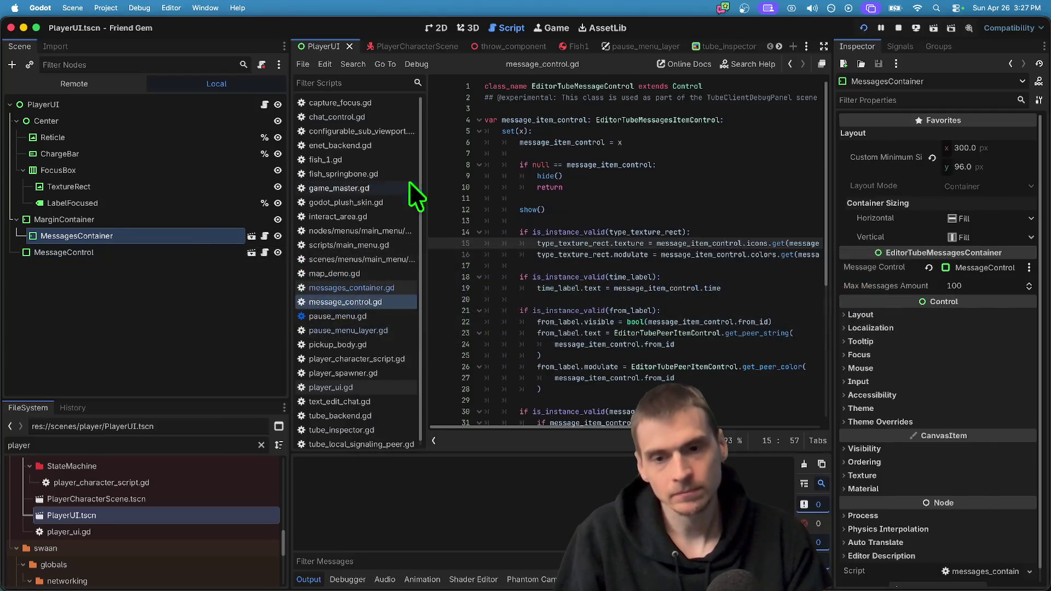
# Step: Inspect ChatControl and its neighbouring nodes in the pause_menu_layer scene
pyautogui.click(200, 219)
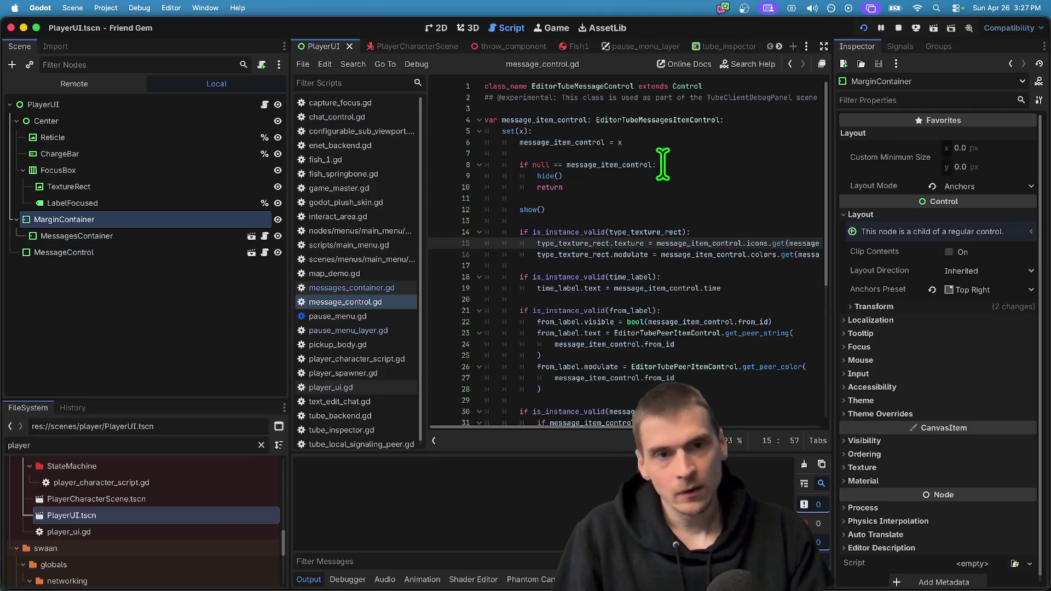
pyautogui.click(639, 46)
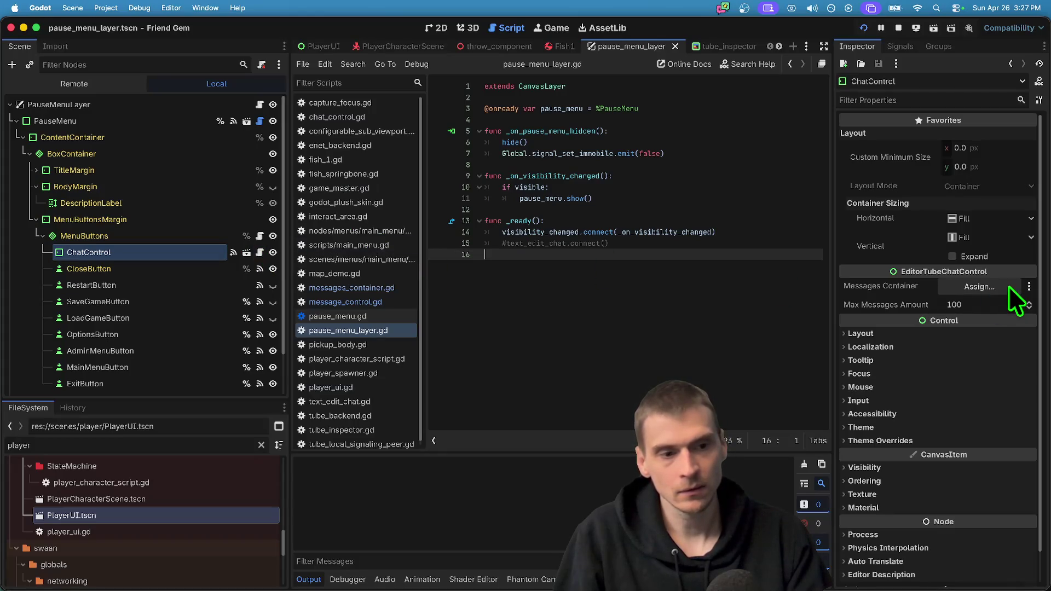
pyautogui.click(153, 264)
pyautogui.click(154, 254)
pyautogui.click(143, 238)
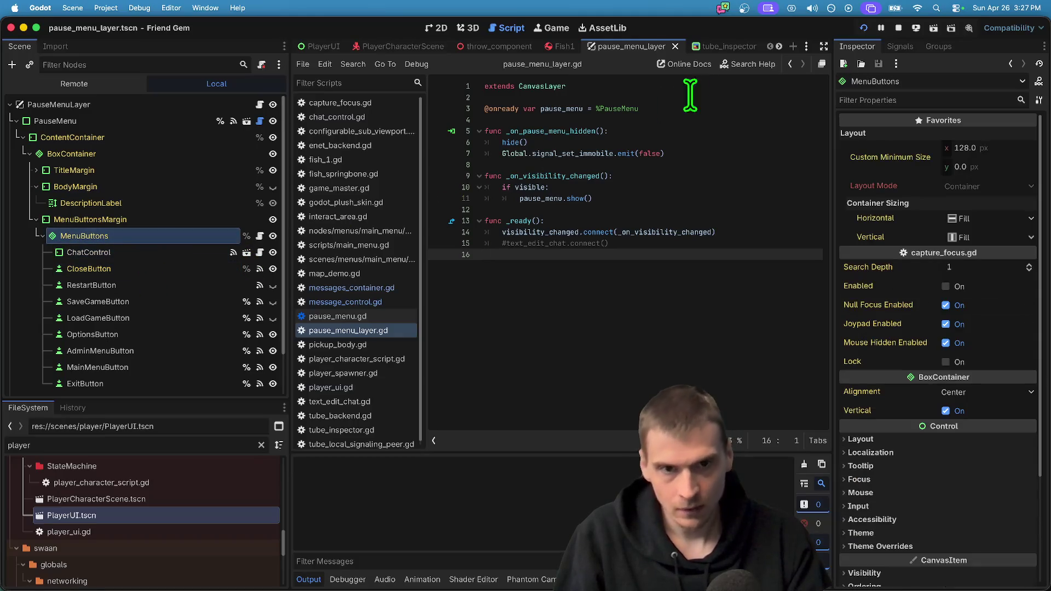
# Step: Delete MarginContainer, MessagesContainer and MessageControl from PlayerUI, then reselect pause_menu_layer's ChatControl
pyautogui.click(317, 47)
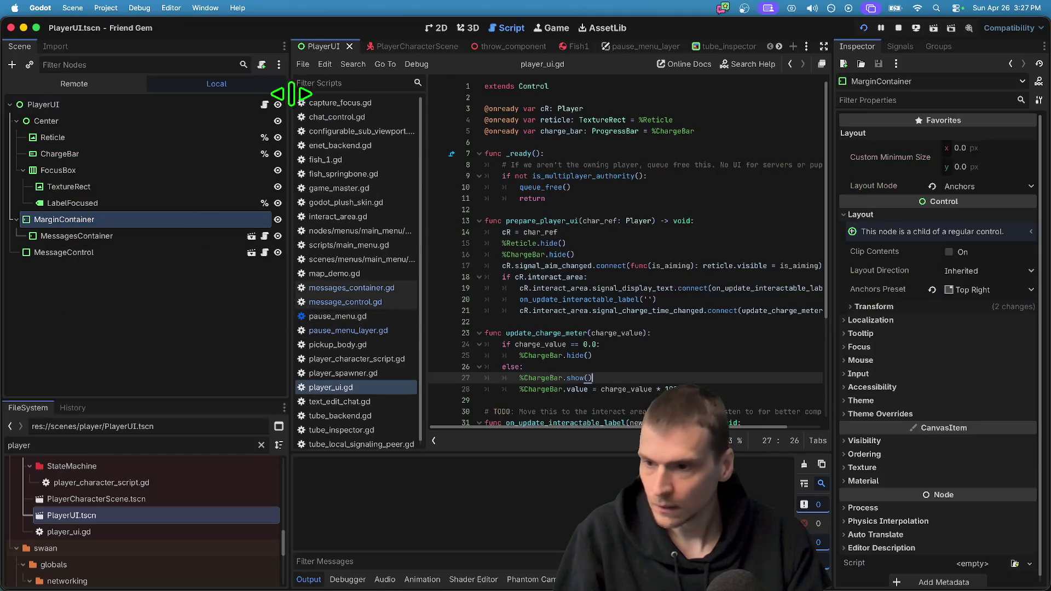
pyautogui.keyDown('shift'); pyautogui.click(145, 254); pyautogui.keyUp('shift')
pyautogui.rightClick(146, 255)
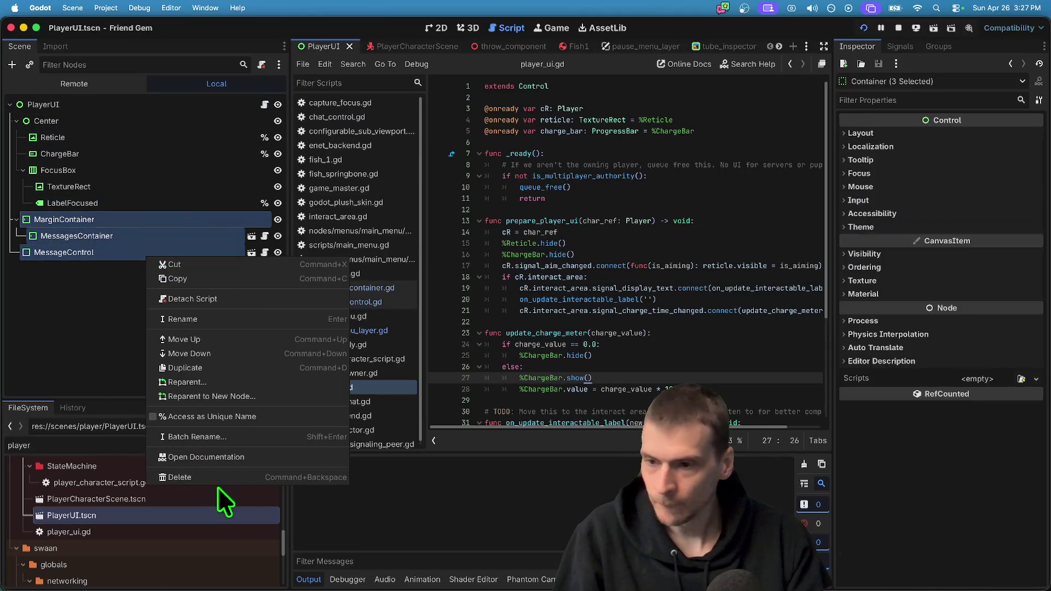
pyautogui.click(244, 478)
pyautogui.click(564, 309)
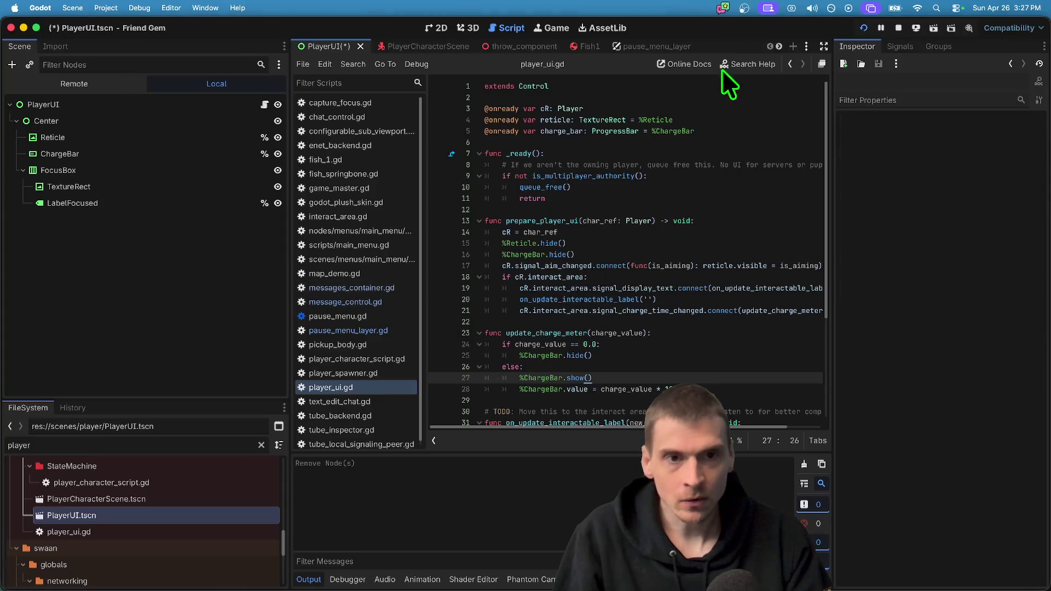
pyautogui.click(635, 45)
pyautogui.click(131, 248)
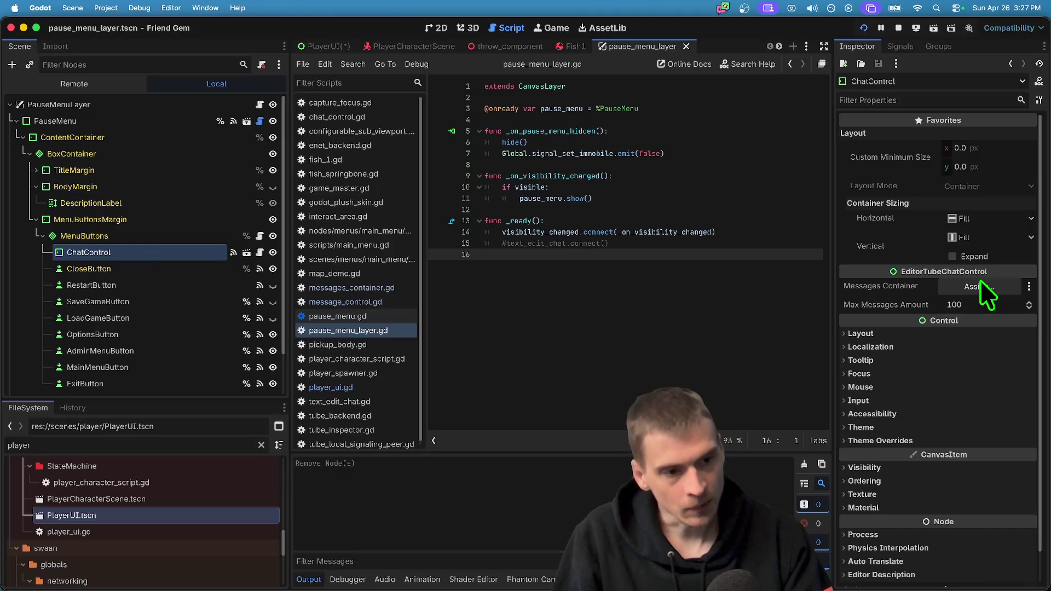
# Step: Instance messages_container.tscn in the pause menu and move it into MenuButtons beside ChatControl
pyautogui.click(120, 222)
pyautogui.press('super+shift+a')
pyautogui.write('messag')
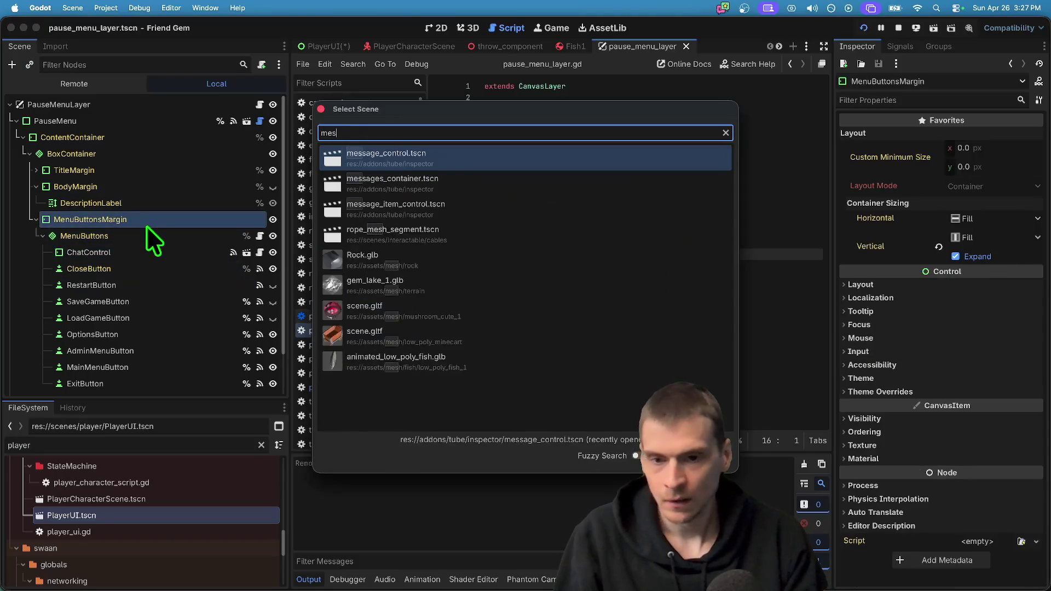
pyautogui.write('es')
pyautogui.press('Return')
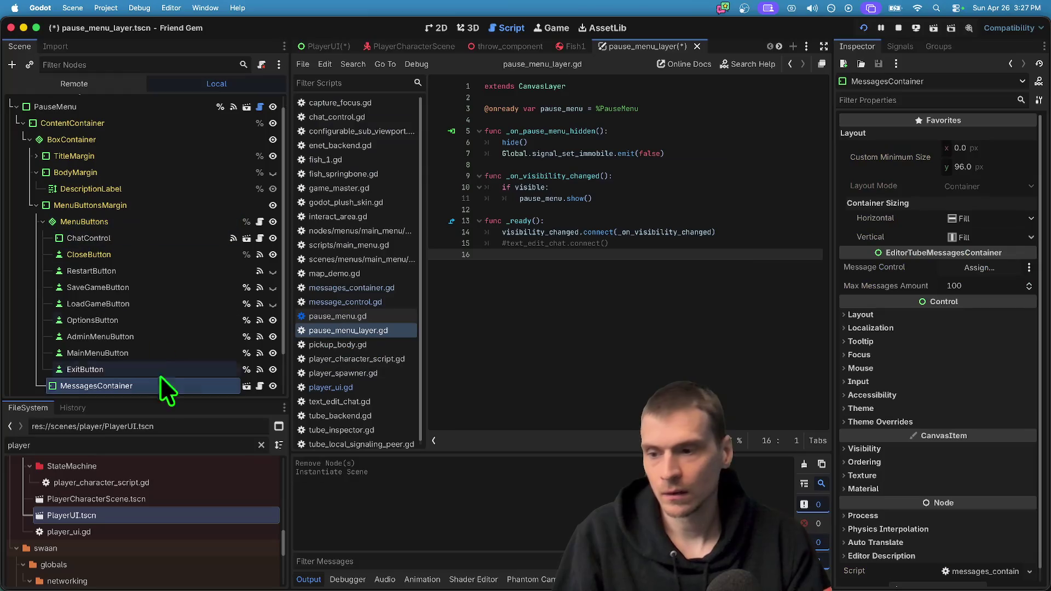
pyautogui.moveTo(158, 385)
pyautogui.mouseDown()
pyautogui.moveTo(167, 229)
pyautogui.moveTo(149, 255)
pyautogui.mouseUp()
# Step: Assign MessagesContainer as ChatControl's Messages Container
pyautogui.click(153, 237)
pyautogui.click(988, 288)
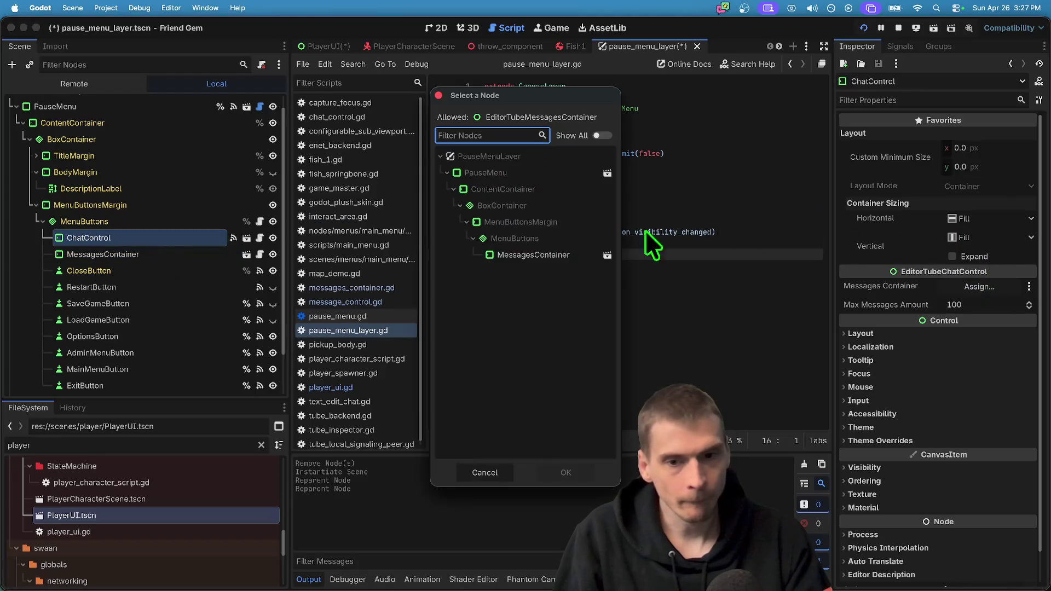
pyautogui.click(567, 474)
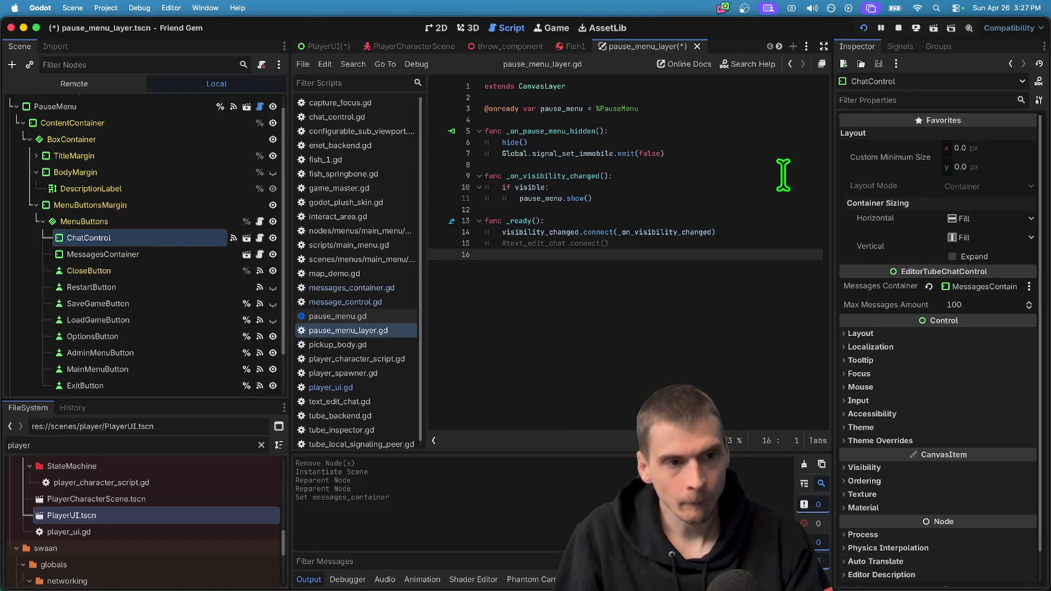
pyautogui.click(258, 239)
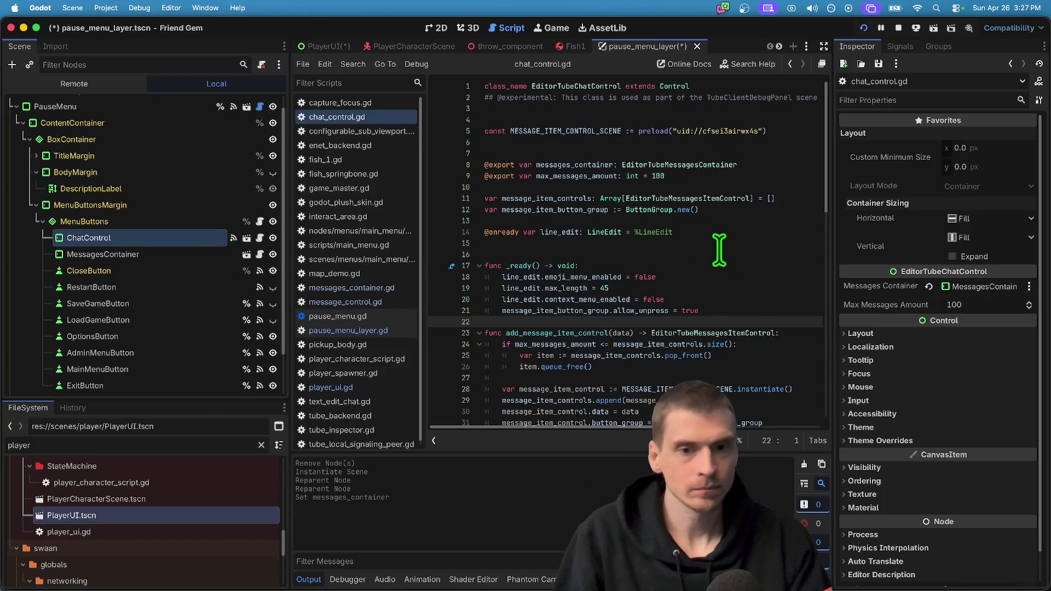
# Step: Review ChatControl's update function and its messages_container reference on line 36
pyautogui.scroll(-1, 720, 254)
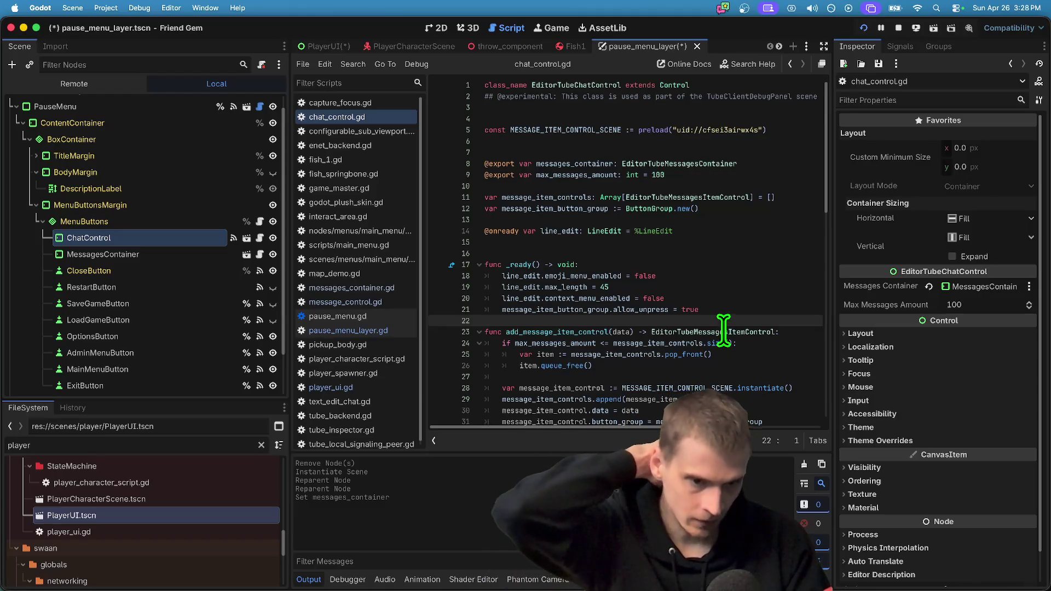
pyautogui.scroll(-5, 722, 328)
pyautogui.scroll(-5, 625, 252)
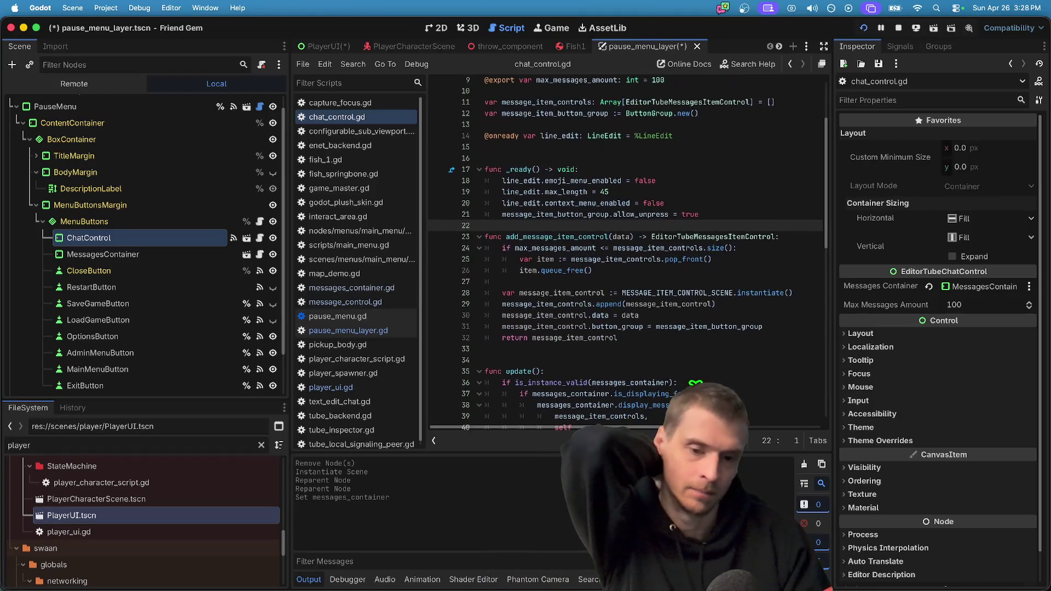
pyautogui.click(552, 283)
pyautogui.doubleClick(629, 283)
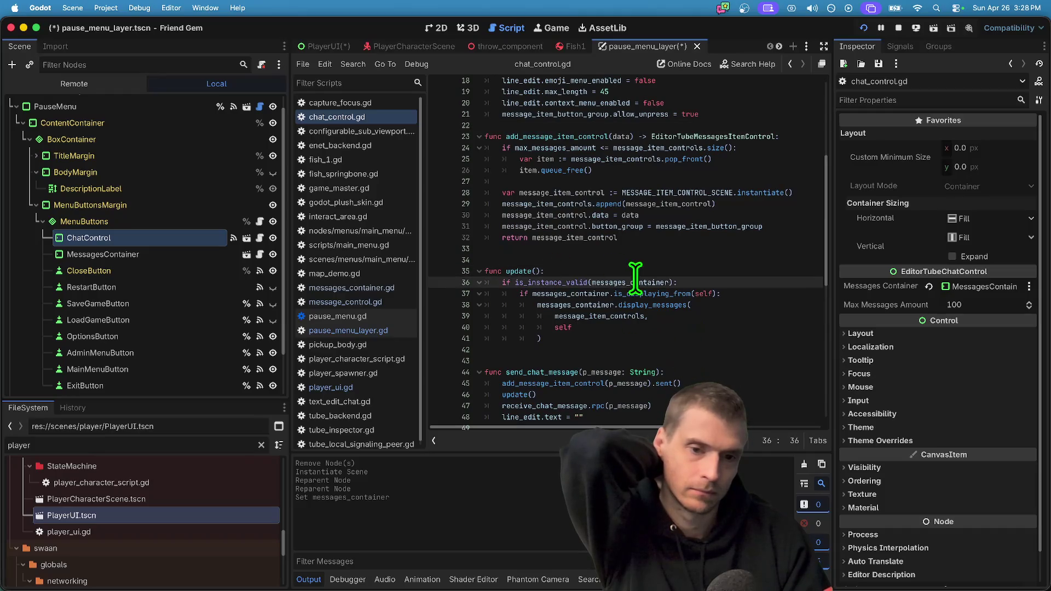
pyautogui.scroll(-6, 684, 322)
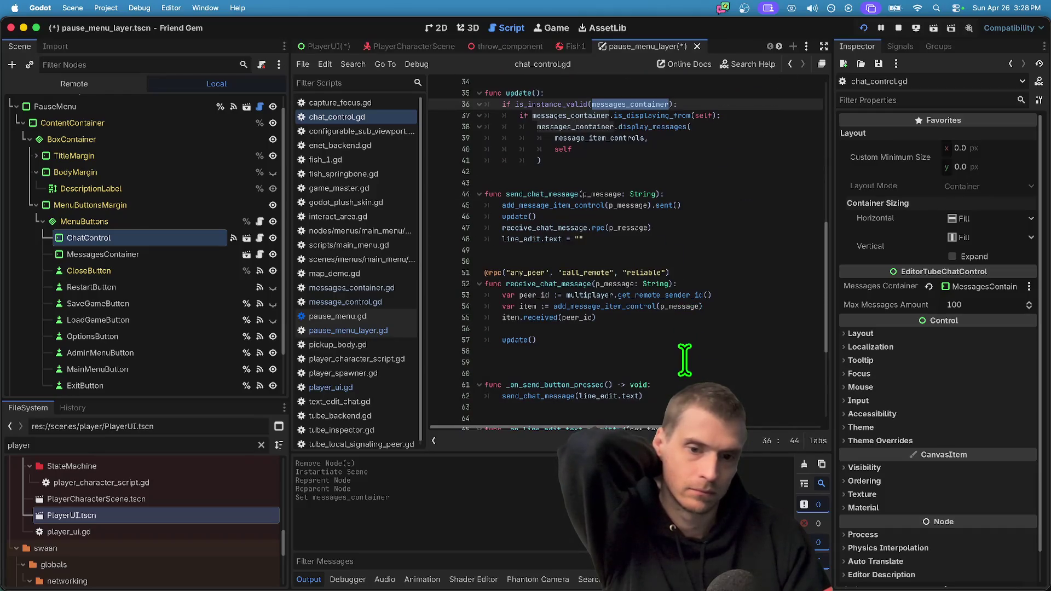
# Step: Search for receive_chat_message, checking its call on line 47 and definition on line 52
pyautogui.doubleClick(579, 283)
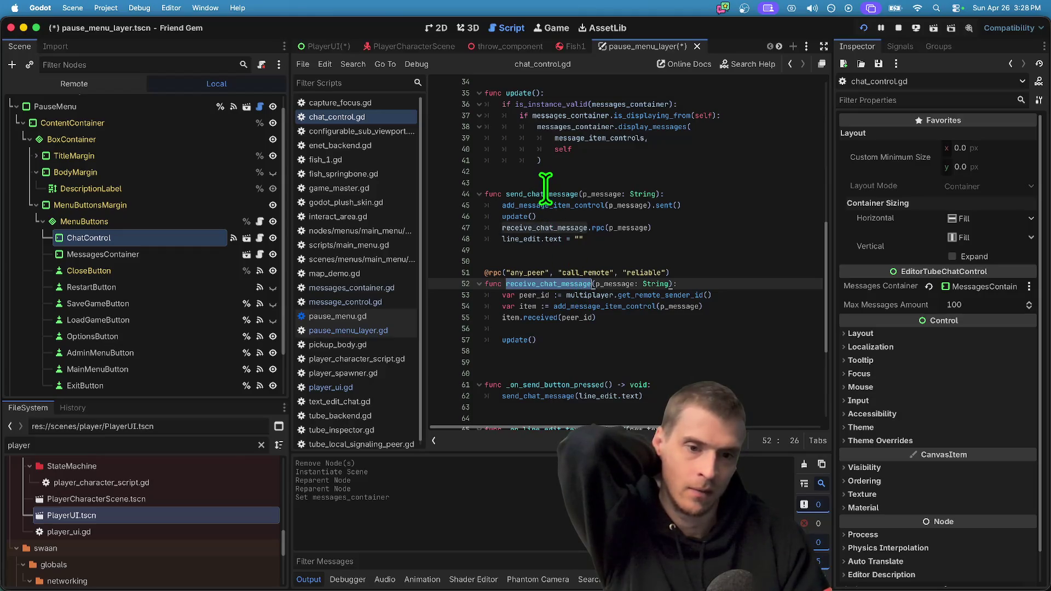
pyautogui.press('super+f')
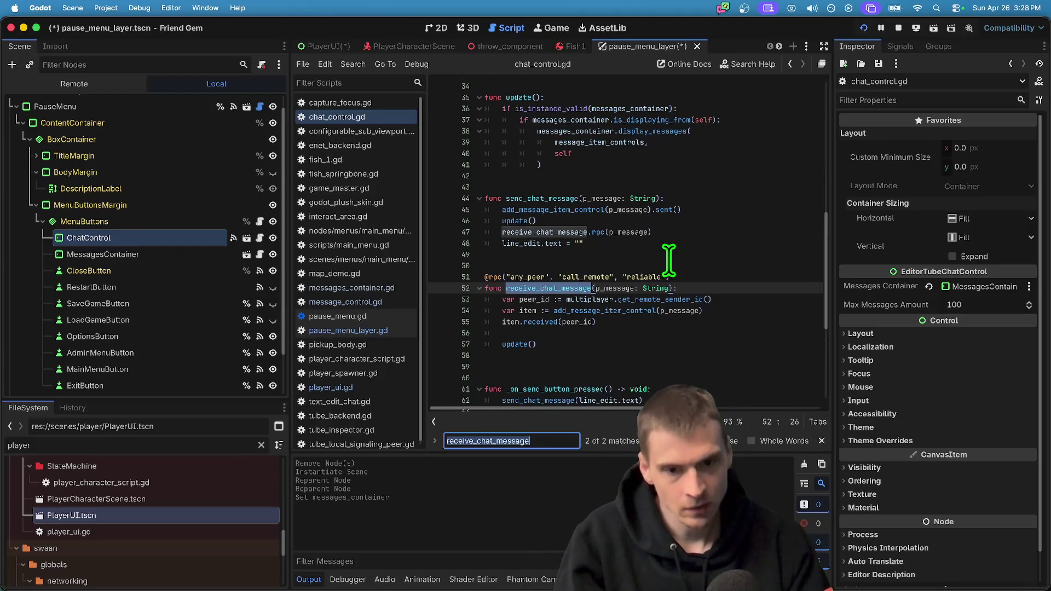
pyautogui.press('Return')
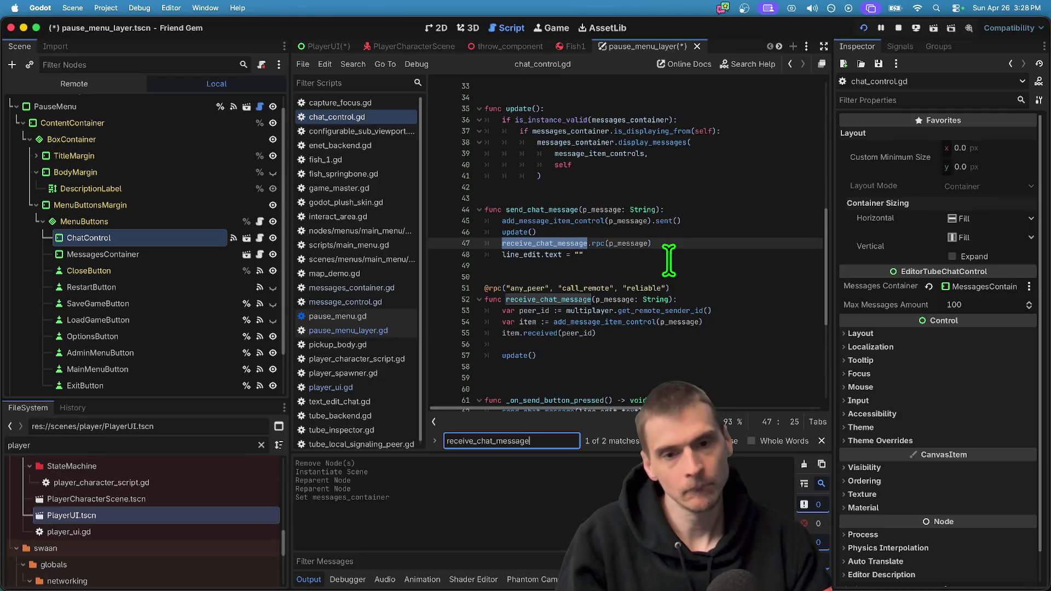
pyautogui.press('Return')
pyautogui.press('Return')
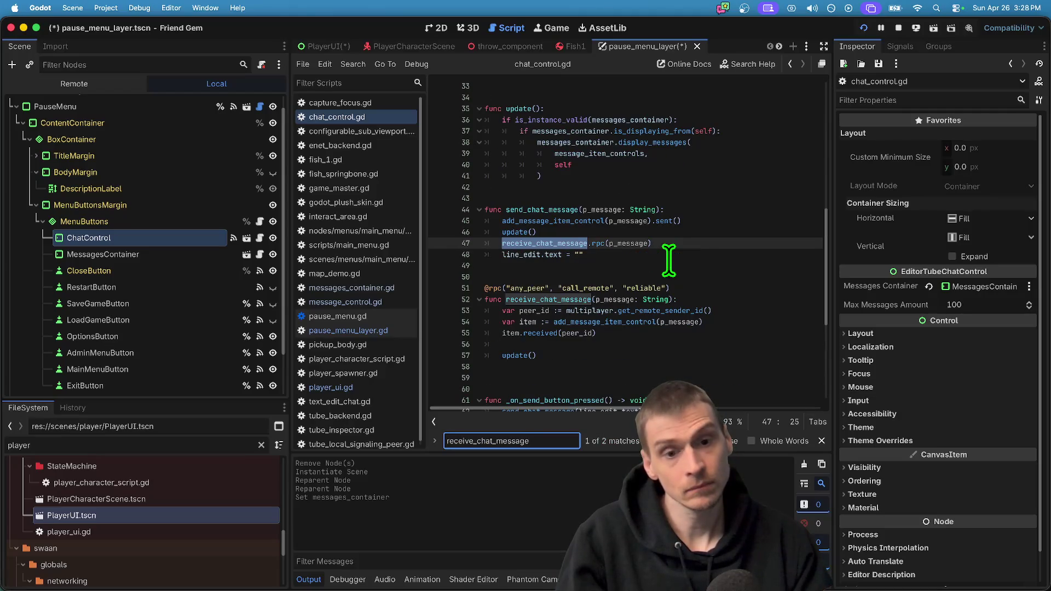
pyautogui.press('Return')
pyautogui.click(692, 209)
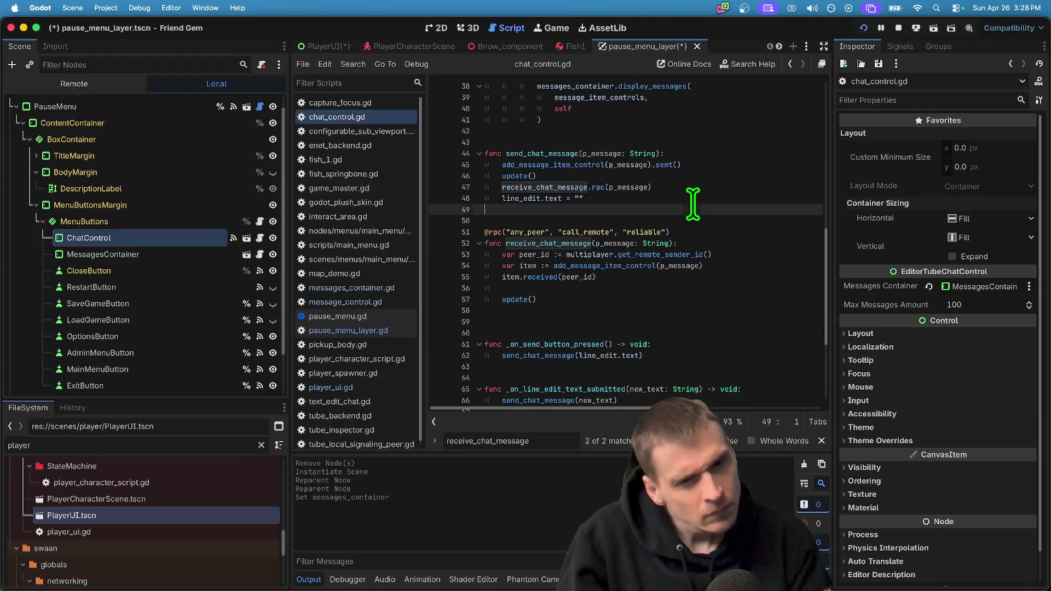
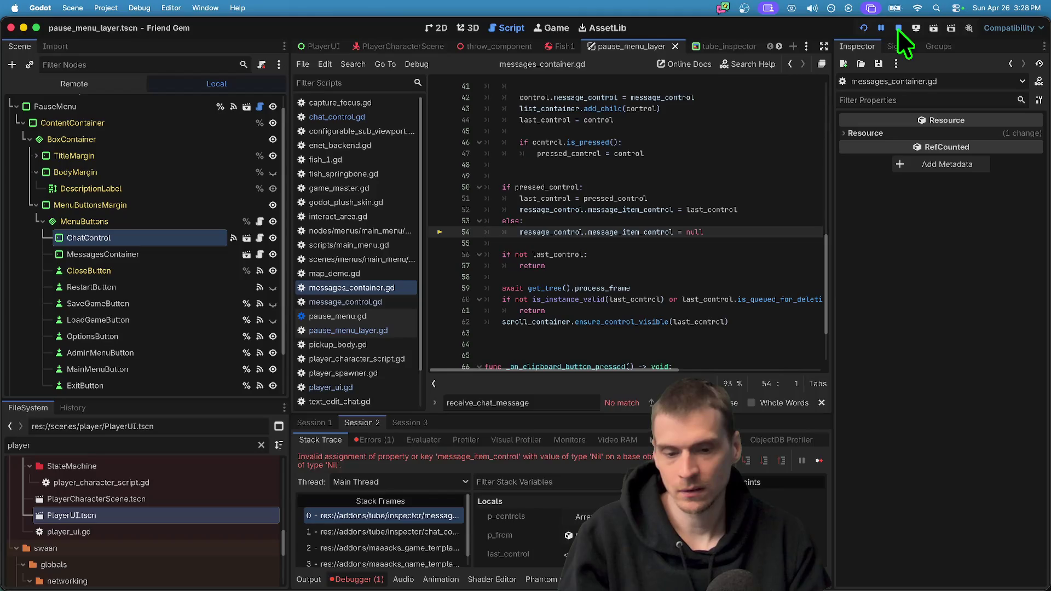
# Step: Stop the debugged game and open the node picker for MessagesContainer's Message Control property
pyautogui.scroll(-1, 579, 527)
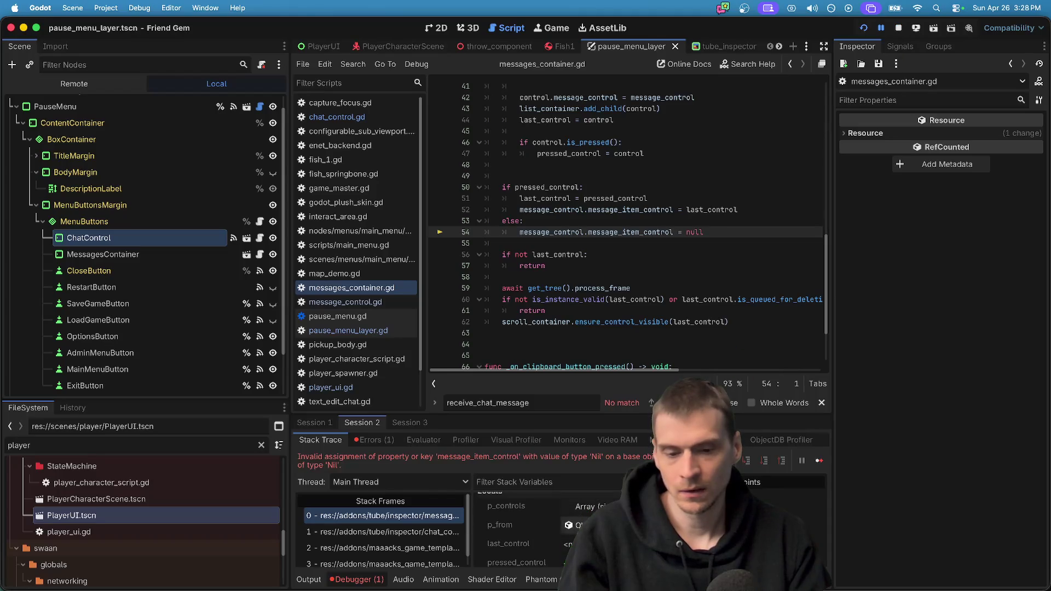
pyautogui.scroll(12, 676, 335)
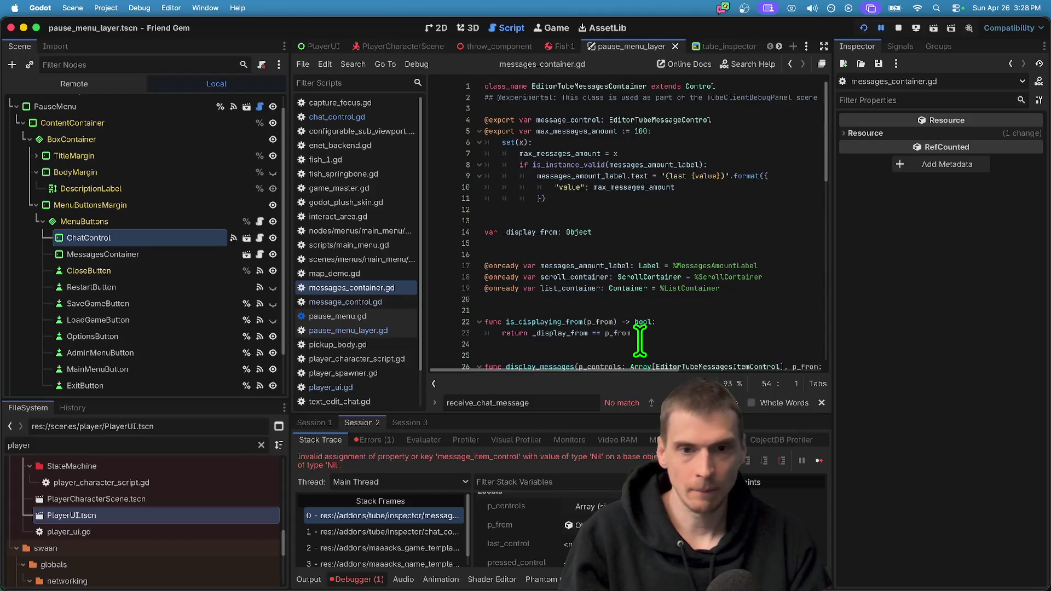
pyautogui.scroll(-4, 639, 339)
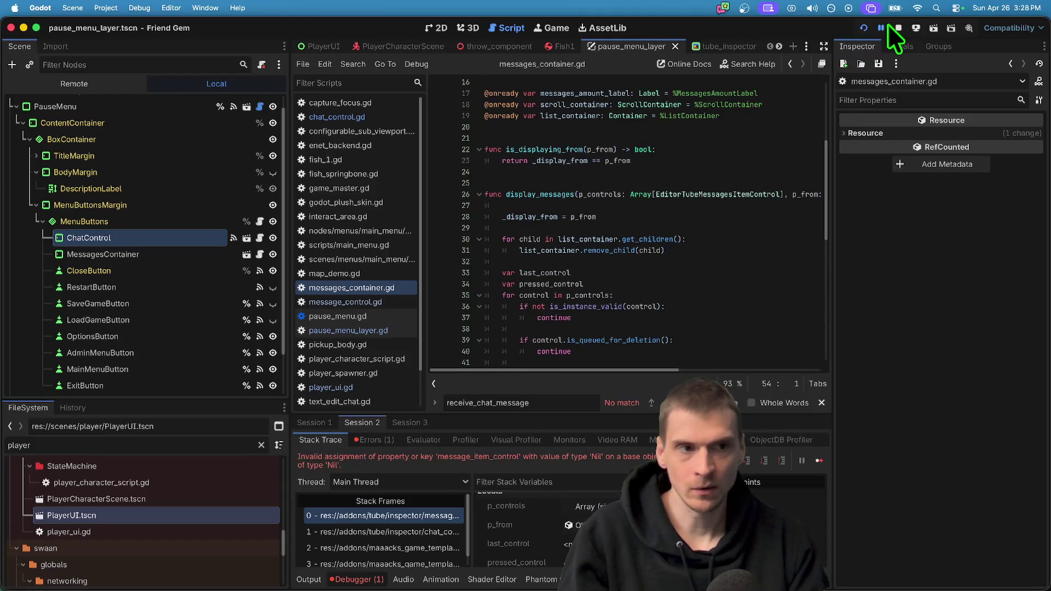
pyautogui.click(897, 27)
pyautogui.click(147, 219)
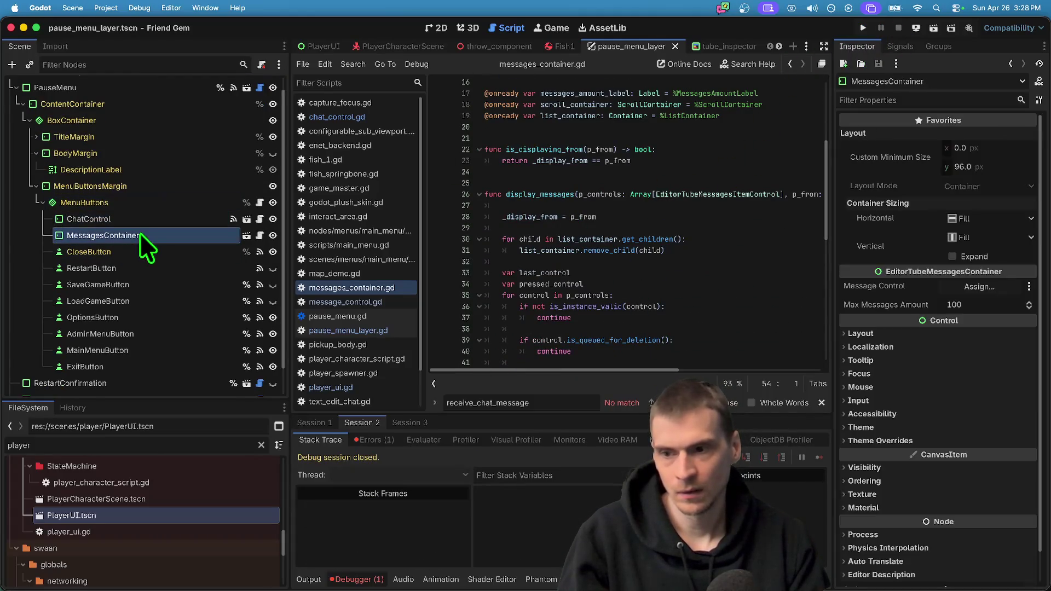
pyautogui.click(146, 234)
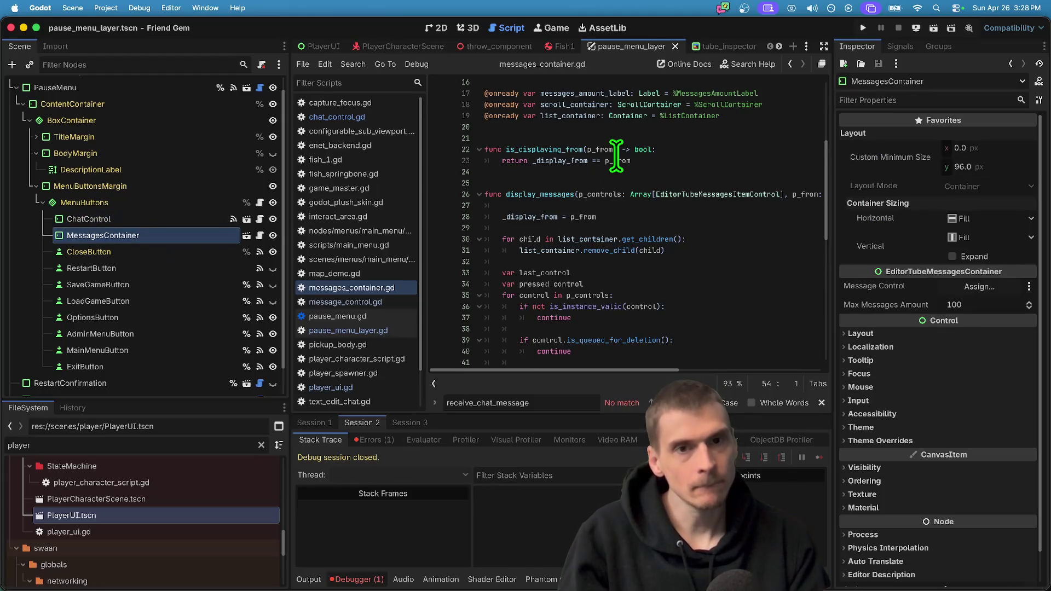
pyautogui.click(980, 287)
# Step: Instance message_control.tscn into the pause menu and place it under MenuButtons
pyautogui.press('Escape')
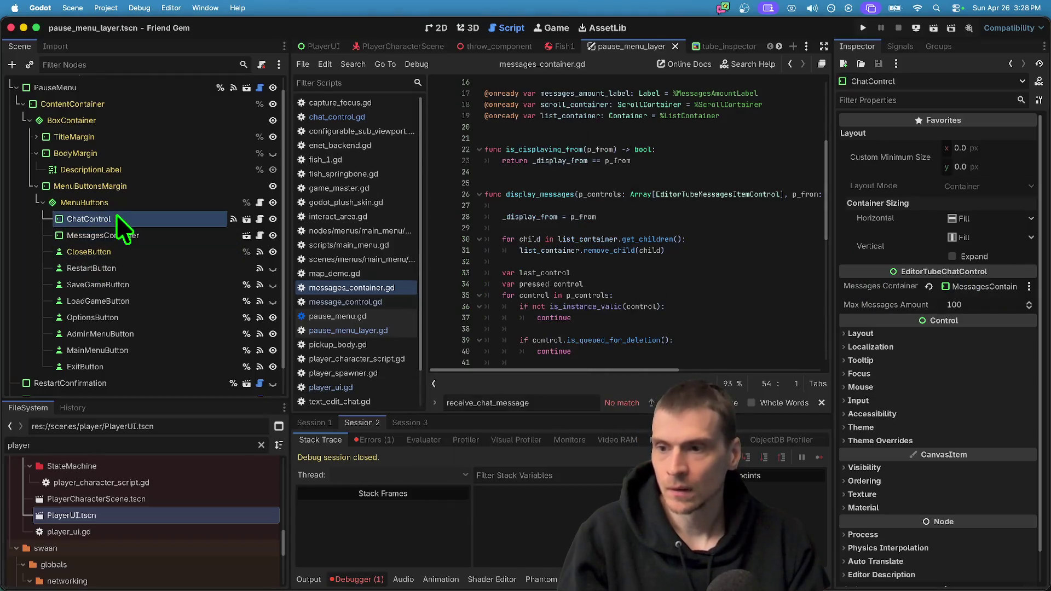
pyautogui.write('message')
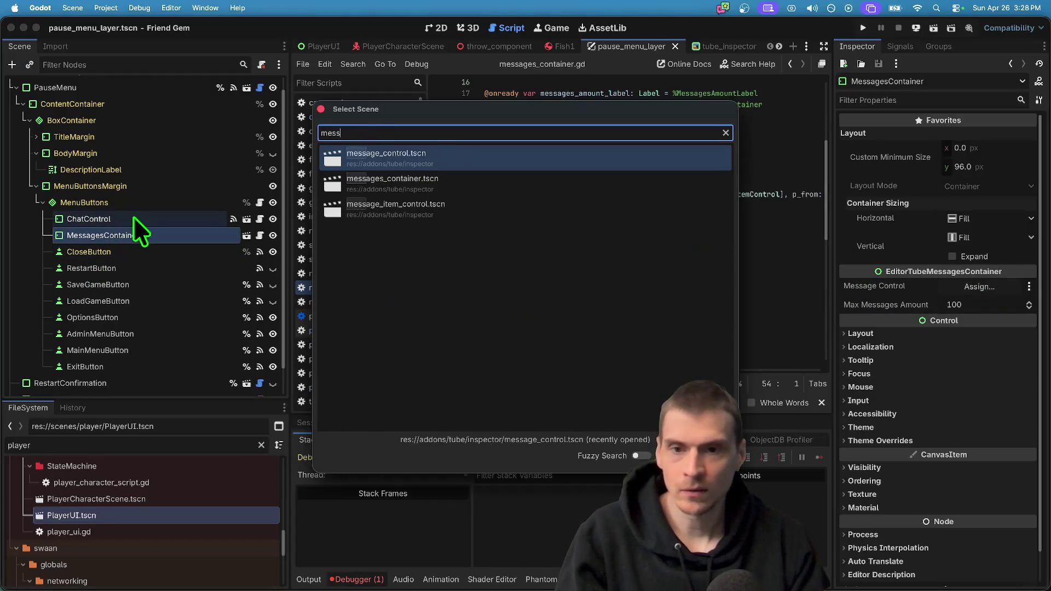
pyautogui.press('Return')
pyautogui.moveTo(152, 247)
pyautogui.mouseDown()
pyautogui.moveTo(127, 224)
pyautogui.moveTo(108, 249)
pyautogui.moveTo(102, 205)
pyautogui.moveTo(109, 230)
pyautogui.mouseUp()
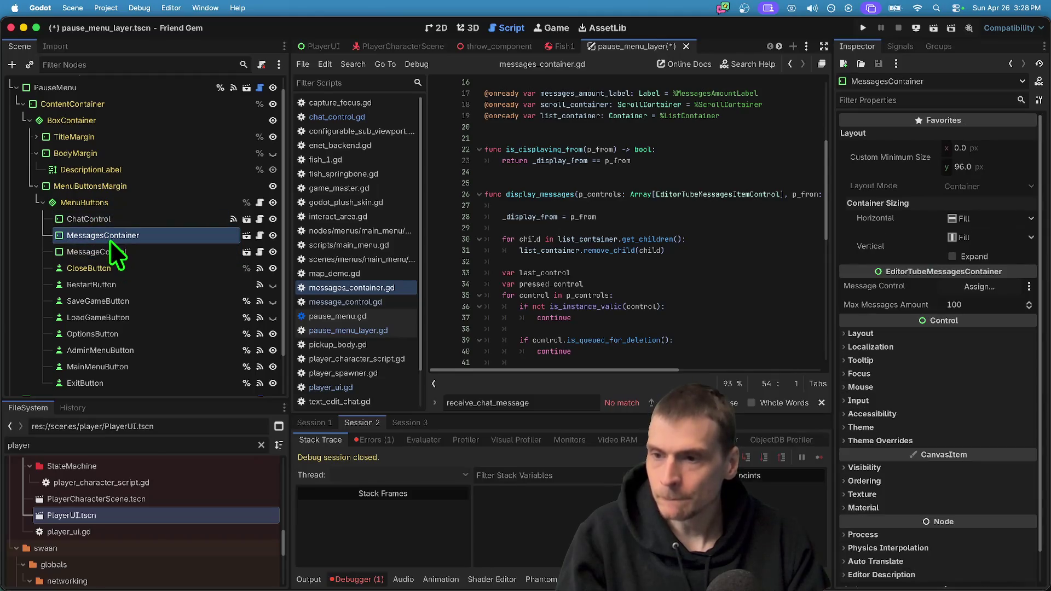
# Step: Assign MessageControl as MessagesContainer's Message Control, save the scene, and run the project
pyautogui.click(978, 286)
pyautogui.click(538, 257)
pyautogui.click(566, 473)
pyautogui.hotkey('ctrl', 's')
pyautogui.click(432, 28)
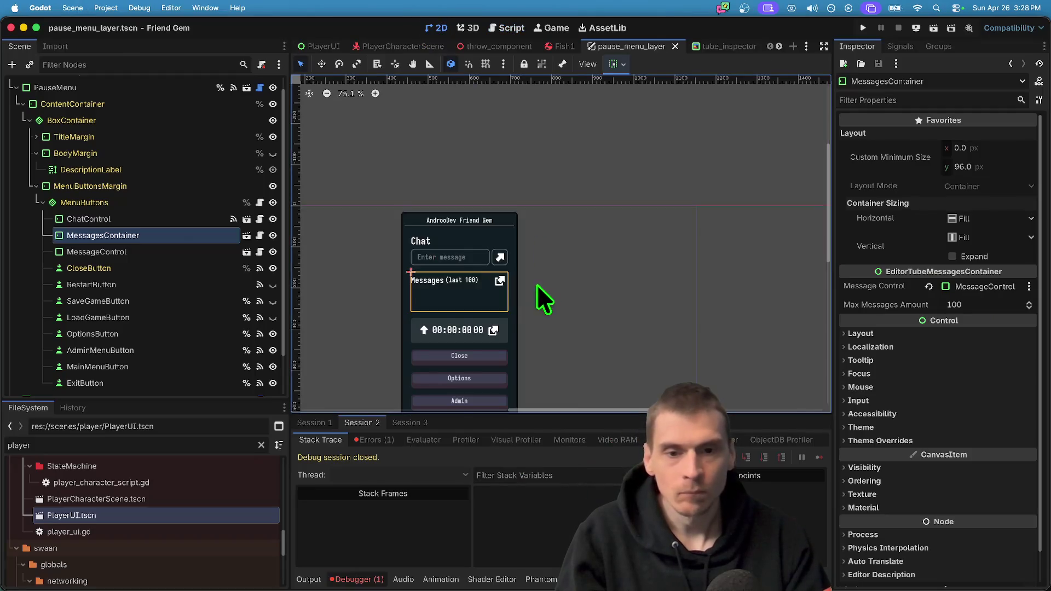
pyautogui.press('super+b')
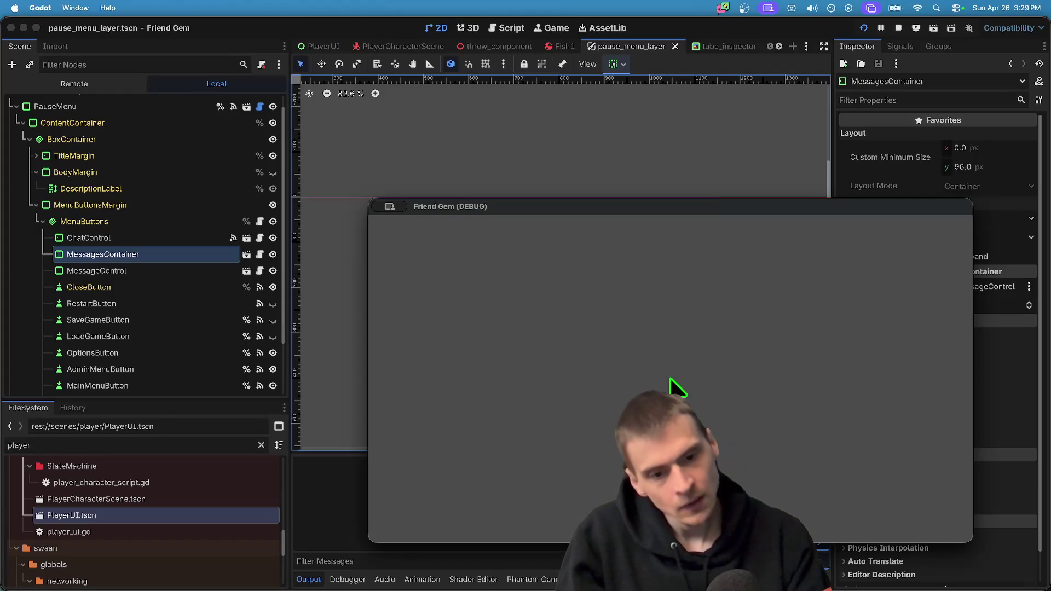
# Step: Send two chat messages, 'ea' and 'andrew', in the running game
pyautogui.write('eafeaf')
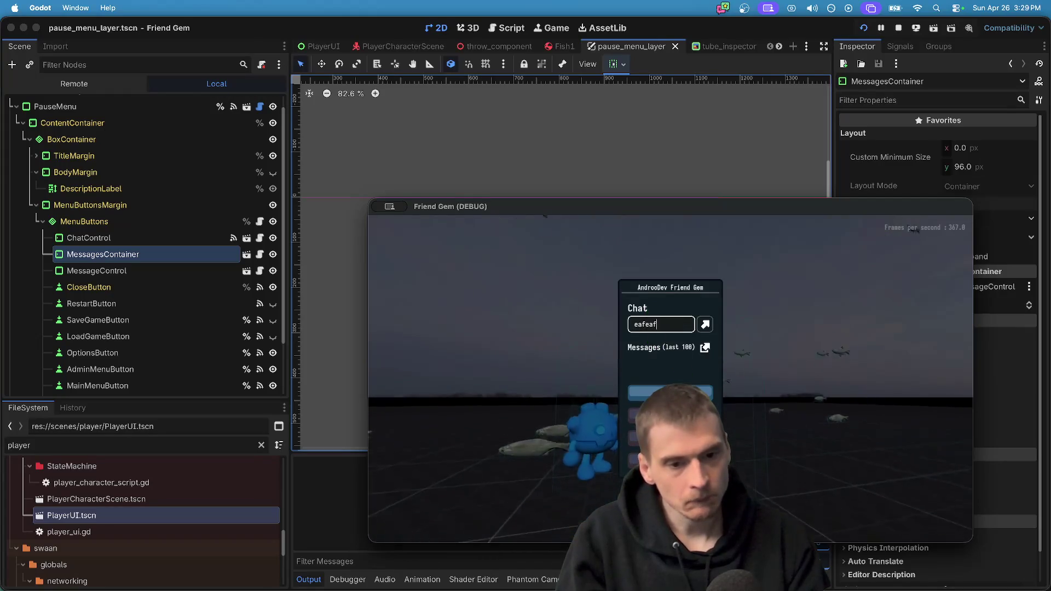
pyautogui.press('Return')
pyautogui.press('Escape')
pyautogui.press('Escape')
pyautogui.press('super+Tab')
pyautogui.press('super+Tab')
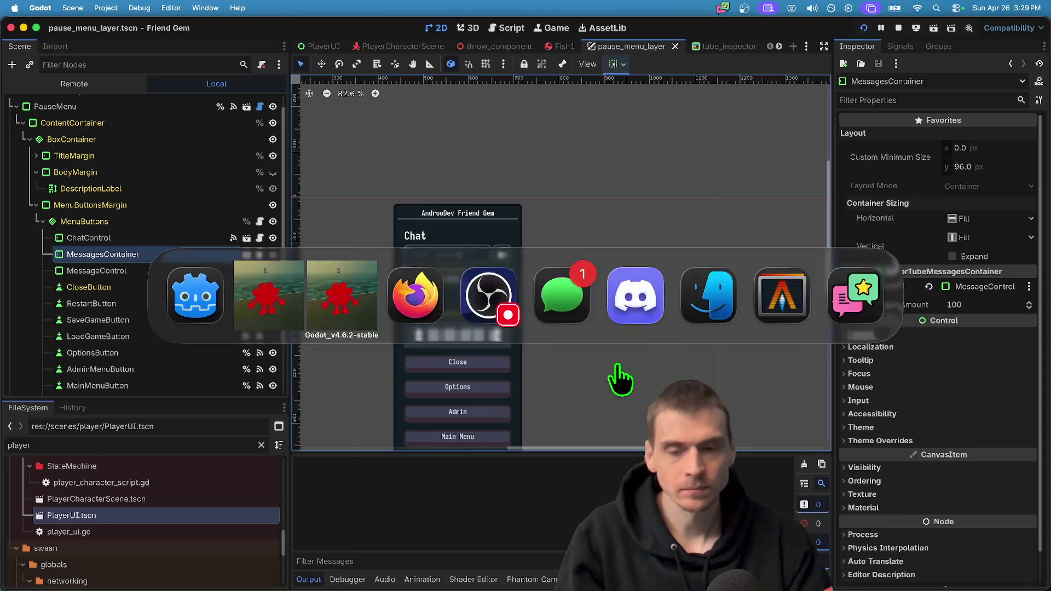
pyautogui.press('Escape')
pyautogui.write('andrew')
pyautogui.press('Return')
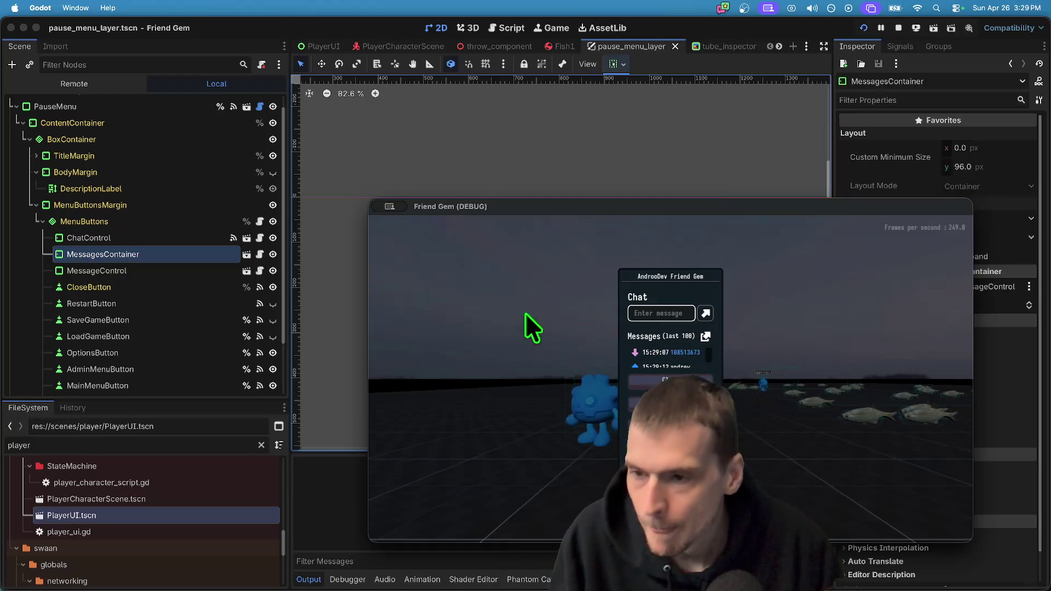
# Step: Check the timestamped messages in the pause-menu Messages list, then quit the game
pyautogui.moveTo(510, 209)
pyautogui.mouseDown()
pyautogui.moveTo(458, 178)
pyautogui.moveTo(435, 125)
pyautogui.moveTo(451, 100)
pyautogui.mouseUp()
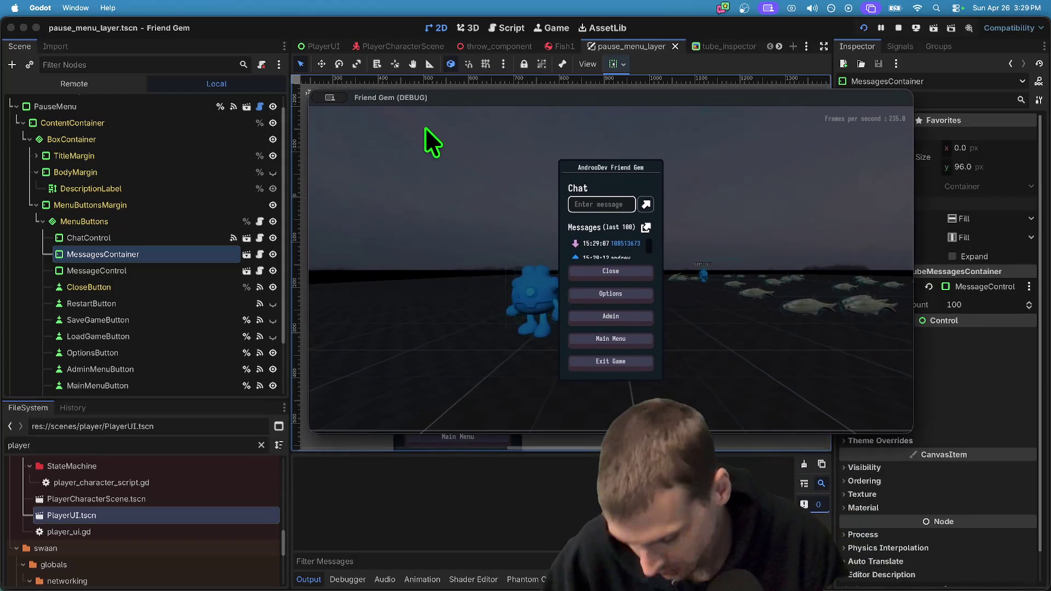
pyautogui.click(601, 204)
pyautogui.press('Escape')
pyautogui.press('Escape')
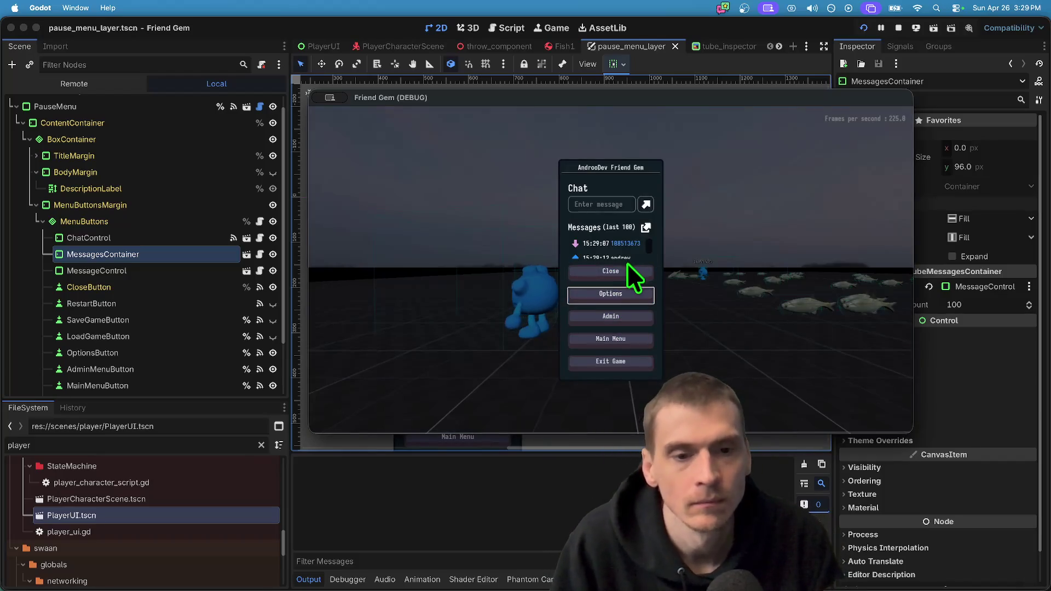
pyautogui.click(626, 268)
pyautogui.press('Escape')
pyautogui.click(607, 272)
pyautogui.press('Escape')
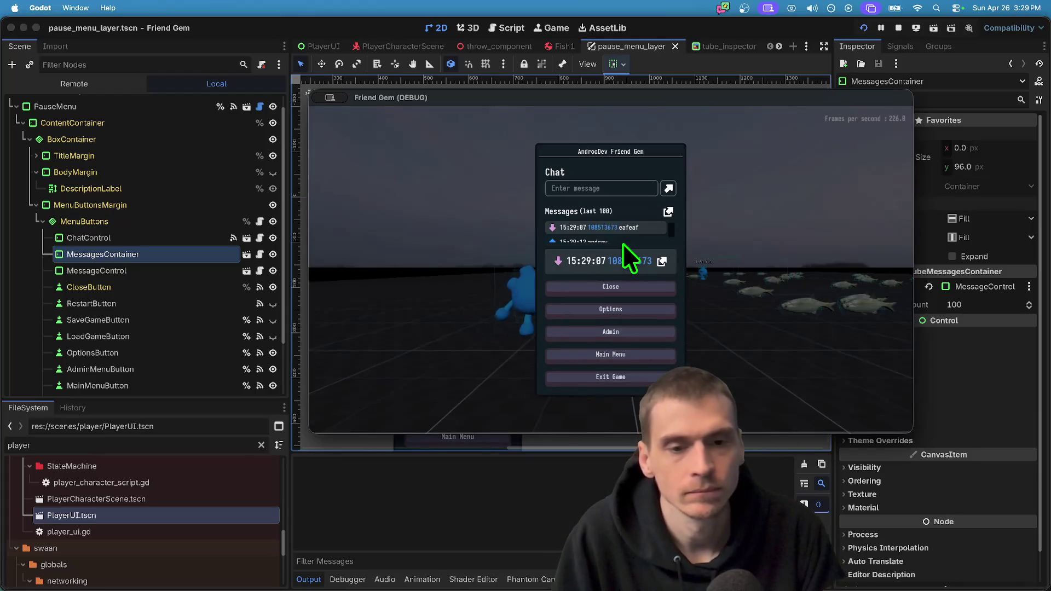
pyautogui.scroll(-1, 633, 242)
pyautogui.scroll(1, 630, 235)
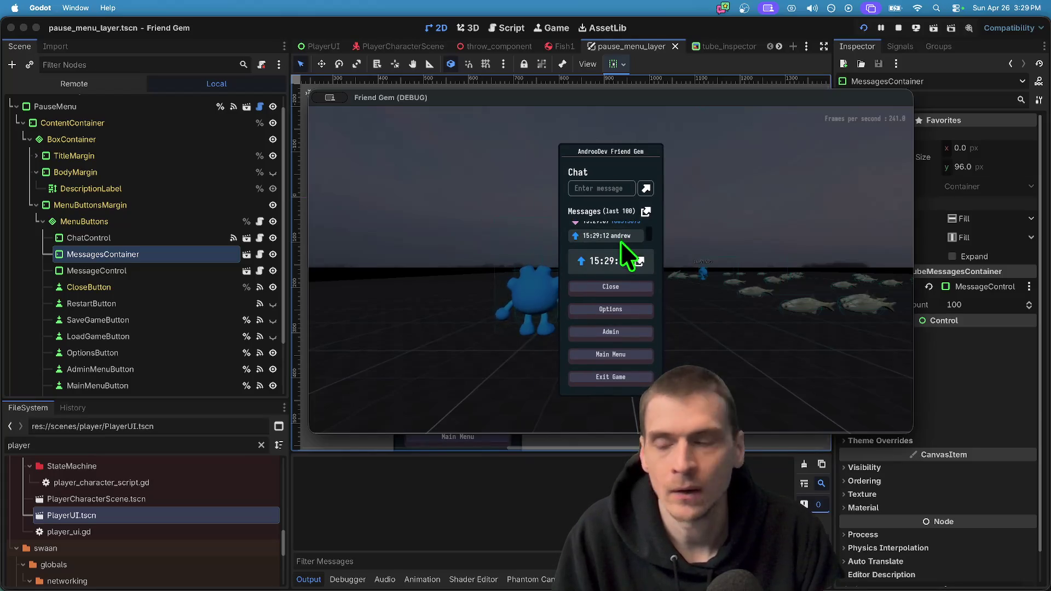
pyautogui.press('Escape')
pyautogui.press('super+q')
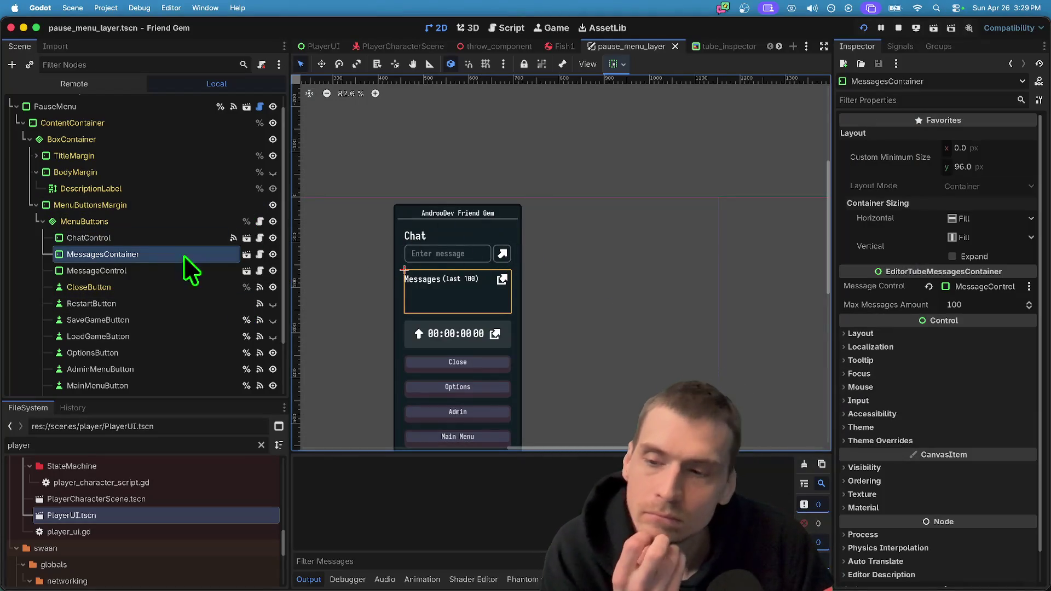
# Step: Open ChatControl's chat_control.gd script and read through its code
pyautogui.click(224, 239)
pyautogui.click(260, 238)
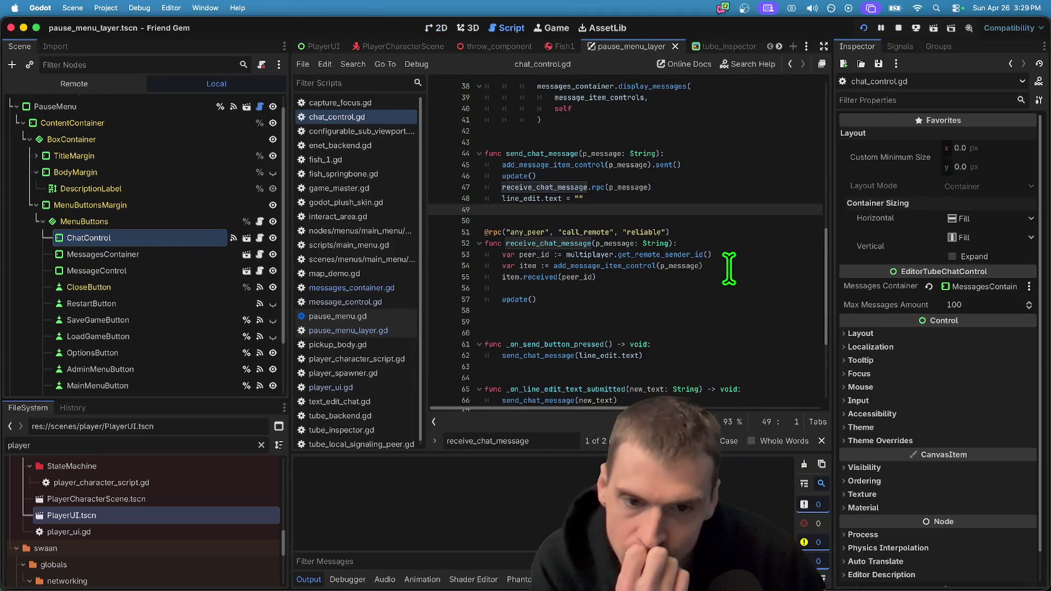
pyautogui.scroll(-3, 721, 297)
pyautogui.scroll(-2, 720, 297)
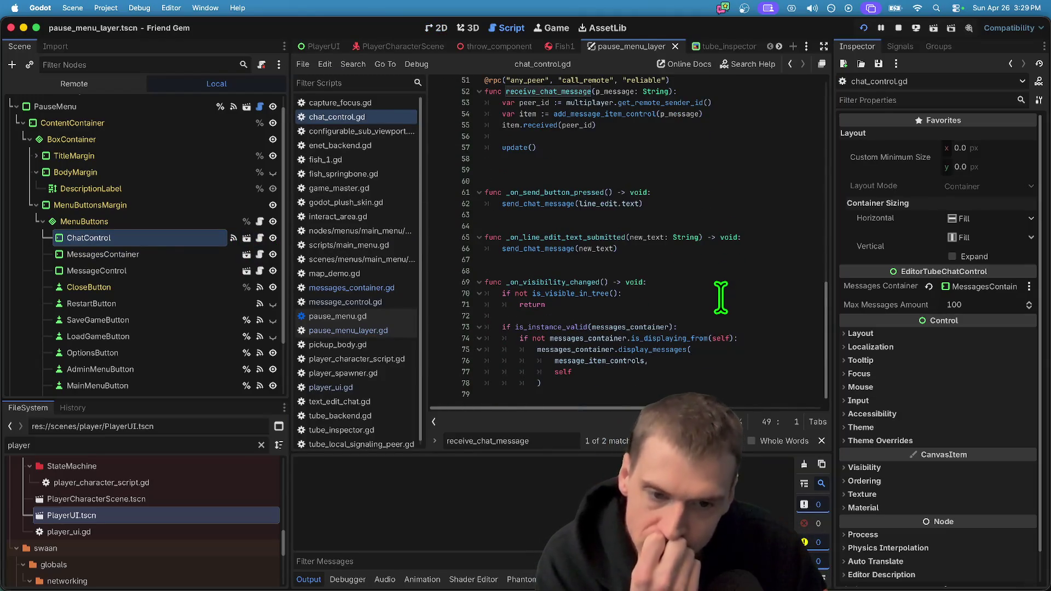
pyautogui.scroll(15, 721, 297)
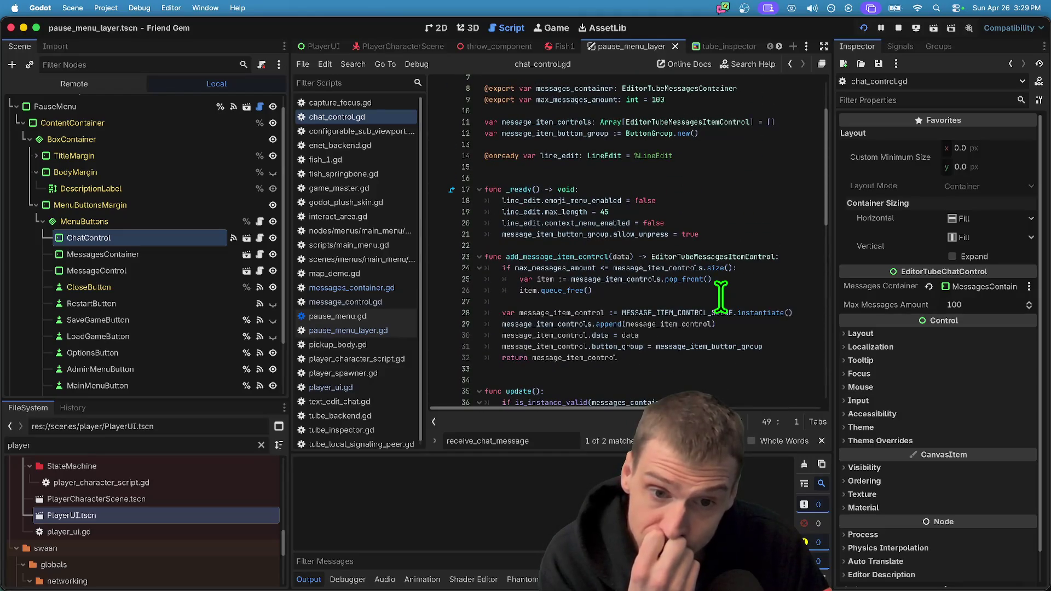
pyautogui.scroll(2, 748, 208)
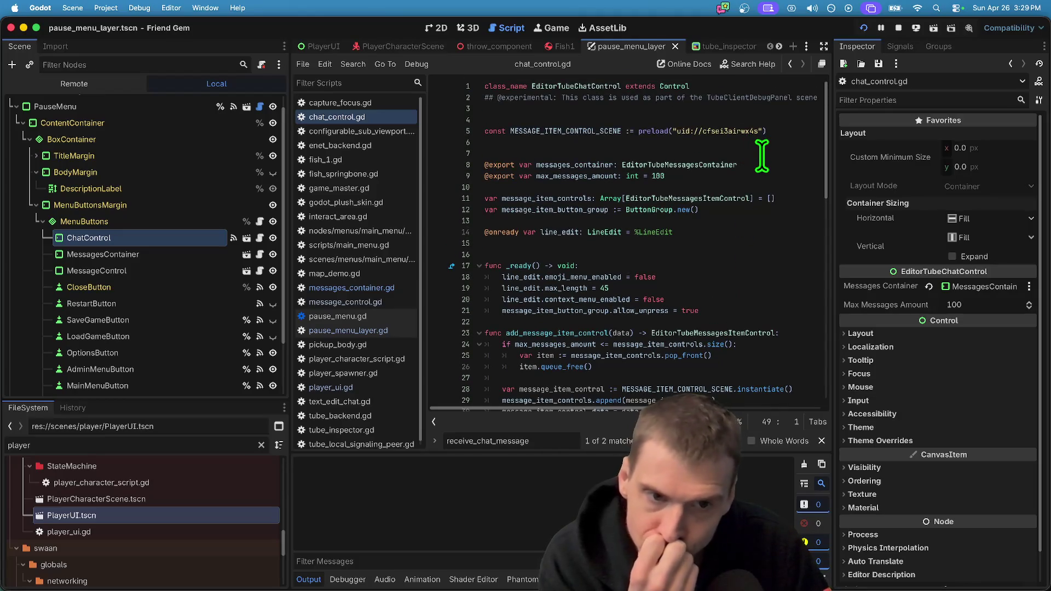
pyautogui.scroll(-7, 638, 372)
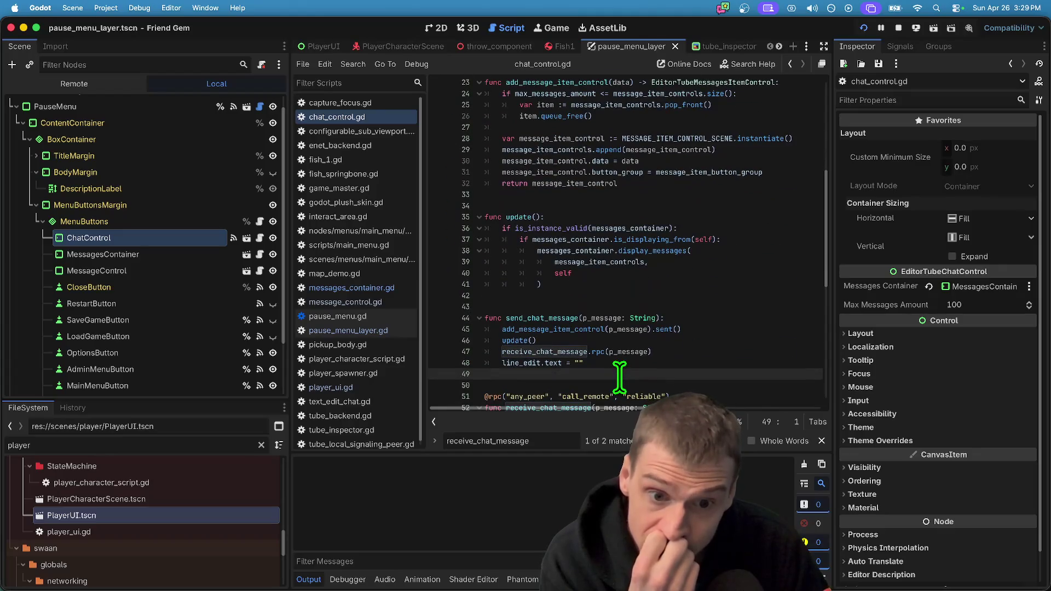
pyautogui.rightClick(619, 377)
pyautogui.press('Escape')
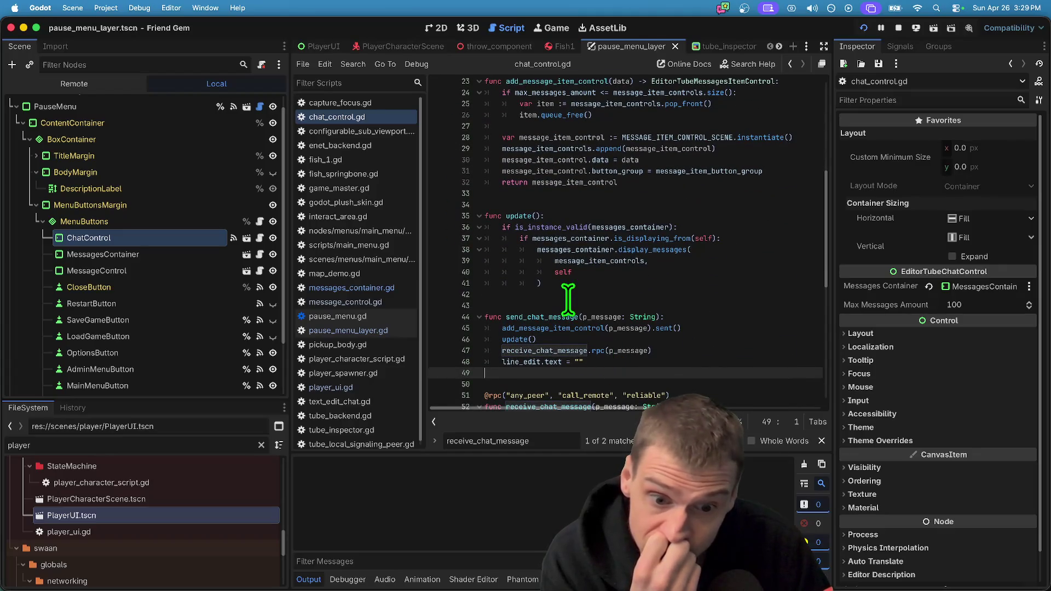
pyautogui.scroll(-5, 568, 328)
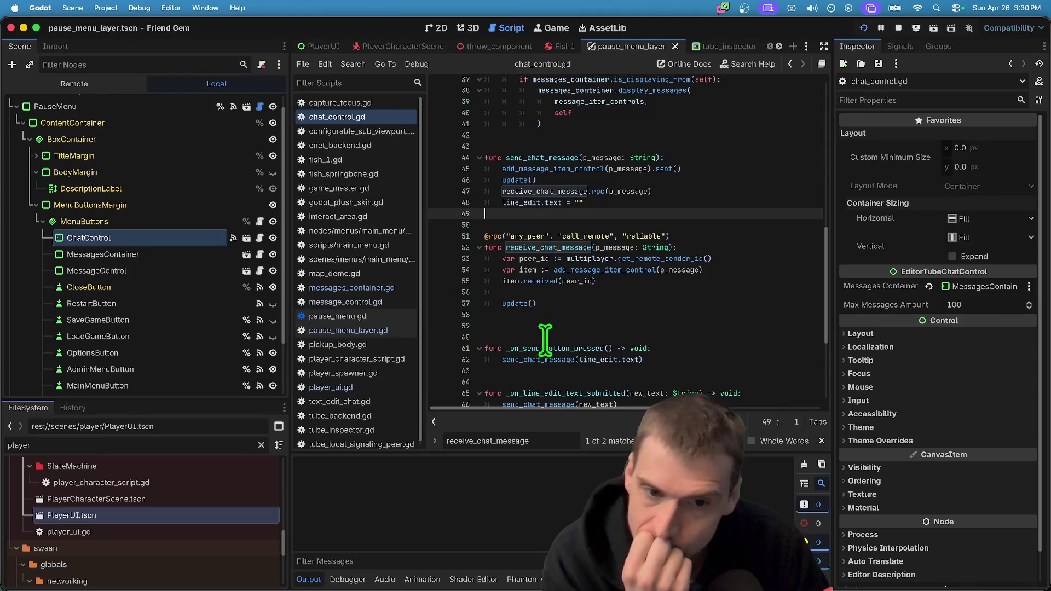
# Step: Highlight receive_chat_message and add_message_item_control uses, then open the MessagesContainer scene
pyautogui.click(712, 161)
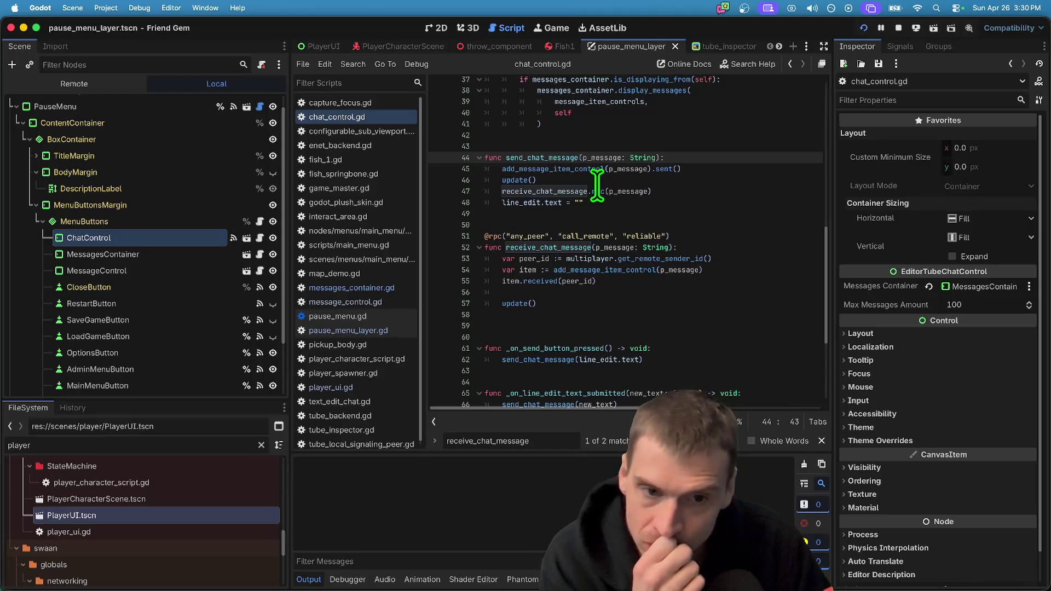
pyautogui.doubleClick(548, 191)
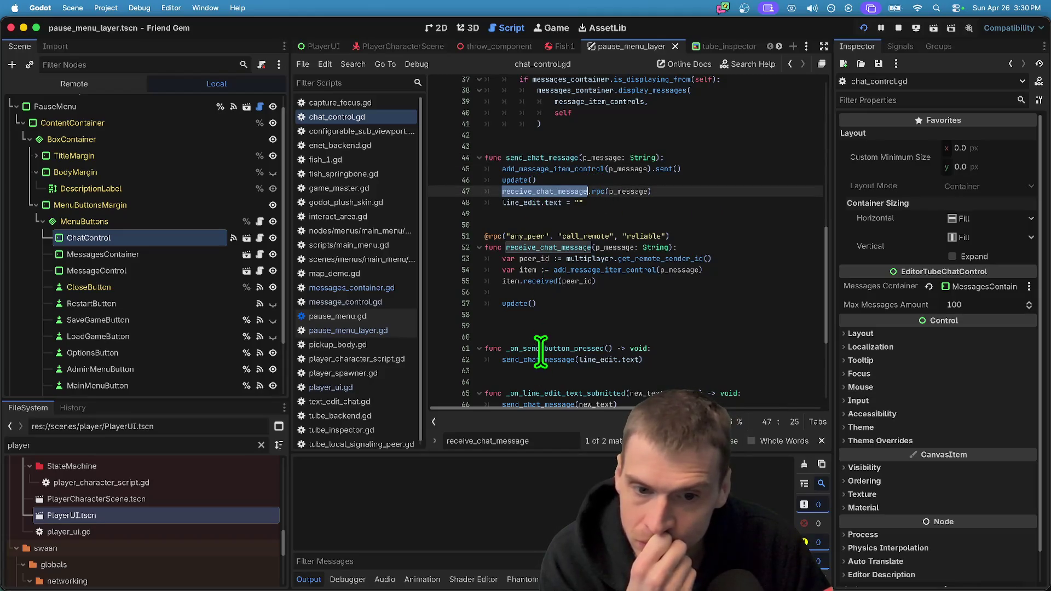
pyautogui.click(528, 304)
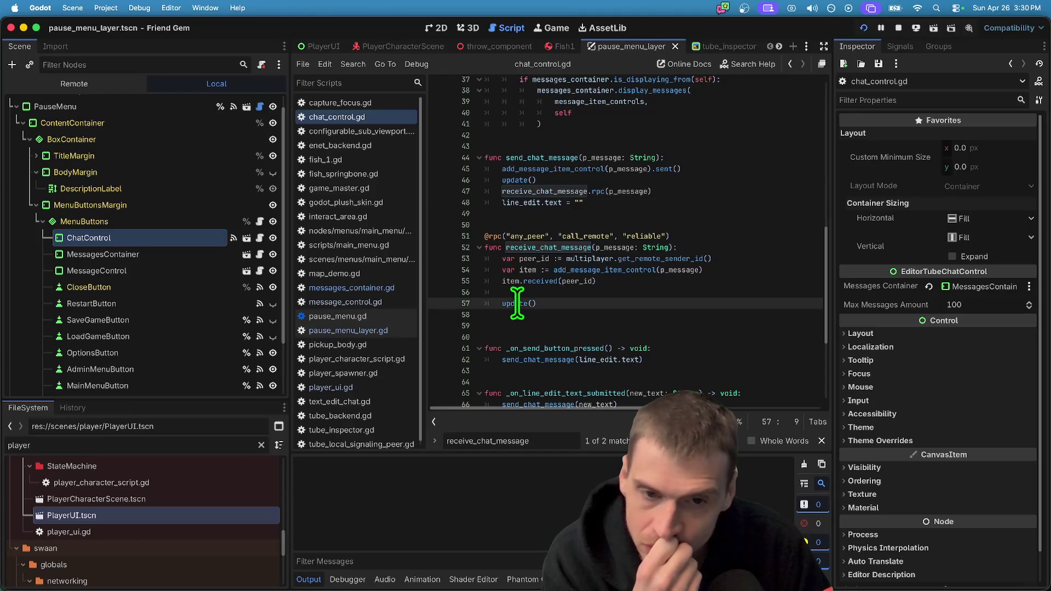
pyautogui.scroll(5, 685, 318)
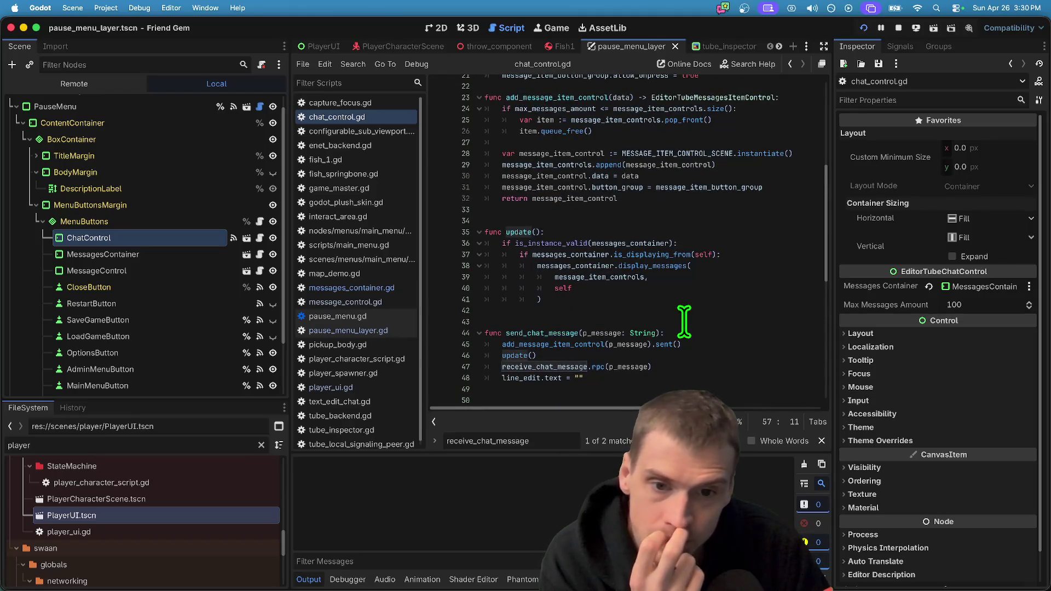
pyautogui.scroll(3, 683, 321)
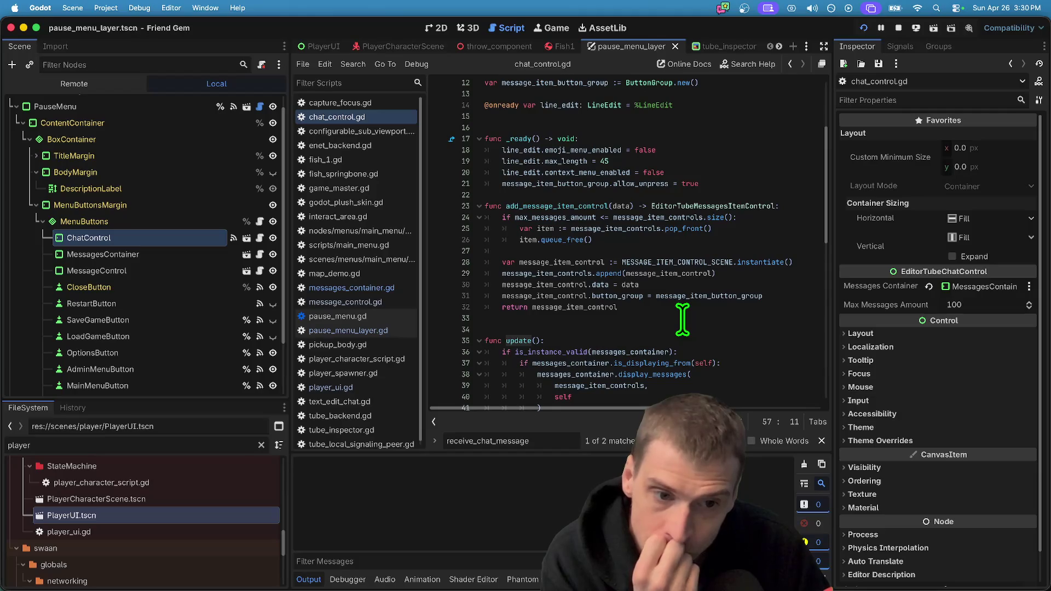
pyautogui.scroll(-3, 682, 320)
pyautogui.scroll(3, 677, 315)
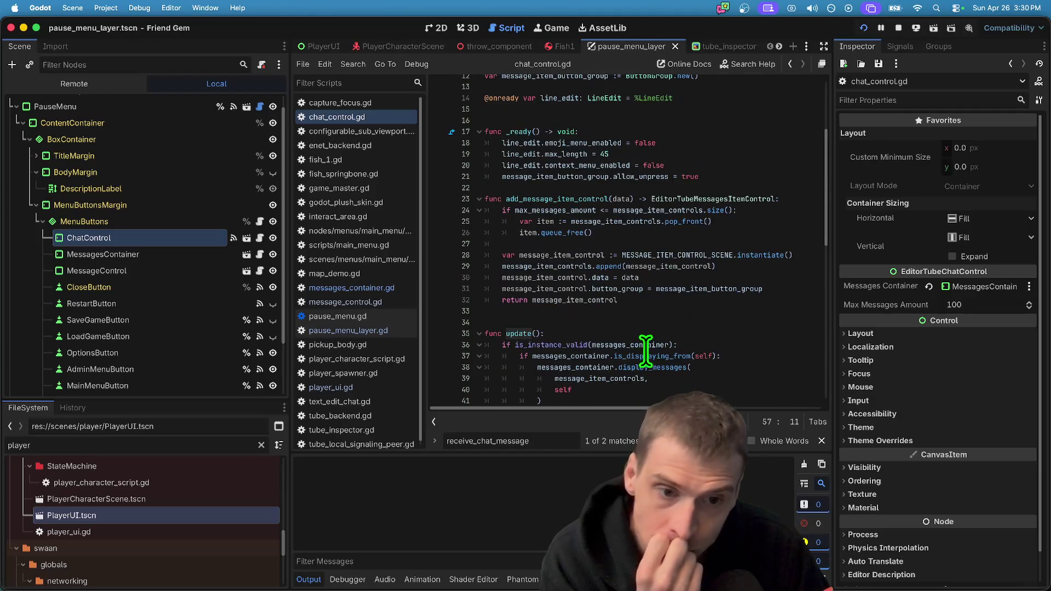
pyautogui.doubleClick(590, 198)
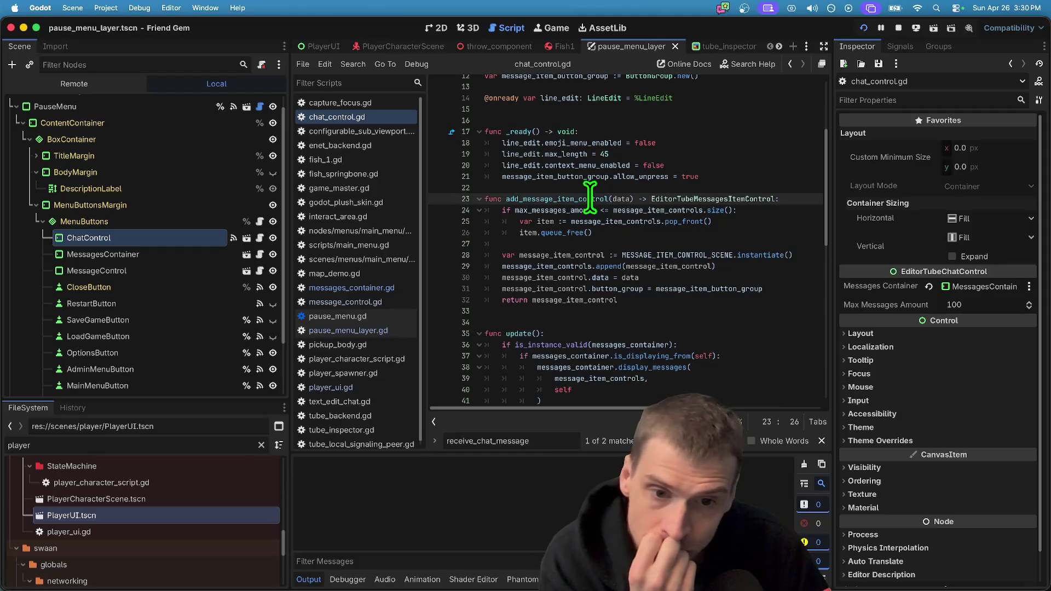
pyautogui.scroll(-9, 605, 290)
pyautogui.scroll(-4, 674, 294)
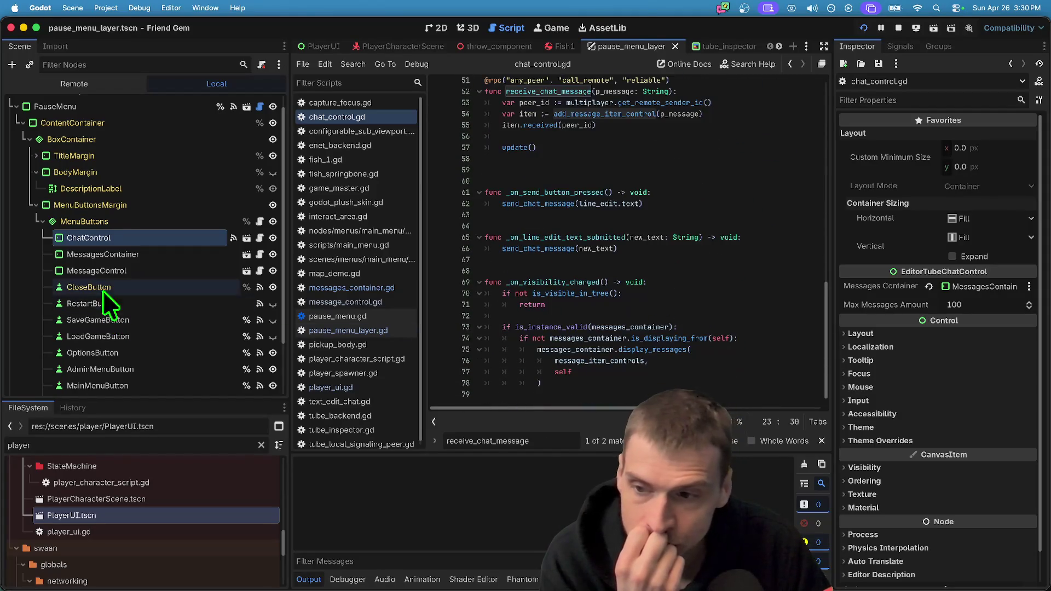
pyautogui.click(107, 255)
pyautogui.click(247, 255)
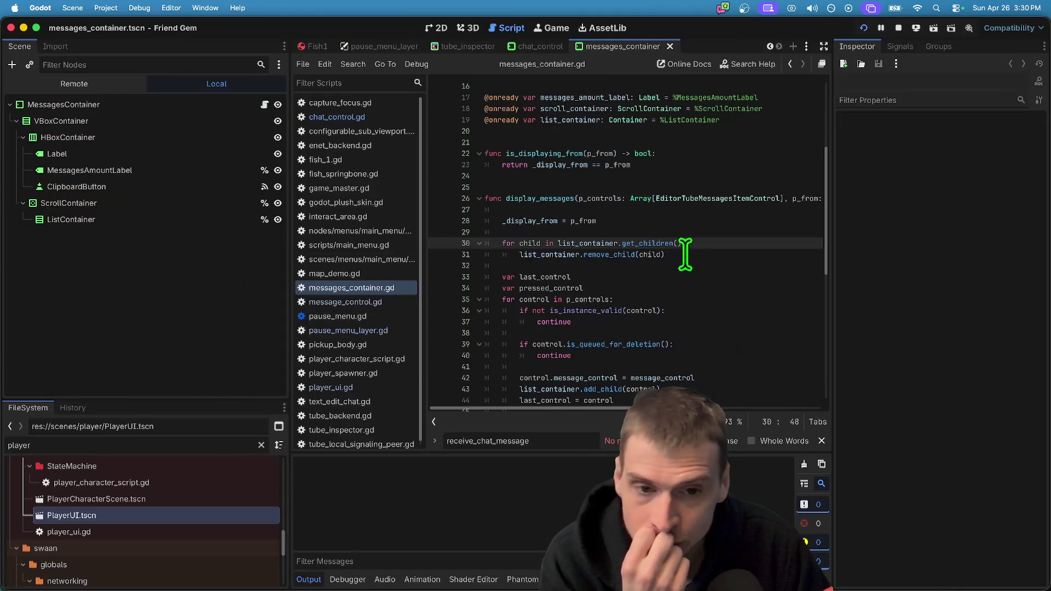
# Step: Scroll through messages_container.gd and widen the script editor area
pyautogui.scroll(-5, 706, 255)
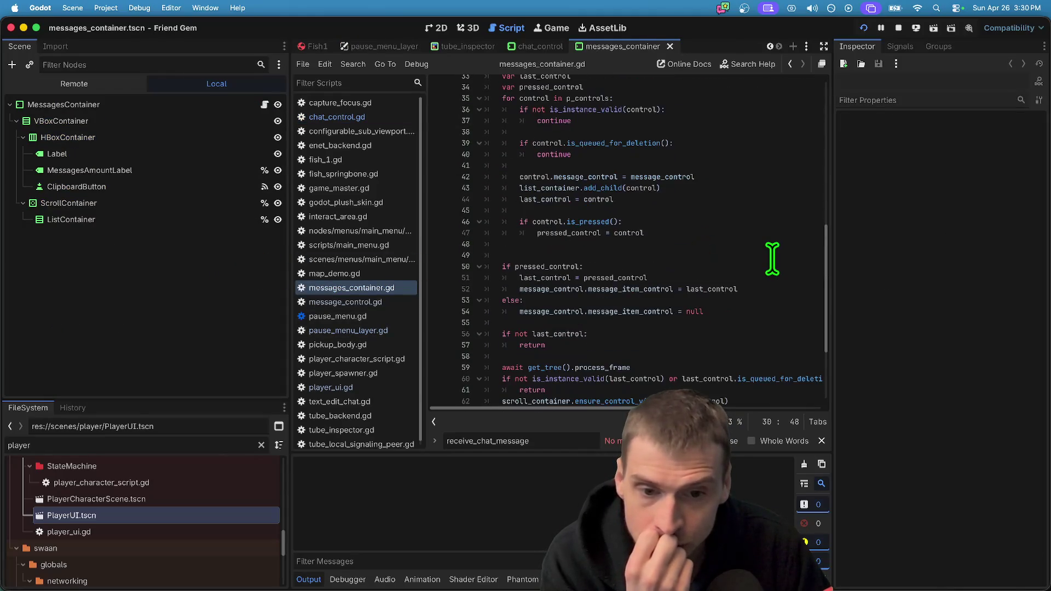
pyautogui.rightClick(748, 261)
pyautogui.press('Escape')
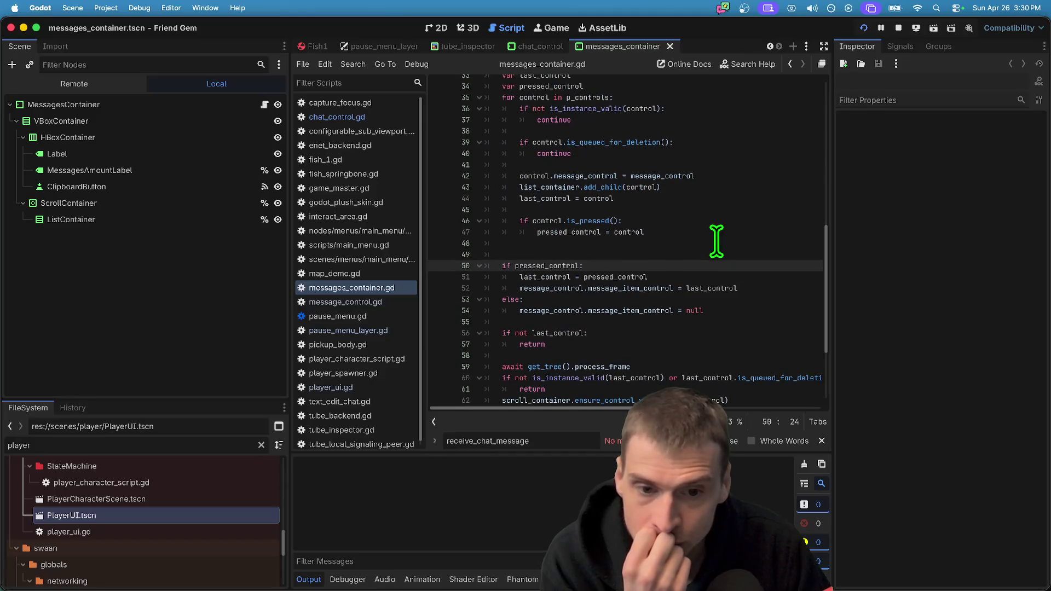
pyautogui.scroll(-1, 555, 268)
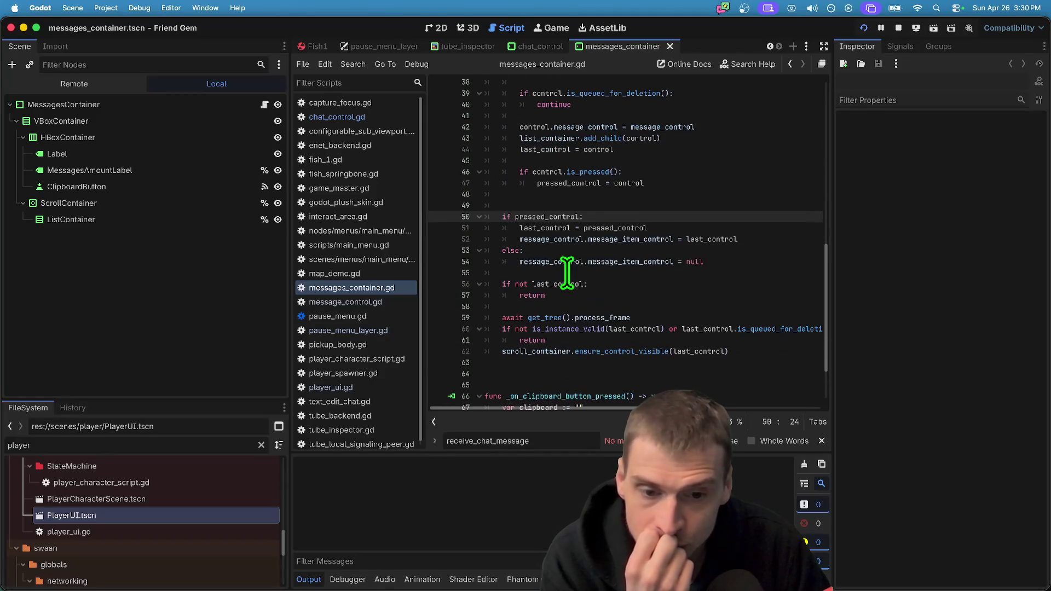
pyautogui.scroll(-2, 777, 278)
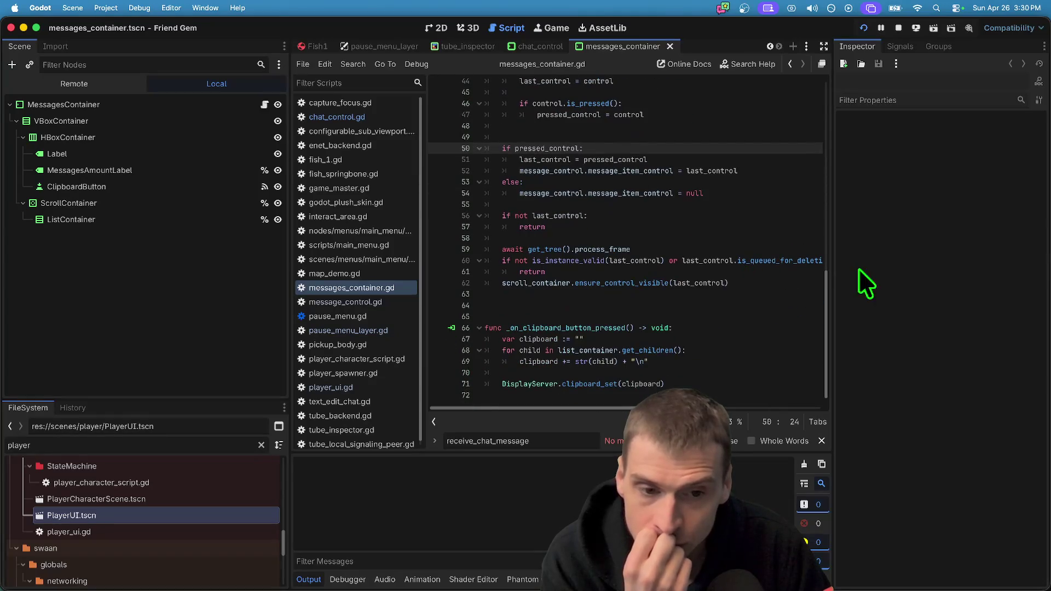
pyautogui.moveTo(839, 270); pyautogui.dragTo(920, 269)
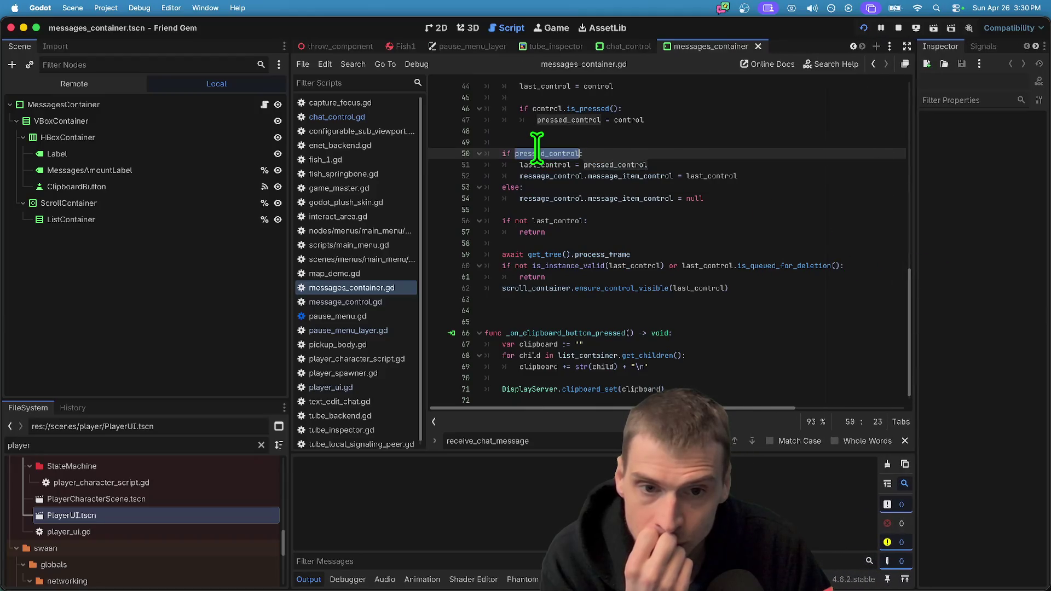
# Step: Highlight where message_control is used in the script and narrow the Scene dock
pyautogui.scroll(12, 776, 316)
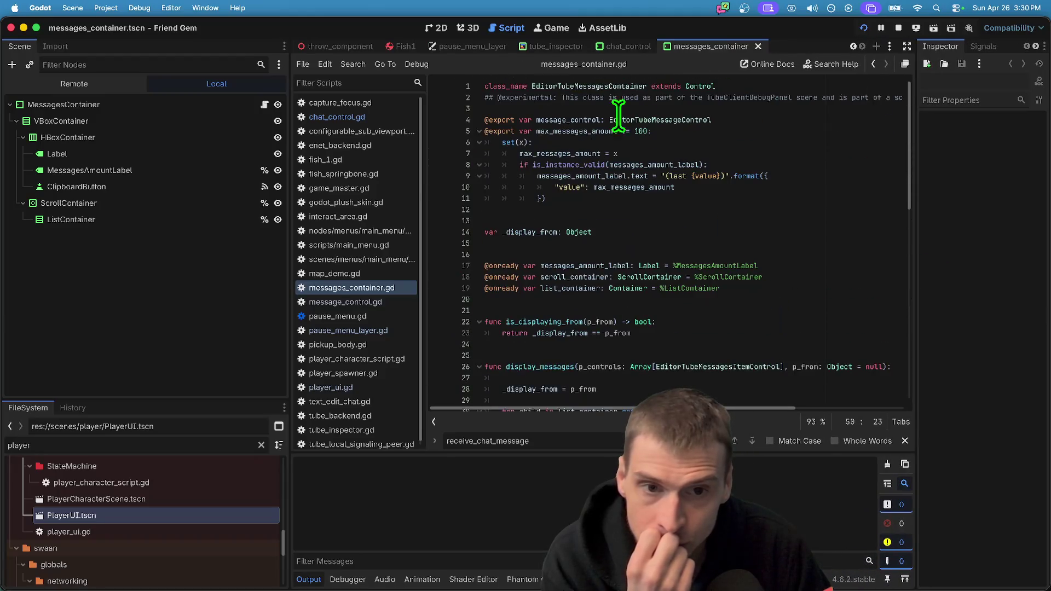
pyautogui.doubleClick(565, 120)
pyautogui.scroll(-6, 834, 227)
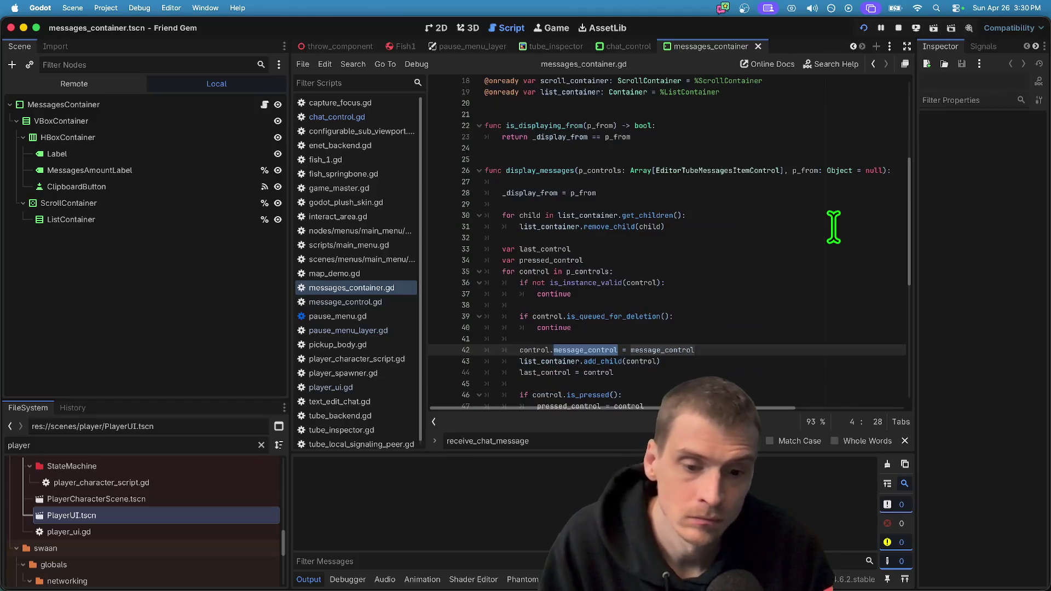
pyautogui.scroll(-1, 833, 227)
pyautogui.scroll(-2, 833, 227)
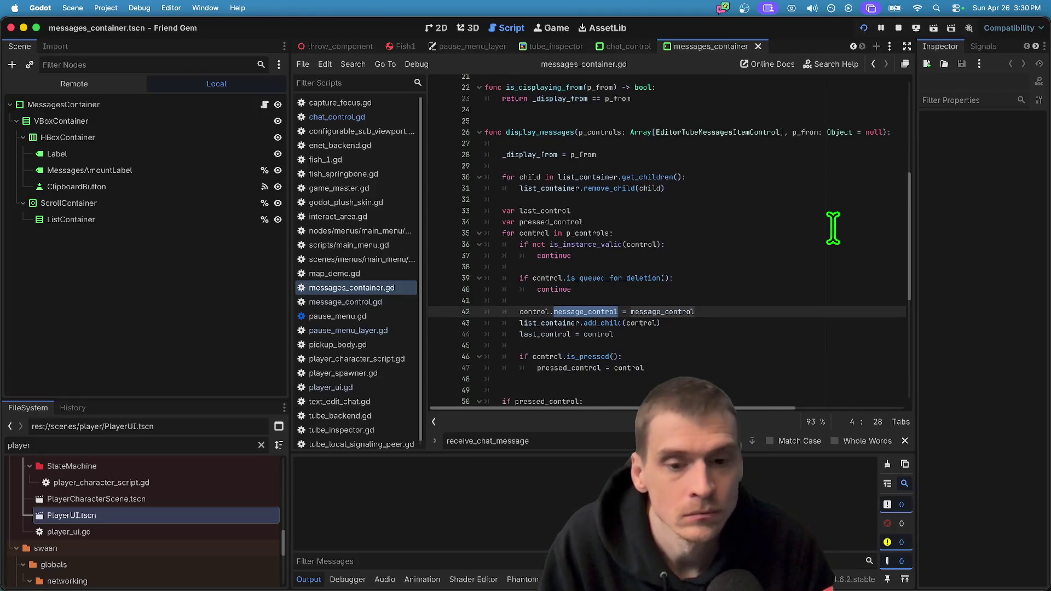
pyautogui.scroll(7, 832, 227)
pyautogui.scroll(-11, 833, 227)
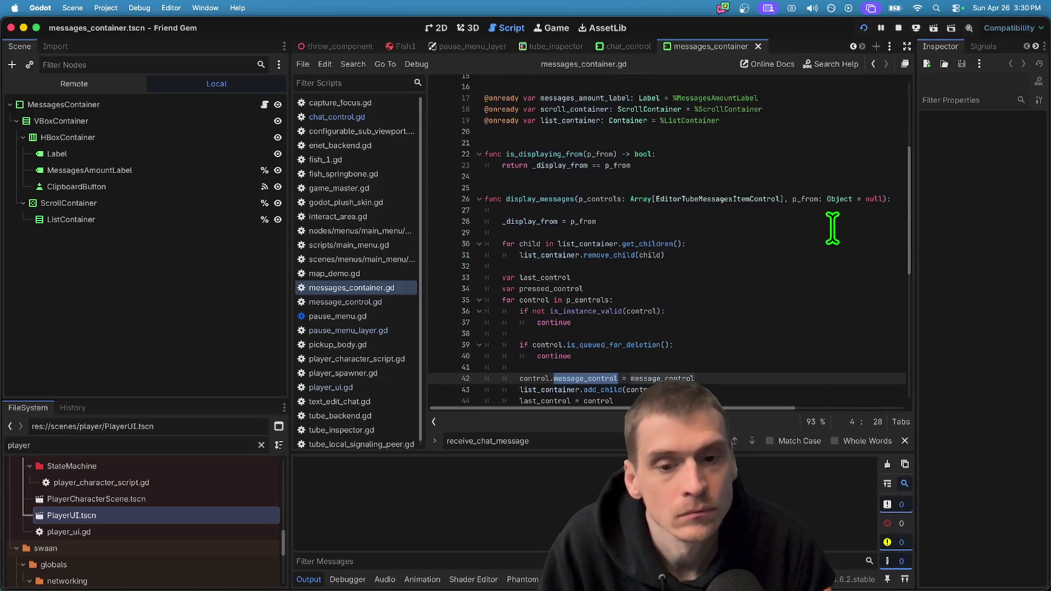
pyautogui.scroll(5, 832, 227)
pyautogui.scroll(-4, 828, 227)
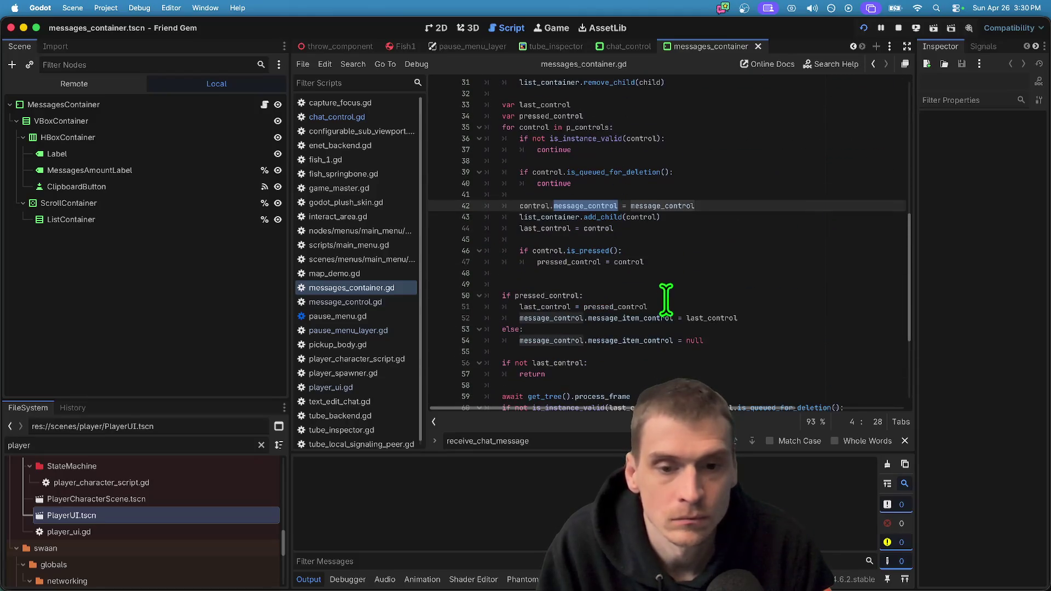
pyautogui.scroll(3, 694, 190)
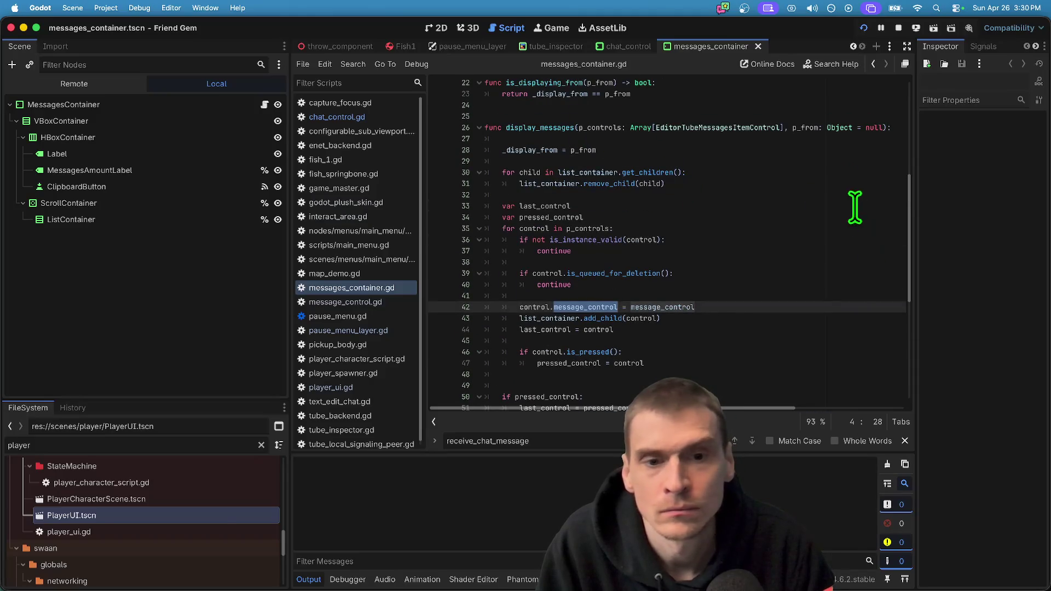
pyautogui.scroll(-2, 836, 208)
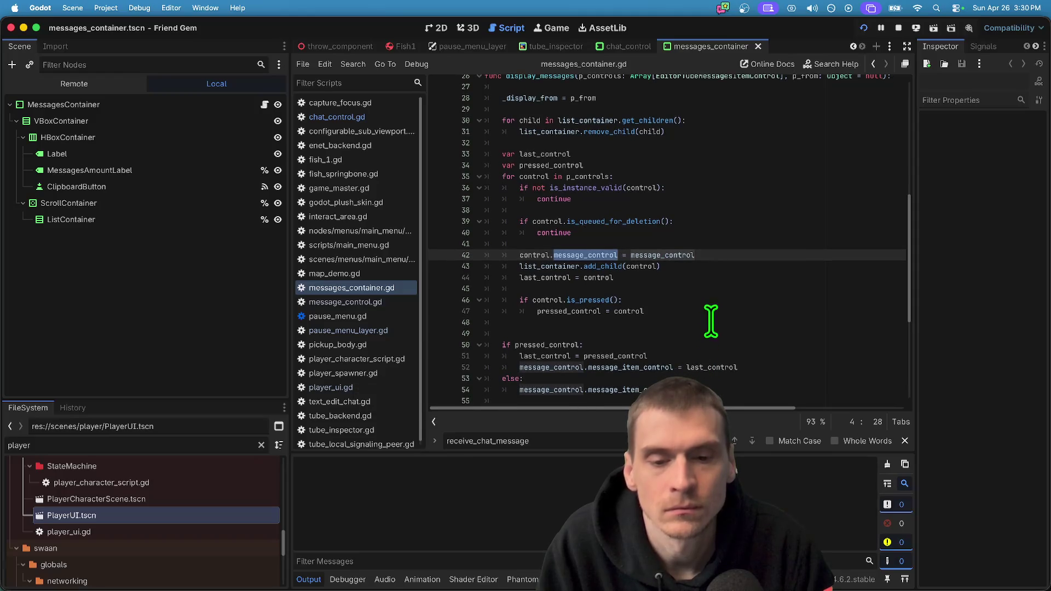
pyautogui.scroll(-1, 711, 320)
pyautogui.scroll(-1, 711, 377)
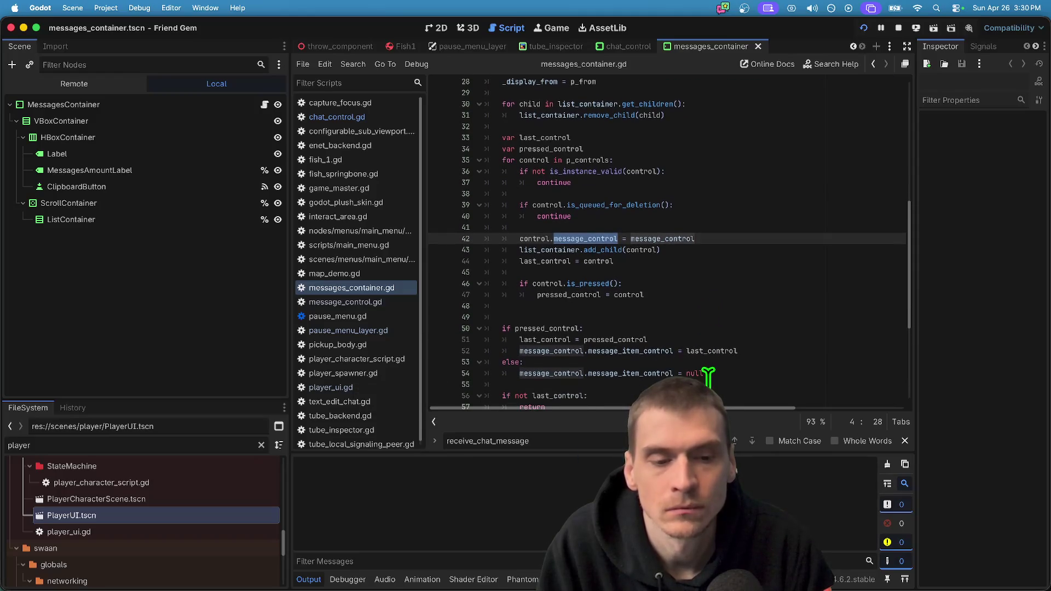
pyautogui.scroll(-3, 713, 346)
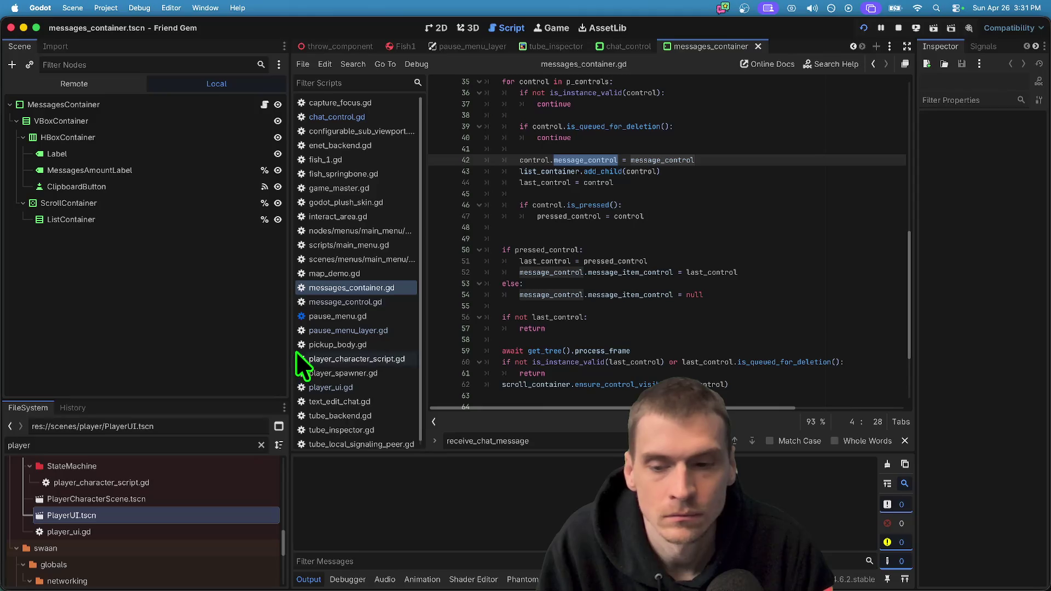
pyautogui.moveTo(289, 350); pyautogui.dragTo(174, 356)
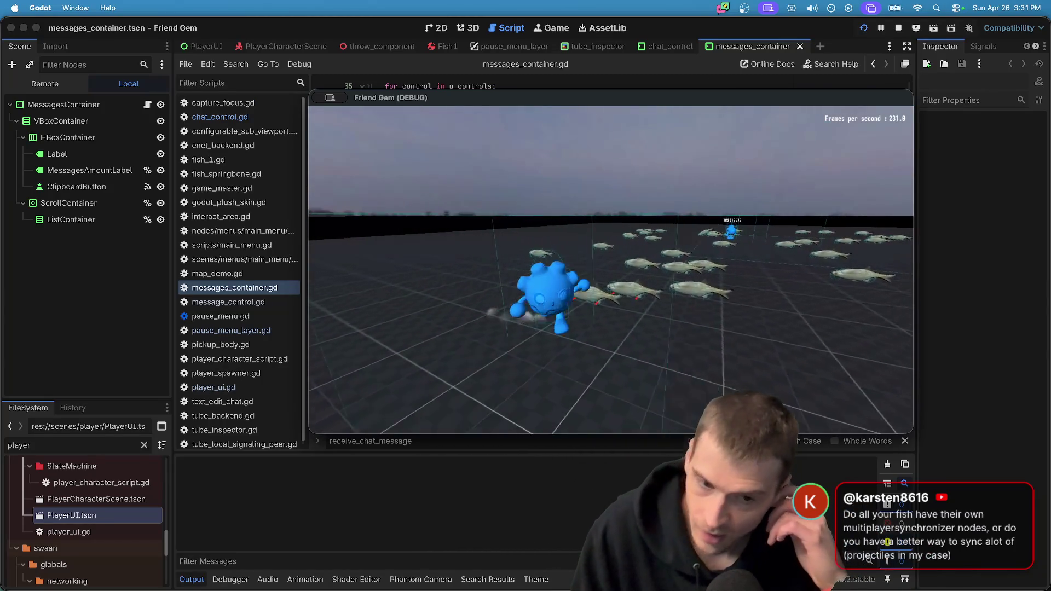
# Step: Leave the running Friend Gem game and show the Debugger panel with its sessions
pyautogui.press('e')
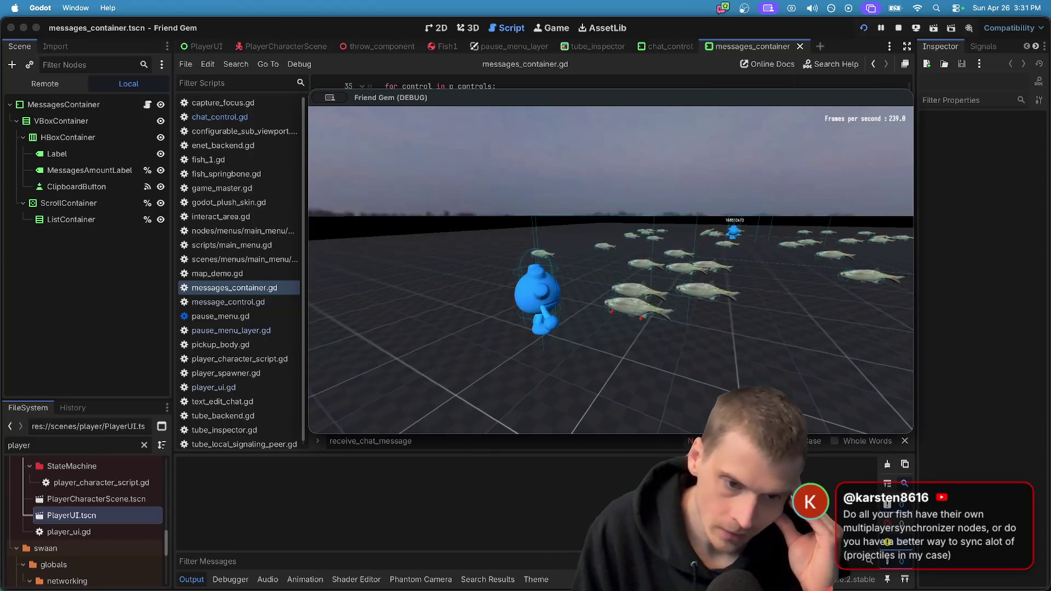
pyautogui.press('super+period')
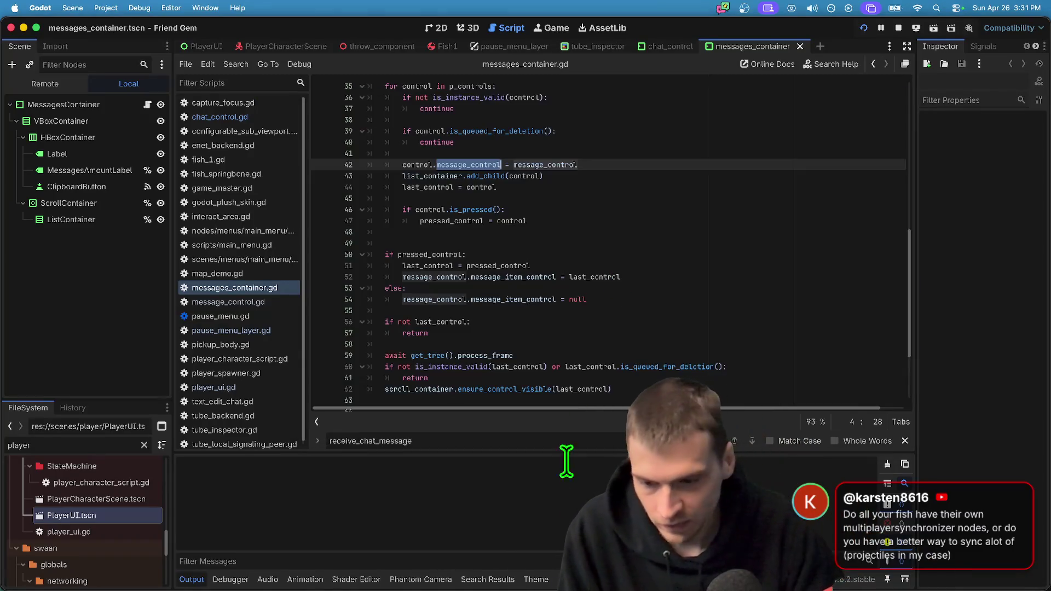
pyautogui.click(249, 580)
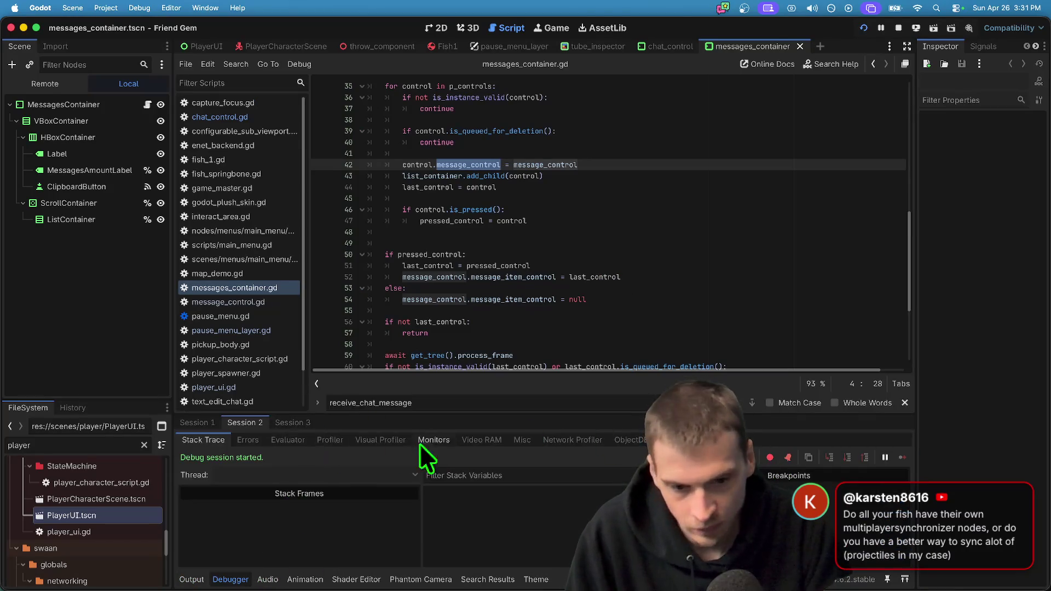
# Step: Start recording in the Network Profiler, enlarge the debugger panel, and return to the game
pyautogui.click(552, 441)
pyautogui.click(197, 459)
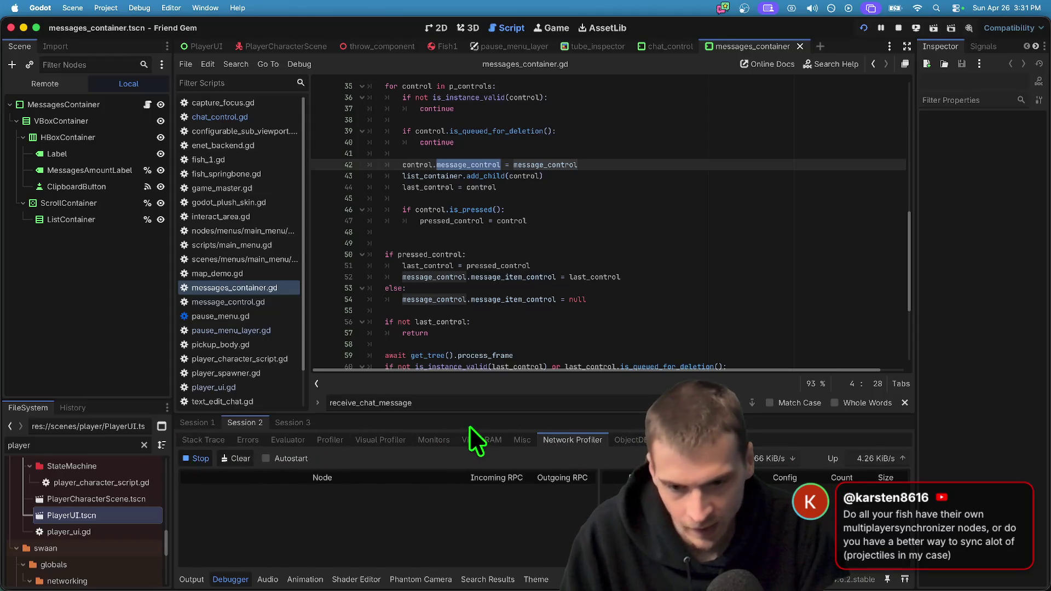
pyautogui.moveTo(476, 417)
pyautogui.mouseDown()
pyautogui.moveTo(481, 141)
pyautogui.moveTo(453, 328)
pyautogui.moveTo(454, 436)
pyautogui.mouseUp()
pyautogui.press('super+Tab')
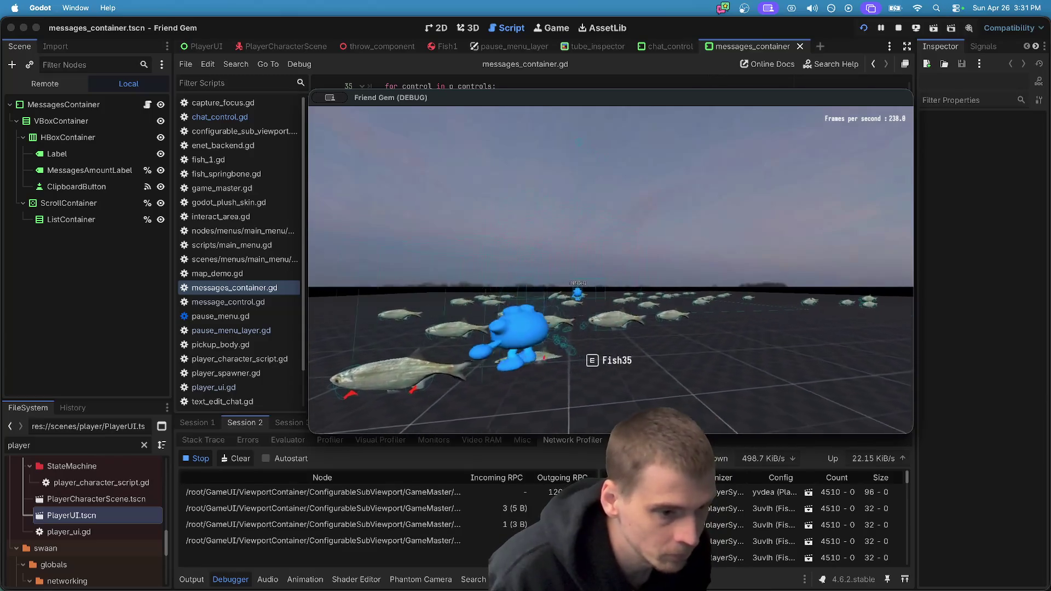
# Step: Drop the held fish and walk the character forward across the grid
pyautogui.press('e')
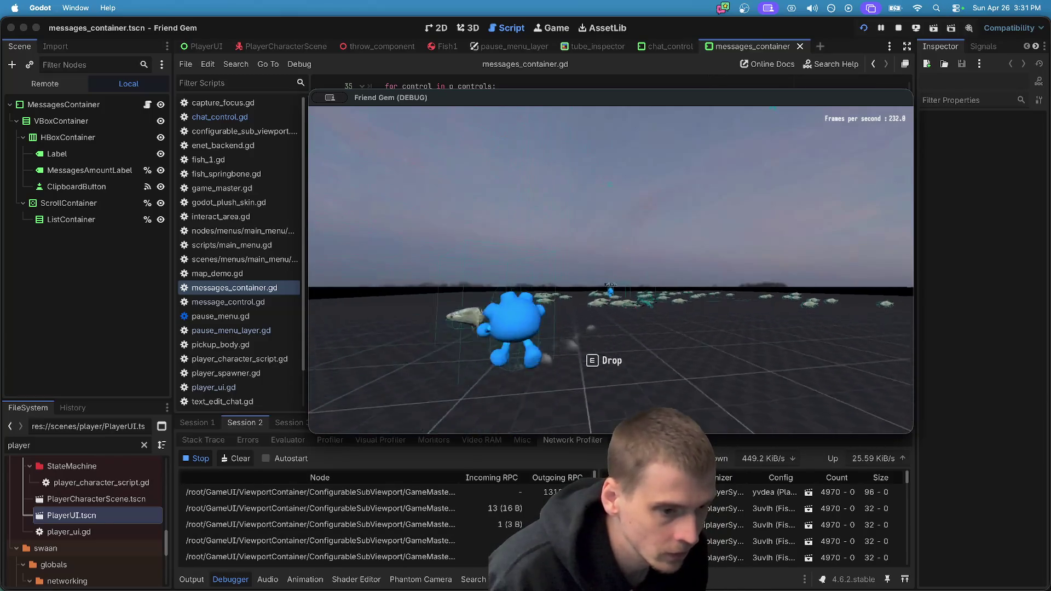
pyautogui.press('s')
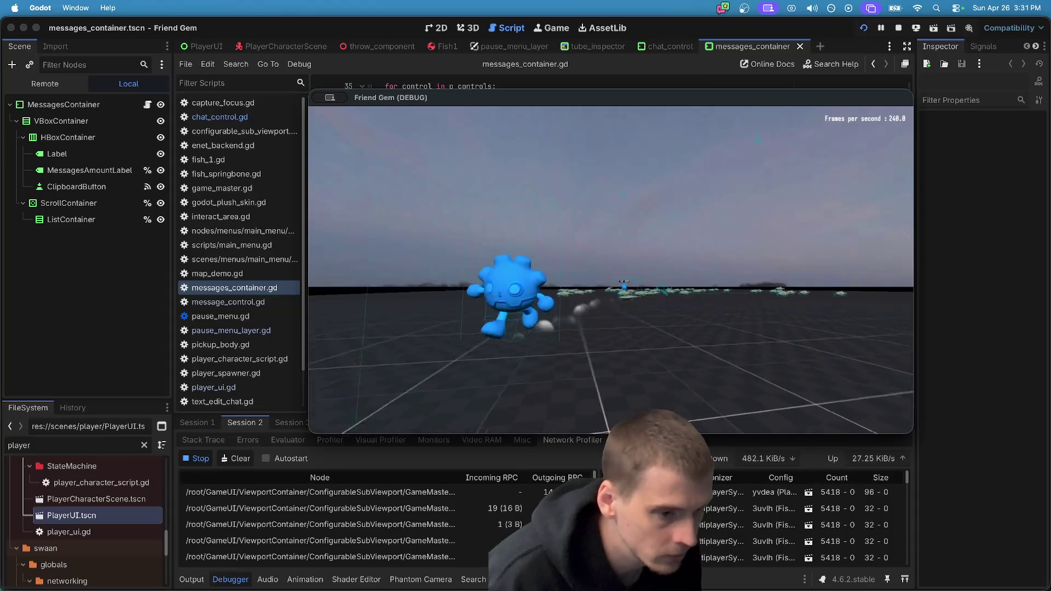
pyautogui.press('a')
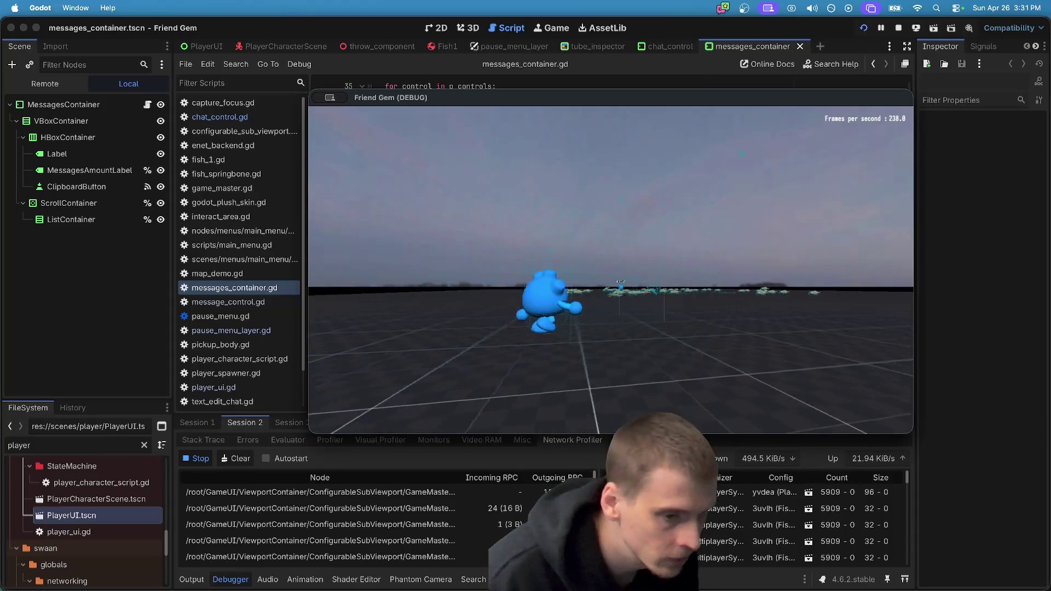
pyautogui.press('w')
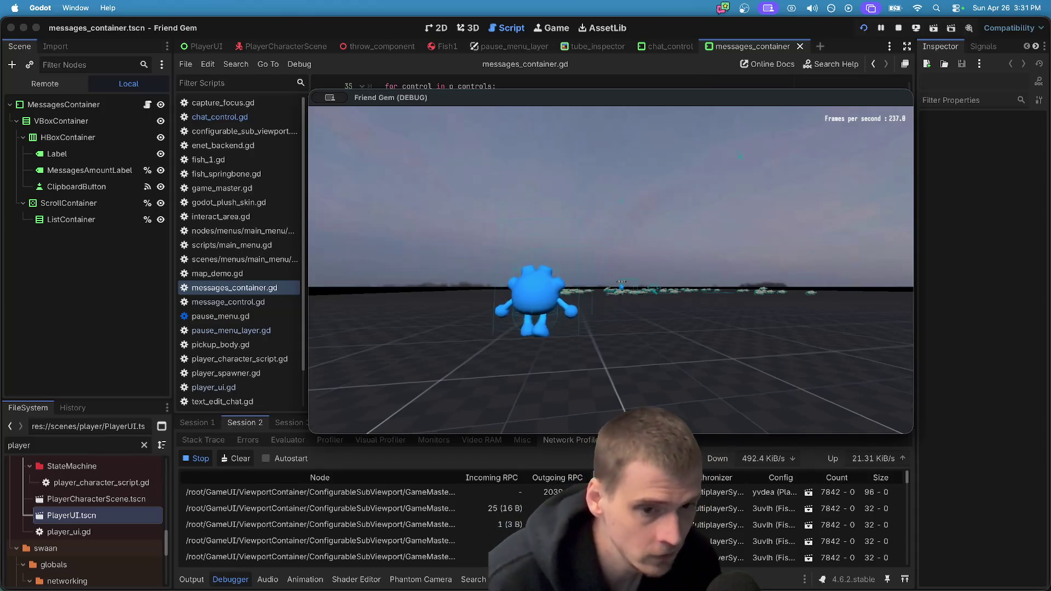
pyautogui.press('w')
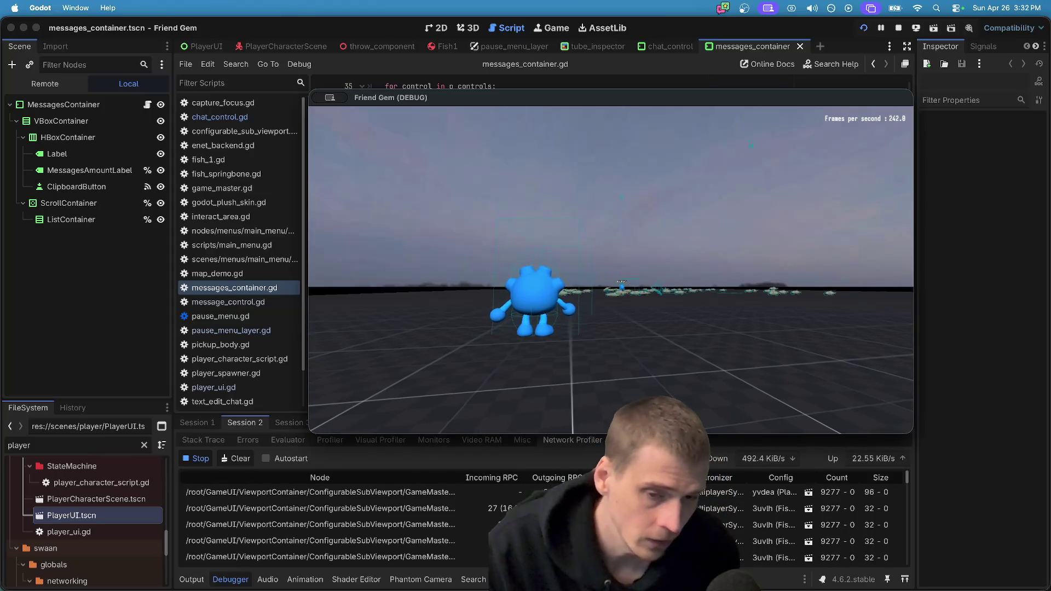
# Step: Check the second game window's chat messages, then stop the running game
pyautogui.press('super+Tab')
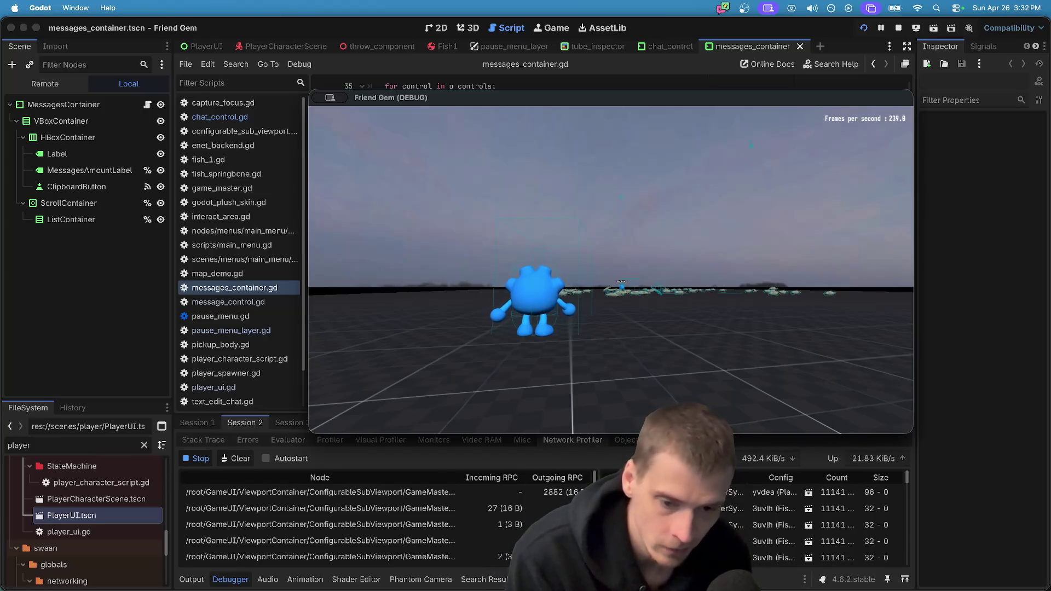
pyautogui.press('super+Tab')
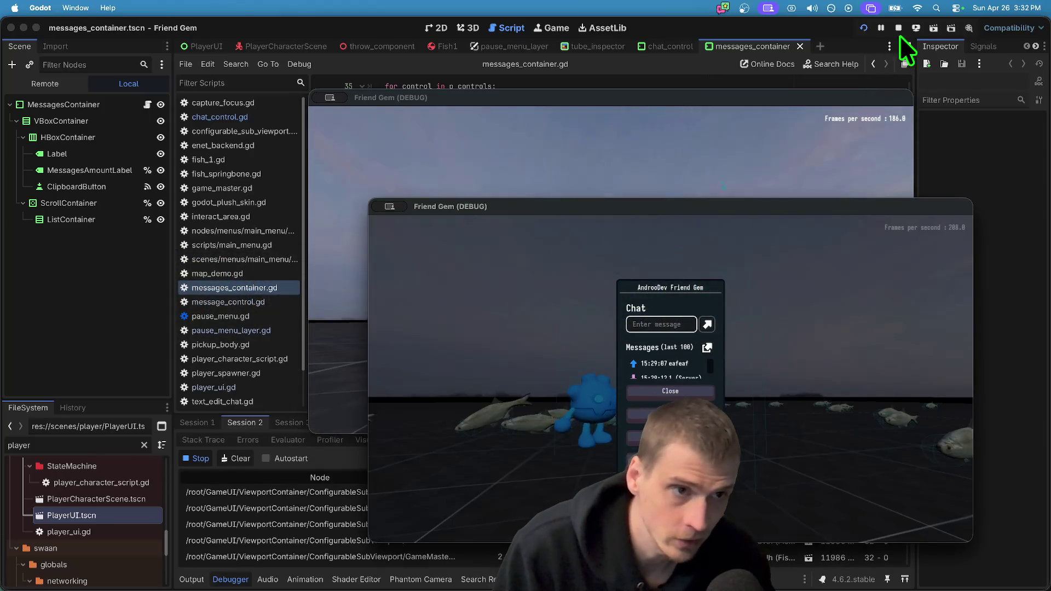
pyautogui.click(898, 27)
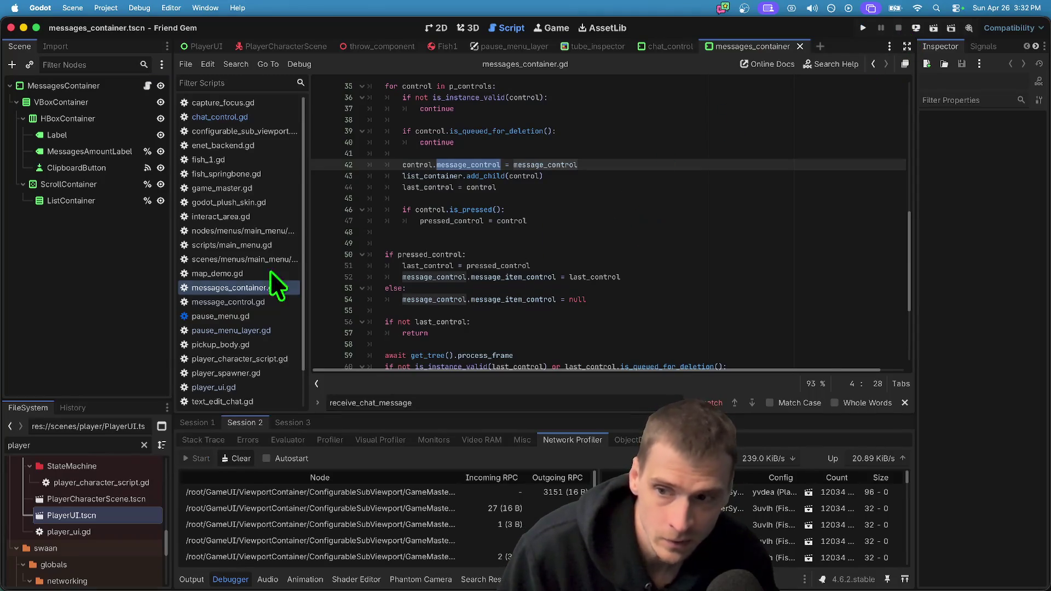
# Step: Filter the enlarged FileSystem dock by 'game' and open game_master.gd and game_master.tscn
pyautogui.moveTo(114, 399); pyautogui.dragTo(97, 306)
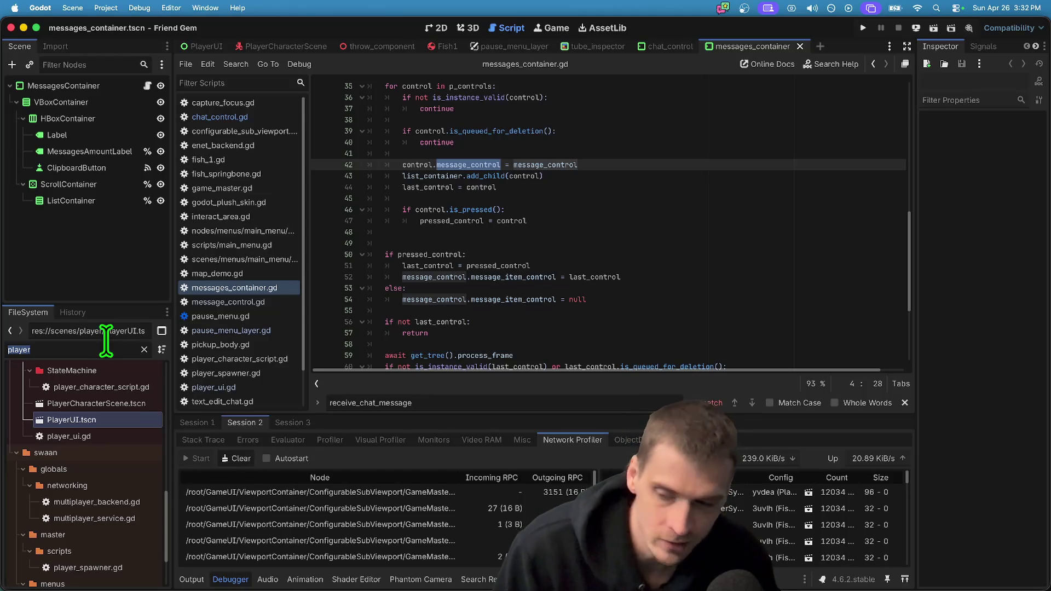
pyautogui.press('BackSpace')
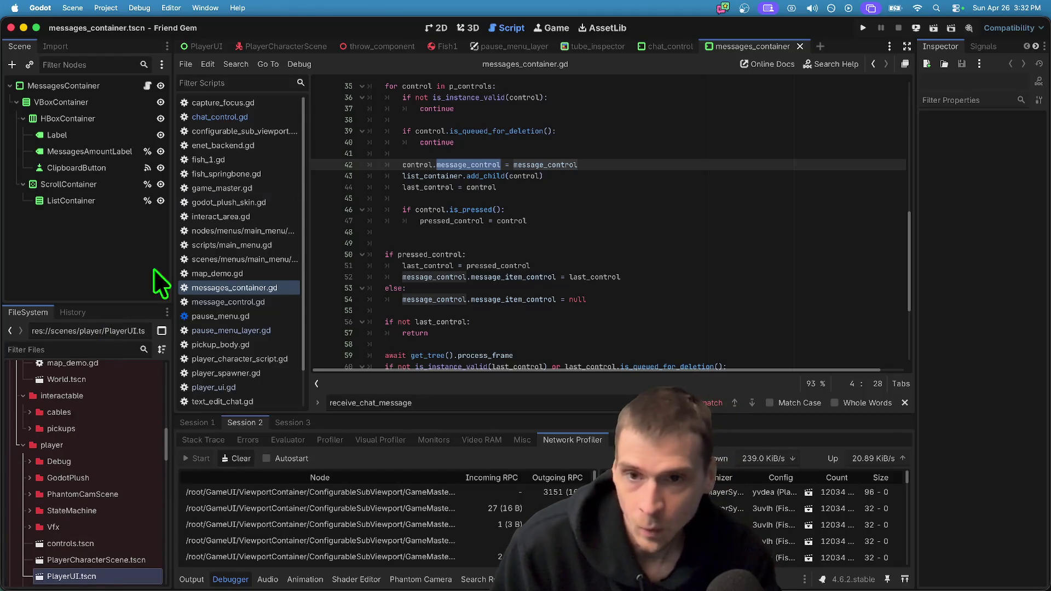
pyautogui.write('game')
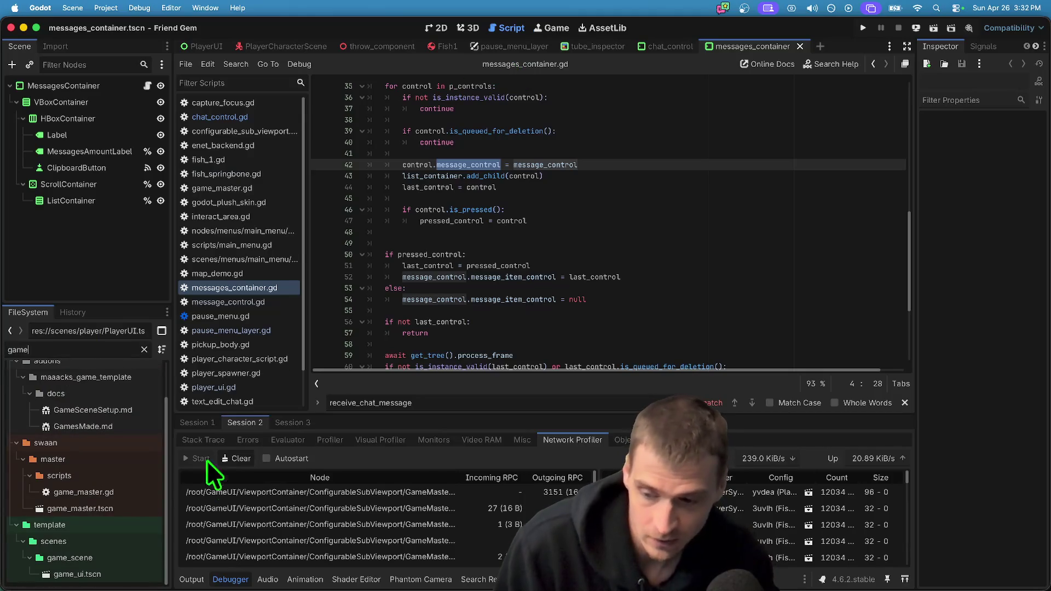
pyautogui.doubleClick(127, 488)
pyautogui.press('Escape')
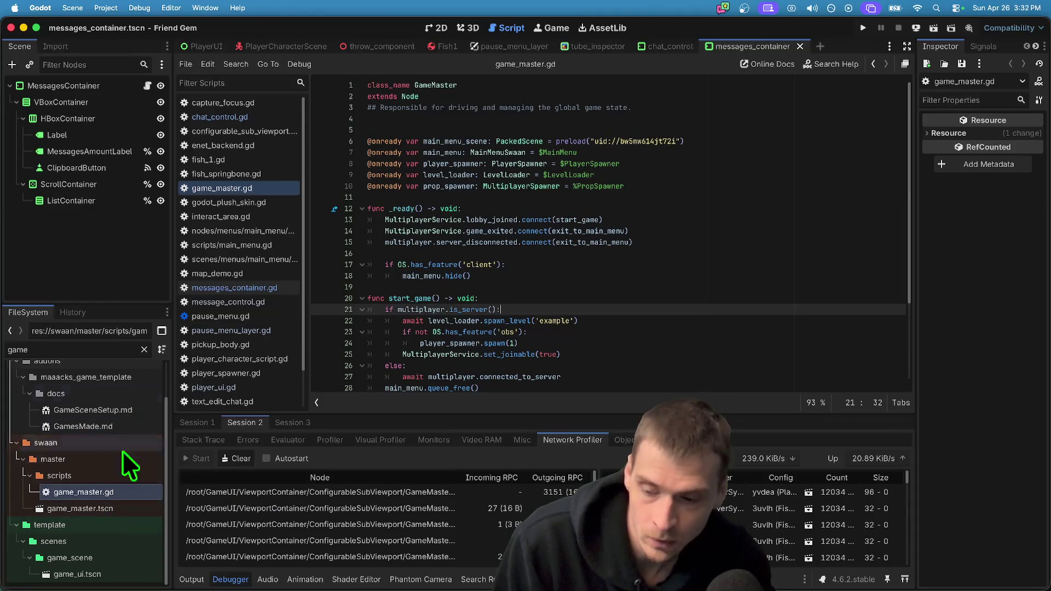
pyautogui.doubleClick(92, 504)
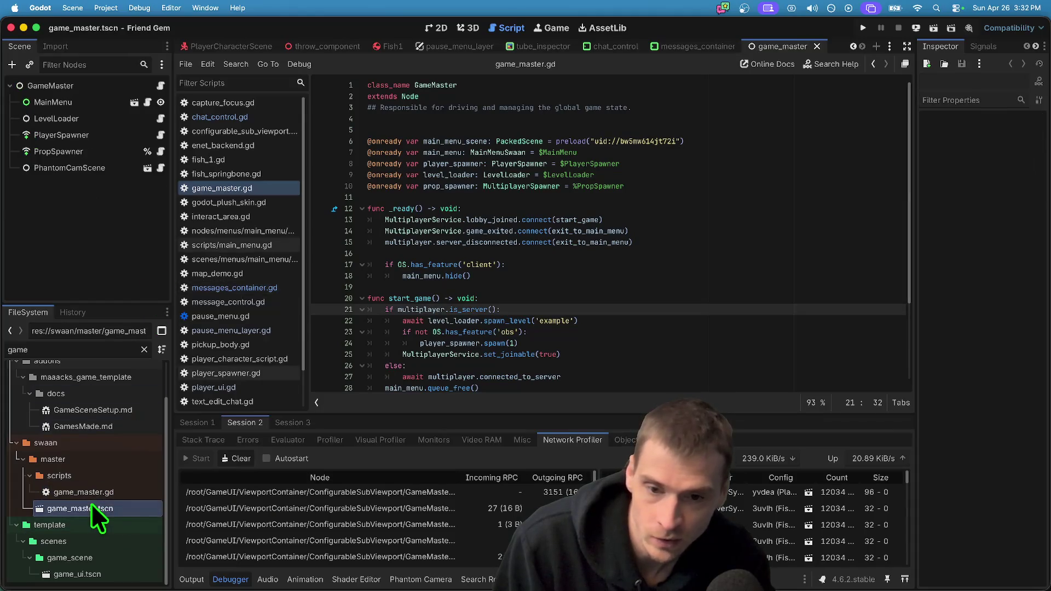
# Step: Open player_spawner.gd and inspect new_player and the custom_player_spawn function
pyautogui.click(160, 134)
pyautogui.click(709, 275)
pyautogui.scroll(-1, 778, 305)
pyautogui.click(777, 305)
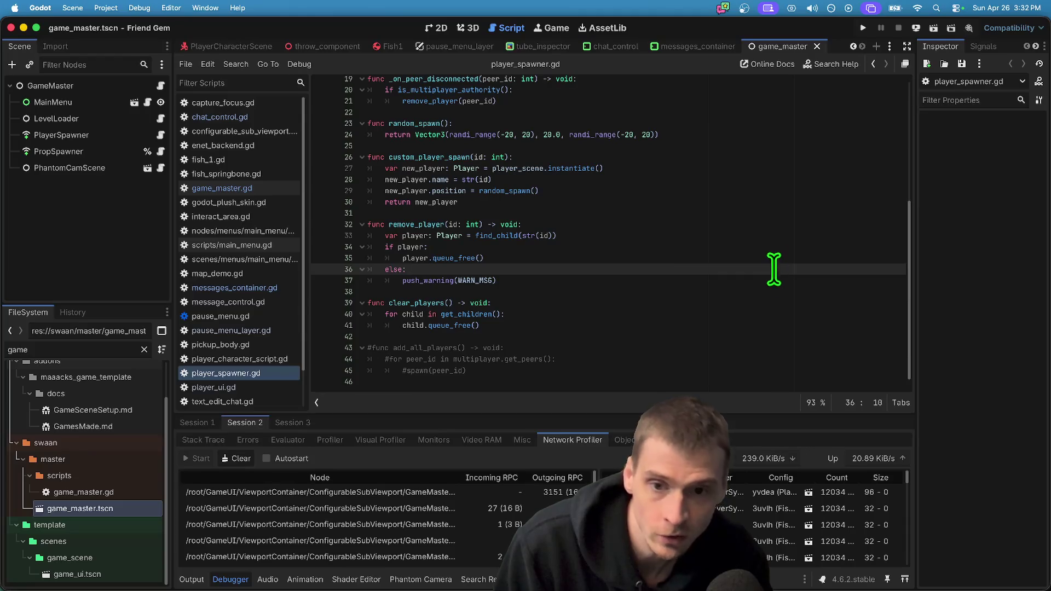
pyautogui.click(859, 201)
pyautogui.scroll(5, 602, 164)
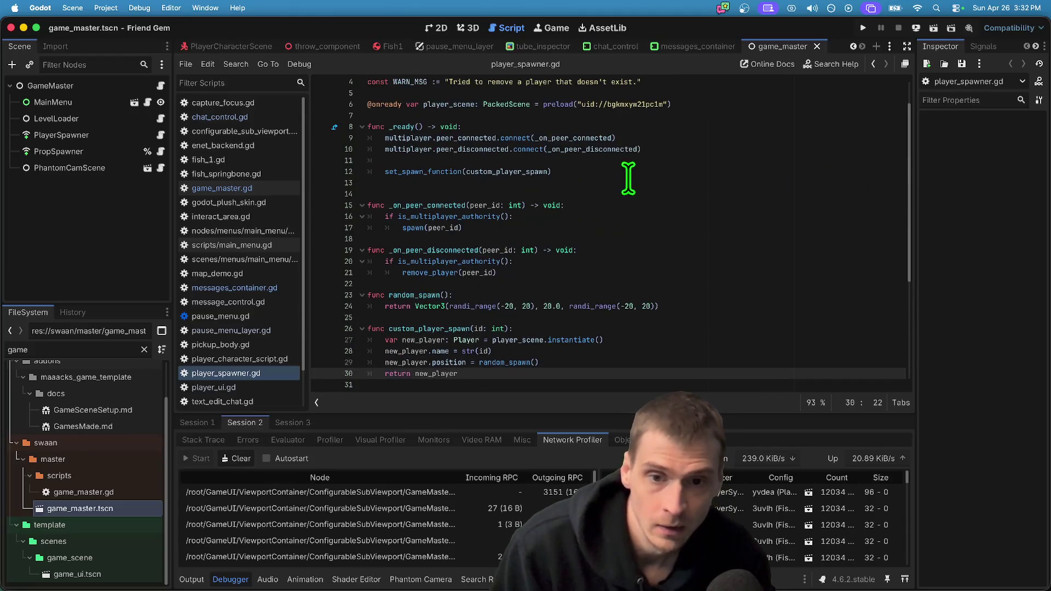
pyautogui.doubleClick(424, 340)
pyautogui.doubleClick(421, 328)
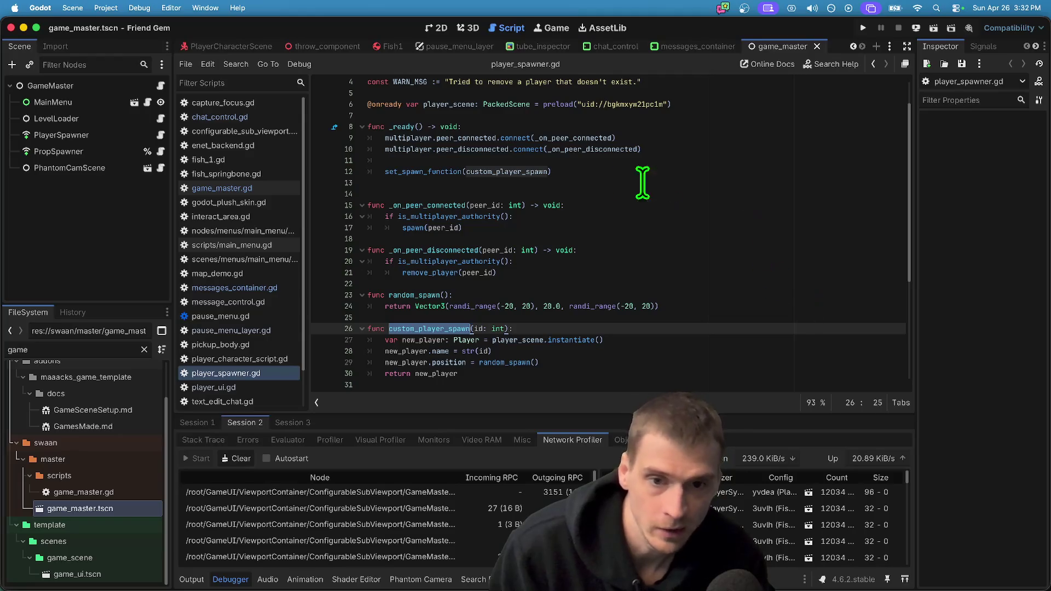
# Step: Undo the accidental 'P' edit to the PlayerSpawner class_name and select MultiplayerSpawner
pyautogui.scroll(2, 428, 144)
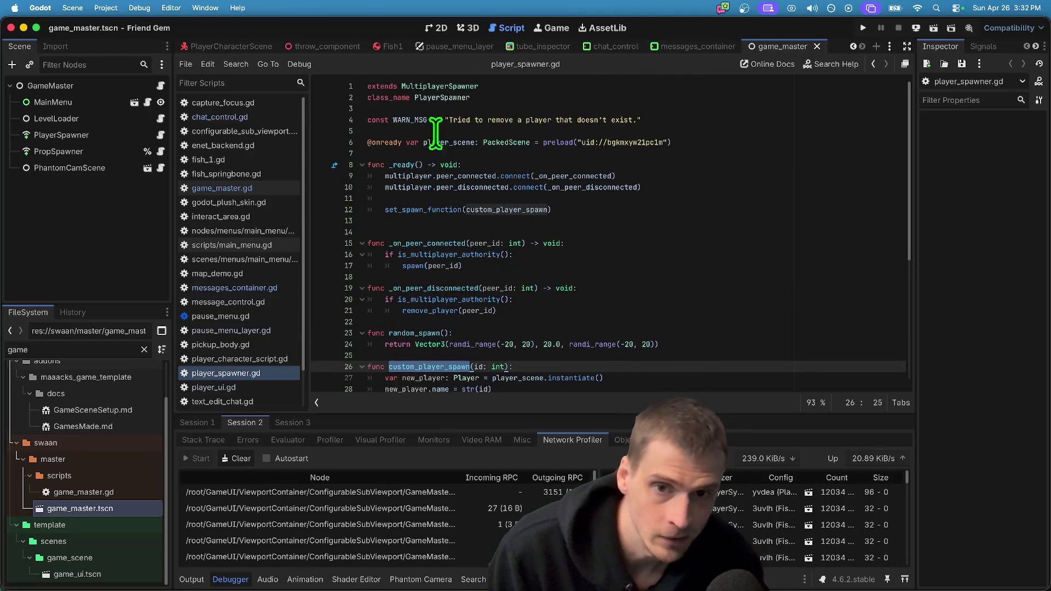
pyautogui.click(492, 86)
pyautogui.click(466, 97)
pyautogui.doubleClick(465, 97)
pyautogui.write('P')
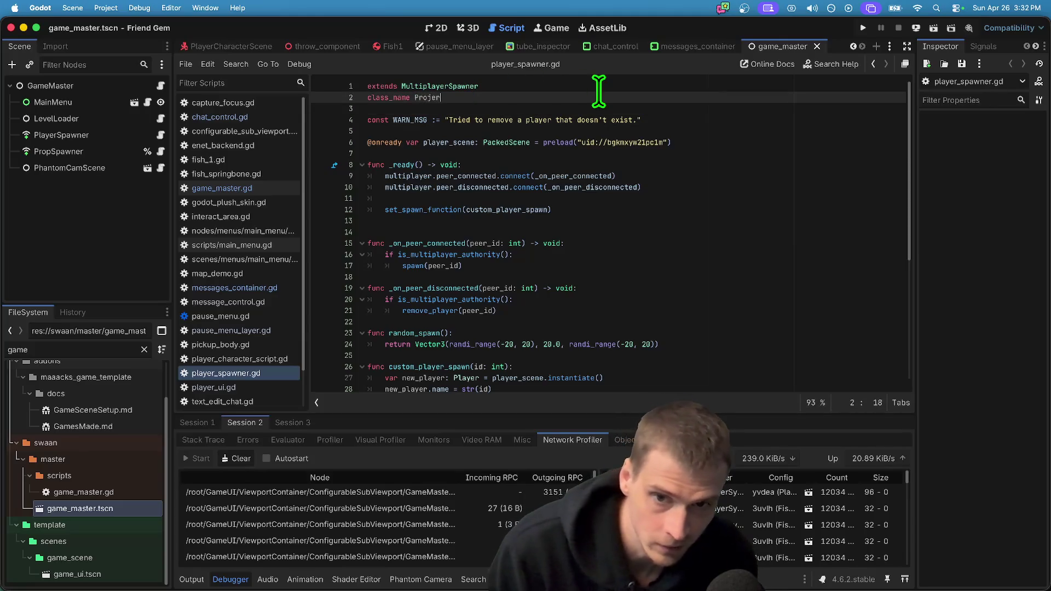
pyautogui.hotkey('ctrl', 'z')
pyautogui.doubleClick(444, 86)
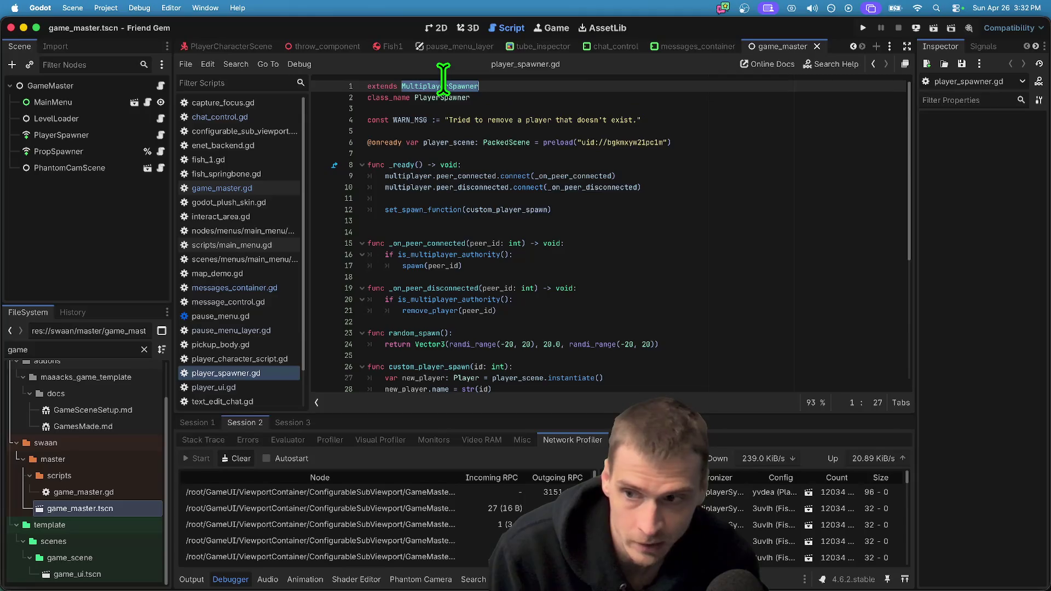